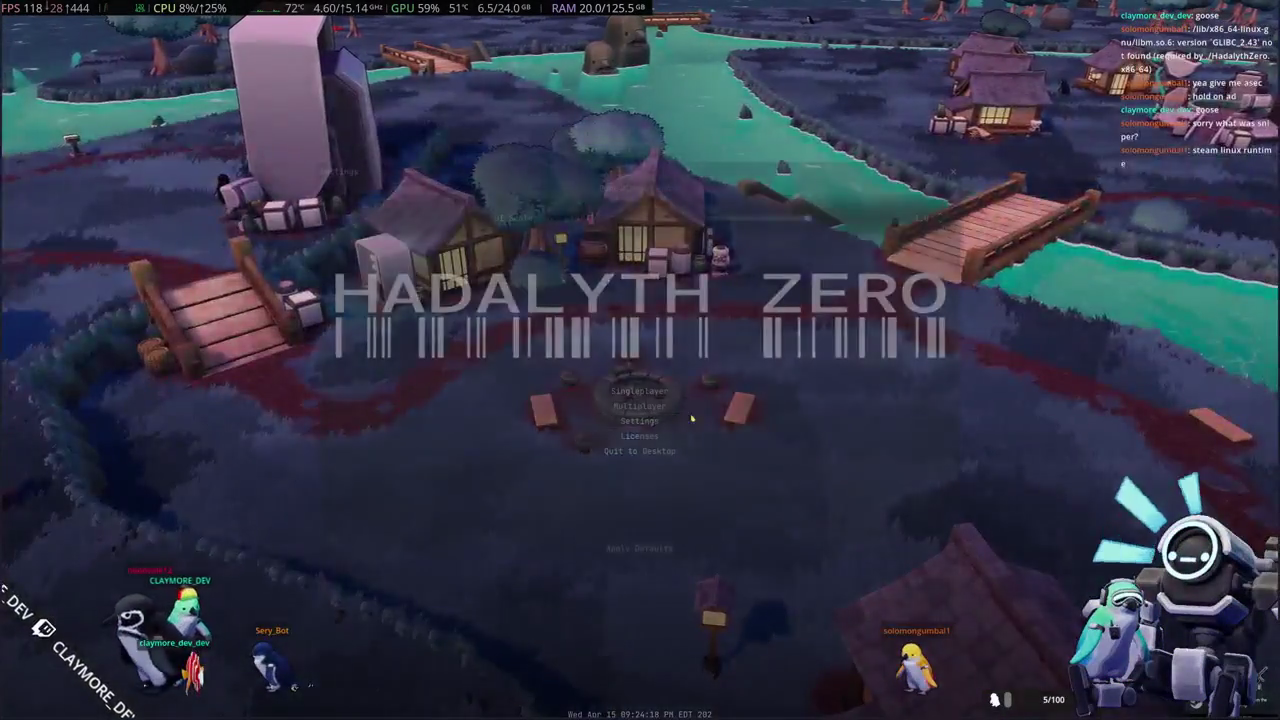
In Display settings, set Window Mode to Borderless Windowed and pick a smaller window resolution
click(691, 420)
click(668, 187)
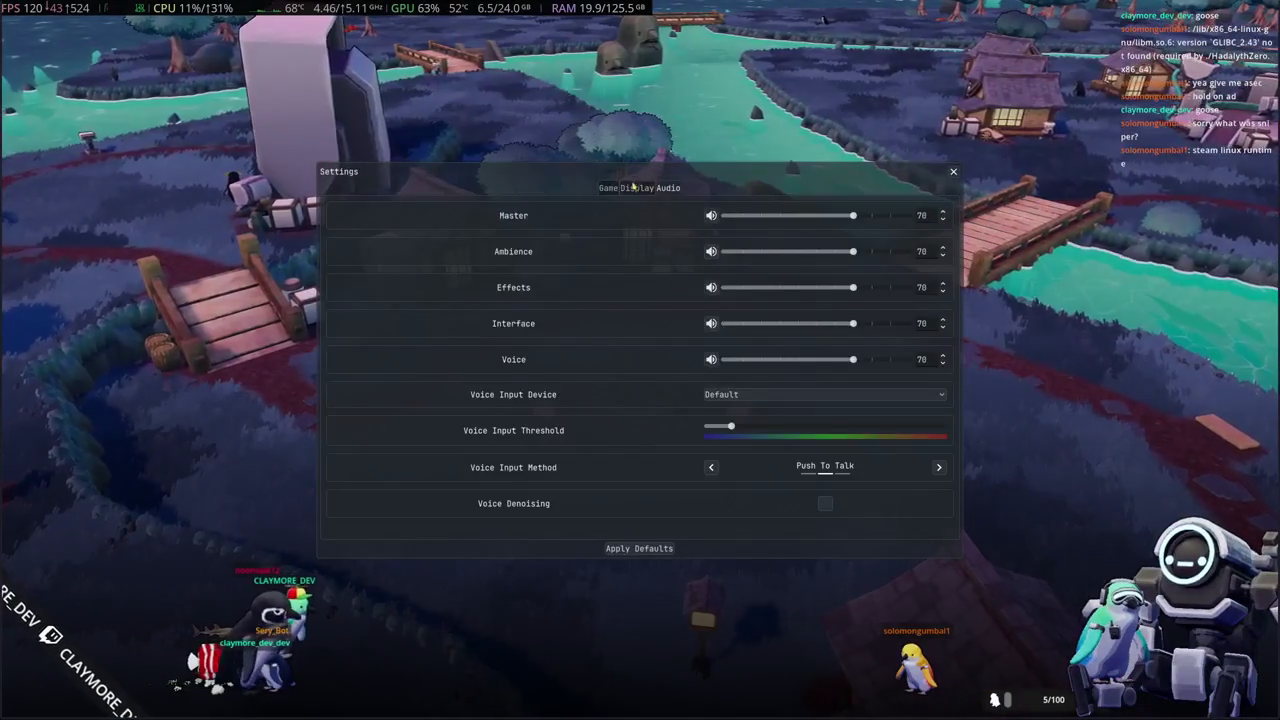
click(633, 187)
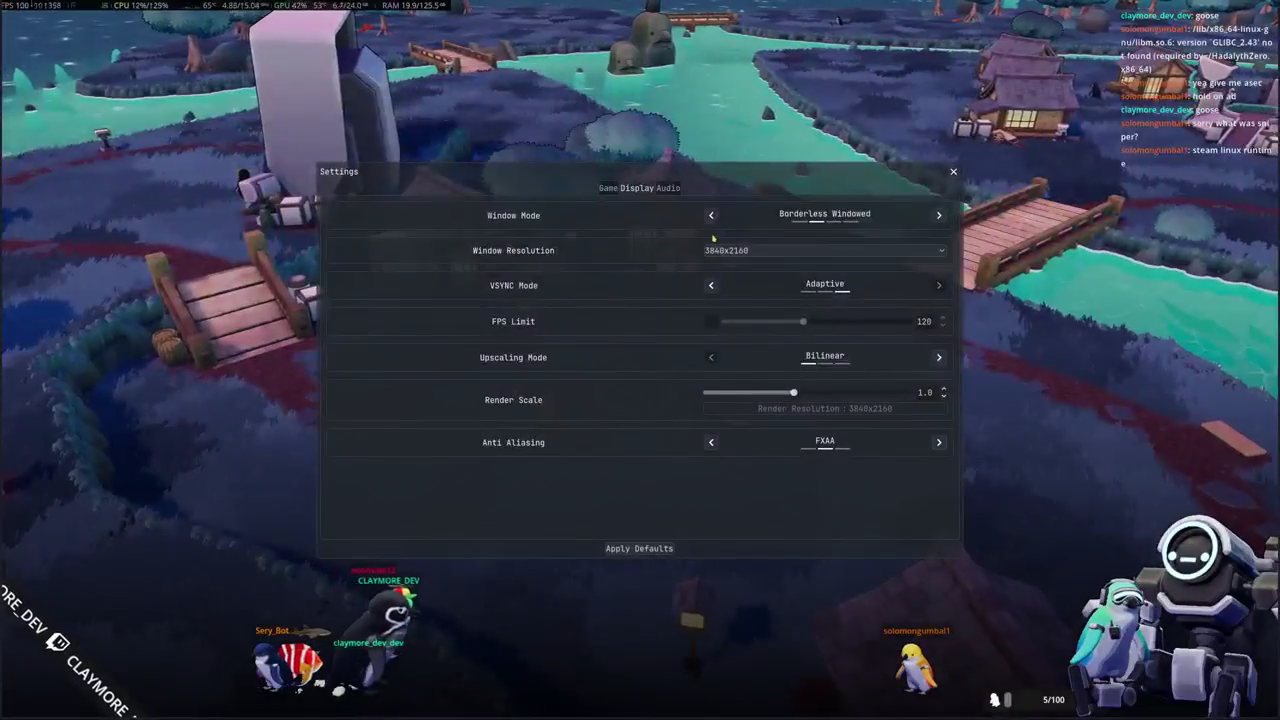
click(711, 215)
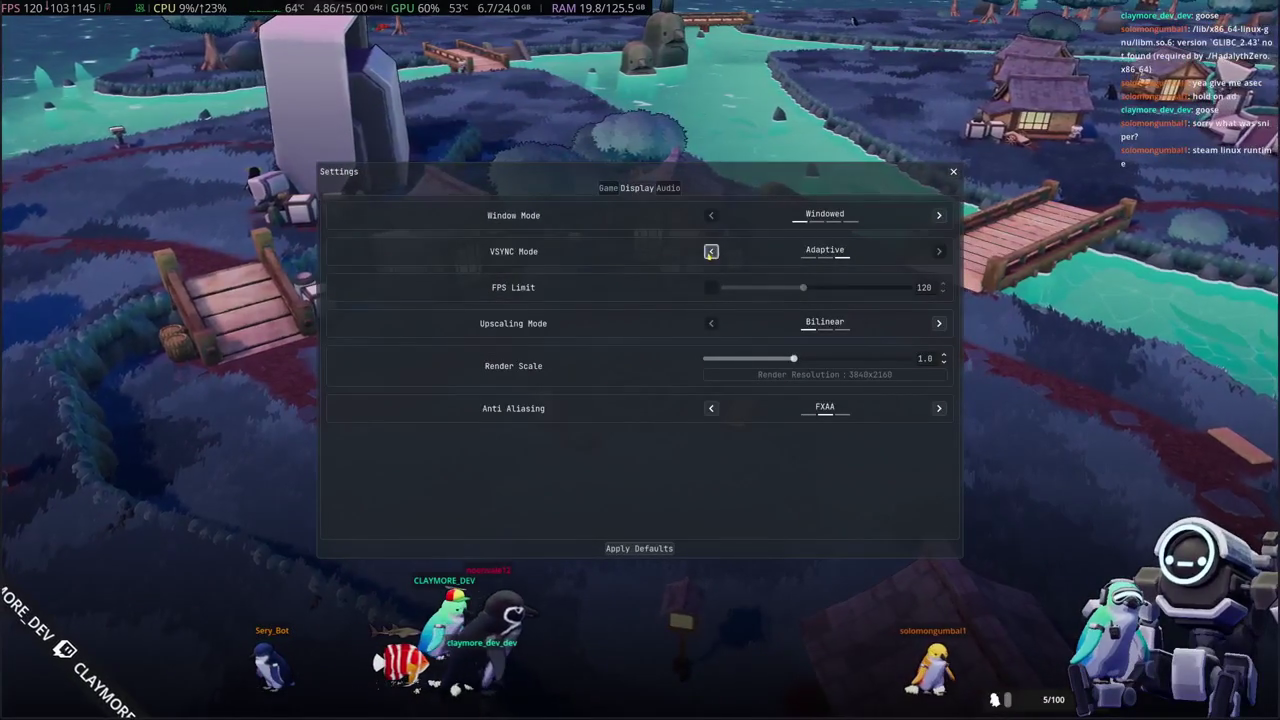
click(711, 215)
click(711, 215)
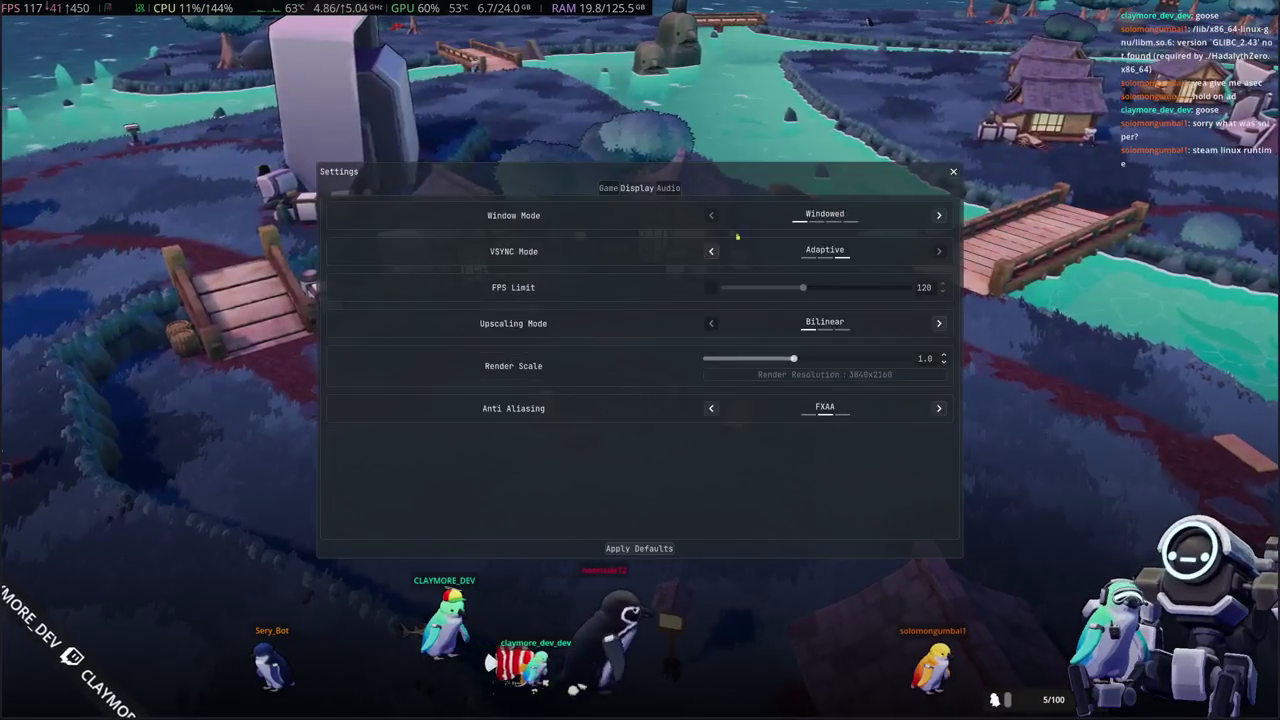
click(939, 215)
click(711, 215)
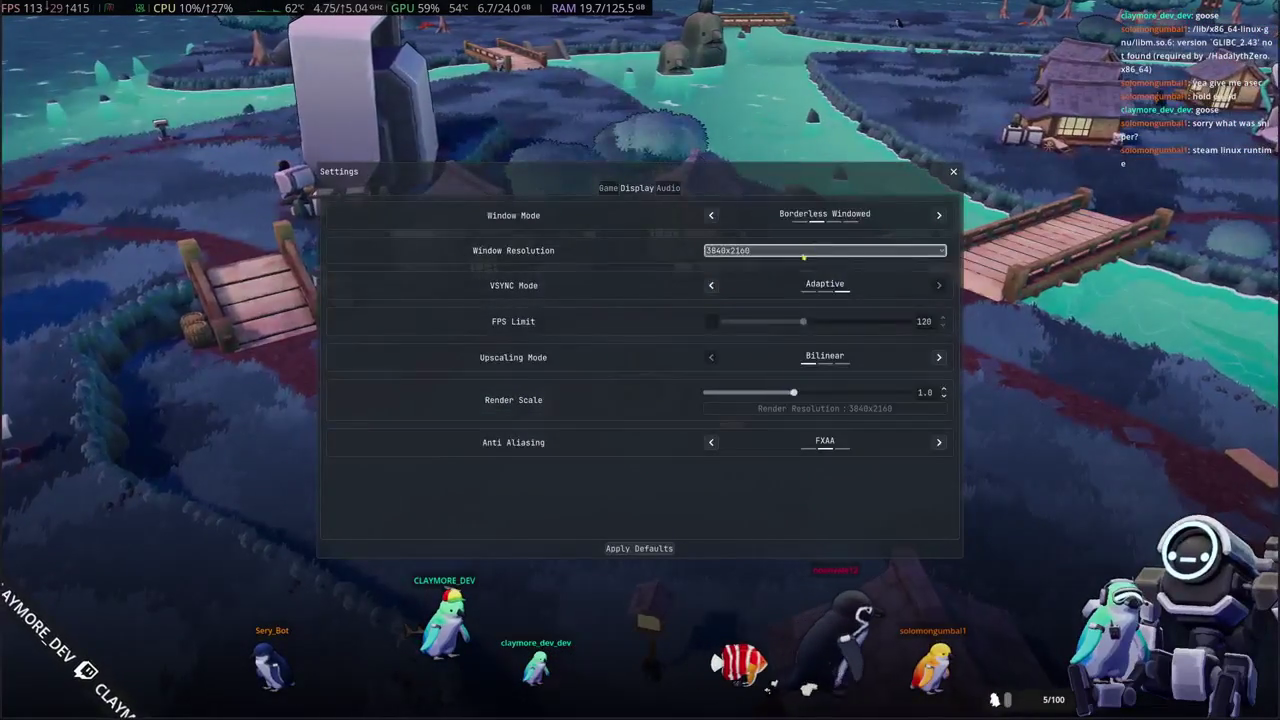
click(803, 250)
click(760, 289)
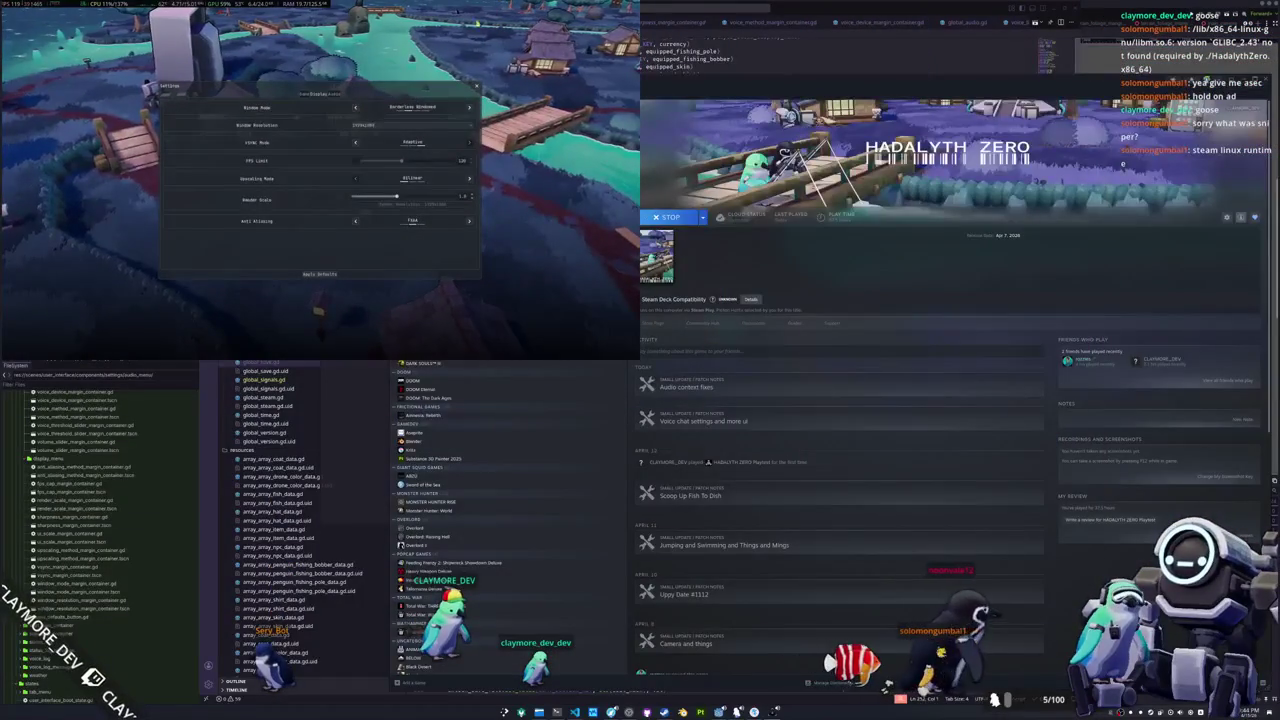
Try Borderless Windowed and Fullscreen, then settle on Windowed mode at 2560x1440
click(355, 107)
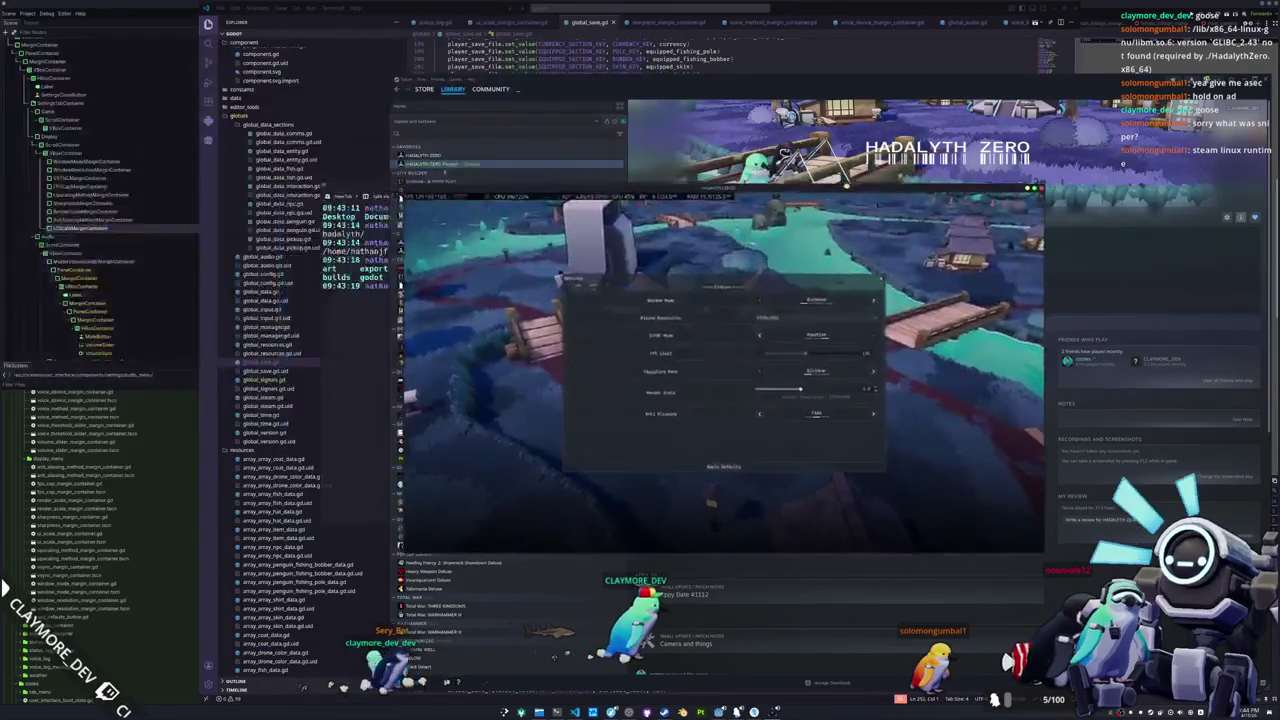
click(874, 300)
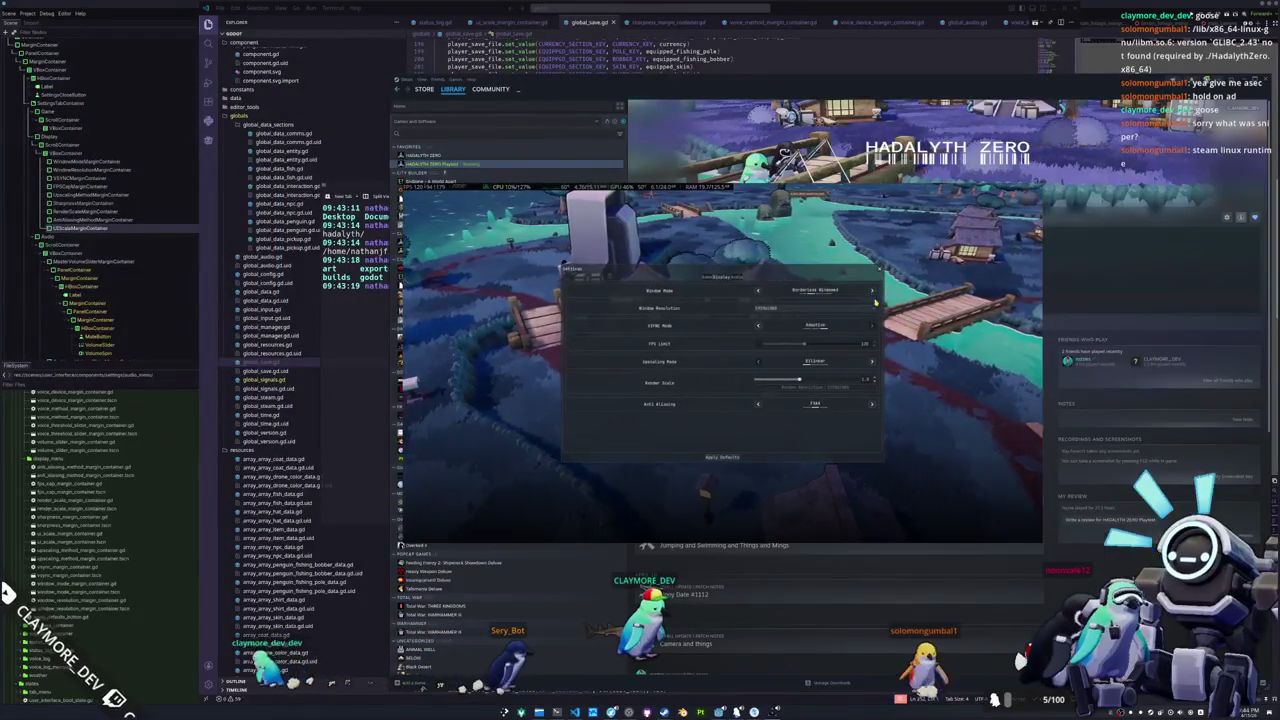
click(870, 292)
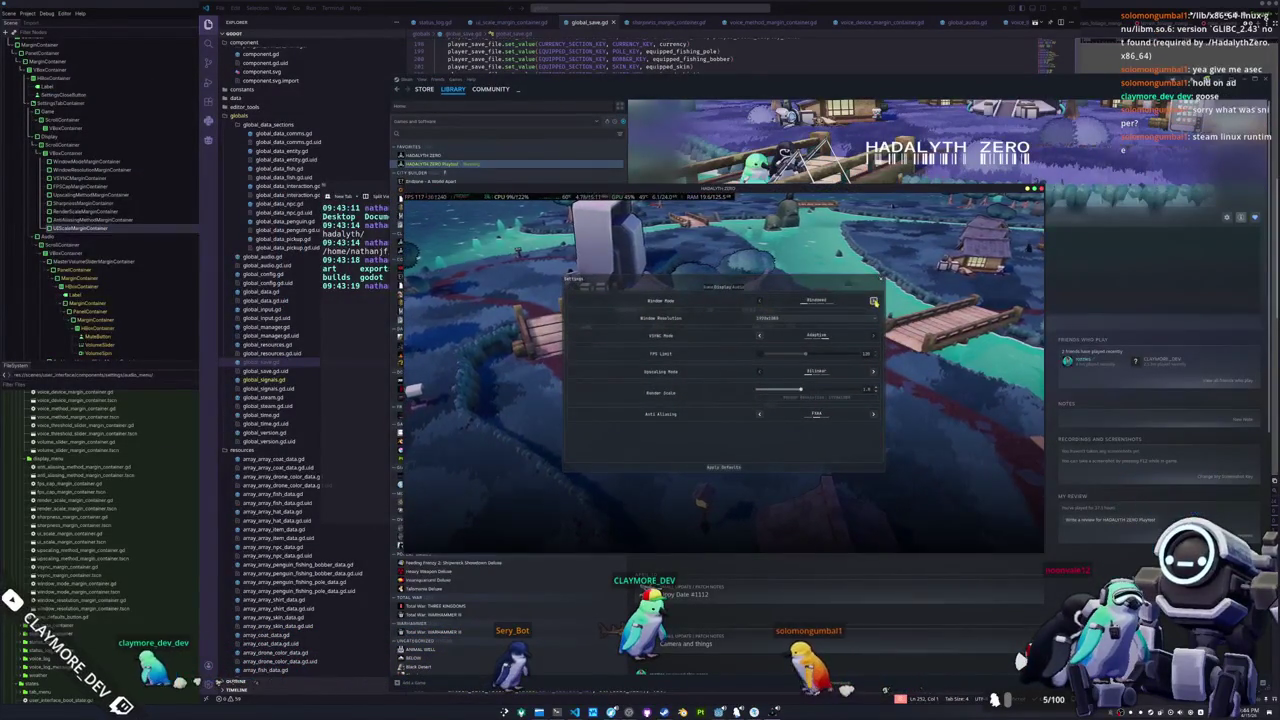
click(874, 300)
click(873, 291)
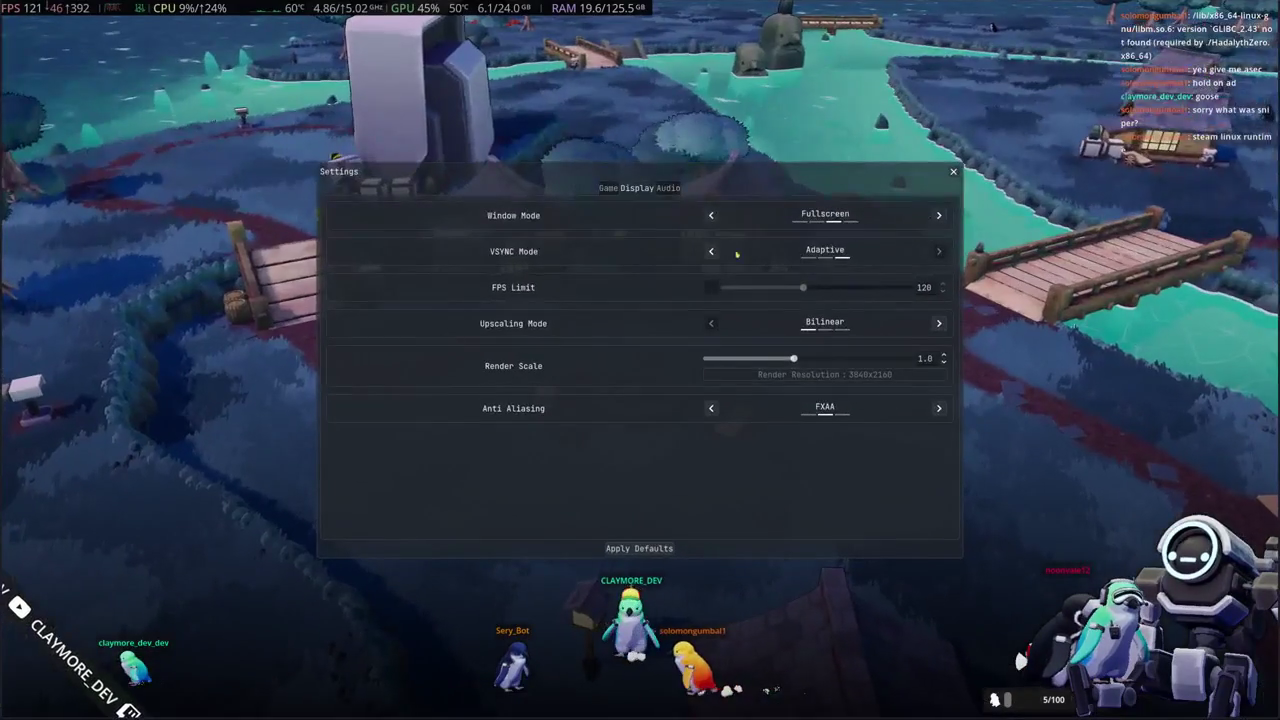
click(717, 209)
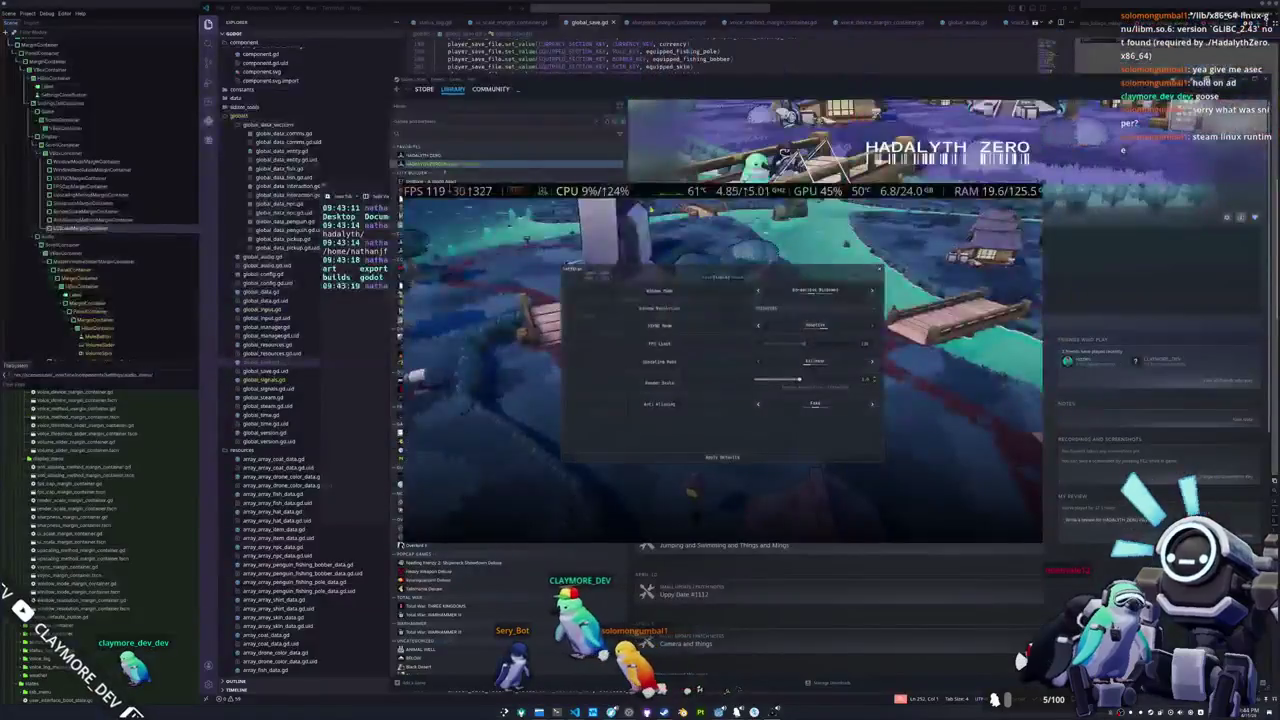
click(758, 291)
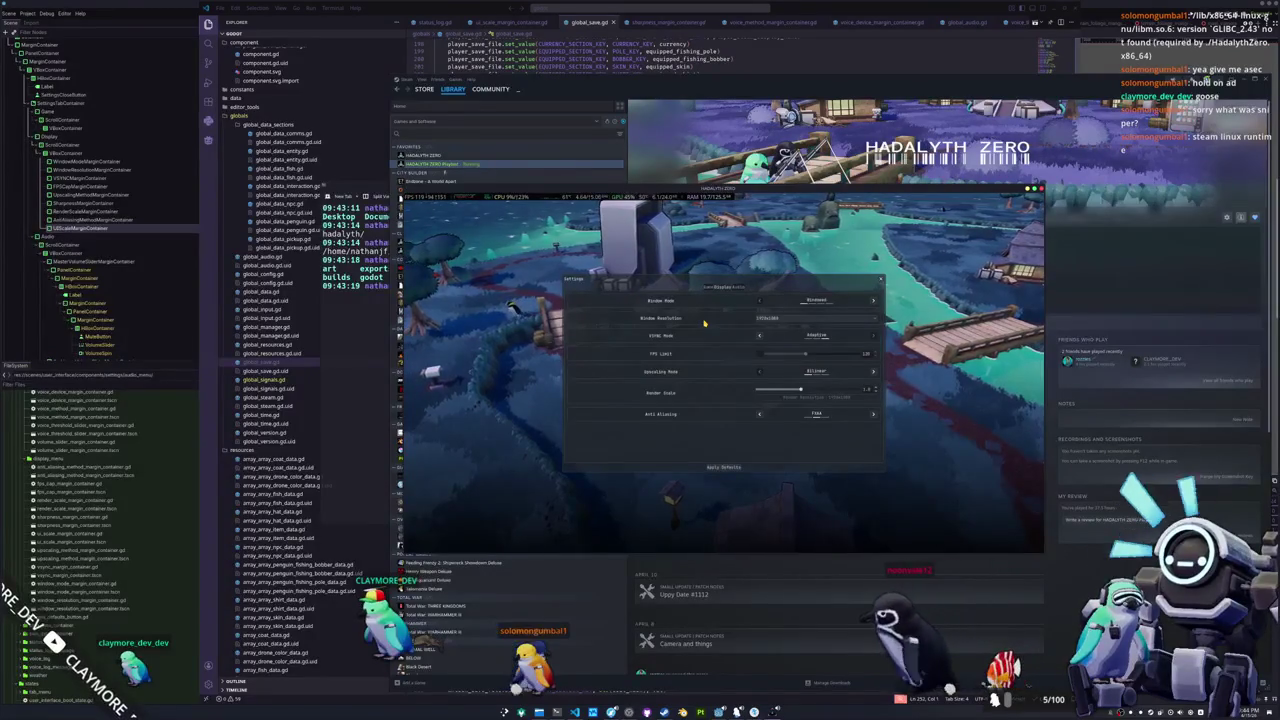
click(766, 318)
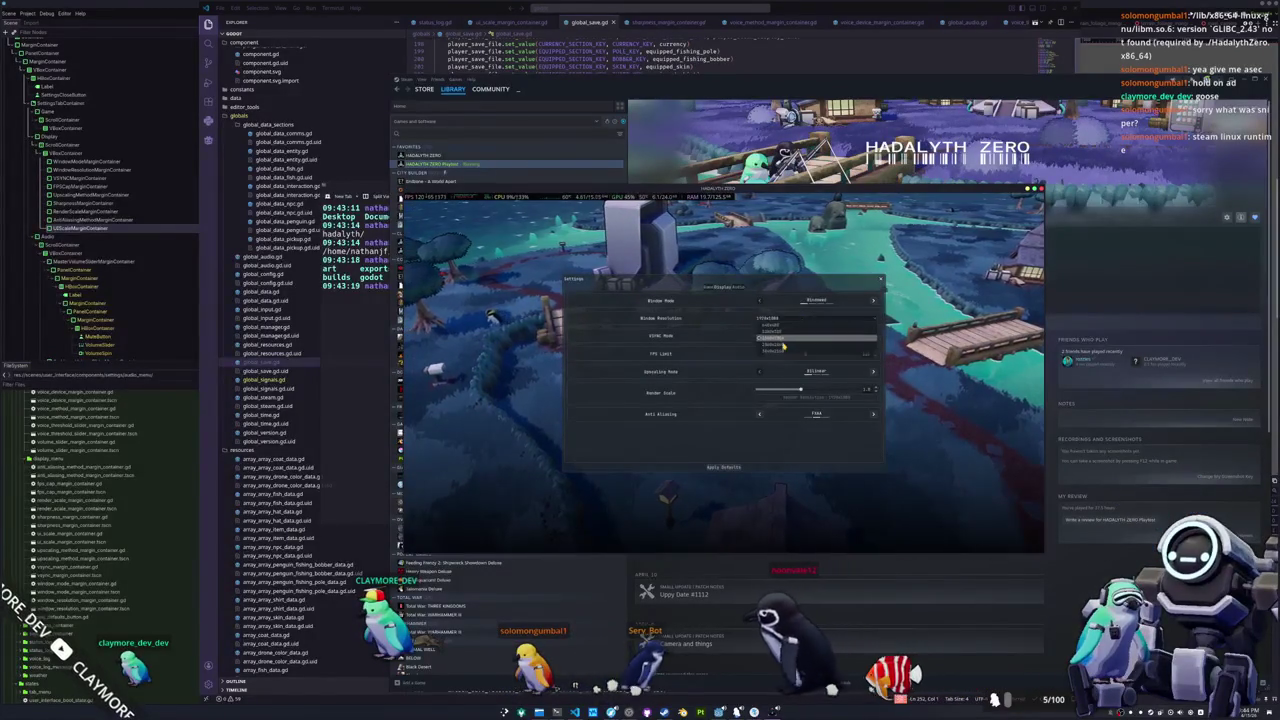
click(786, 346)
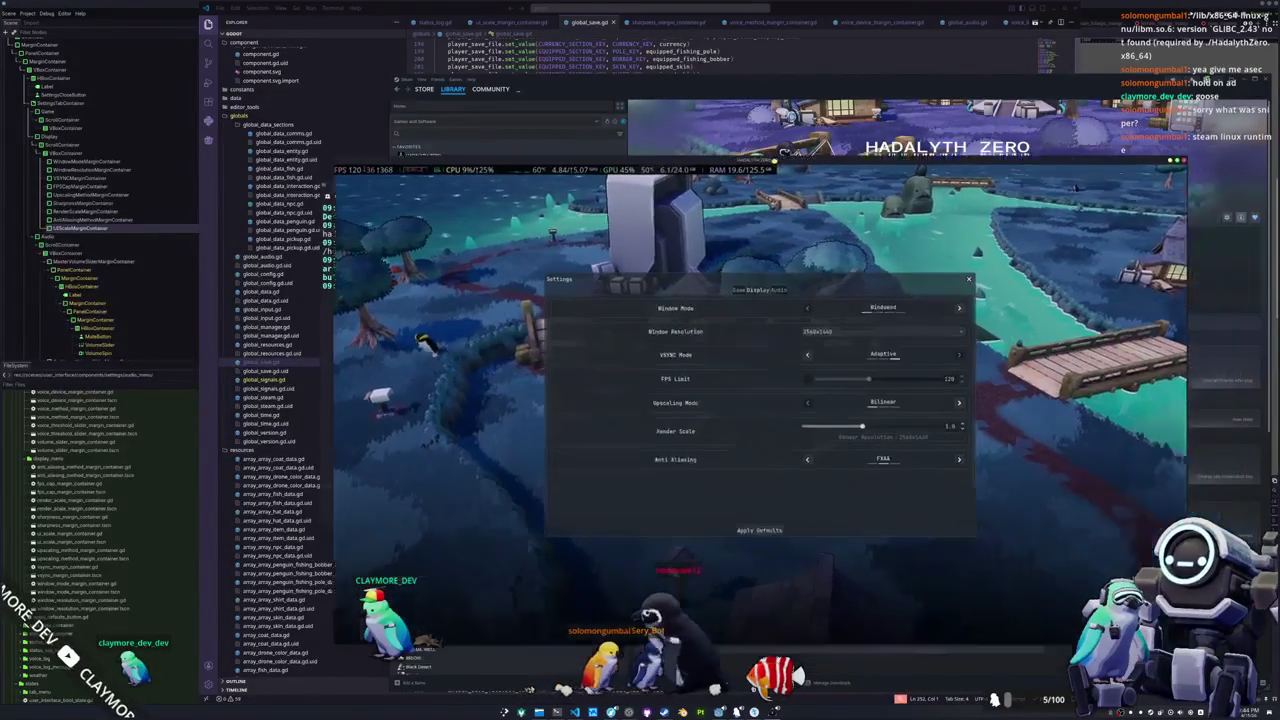
Quit the game and open window_resolution_margin_container.gd via quick file search
key(Escape)
key(alt+F4)
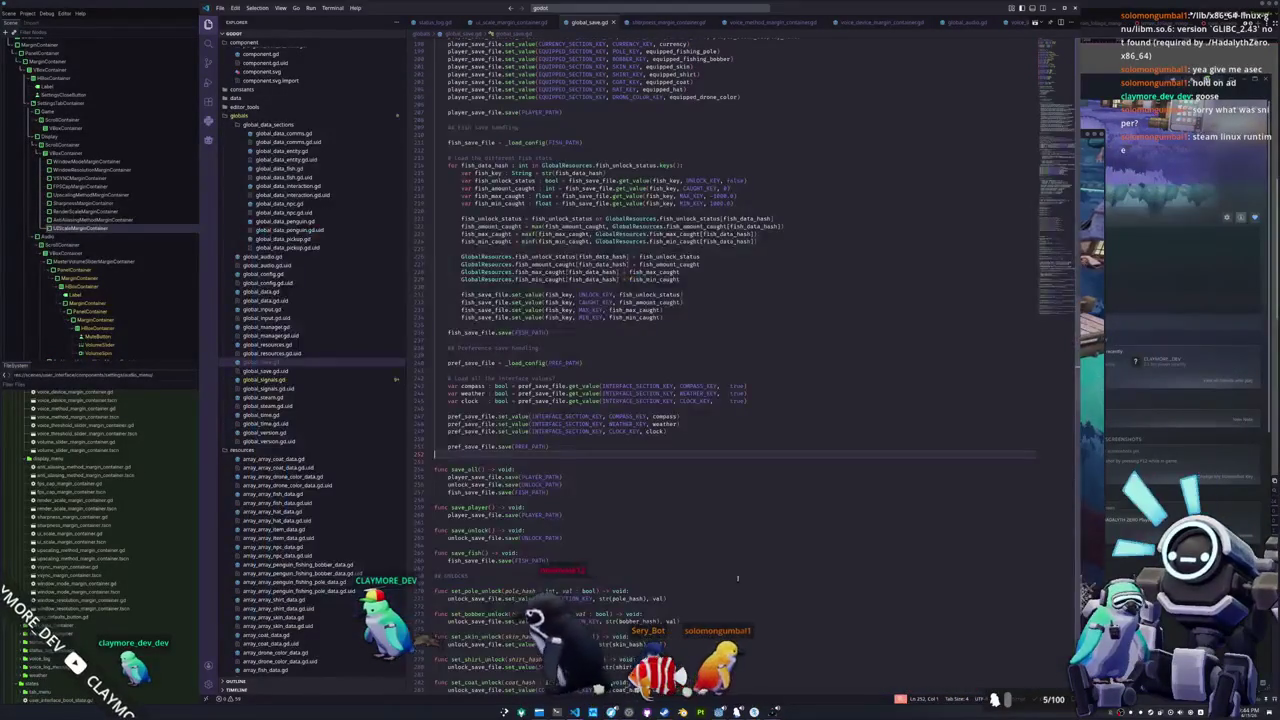
key(ctrl+p)
text(window_mo)
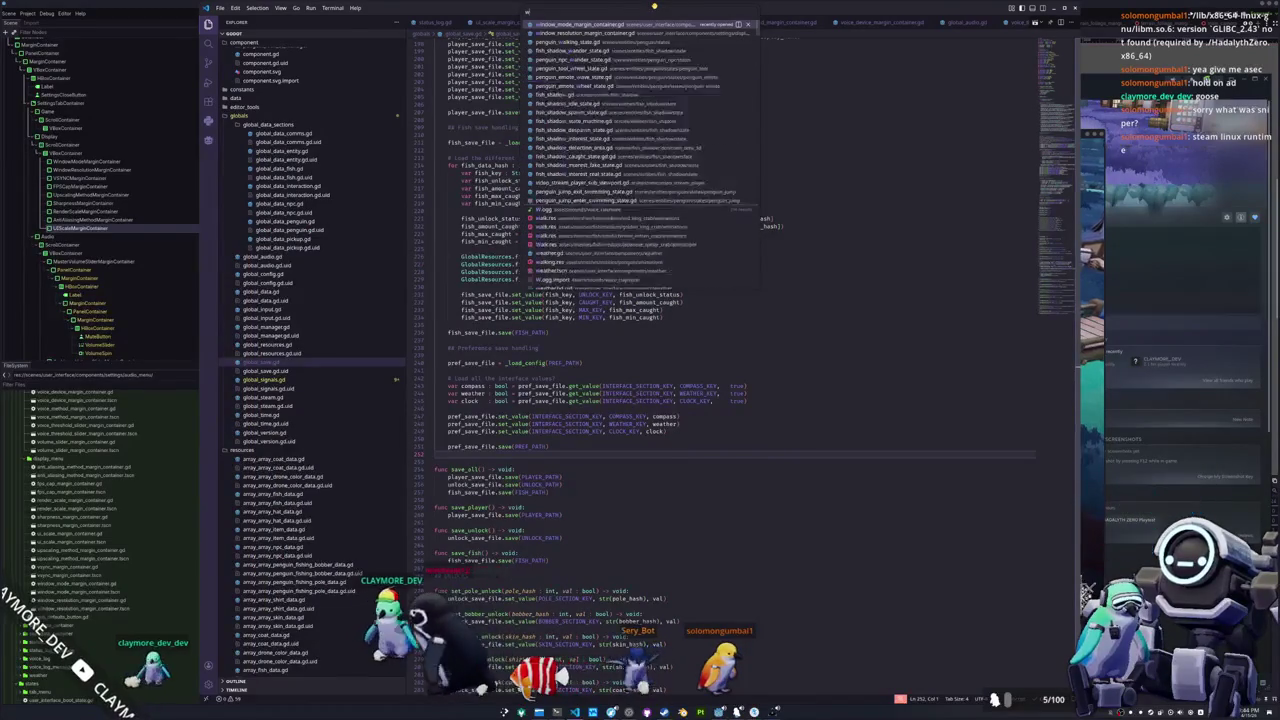
key(BackSpace)
key(BackSpace)
text(resol)
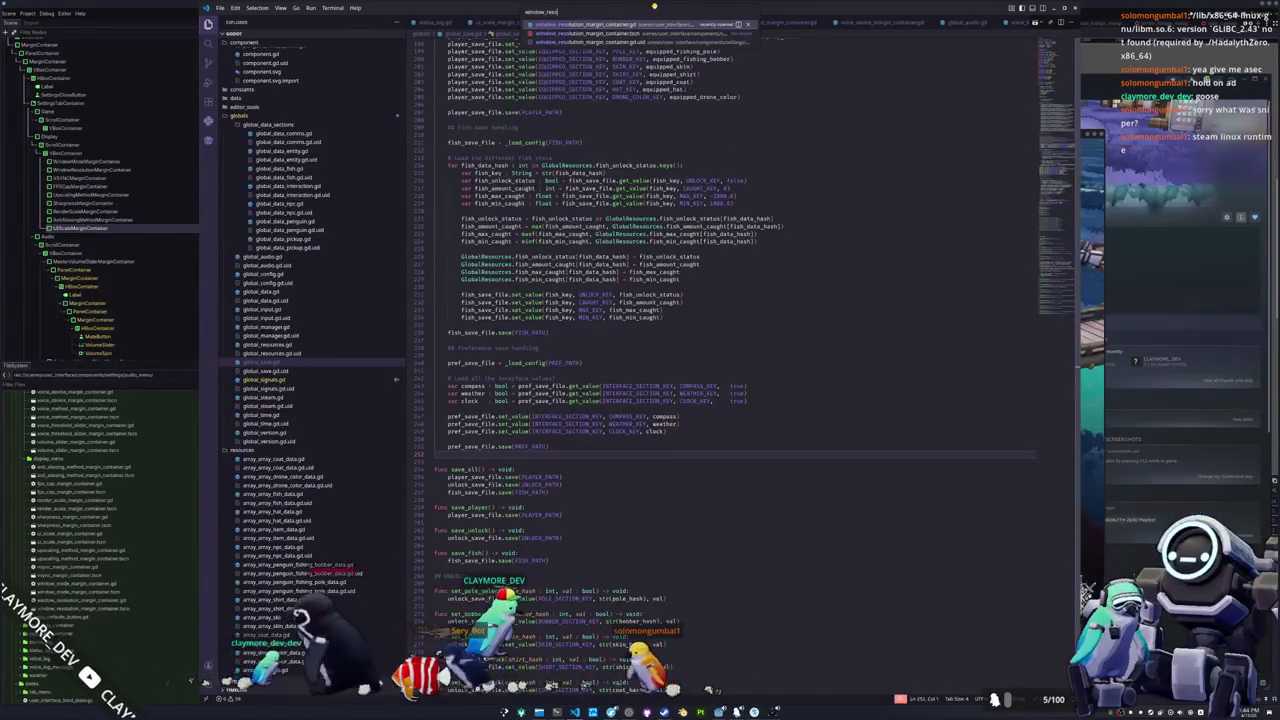
key(Return)
key(ctrl+a)
key(ctrl+z)
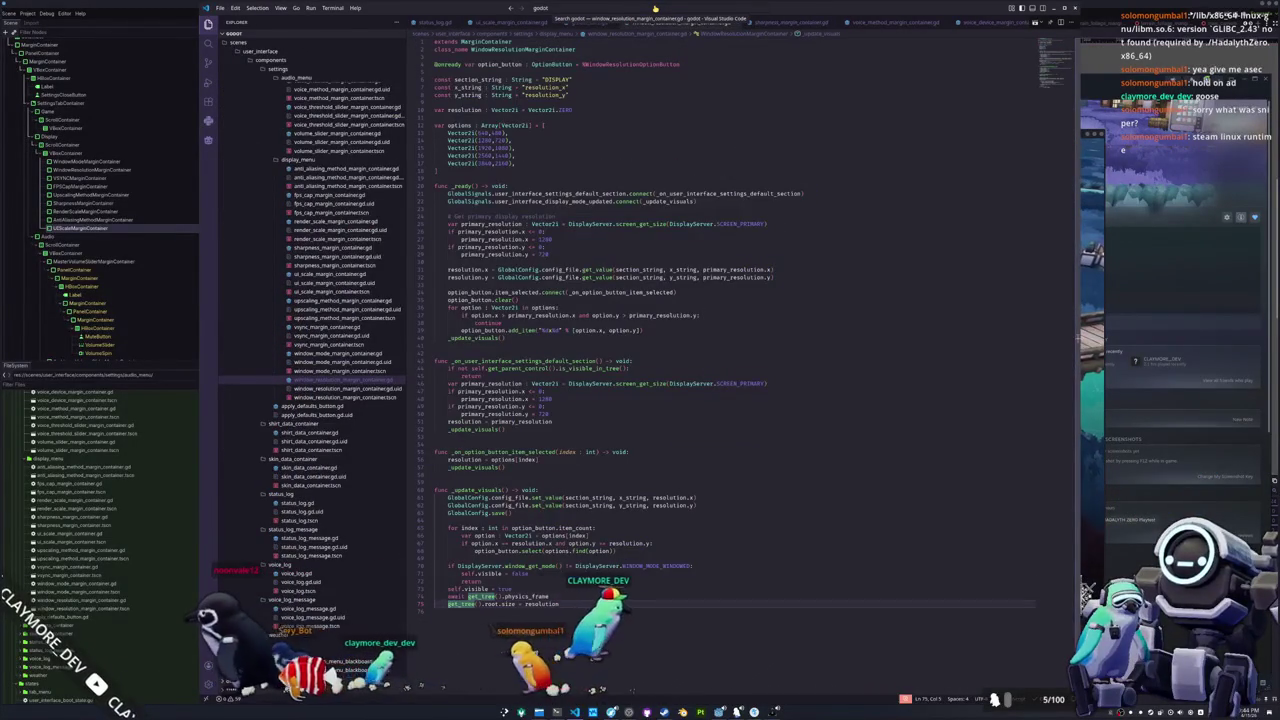
Replace the line 70 constant with DisplayServer's WindowMode.WINDOW_MODE_WINDOWED via autocompletion
key(Down)
key(Down)
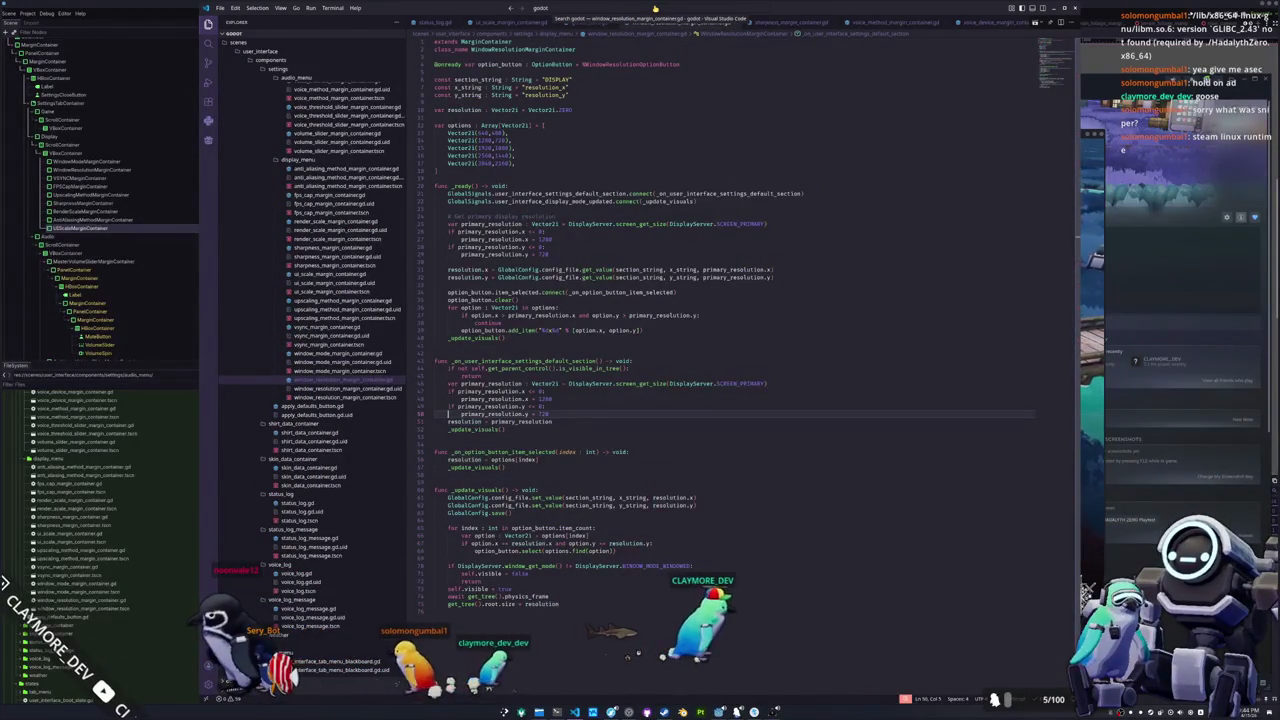
click(440, 573)
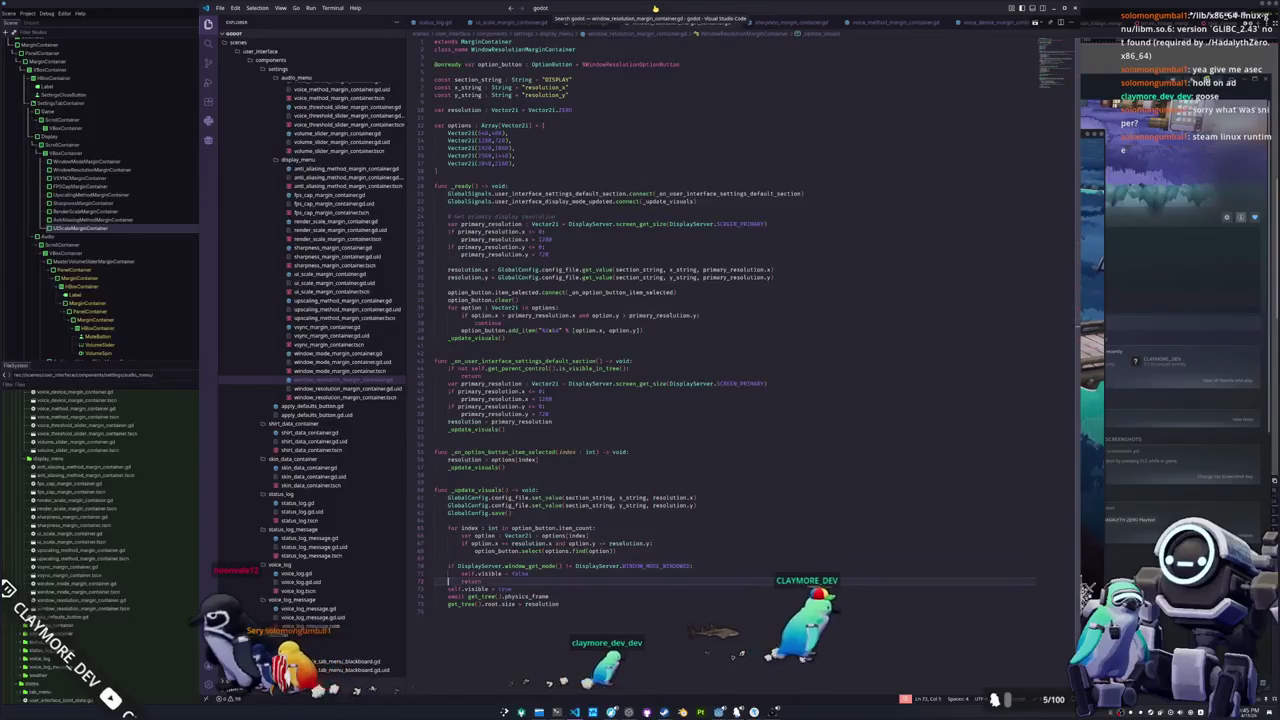
double_click(656, 566)
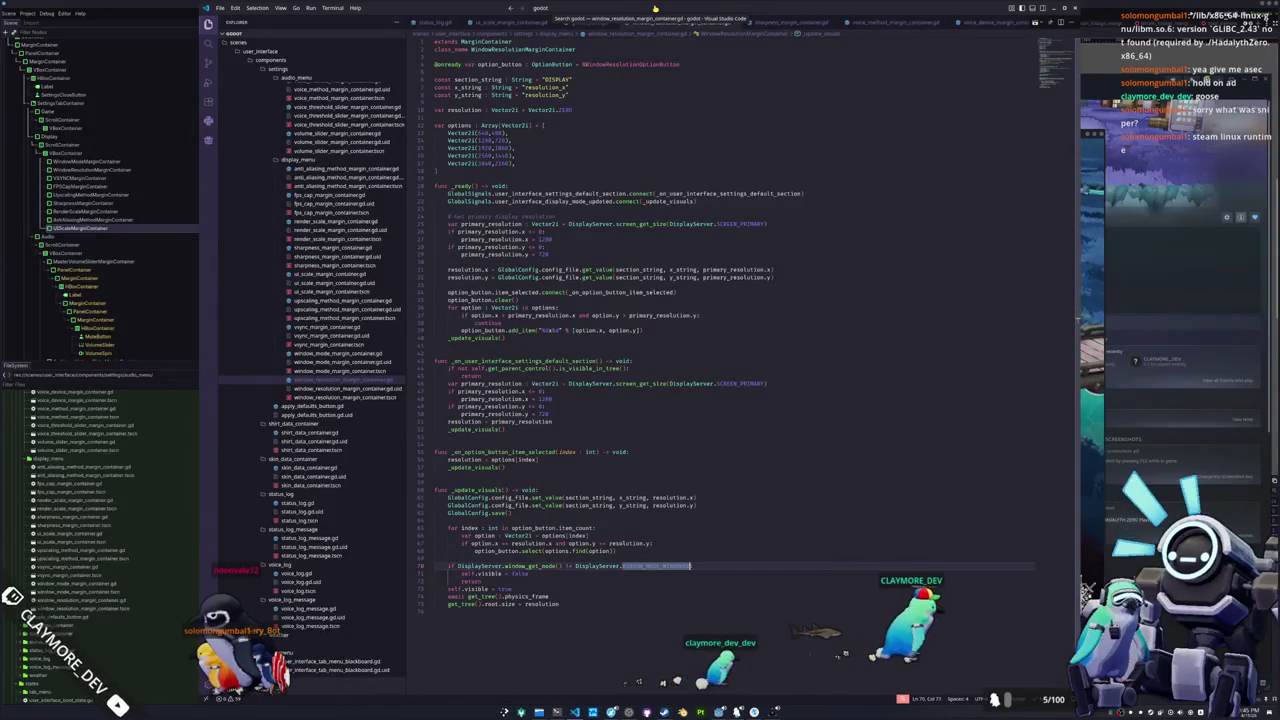
key(Right)
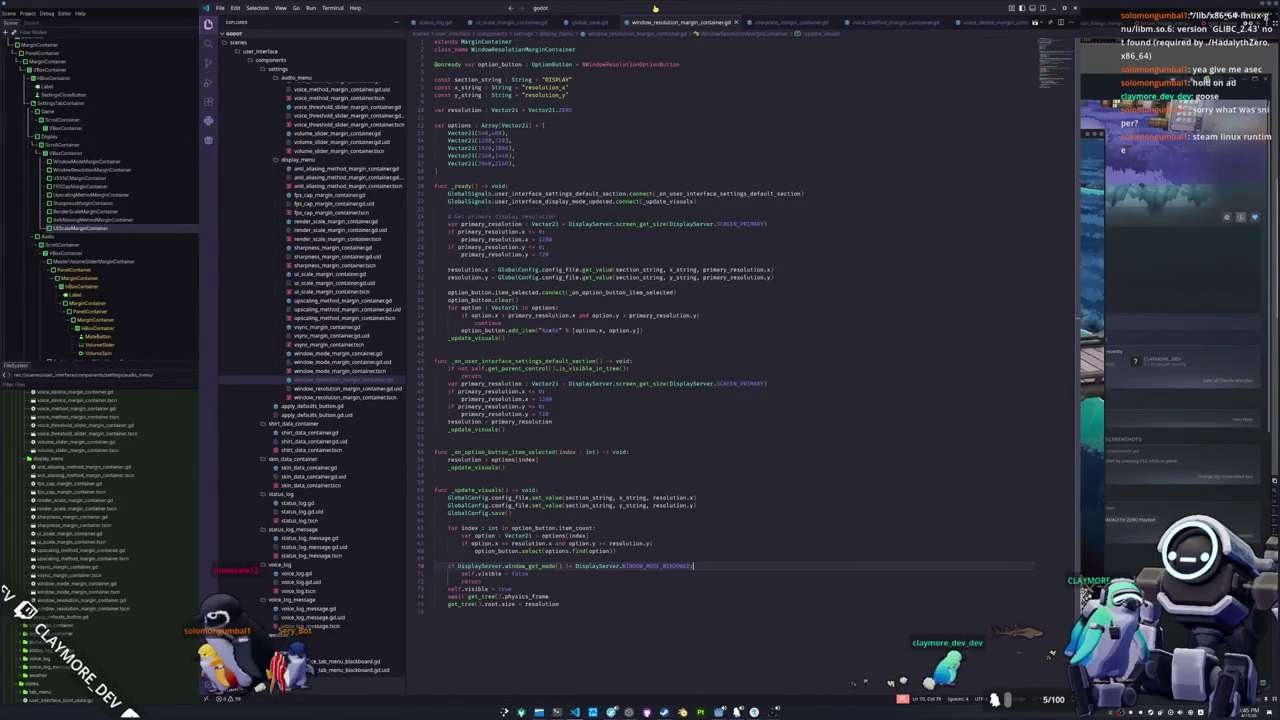
key(ctrl+shift+Left)
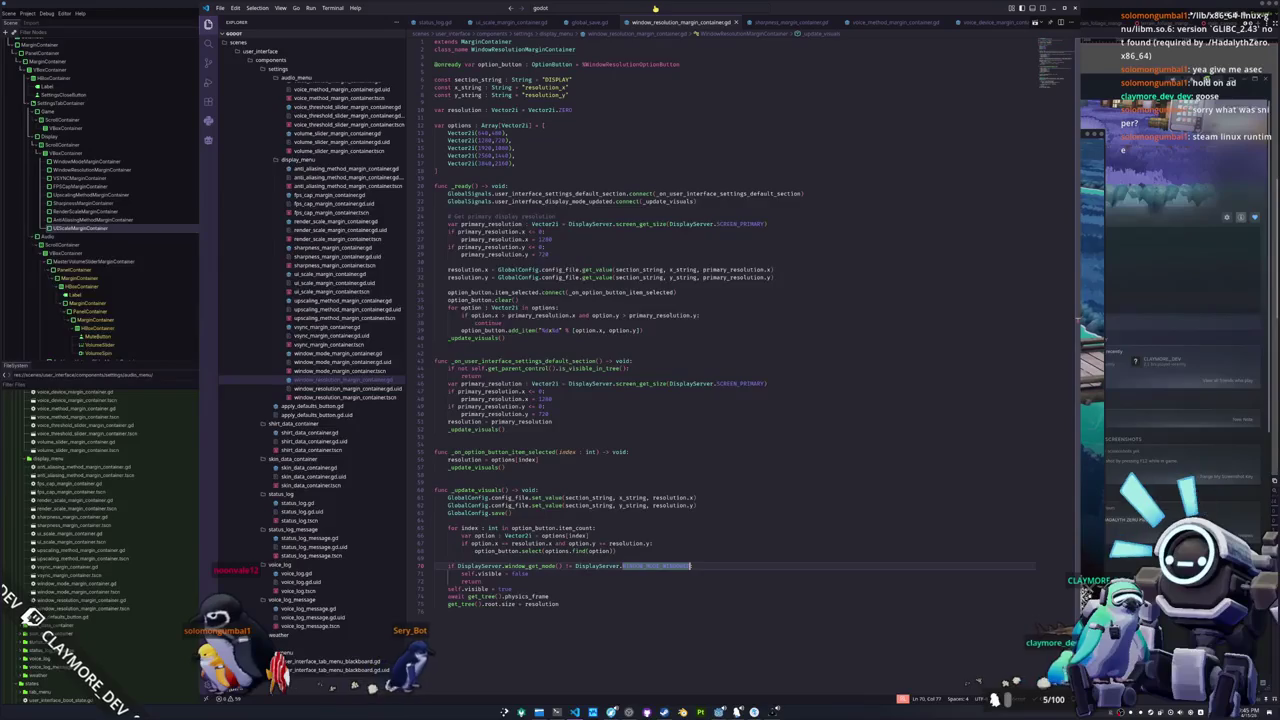
scroll(612, 513, down, 2)
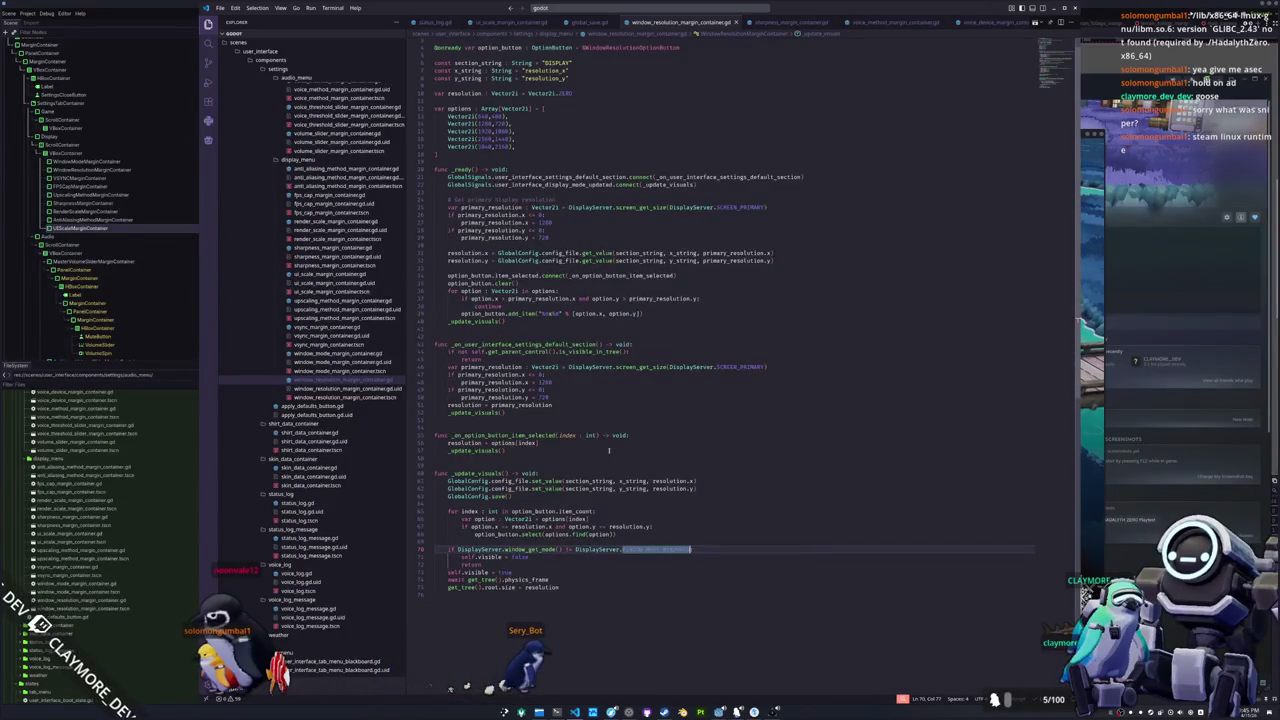
scroll(612, 513, down, 1)
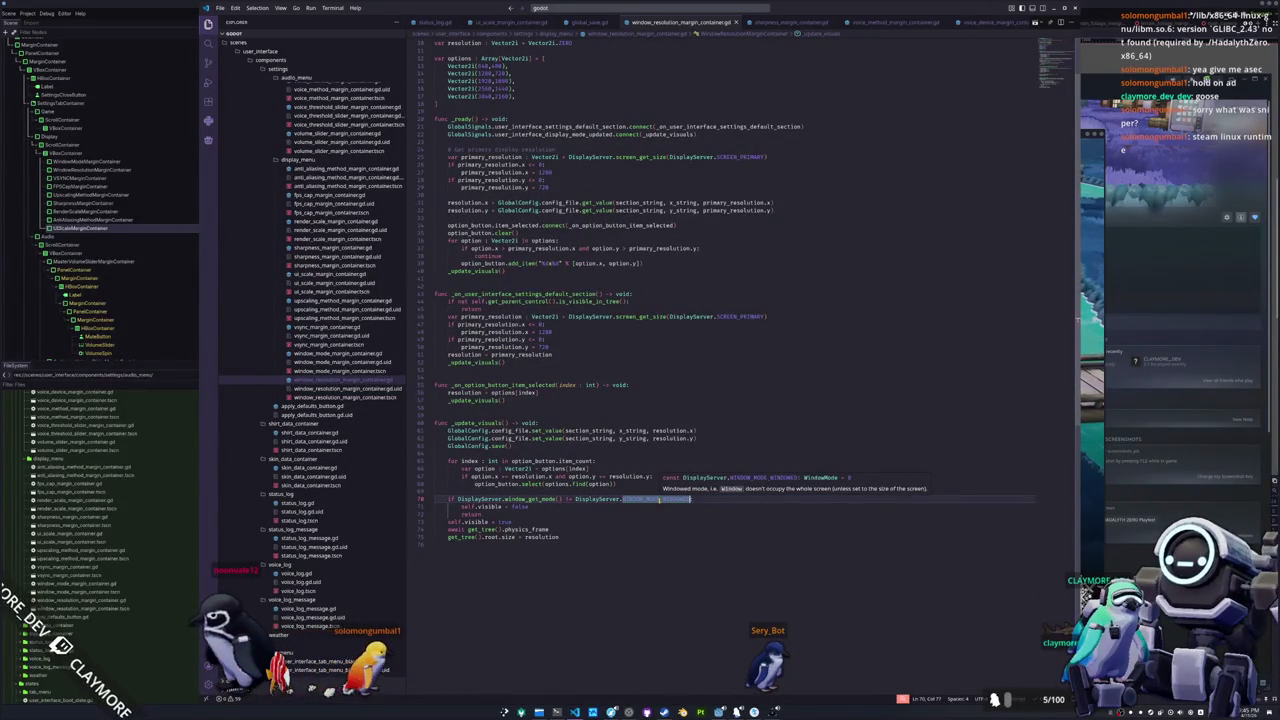
text(WINDOW_)
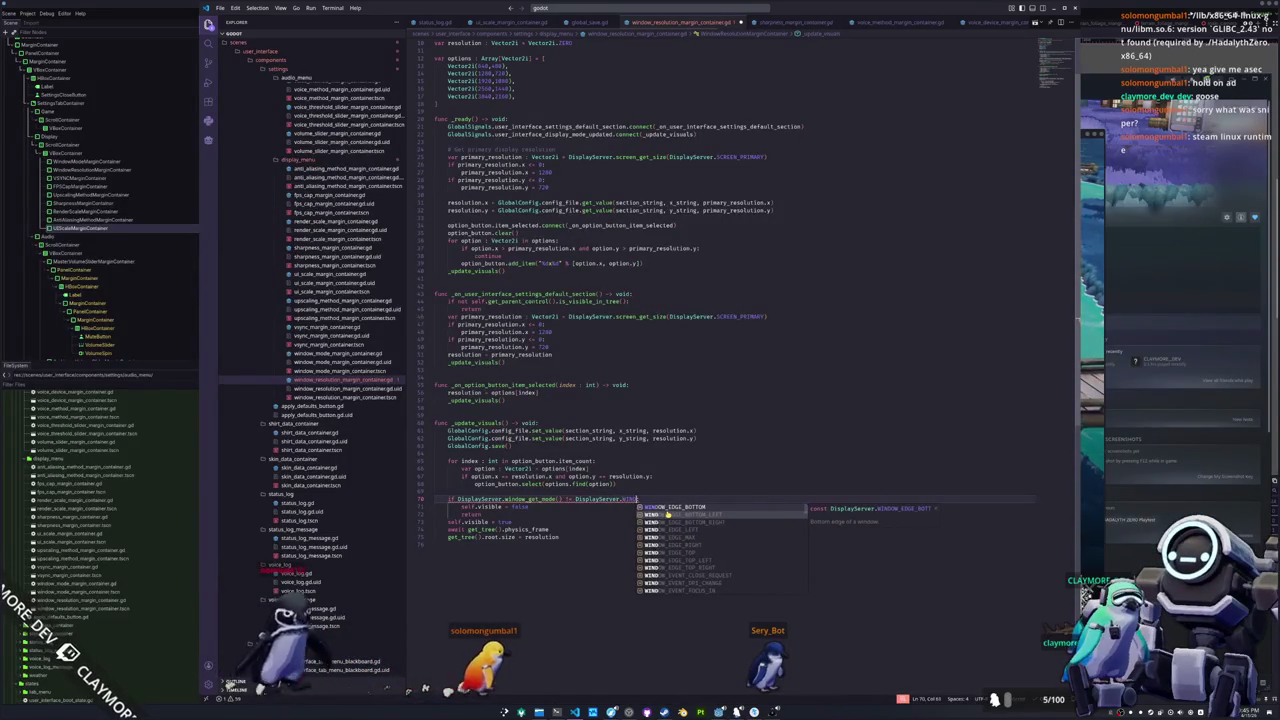
key(BackSpace)
key(BackSpace)
key(BackSpace)
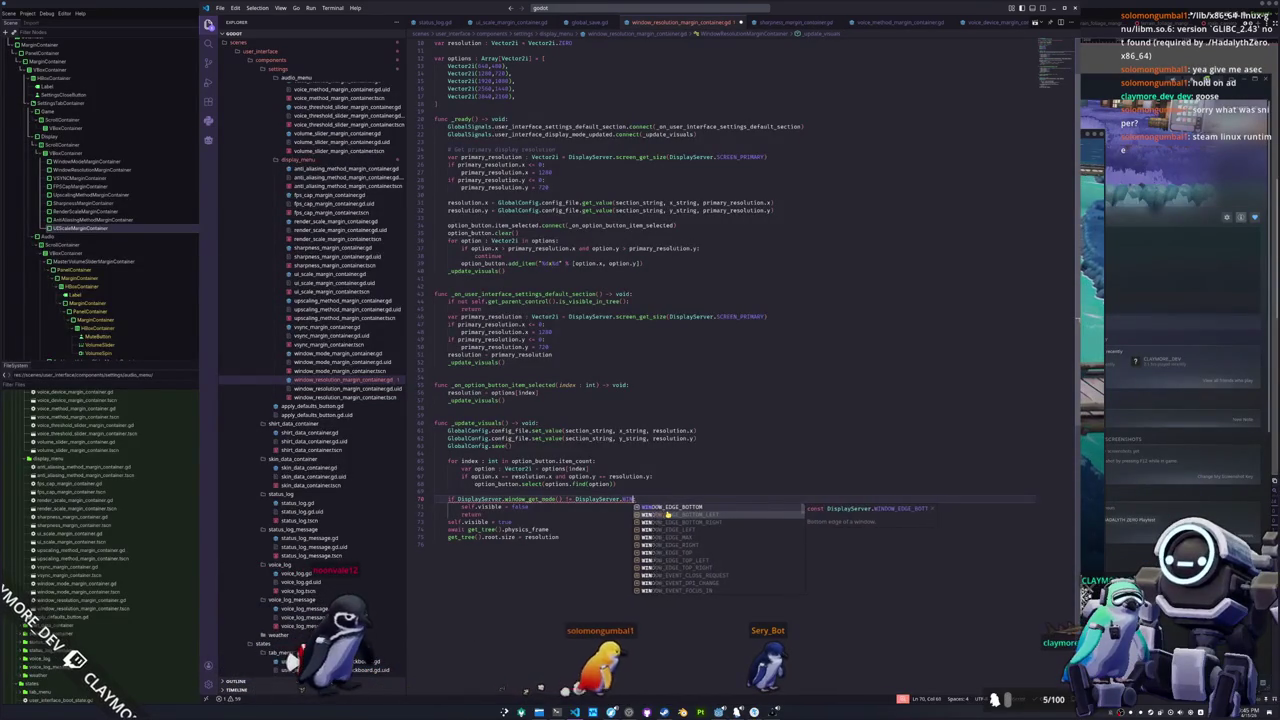
text(WindowMode.)
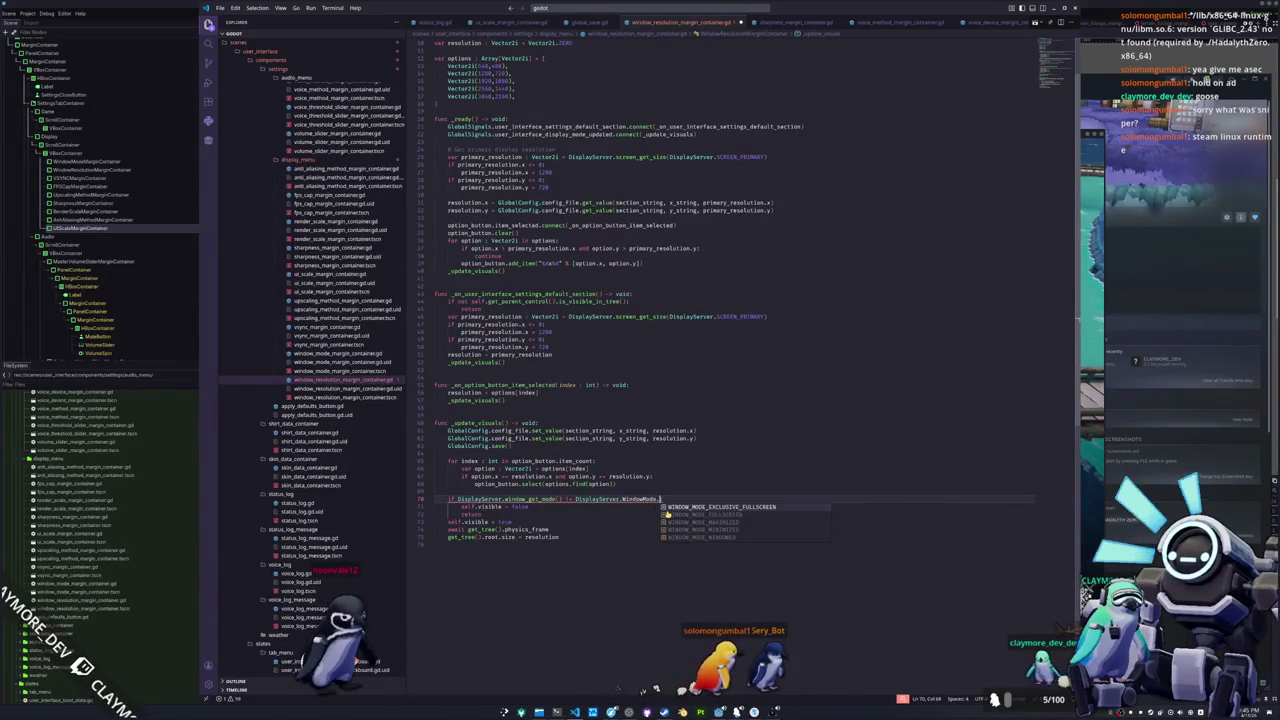
key(Down)
key(Down)
key(Down)
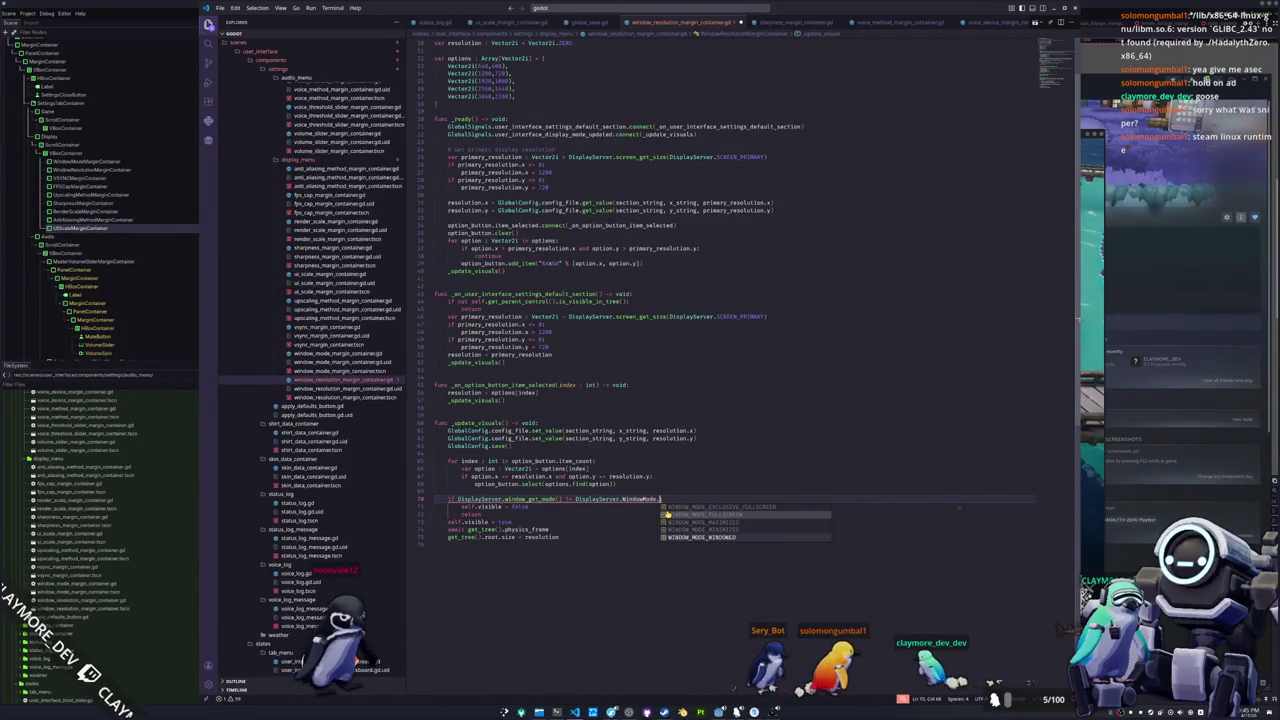
key(Return)
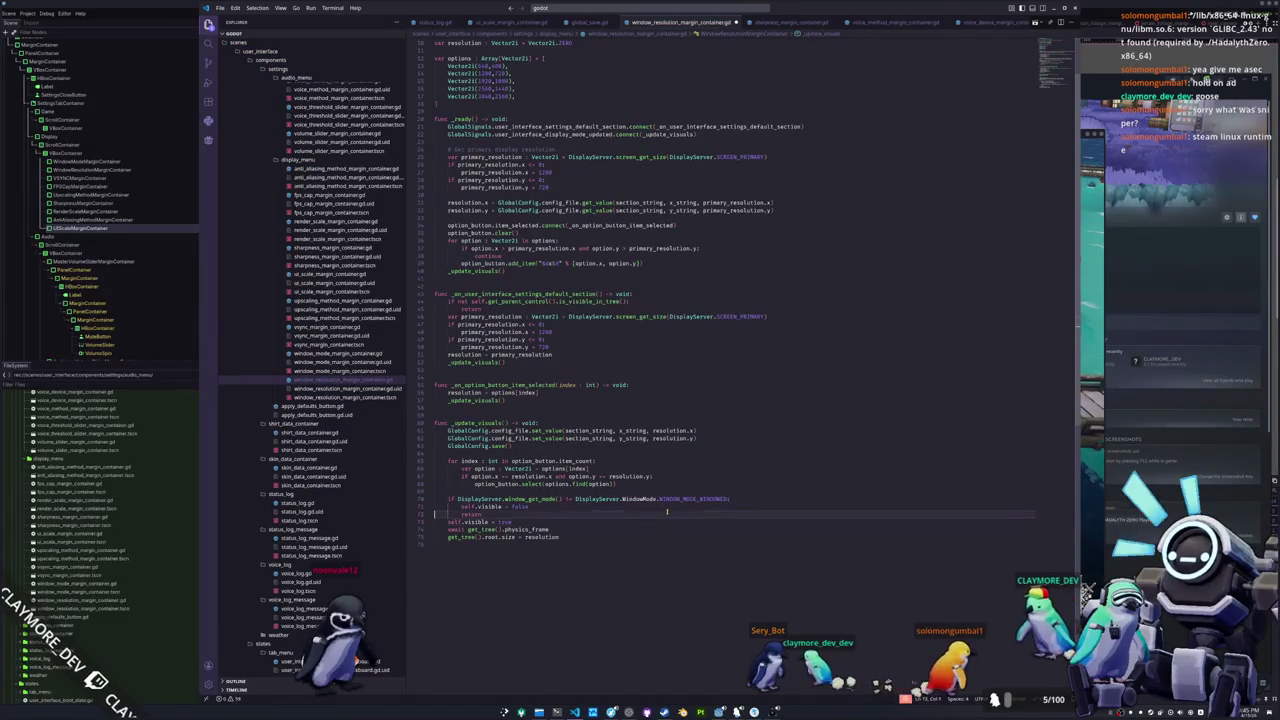
Insert a single 'await get_tree().physics_frame' line before the window-mode check
key(Down)
key(Home)
key(ctrl+v)
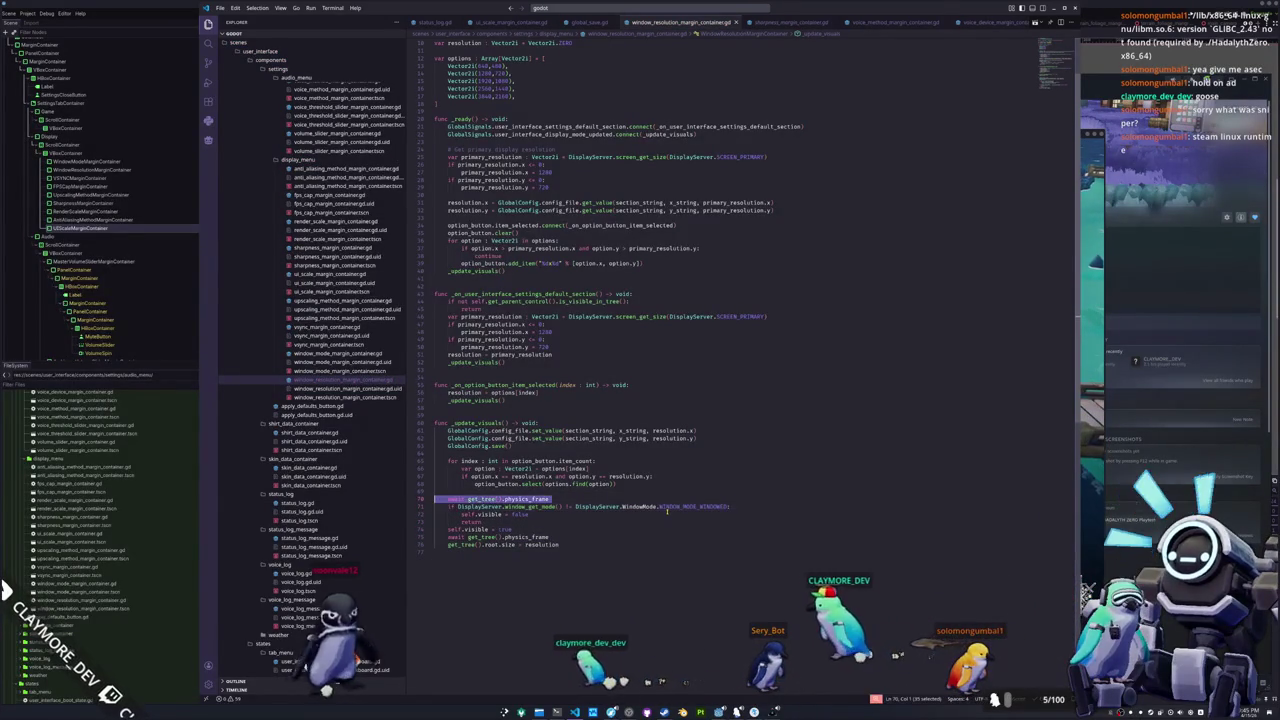
key(ctrl+v)
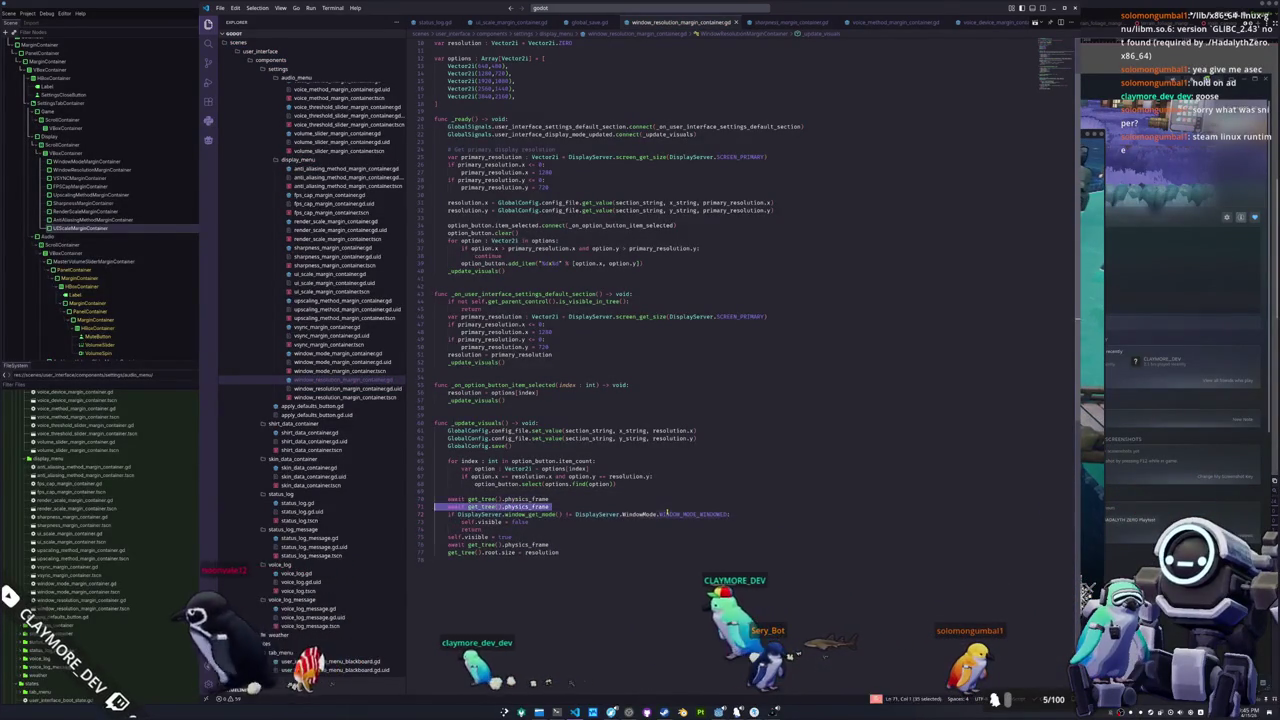
key(ctrl+z)
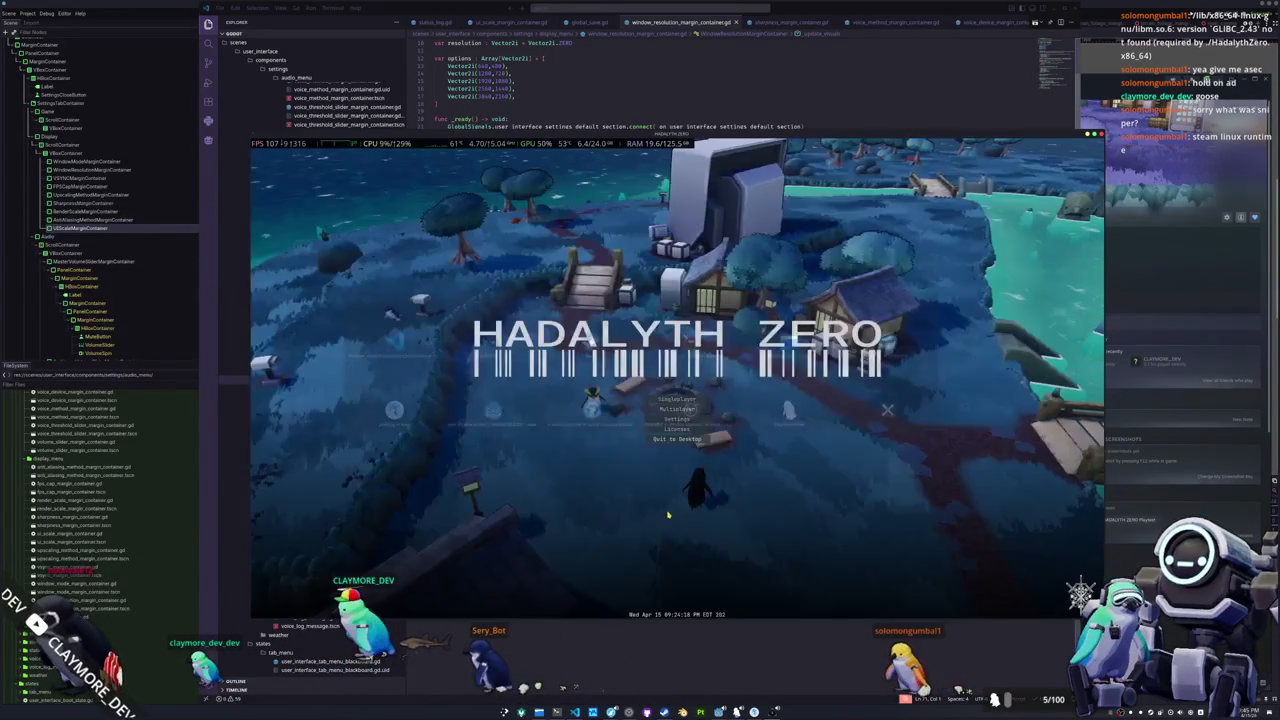
Check the game's audio settings, then create a new multiplayer lobby
click(677, 419)
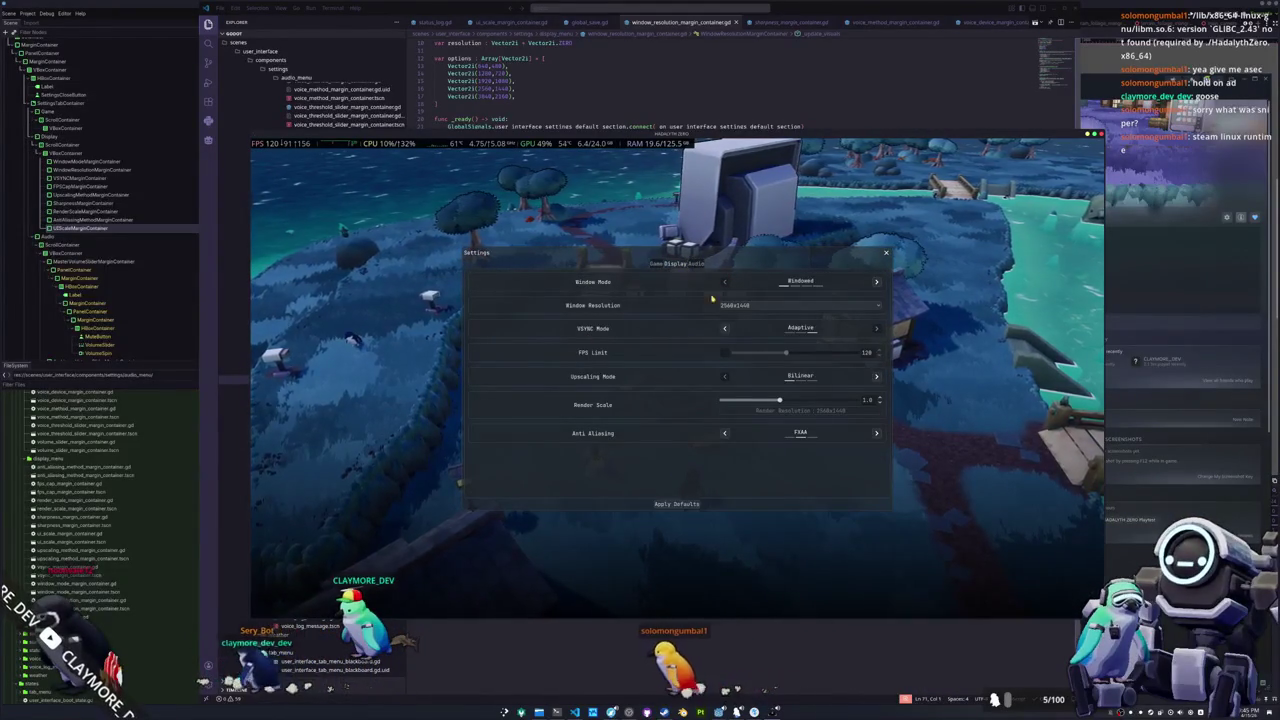
click(697, 263)
key(Escape)
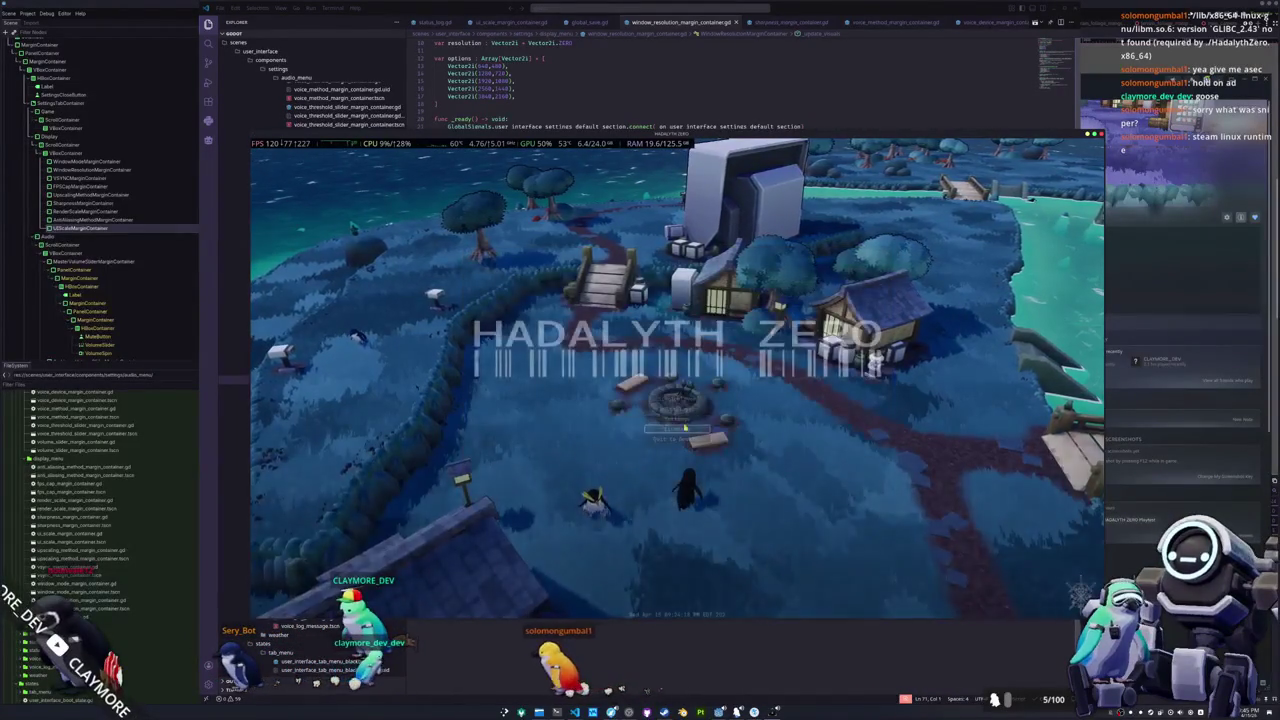
click(664, 417)
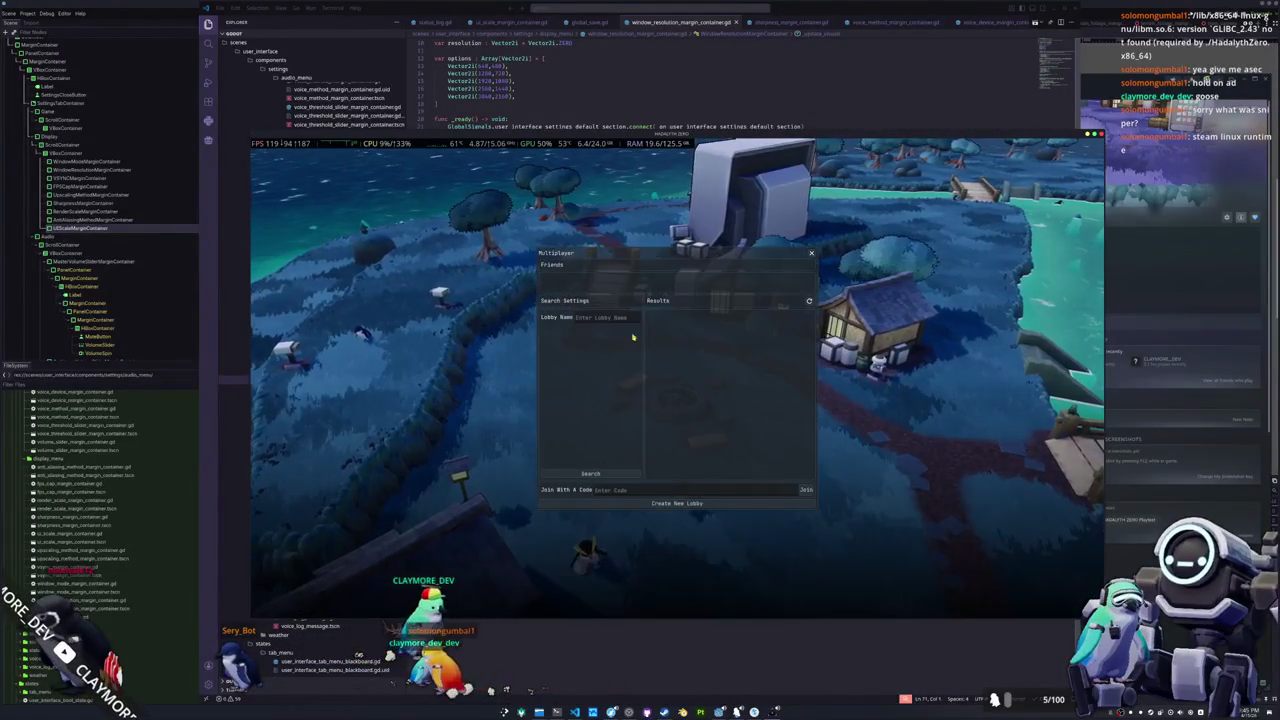
click(655, 503)
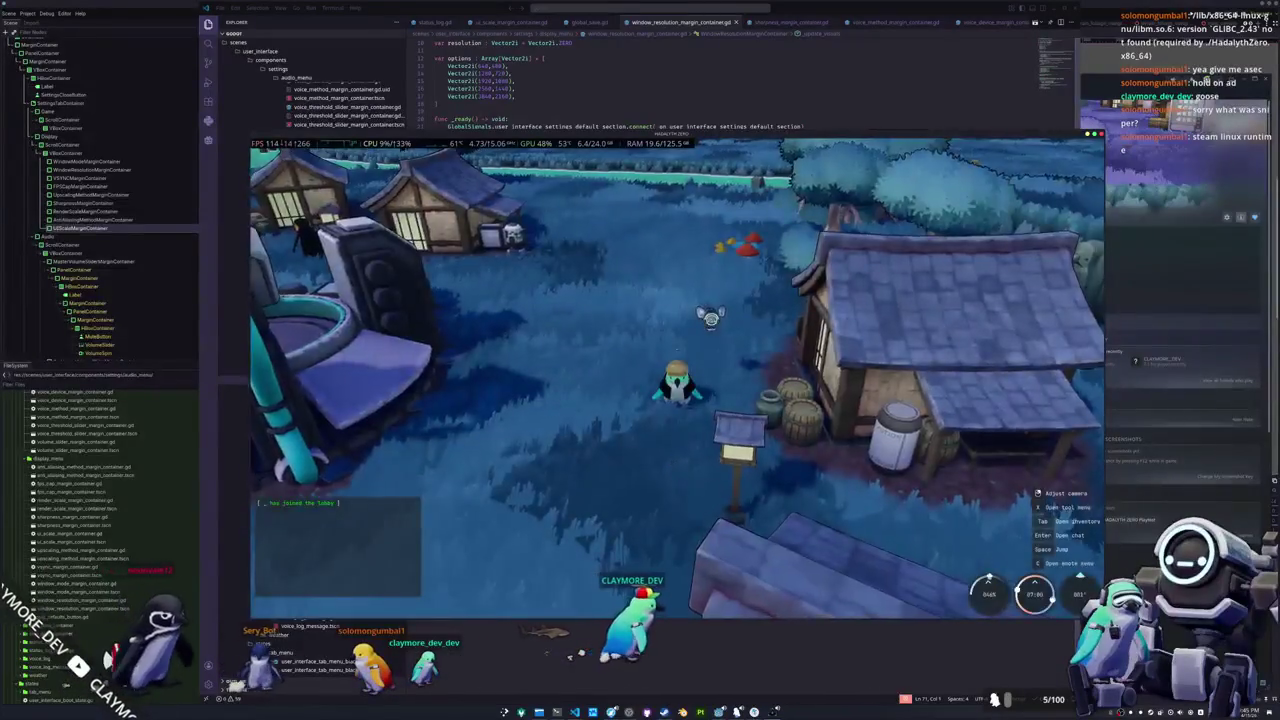
In the inventory's Cosmetics page, try the green and teal shirts and remove the penguin's coat
key(Tab)
click(700, 150)
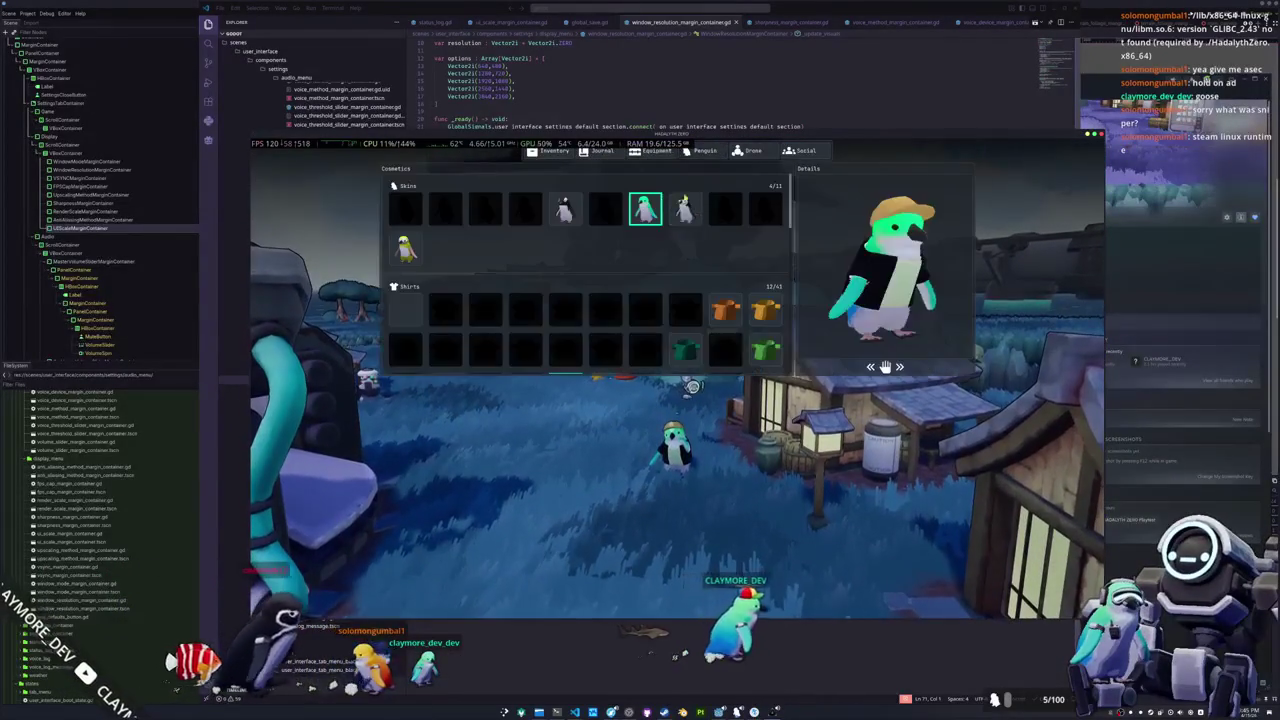
scroll(670, 285, down, 1)
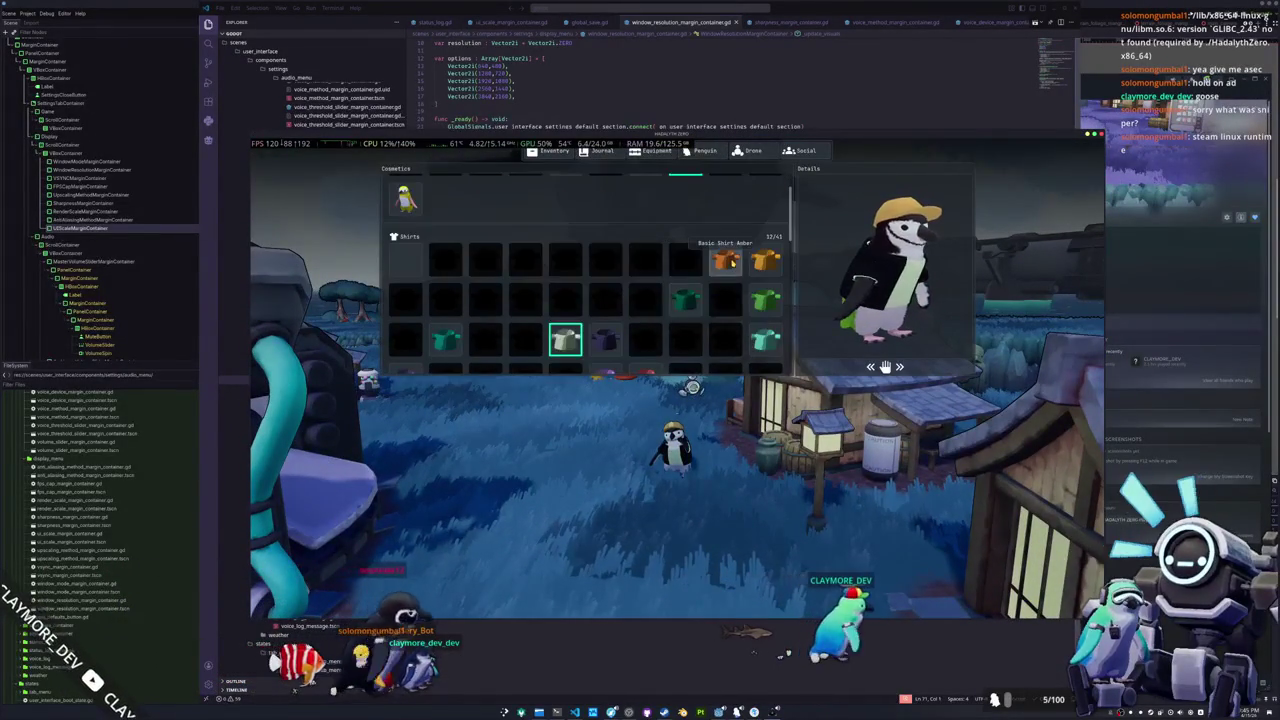
click(765, 300)
scroll(765, 300, down, 1)
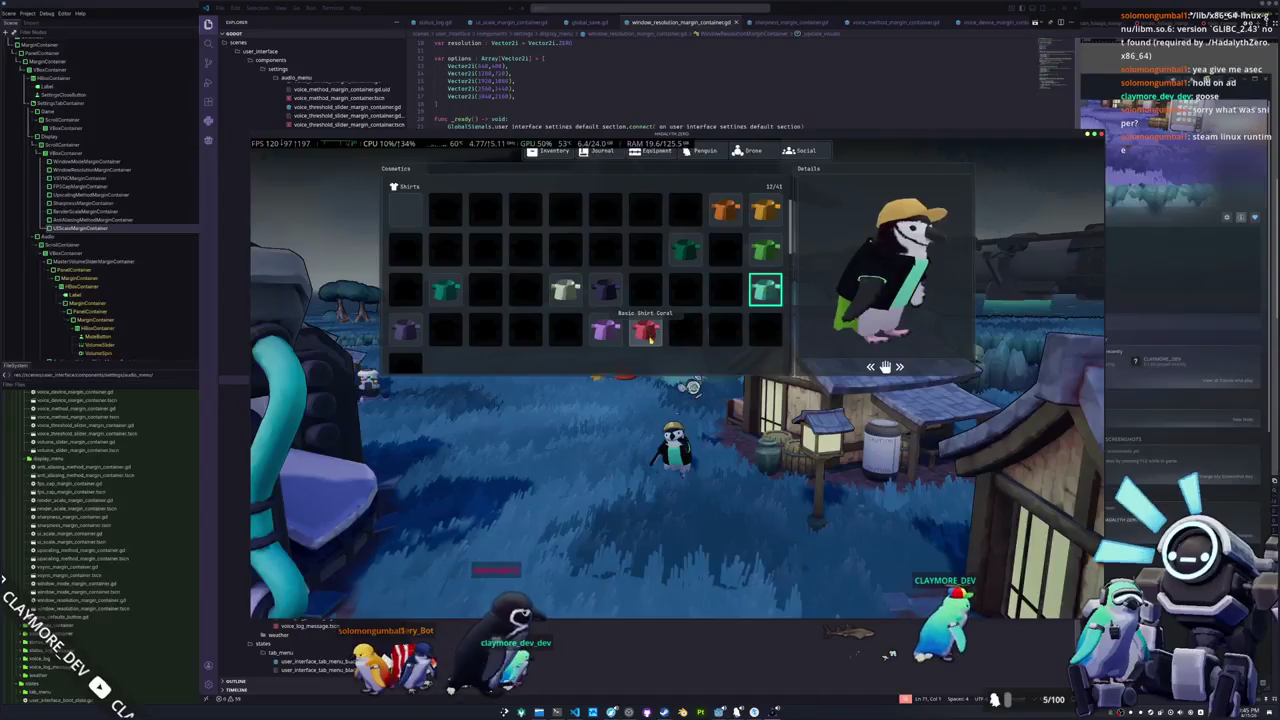
click(765, 290)
scroll(557, 310, down, 3)
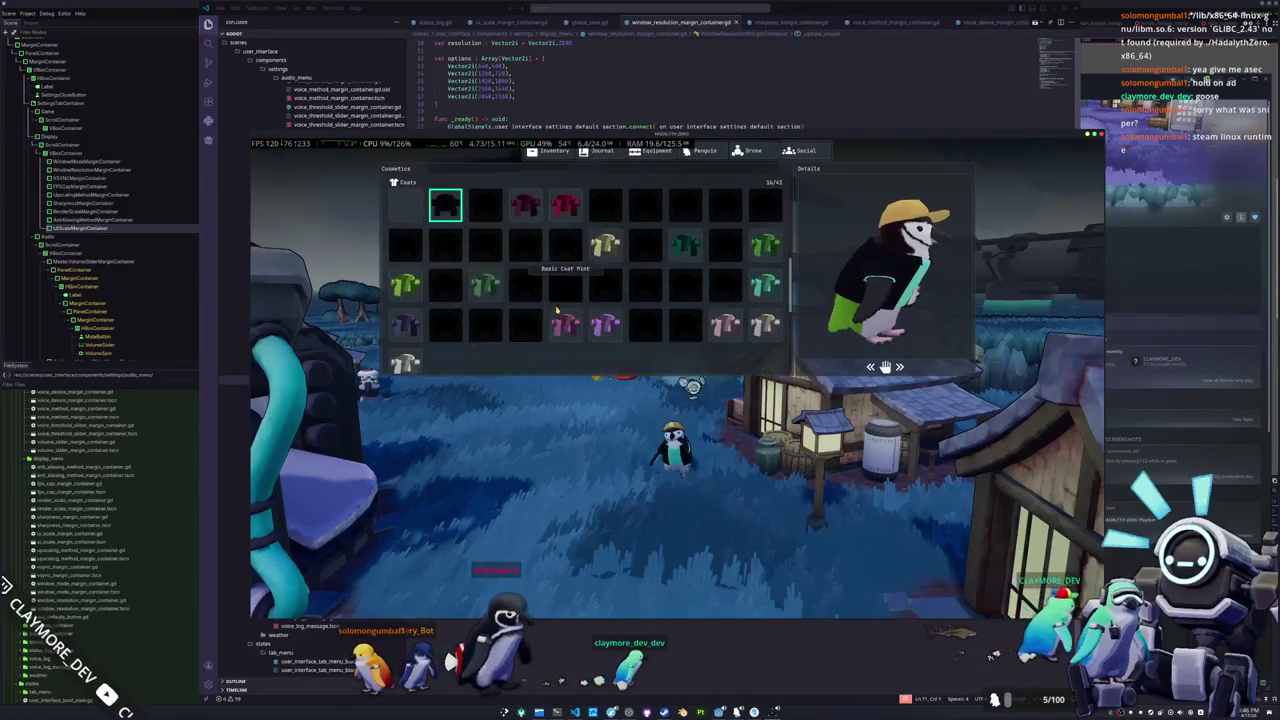
scroll(606, 335, down, 3)
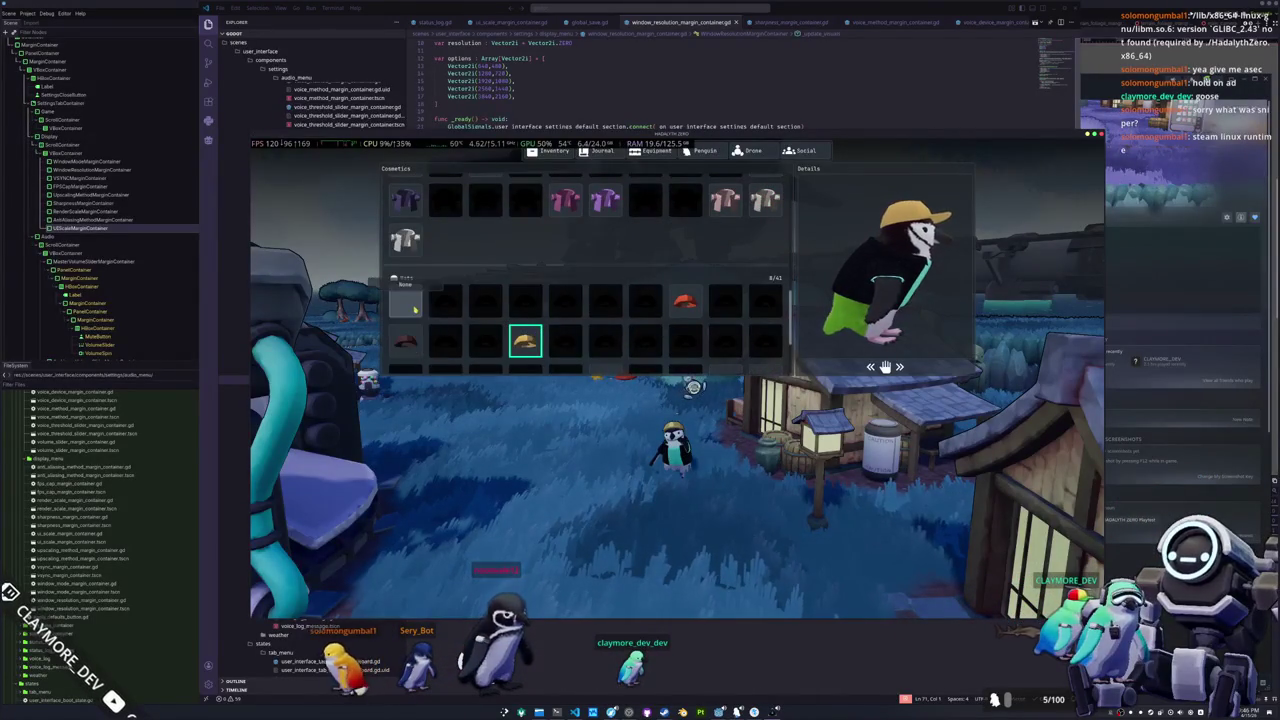
scroll(409, 296, up, 3)
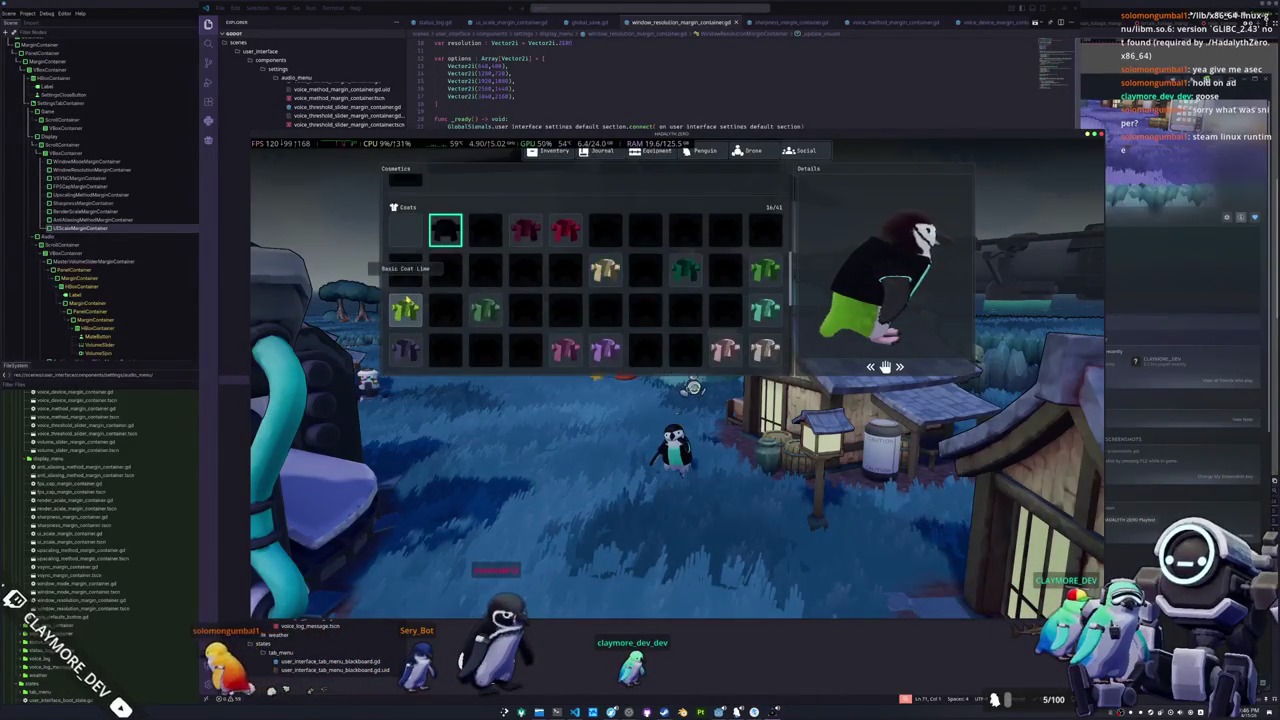
click(401, 235)
scroll(420, 265, up, 5)
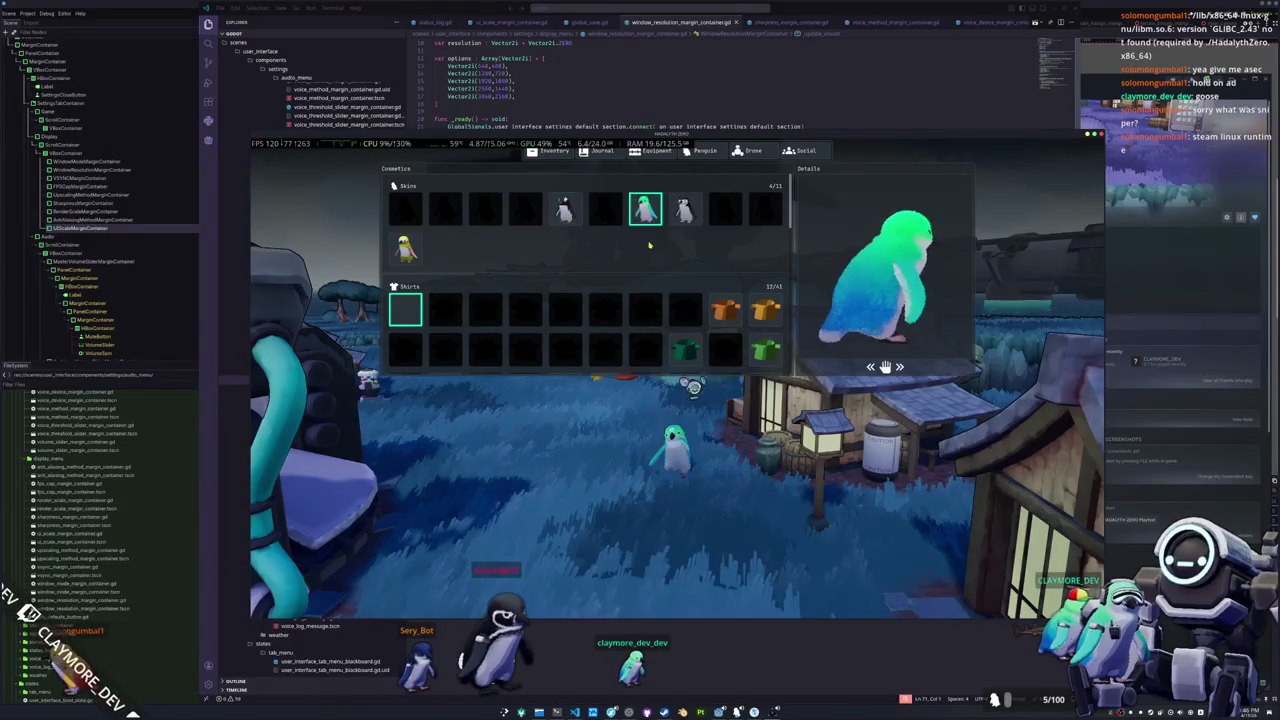
Close the inventory, walk the penguin toward the house, and quit the game with F8
key(Escape)
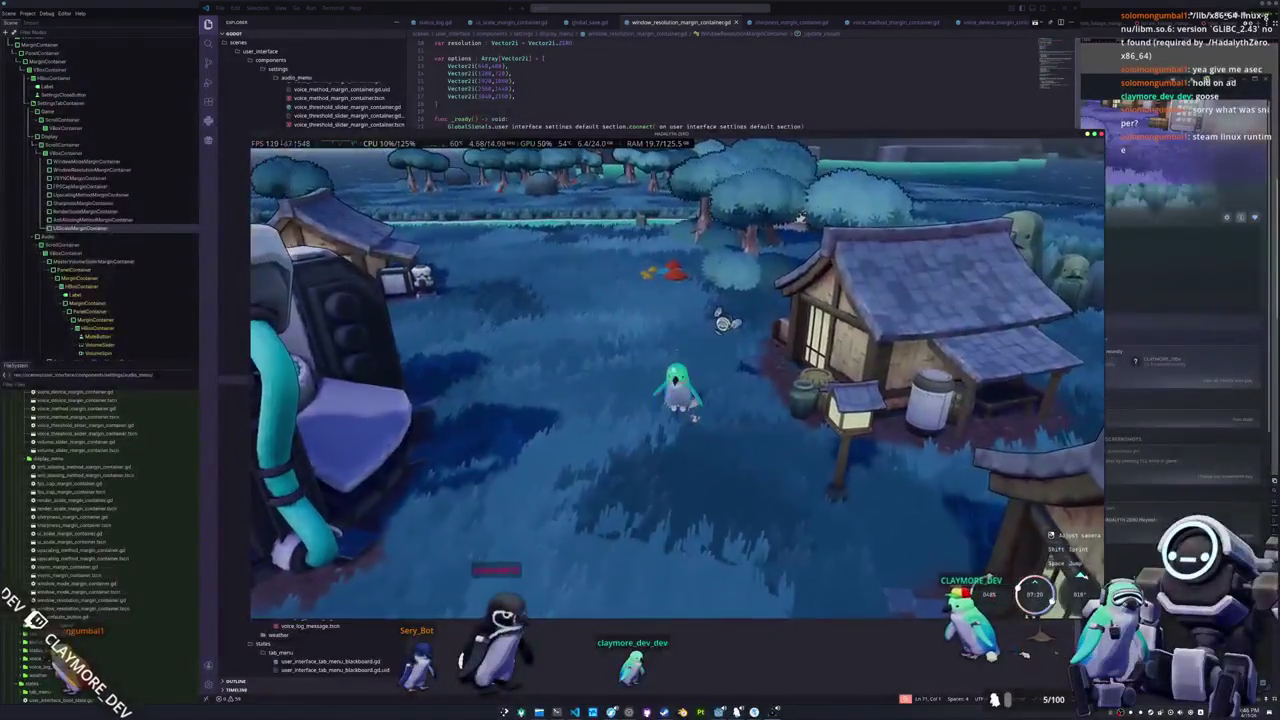
key(w)
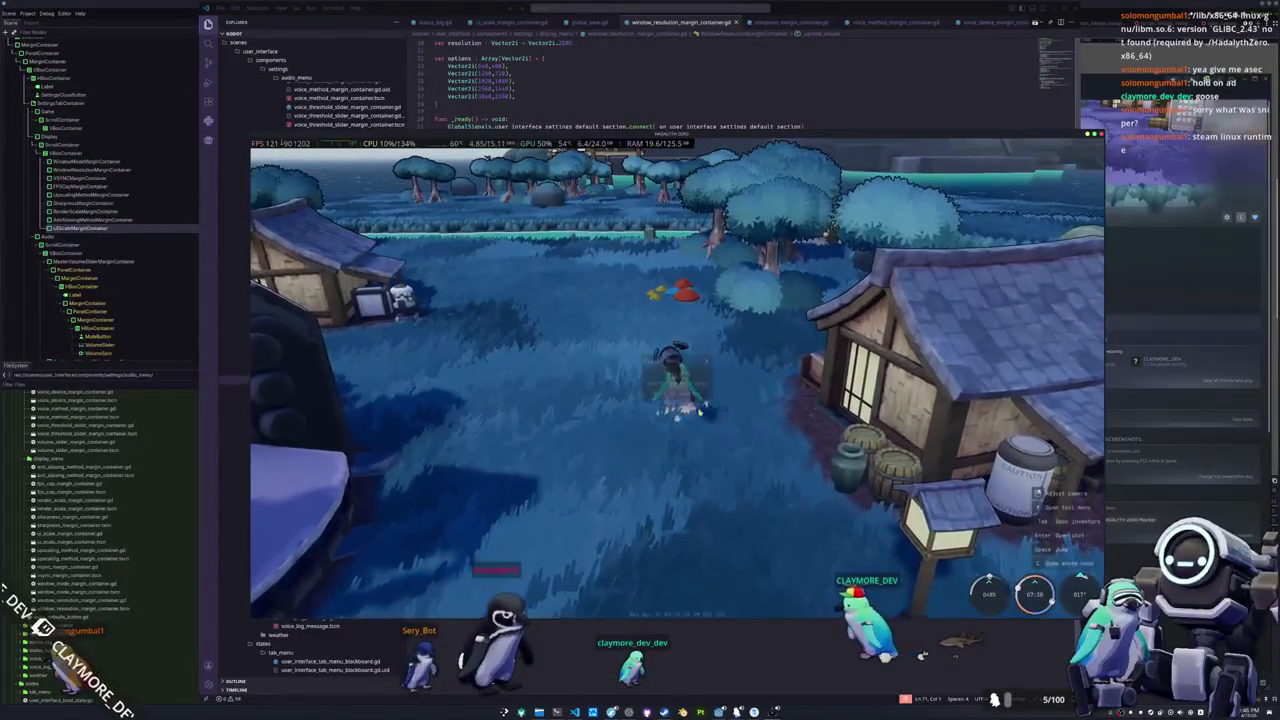
key(F8)
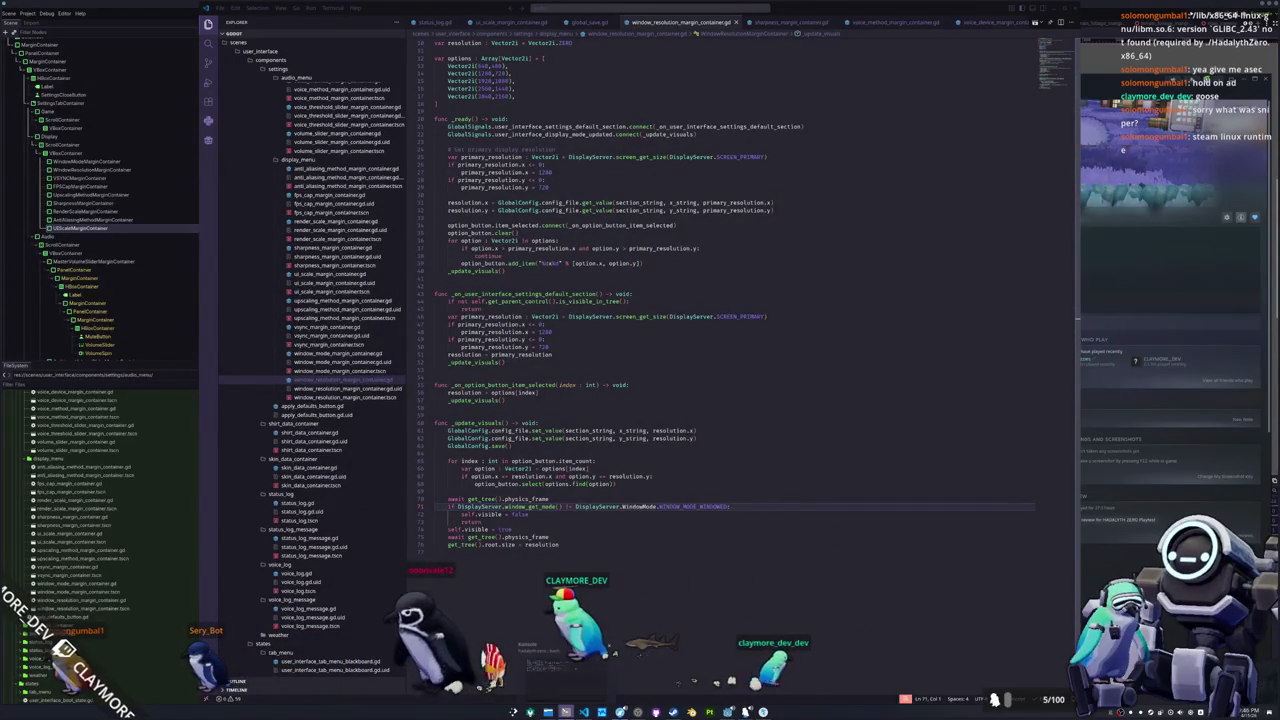
Switch to the Konsole terminal sitting in Documents/GitHub
key(alt+Tab)
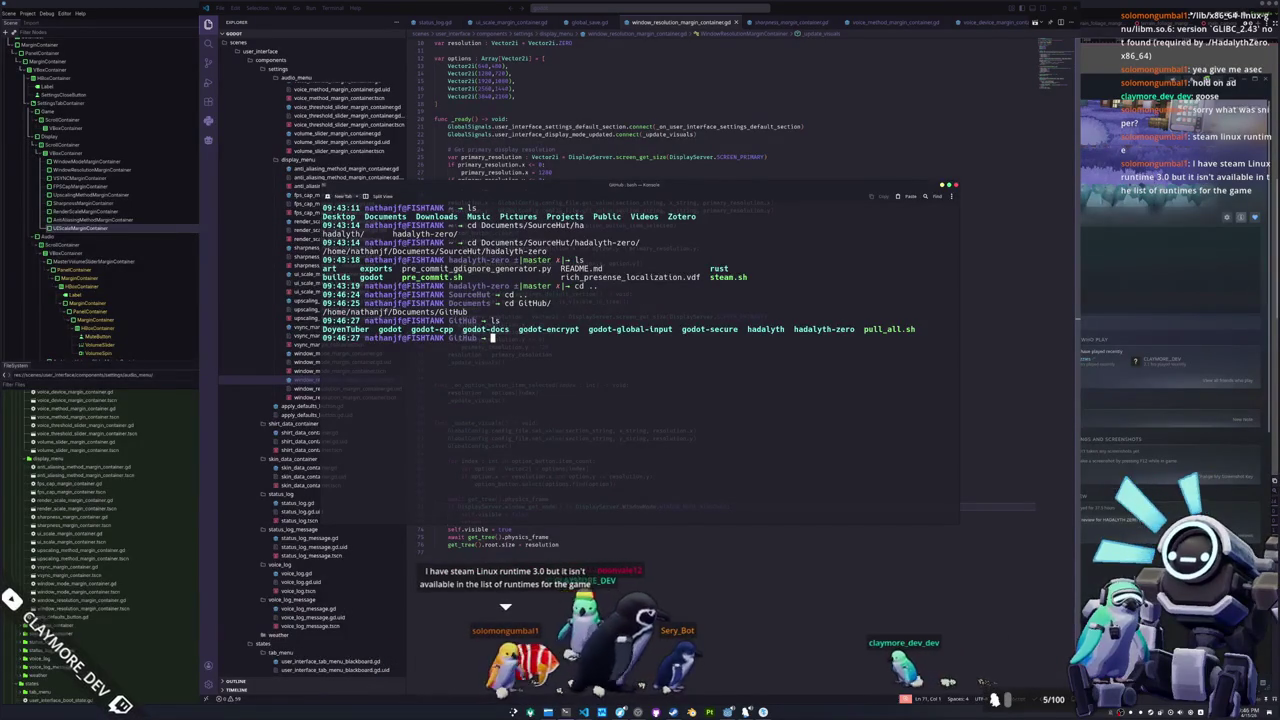
Change into the godot-secure folder using Tab completion
text(cd godo)
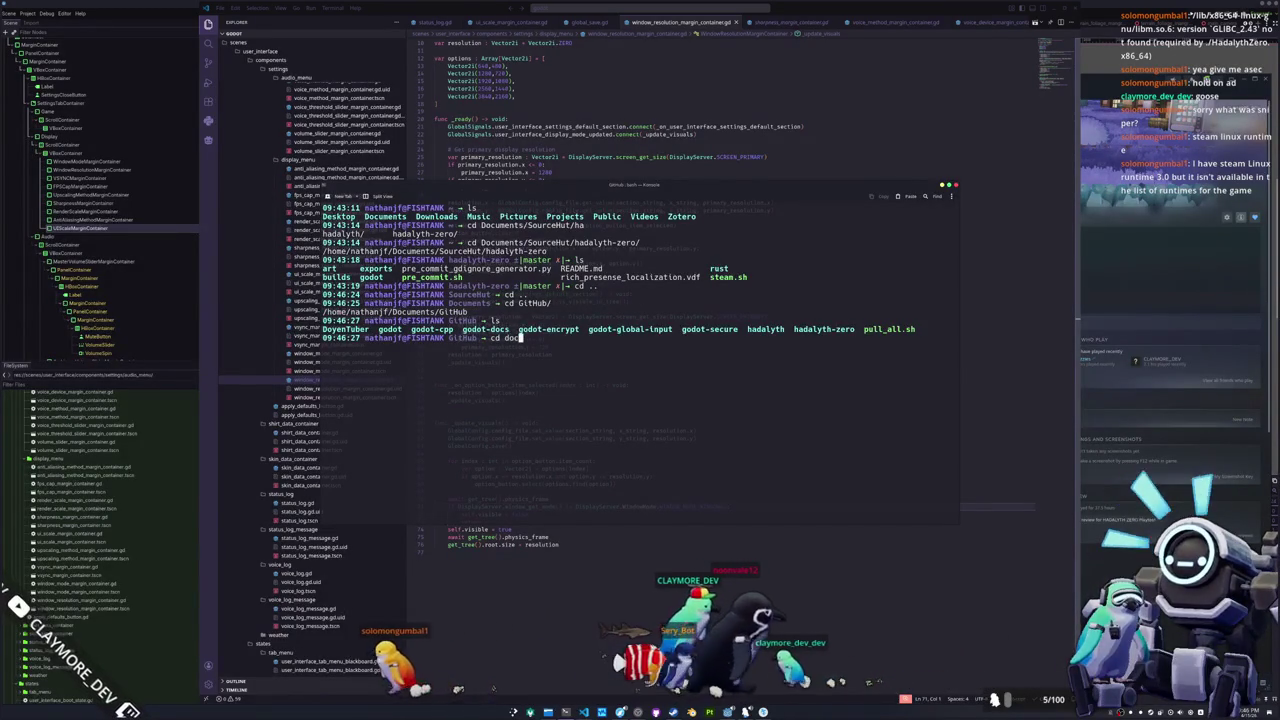
key(Tab)
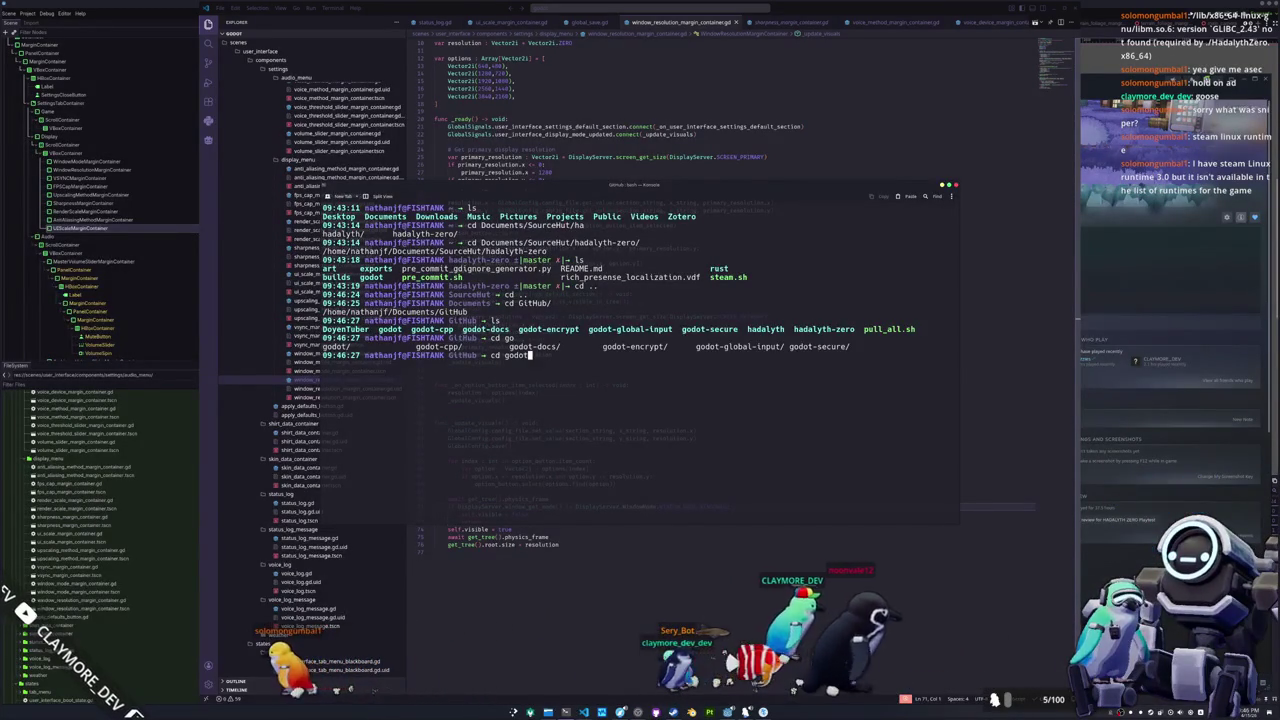
key(BackSpace)
key(BackSpace)
key(BackSpace)
text(godo)
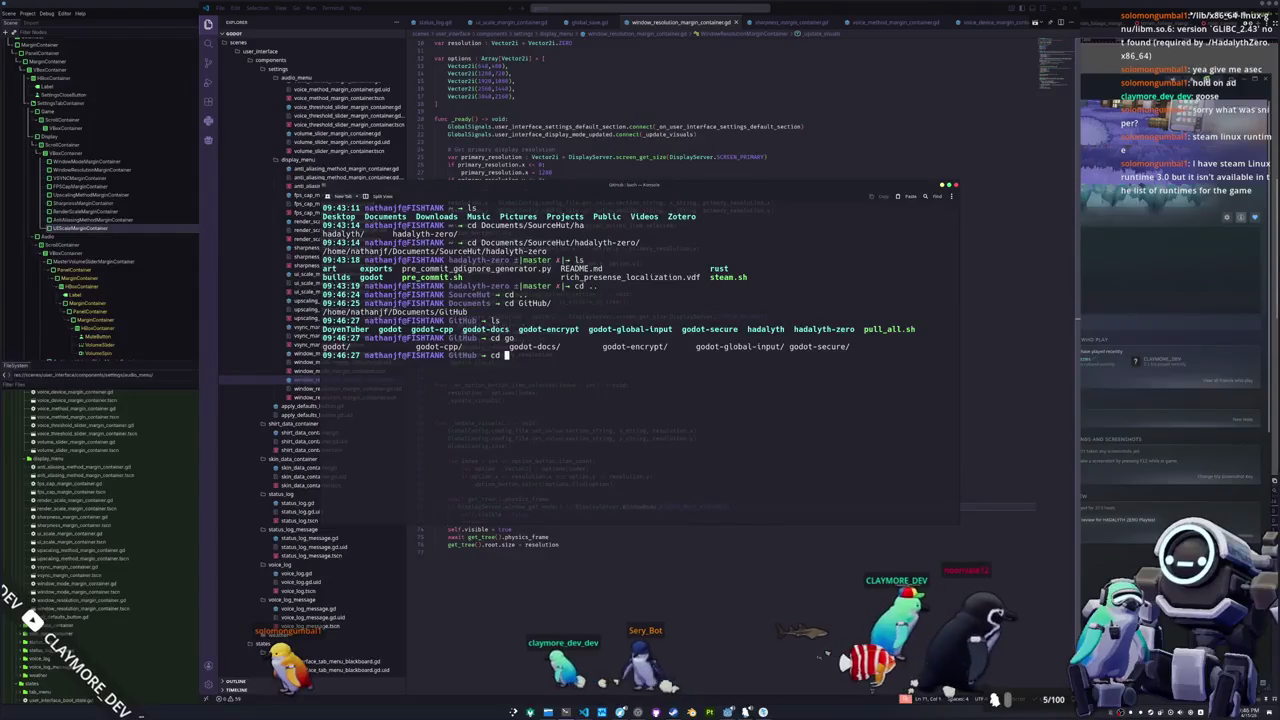
key(Tab)
text(-s)
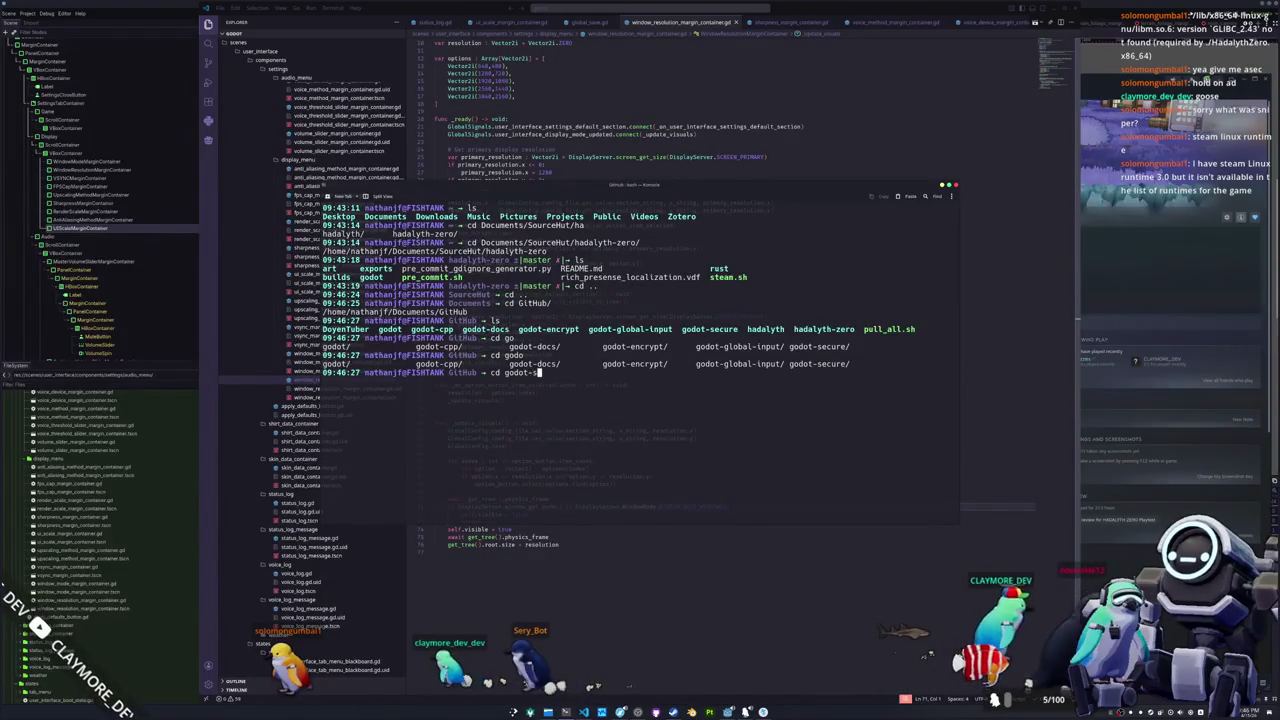
key(Tab)
key(Return)
List godot-secure's files, clear the screen, and run 'ls -l' for a detailed listing
text(ls)
key(Return)
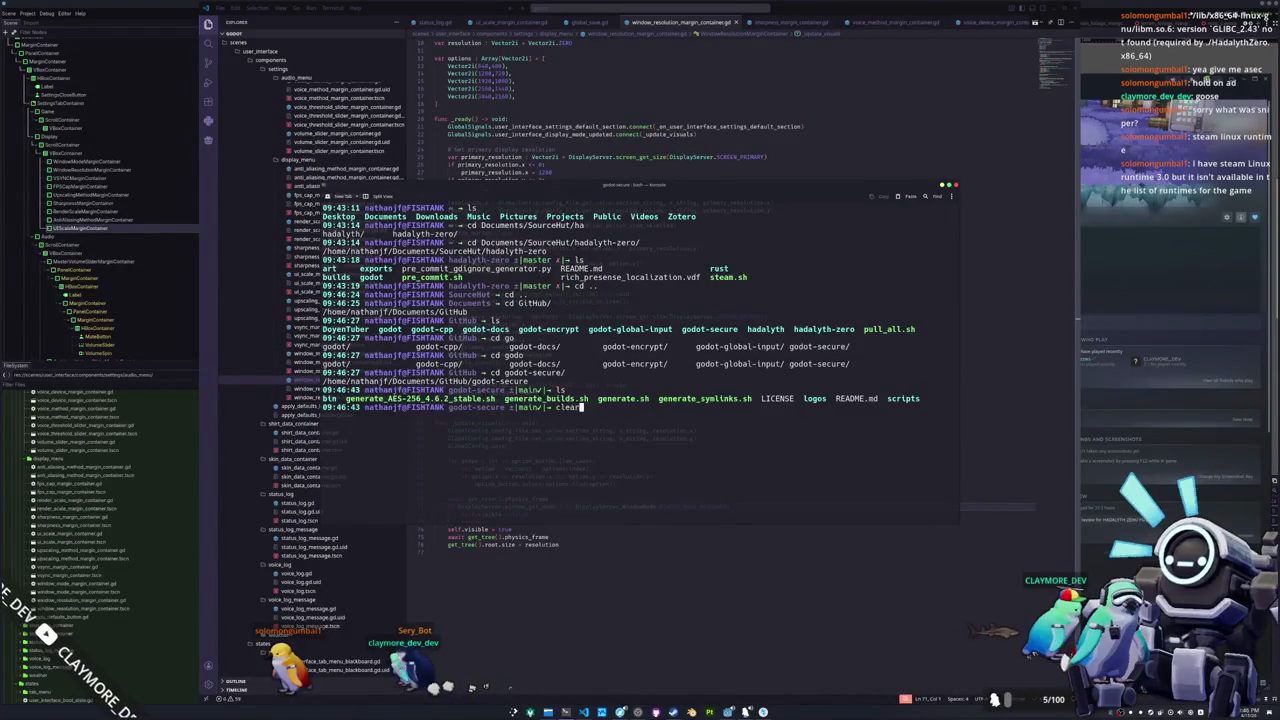
key(Return)
text(-l)
key(Return)
text(bat genera)
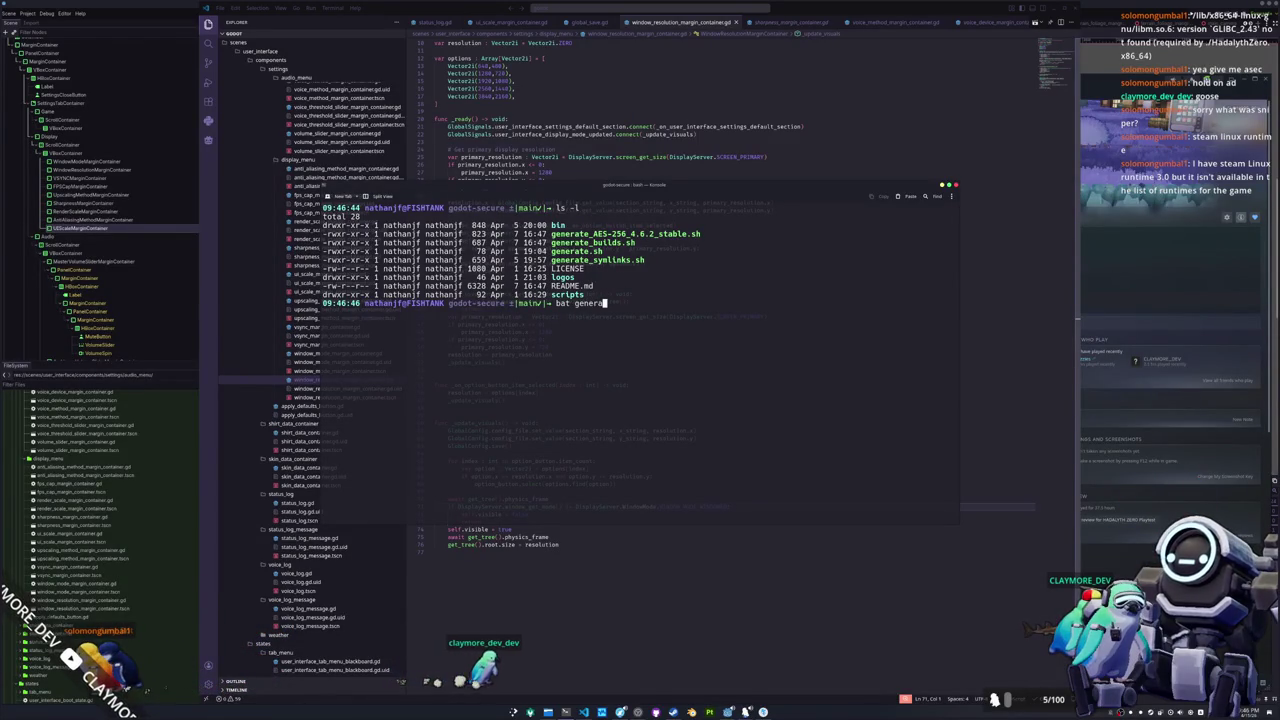
Print generate_builds.sh with 'bat', Tab-completing the file name
key(Tab)
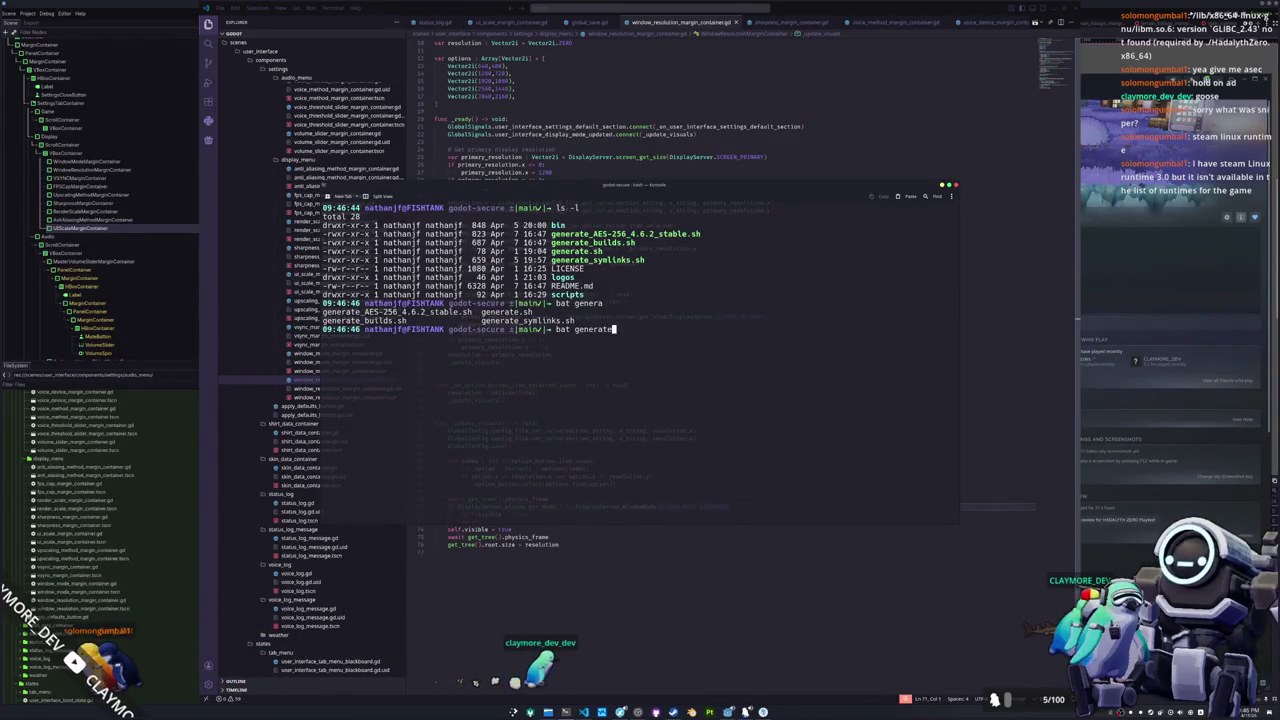
text(_builds.sh)
key(Return)
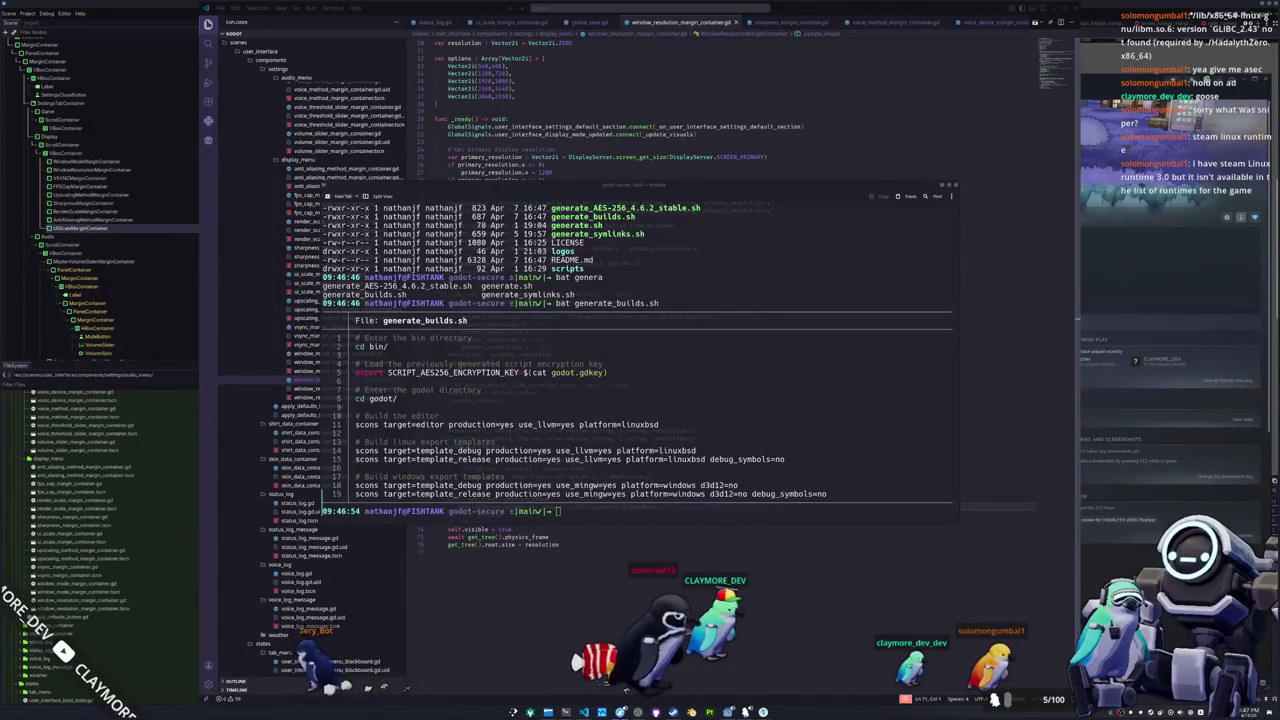
Bring the browser over the terminal, widen it, and expand the r/godot GLIBC post's full text
mouse_move(1270, 250)
mouse_down()
mouse_move(1103, 250)
mouse_move(989, 205)
mouse_up()
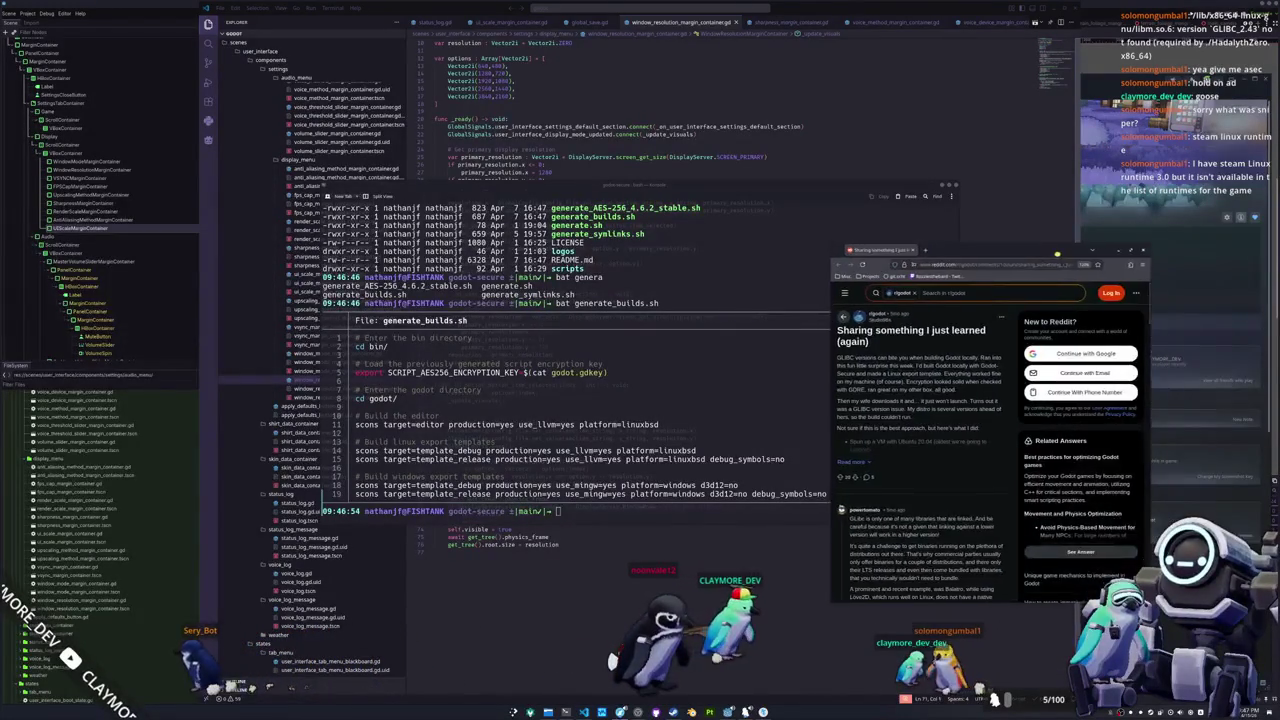
mouse_move(822, 262)
mouse_down()
mouse_move(500, 280)
mouse_move(445, 300)
mouse_up()
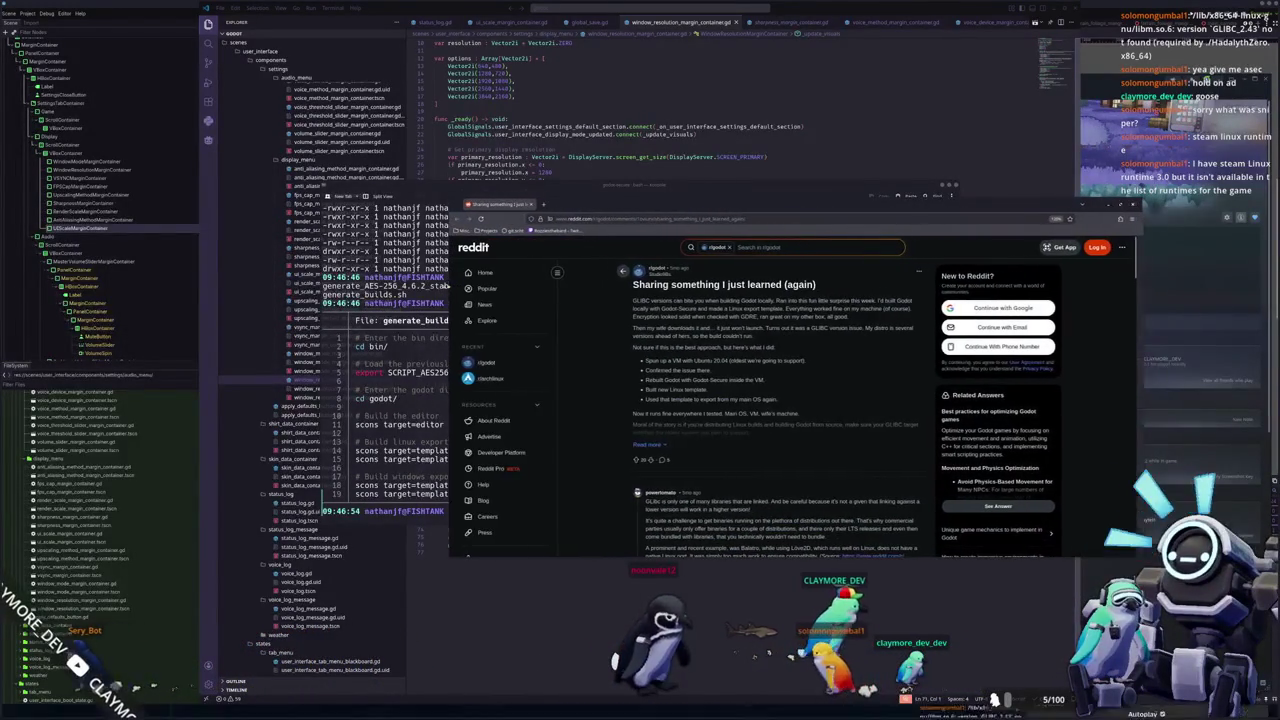
ctrl+scroll(621, 420, up, 3)
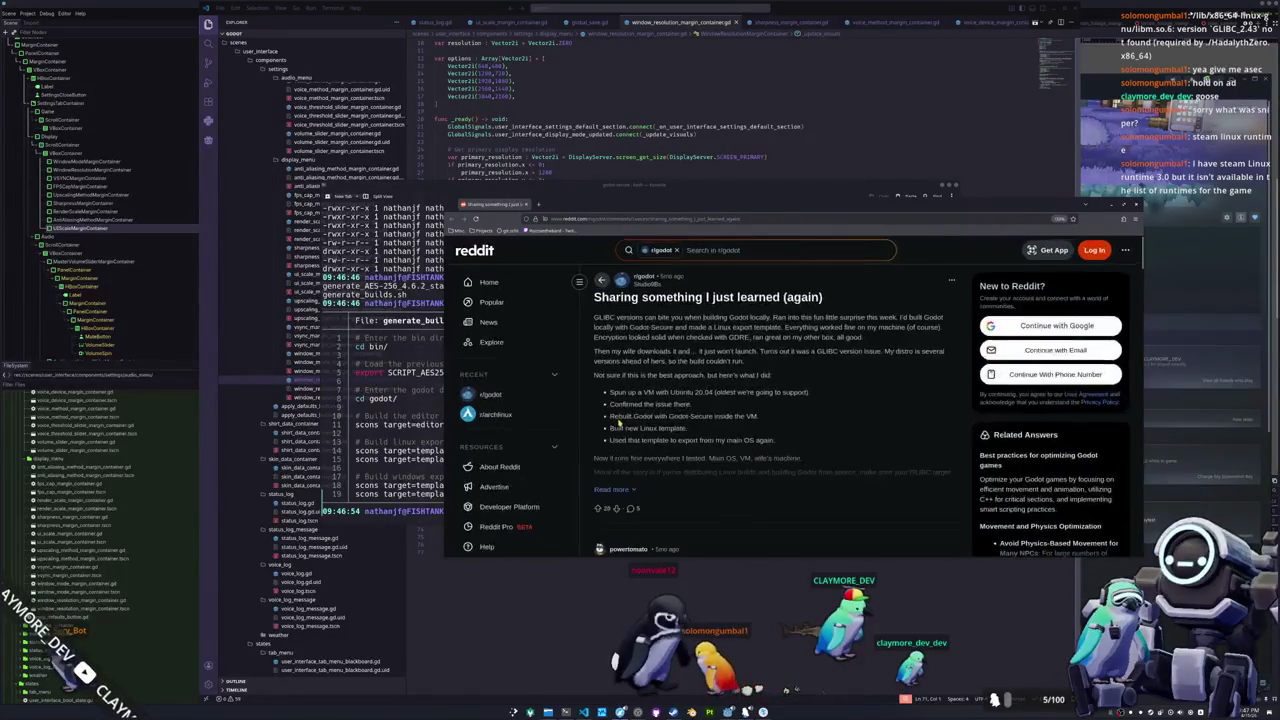
click(633, 524)
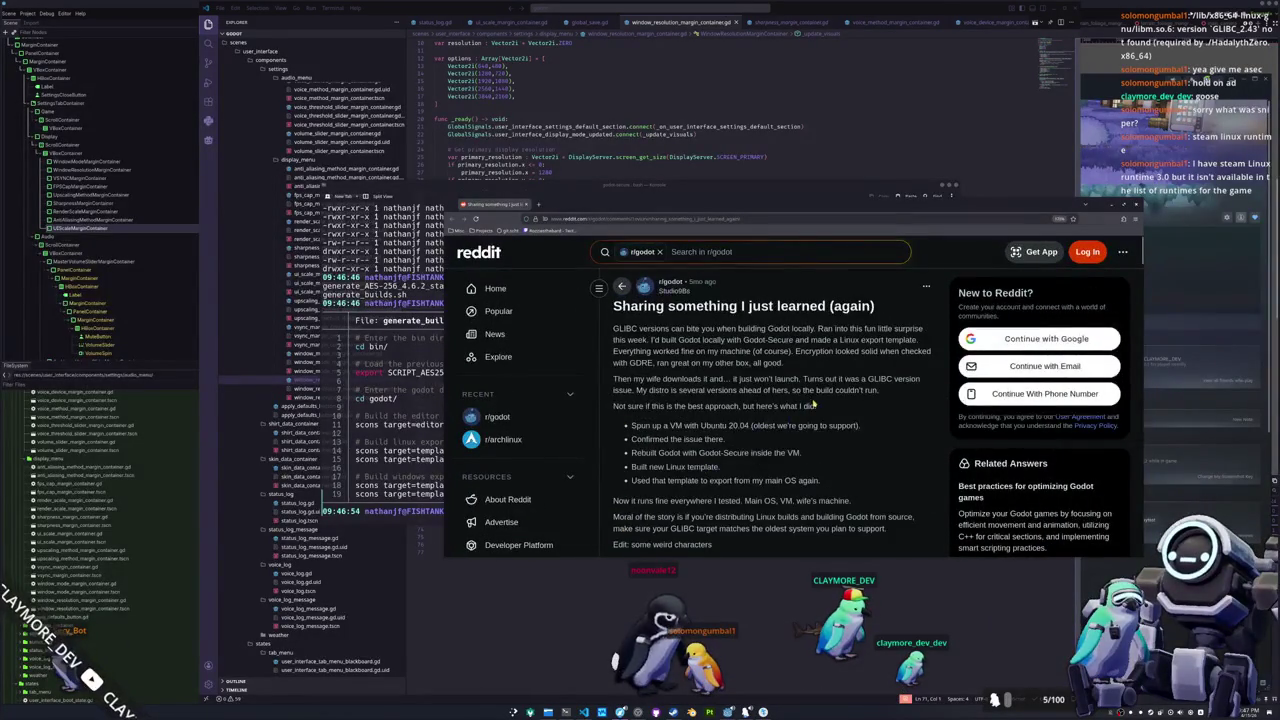
scroll(814, 404, down, 2)
scroll(876, 406, up, 2)
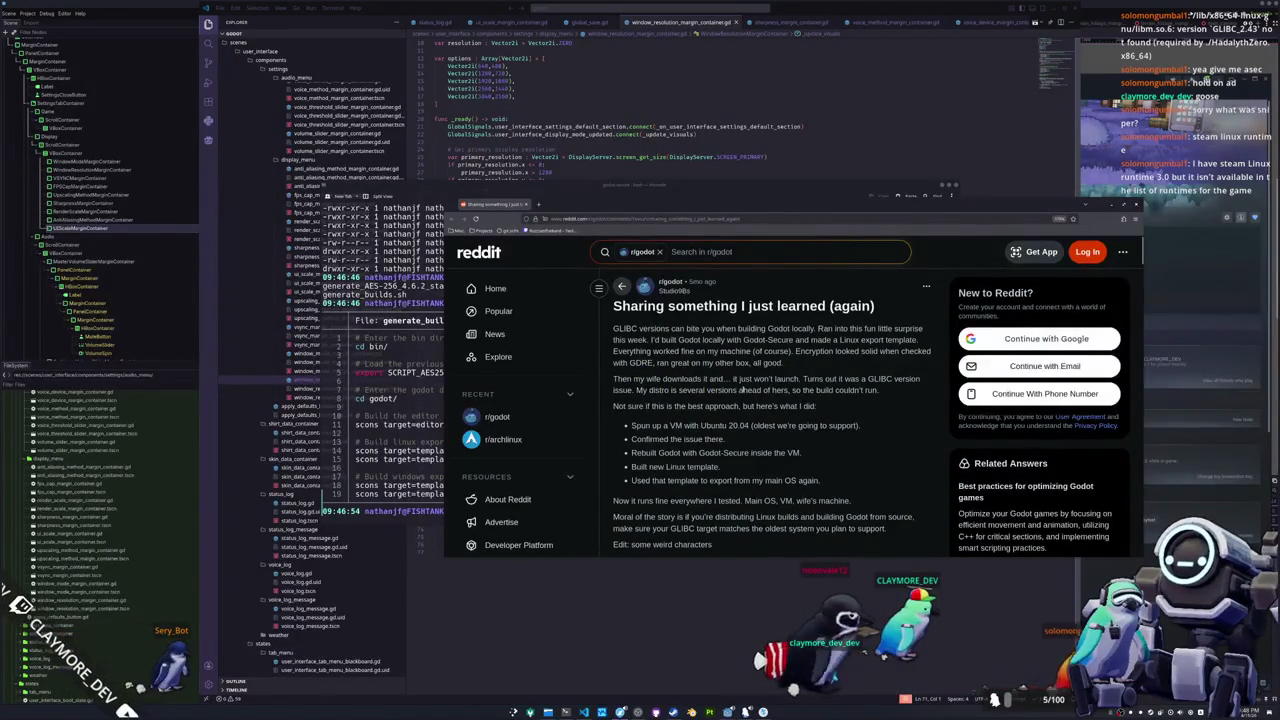
Enlarge the page text twice and read the post down to its closing advice
drag(636, 389, 660, 390)
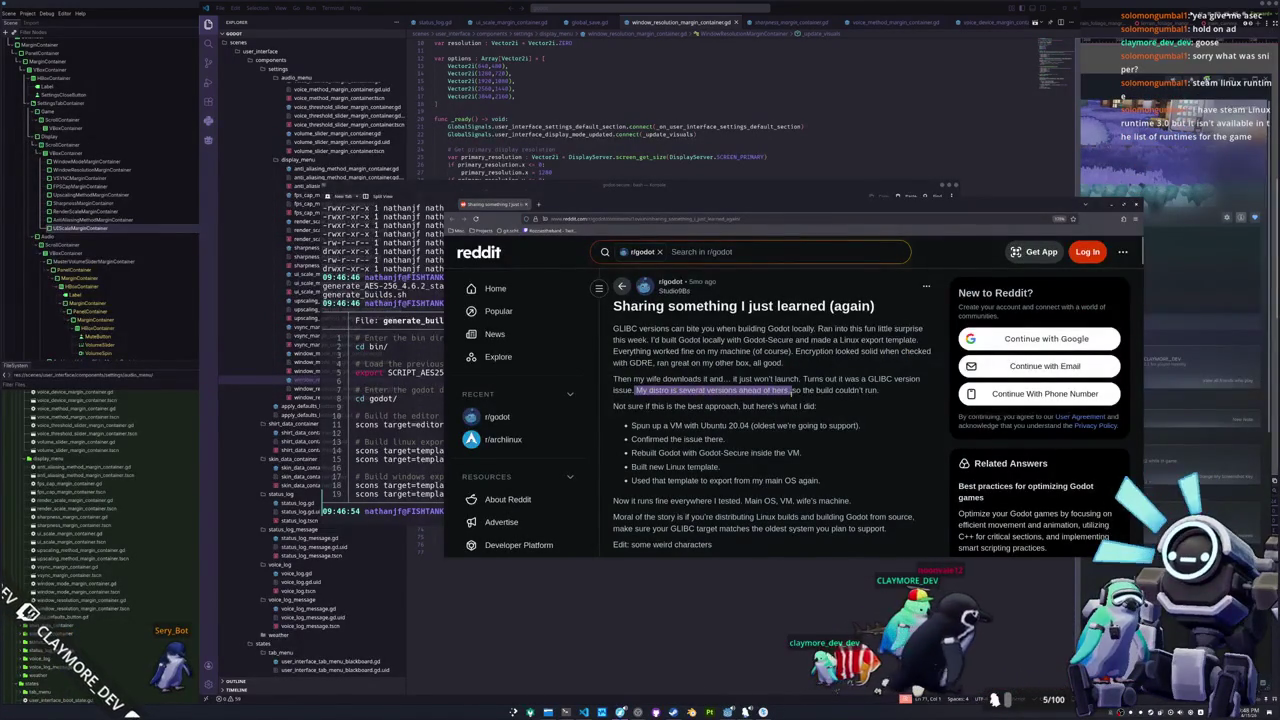
key(ctrl+plus)
key(ctrl+plus)
key(ctrl+plus)
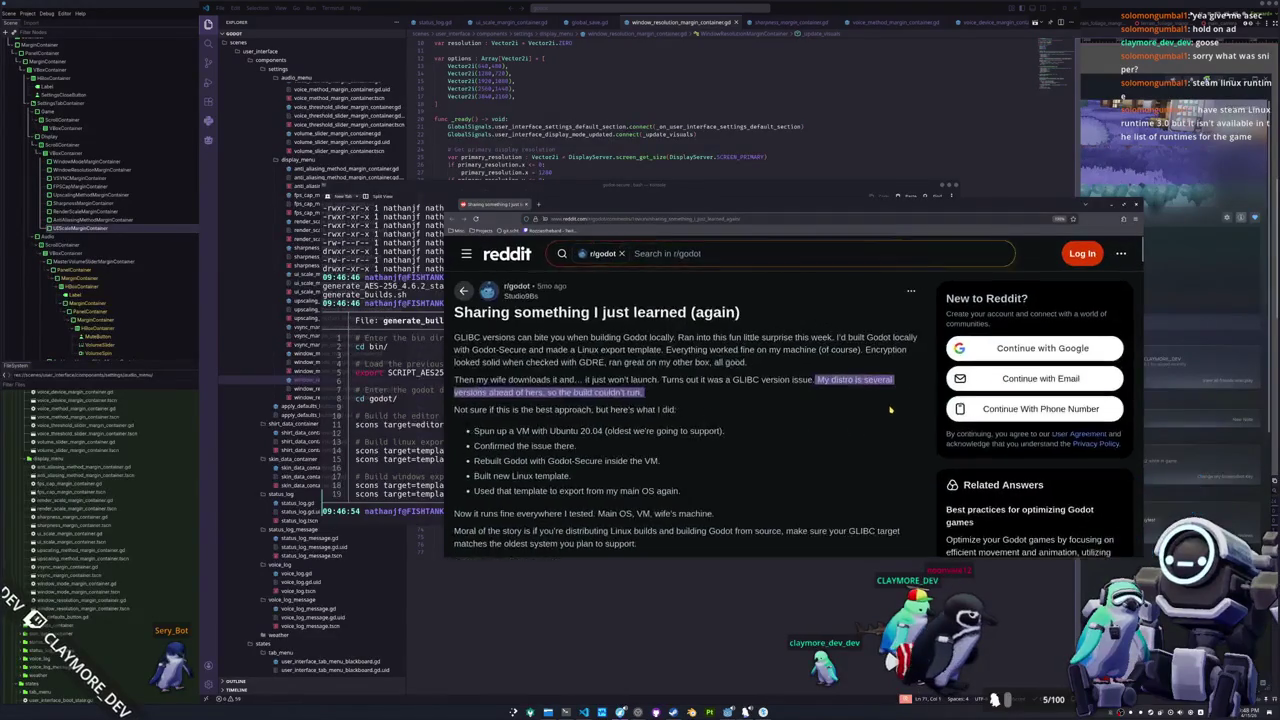
key(ctrl+plus)
key(ctrl+plus)
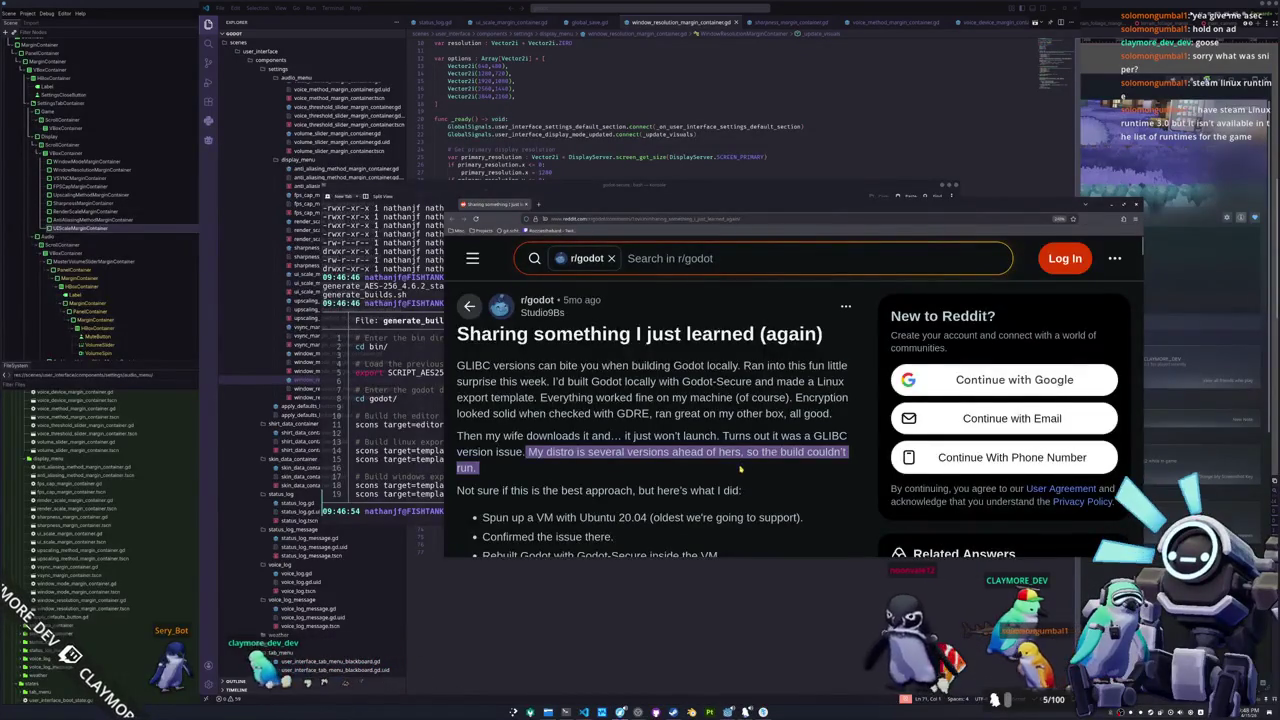
scroll(741, 469, down, 2)
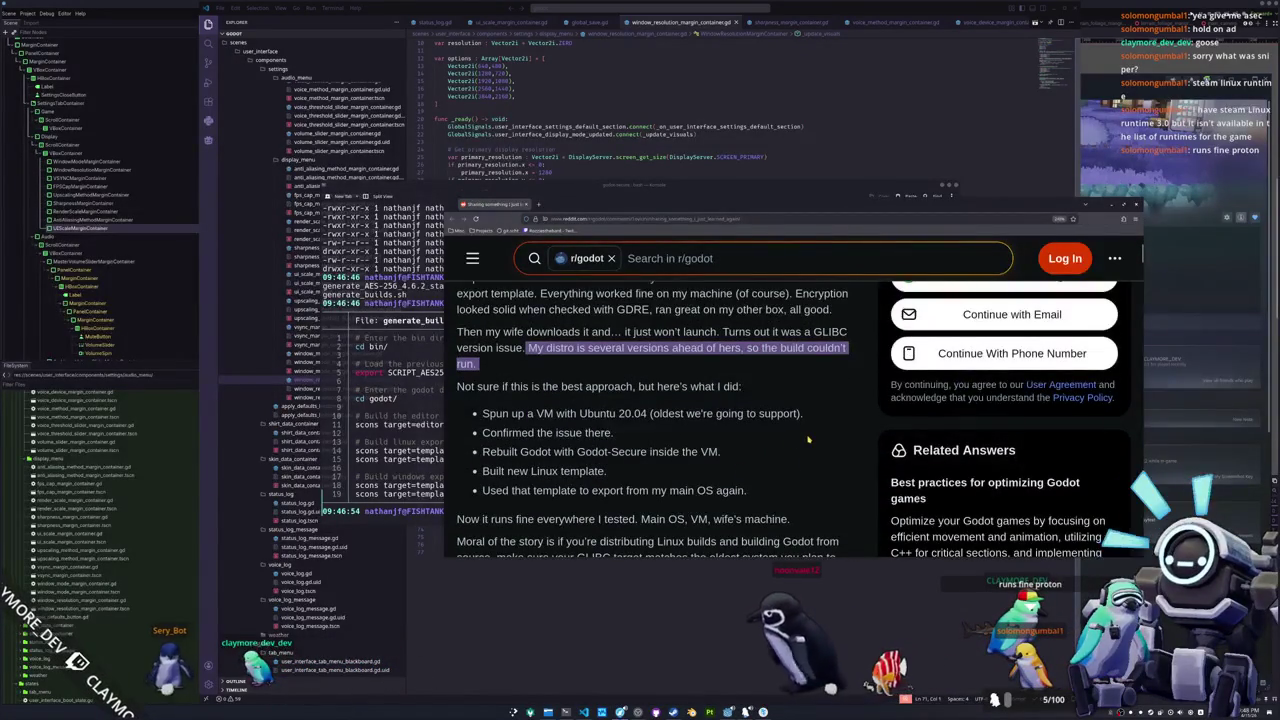
scroll(806, 451, down, 2)
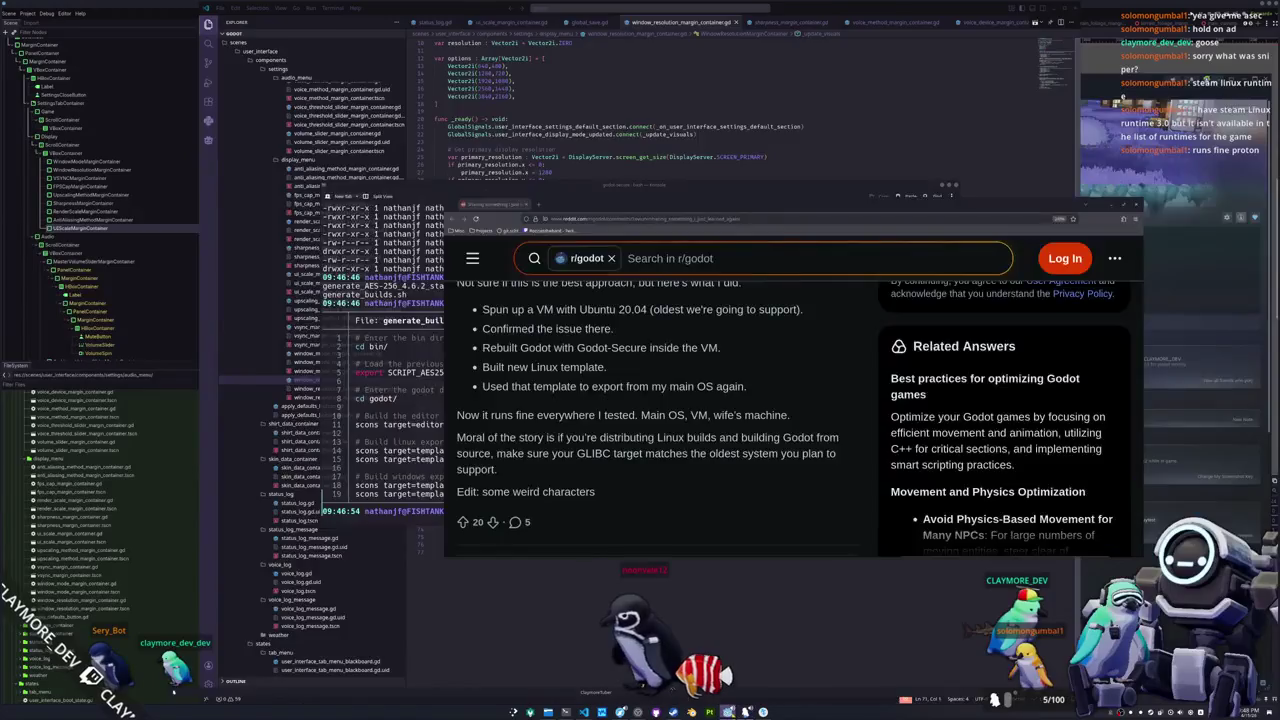
key(alt+Tab)
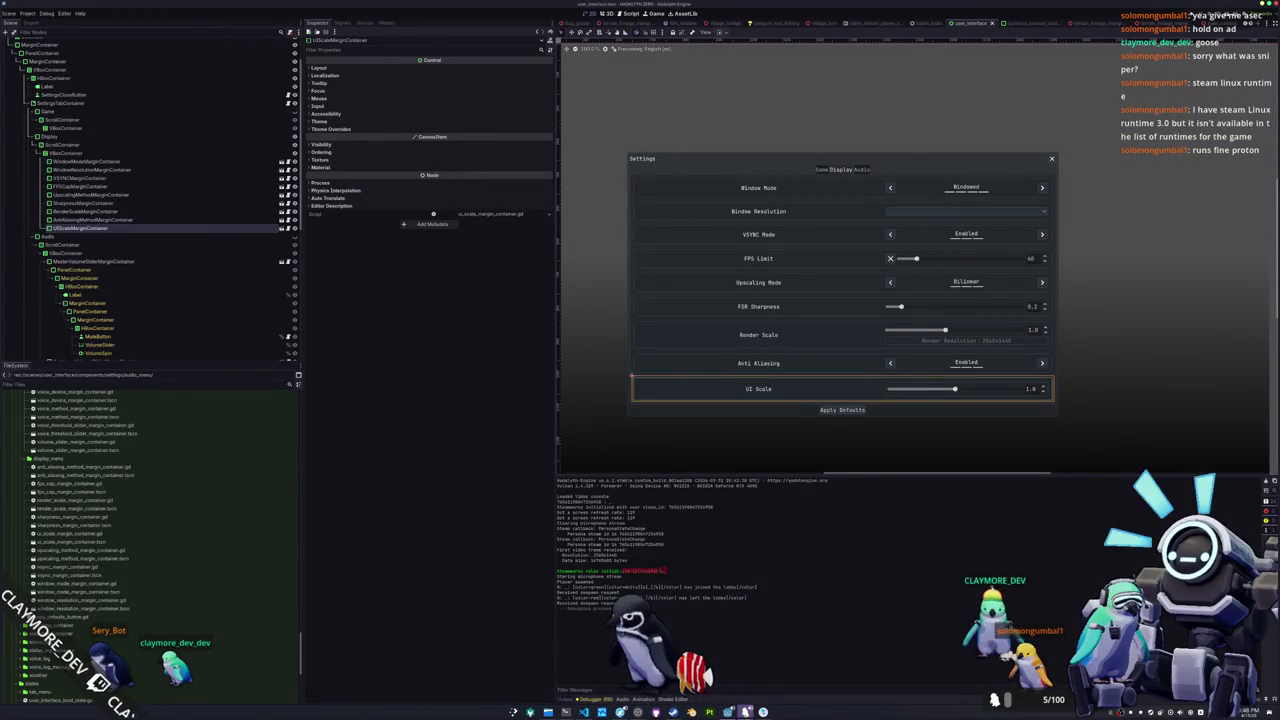
Relaunch the game with F6, check the audio settings, and create a new lobby
key(F6)
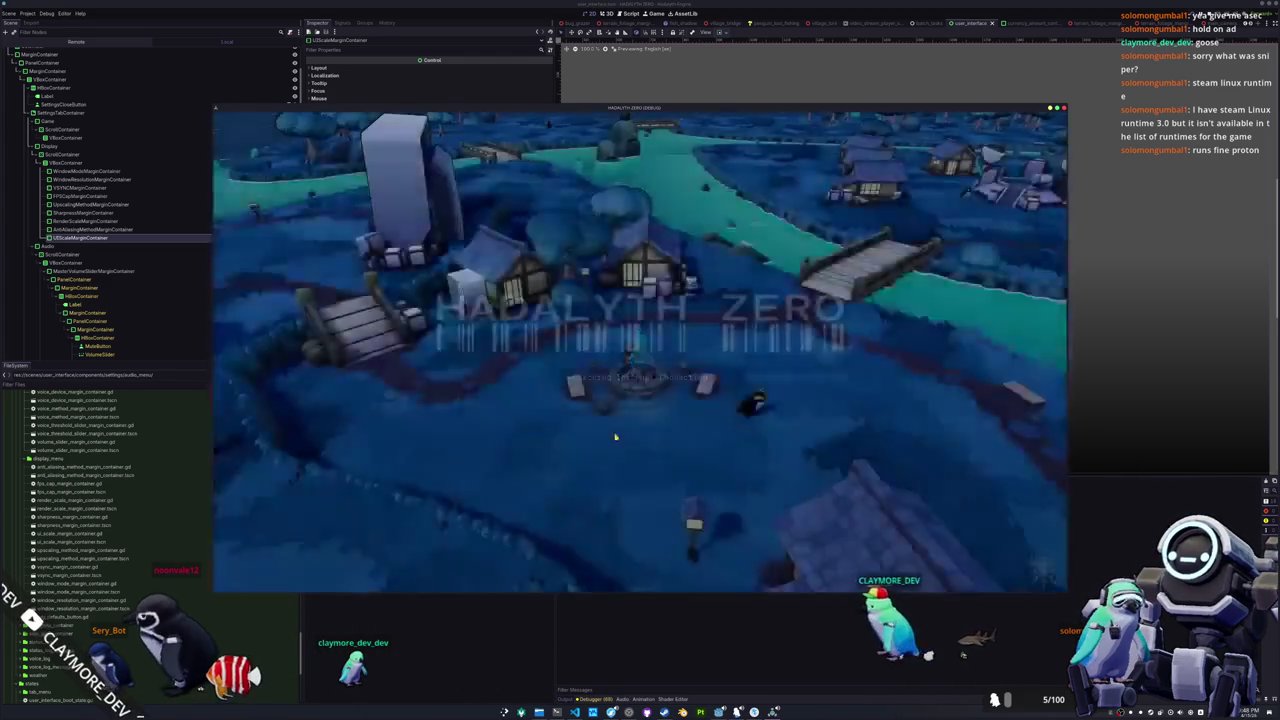
click(646, 392)
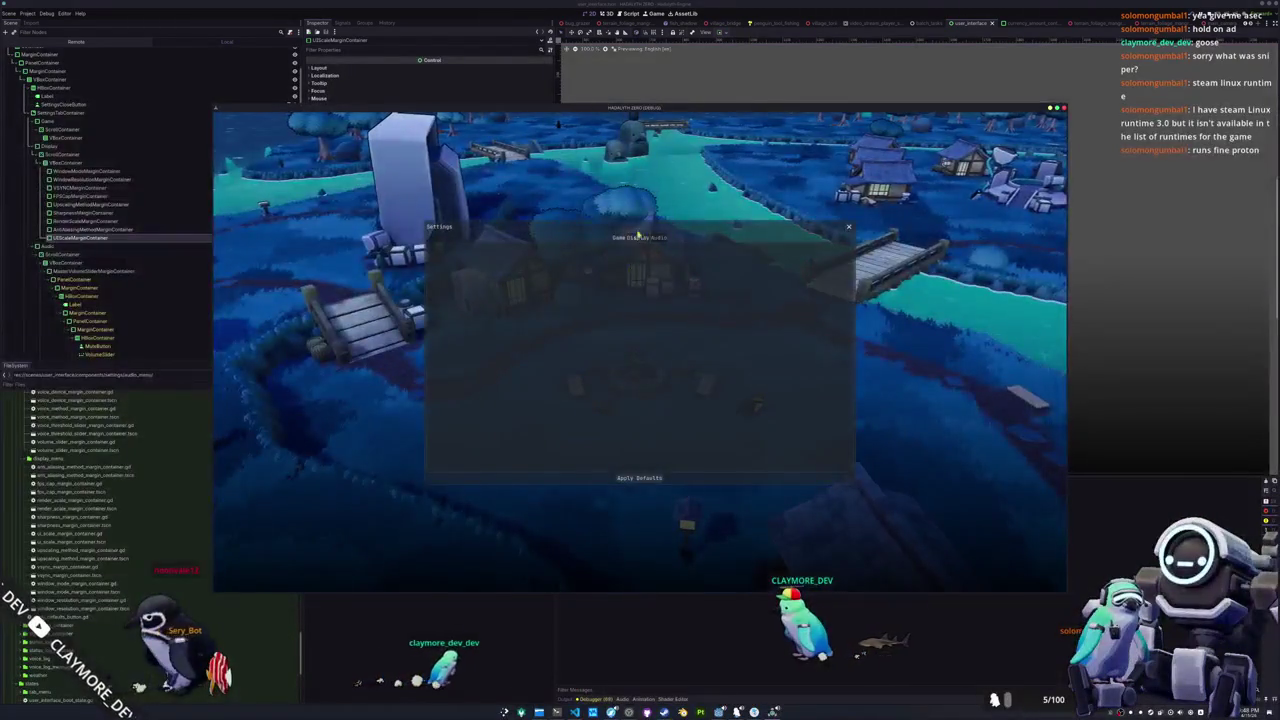
click(662, 238)
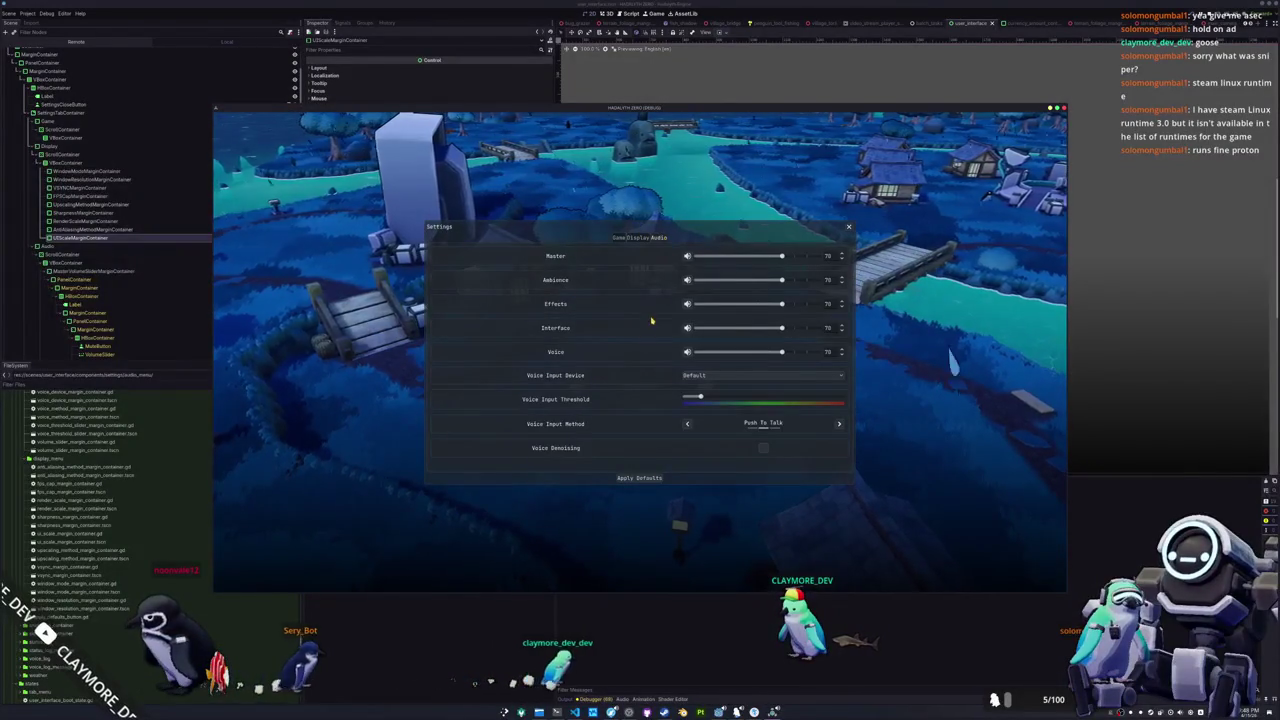
key(Escape)
click(748, 409)
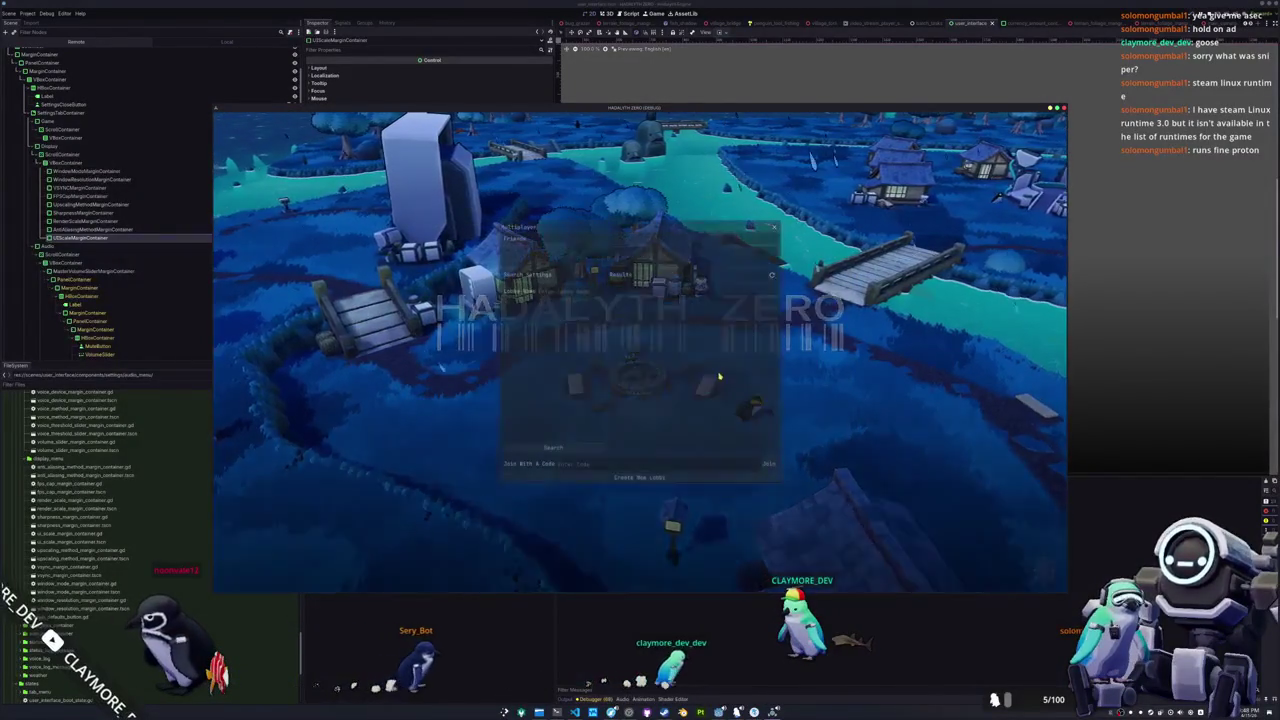
click(640, 477)
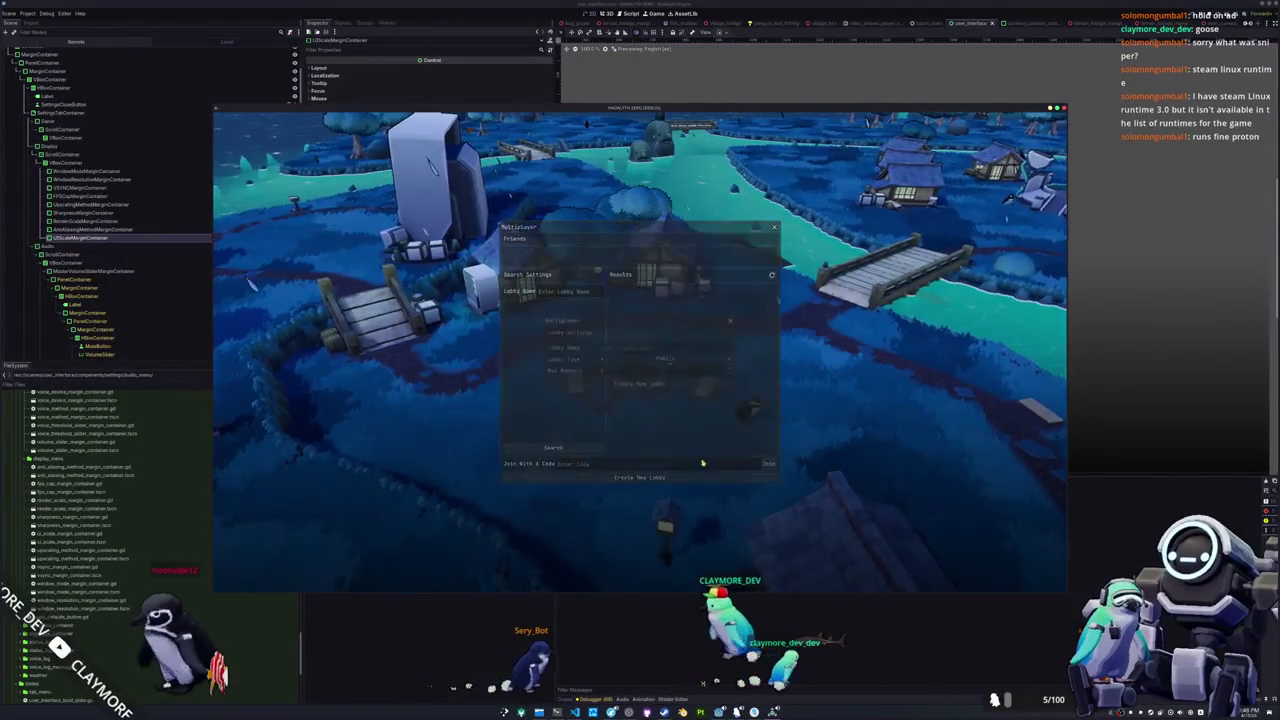
click(639, 383)
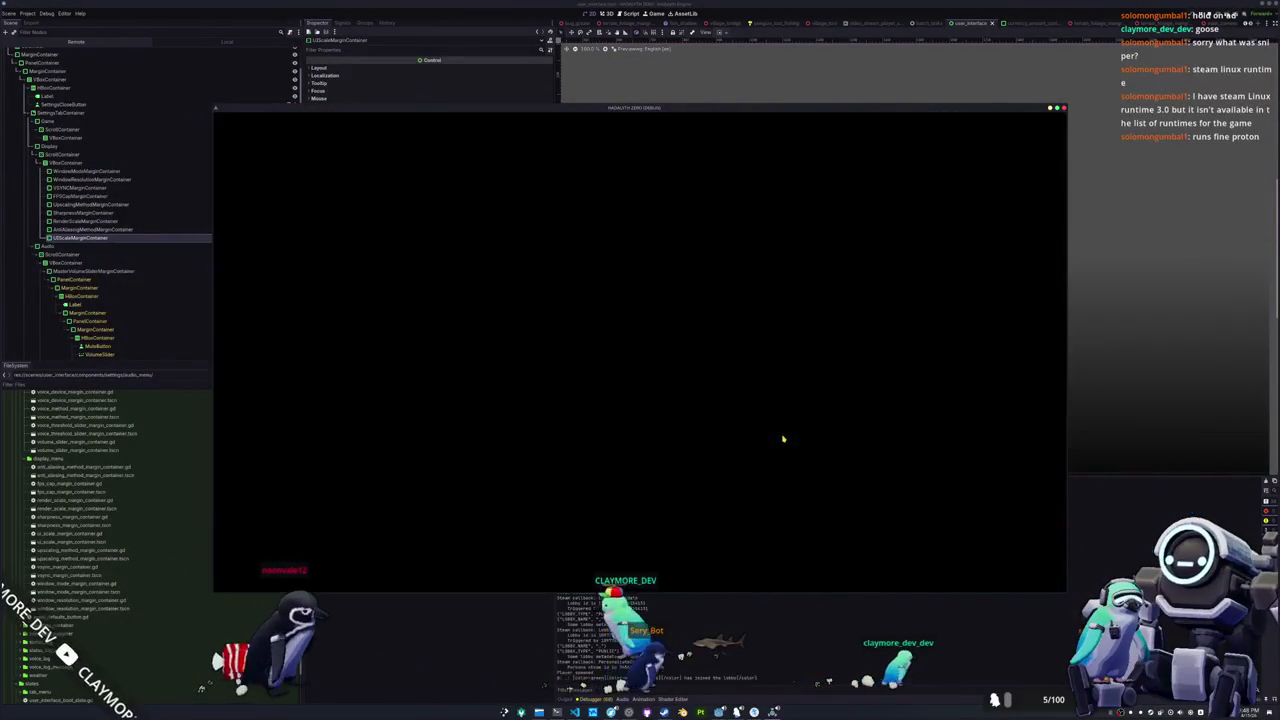
View the penguin's cosmetics, walk it toward the bridge, and open the data folder with F1
key(Tab)
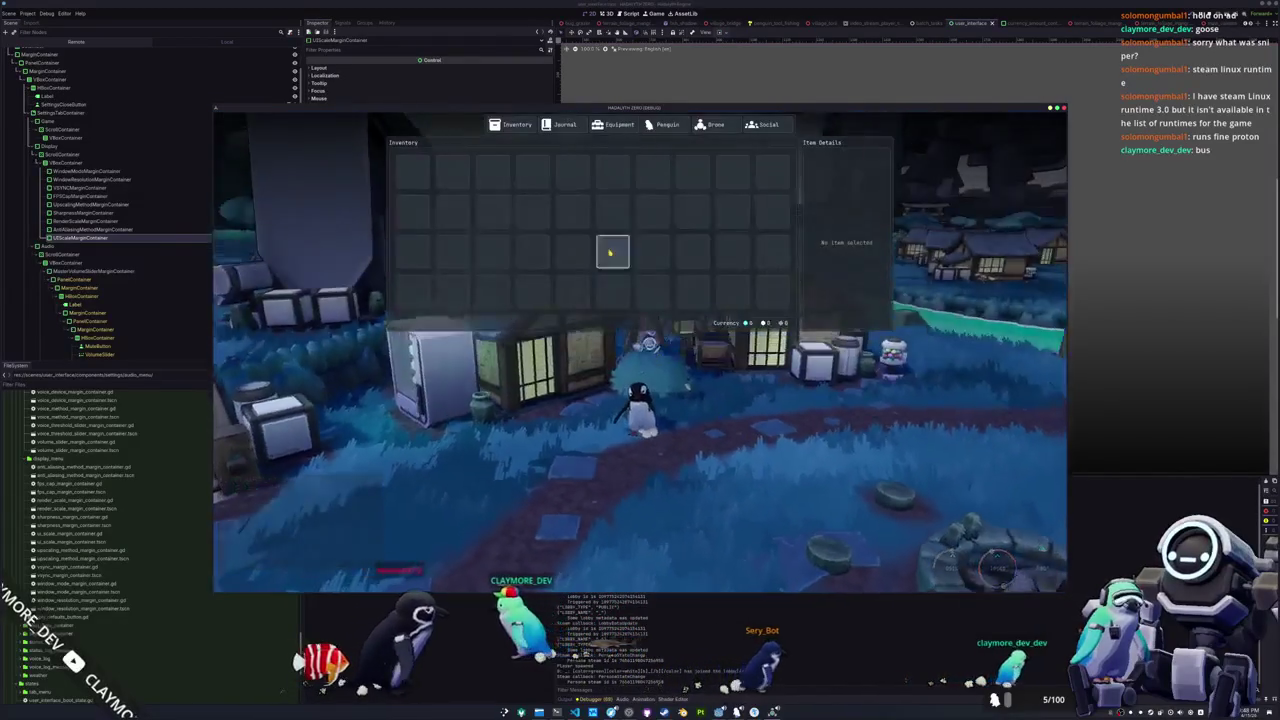
click(659, 124)
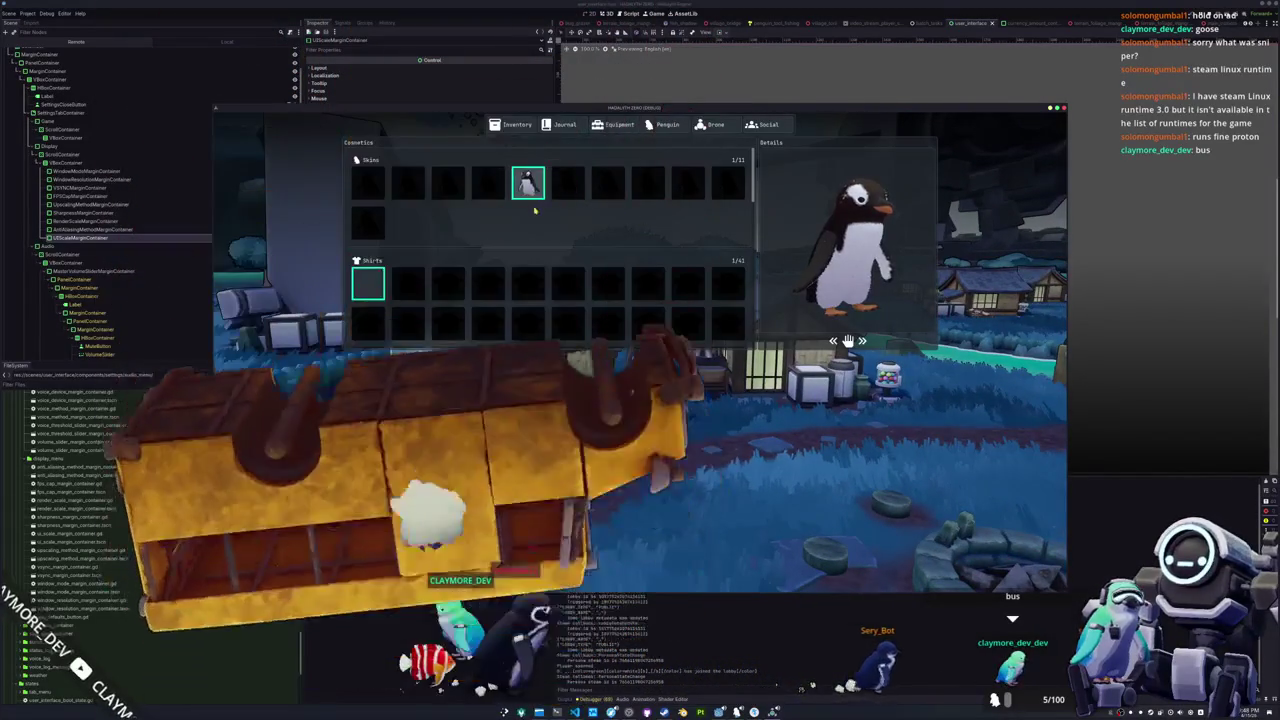
key(Tab)
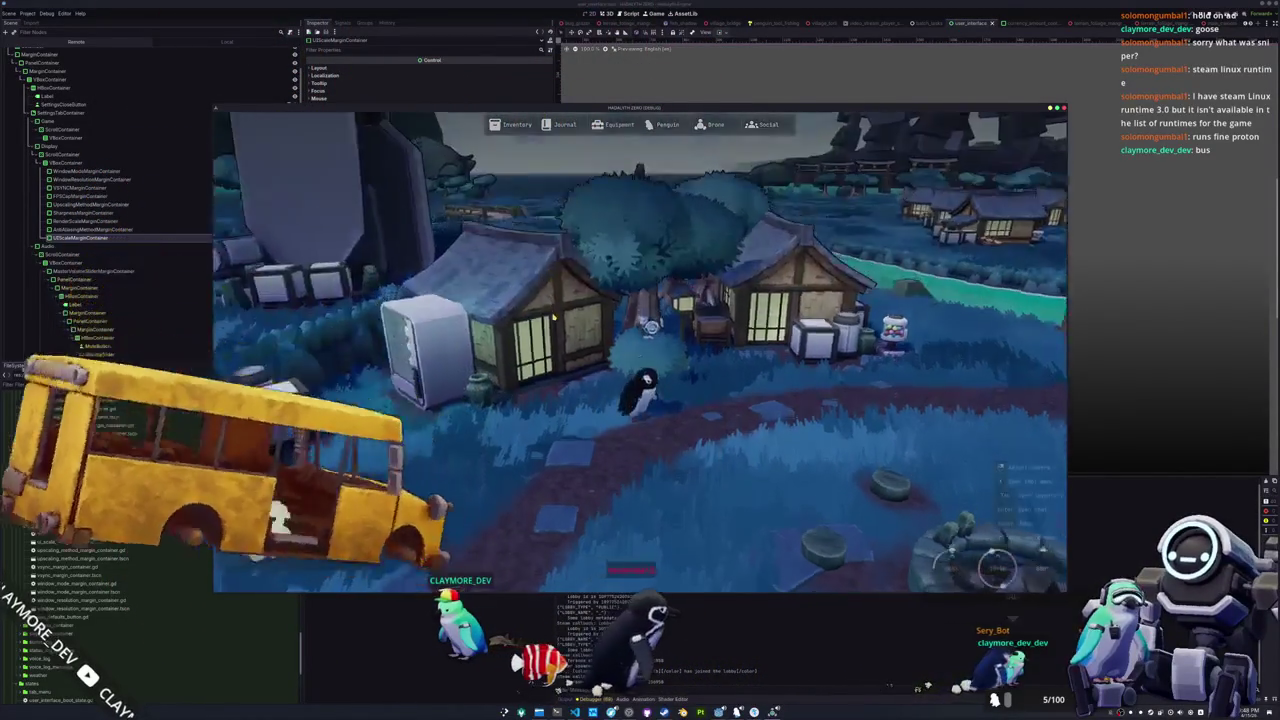
key(w)
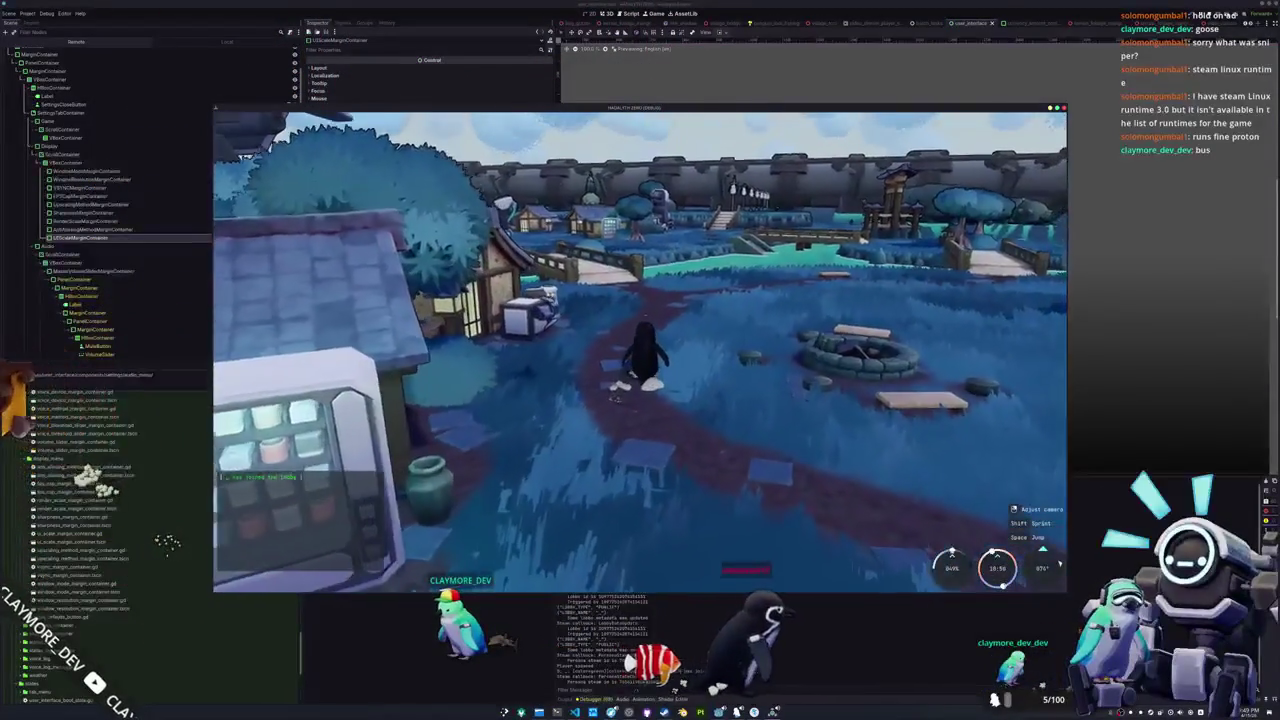
key(w)
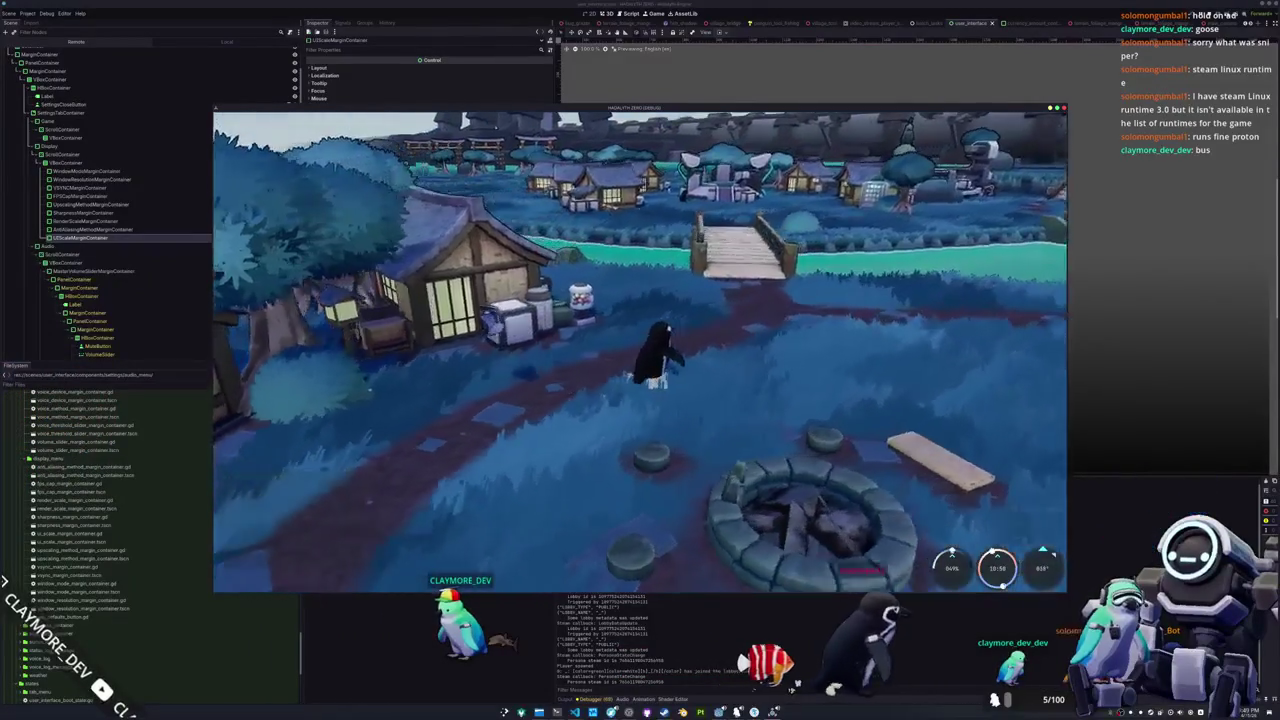
key(w)
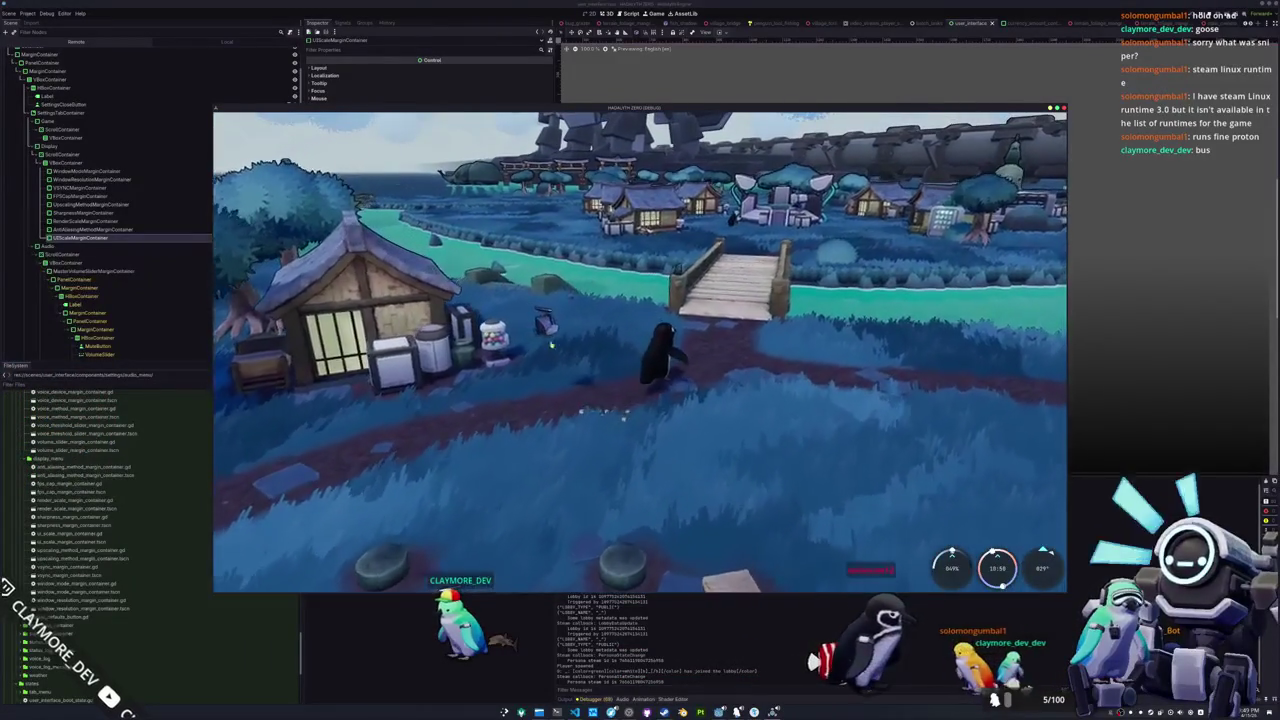
key(F1)
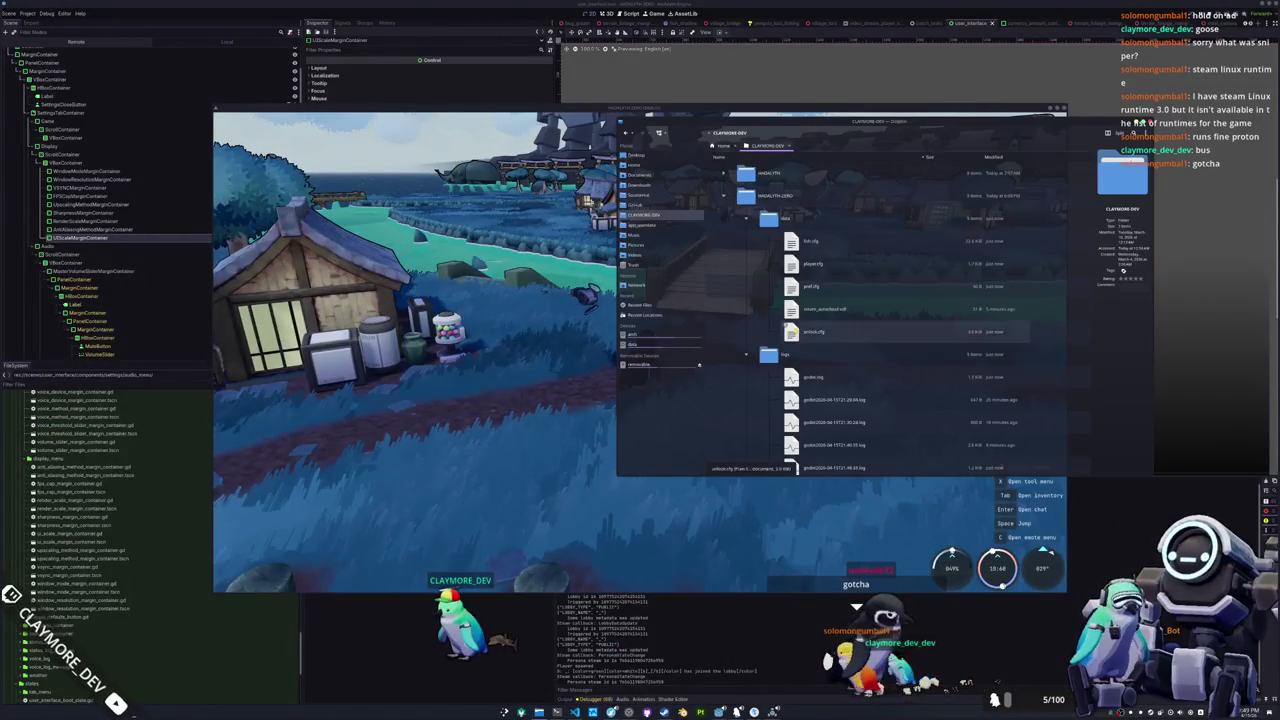
Collapse and re-expand the data folder, then expand HADALYTH-ZERO in Dolphin's folder tree
ctrl+scroll(807, 333, down, 3)
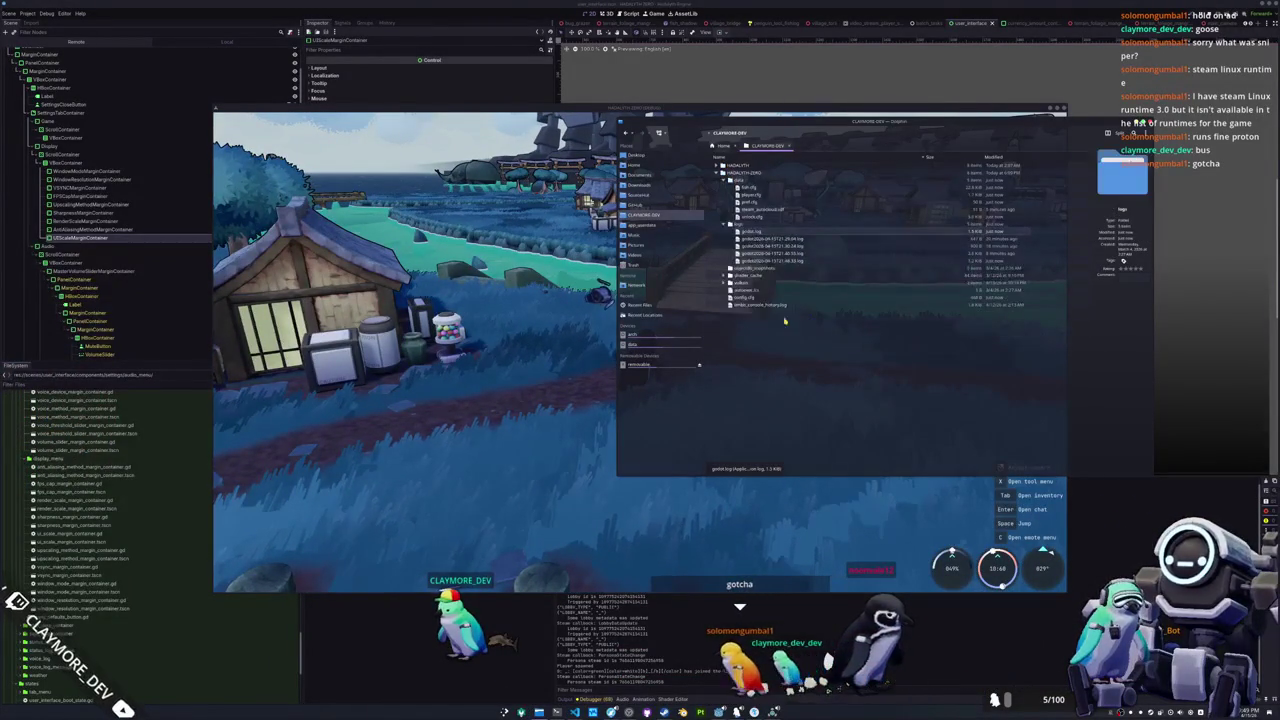
click(723, 181)
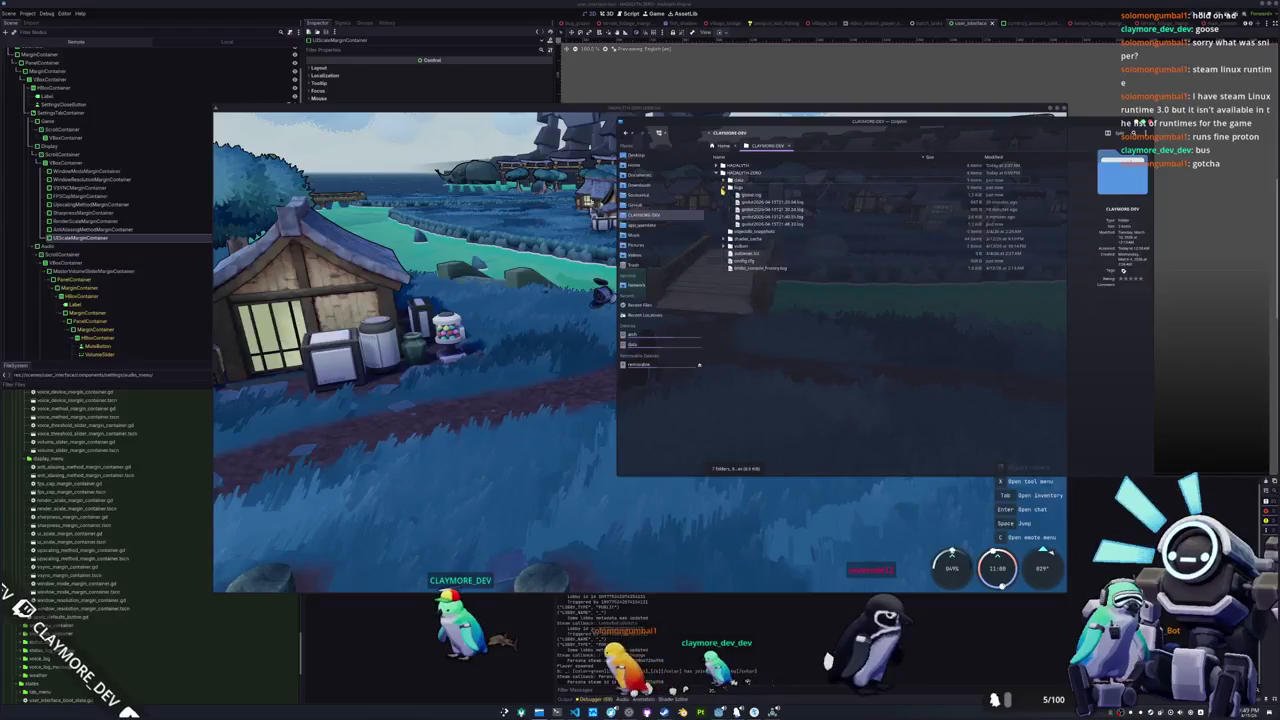
click(724, 187)
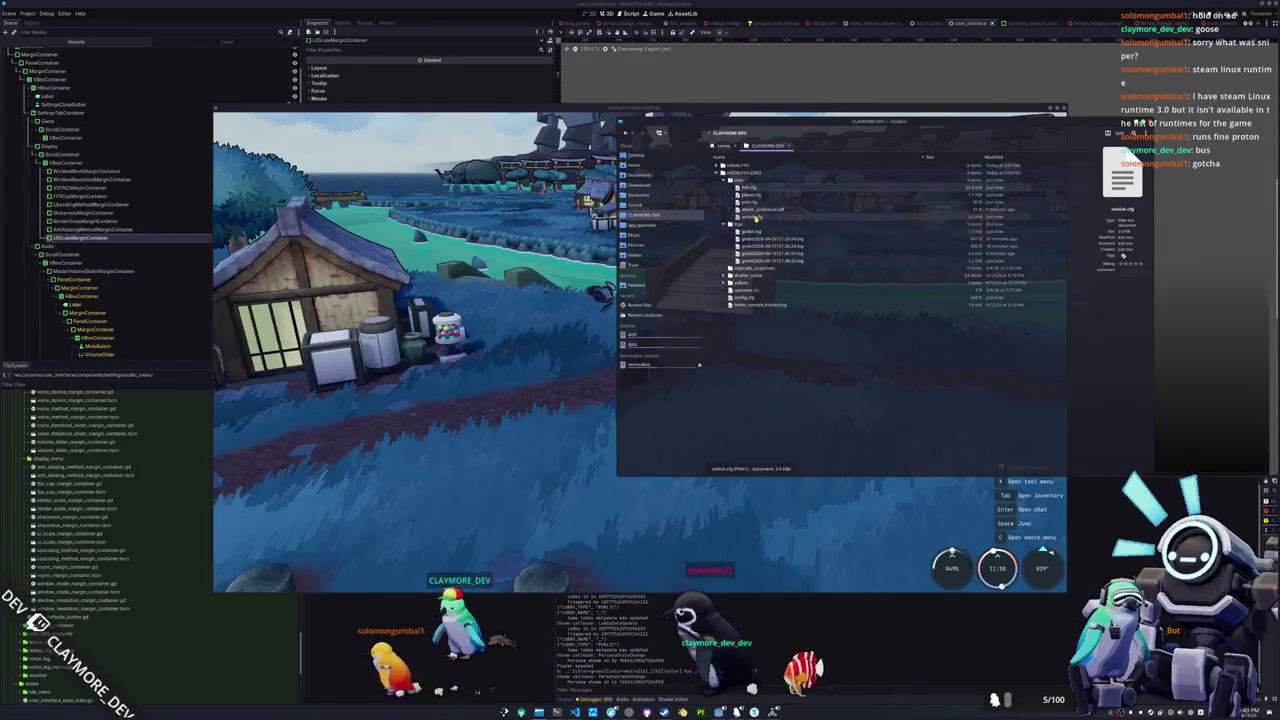
click(700, 214)
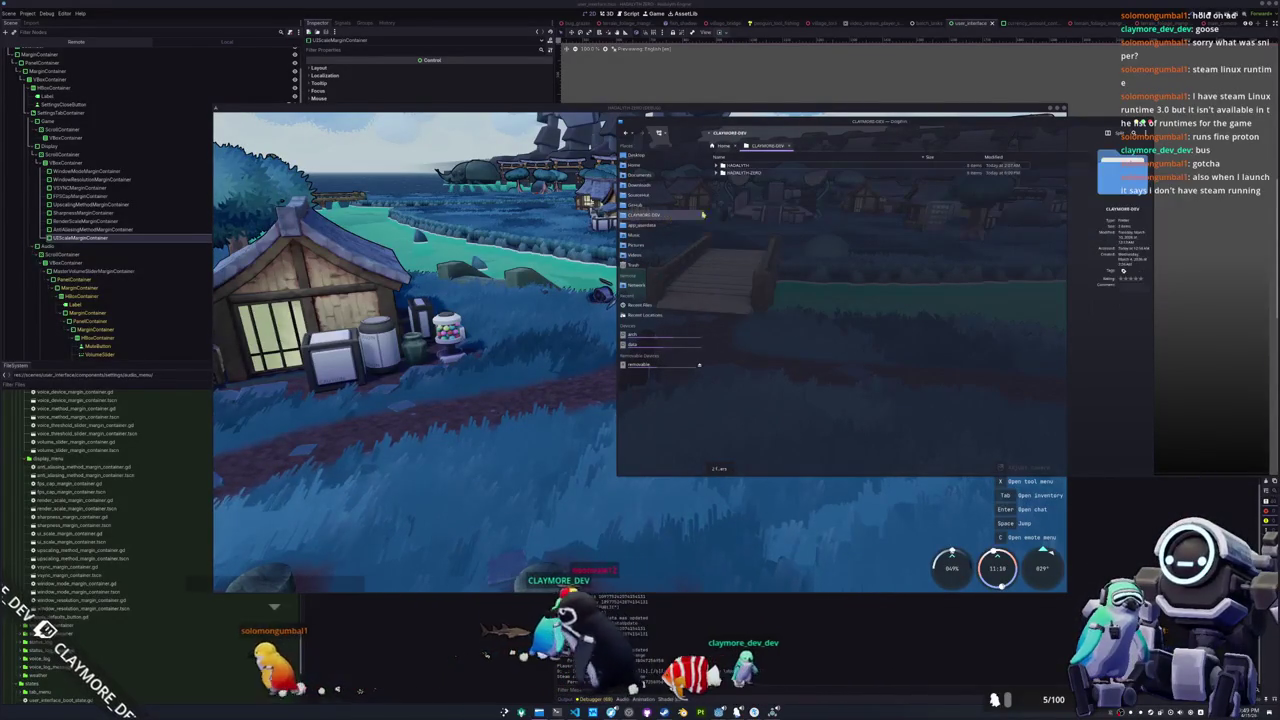
click(722, 172)
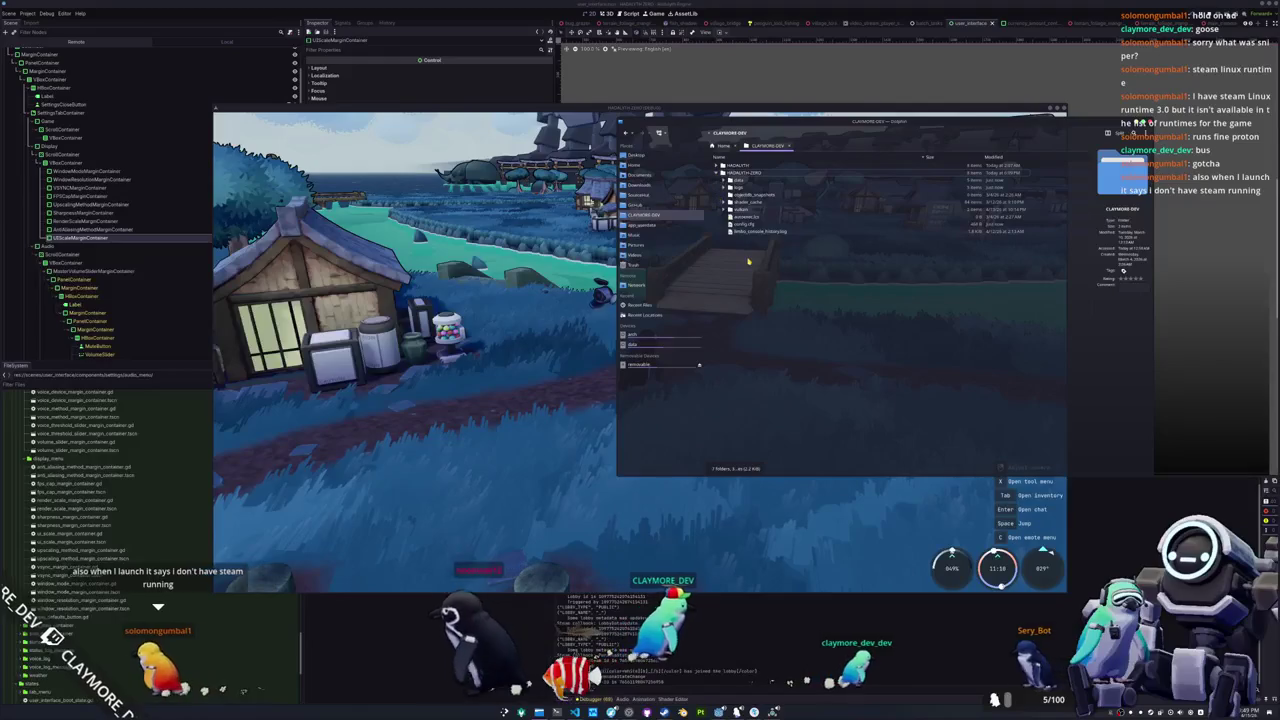
Walk the penguin across the wooden bridge toward the village, then return to the terminal
click(631, 328)
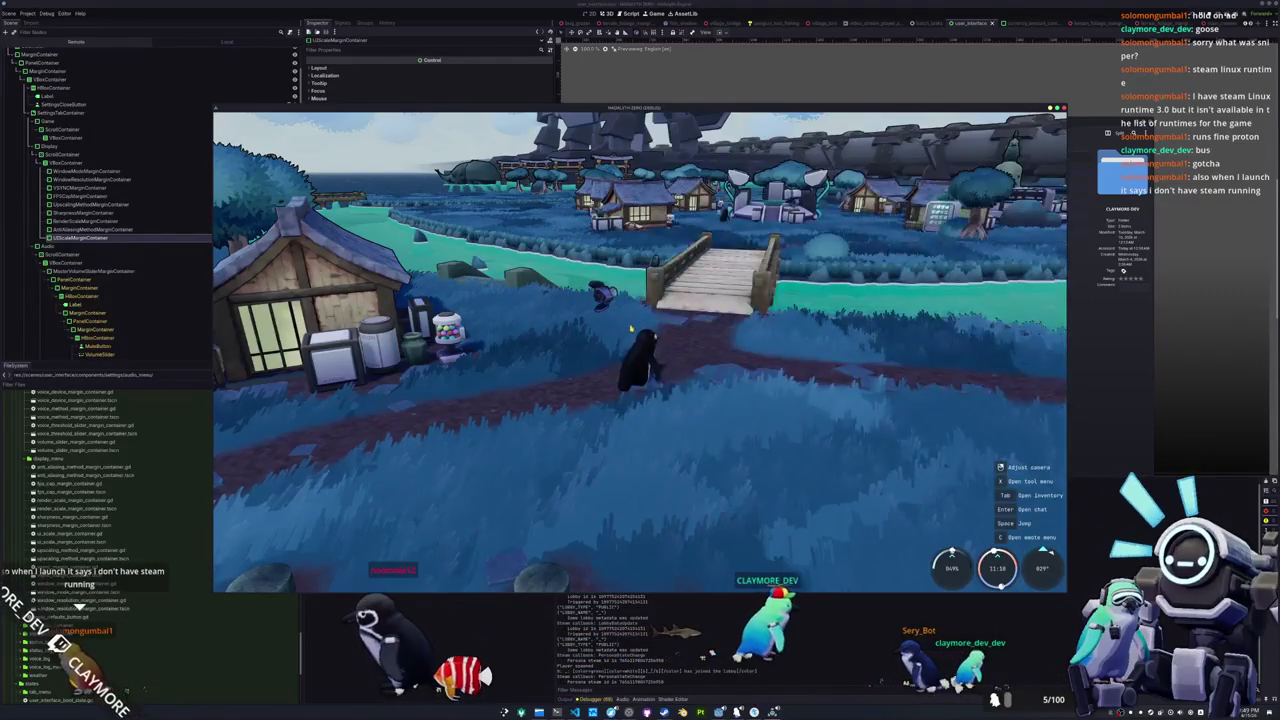
key(w)
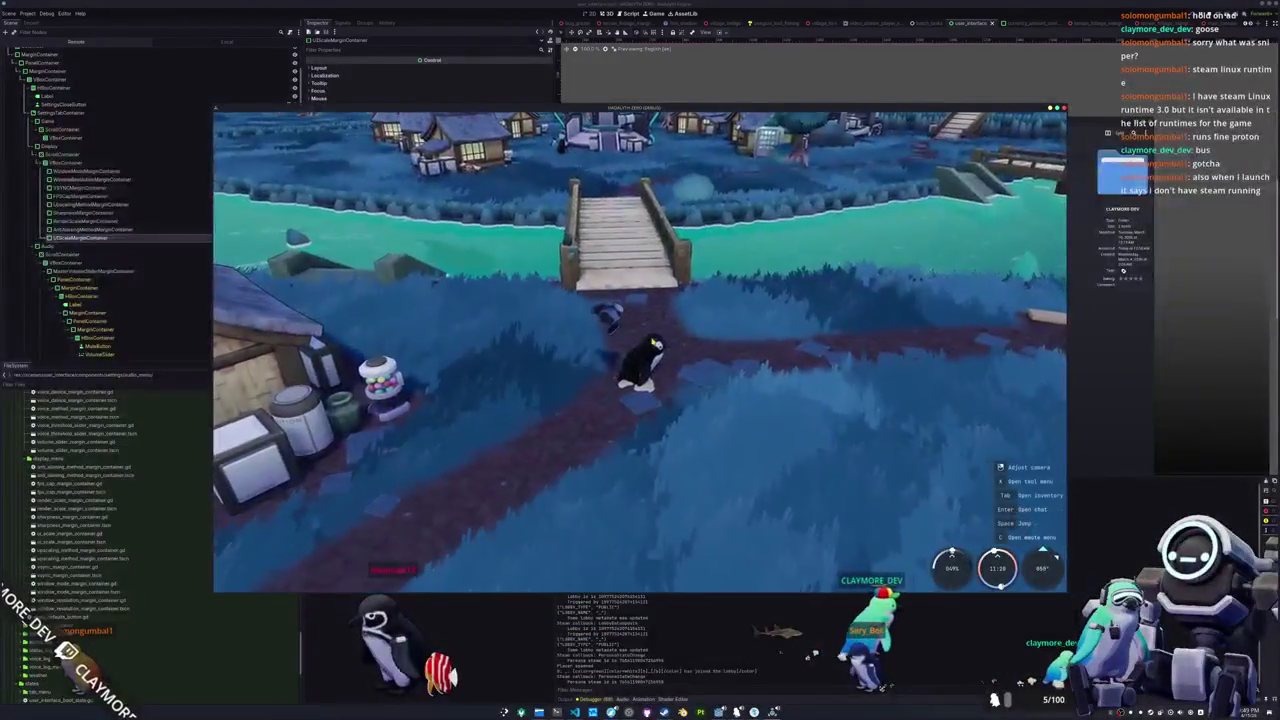
key(w)
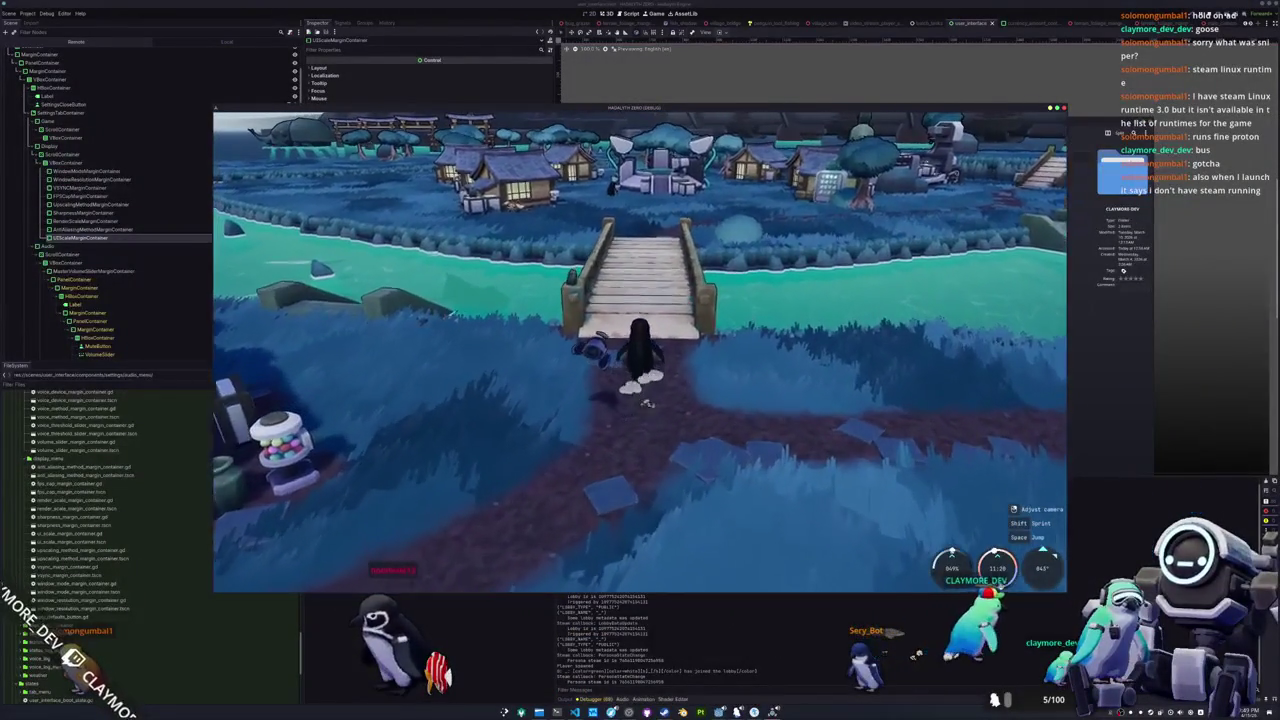
key(w)
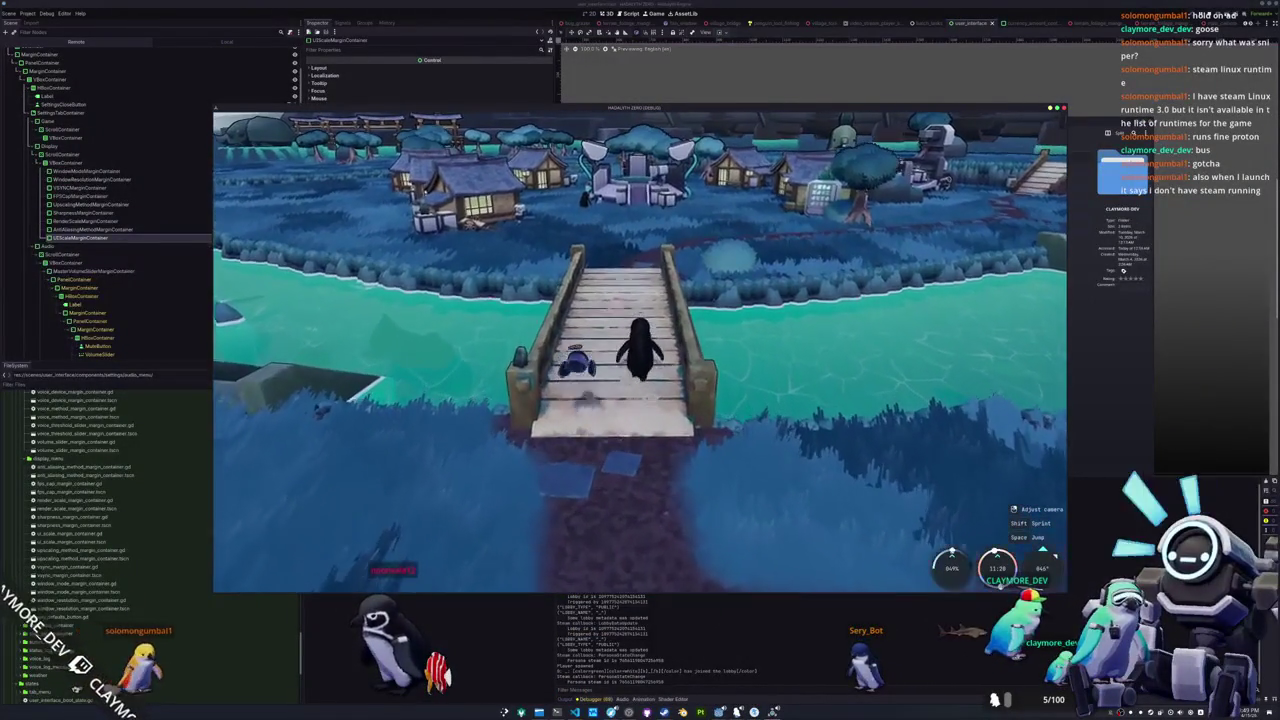
key(w)
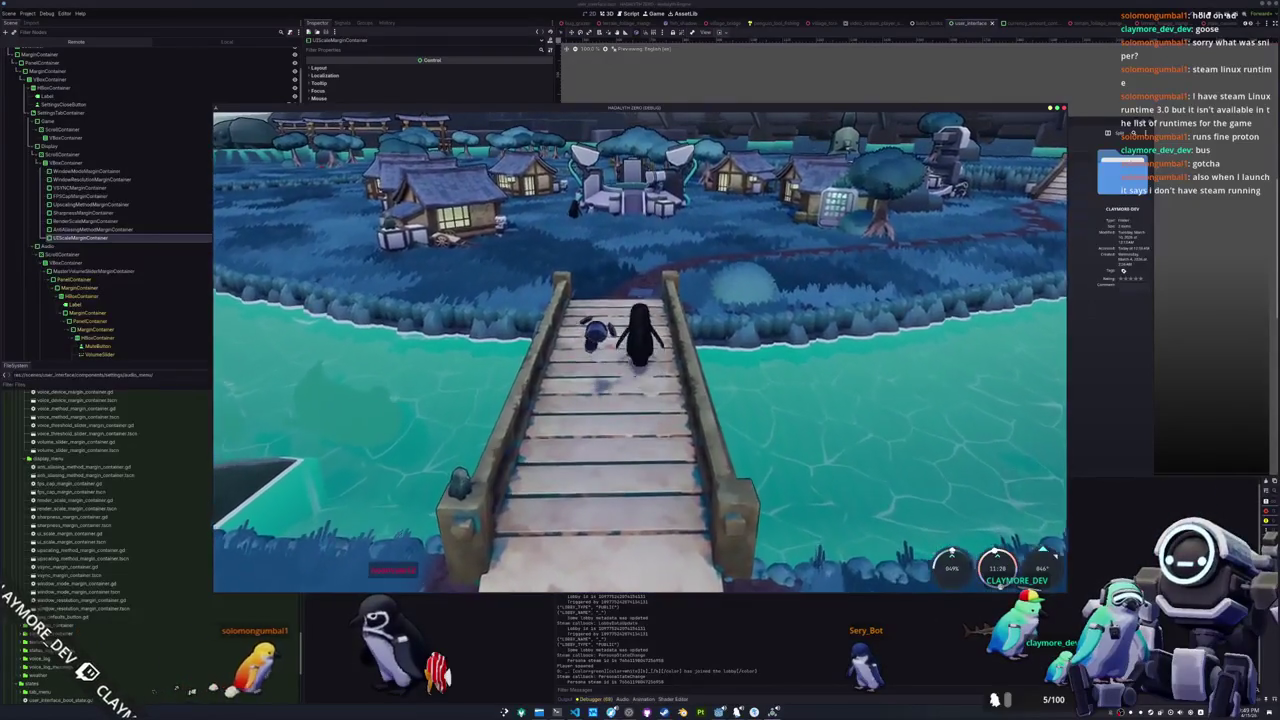
key(w)
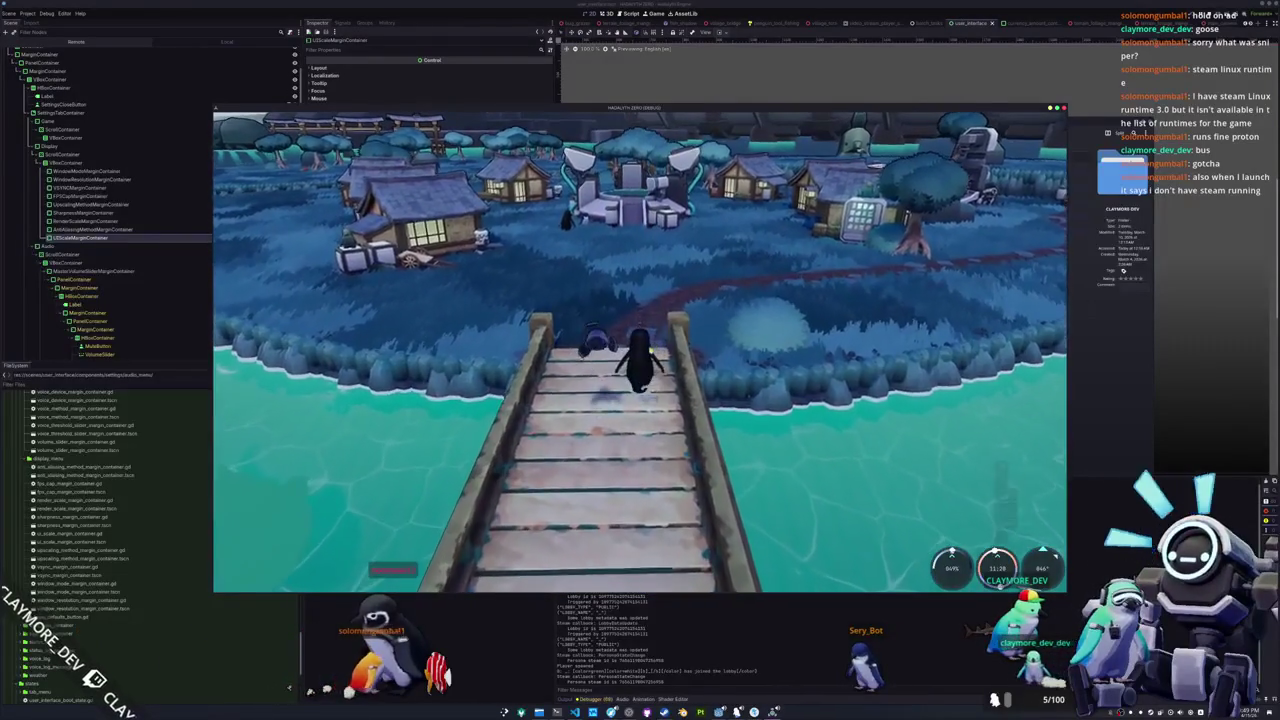
key(w)
key(a)
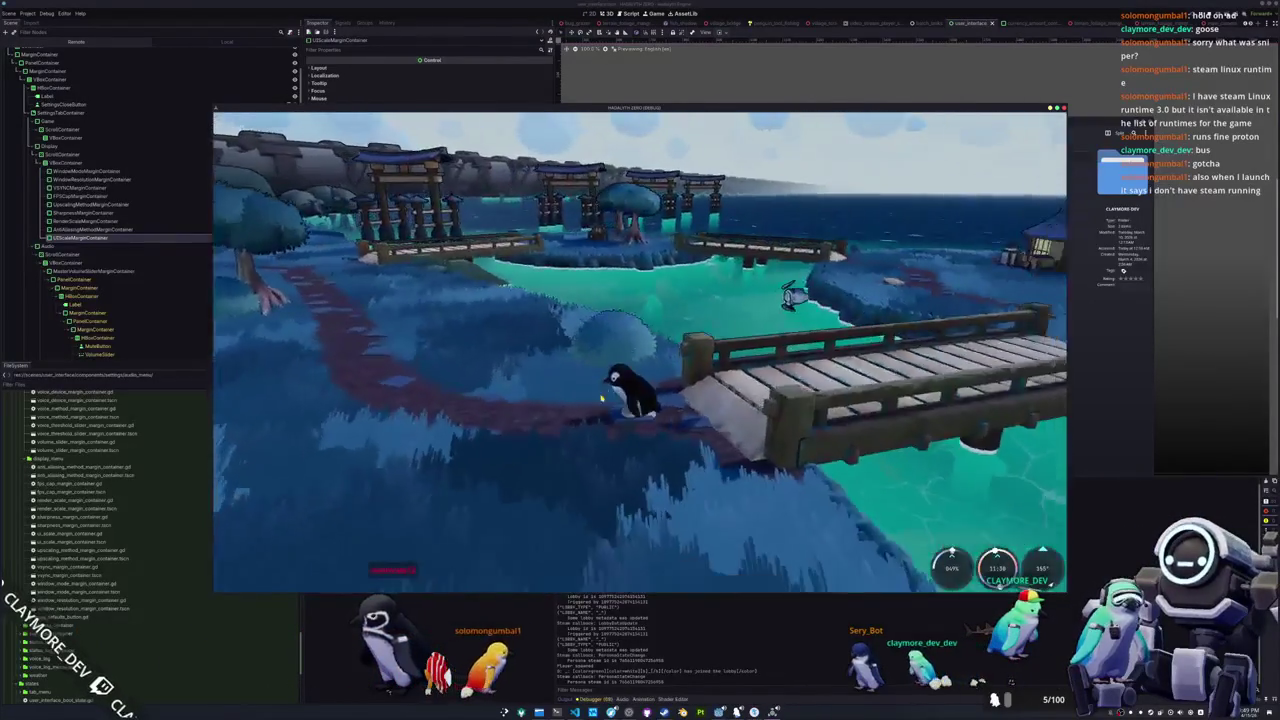
key(alt+Tab)
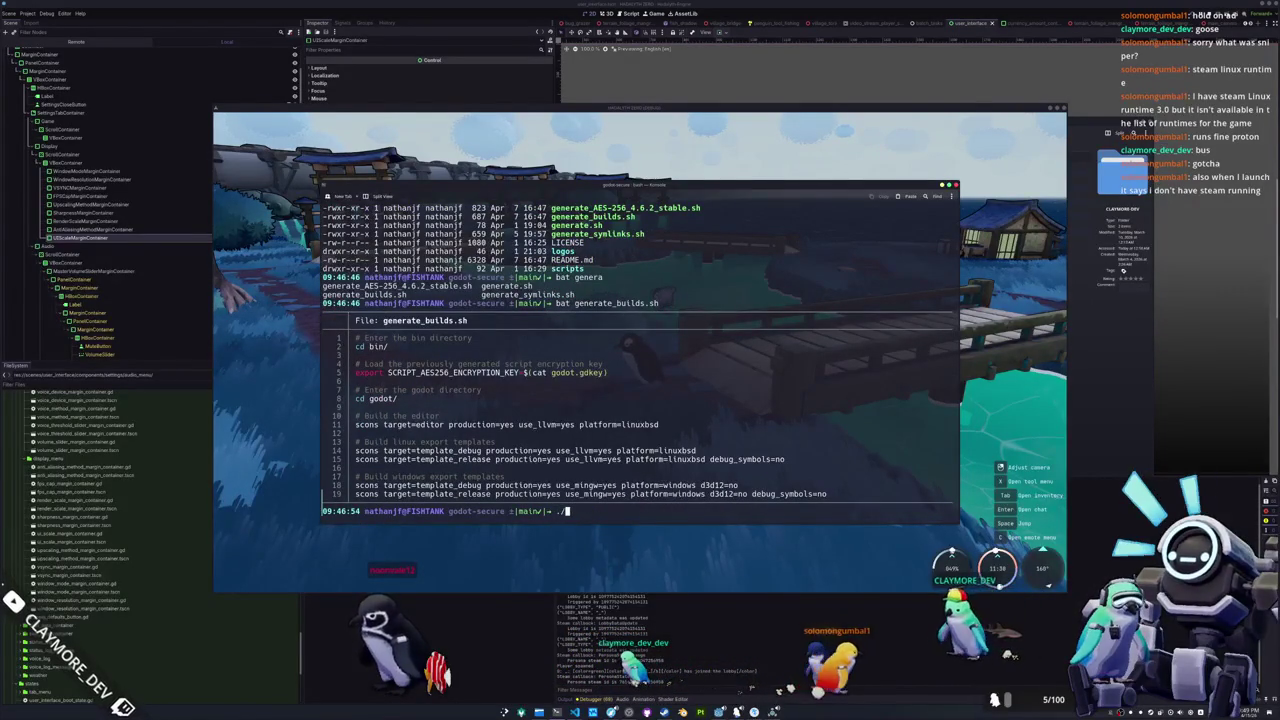
Go up two directories and list the Documents folder contents
key(BackSpace)
key(BackSpace)
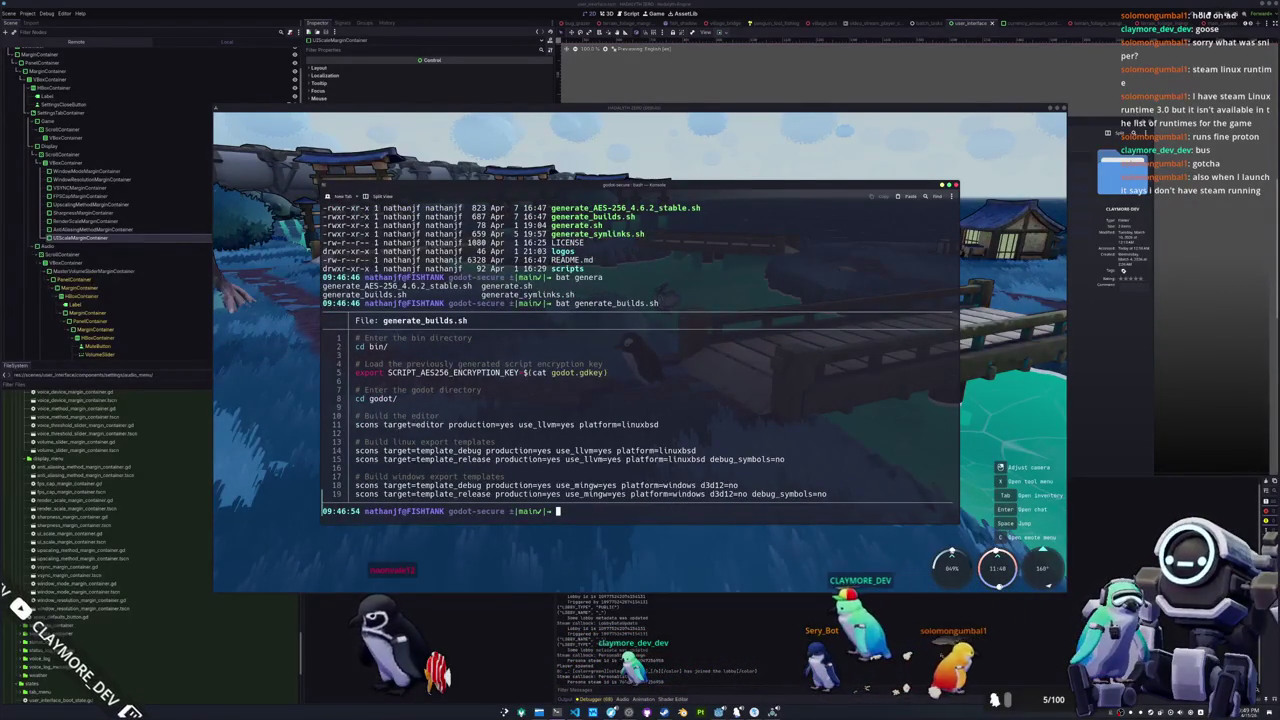
text(cd..)
key(Return)
text(..)
key(Return)
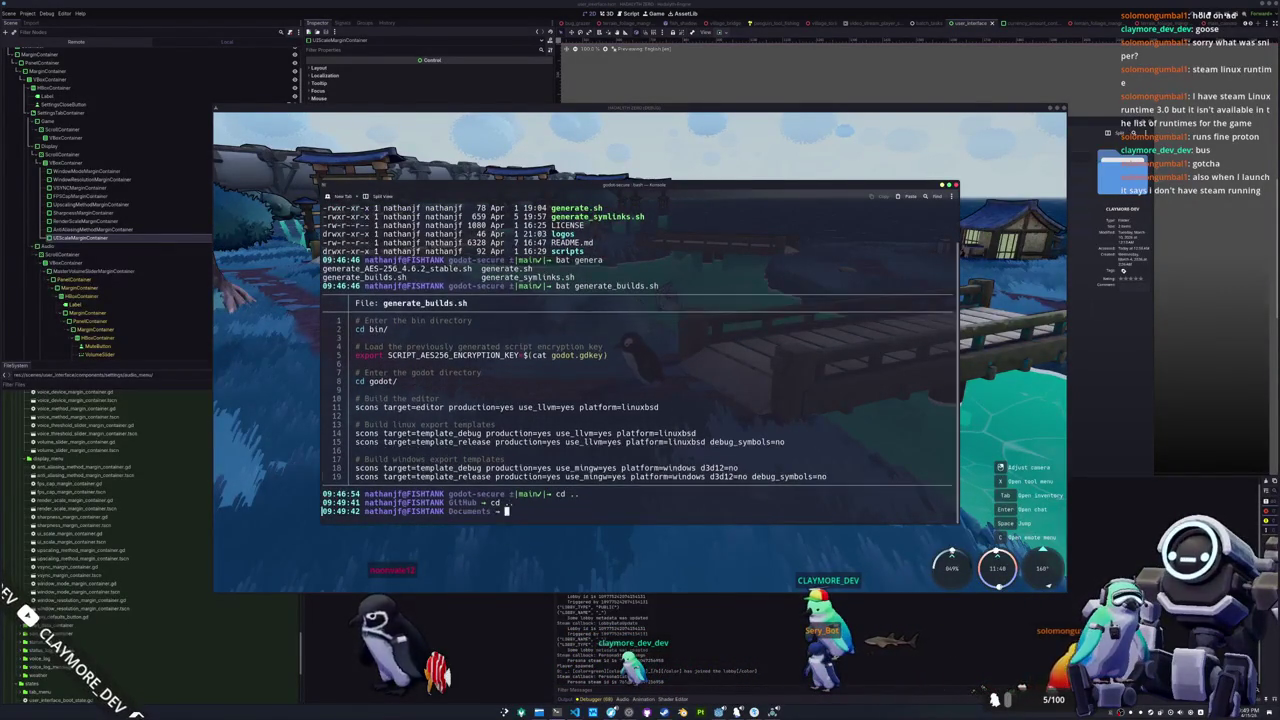
text(ls)
key(Return)
Enter SourceHut/hadalyth-zero, list its files, and put the terminal away
text(cd )
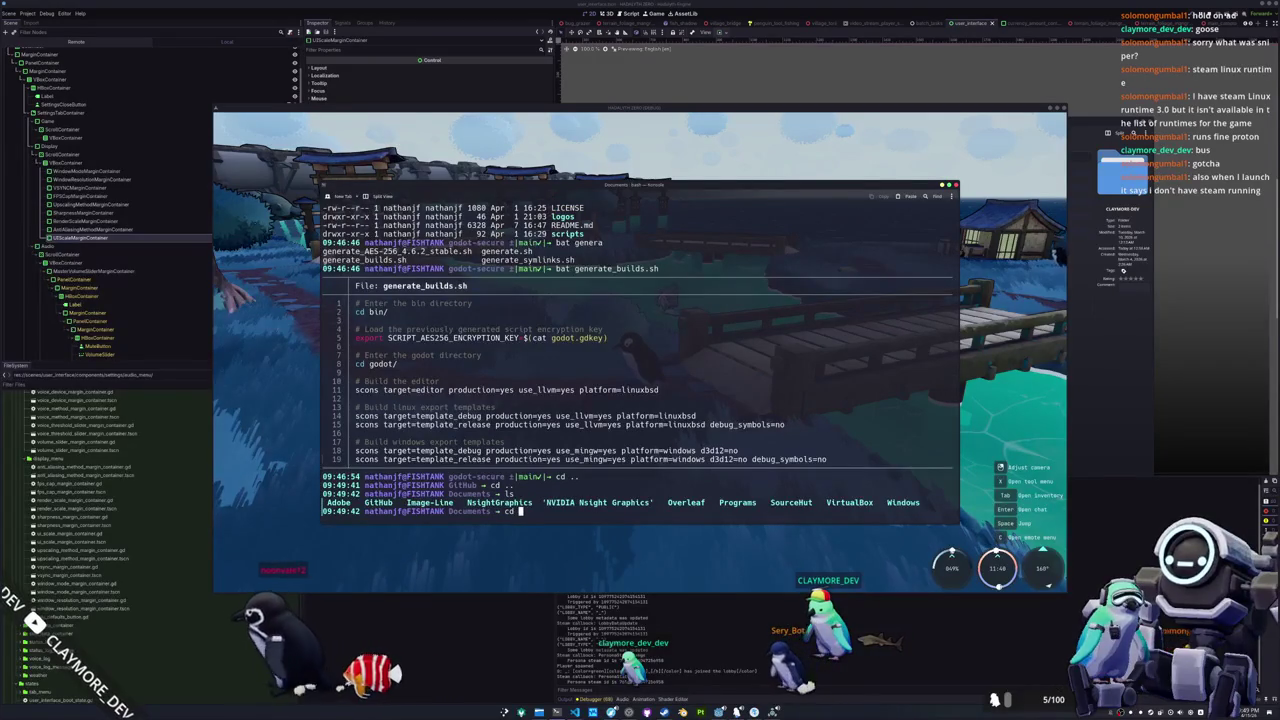
text(Sou)
key(Tab)
key(Tab)
key(Tab)
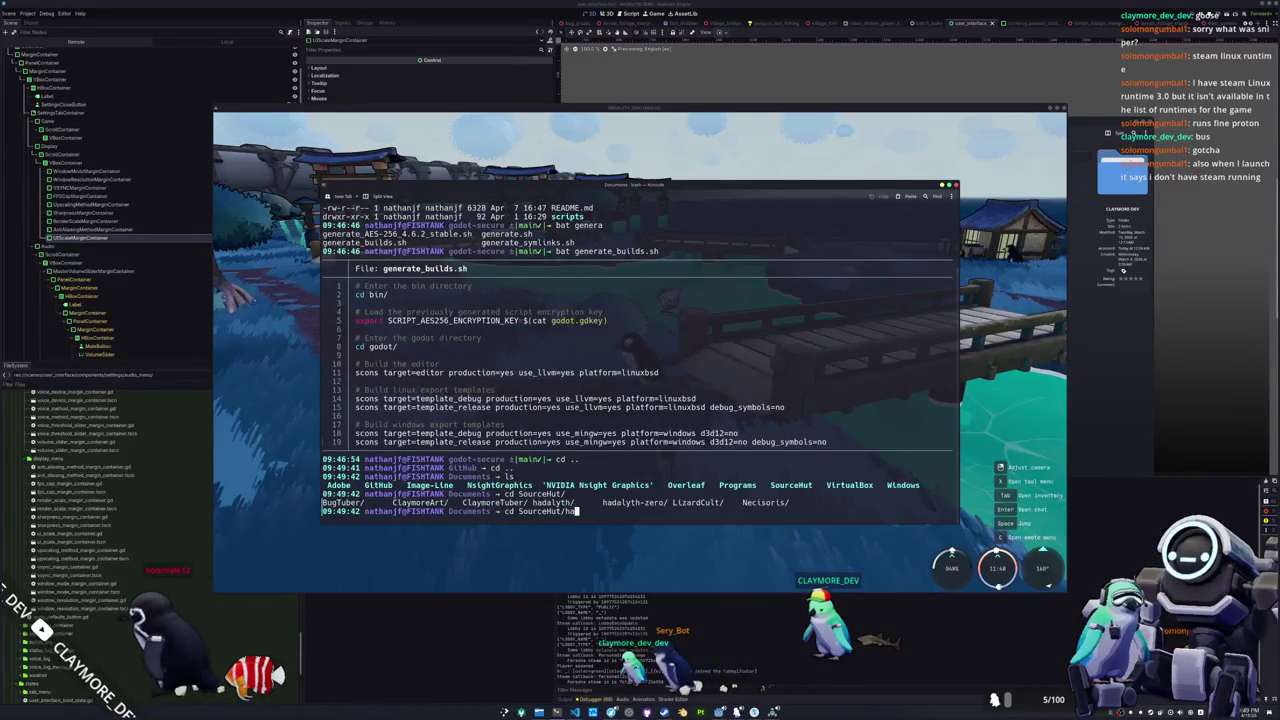
text(had)
key(Tab)
key(Tab)
text(-)
key(Return)
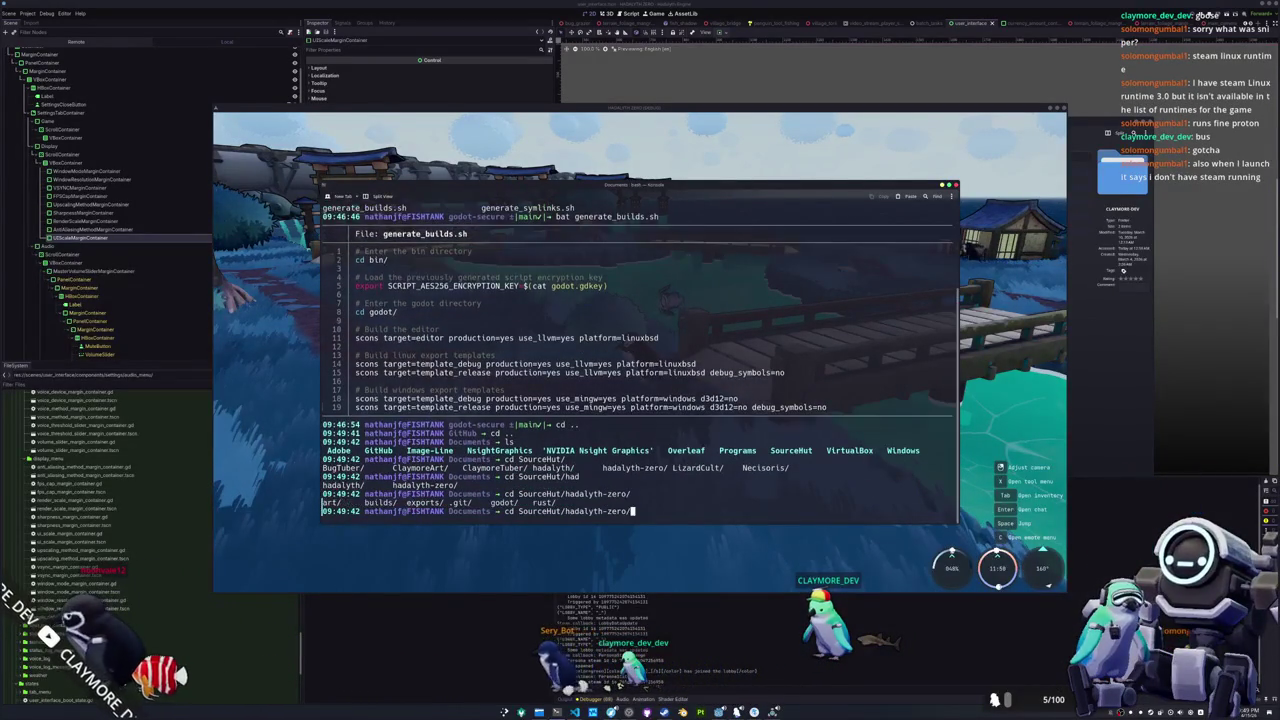
text(ls)
key(Return)
key(Return)
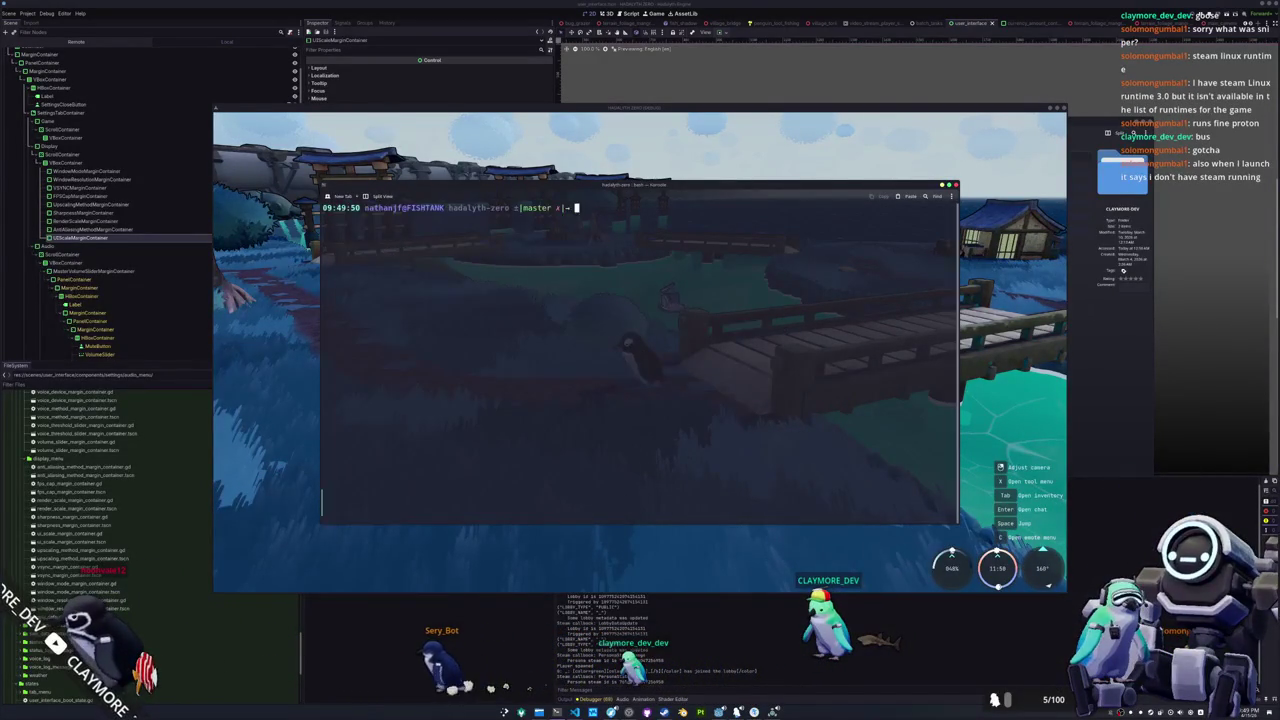
click(592, 517)
Scroll through the r/godot GLIBC post, then launch the VirtualBox Manager
key(alt+Tab)
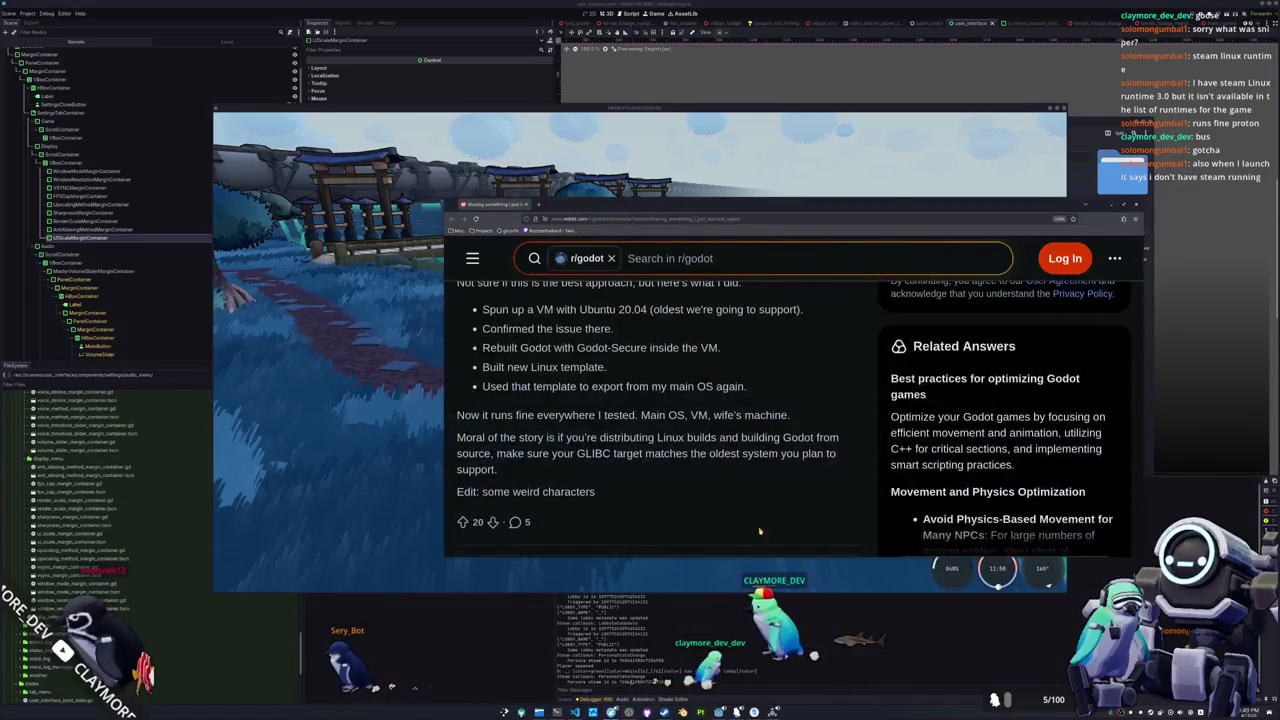
scroll(572, 476, up, 2)
scroll(572, 476, down, 1)
click(592, 466)
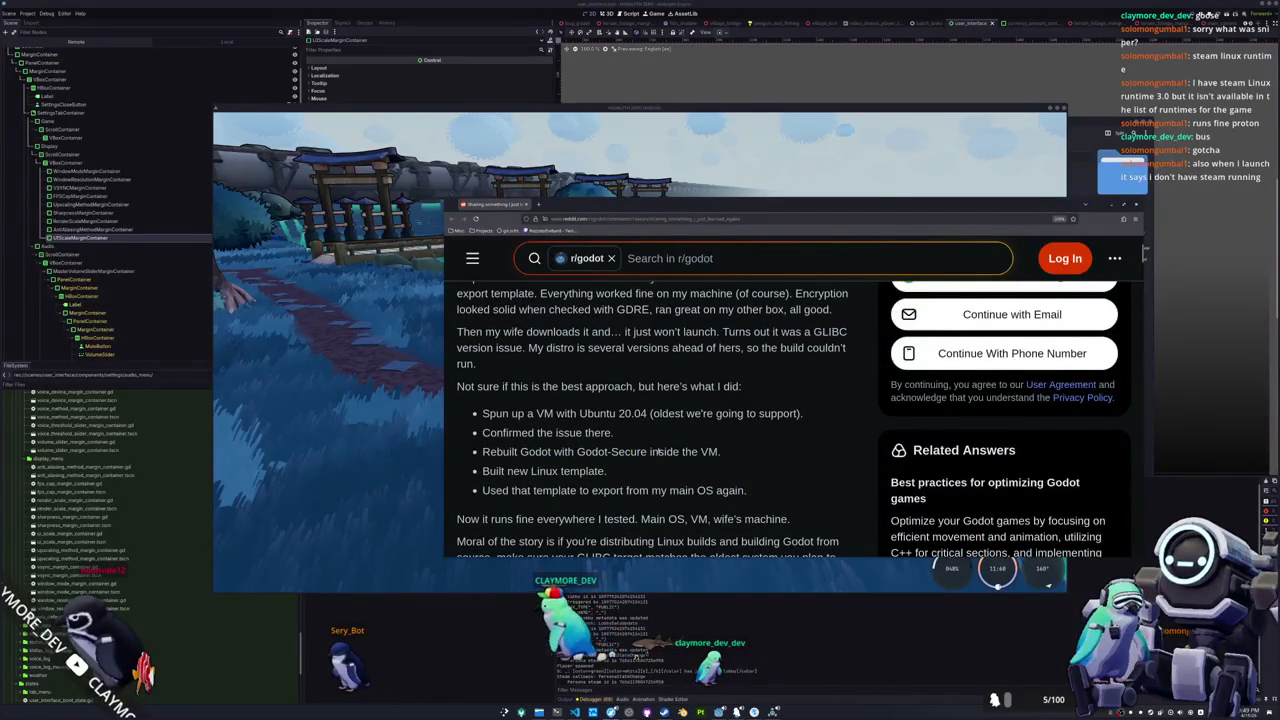
scroll(700, 430, down, 2)
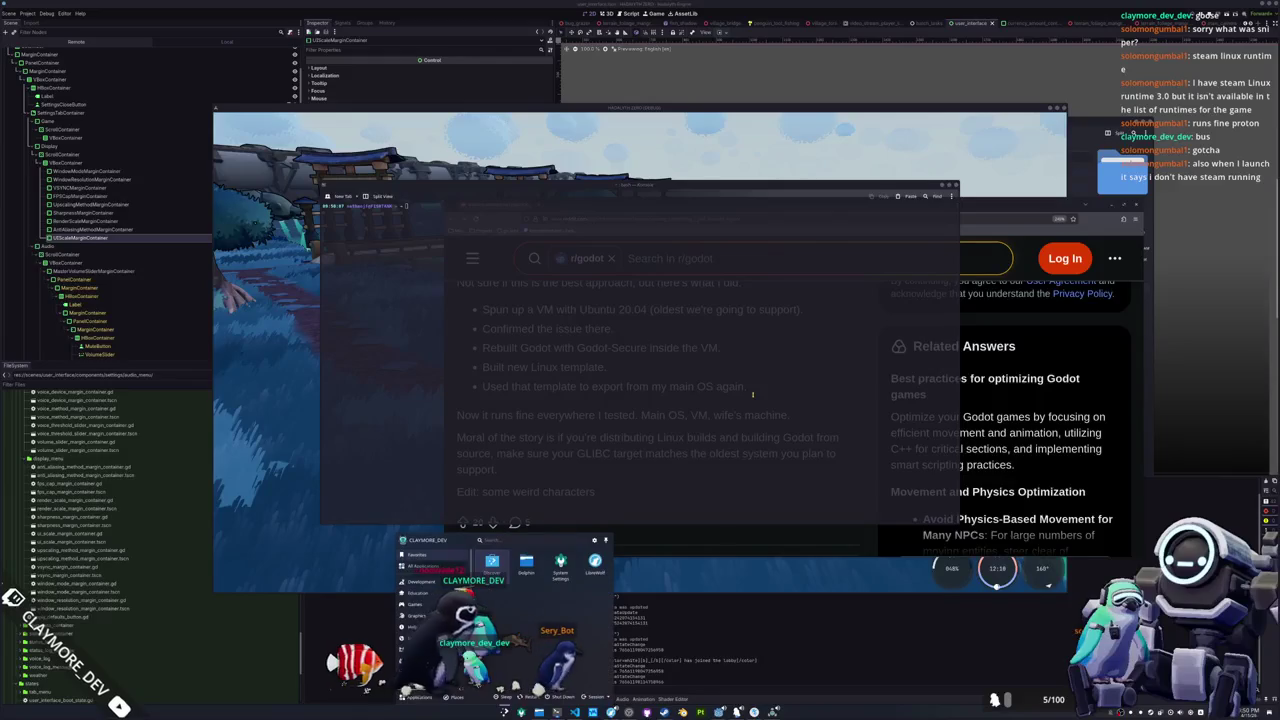
key(Return)
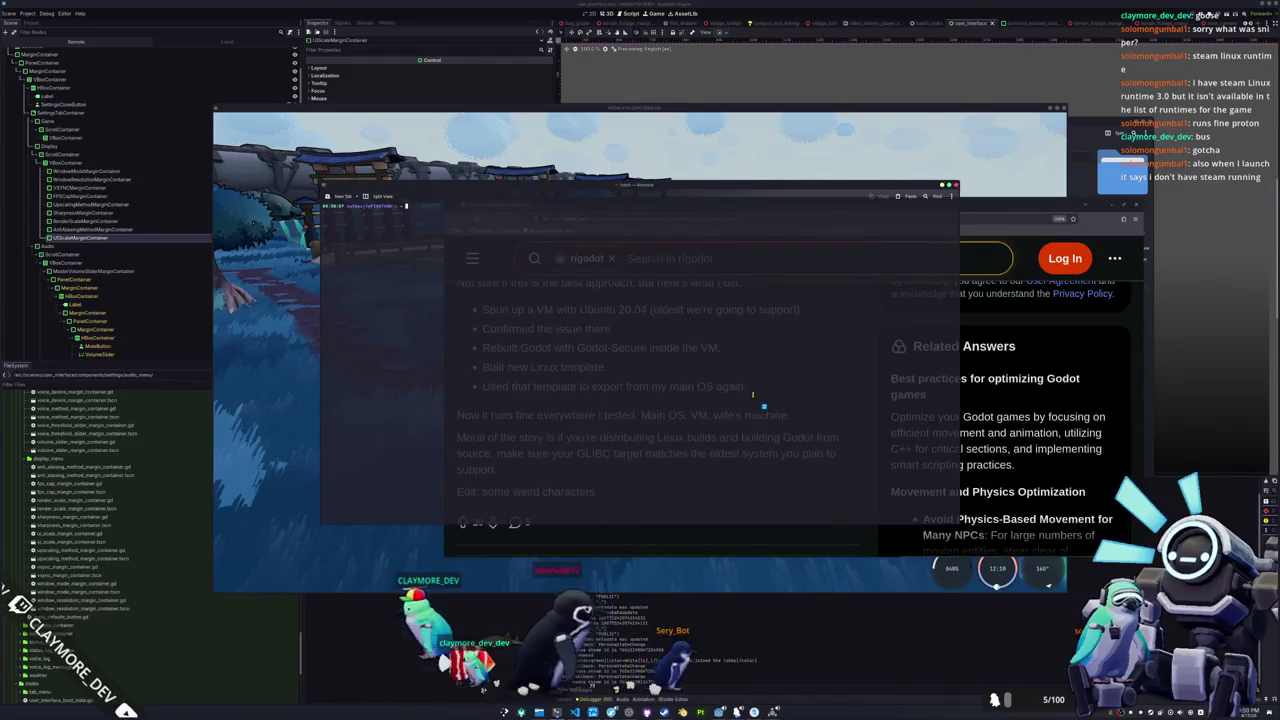
click(747, 215)
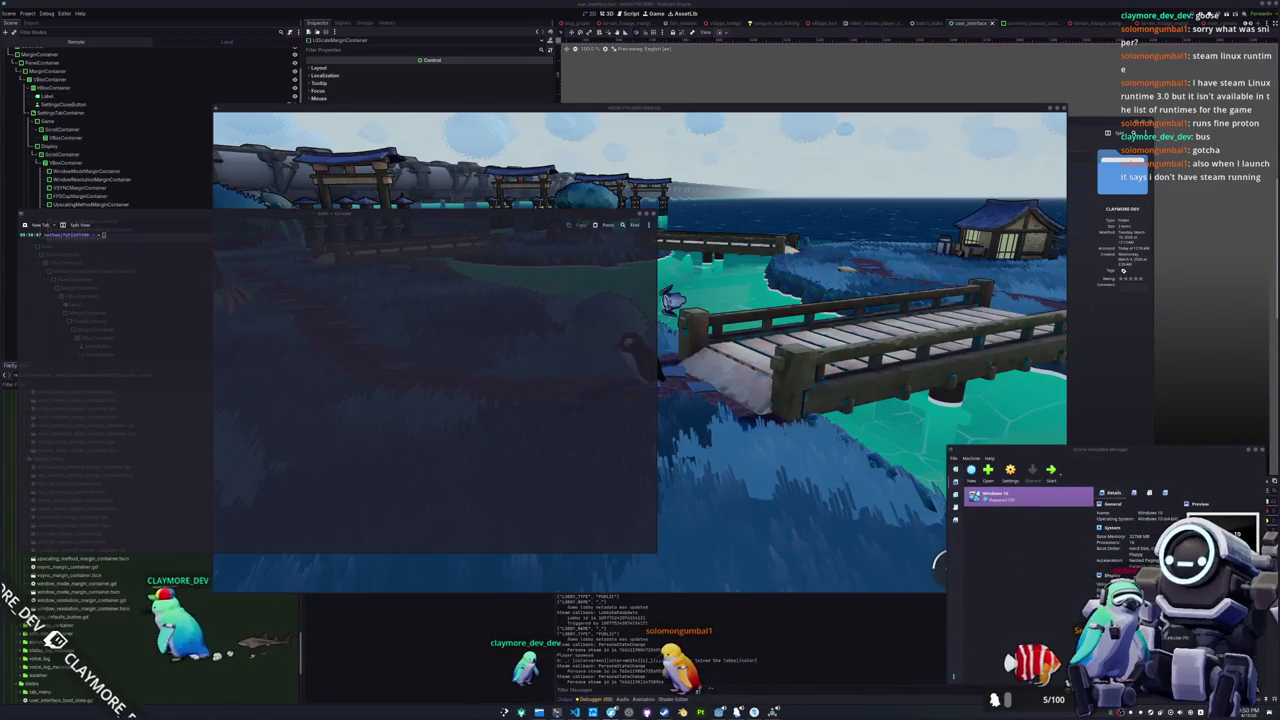
Review the Ubuntu desktop download page and shift the browser window slightly left
key(alt+Tab)
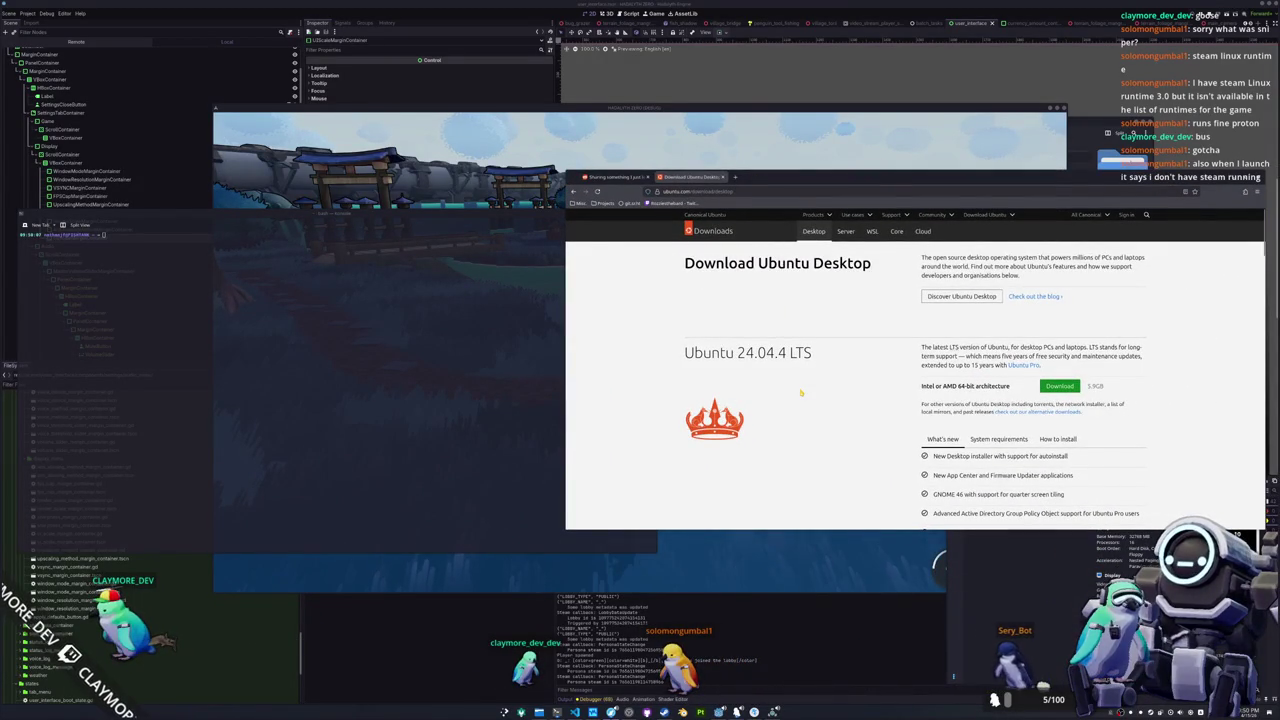
scroll(801, 393, down, 5)
scroll(801, 393, up, 3)
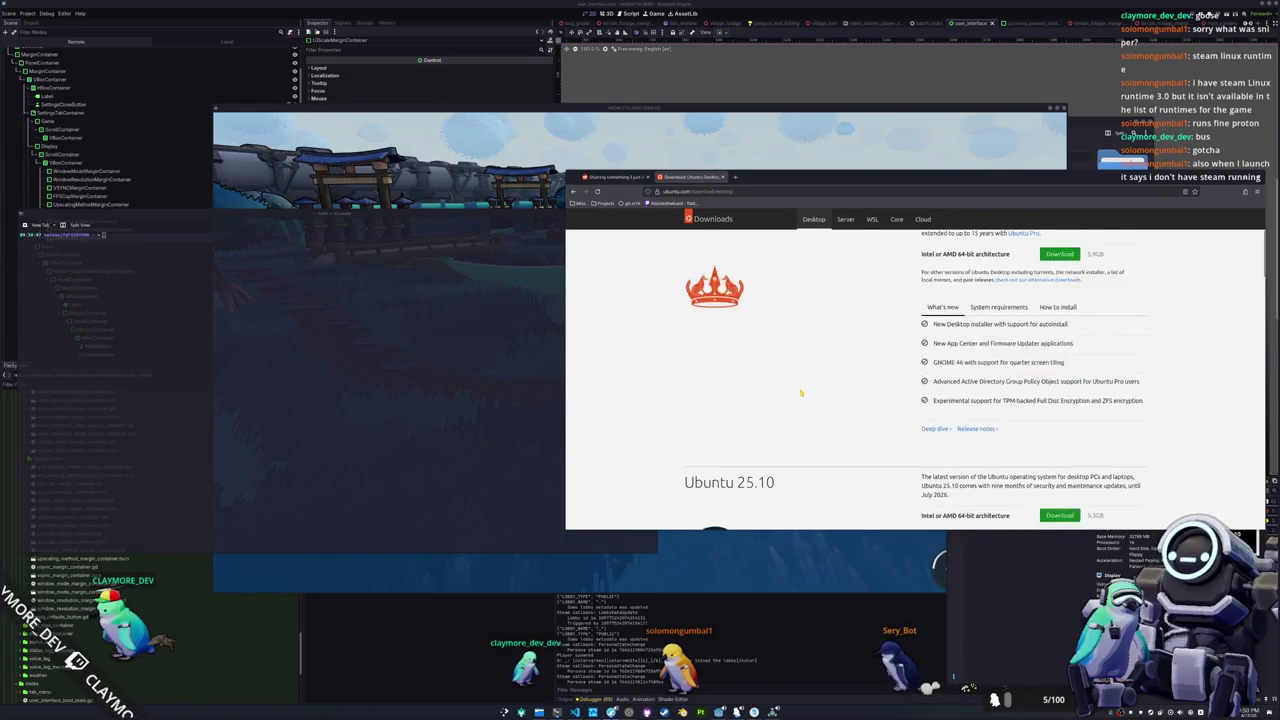
scroll(801, 393, down, 2)
scroll(830, 400, up, 3)
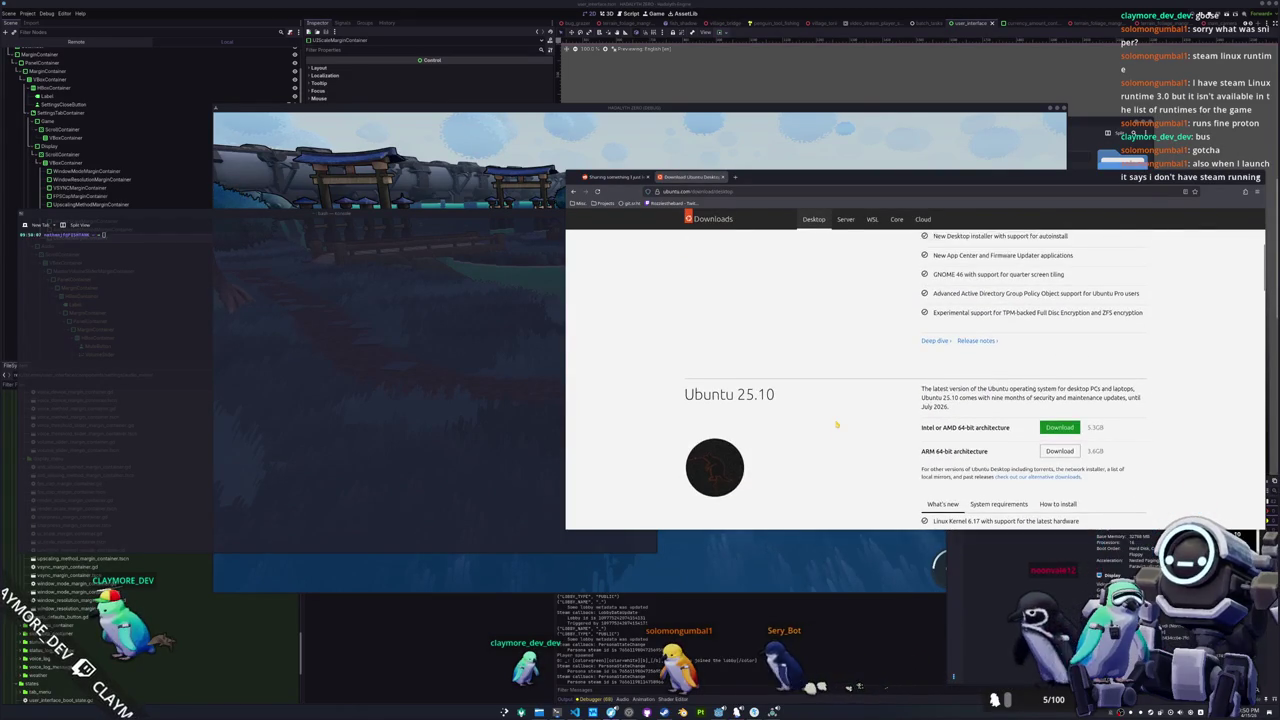
scroll(836, 424, up, 2)
scroll(836, 424, down, 2)
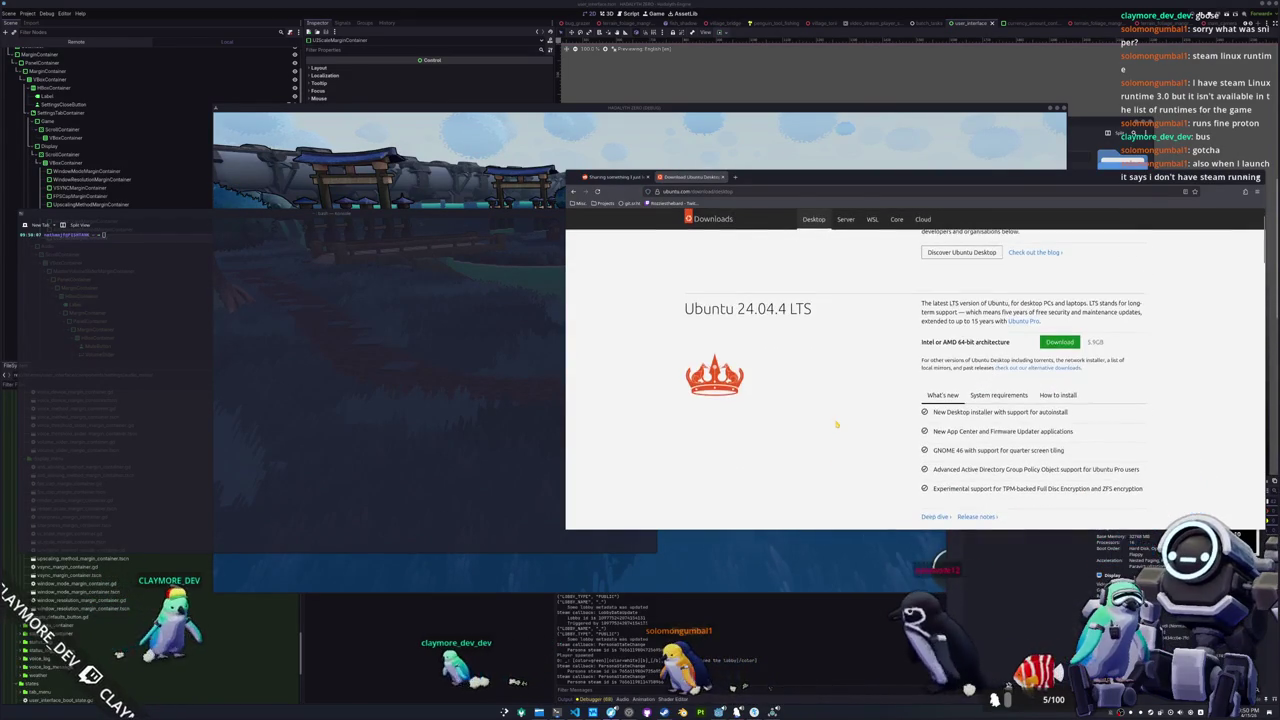
scroll(836, 424, down, 5)
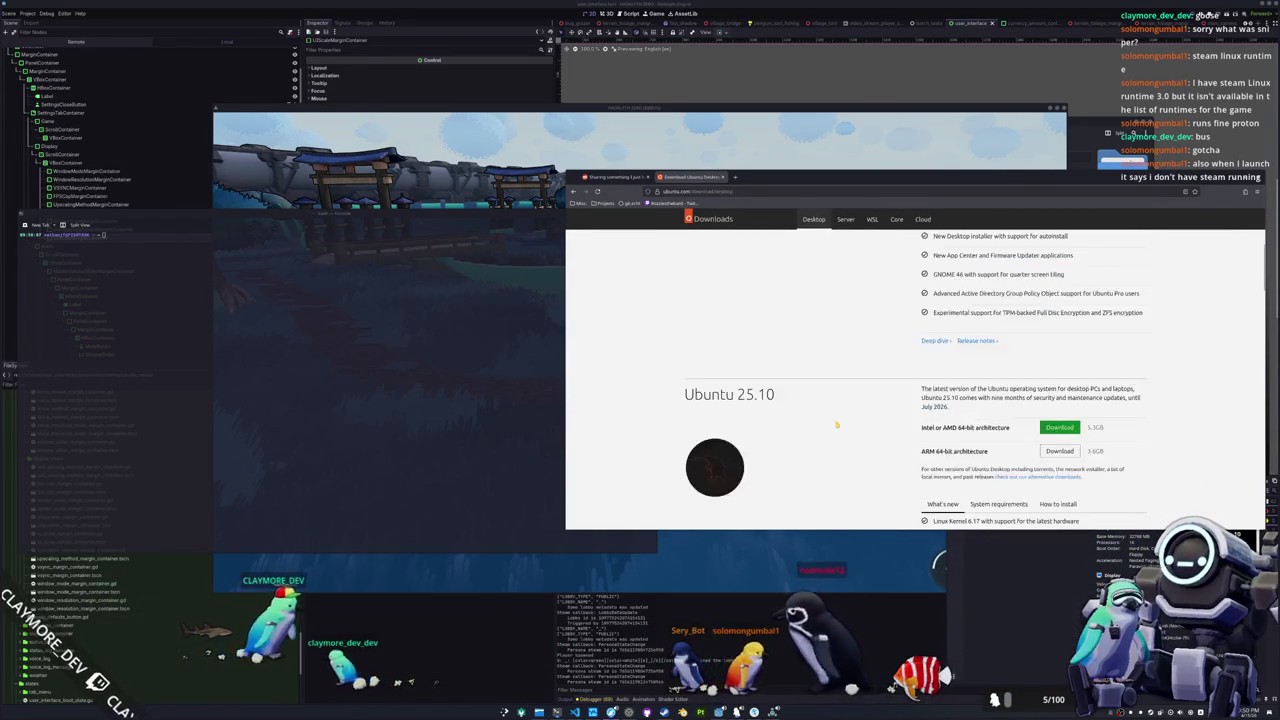
scroll(835, 422, down, 10)
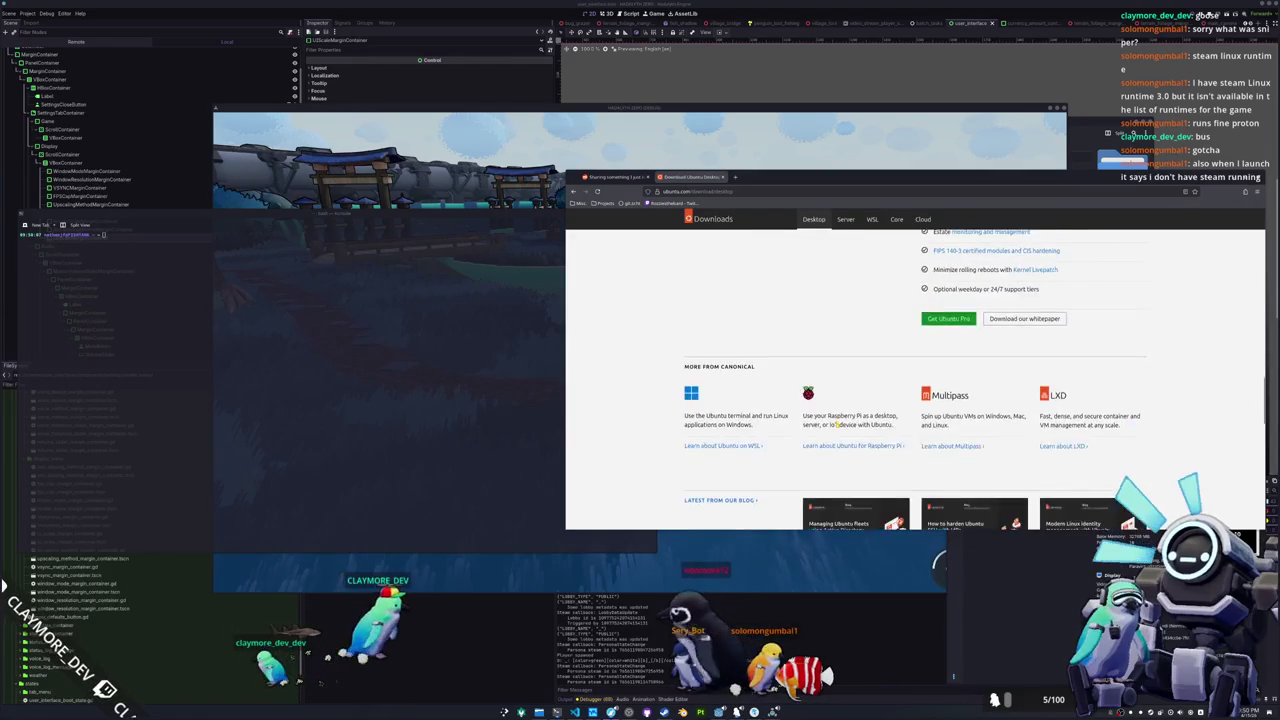
scroll(836, 424, up, 4)
scroll(783, 424, up, 8)
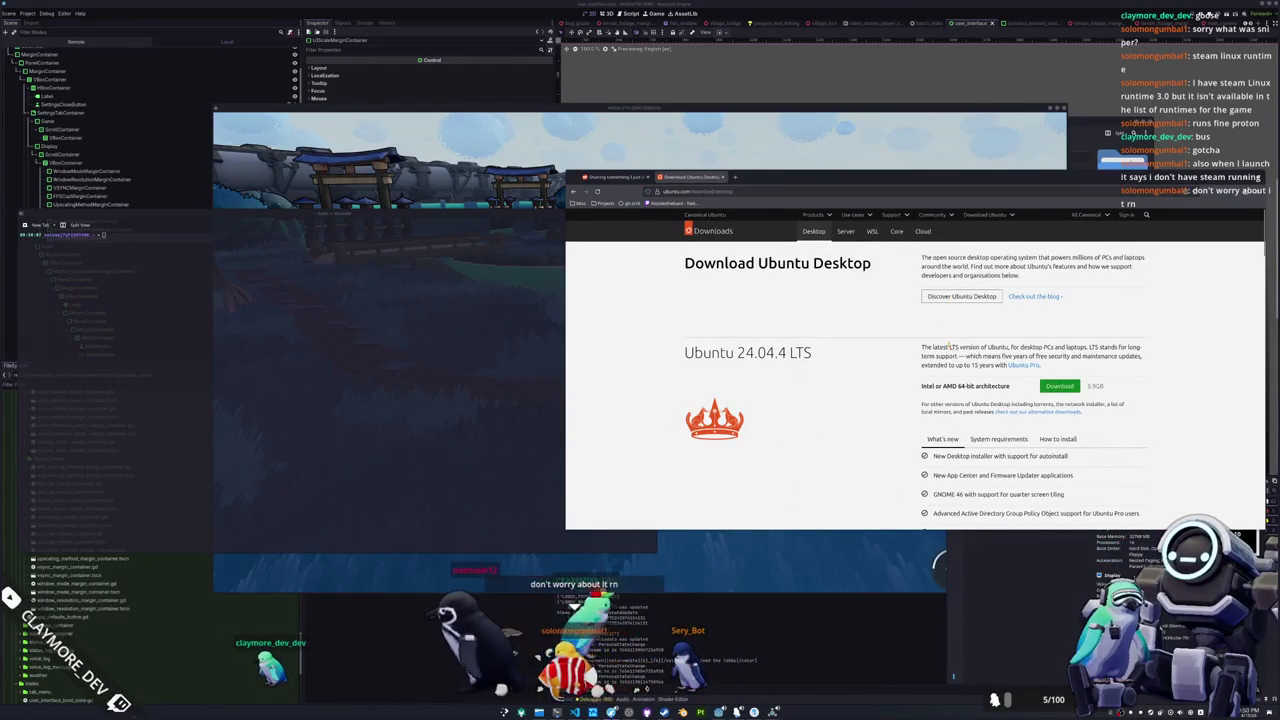
drag(954, 180, 884, 184)
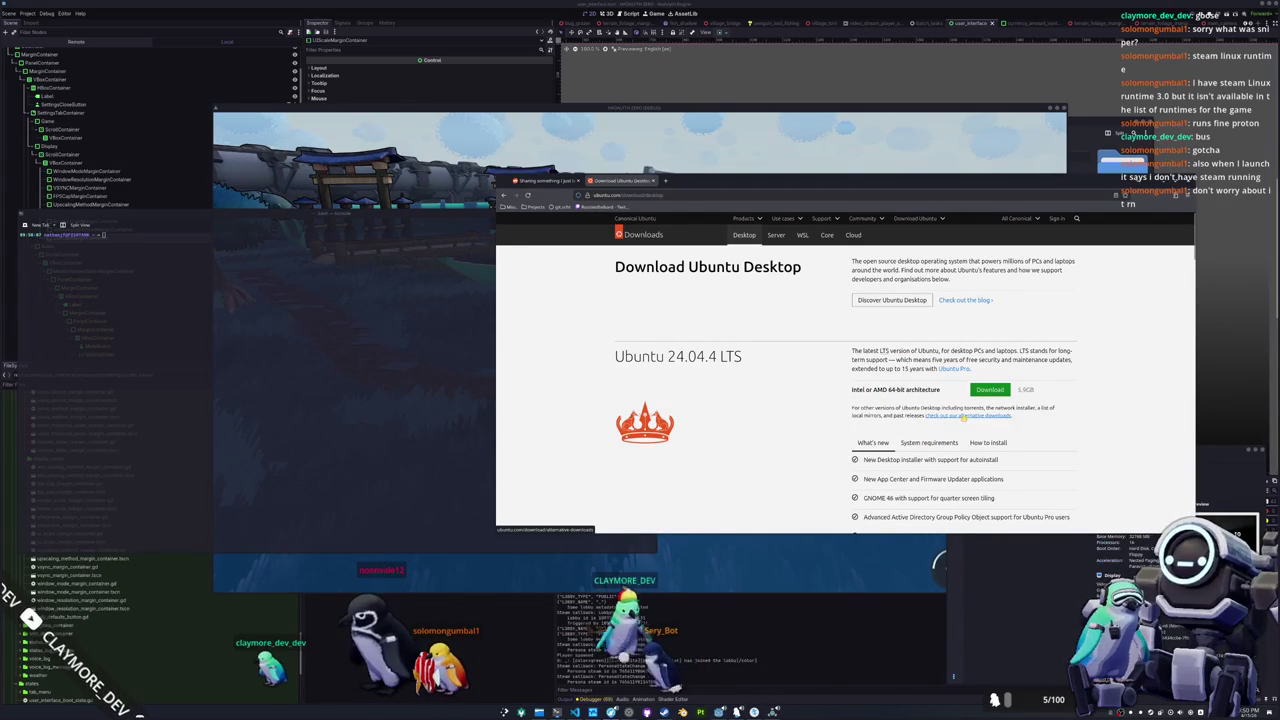
Save the Ubuntu 22.04 64-bit desktop ISO from alternative downloads into Downloads
click(963, 416)
scroll(693, 422, down, 2)
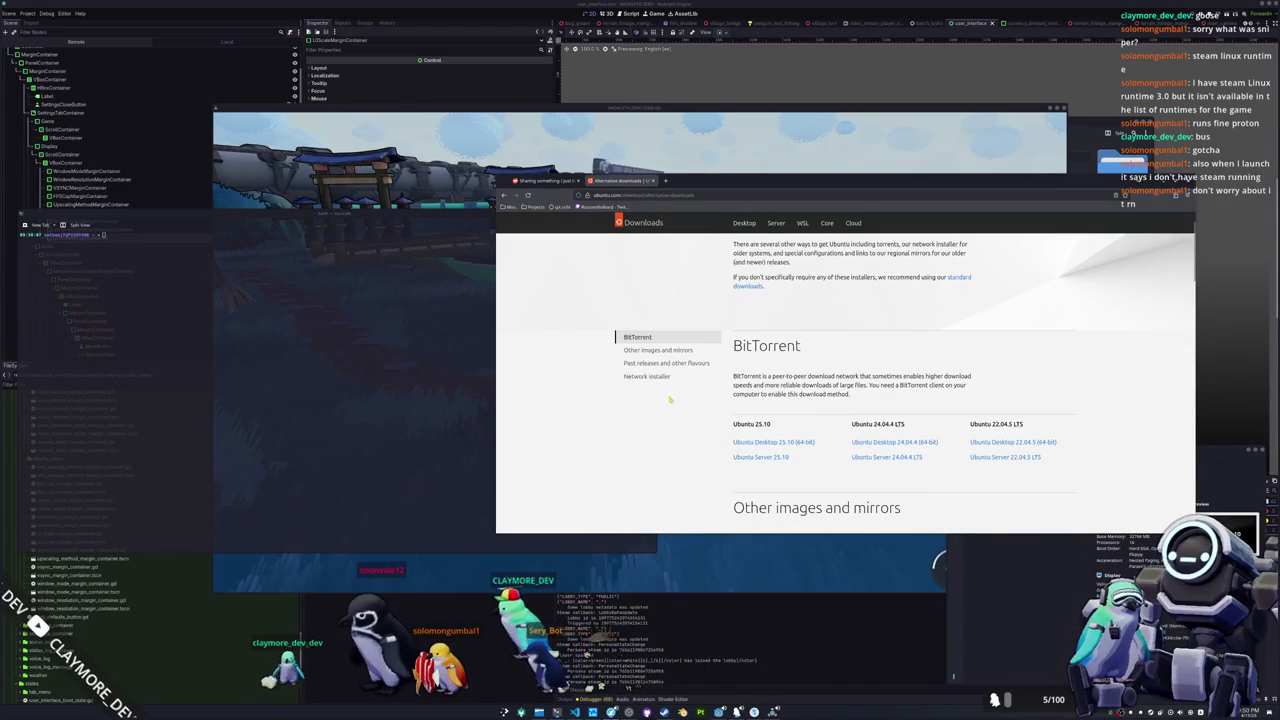
scroll(668, 410, down, 5)
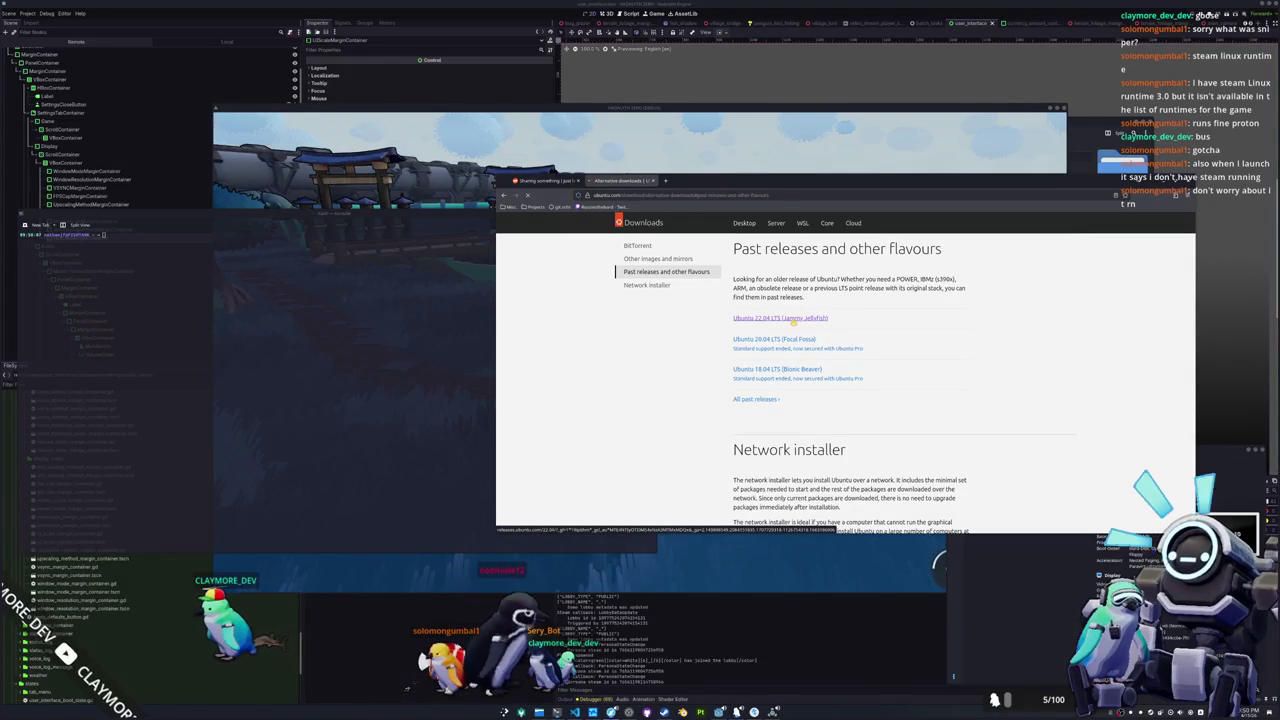
click(793, 318)
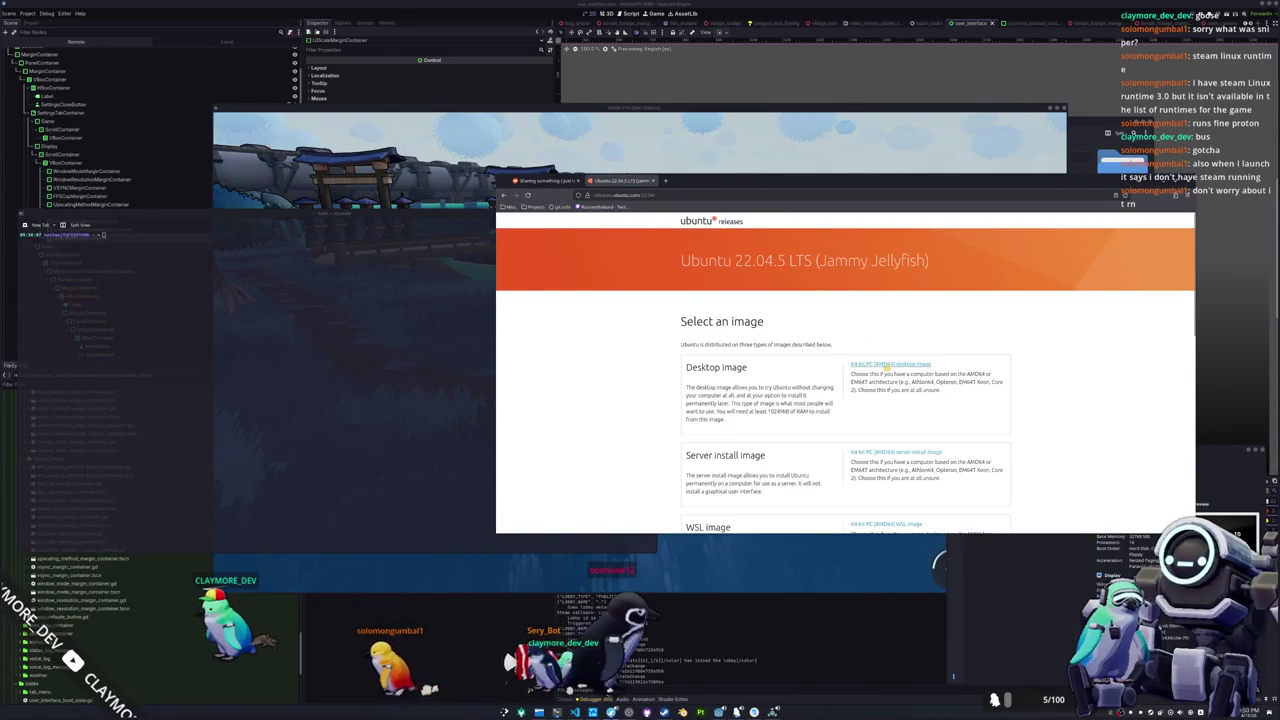
click(888, 366)
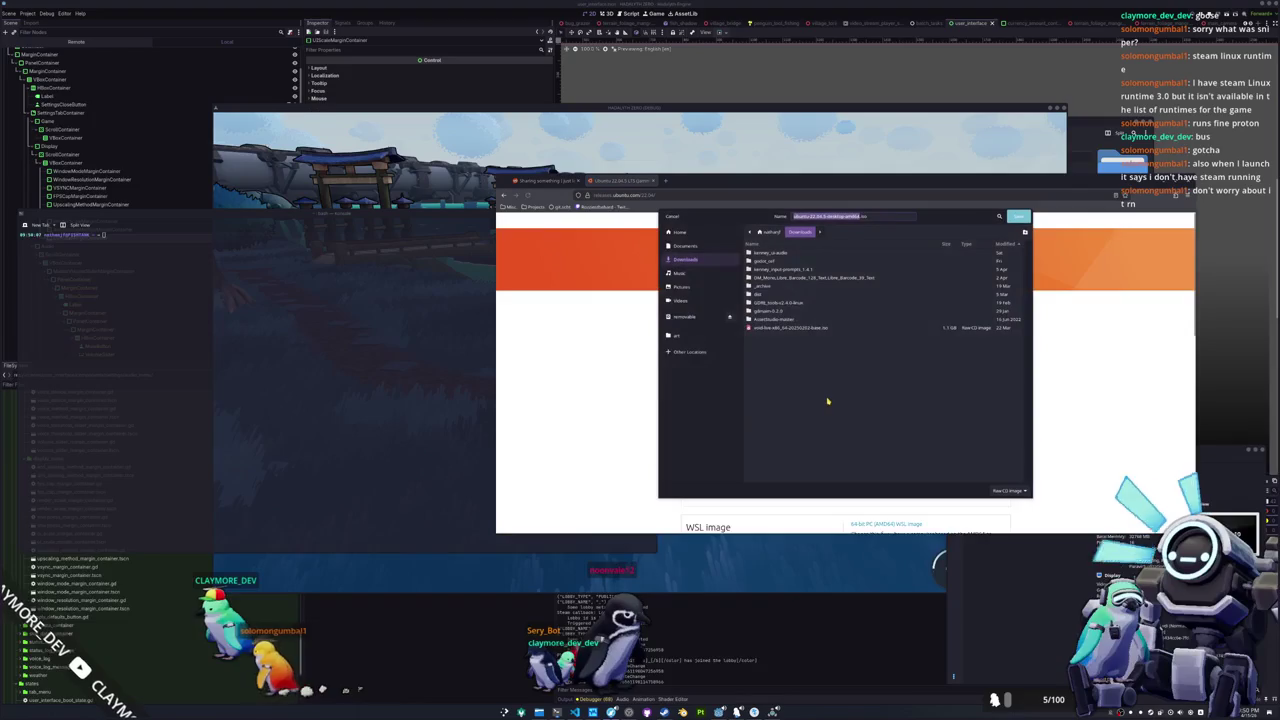
click(1018, 217)
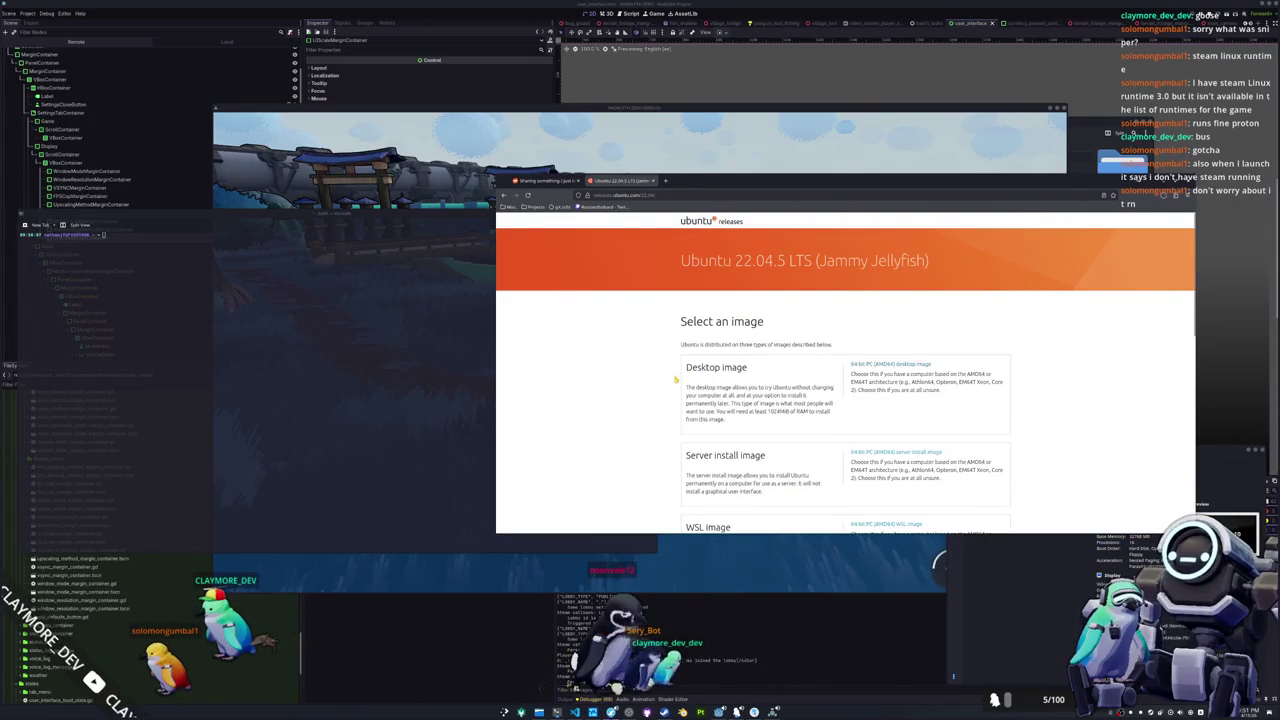
click(1163, 196)
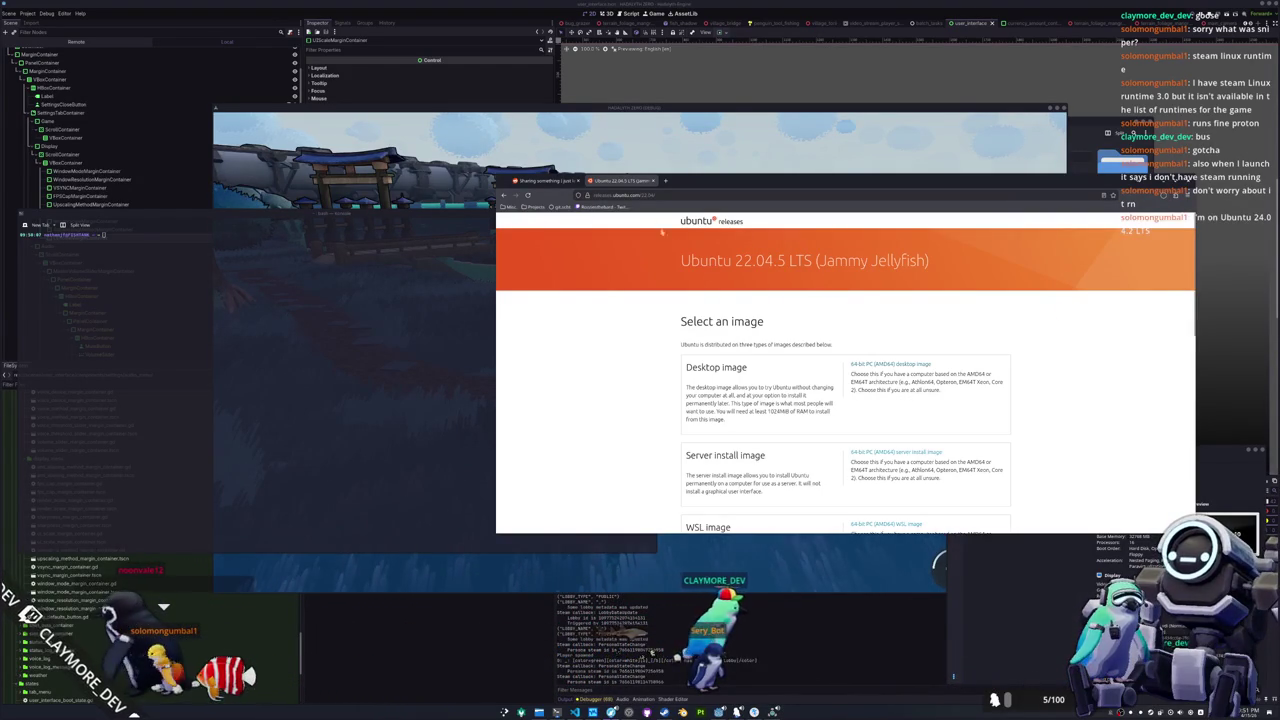
Delete an unwanted bookmark from the browser toolbar
right_click(603, 208)
right_click(566, 209)
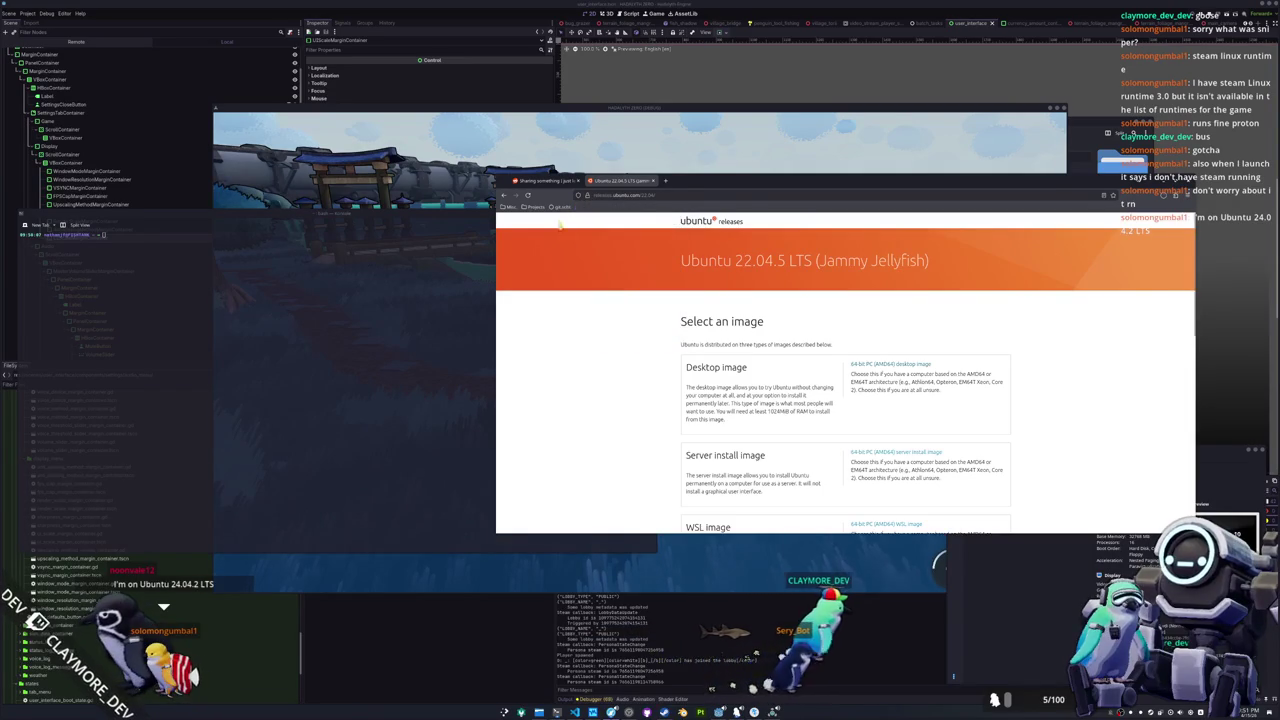
right_click(566, 209)
click(576, 258)
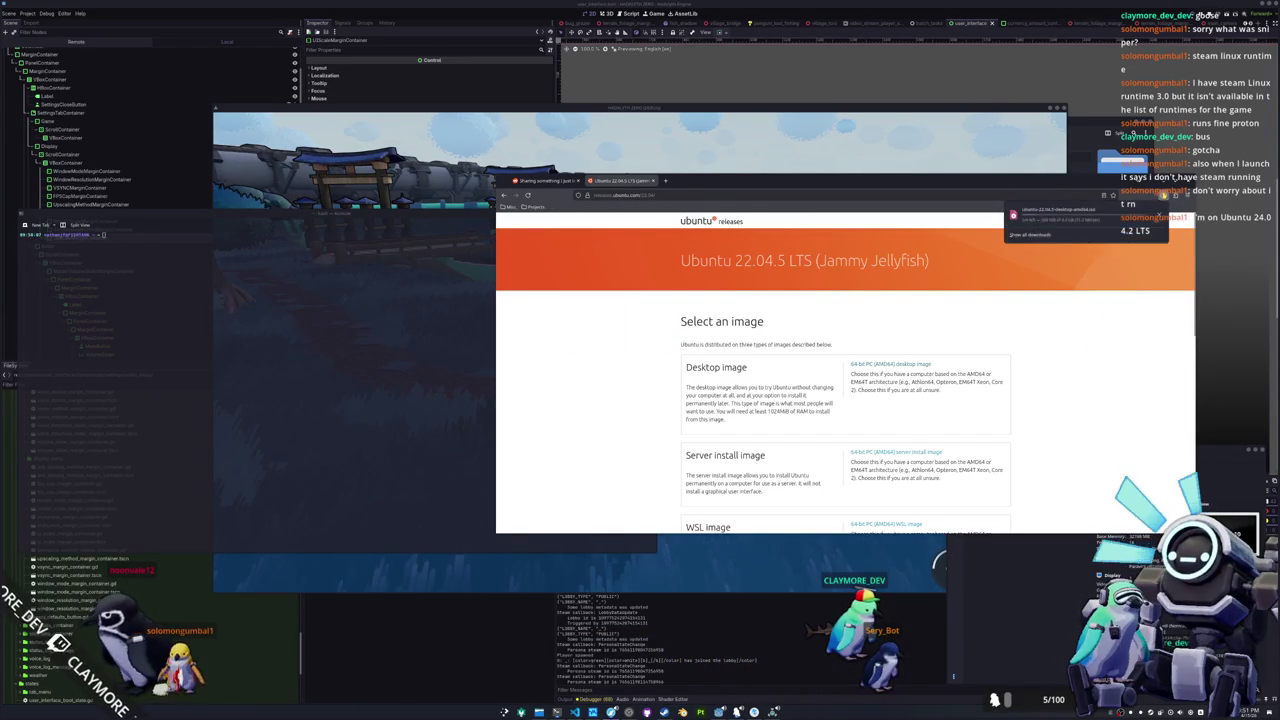
Quit the running game back to the editor from its escape menu
click(860, 105)
key(Escape)
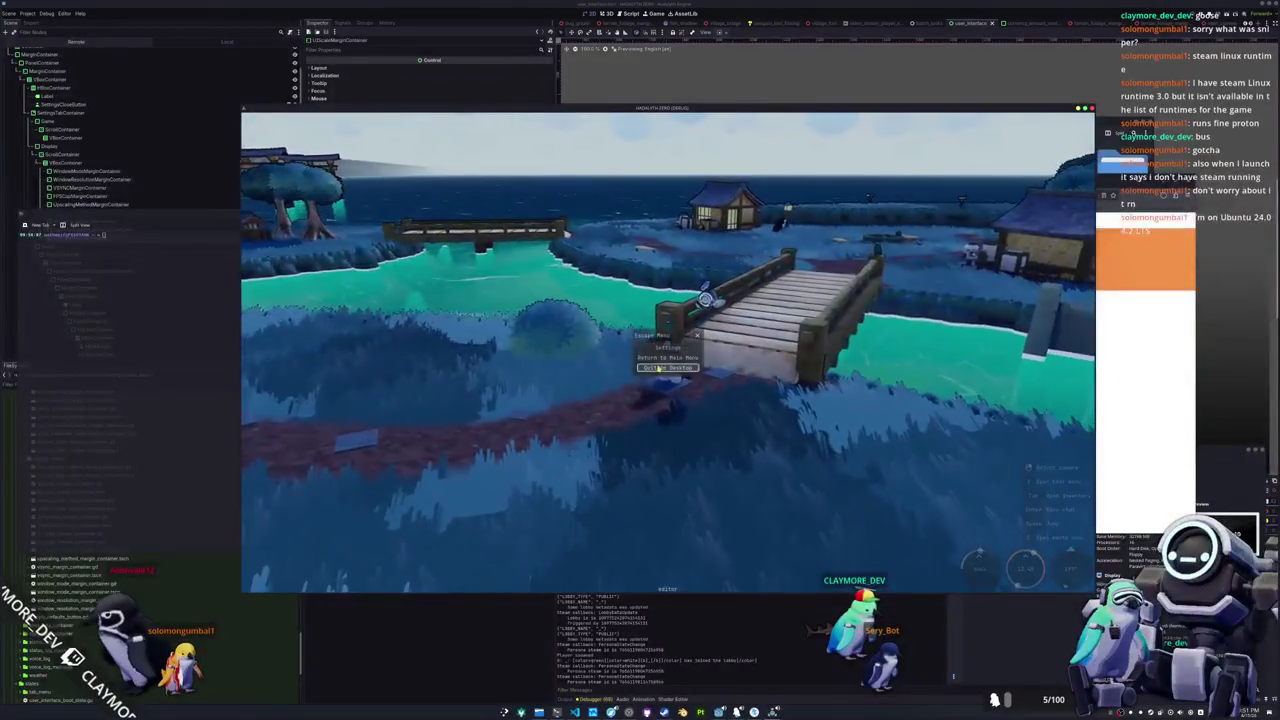
click(658, 368)
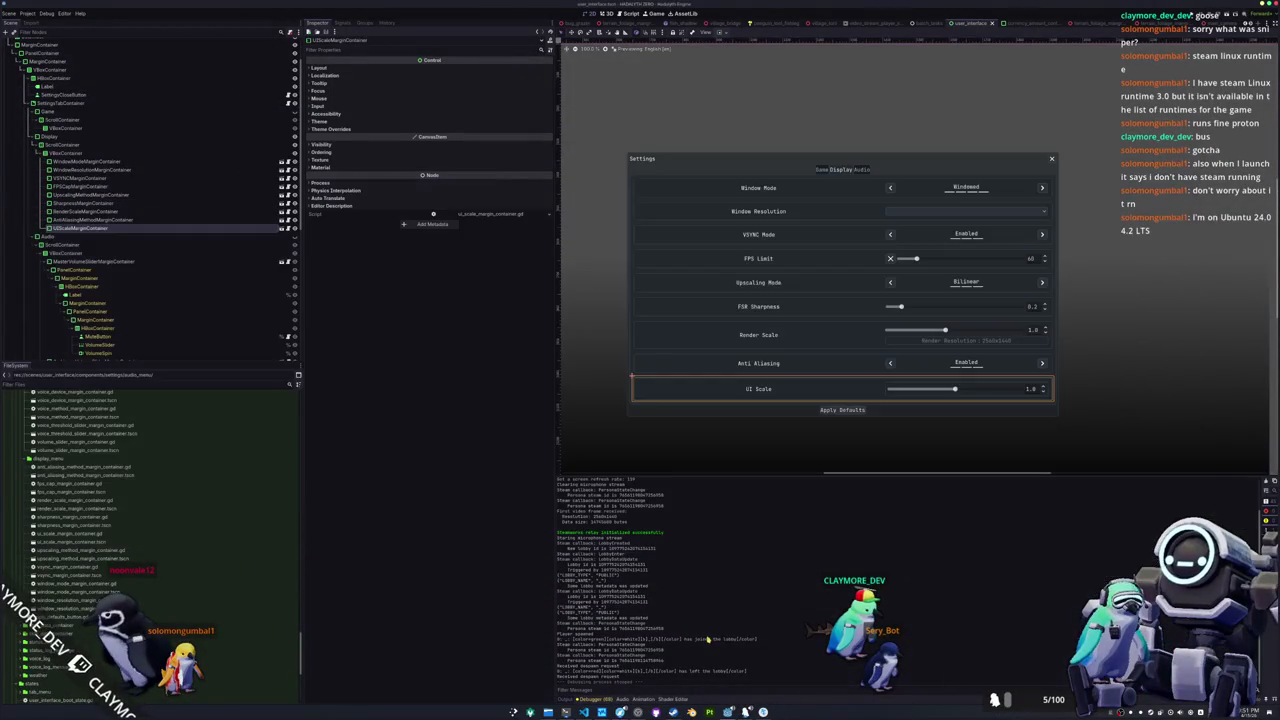
Deselect the node, save the settings menu scene, and open the Steam library
scroll(797, 413, down, 3)
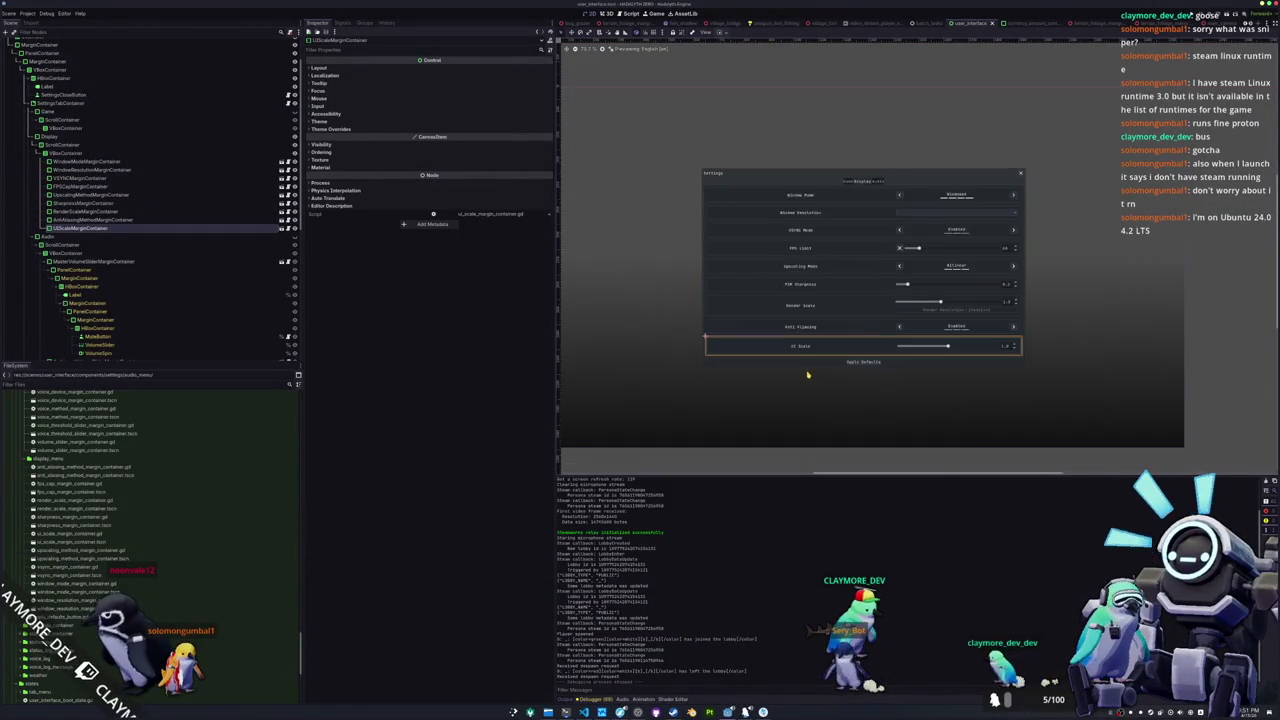
click(797, 413)
scroll(848, 432, up, 1)
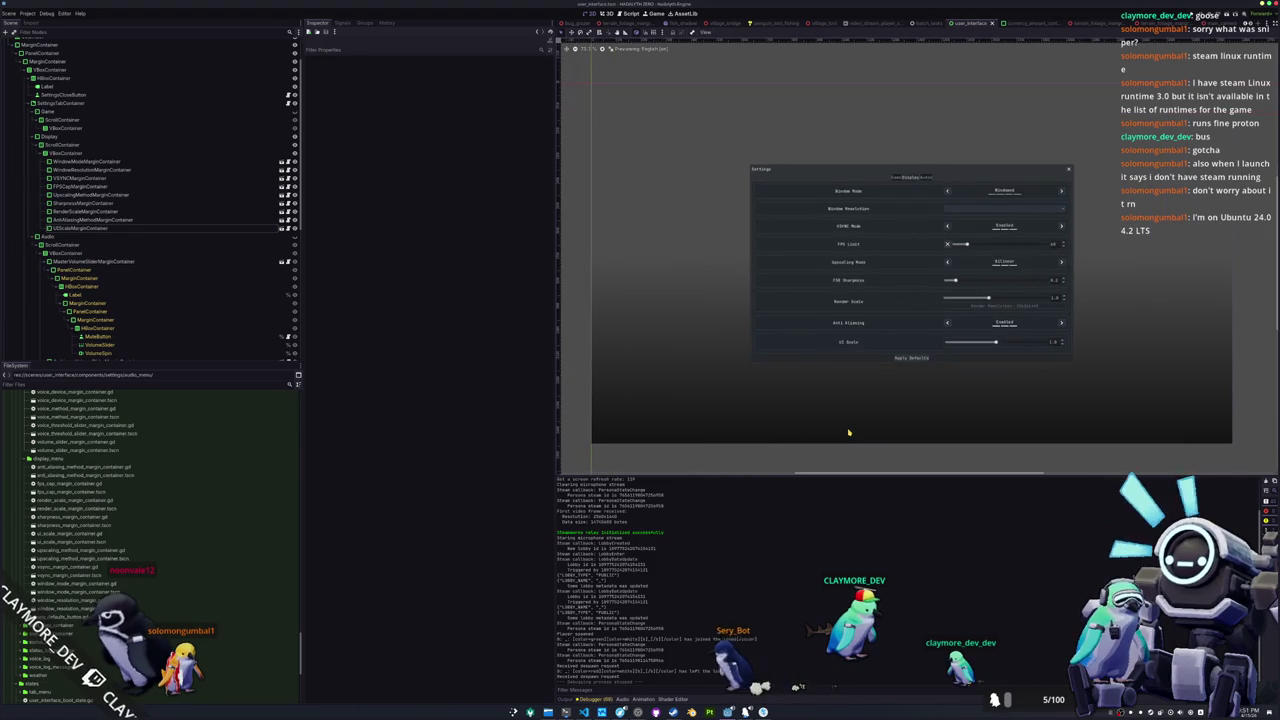
scroll(848, 432, up, 1)
scroll(869, 434, down, 1)
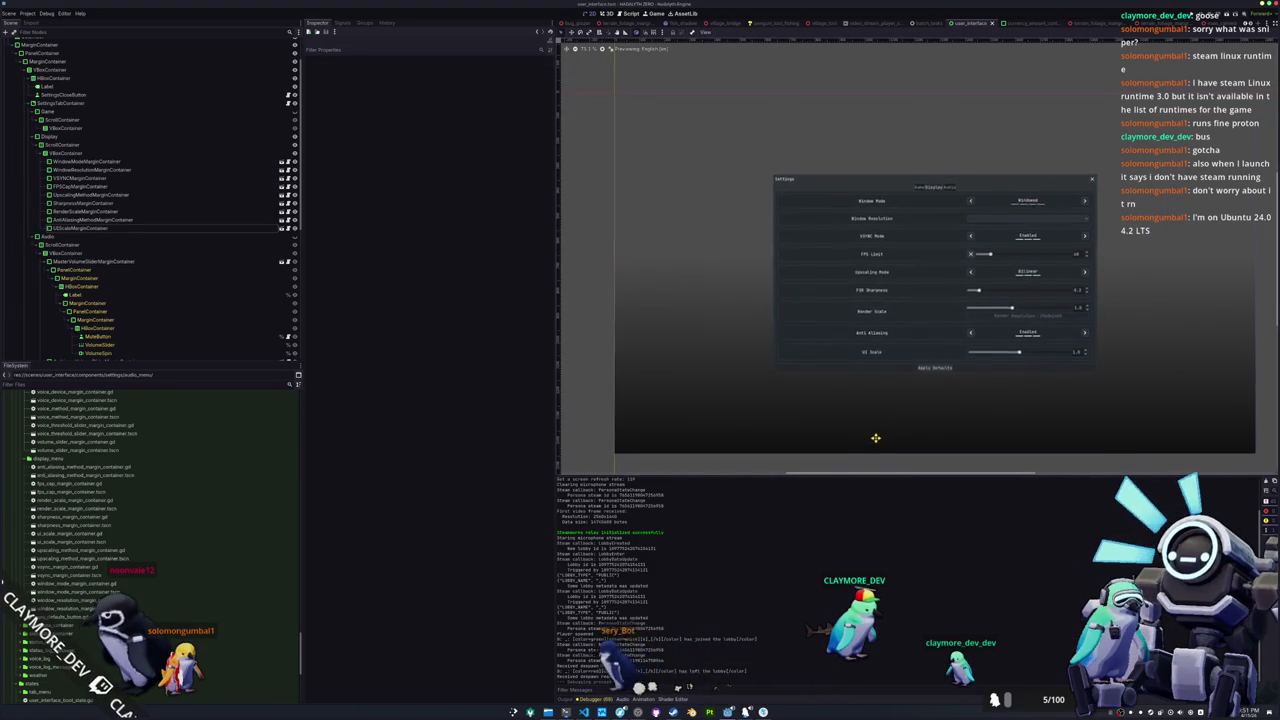
key(ctrl+s)
click(601, 711)
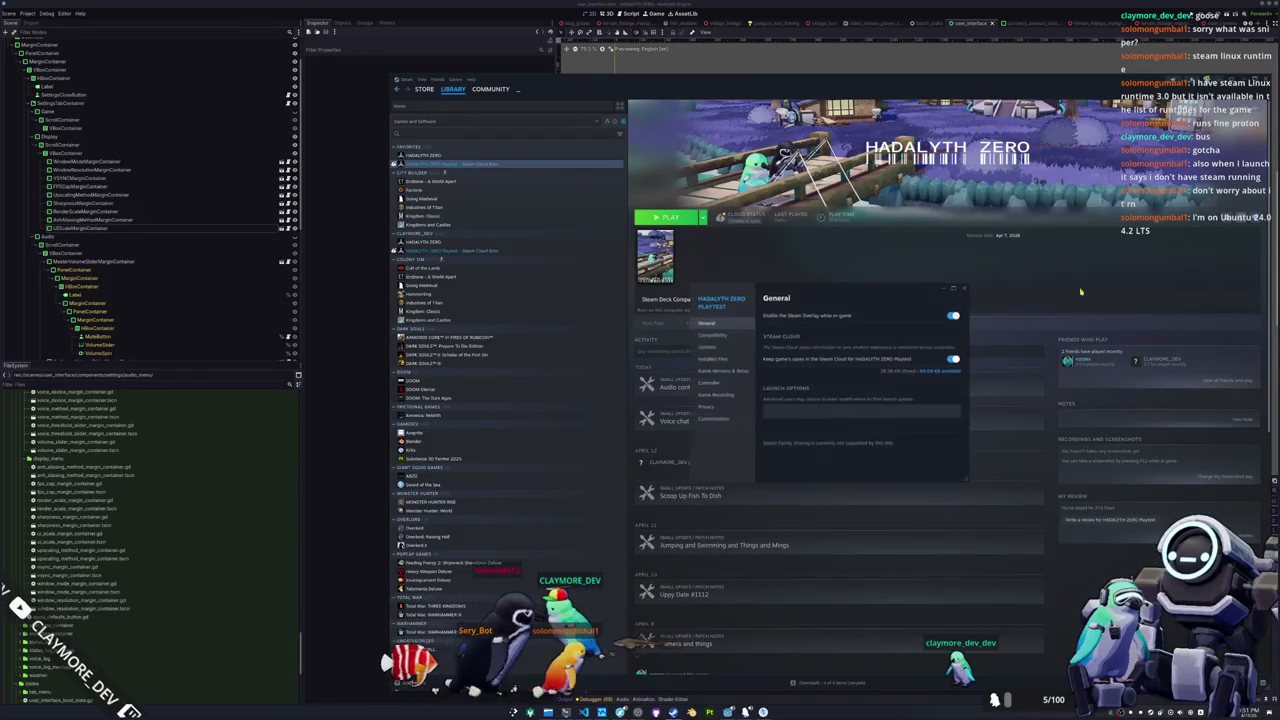
Open and close the playtest's compatibility properties, then put the Steam library away
click(712, 335)
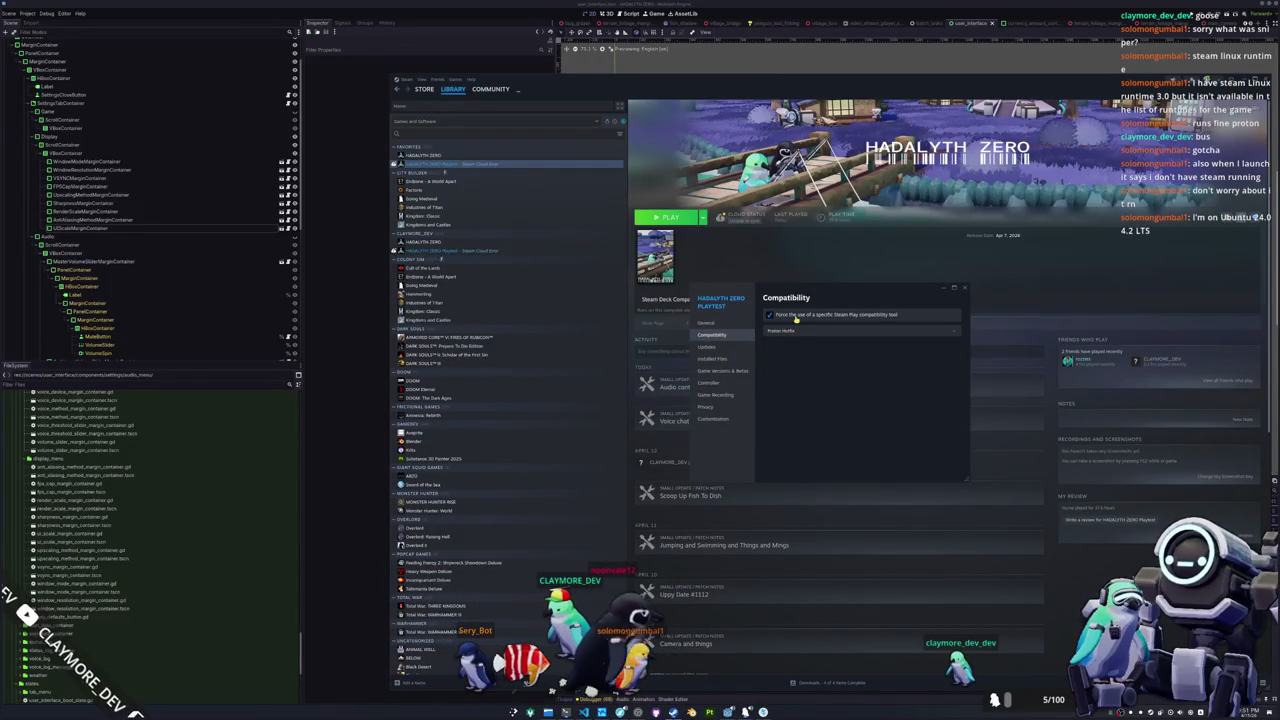
click(965, 288)
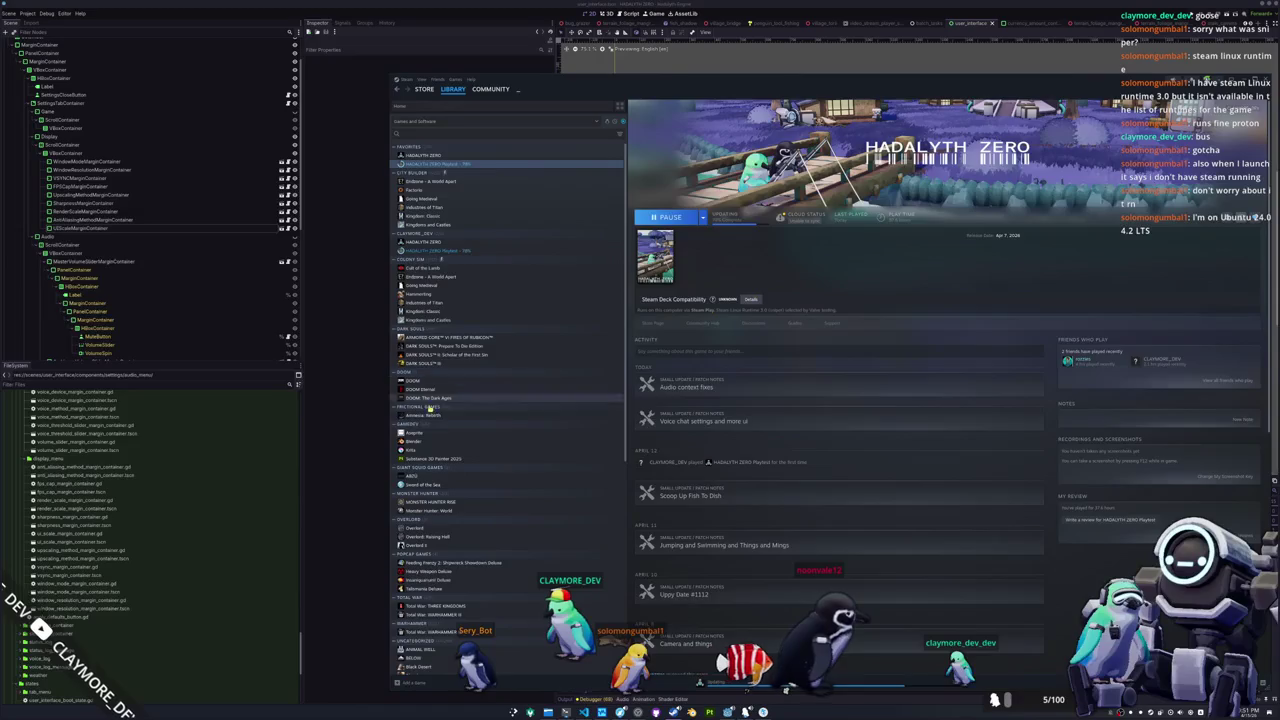
click(357, 462)
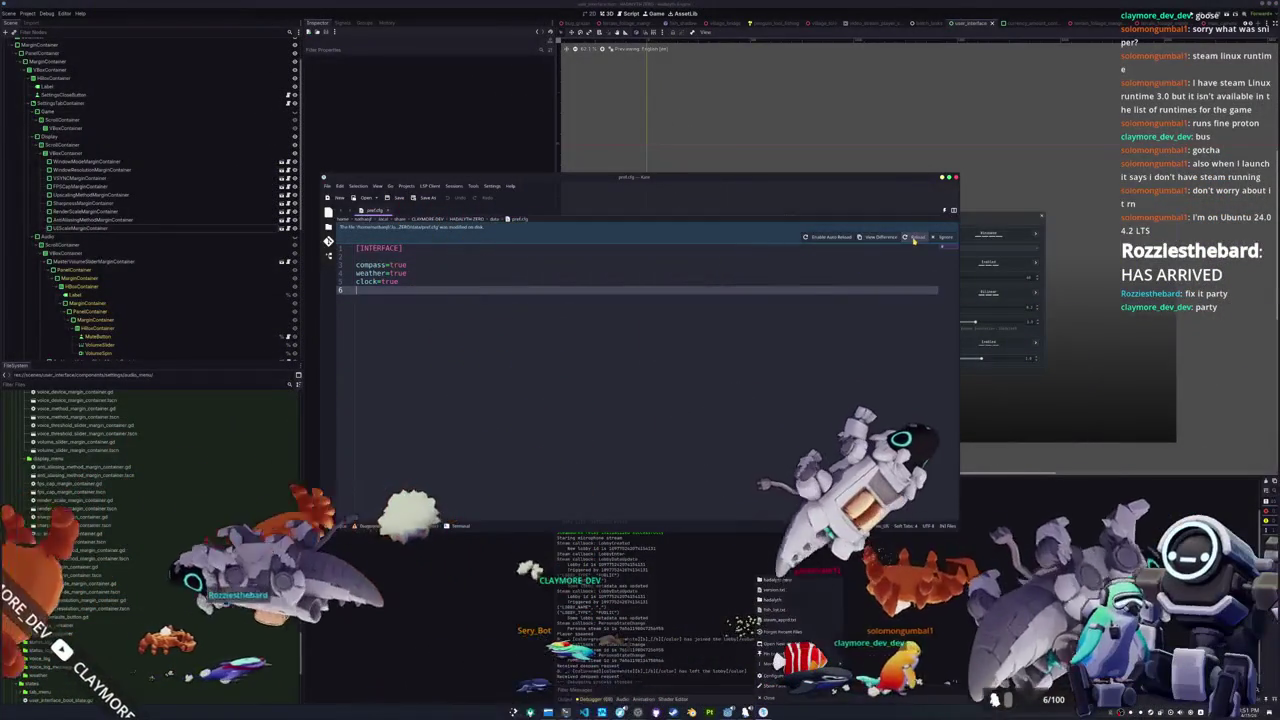
Close the prefs.cfg window in Kate and return to the Godot editor's 2D viewport
click(954, 178)
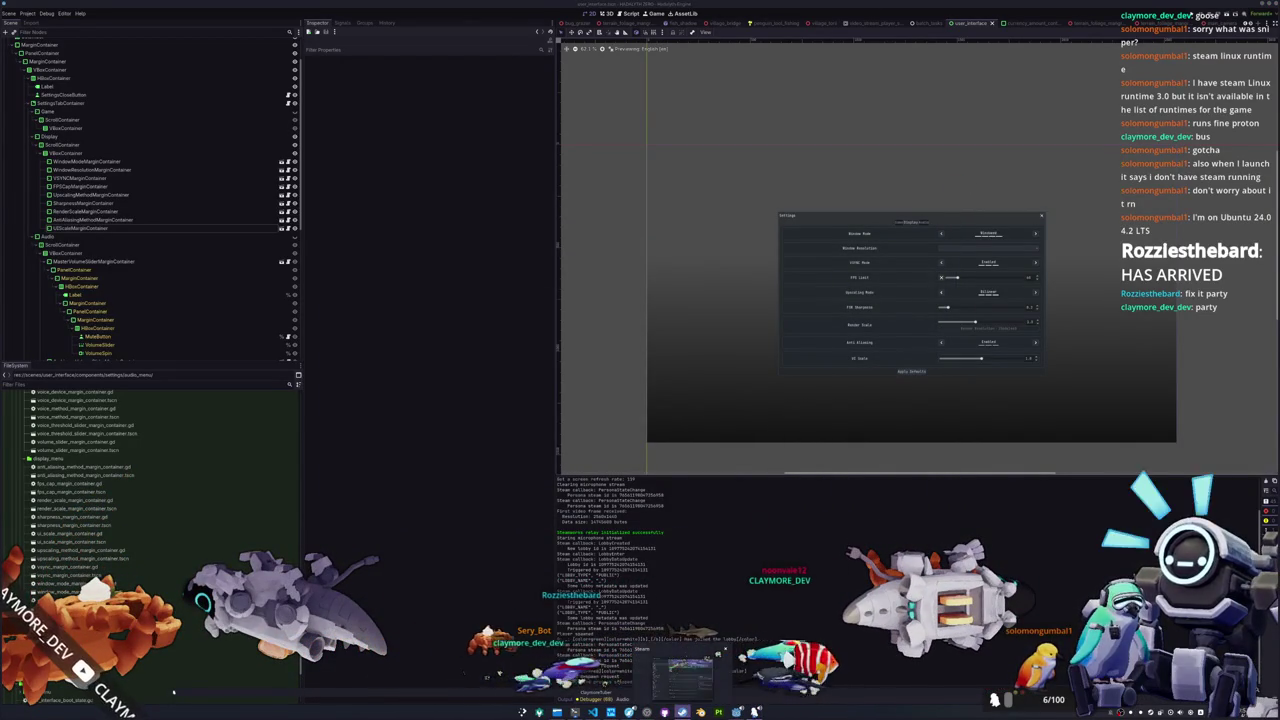
key(alt+Tab)
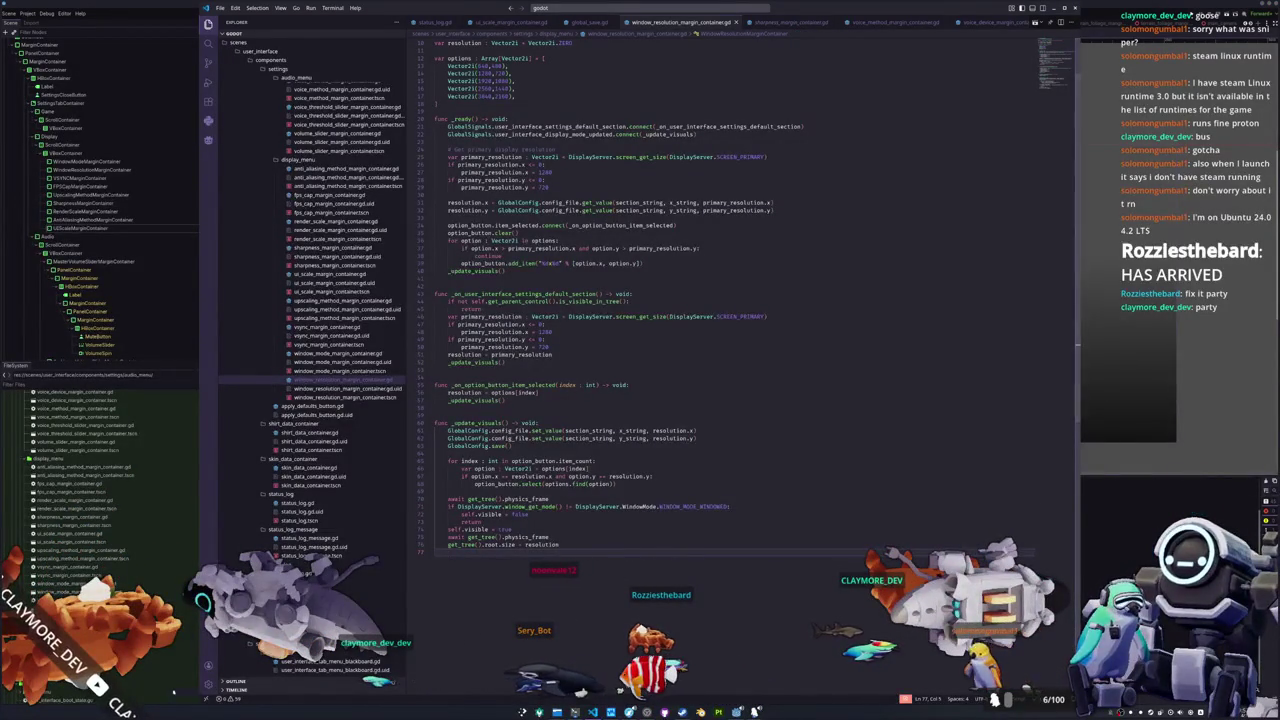
key(alt+Tab)
scroll(1073, 430, down, 1)
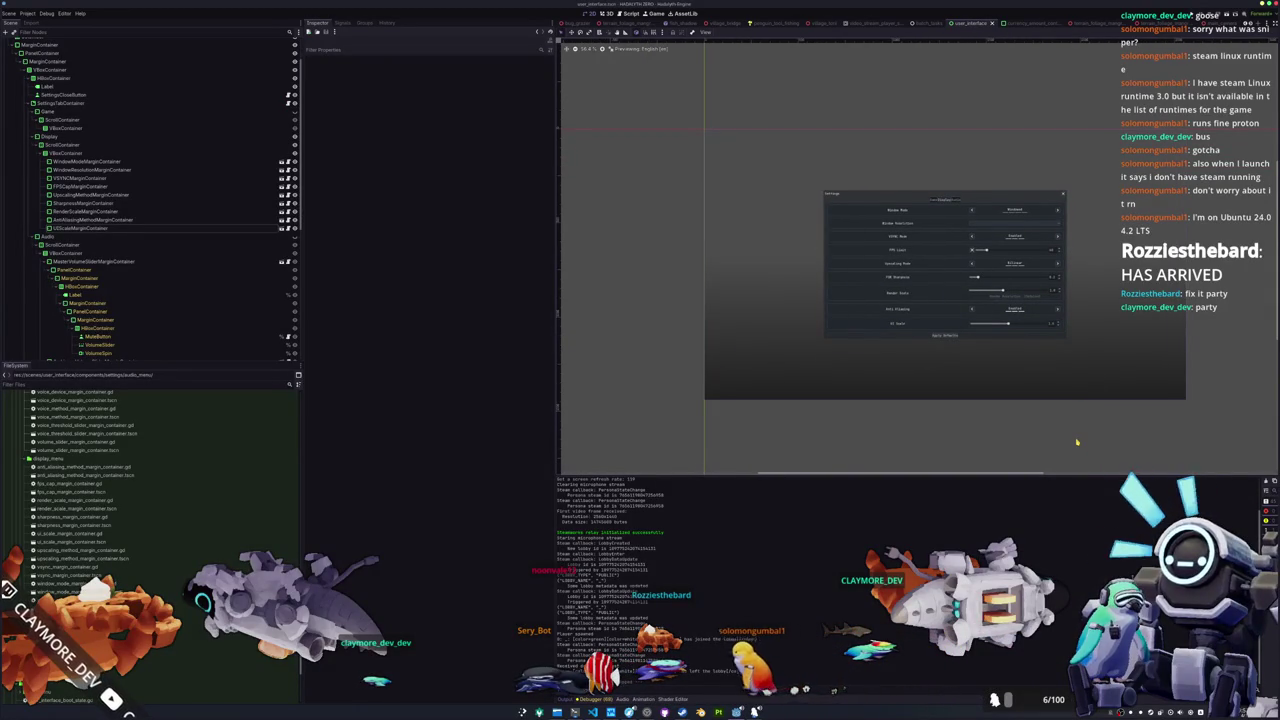
scroll(1077, 442, up, 1)
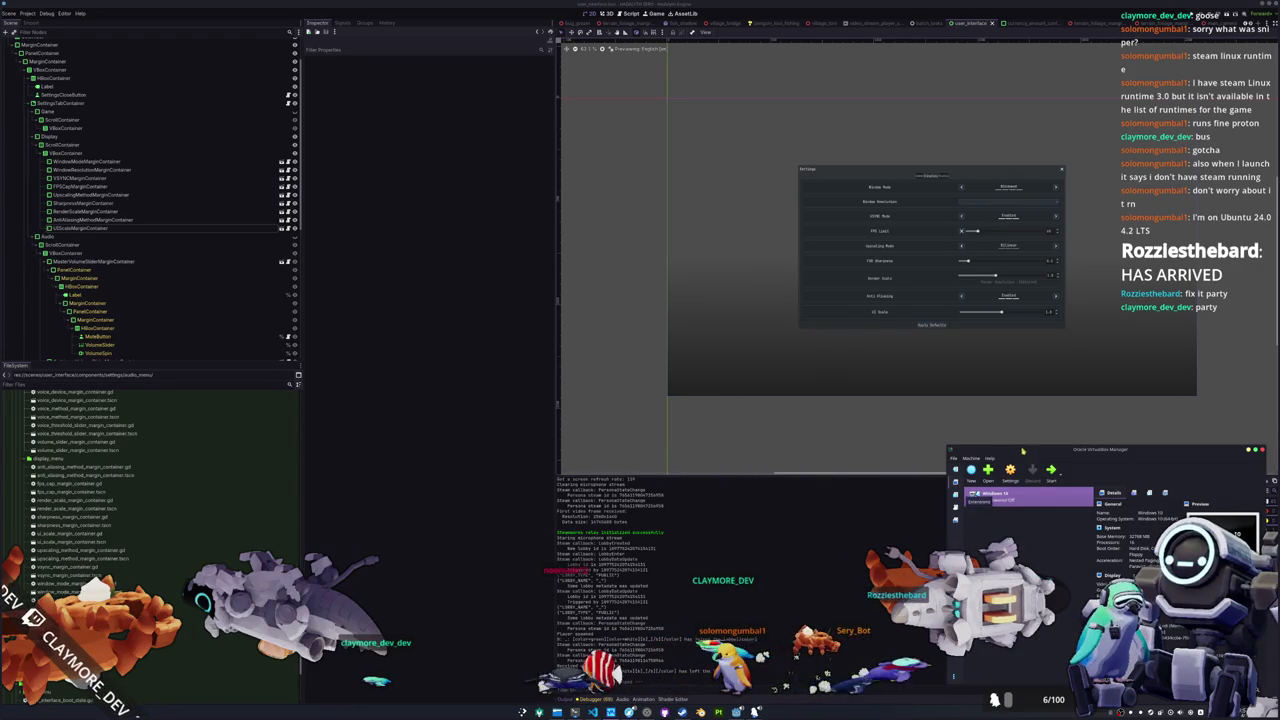
Start a new virtual machine stored in the Documents/VirtualBox folder
key(ctrl+n)
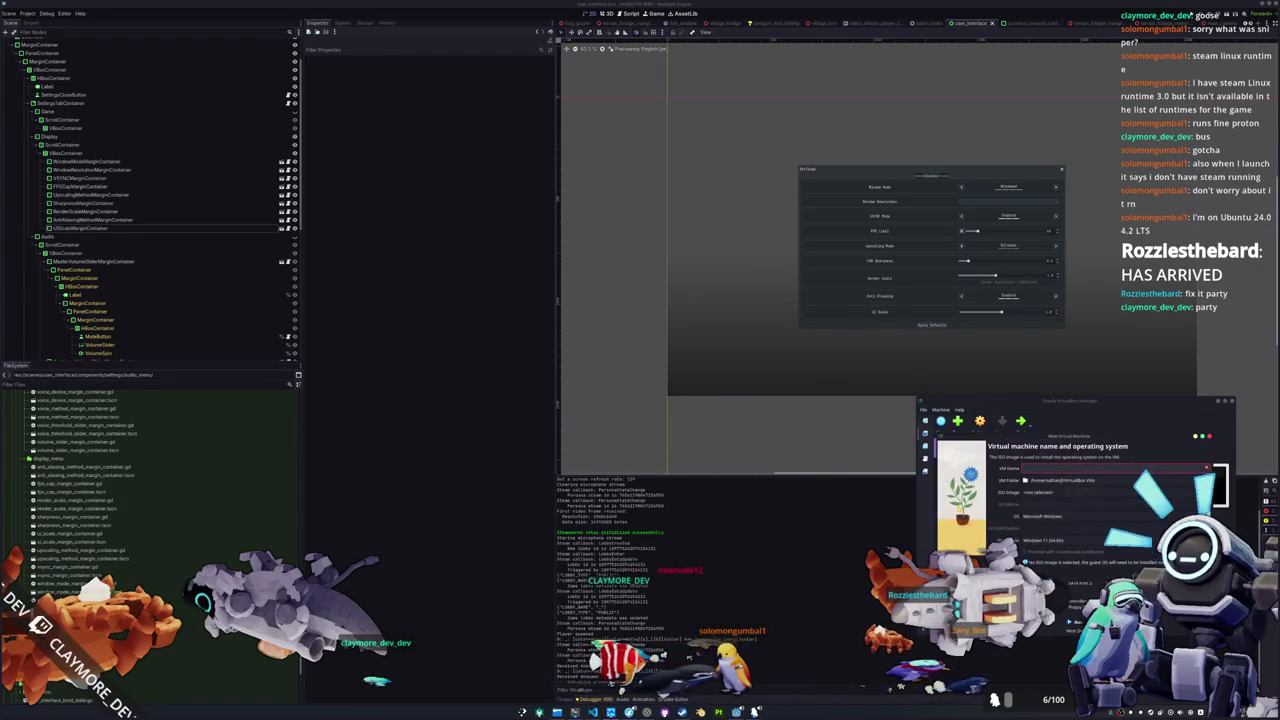
drag(738, 417, 762, 400)
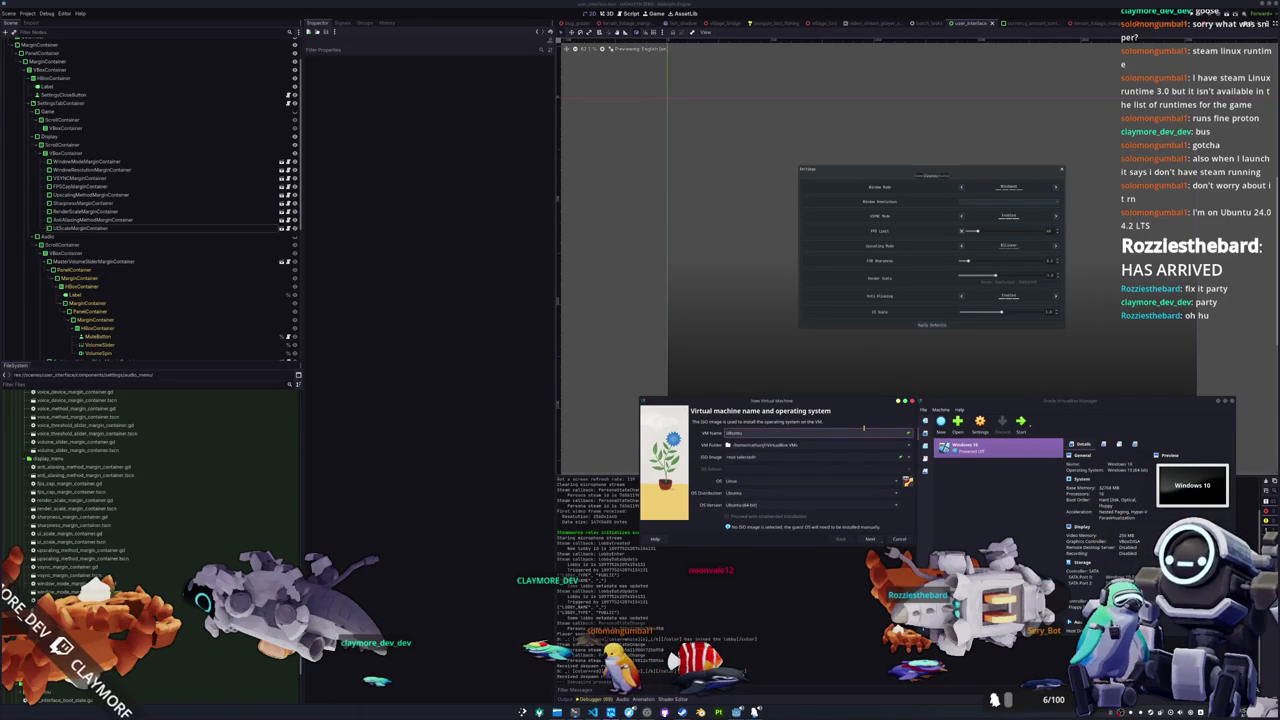
click(754, 445)
click(754, 456)
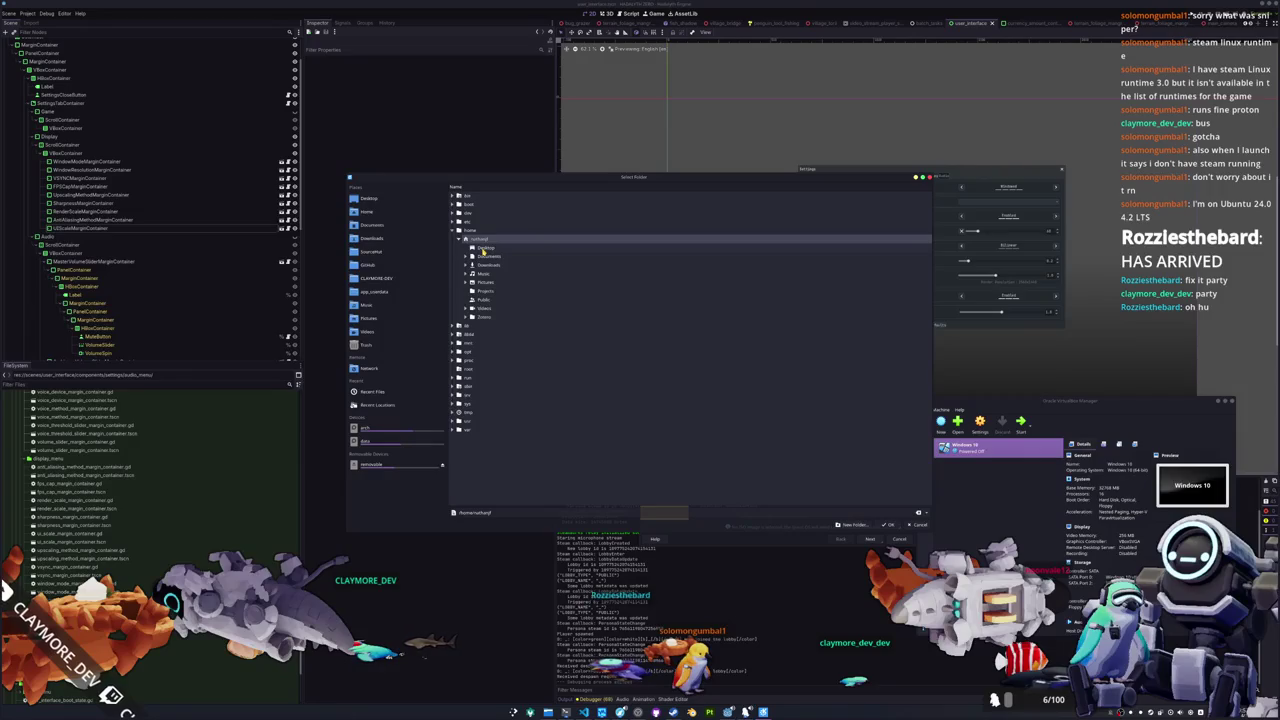
click(465, 256)
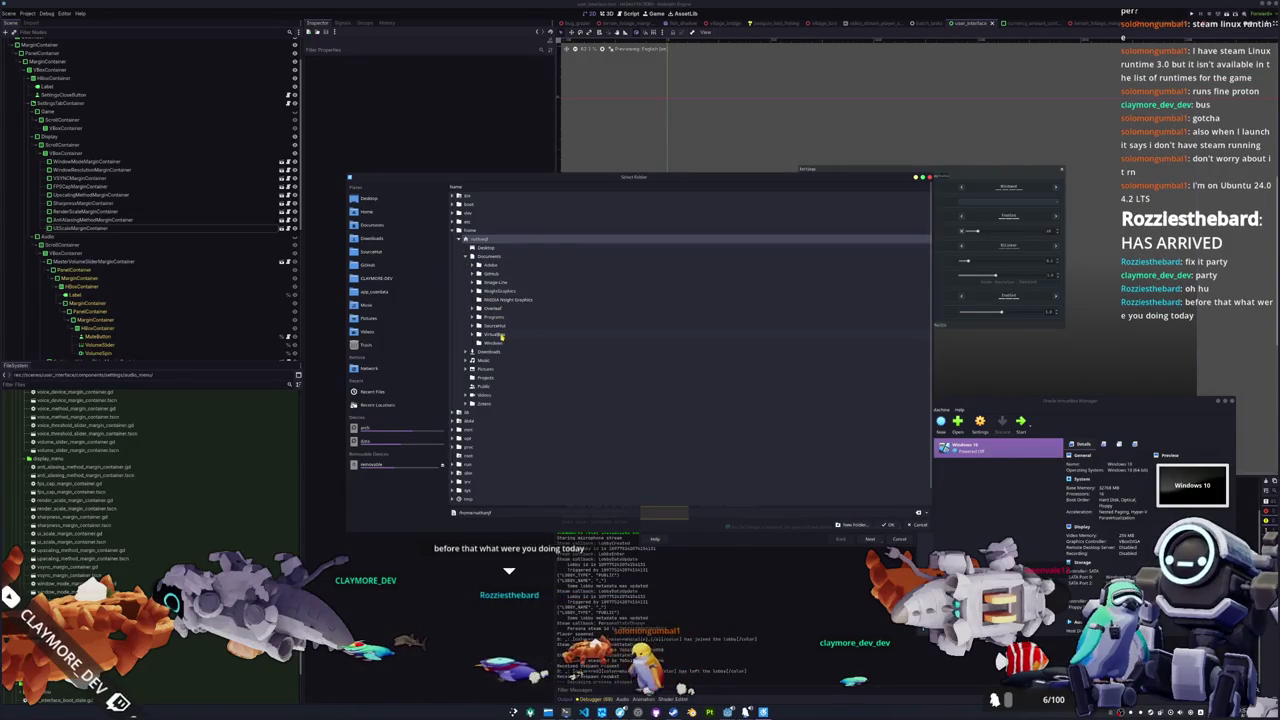
double_click(501, 335)
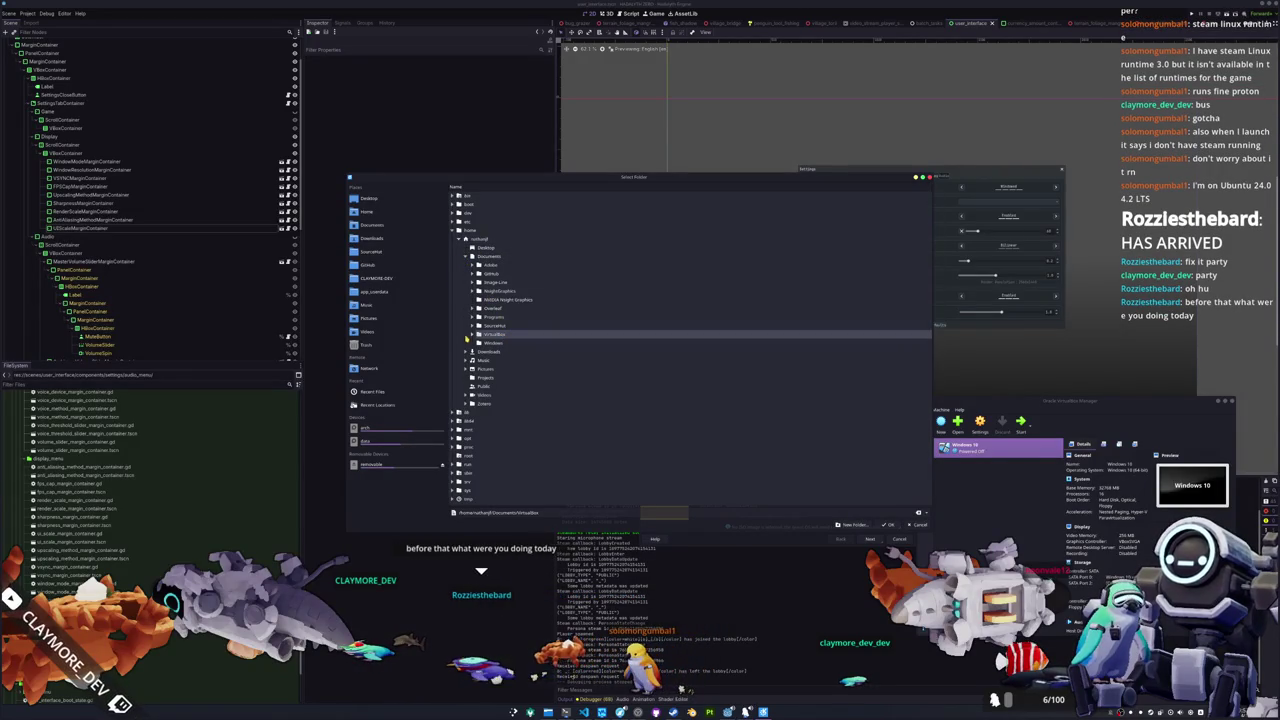
click(889, 525)
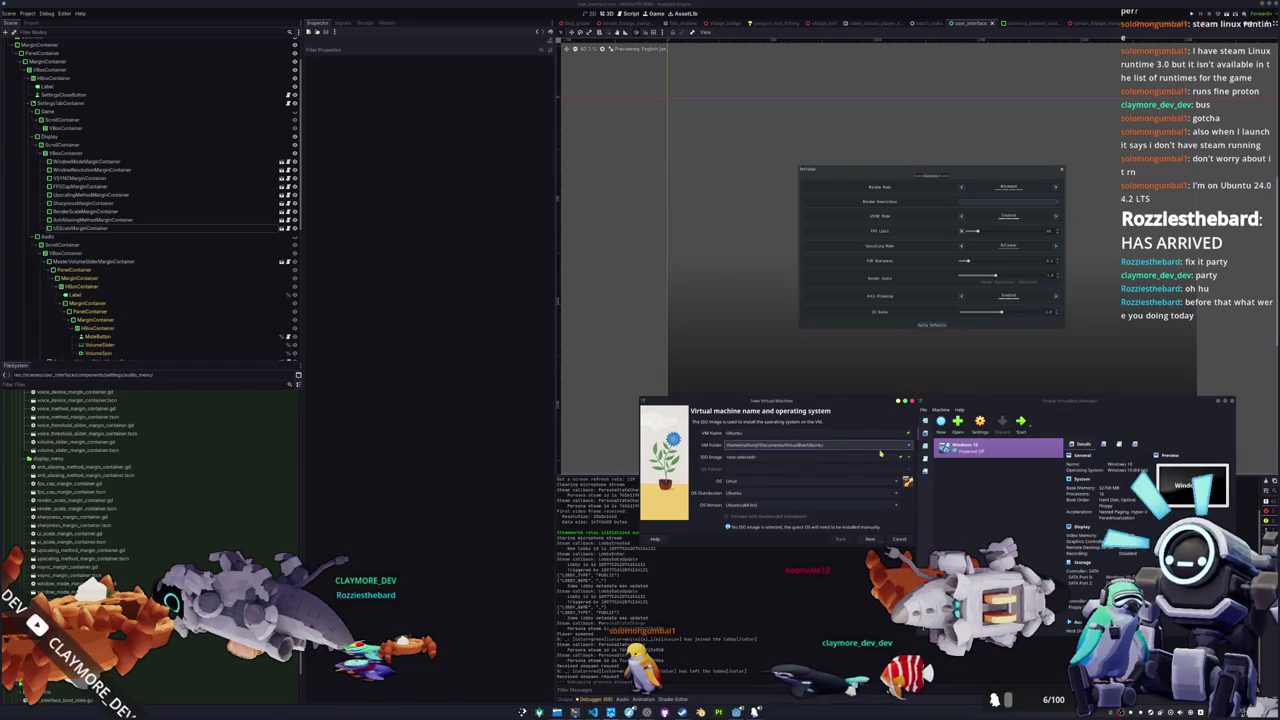
Set the OS type to Linux (Ubuntu 64-bit), leaving the ISO image unselected
click(790, 458)
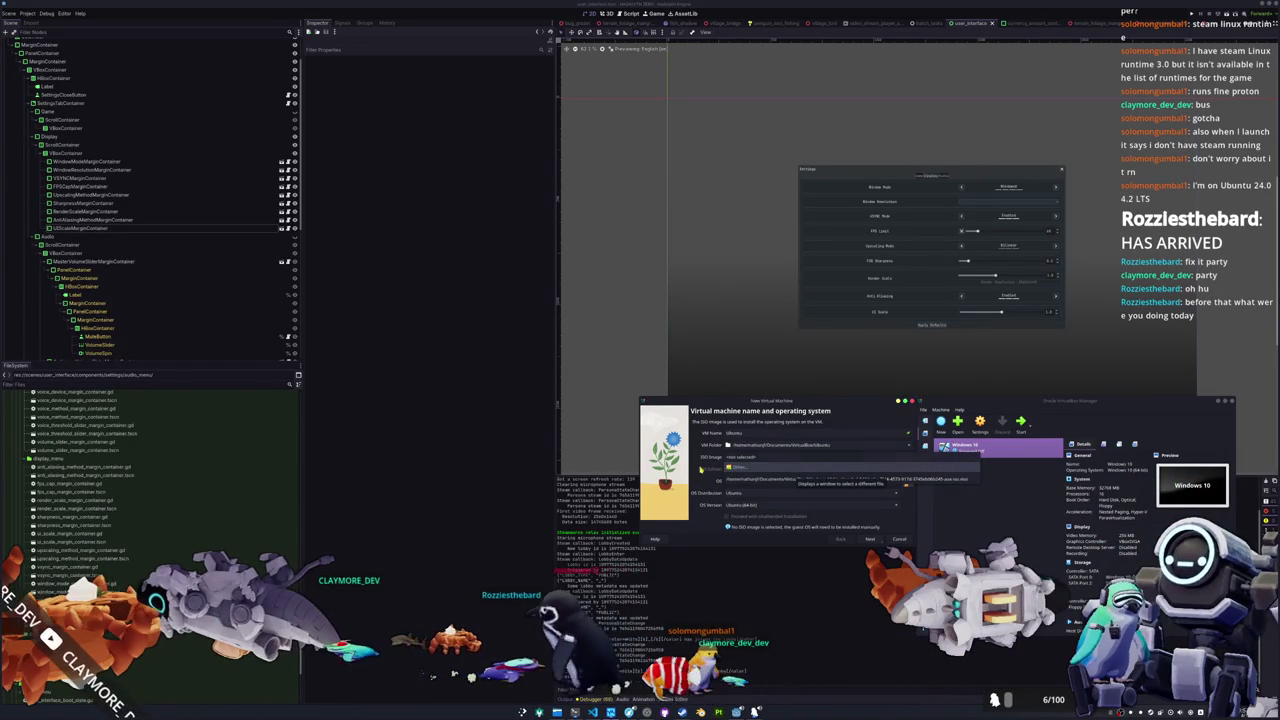
click(744, 481)
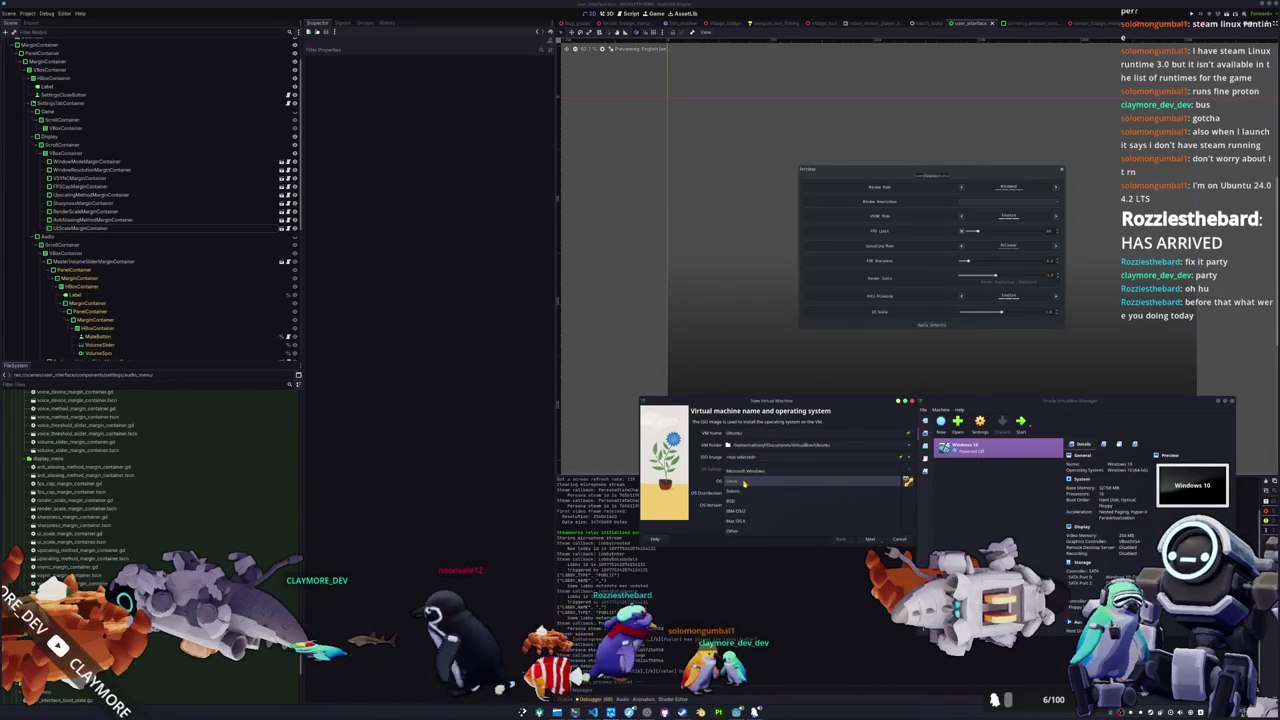
click(744, 481)
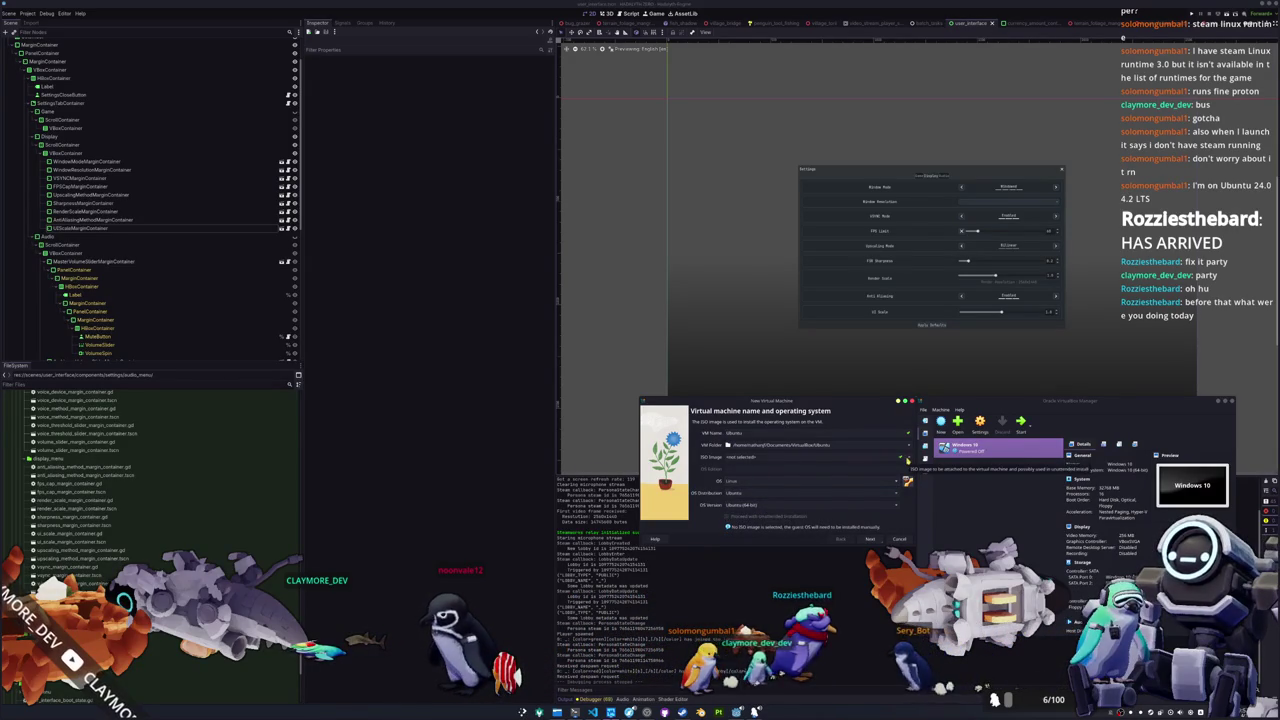
click(908, 459)
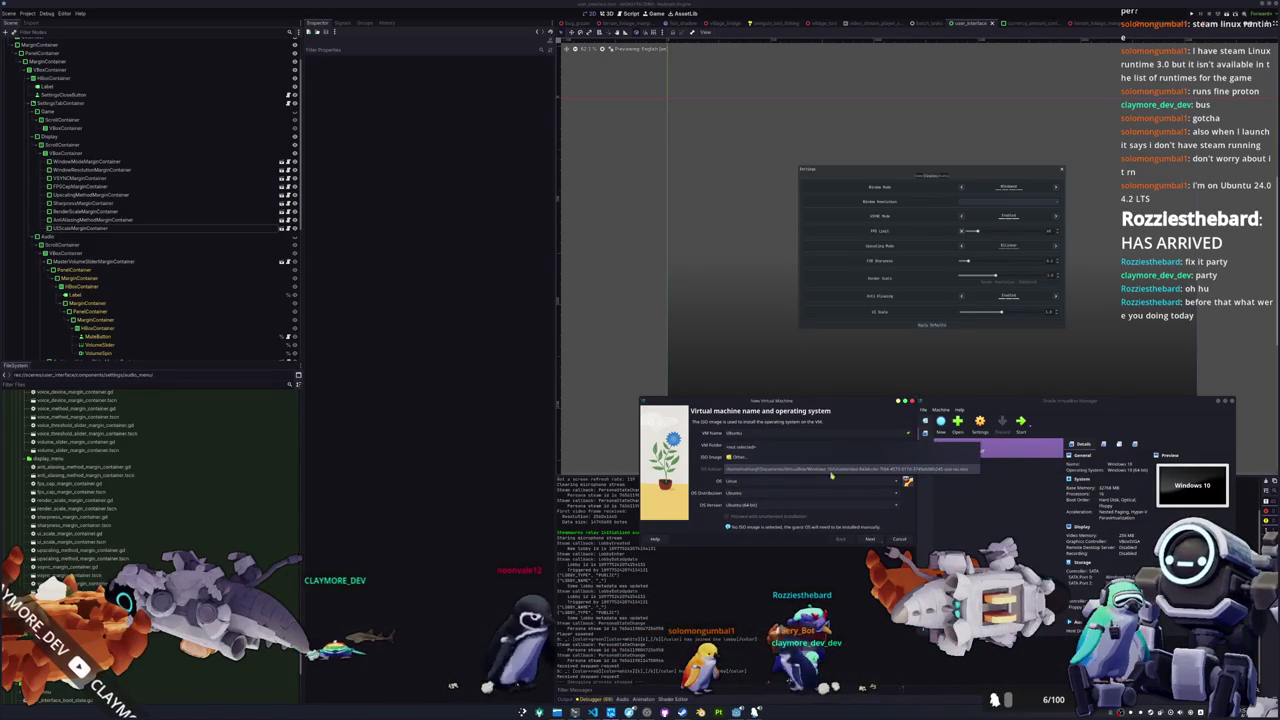
key(Escape)
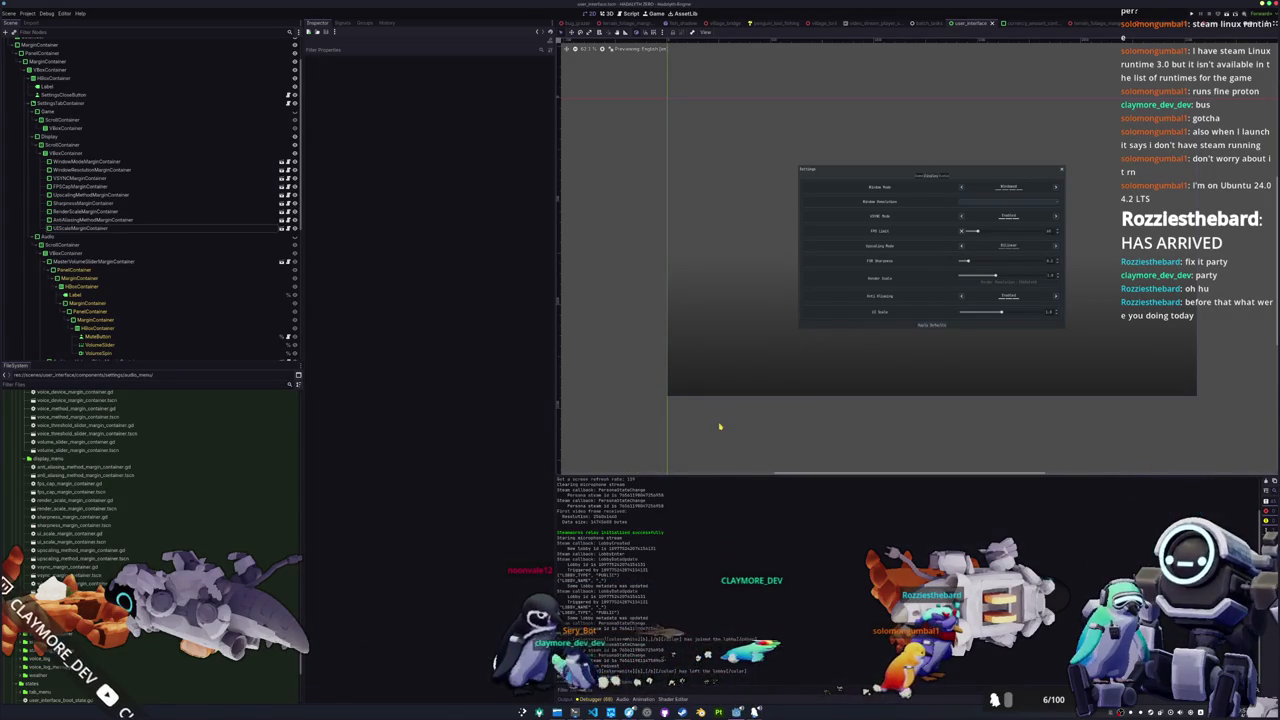
Run the game and cycle Display window mode through Fullscreen, Borderless Windowed and Windowed
key(F5)
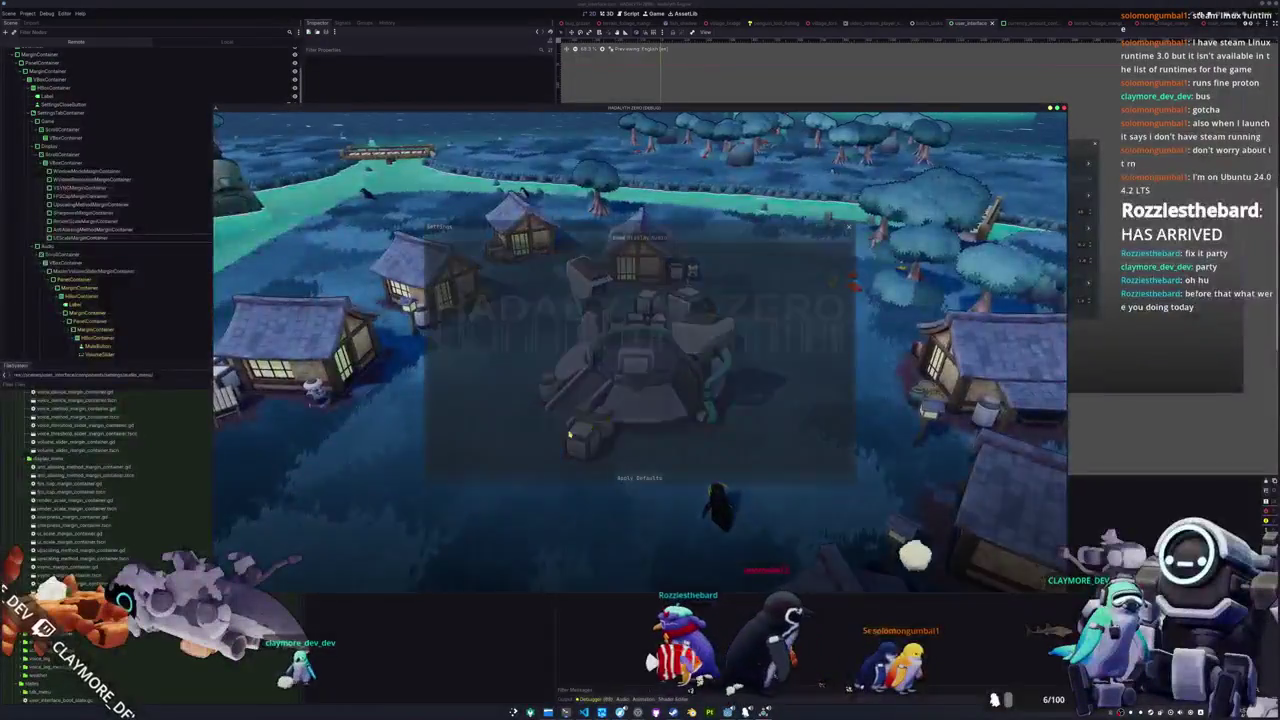
click(656, 237)
click(624, 238)
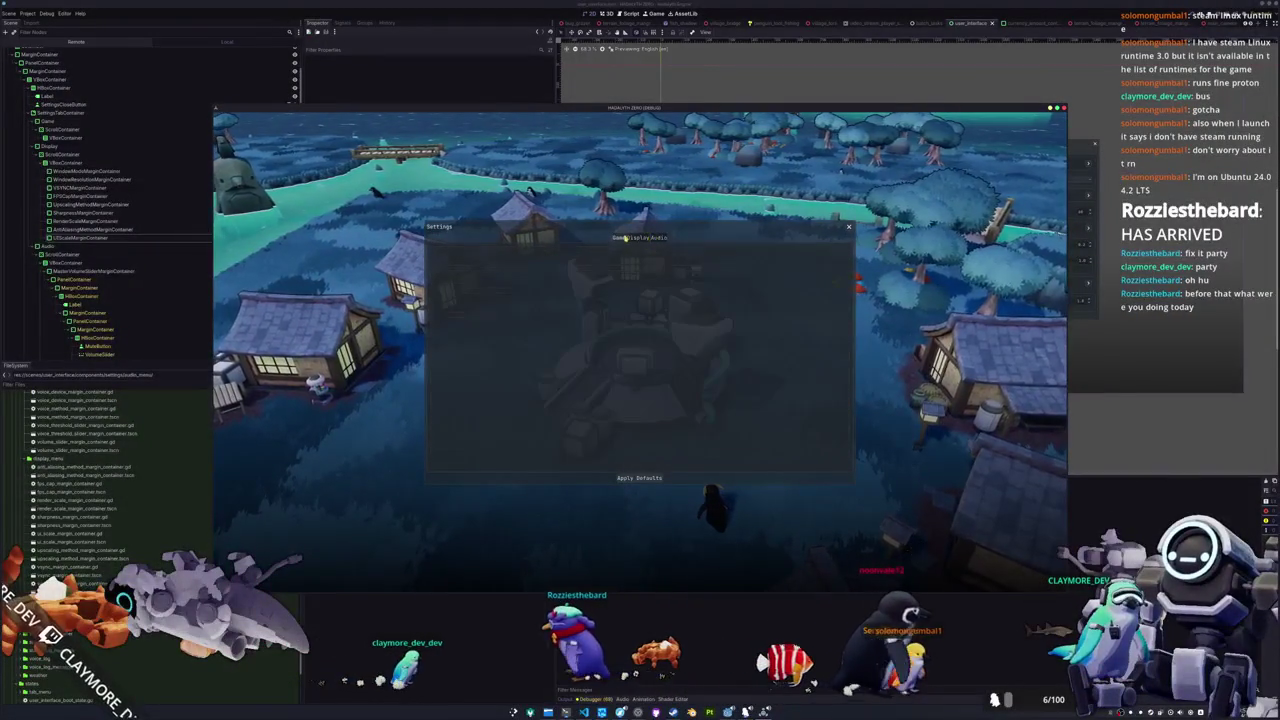
click(638, 237)
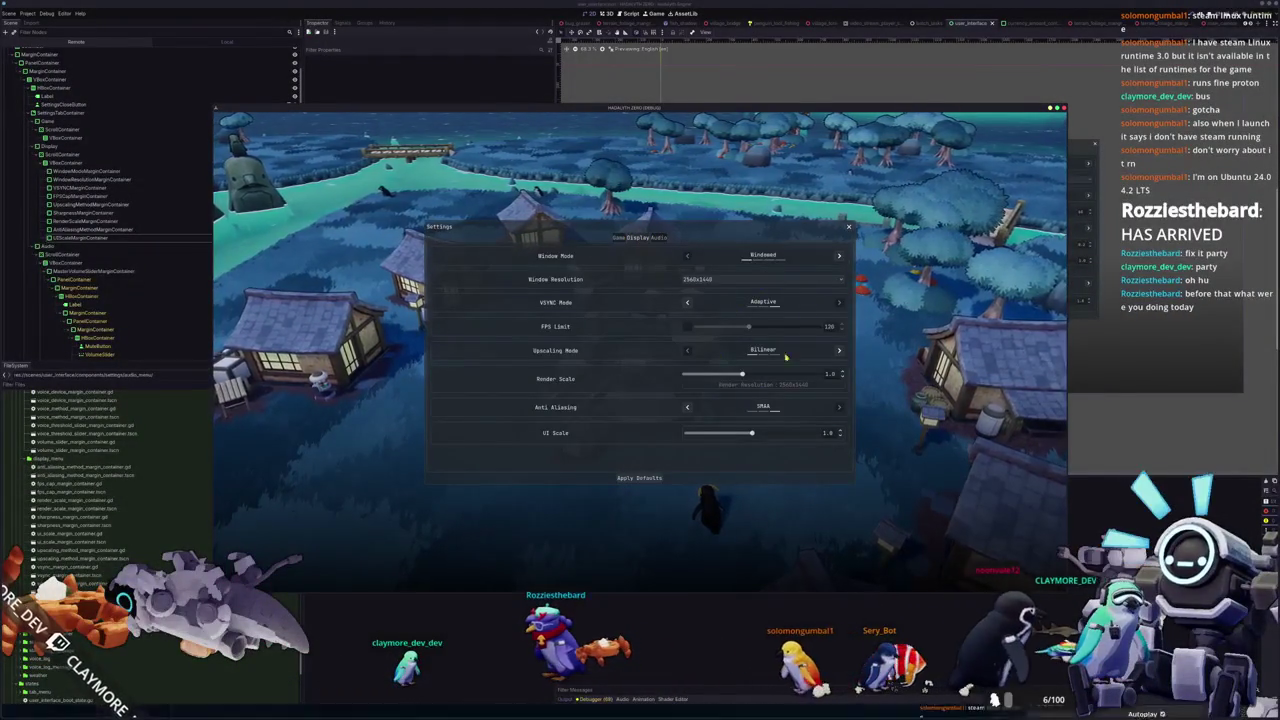
click(838, 255)
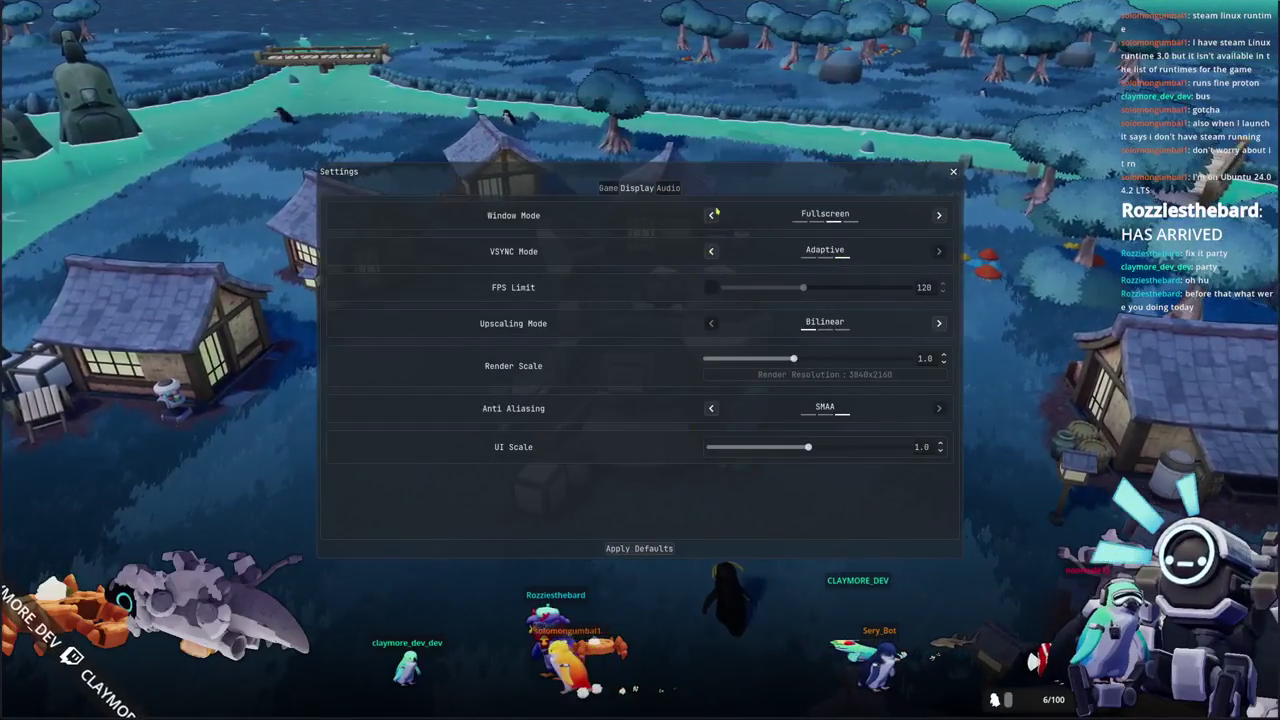
click(712, 216)
click(708, 216)
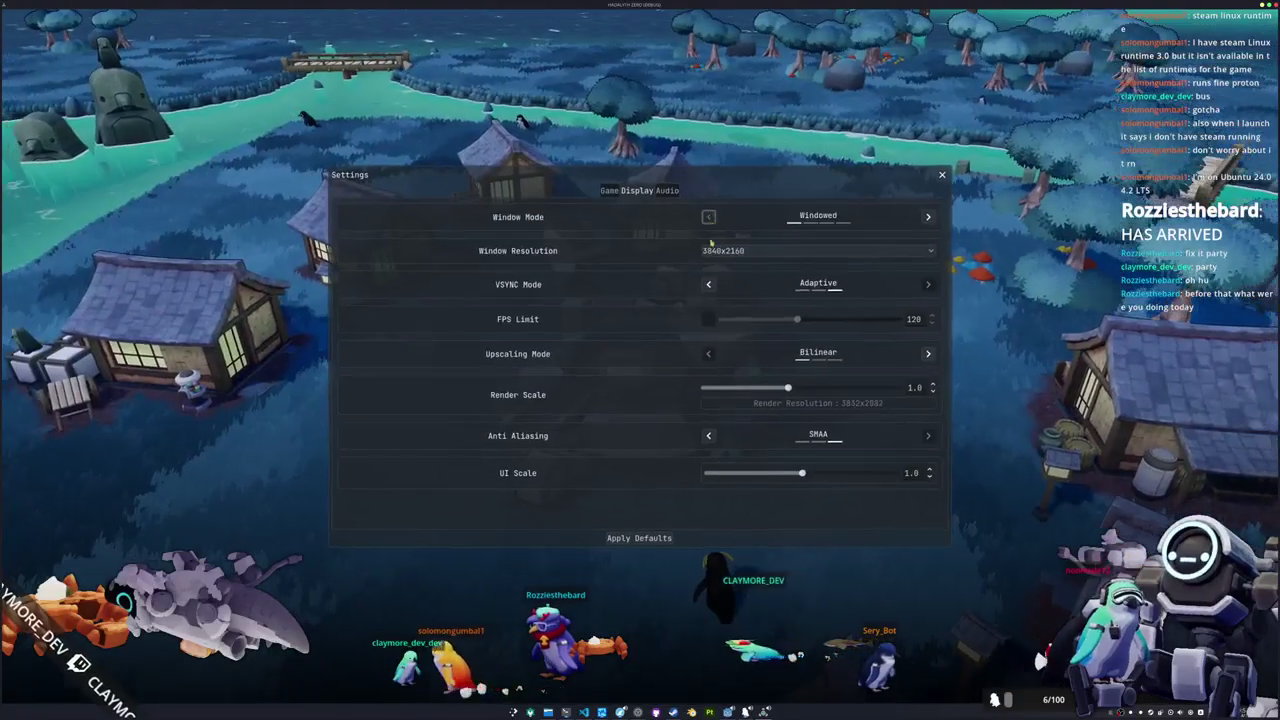
Set the window resolution to 2560x1440 and quit the game
click(709, 251)
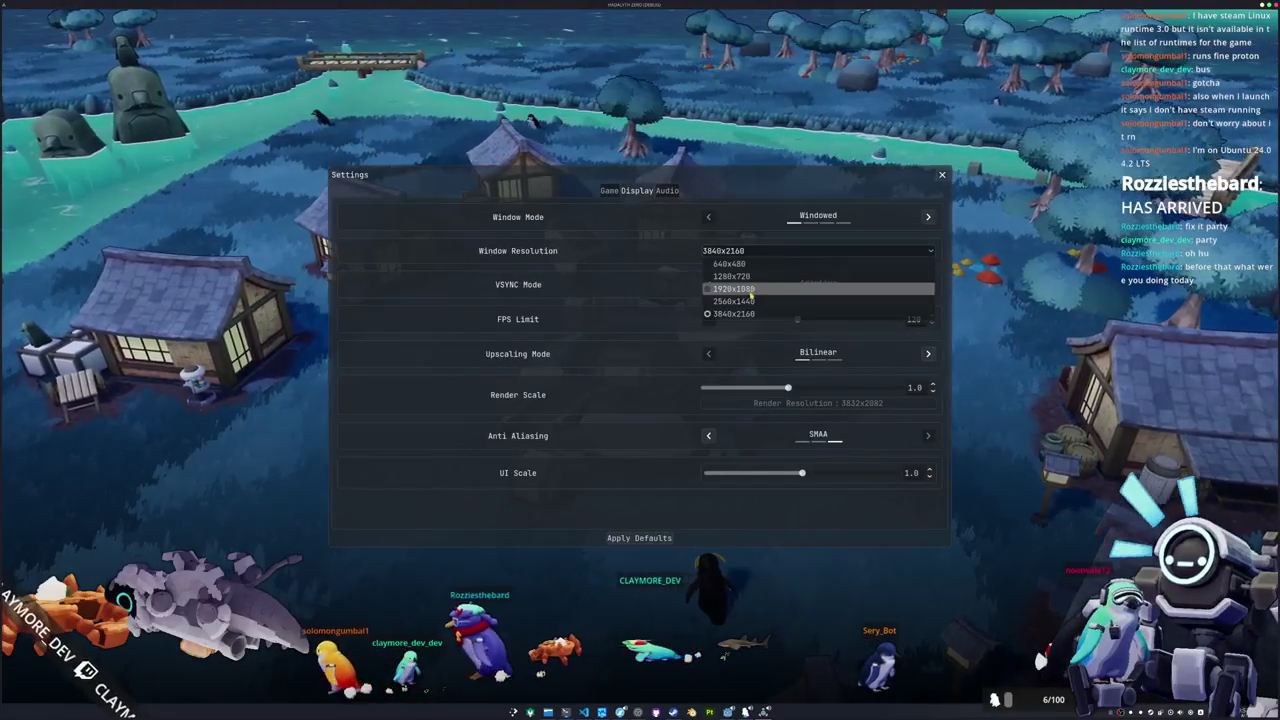
click(748, 301)
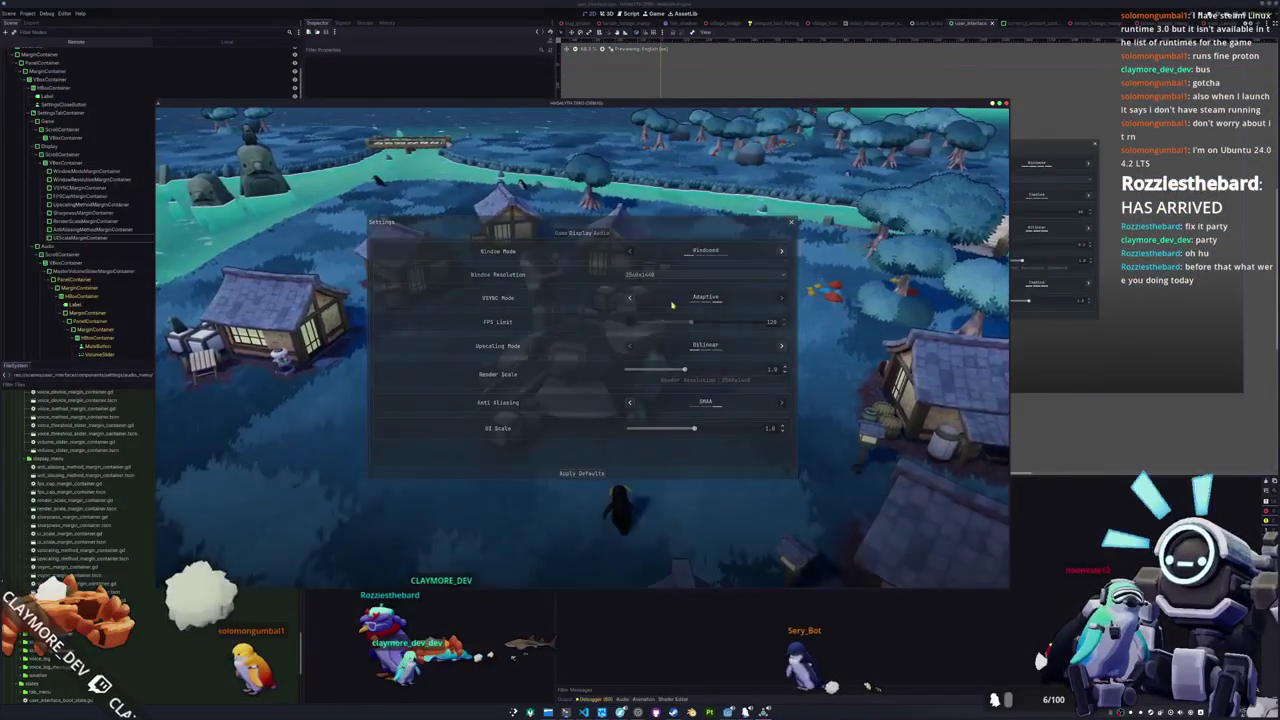
key(Escape)
key(F8)
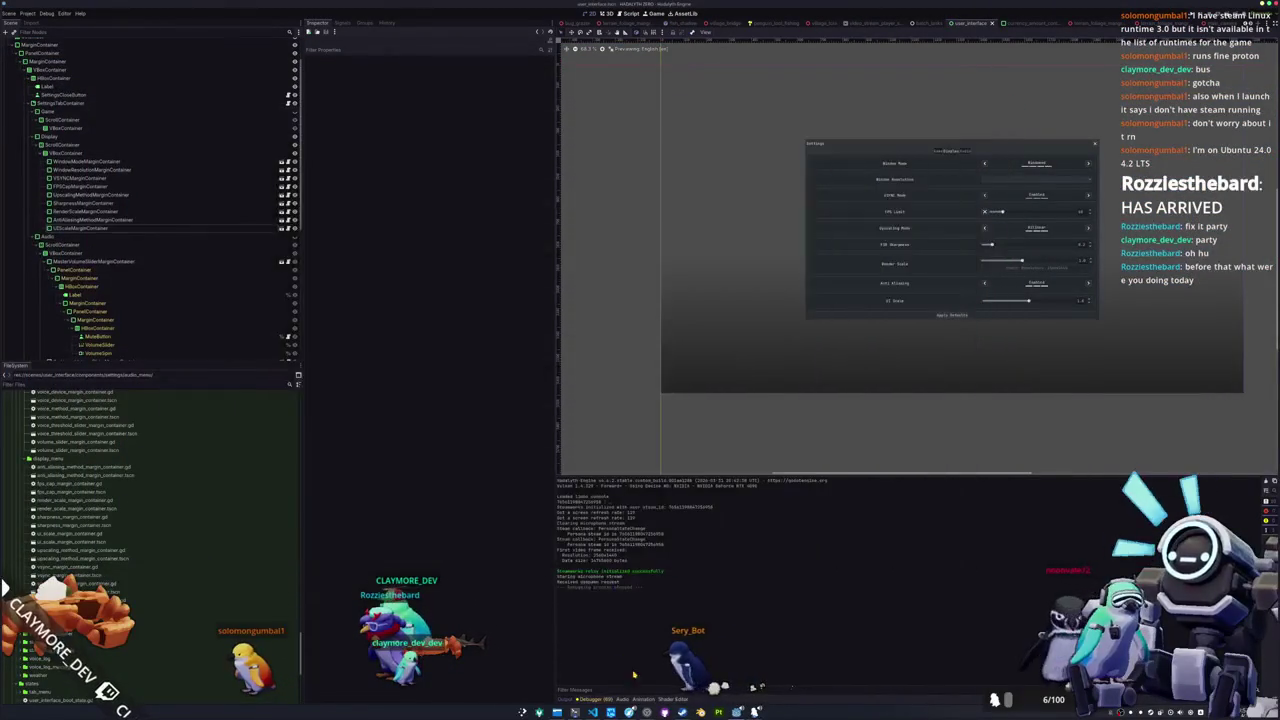
Force a compatibility tool in the playtest's properties and start the queued update
click(682, 712)
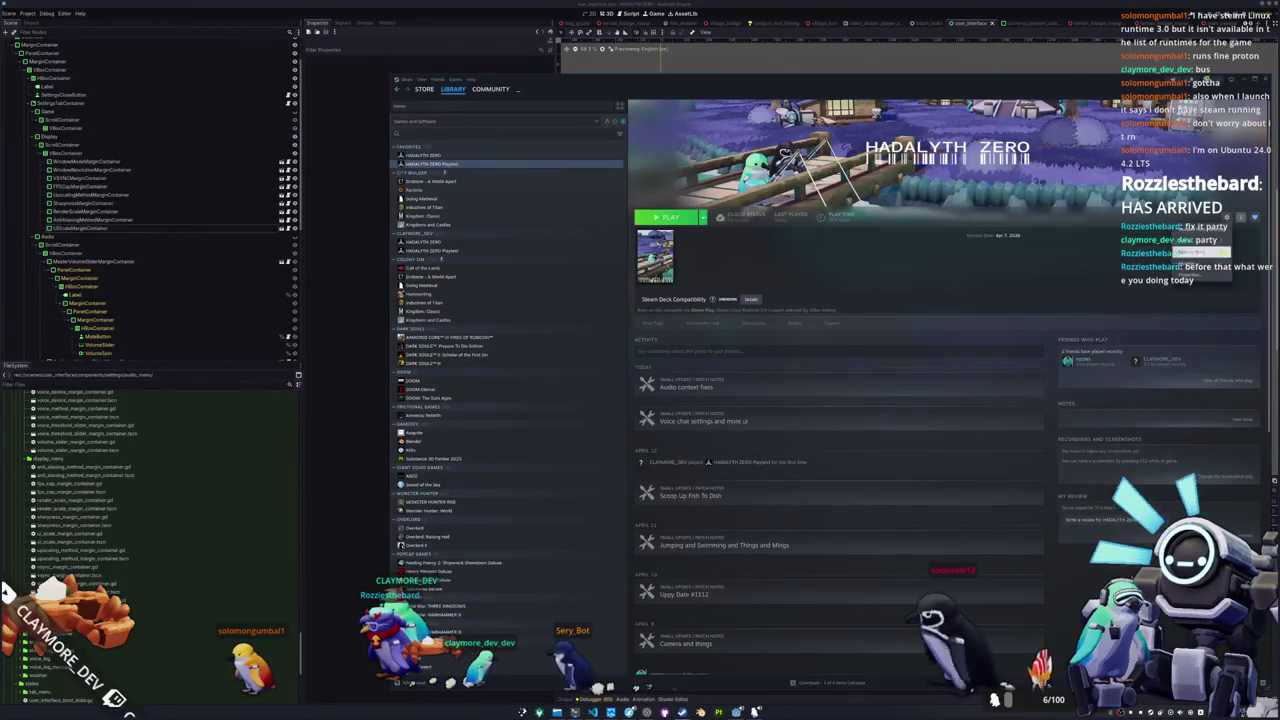
click(1212, 275)
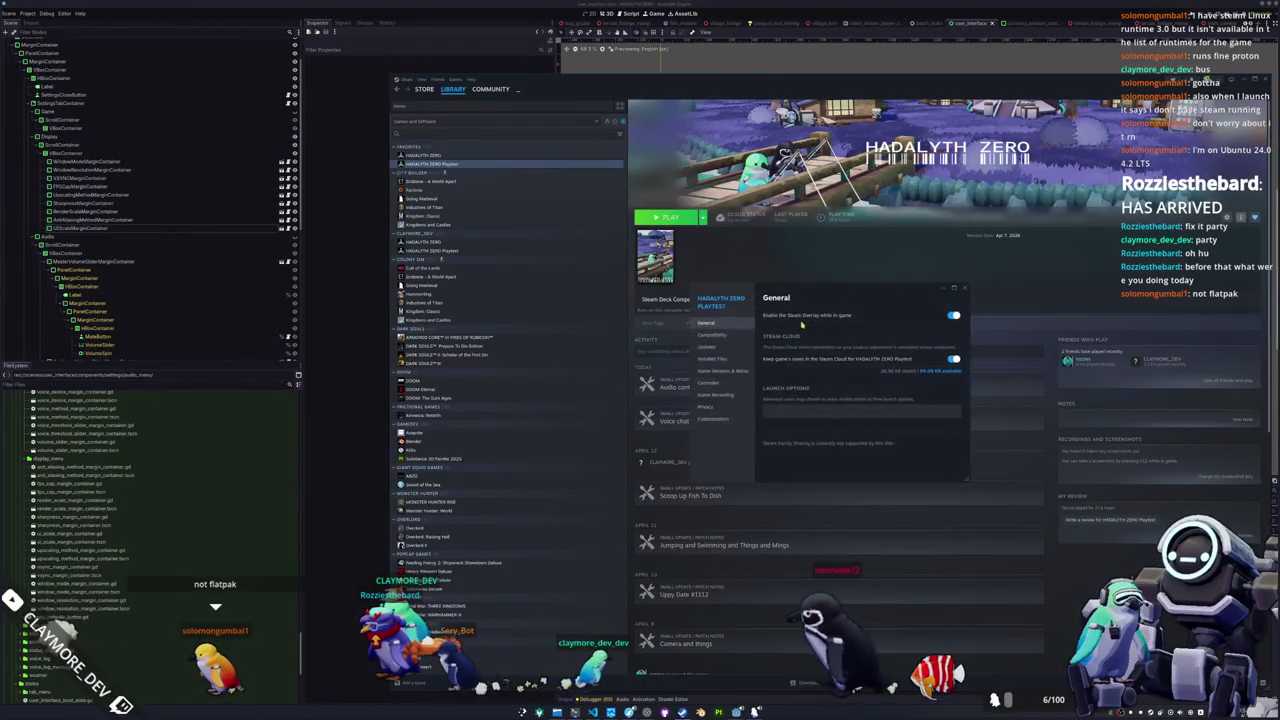
click(725, 336)
click(770, 314)
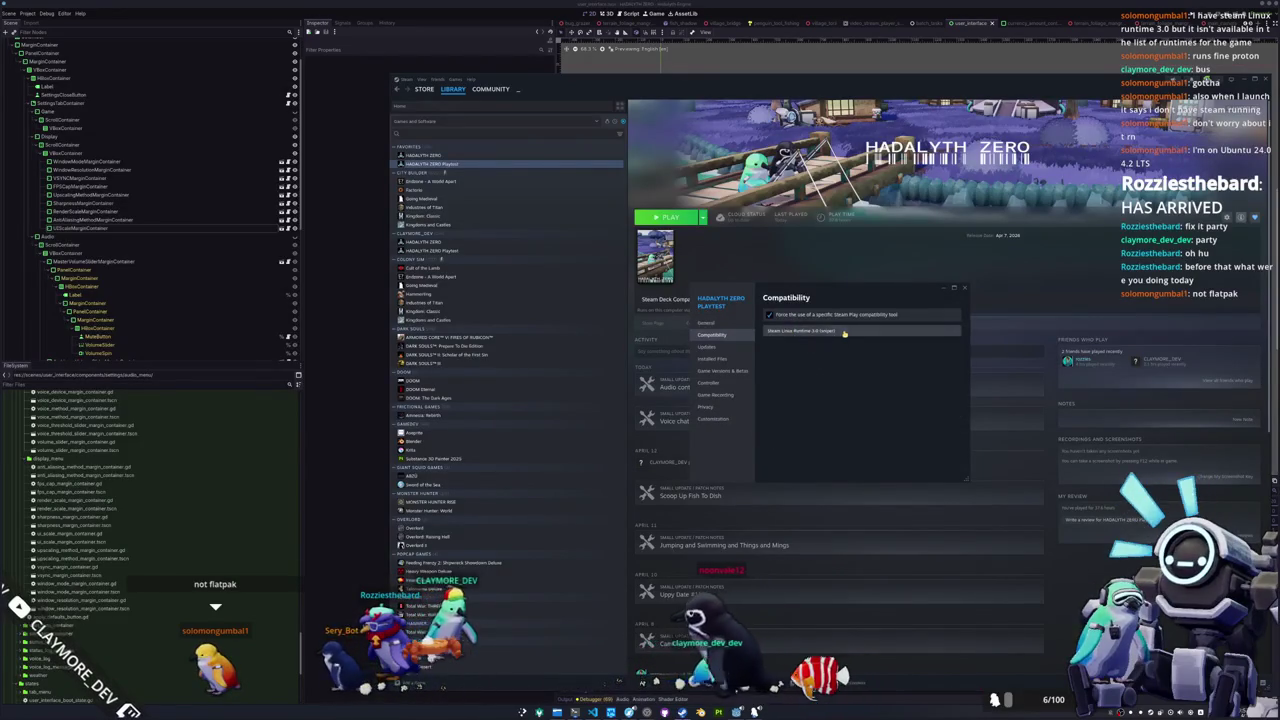
click(845, 330)
click(812, 360)
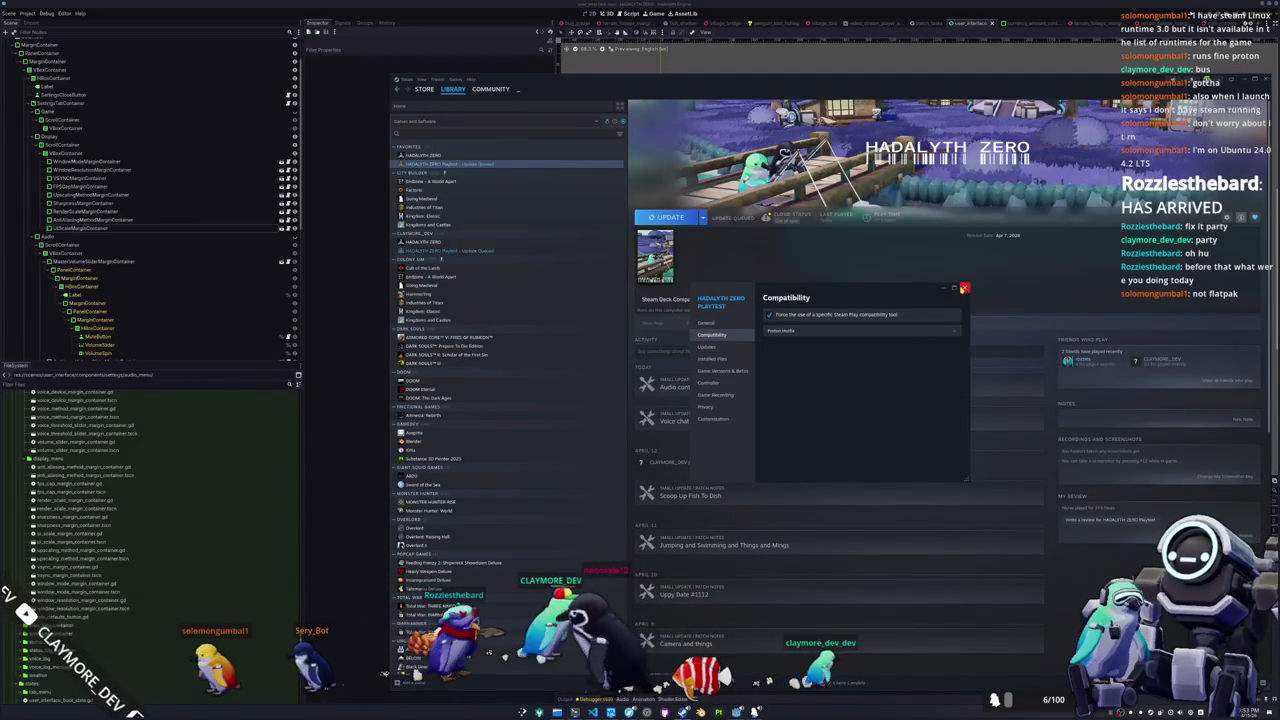
click(964, 287)
click(671, 217)
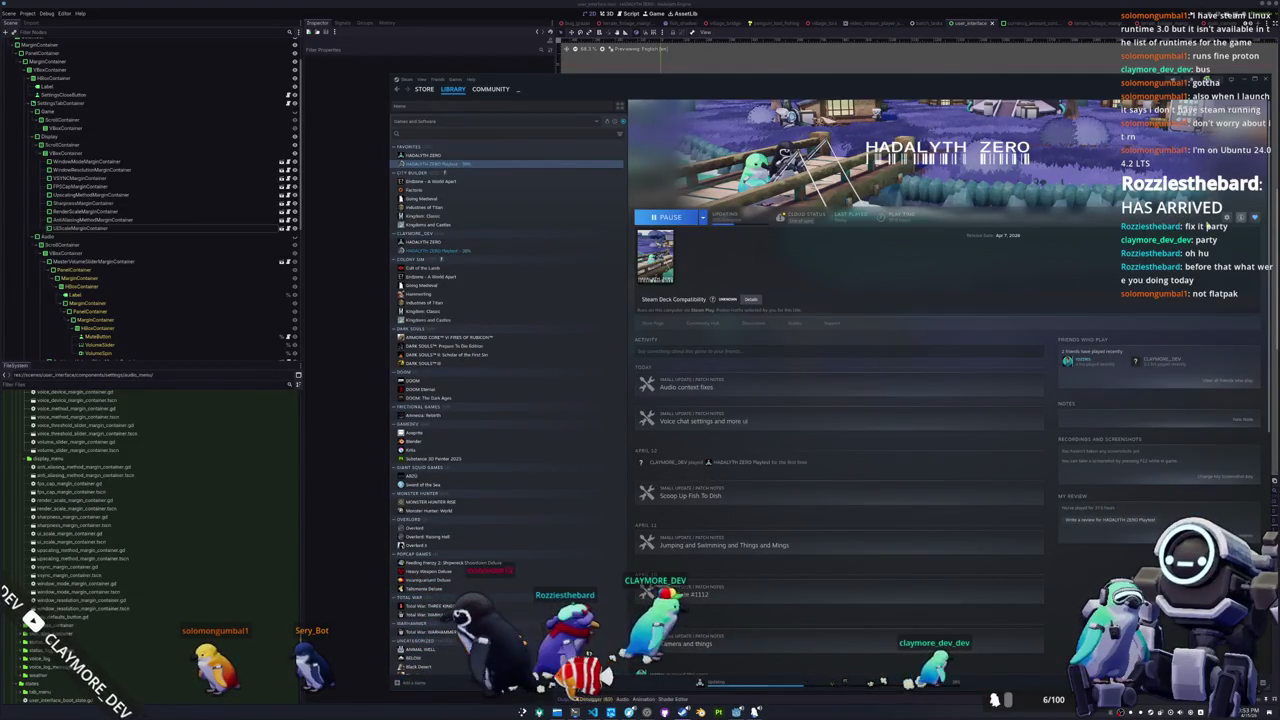
Switch the compatibility tool to Proton Experimental and play despite the cloud sync failure
click(1227, 216)
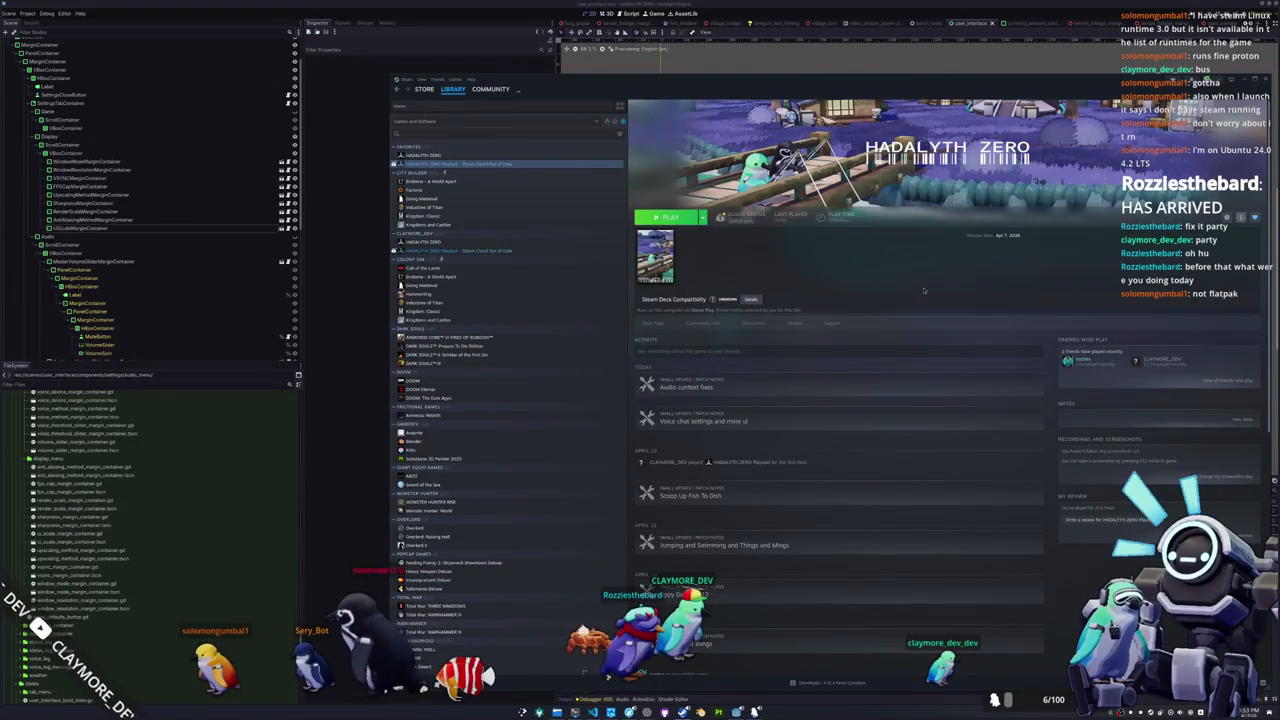
click(712, 334)
click(810, 330)
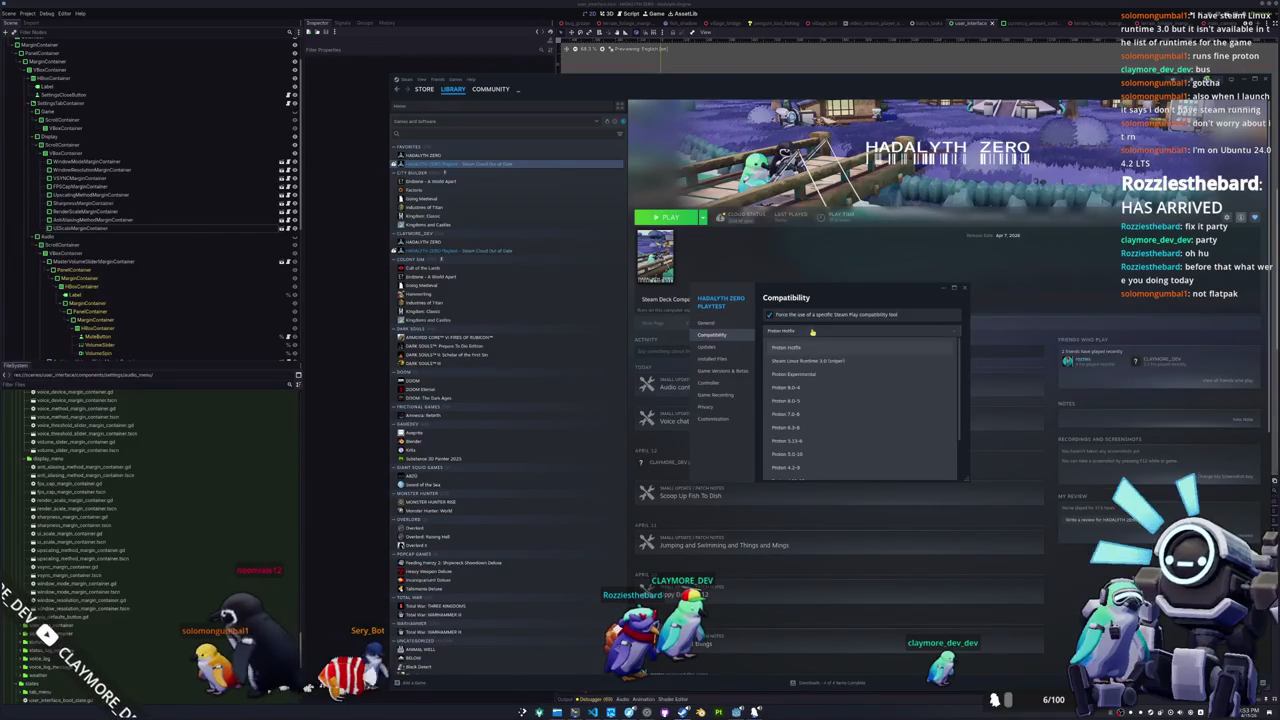
click(822, 370)
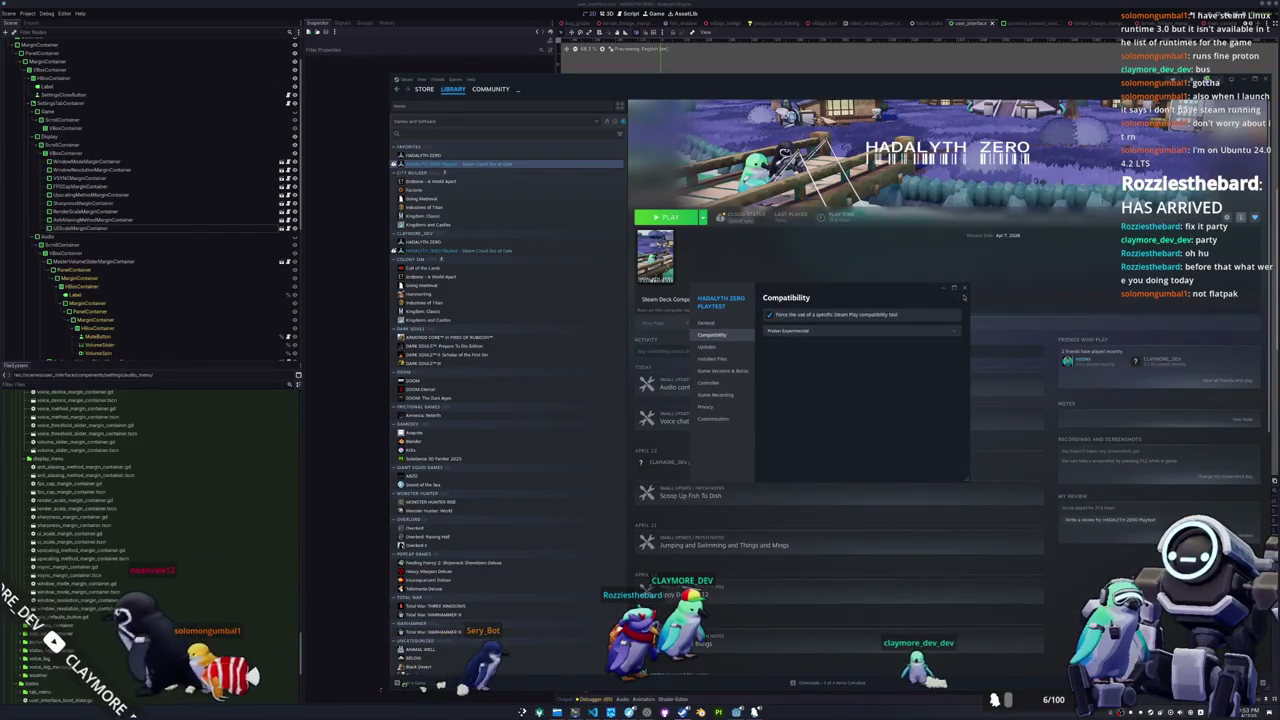
key(Escape)
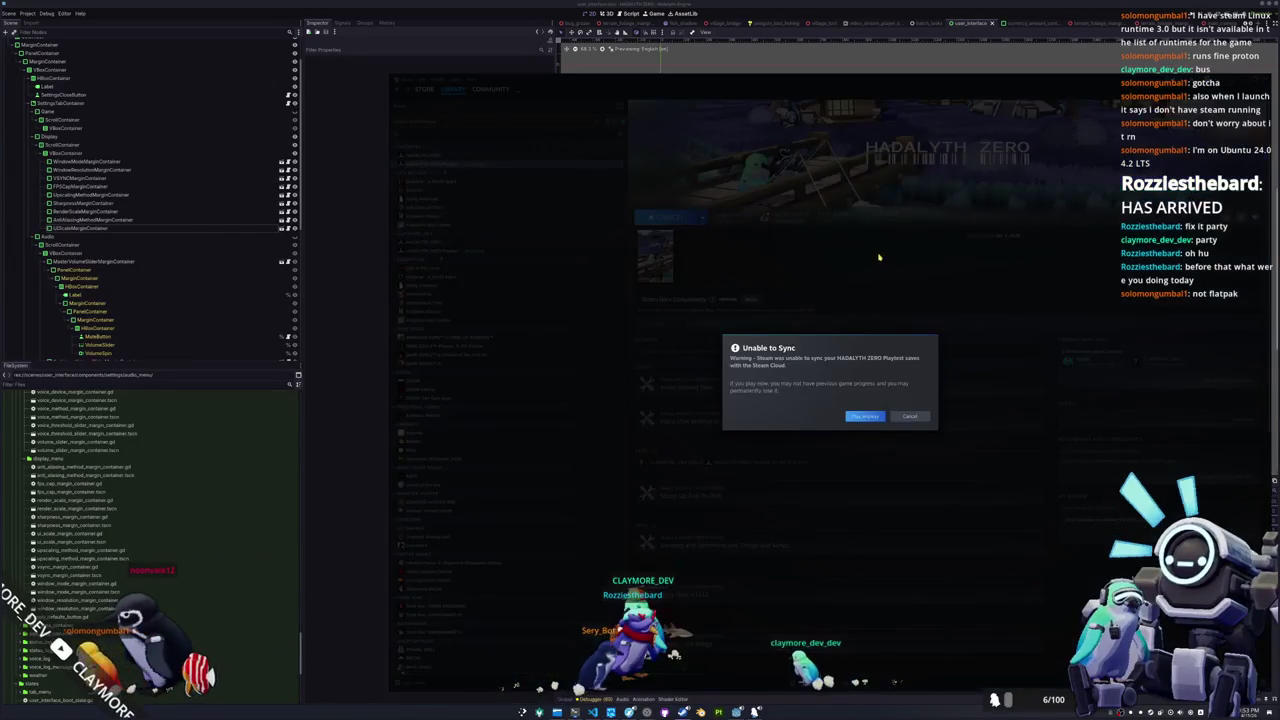
click(863, 417)
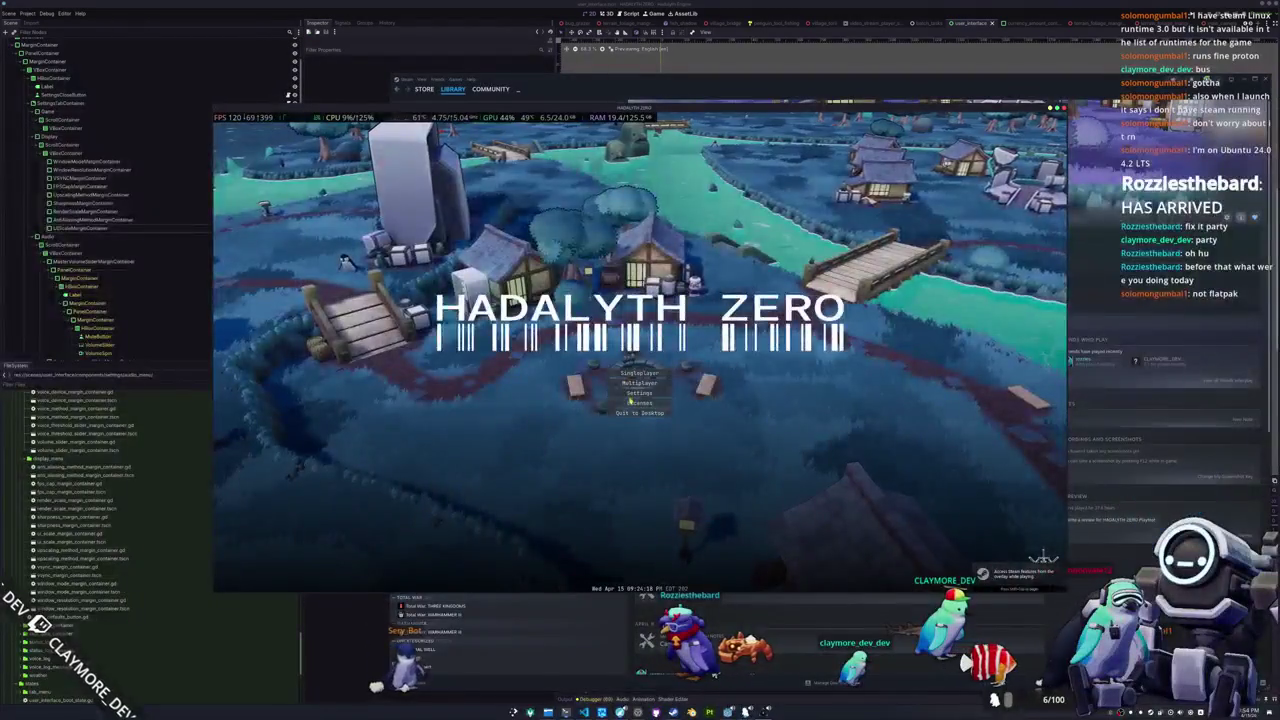
Restore Hadalyth Zero's default display settings and switch the window mode to windowed
click(640, 399)
click(643, 240)
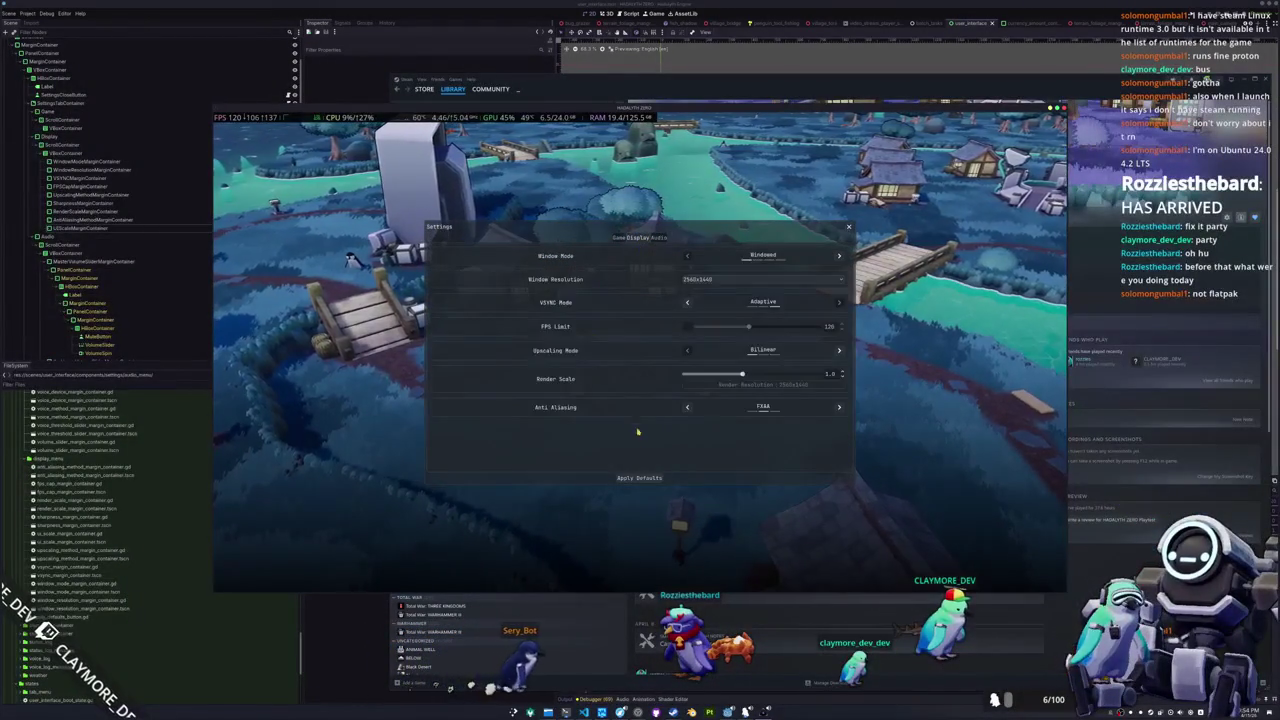
click(640, 478)
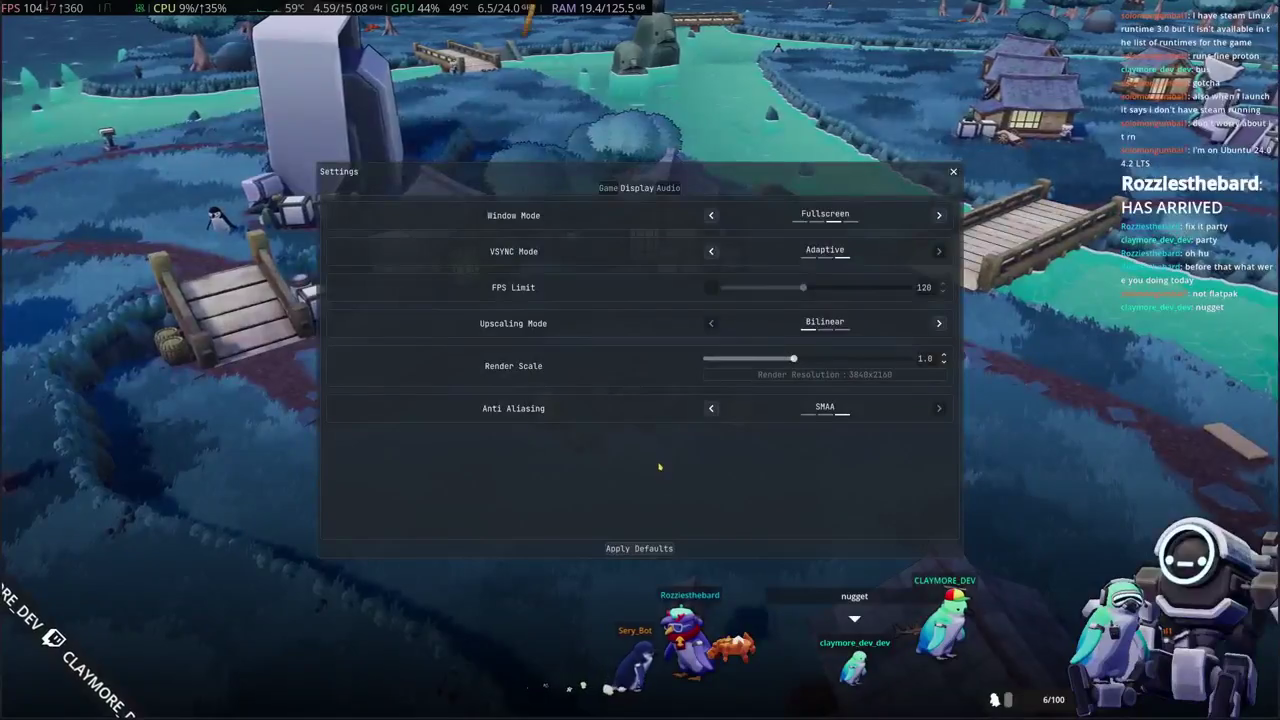
click(711, 215)
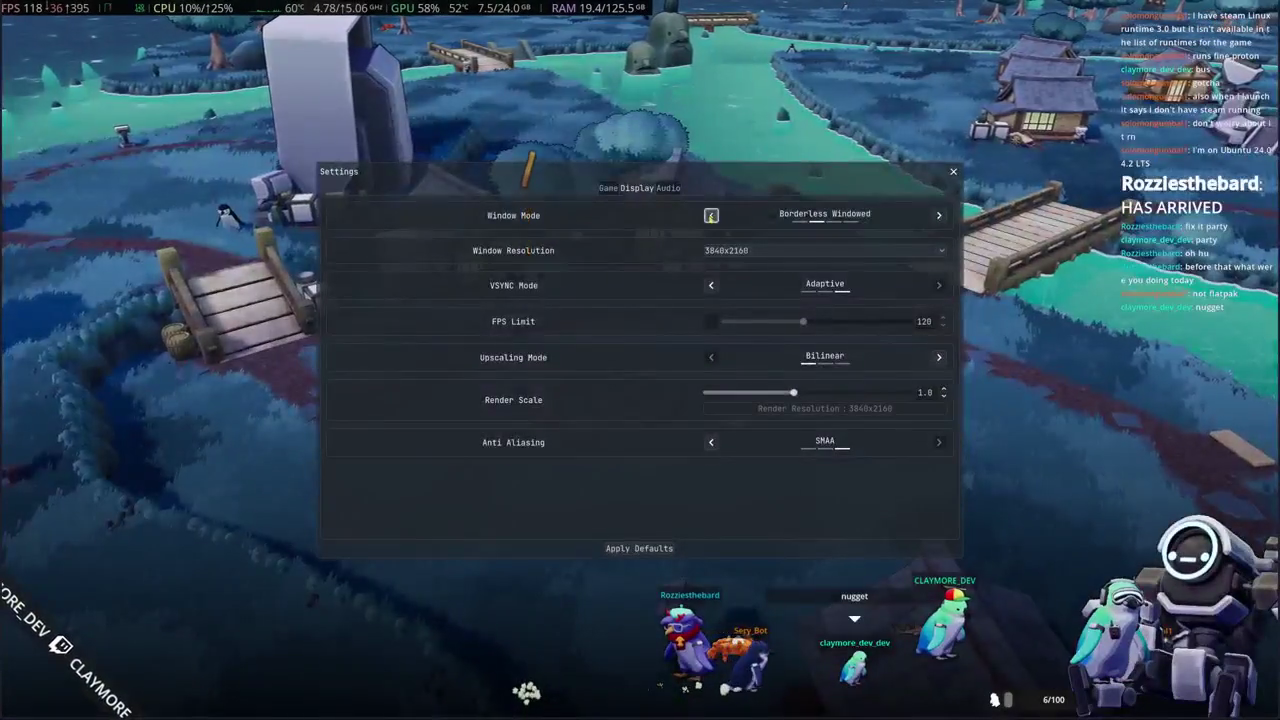
click(711, 216)
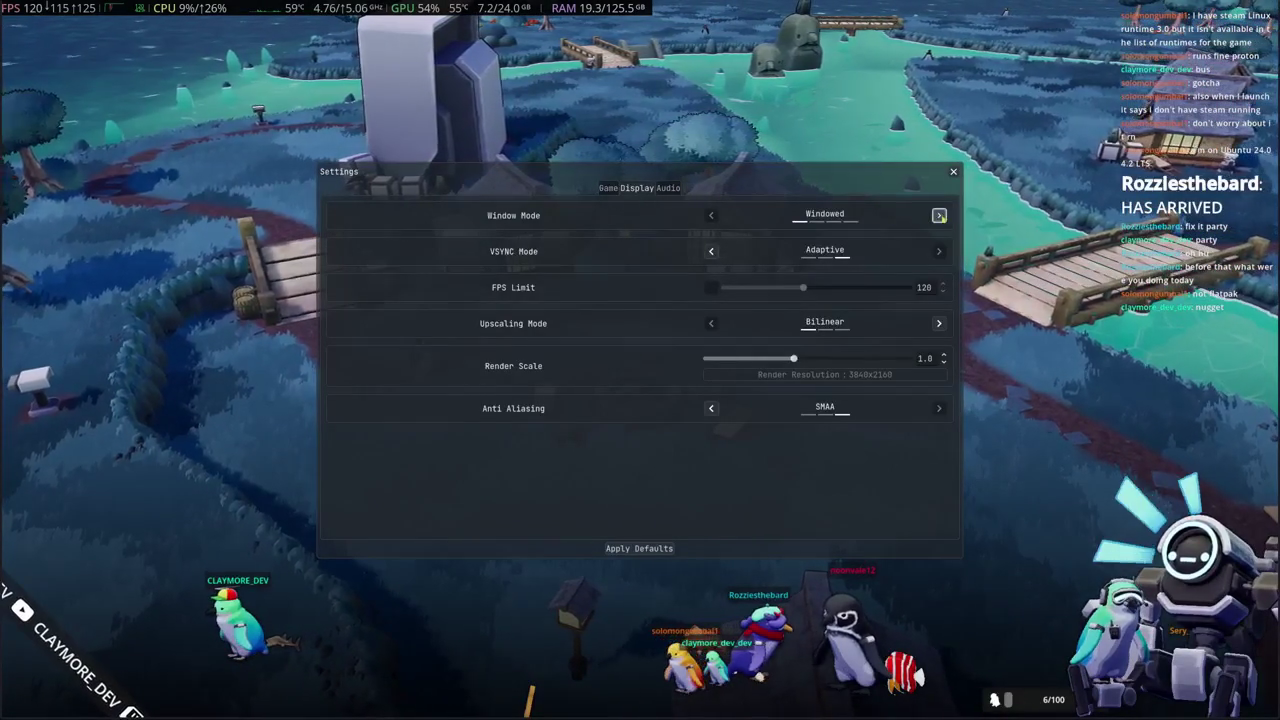
Toggle window mode between borderless windowed and windowed, ending on windowed, and leave settings
click(939, 215)
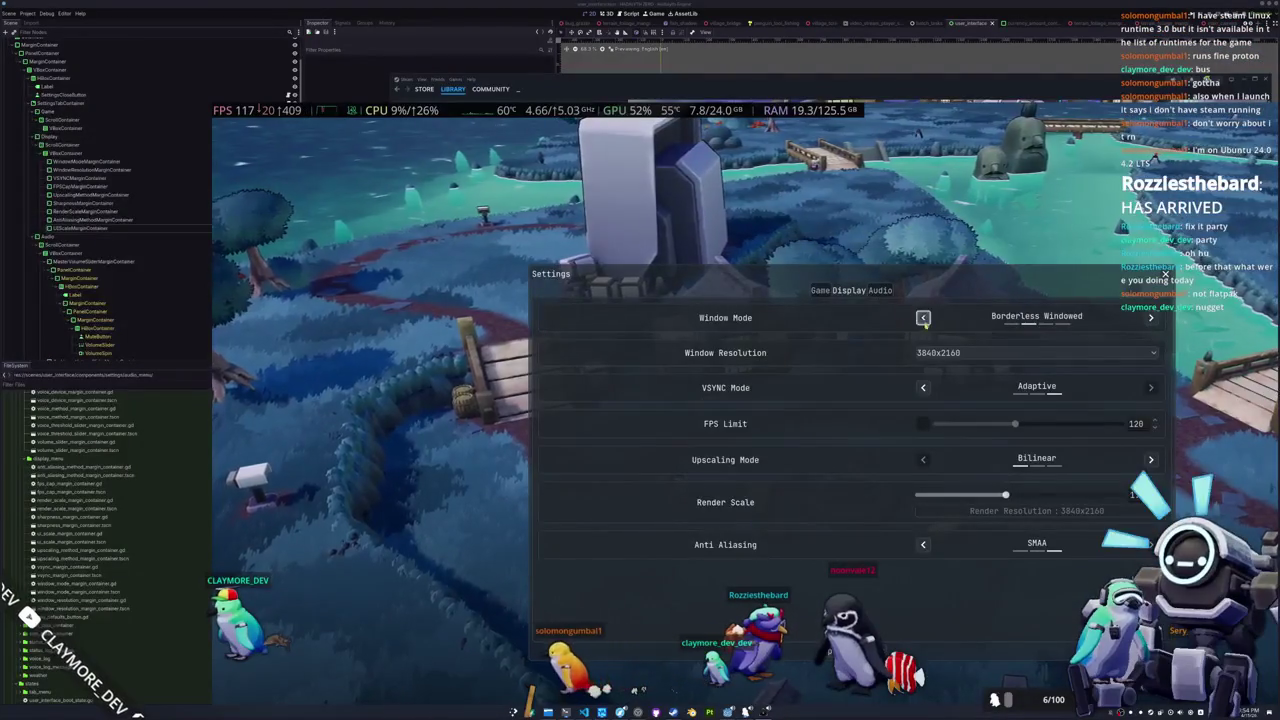
click(923, 318)
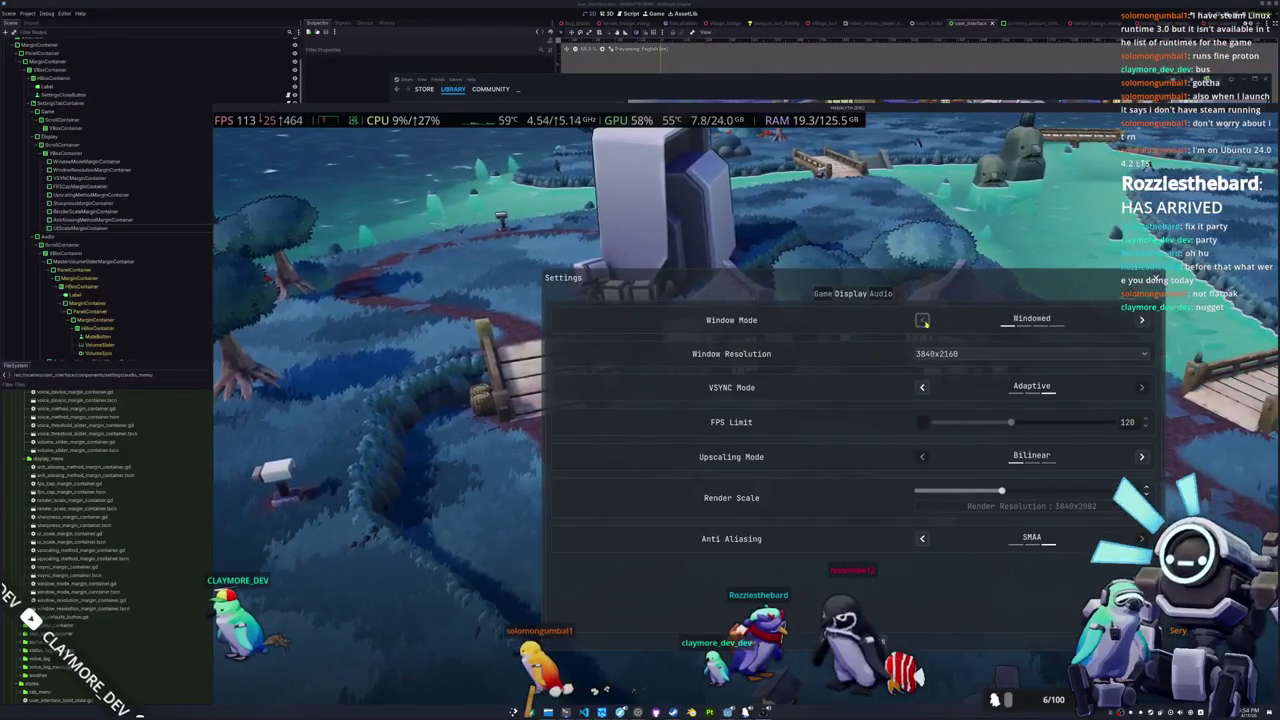
click(1141, 322)
click(923, 318)
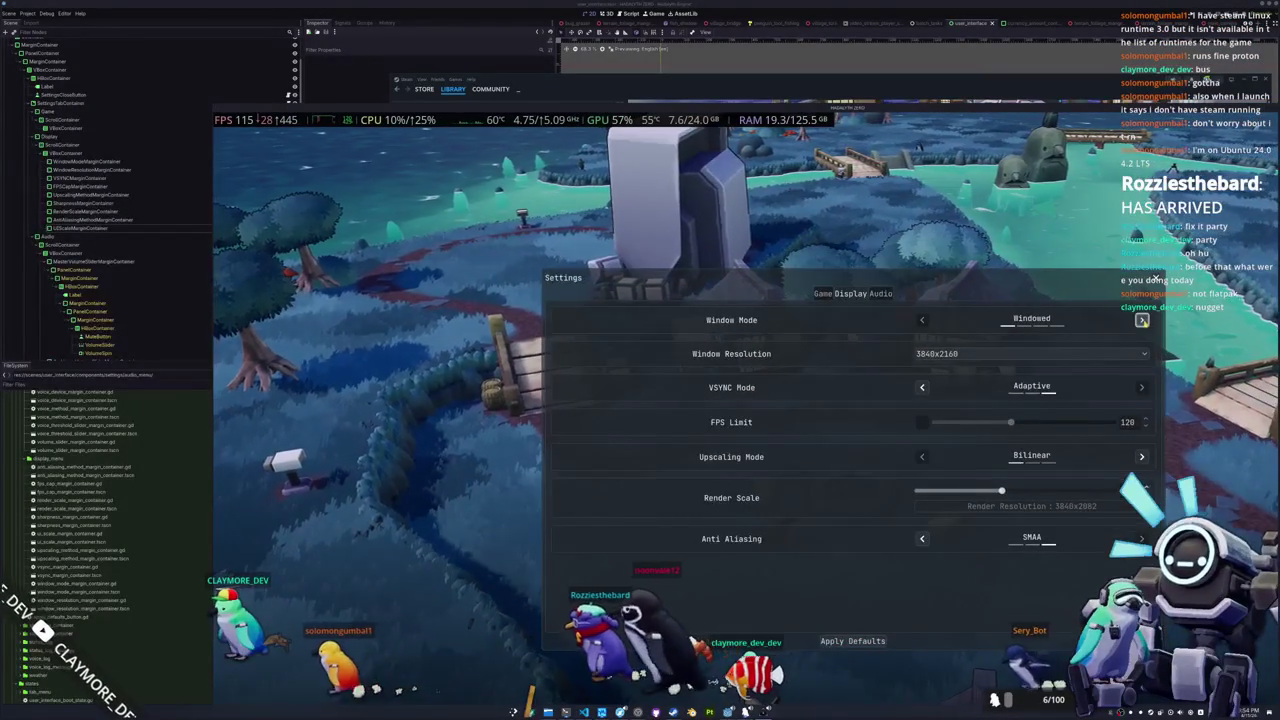
click(1141, 320)
click(923, 318)
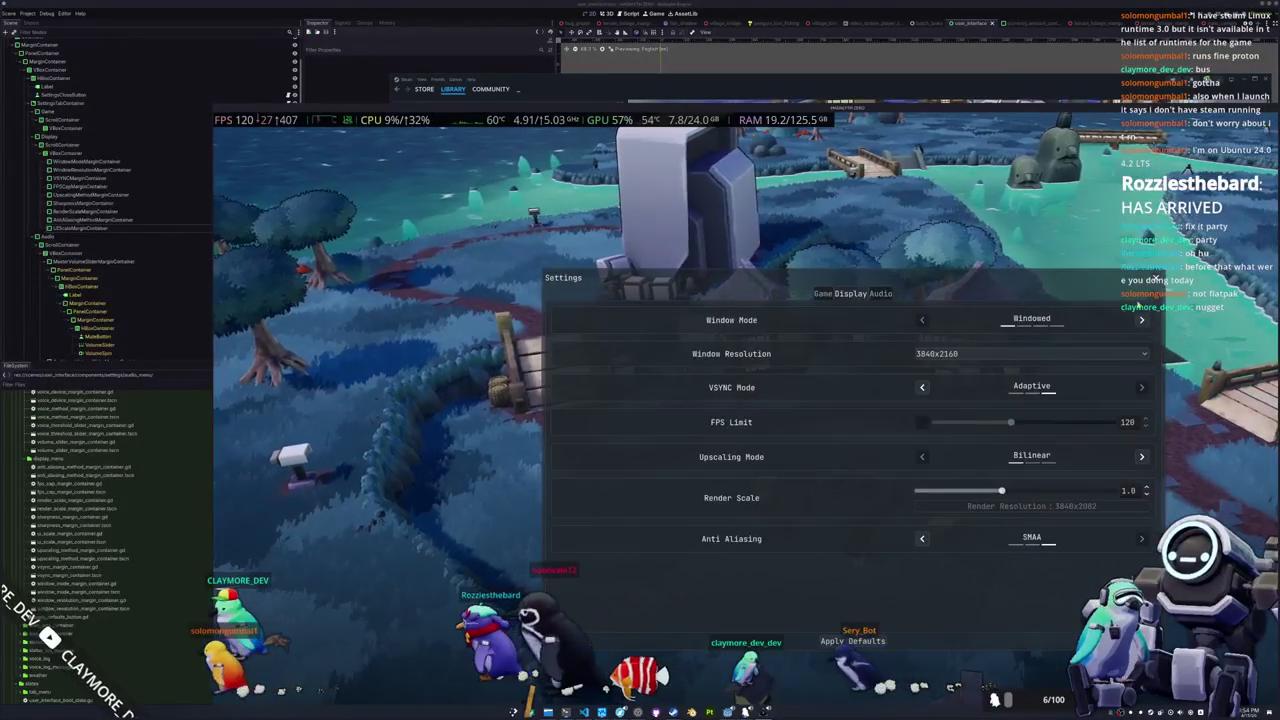
key(Escape)
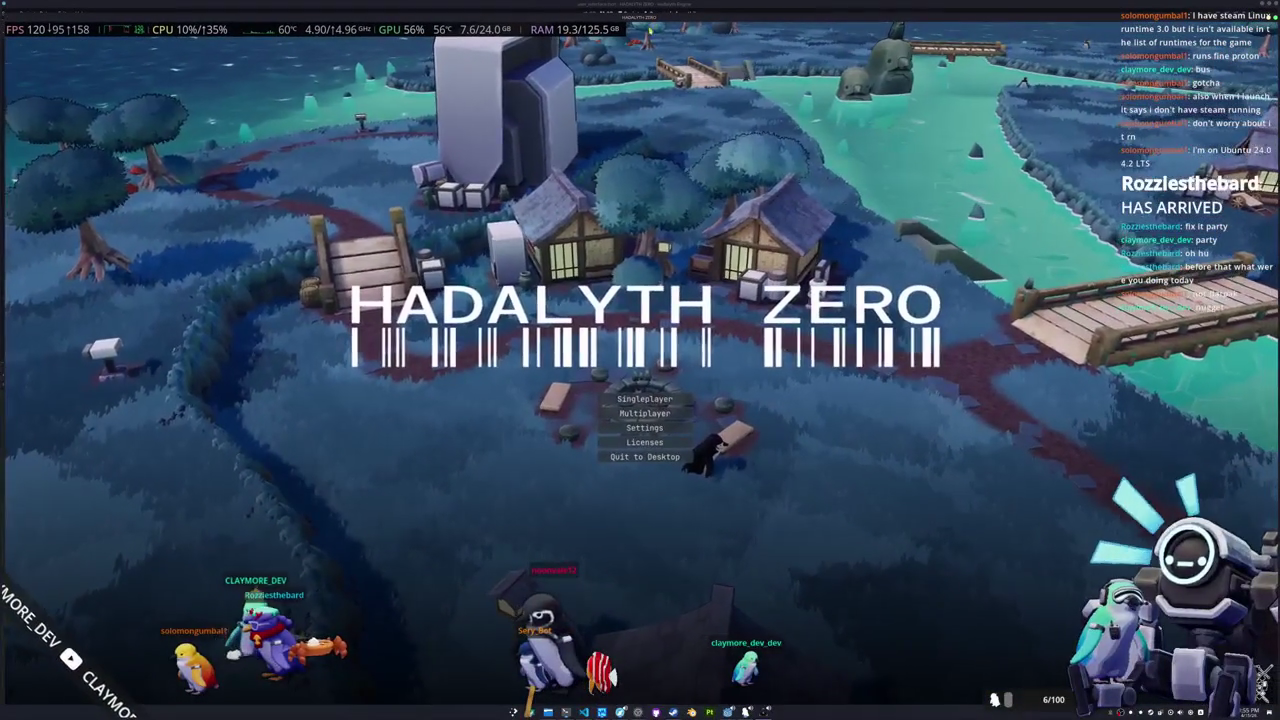
Set the window resolution to 2560x1440, then quit the game back to Steam
click(644, 427)
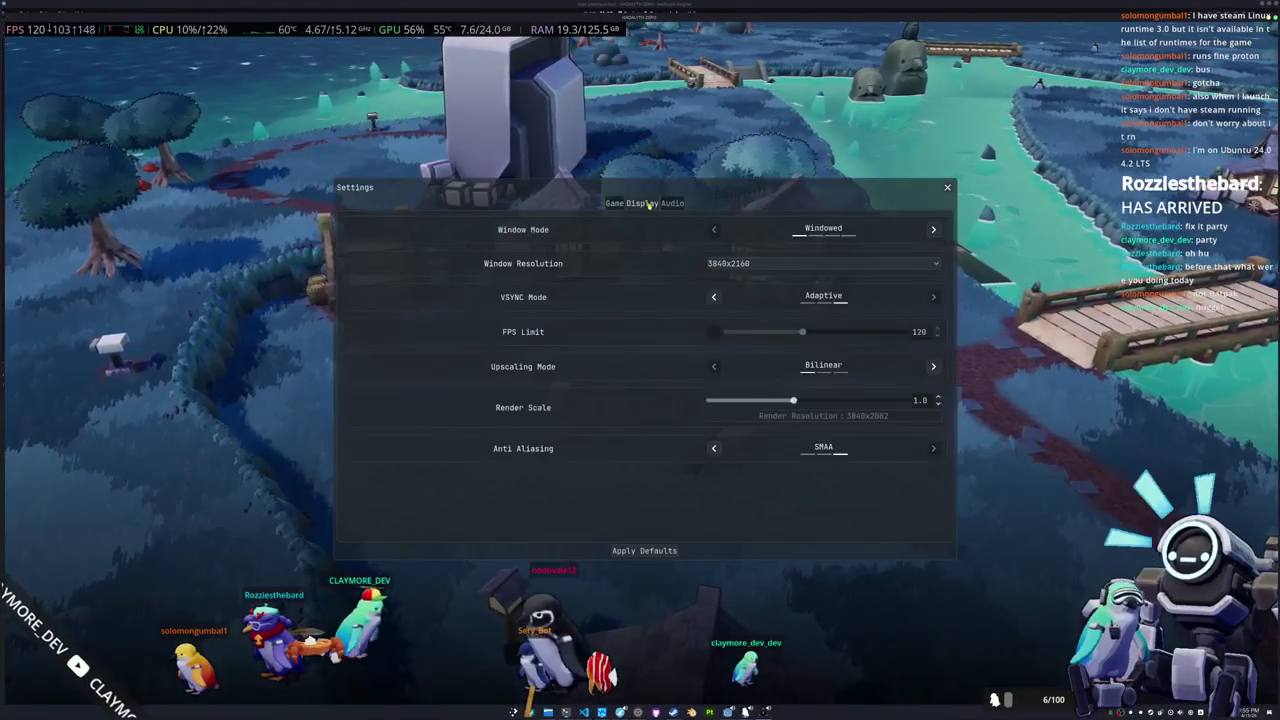
click(762, 263)
click(770, 308)
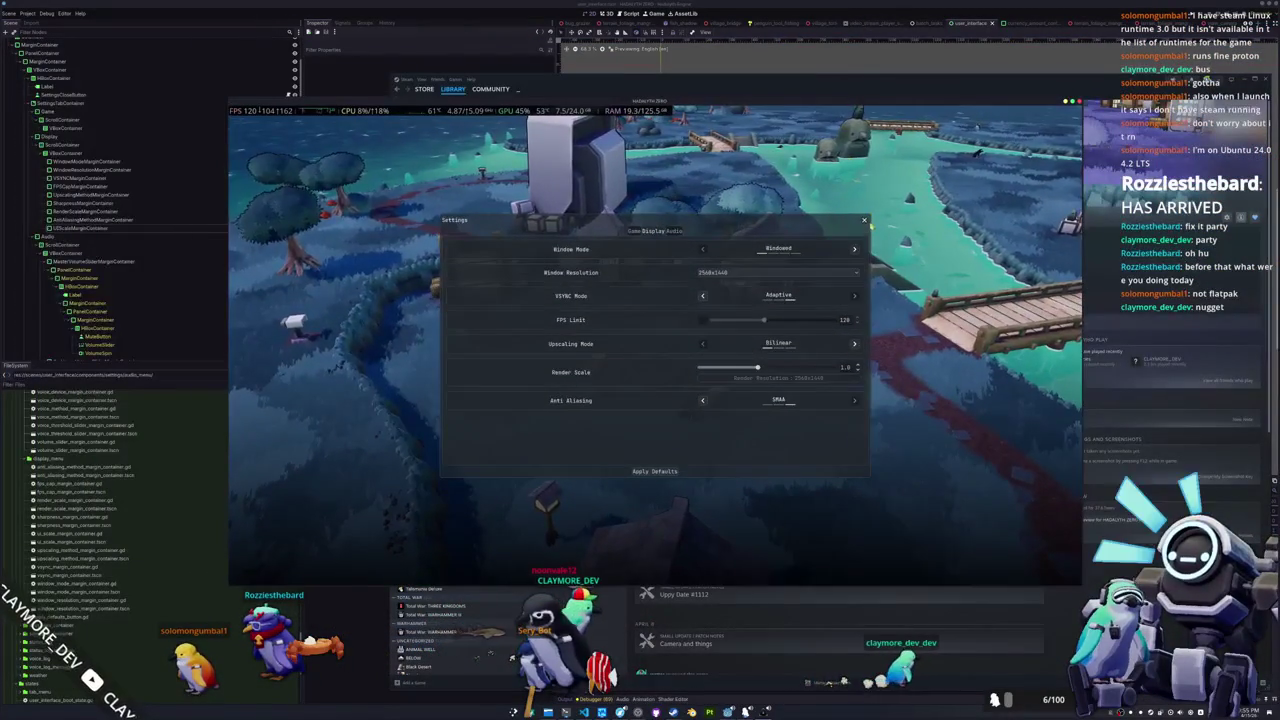
click(865, 221)
click(586, 510)
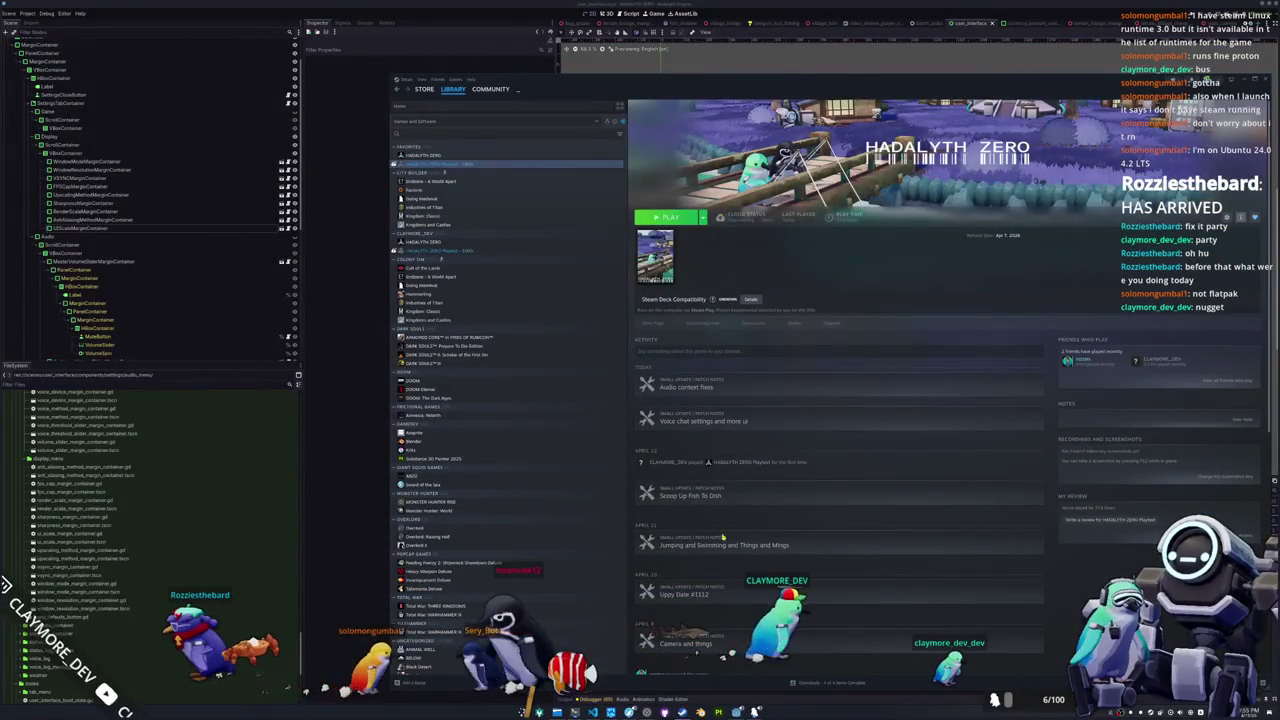
Start a new VirtualBox machine using ubuntu-22.04.5-desktop-amd64.iso from Downloads
click(353, 565)
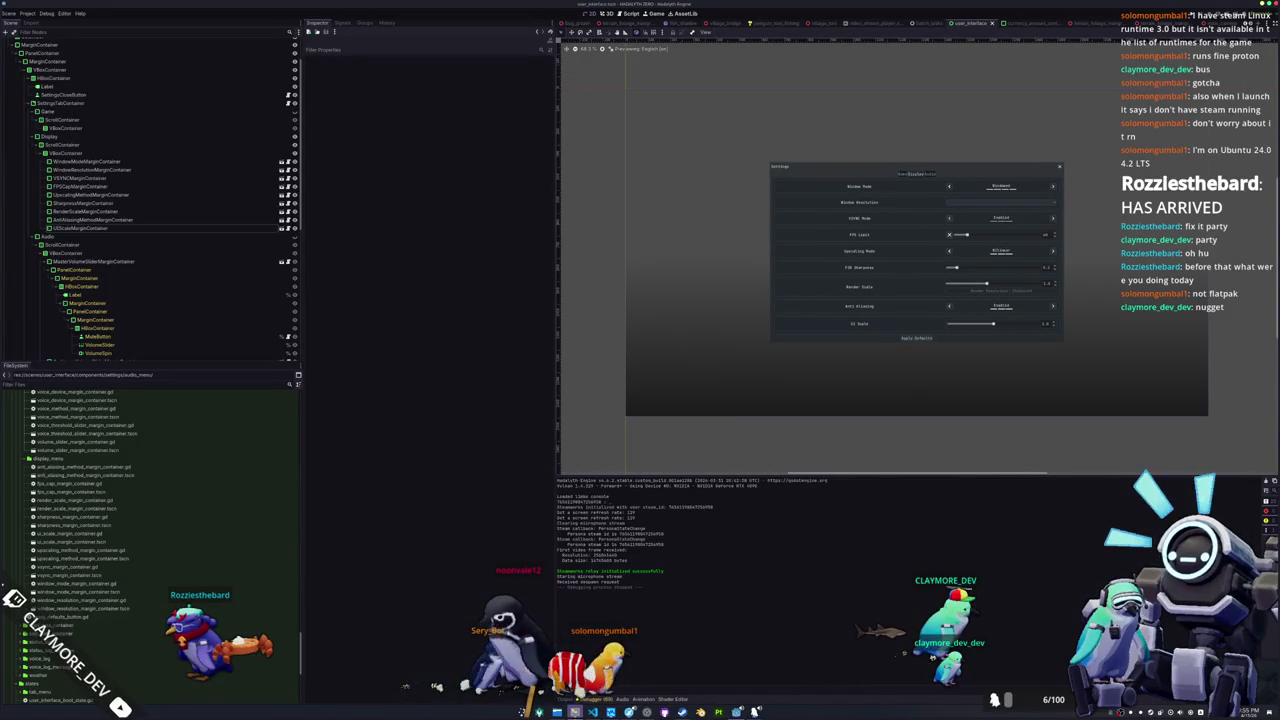
click(610, 711)
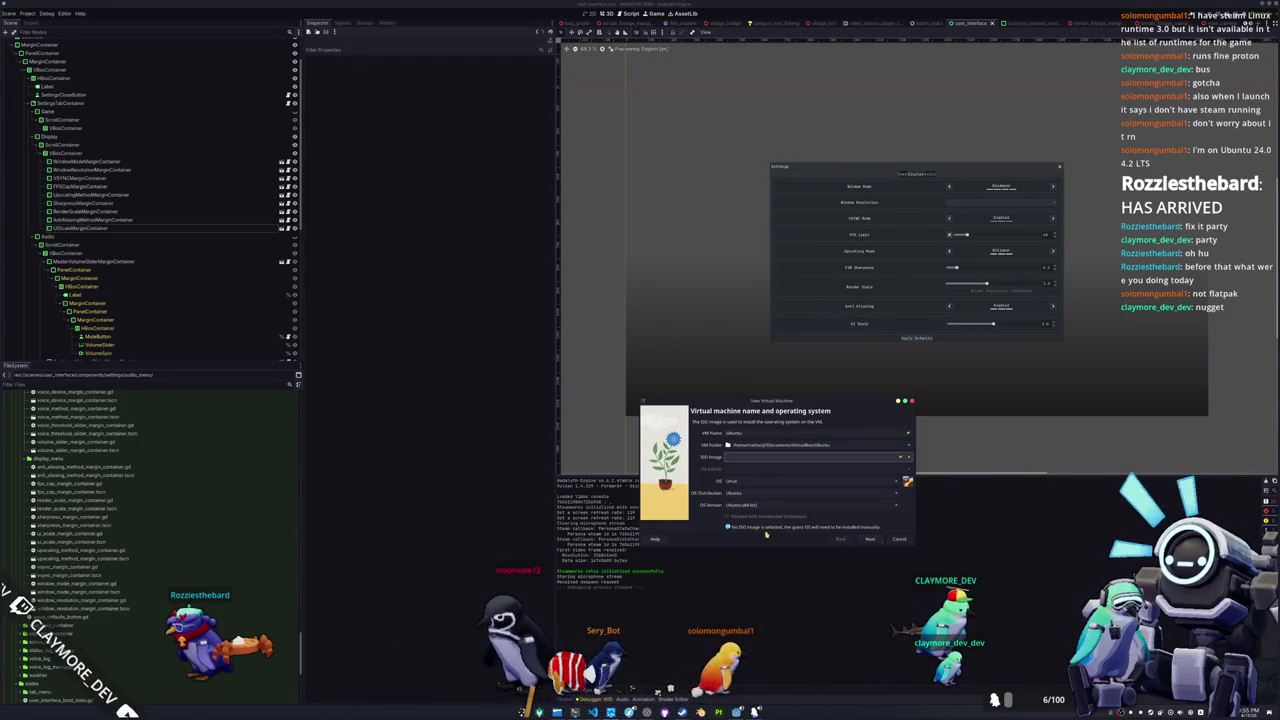
click(908, 457)
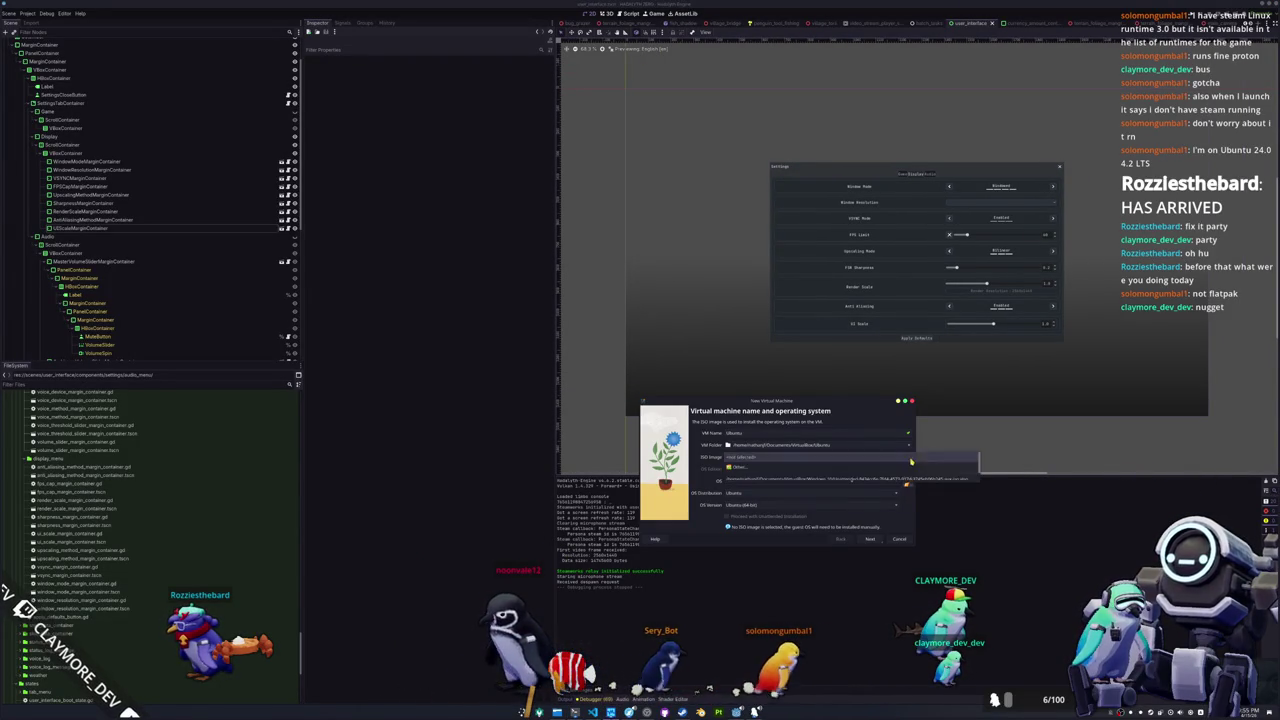
click(780, 472)
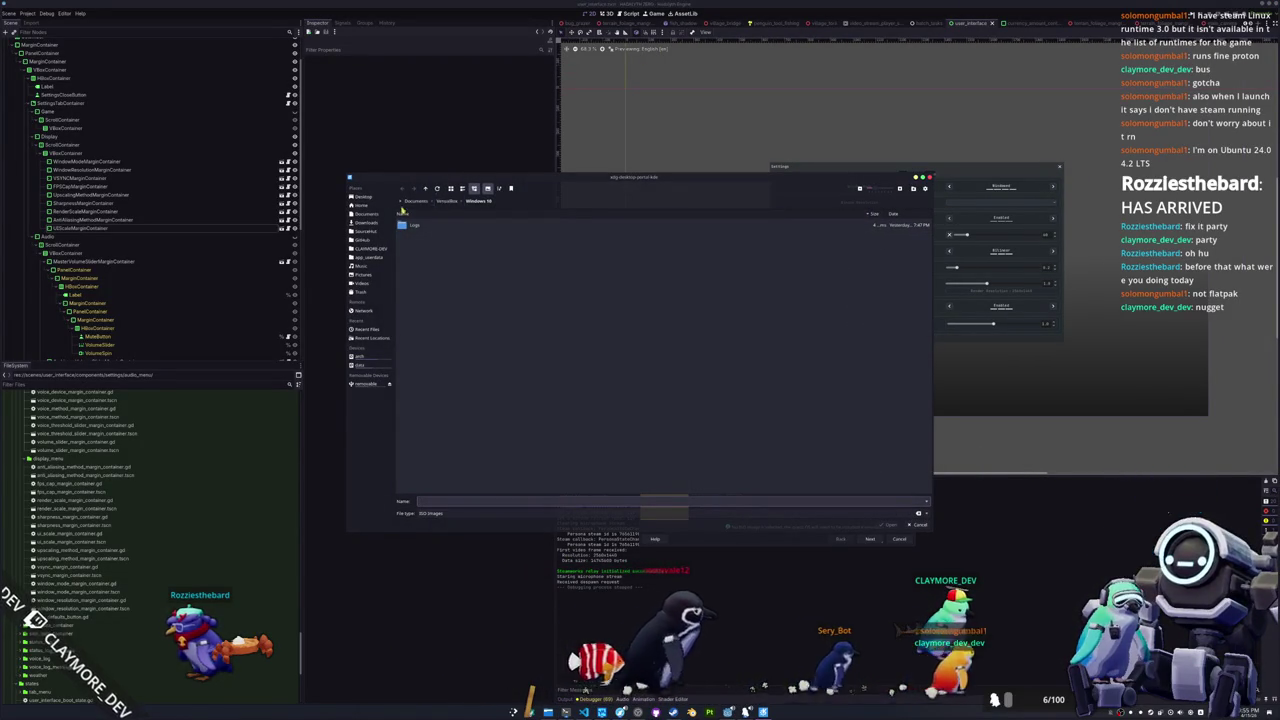
click(368, 223)
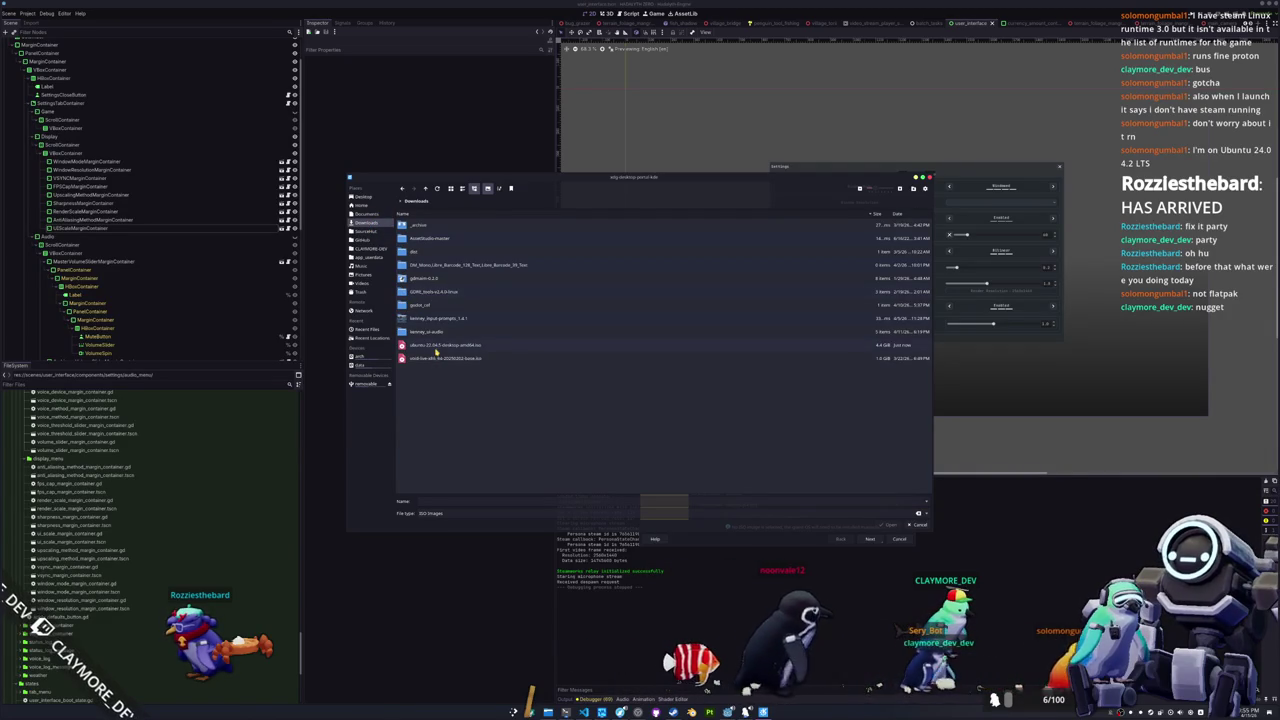
click(437, 346)
double_click(437, 346)
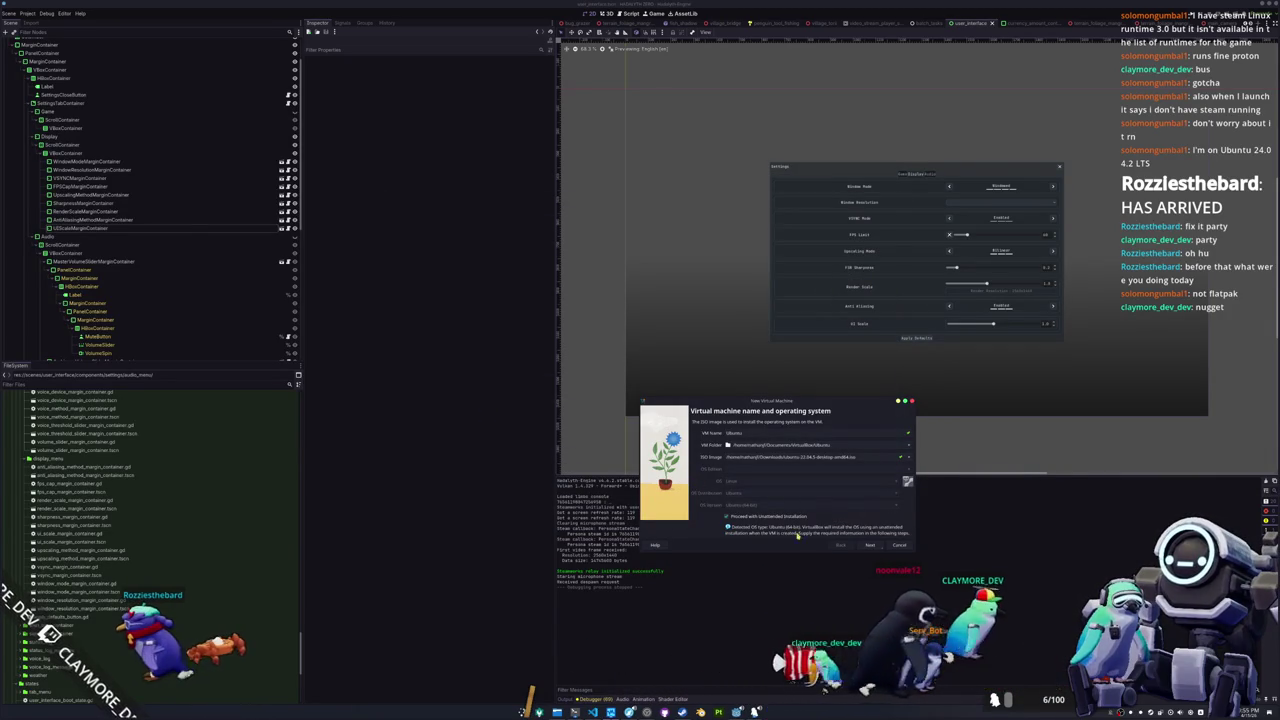
Set host name UBUNTU, enable guest additions, then adjust the CPU count and disk size
click(868, 545)
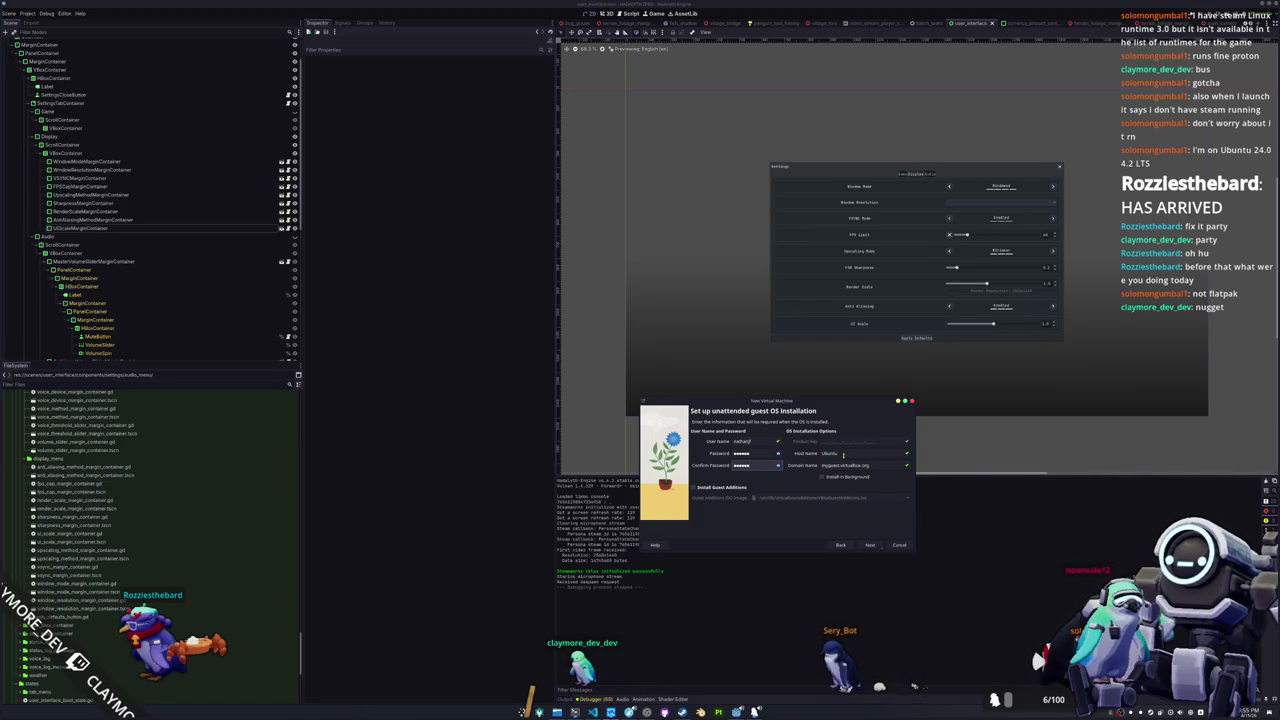
text(UBUNTU)
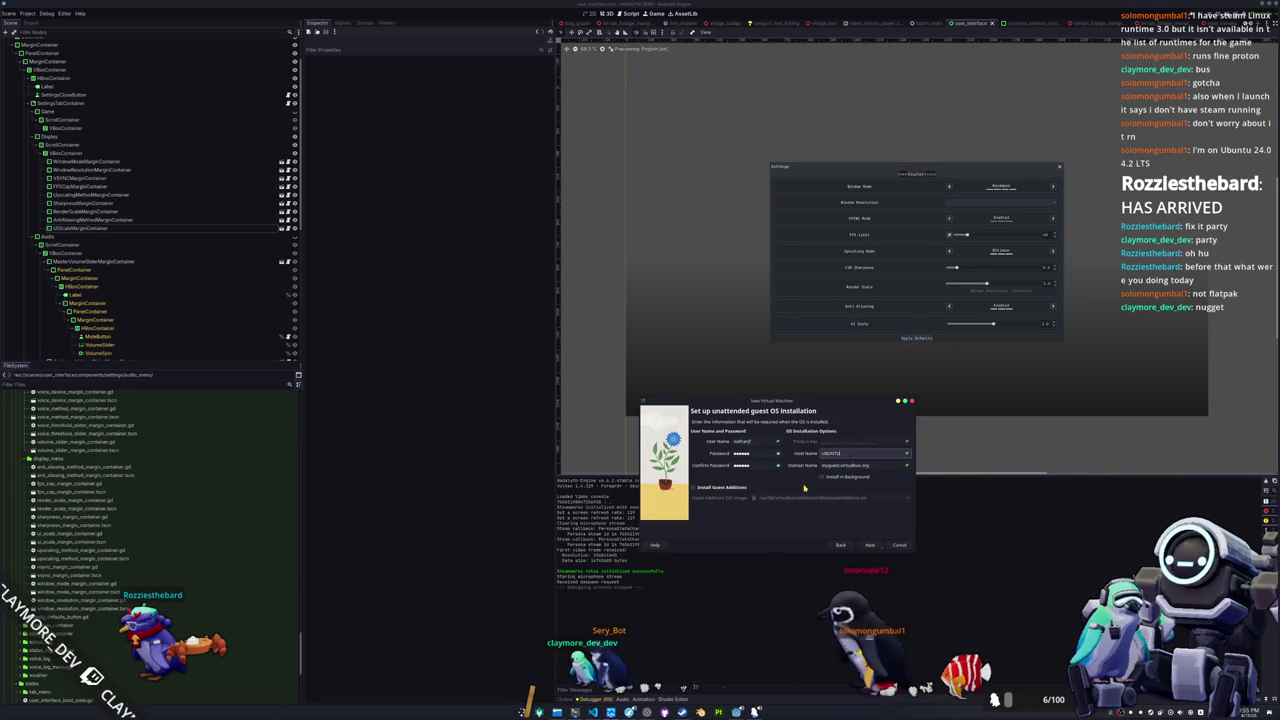
click(692, 487)
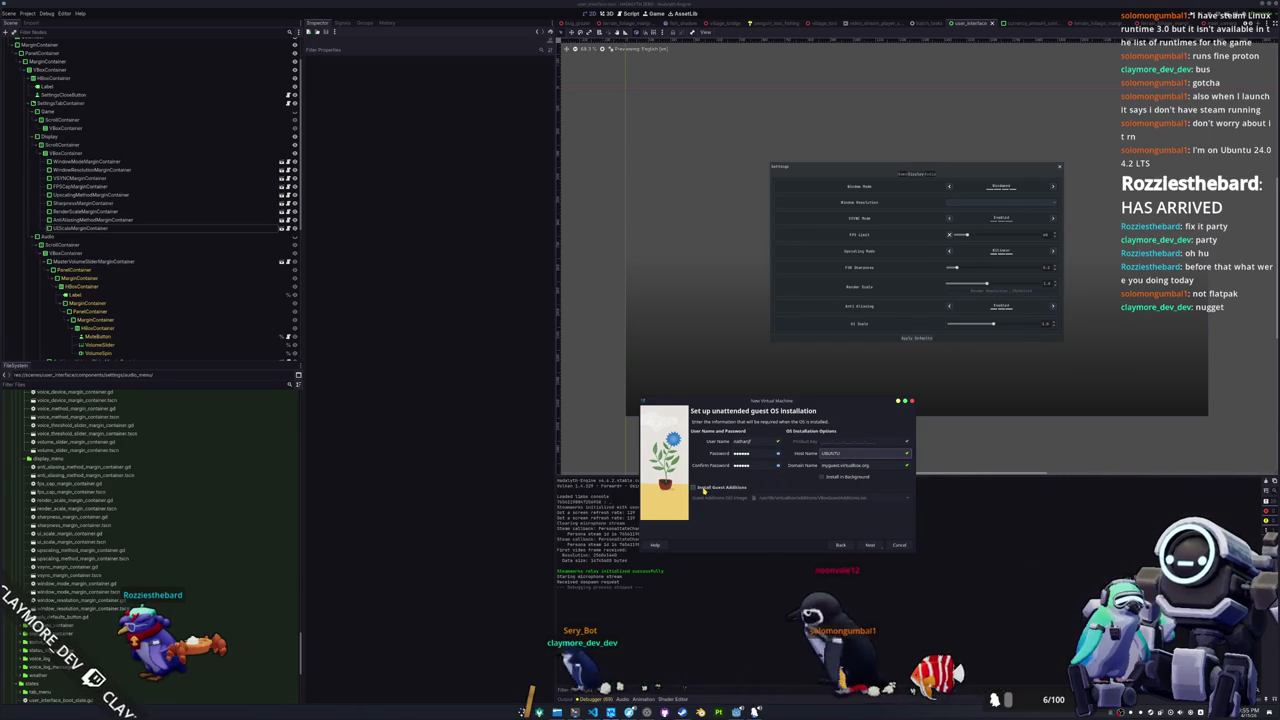
click(871, 545)
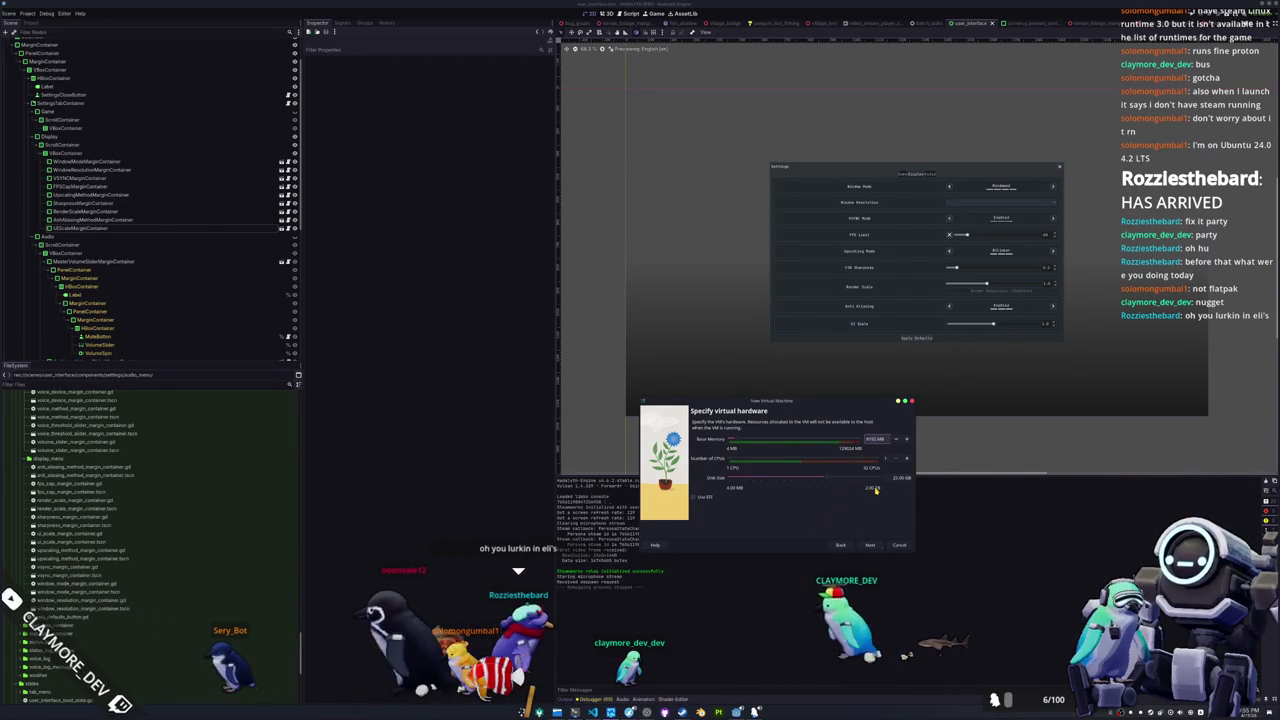
click(885, 459)
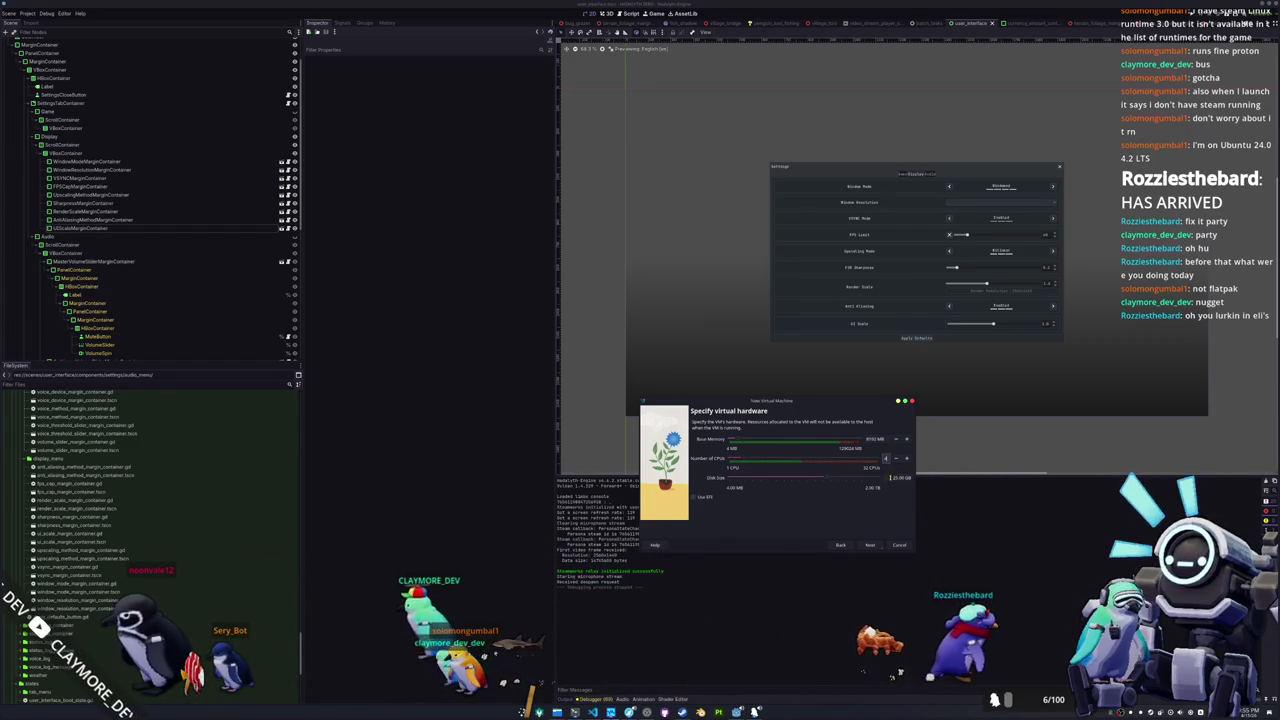
double_click(898, 477)
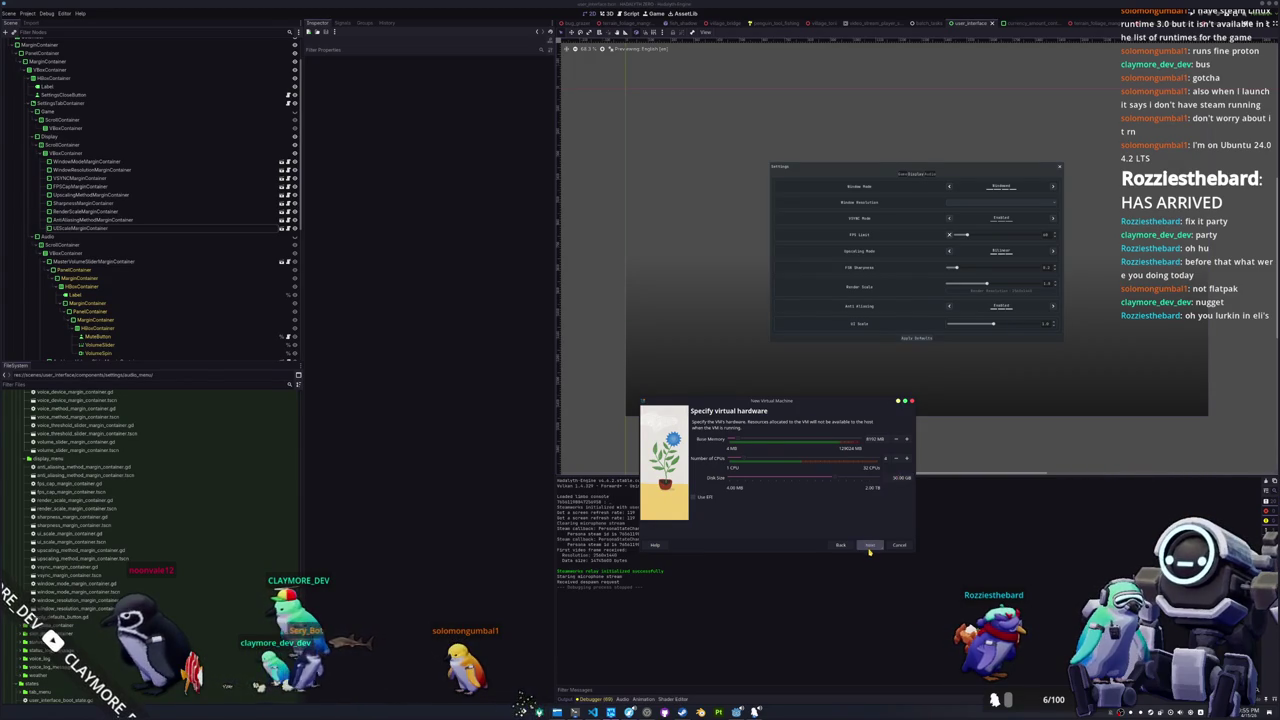
Advance past the Summary page and finish, creating and booting the Ubuntu VM
click(869, 547)
click(869, 546)
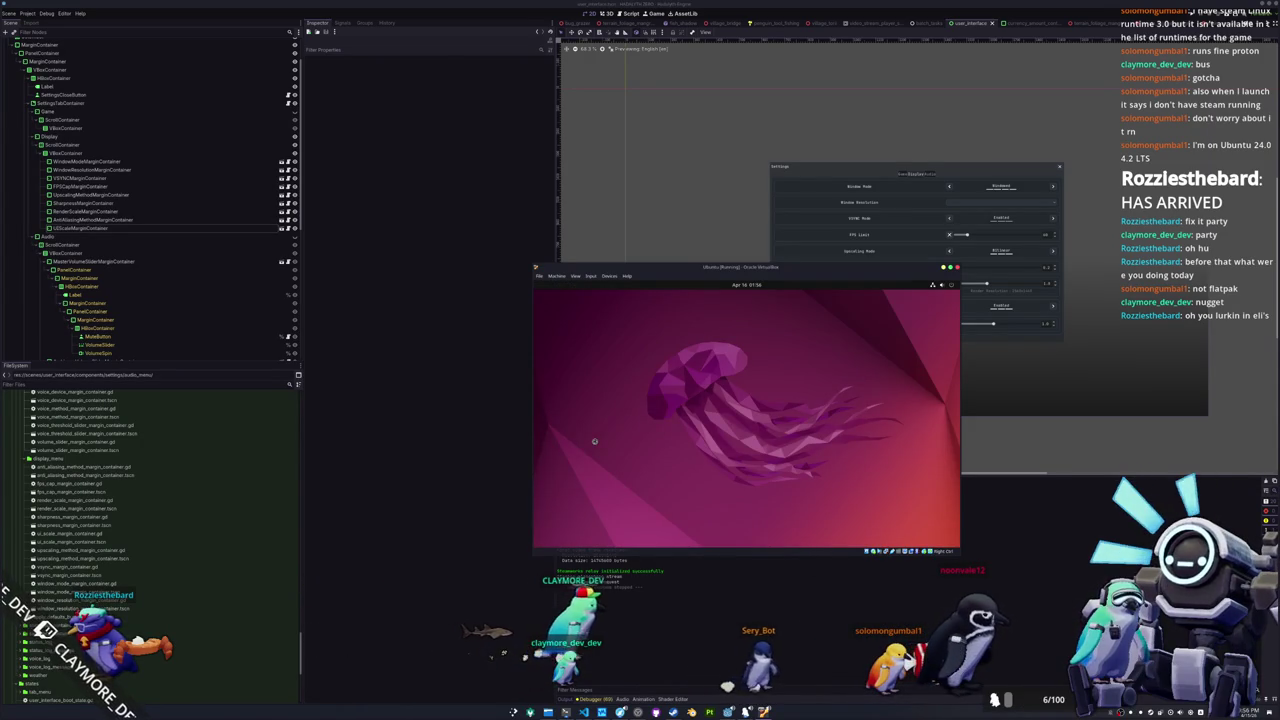
Open the VM's Shared Folders settings and start adding a new share
click(608, 276)
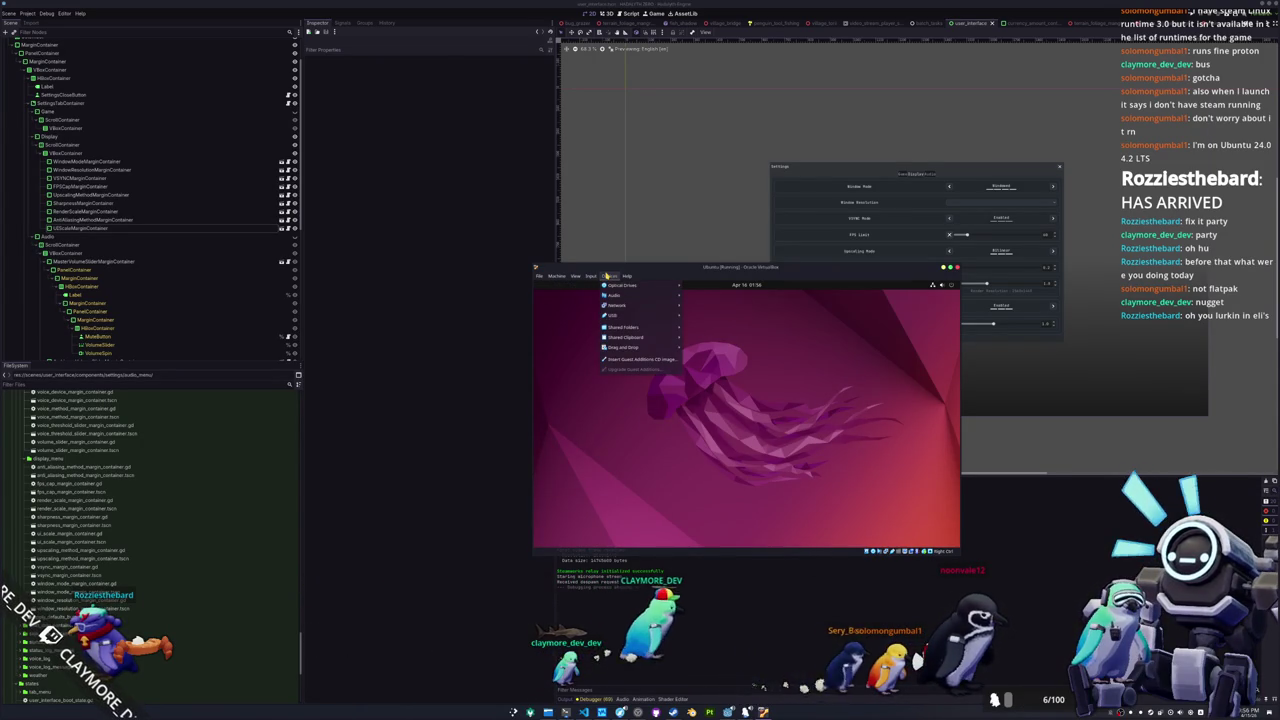
click(637, 331)
click(608, 276)
mouse_move(640, 327)
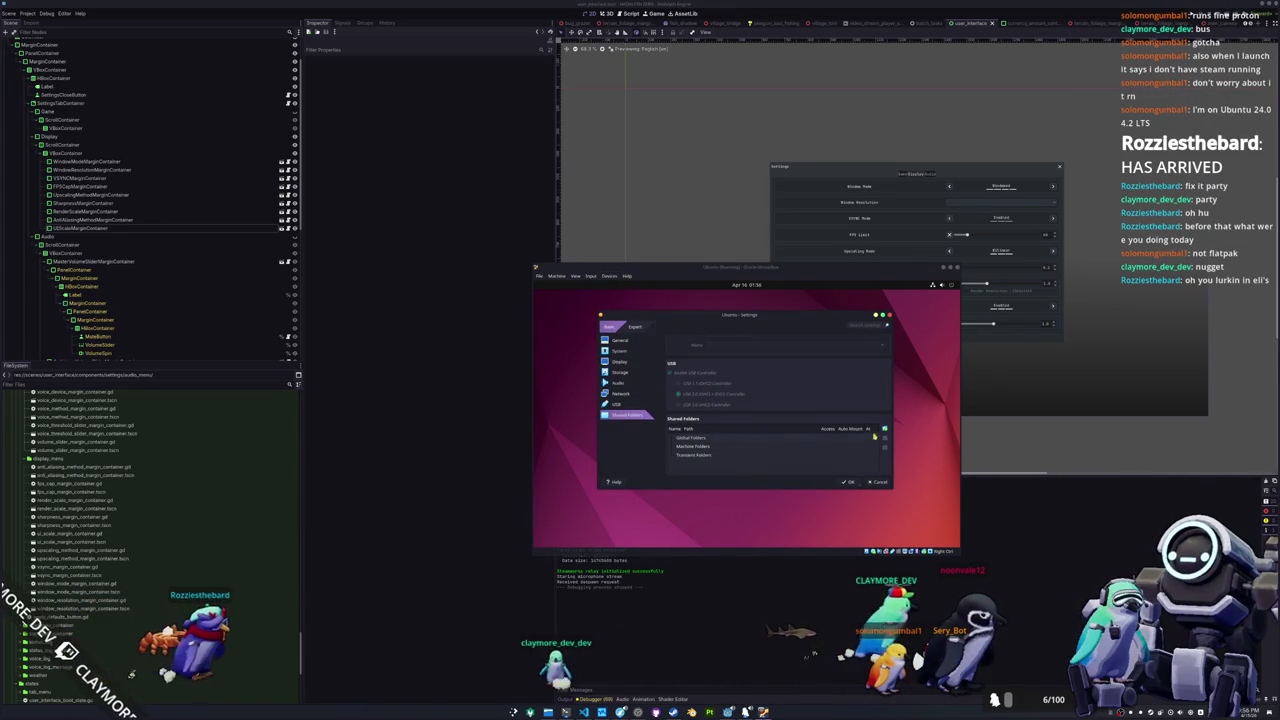
click(884, 429)
click(788, 356)
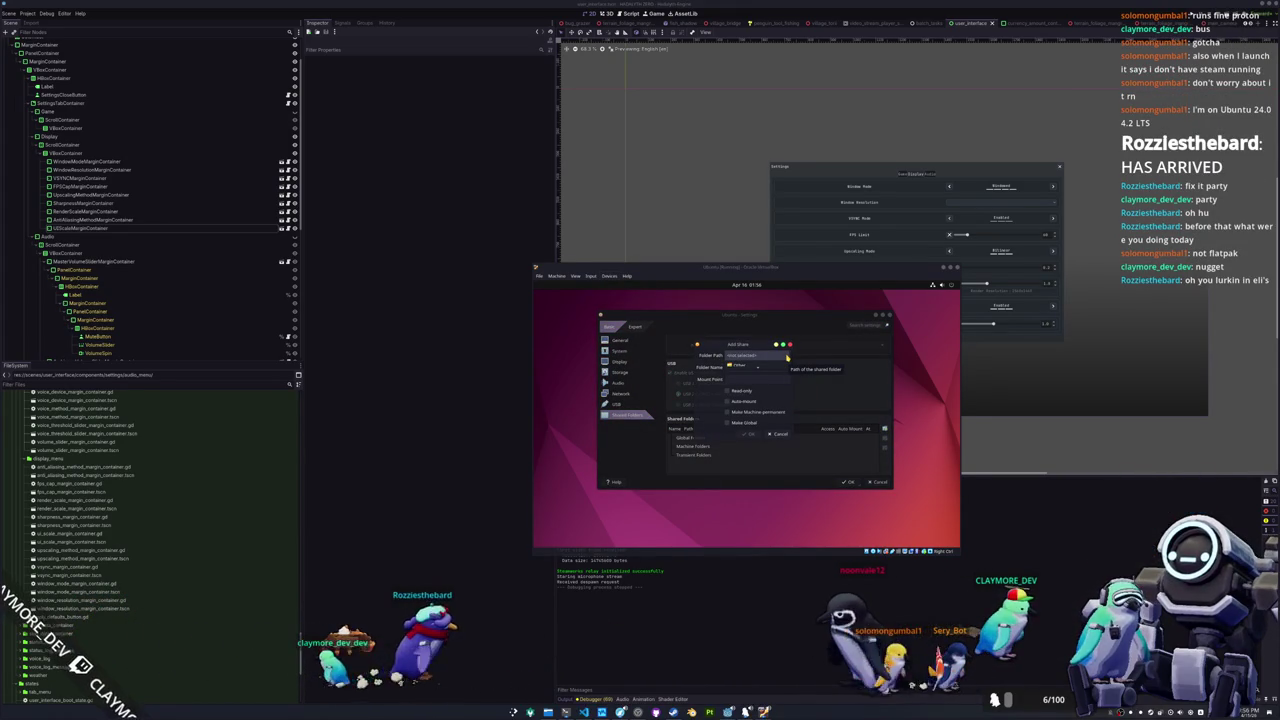
click(787, 356)
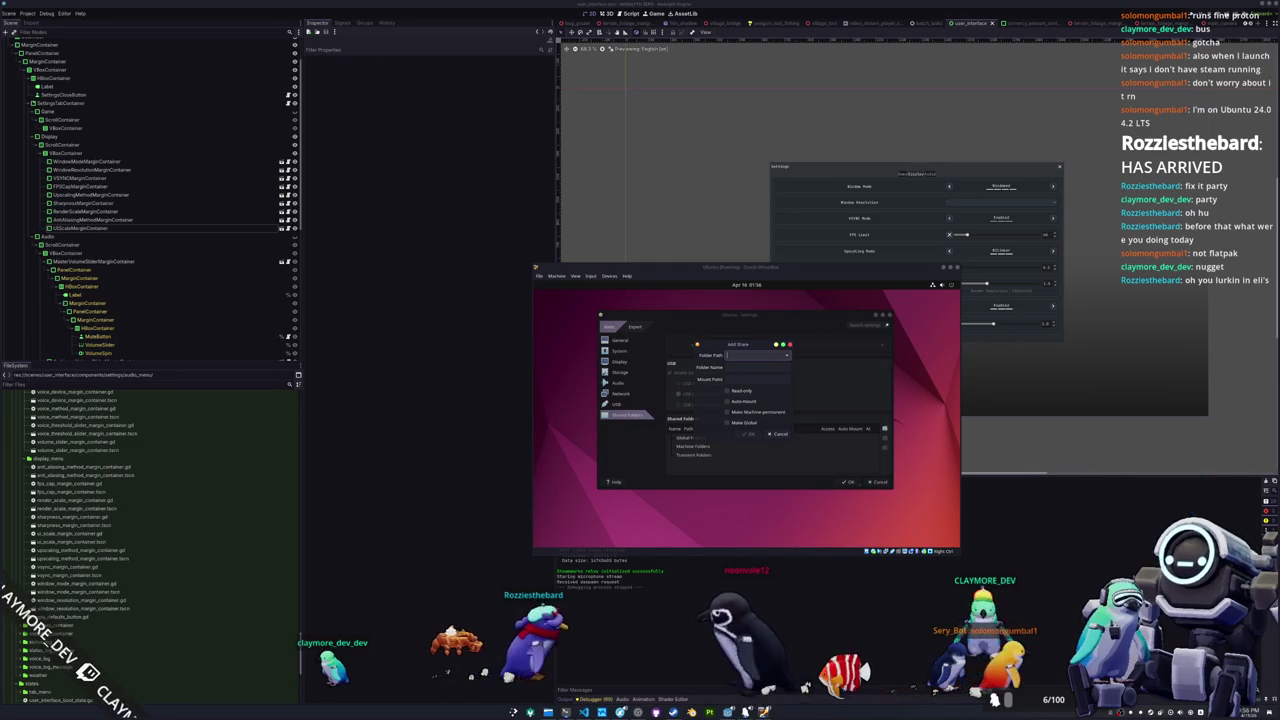
key(alt+Tab)
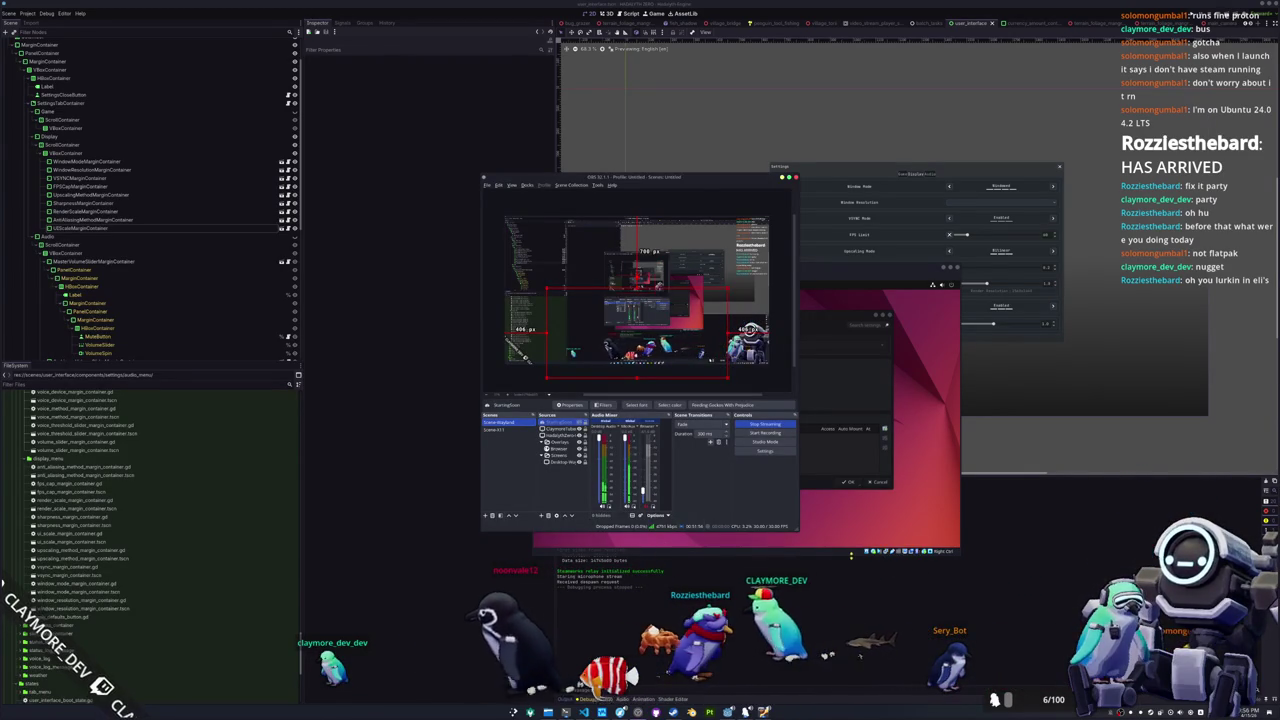
key(alt+Tab)
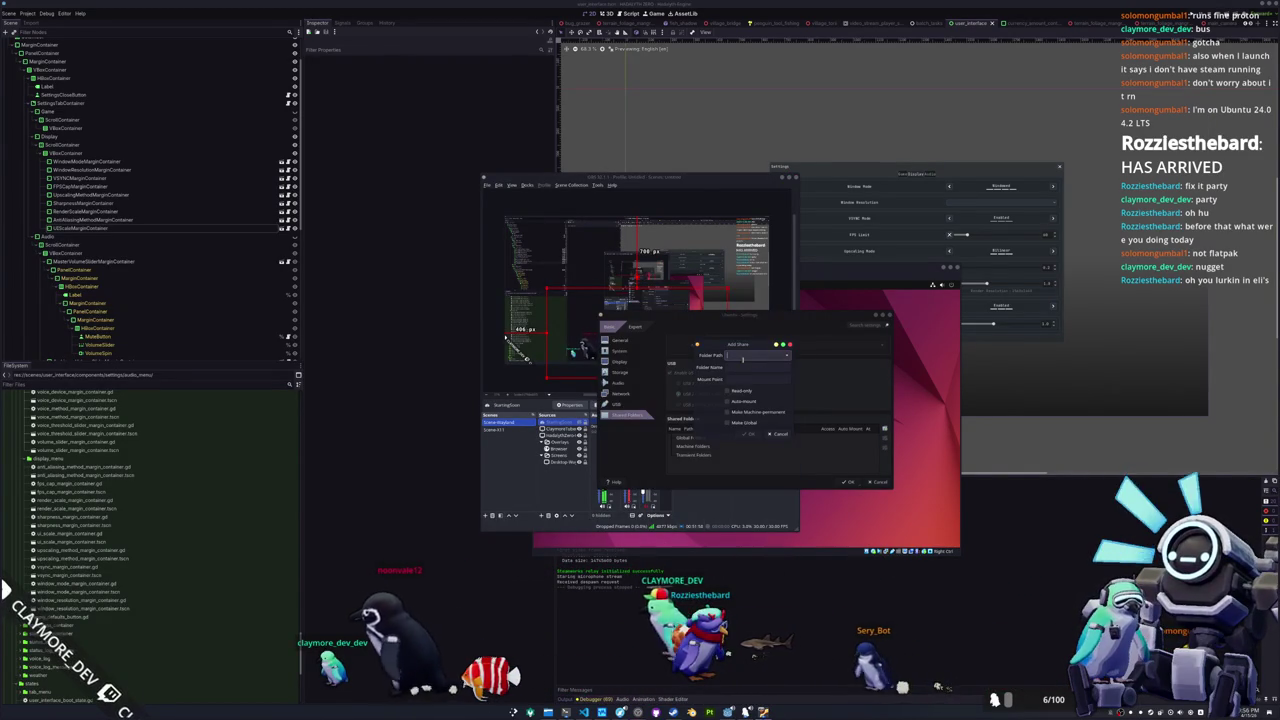
key(super+Page_Down)
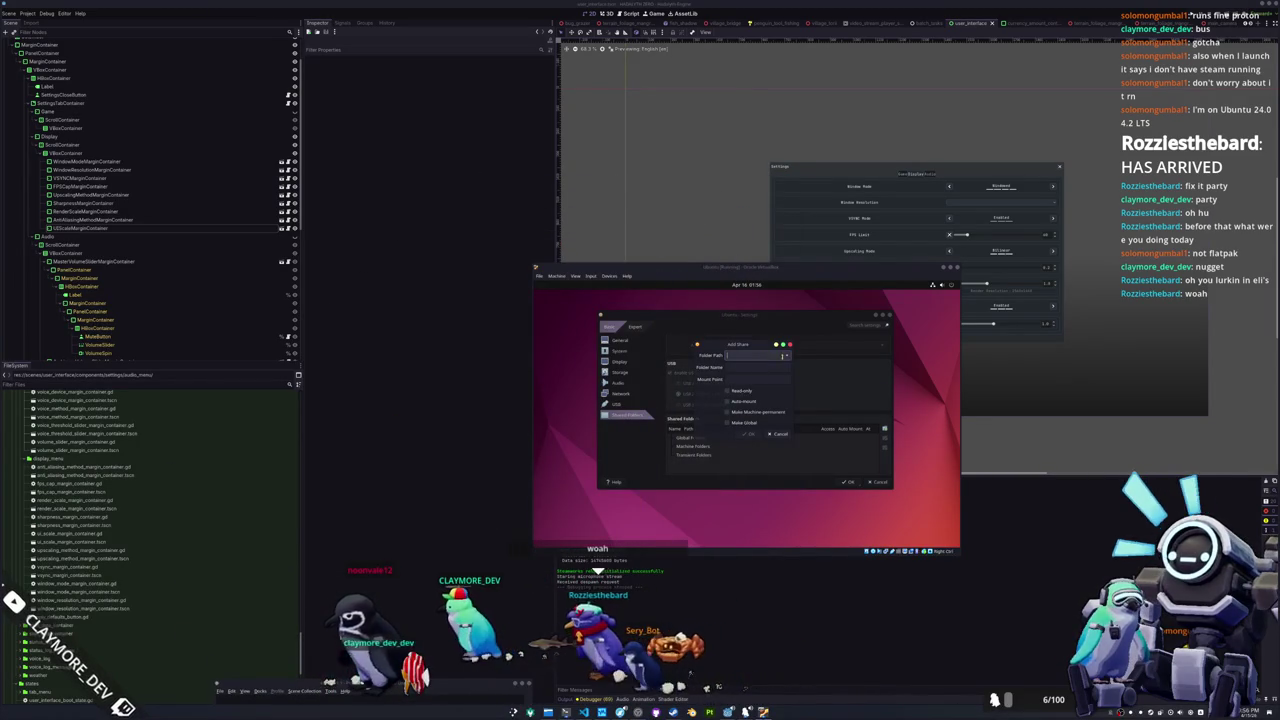
Choose Documents/Github as the share's folder path and set the mount point to /mnt
click(771, 360)
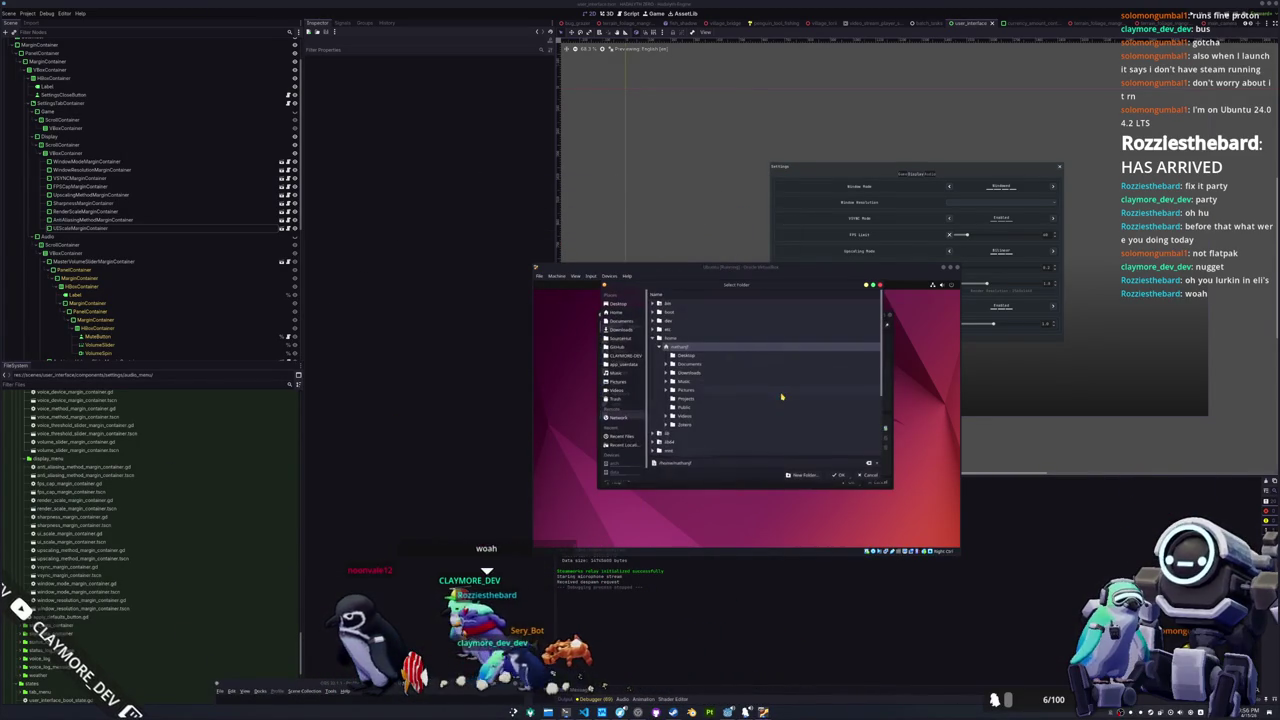
scroll(693, 374, down, 1)
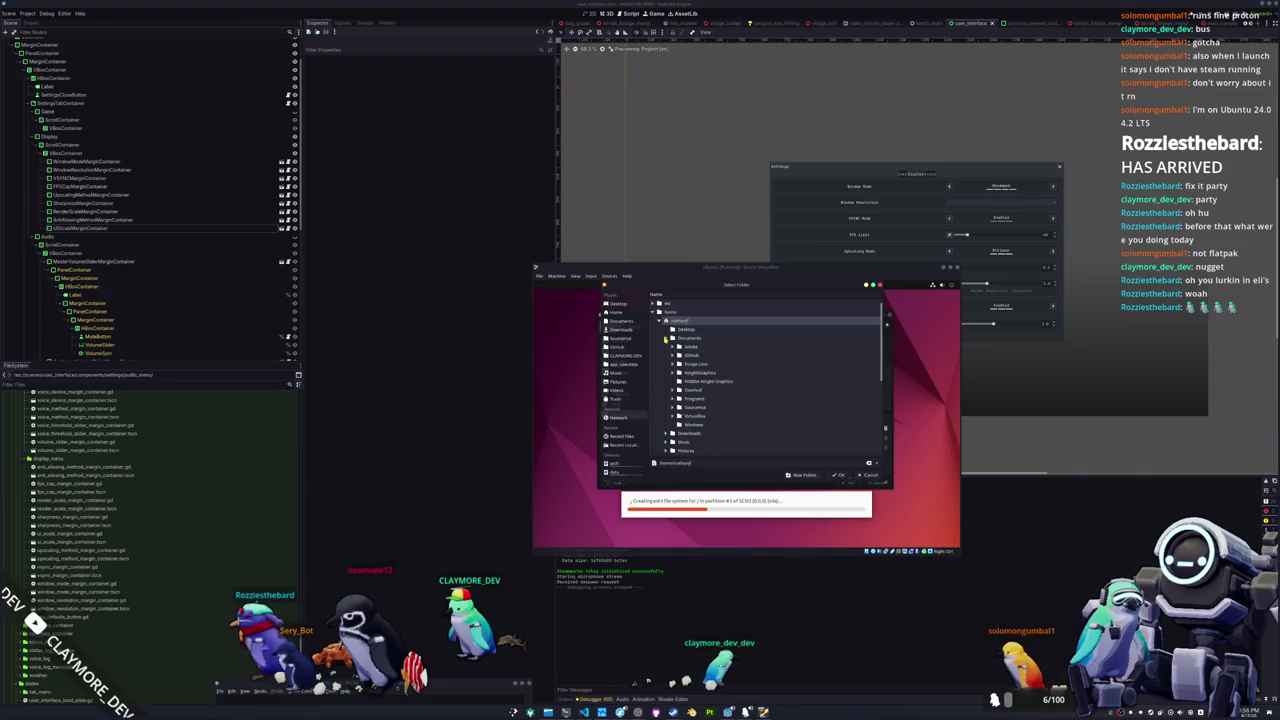
mouse_move(791, 292)
mouse_down()
mouse_move(650, 369)
mouse_move(449, 332)
mouse_move(417, 258)
mouse_up()
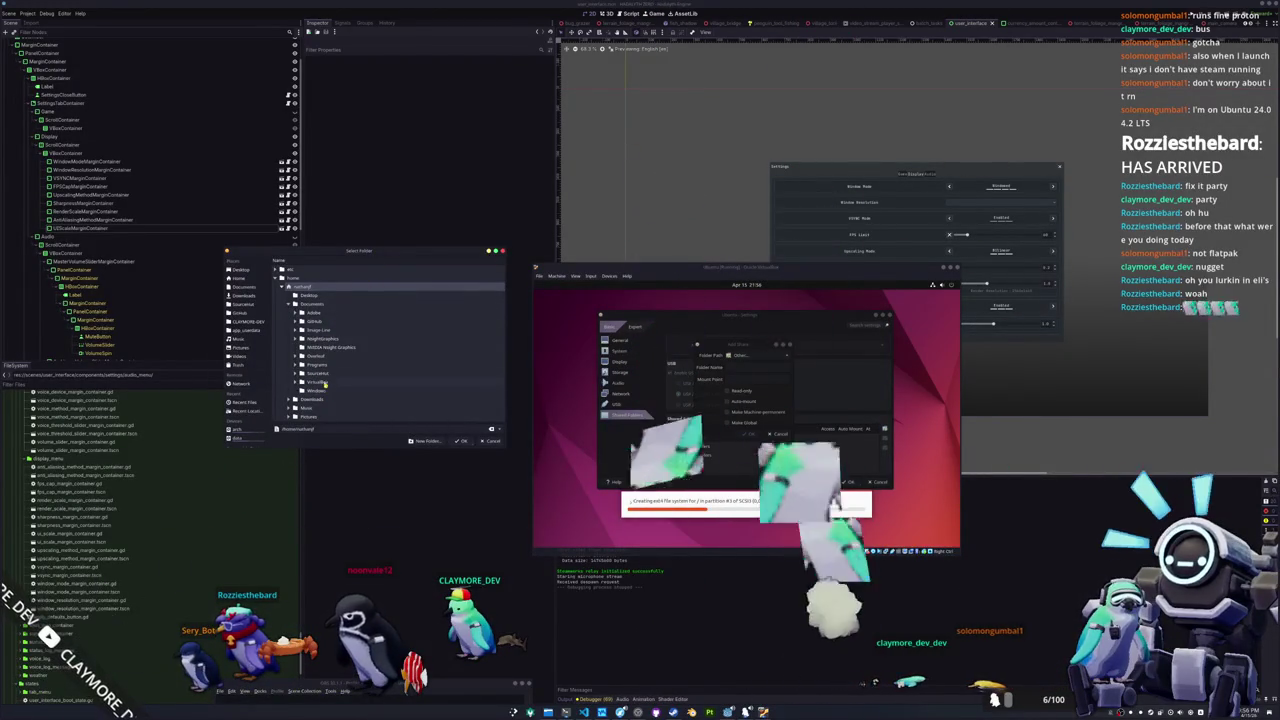
click(325, 322)
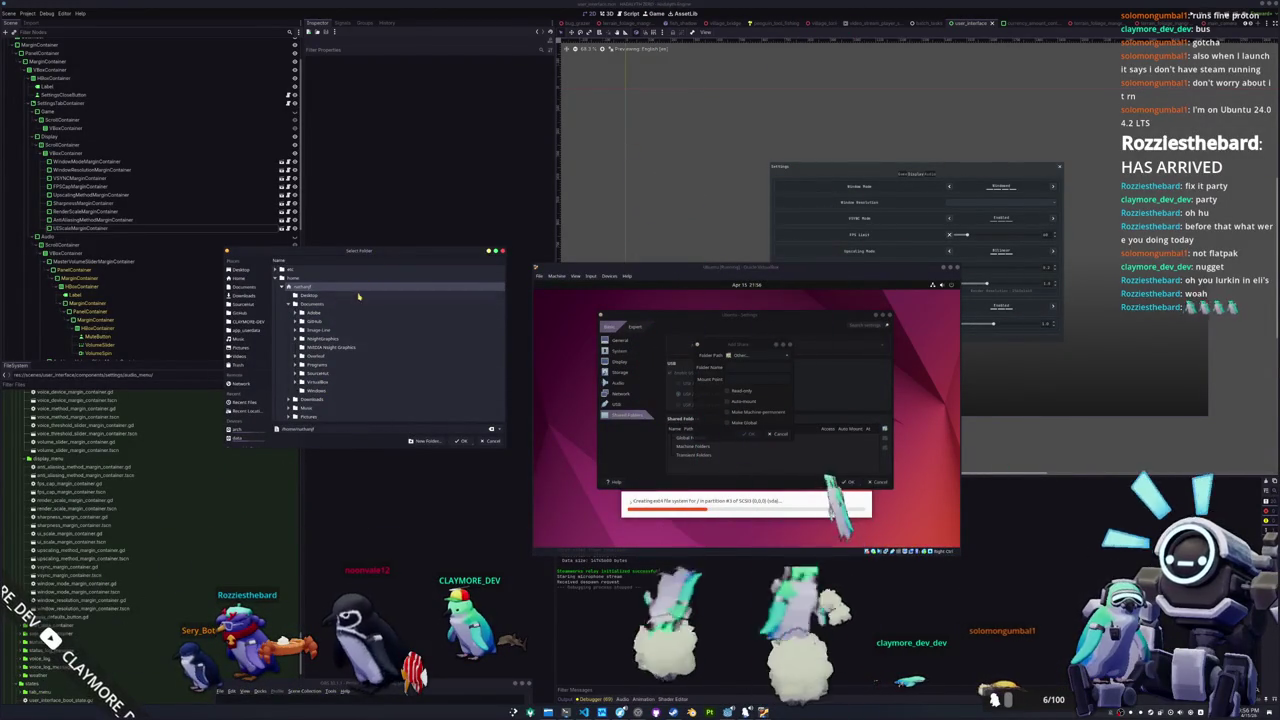
click(459, 441)
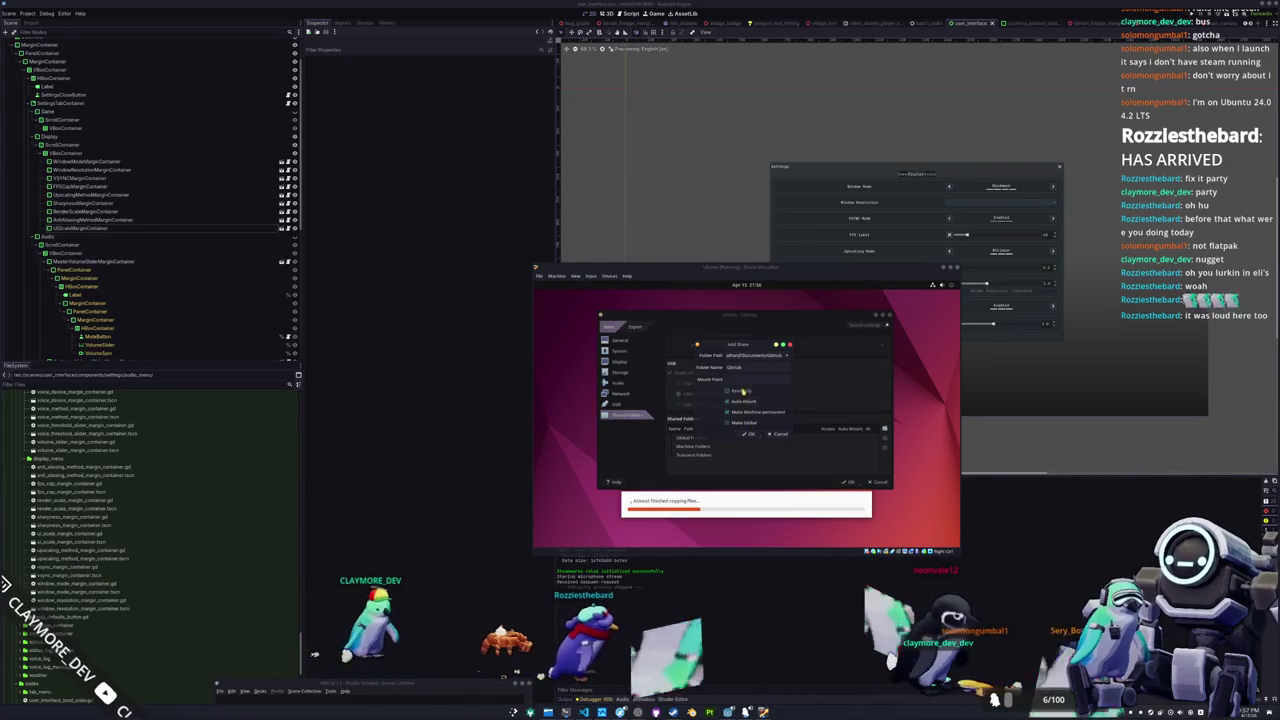
text(/mnt)
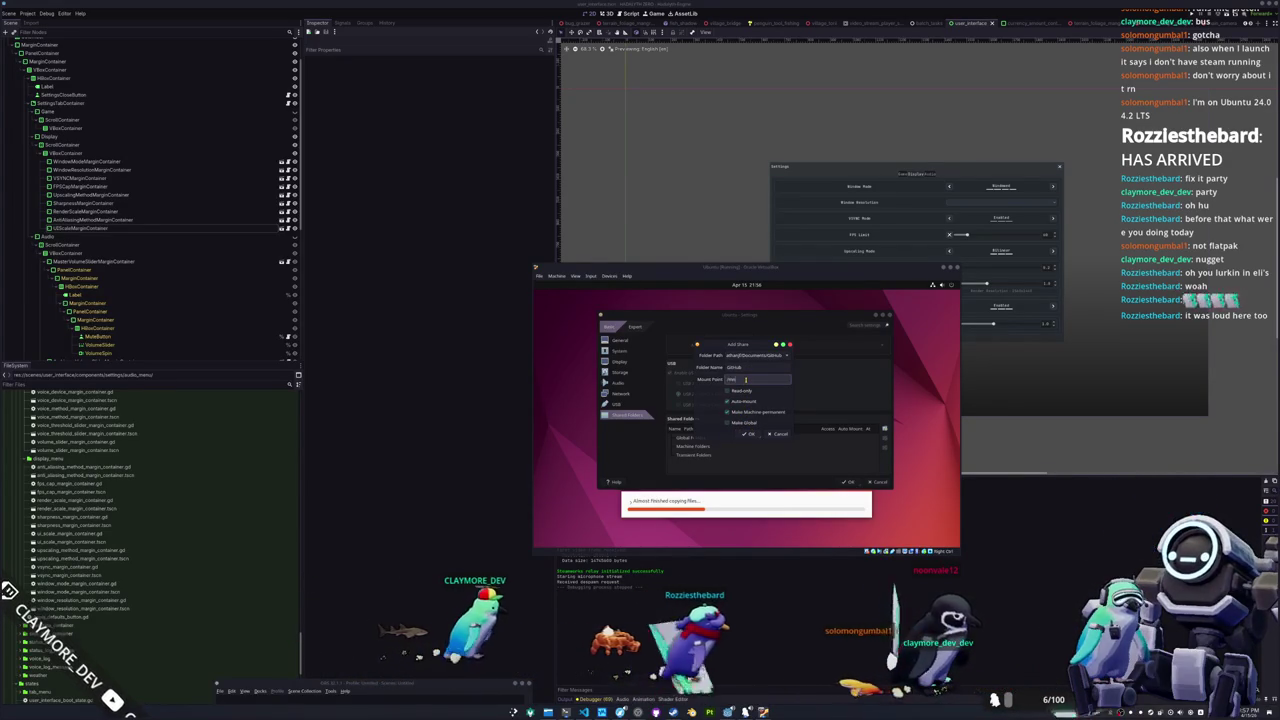
Confirm the Github share, save the VM settings, and check the installer's progress log
click(747, 433)
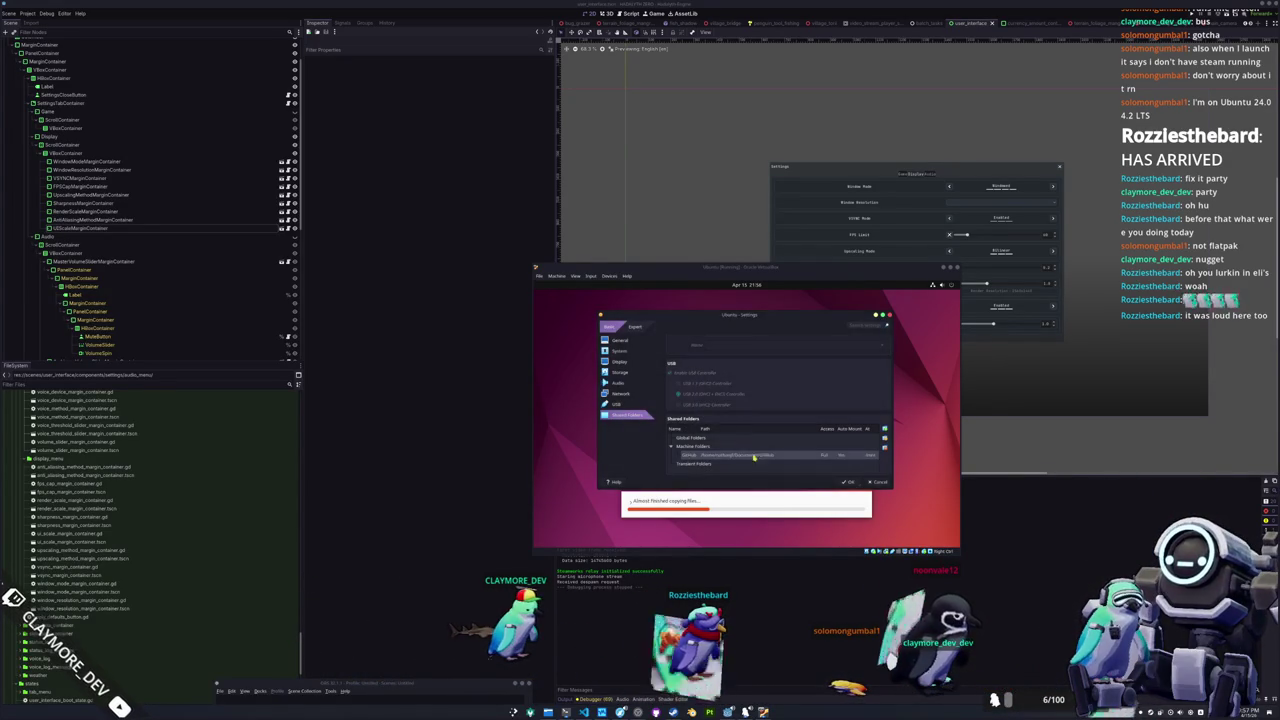
click(847, 483)
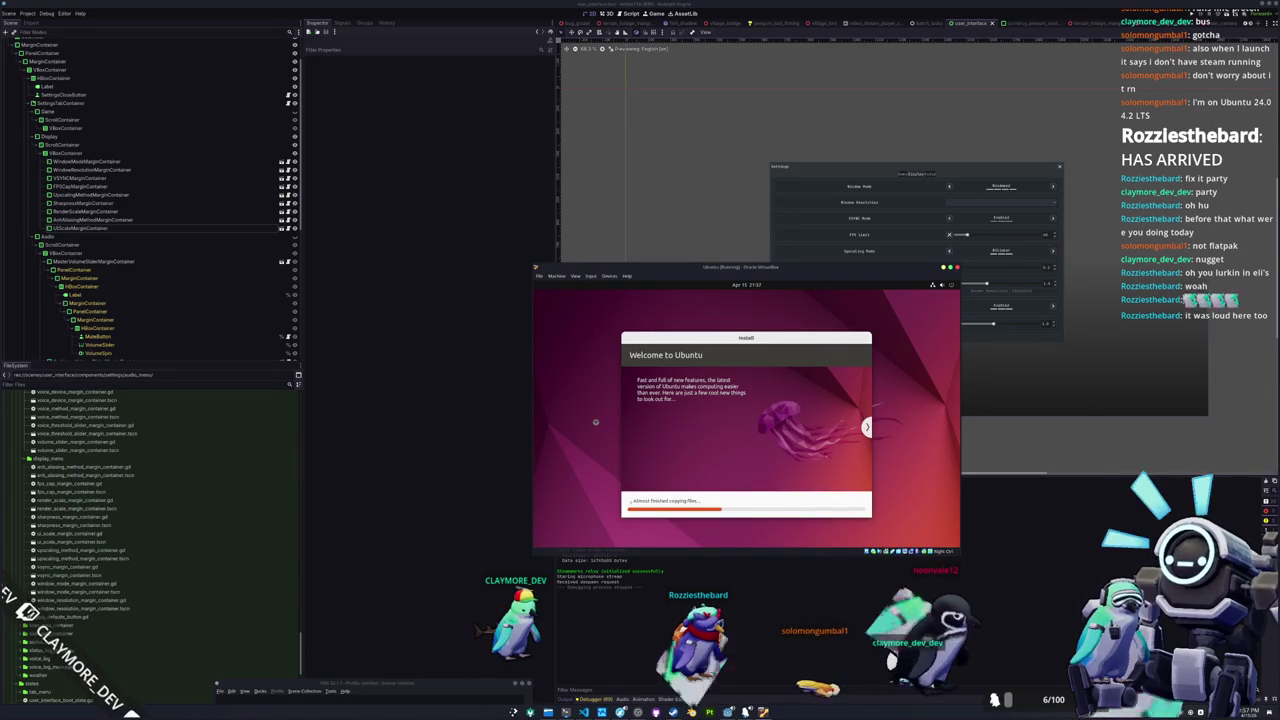
mouse_move(756, 339)
mouse_down()
mouse_move(701, 367)
mouse_move(836, 314)
mouse_move(817, 310)
mouse_up()
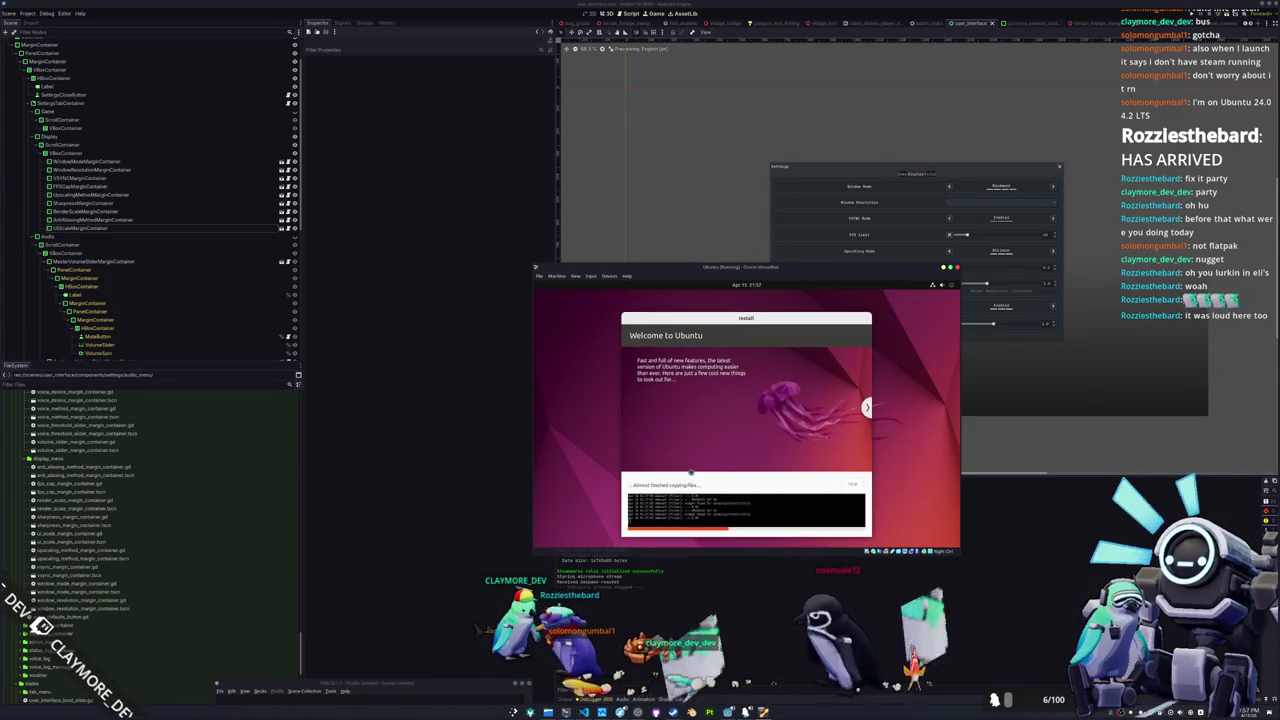
click(688, 471)
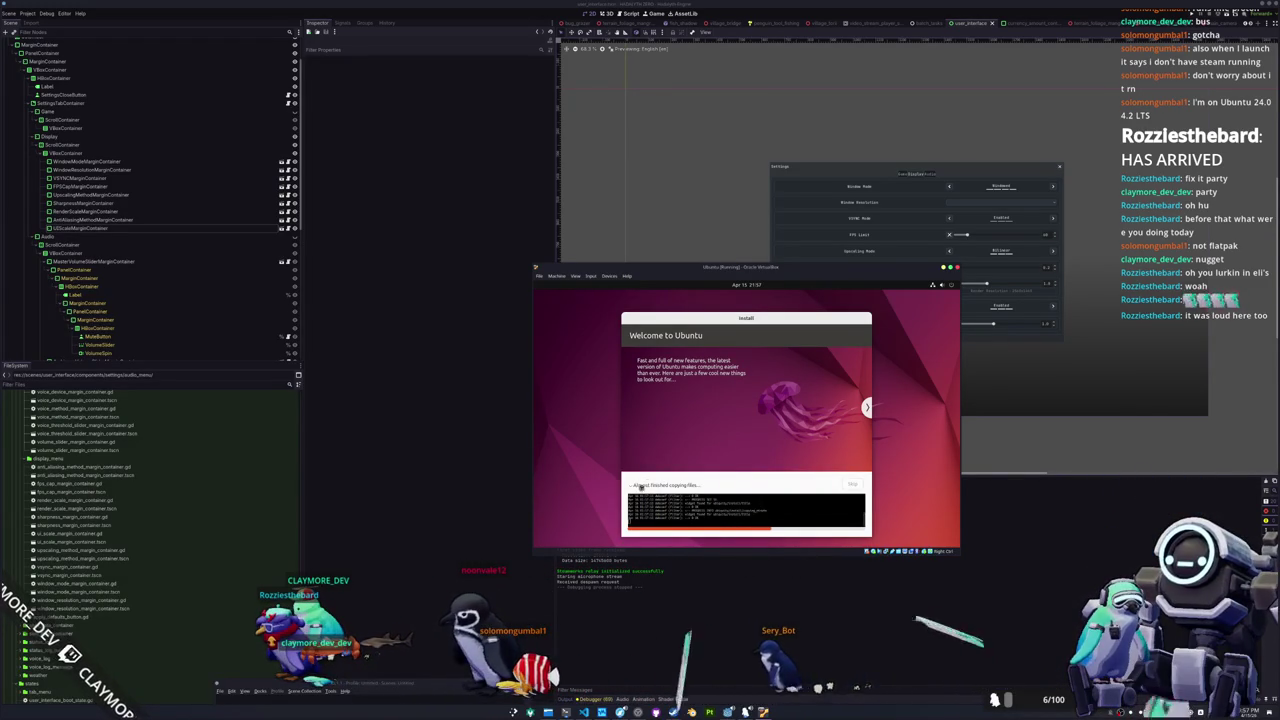
click(637, 486)
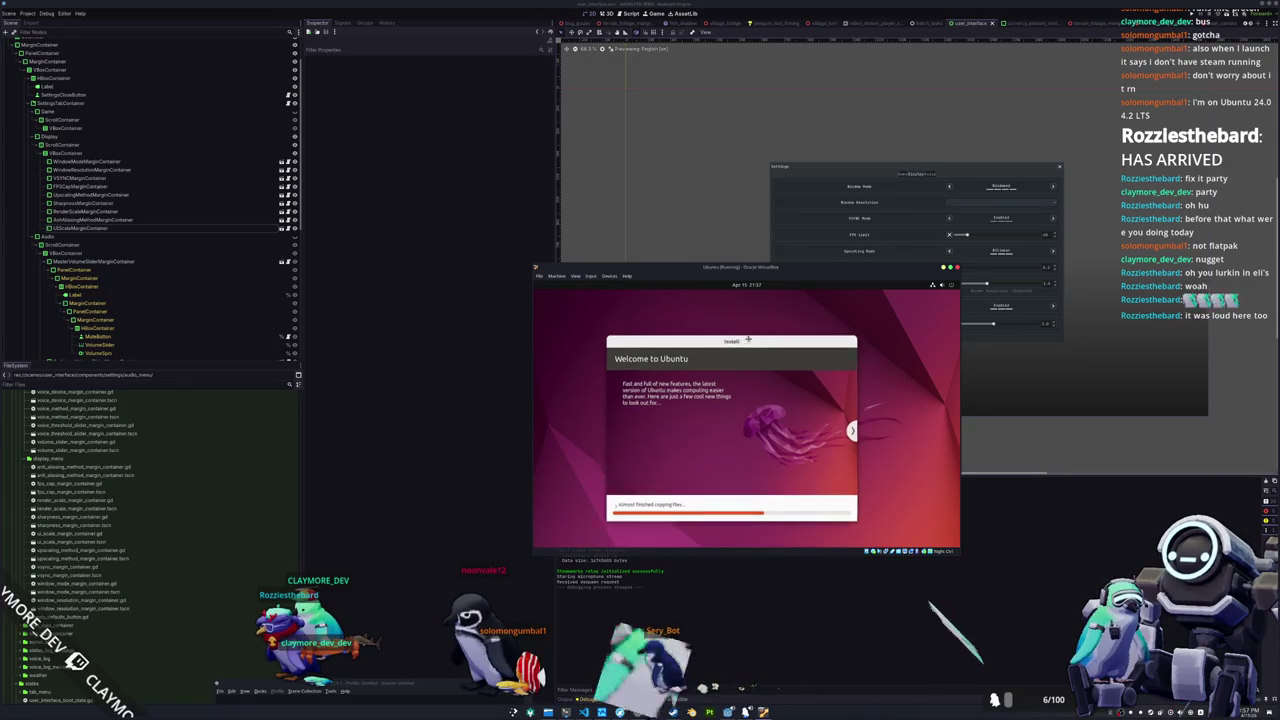
mouse_move(744, 340)
mouse_down()
mouse_move(600, 596)
mouse_move(600, 494)
mouse_move(787, 385)
mouse_move(834, 298)
mouse_up()
Choose Balanced power mode in Ubuntu's system menu, then expand the installer's detailed copy log
click(932, 285)
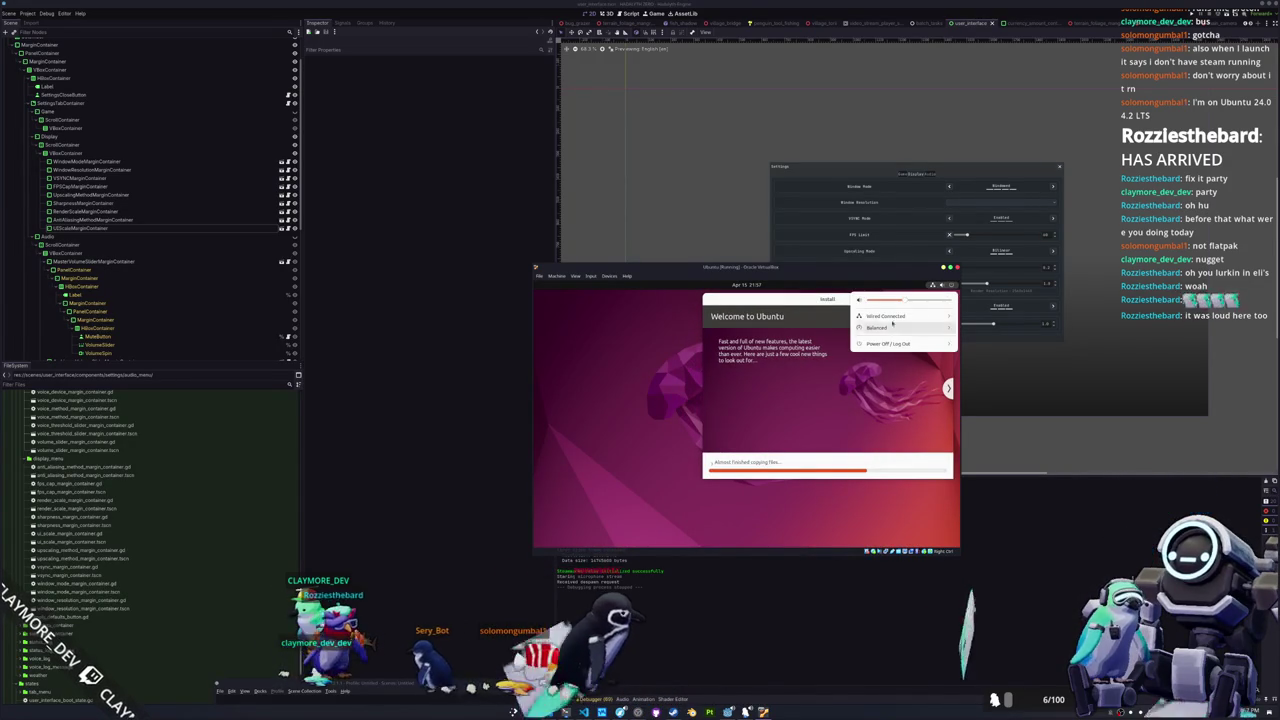
click(880, 328)
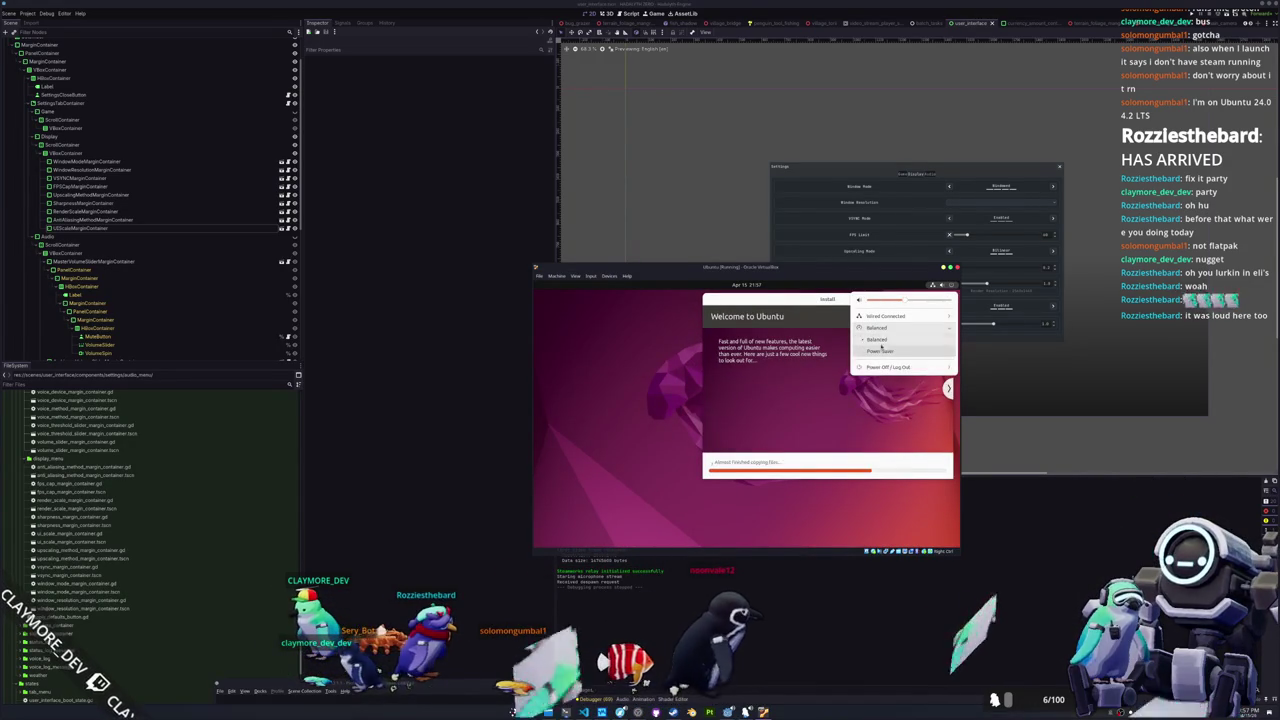
click(886, 340)
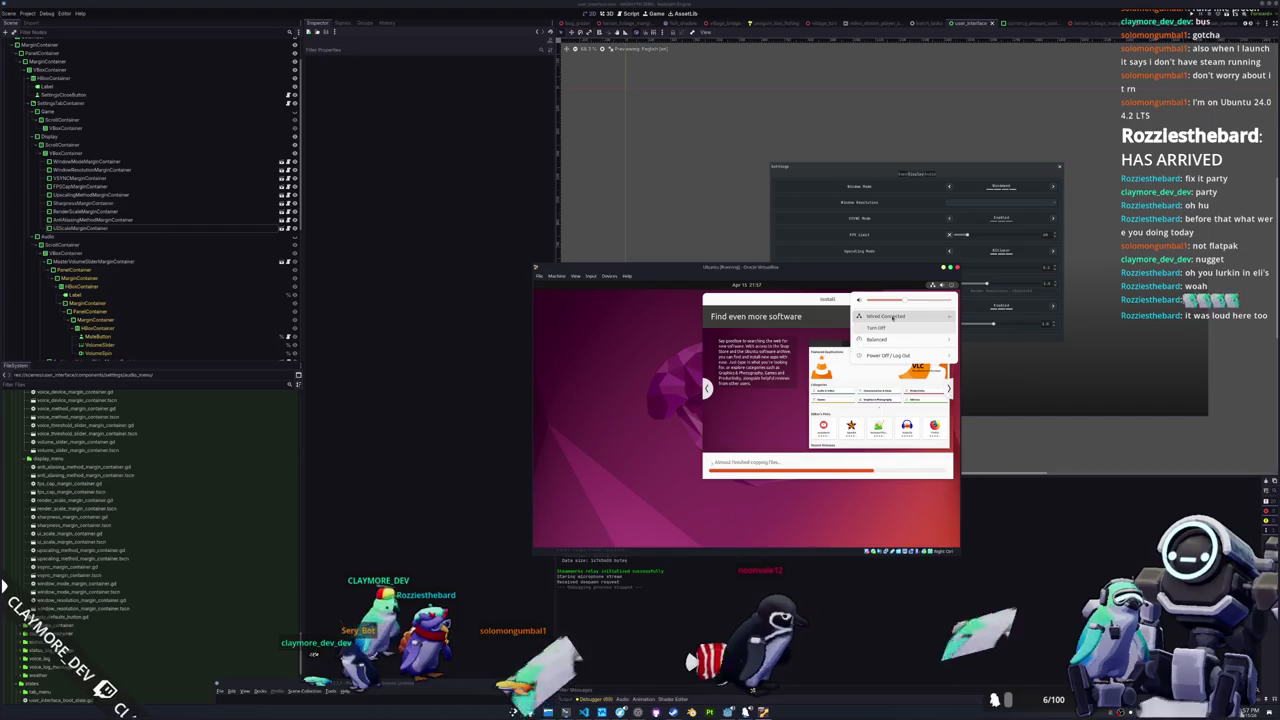
click(625, 369)
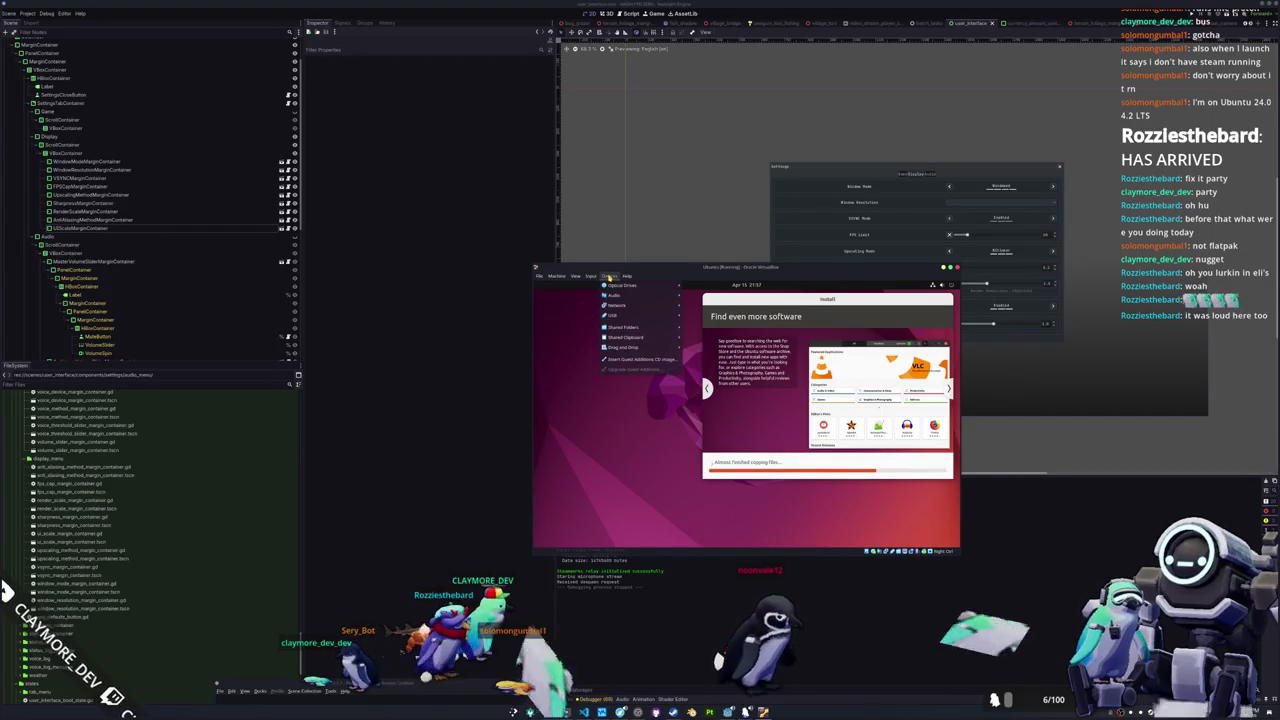
mouse_move(615, 327)
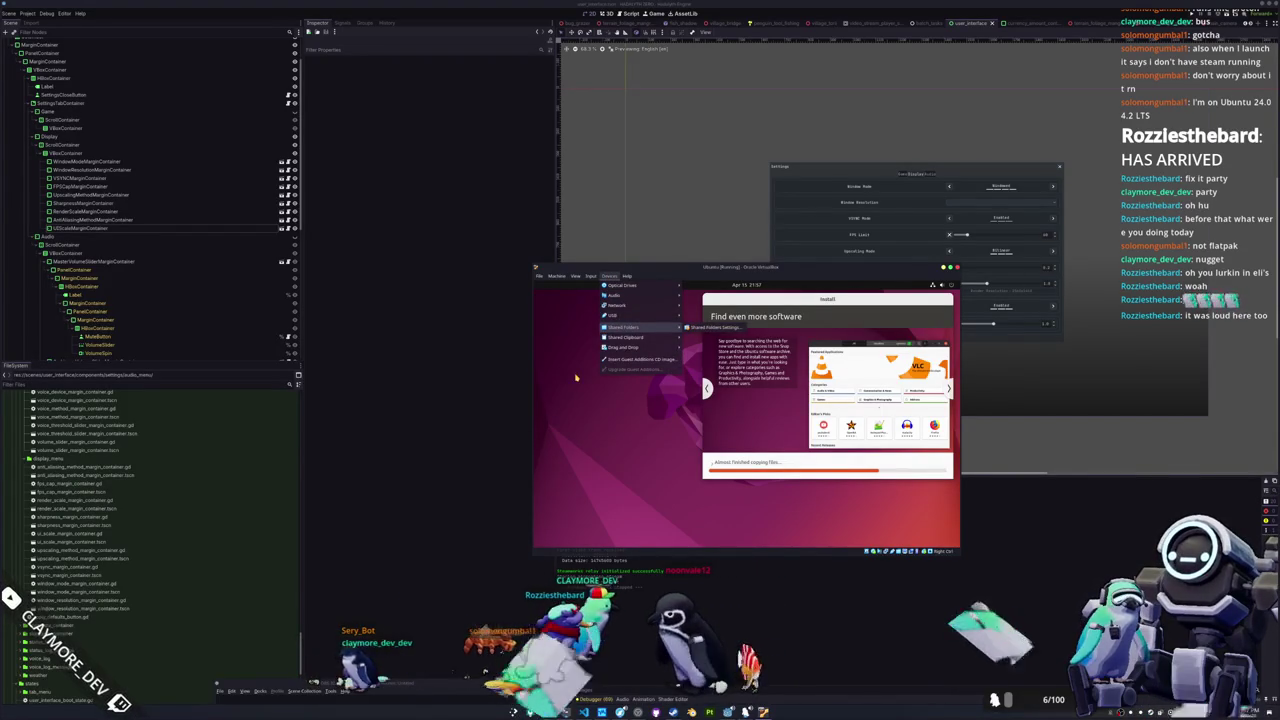
click(575, 376)
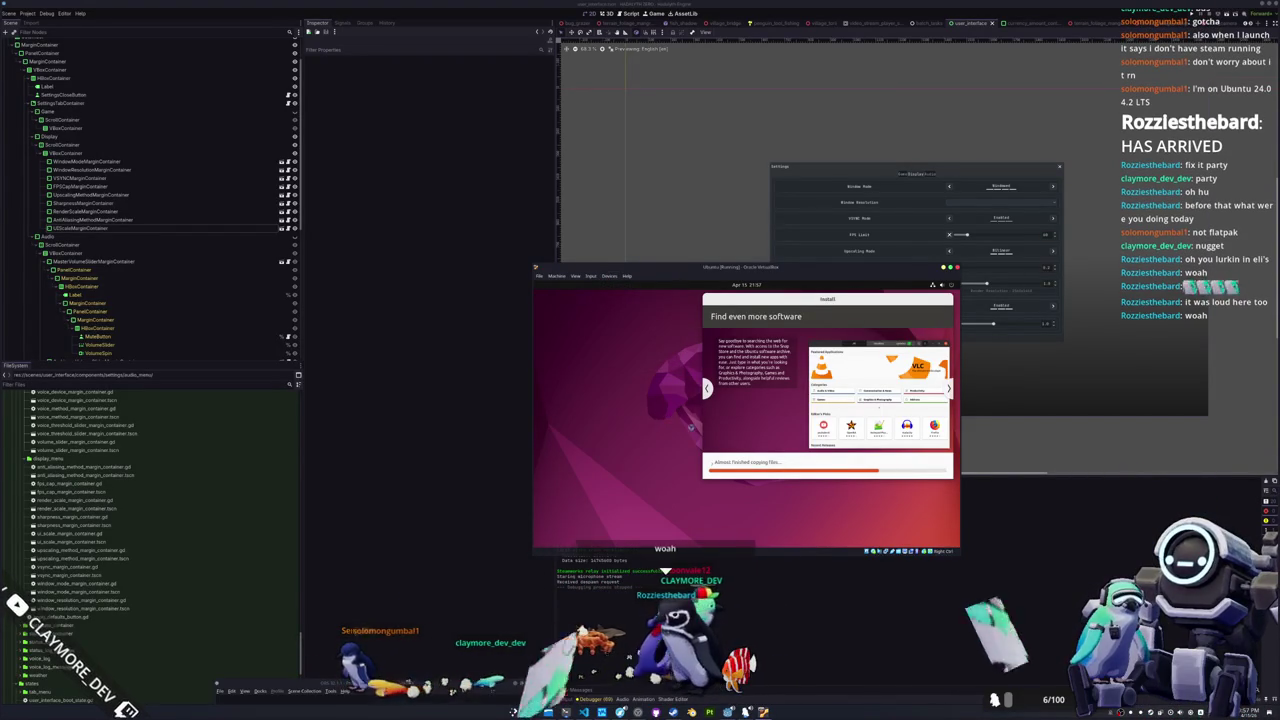
click(712, 462)
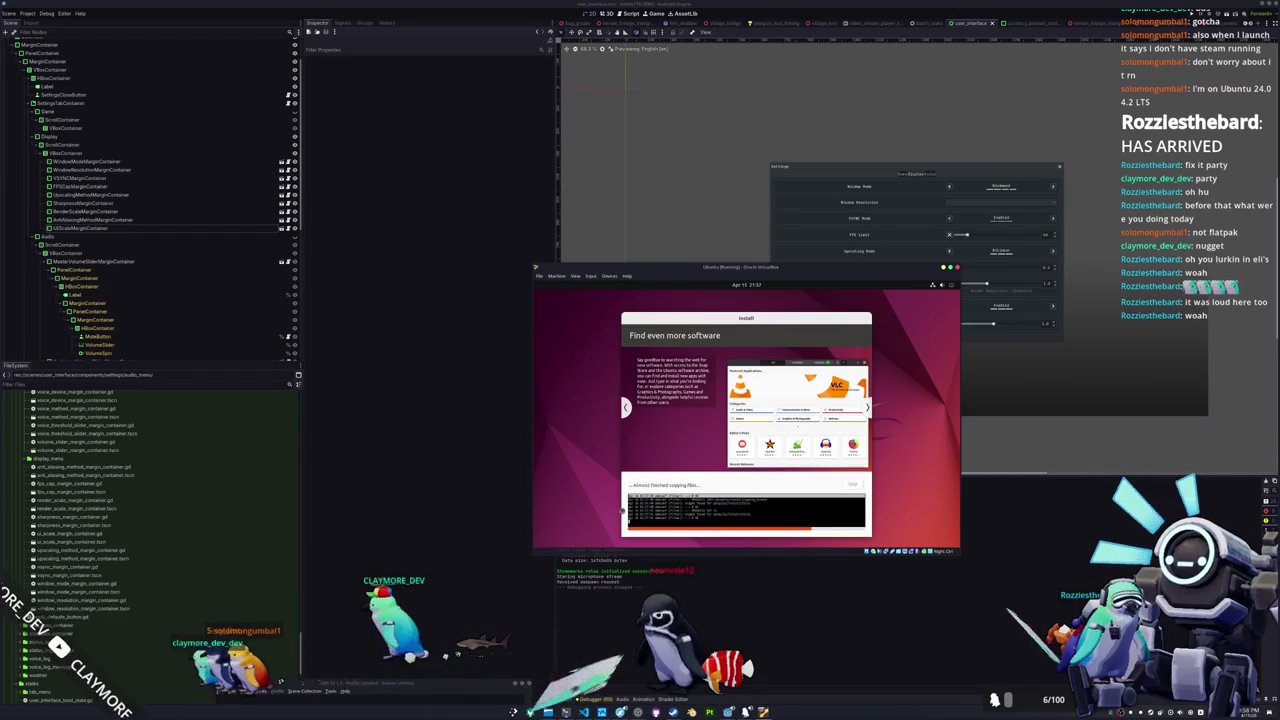
click(634, 485)
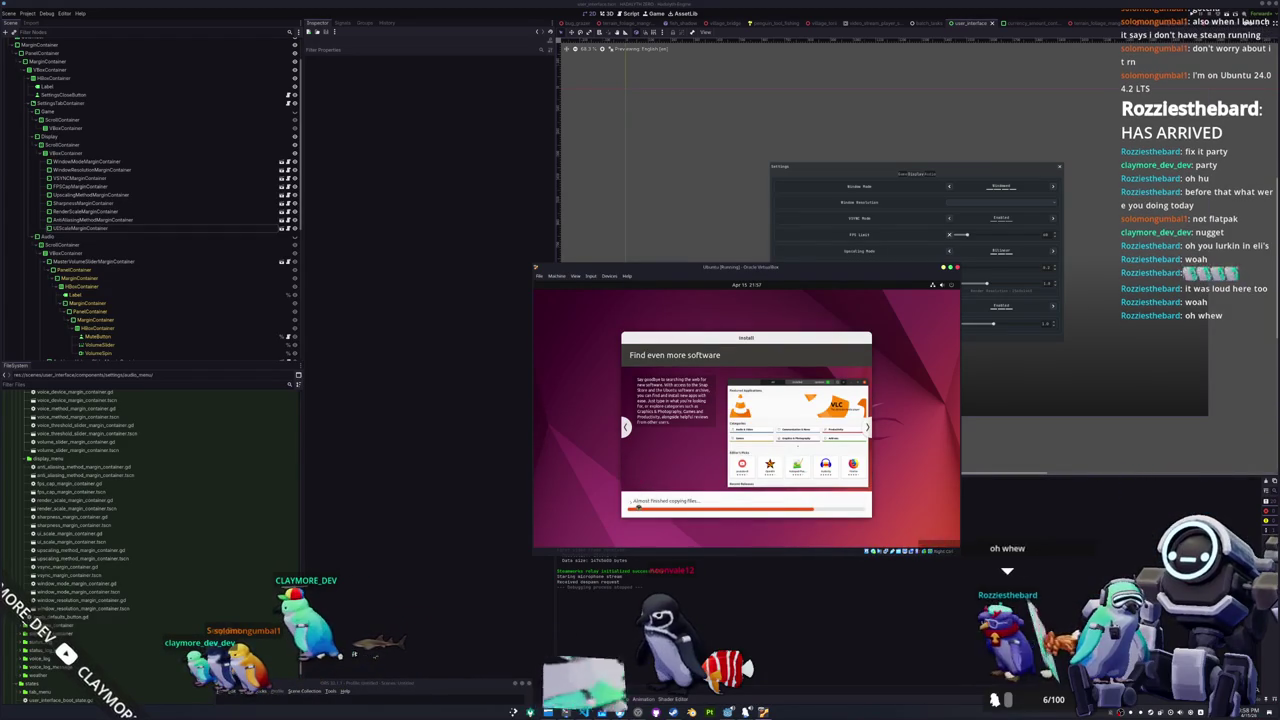
click(639, 506)
click(649, 485)
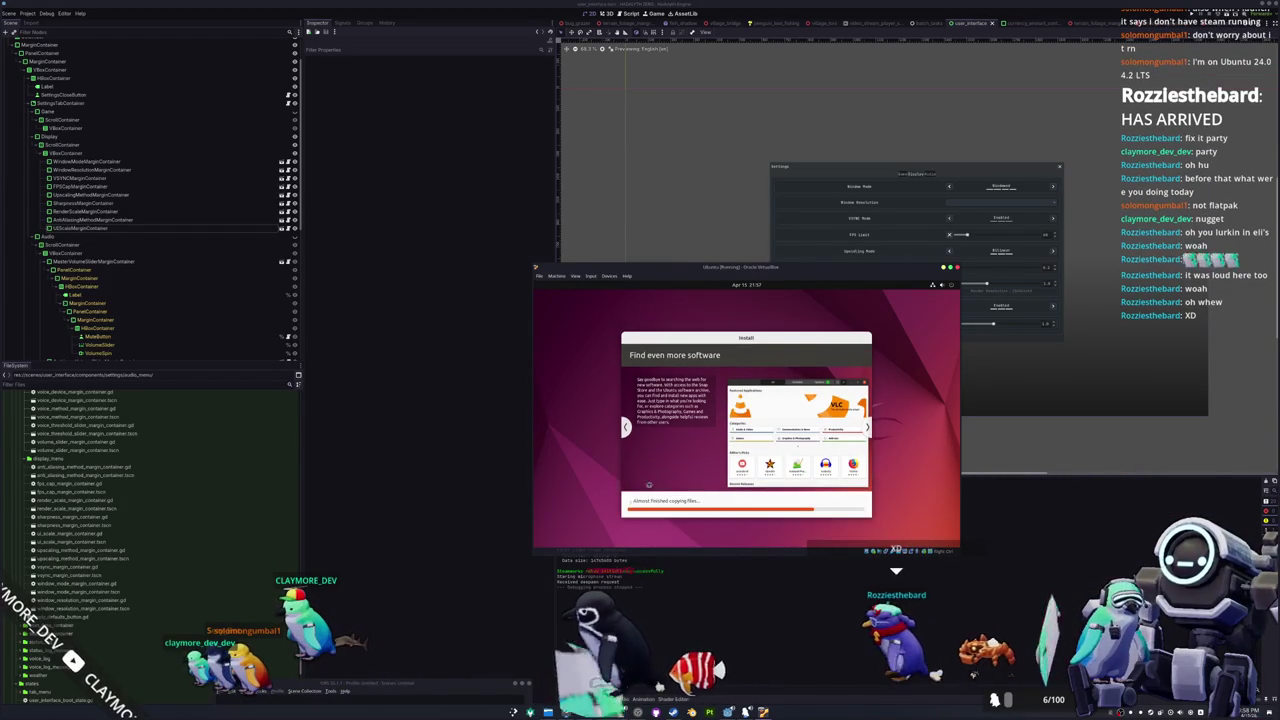
click(661, 485)
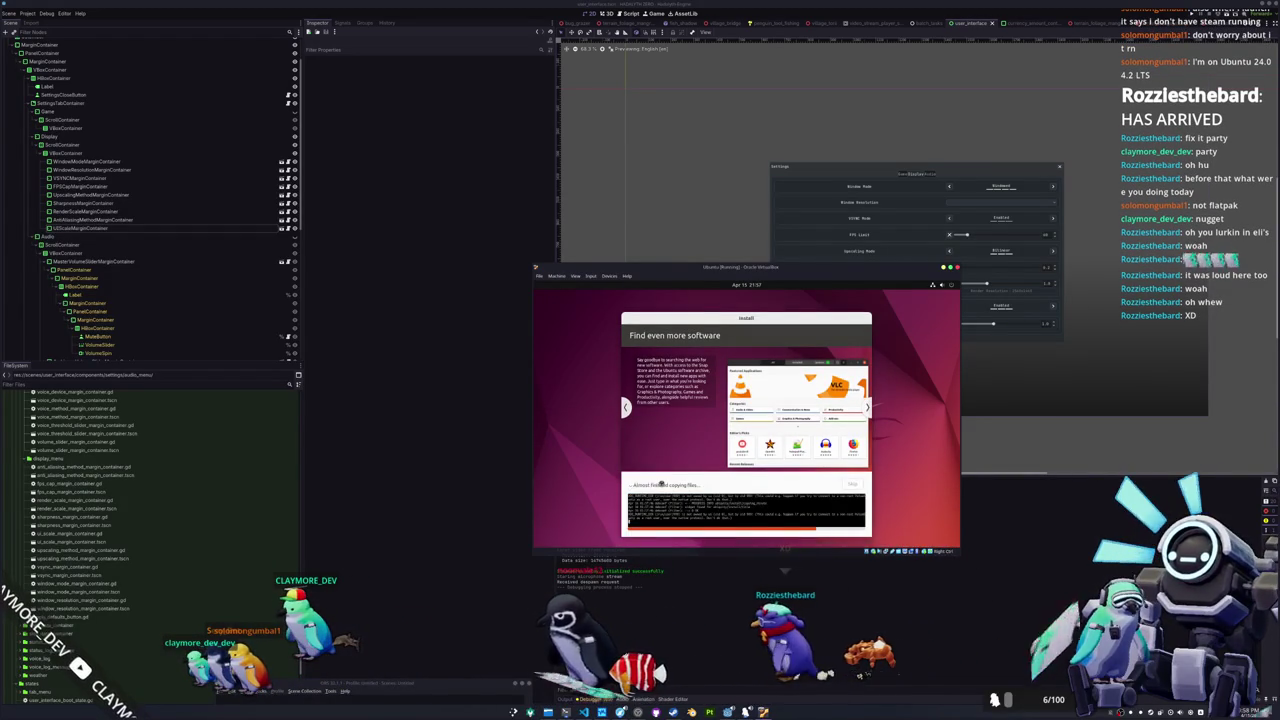
click(662, 485)
click(668, 500)
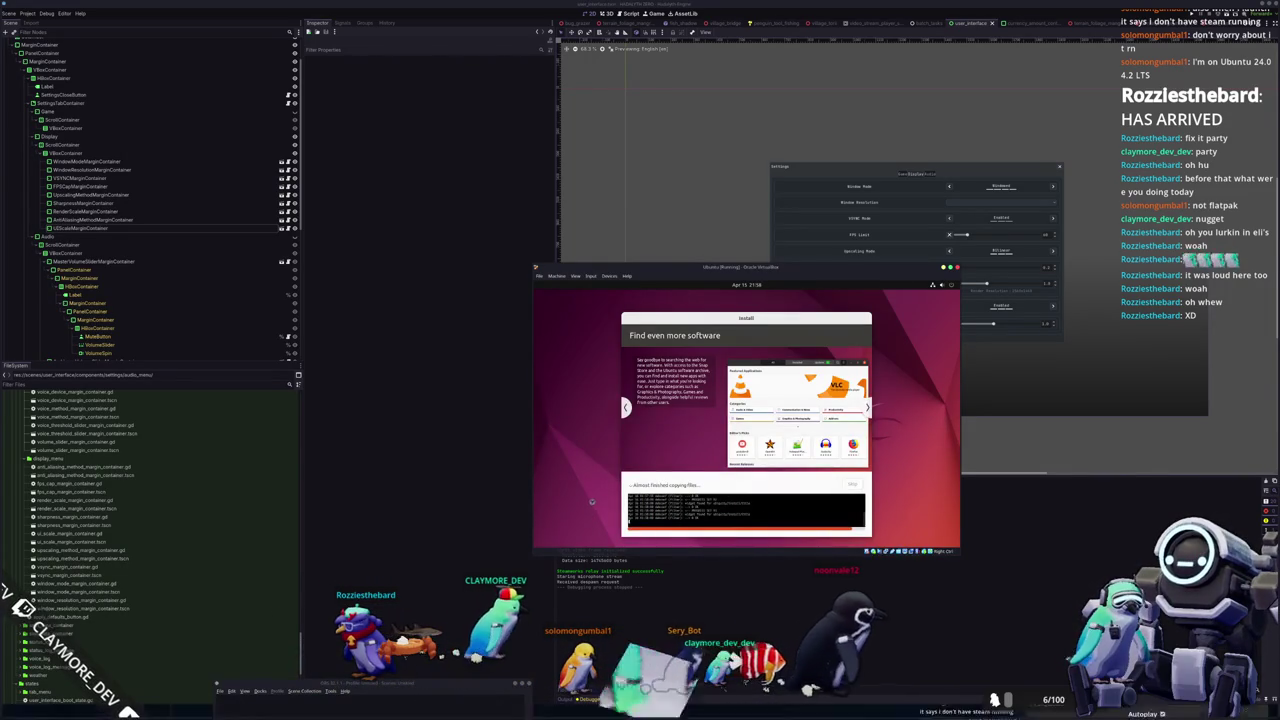
click(650, 486)
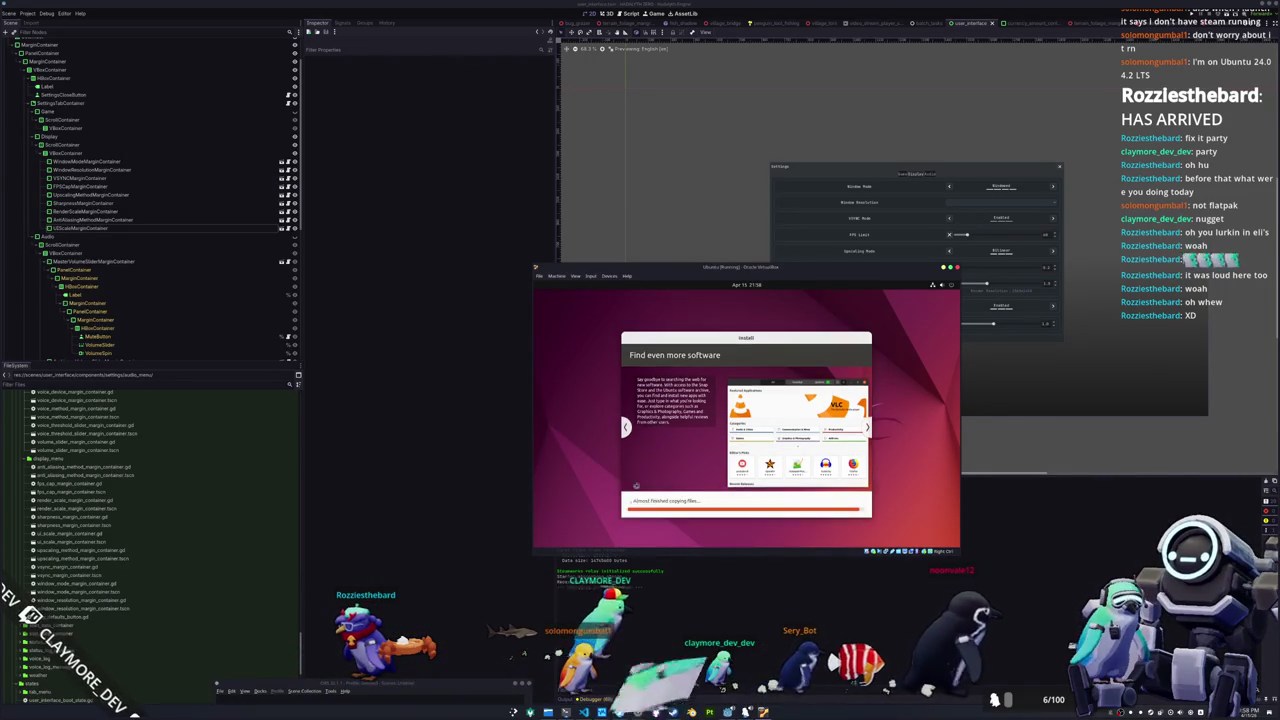
click(653, 502)
click(655, 486)
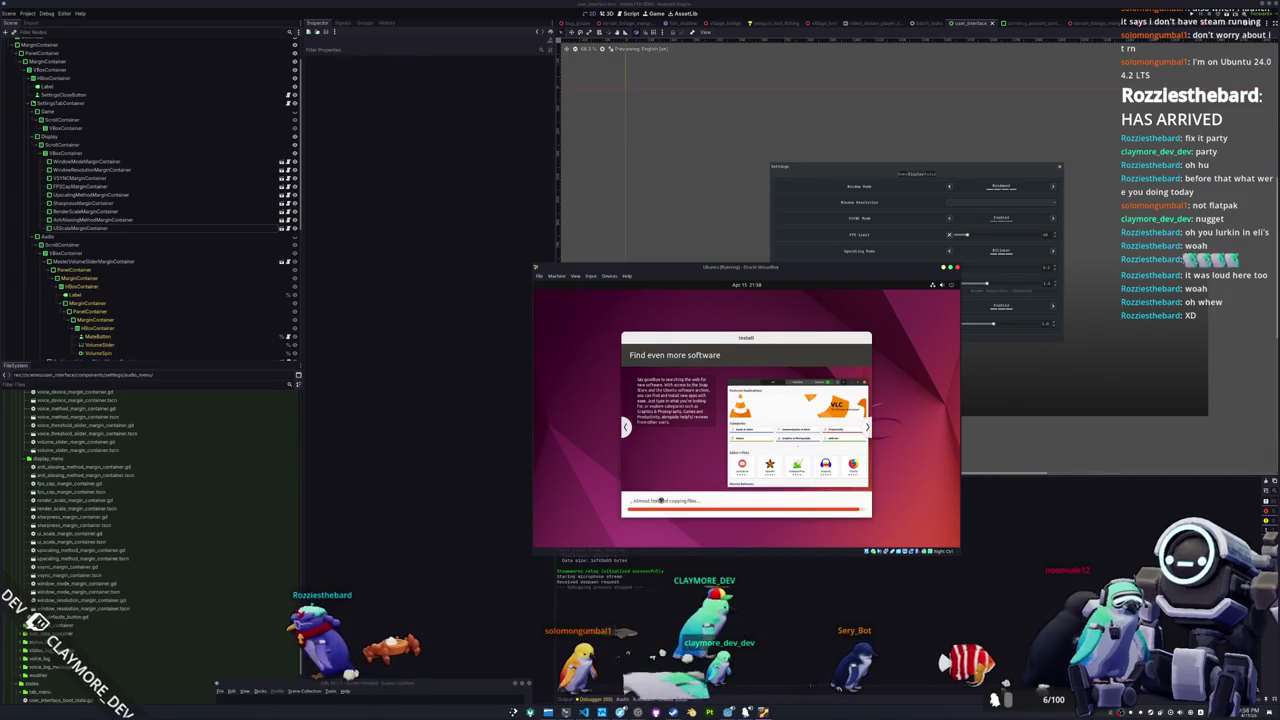
click(655, 501)
click(657, 487)
click(661, 501)
click(666, 486)
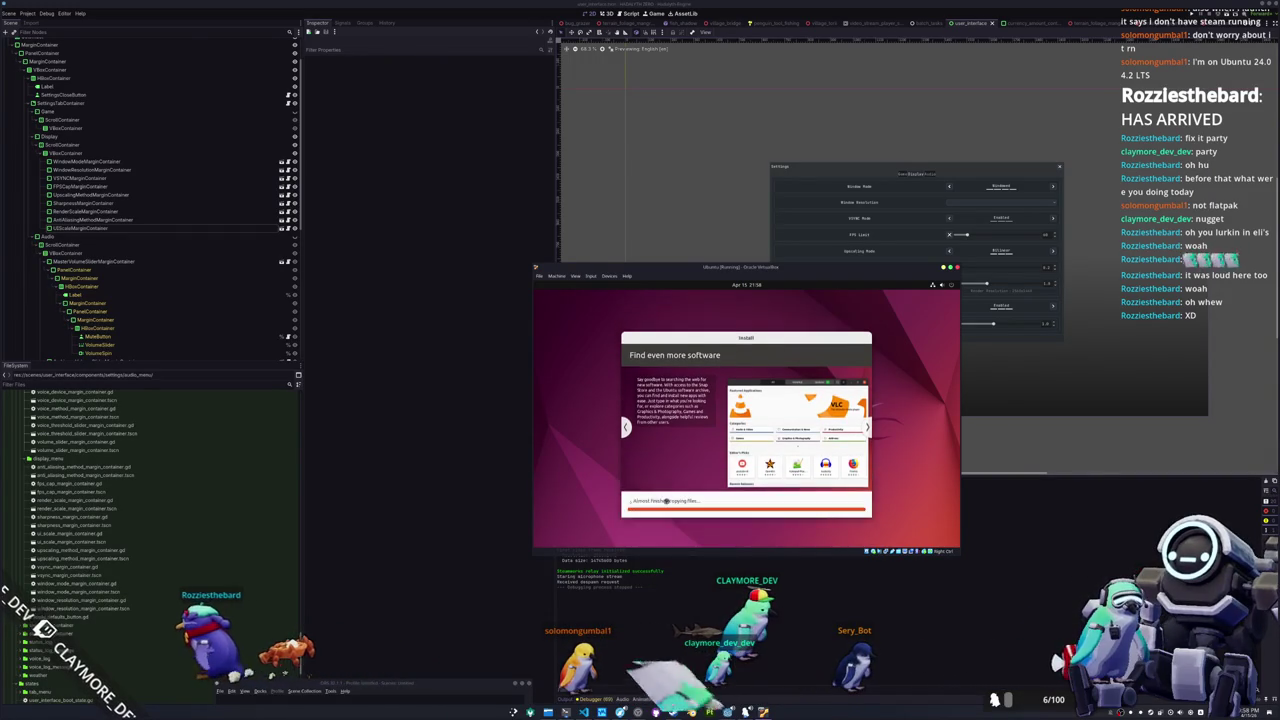
click(671, 500)
click(673, 486)
click(674, 500)
click(675, 486)
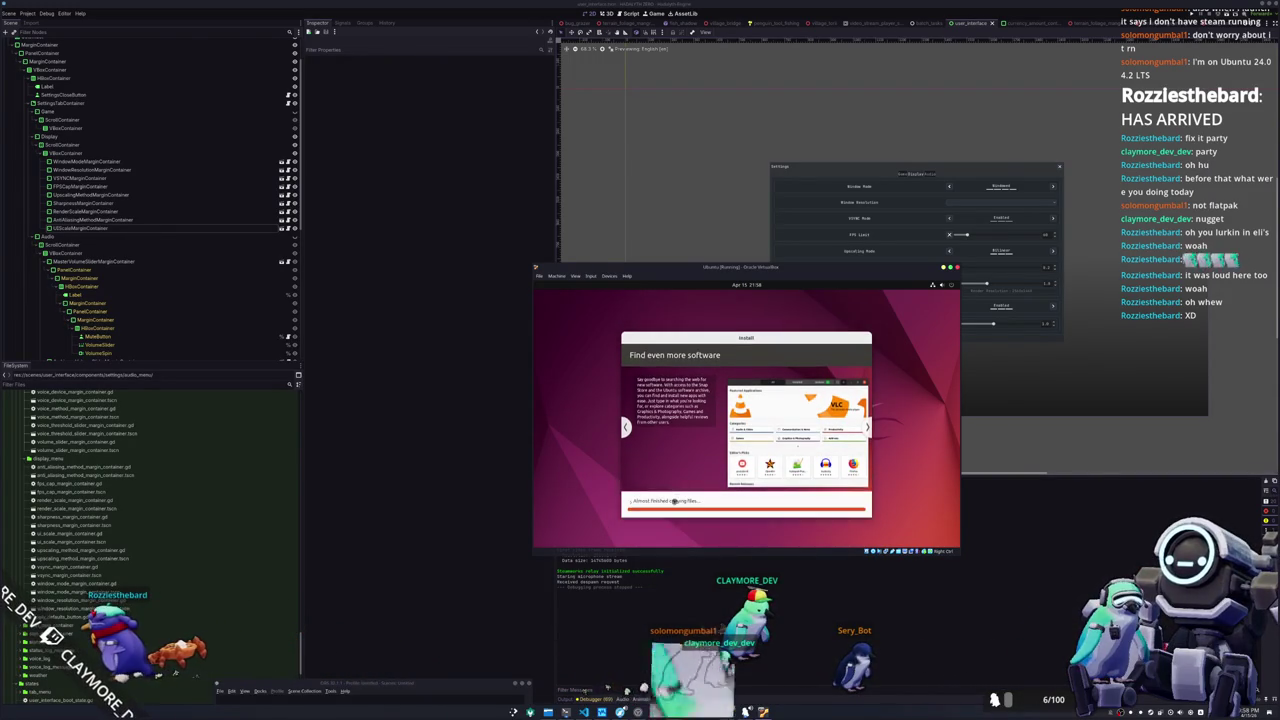
click(677, 500)
click(677, 487)
click(678, 500)
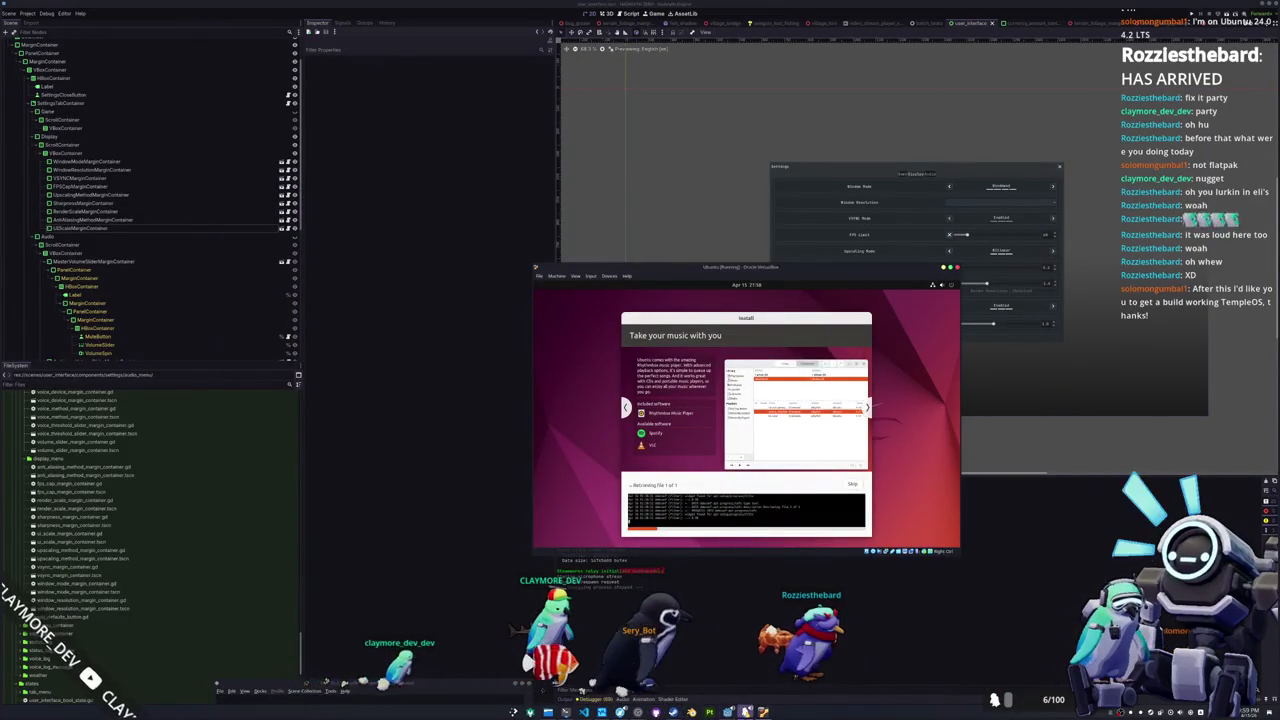
Open a Konsole terminal, reposition it, and switch to the Ubuntu releases page in the browser
key(ctrl+alt+t)
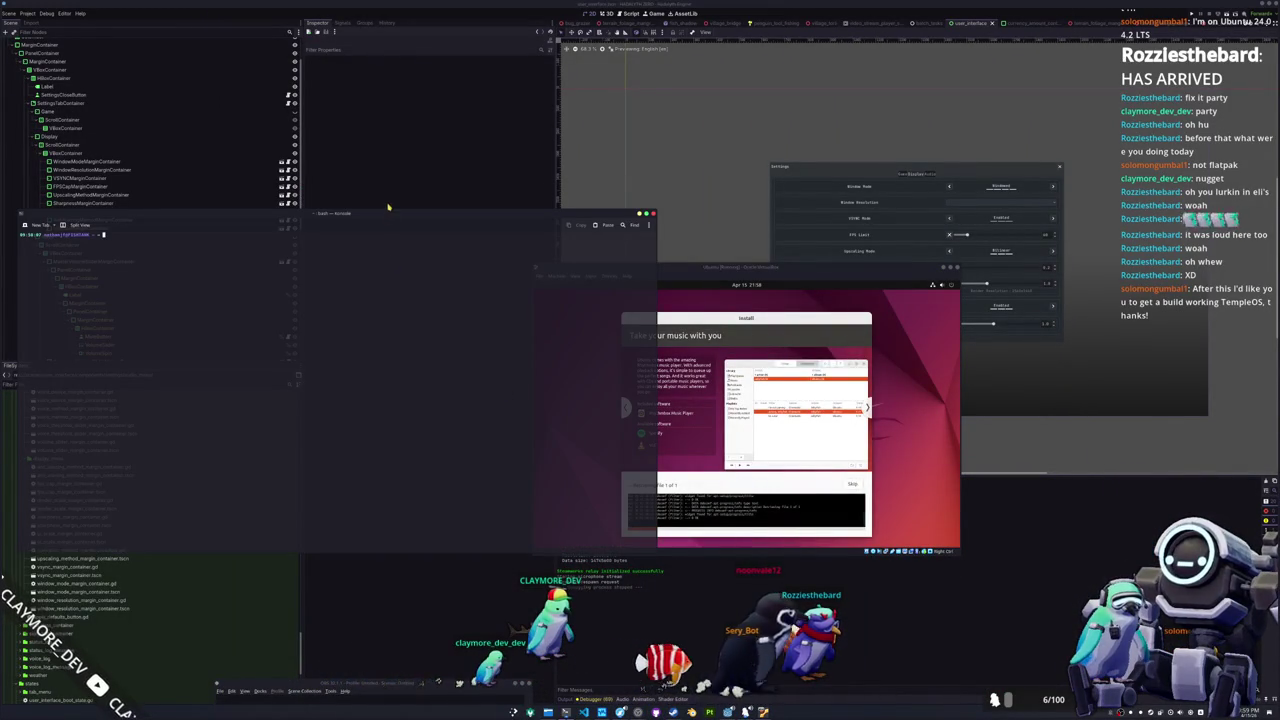
mouse_move(388, 207)
mouse_down()
mouse_move(741, 211)
mouse_move(532, 219)
mouse_up()
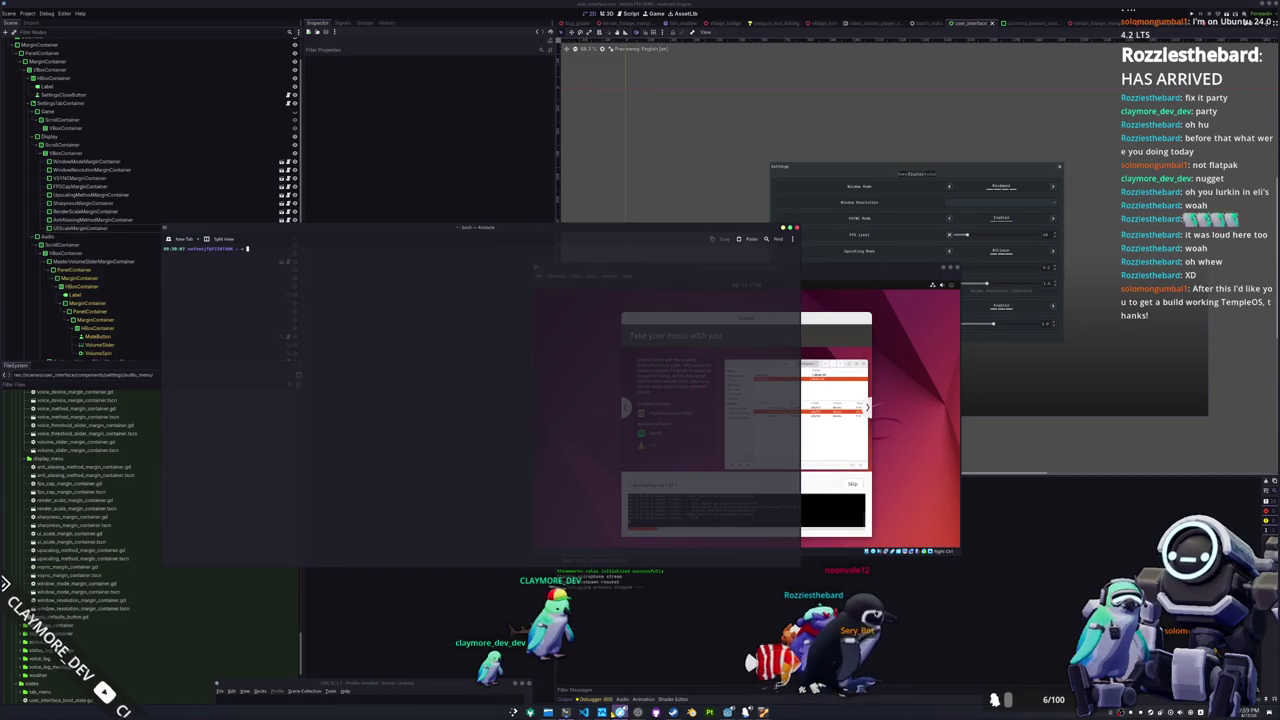
key(alt+Tab)
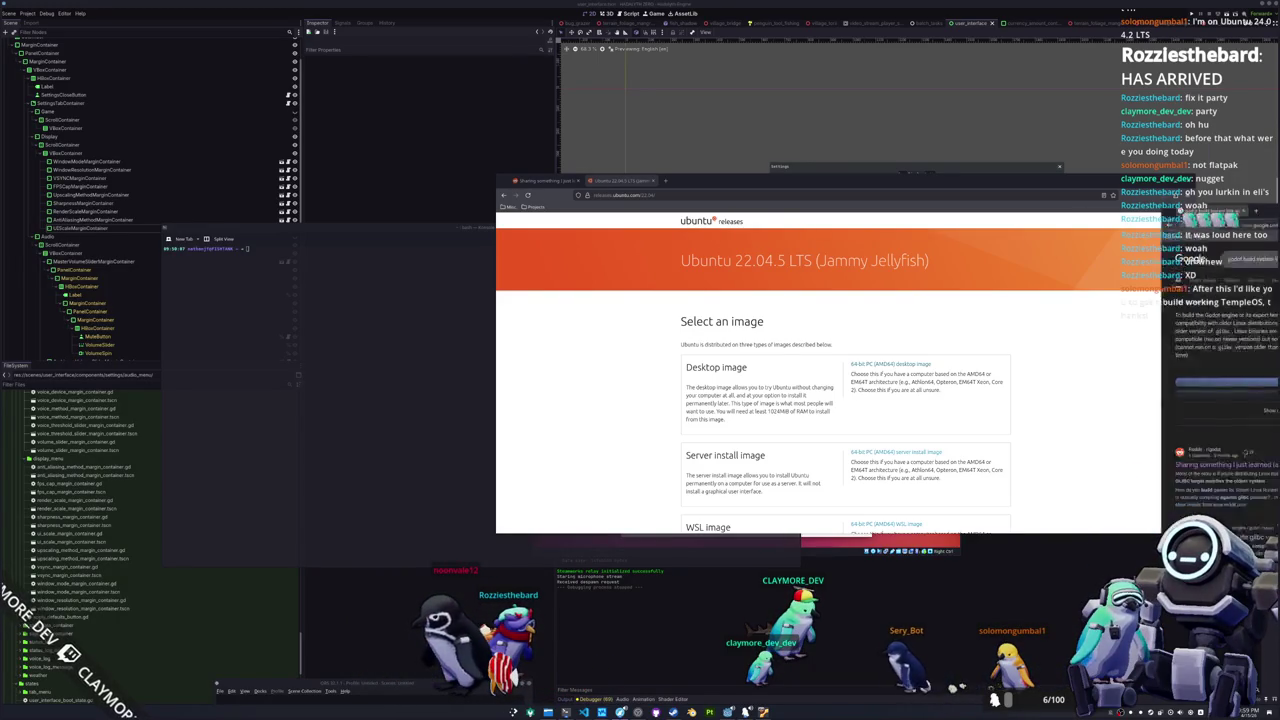
Expand the AI Overview on building Godot against old GLIBC and copy use_static_cpp=yes
key(alt+Tab)
click(765, 389)
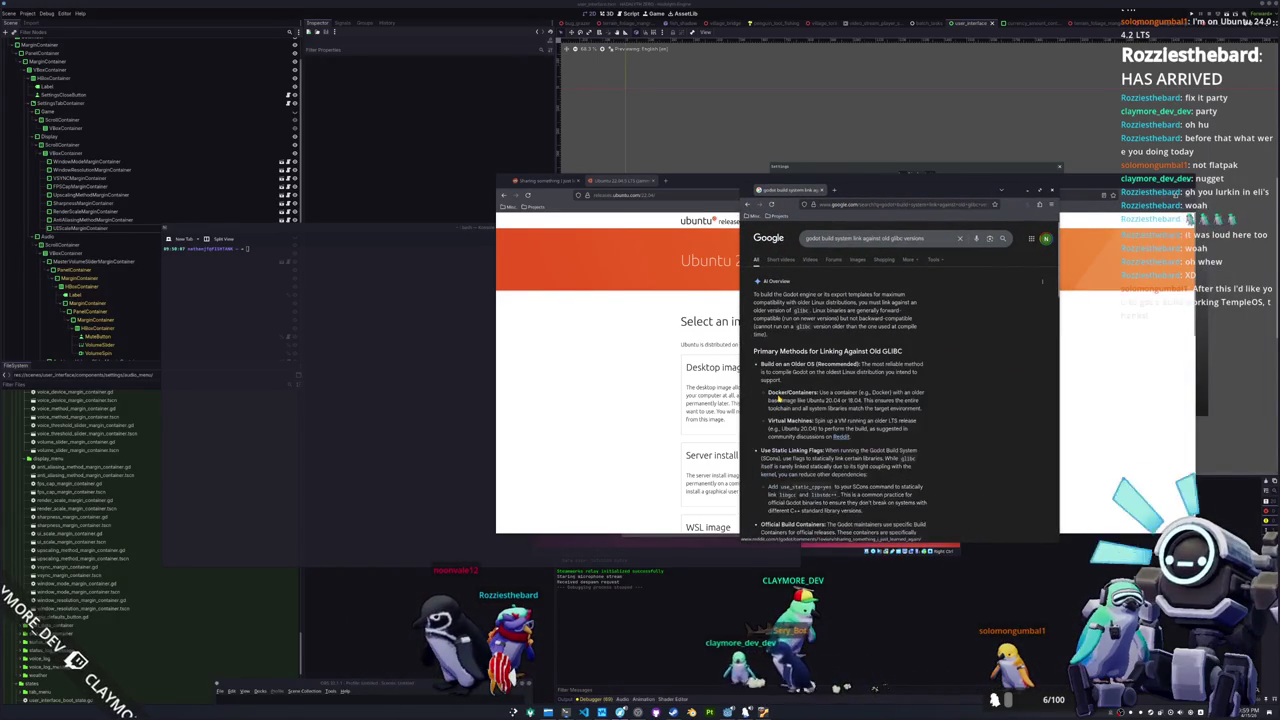
scroll(754, 363, down, 1)
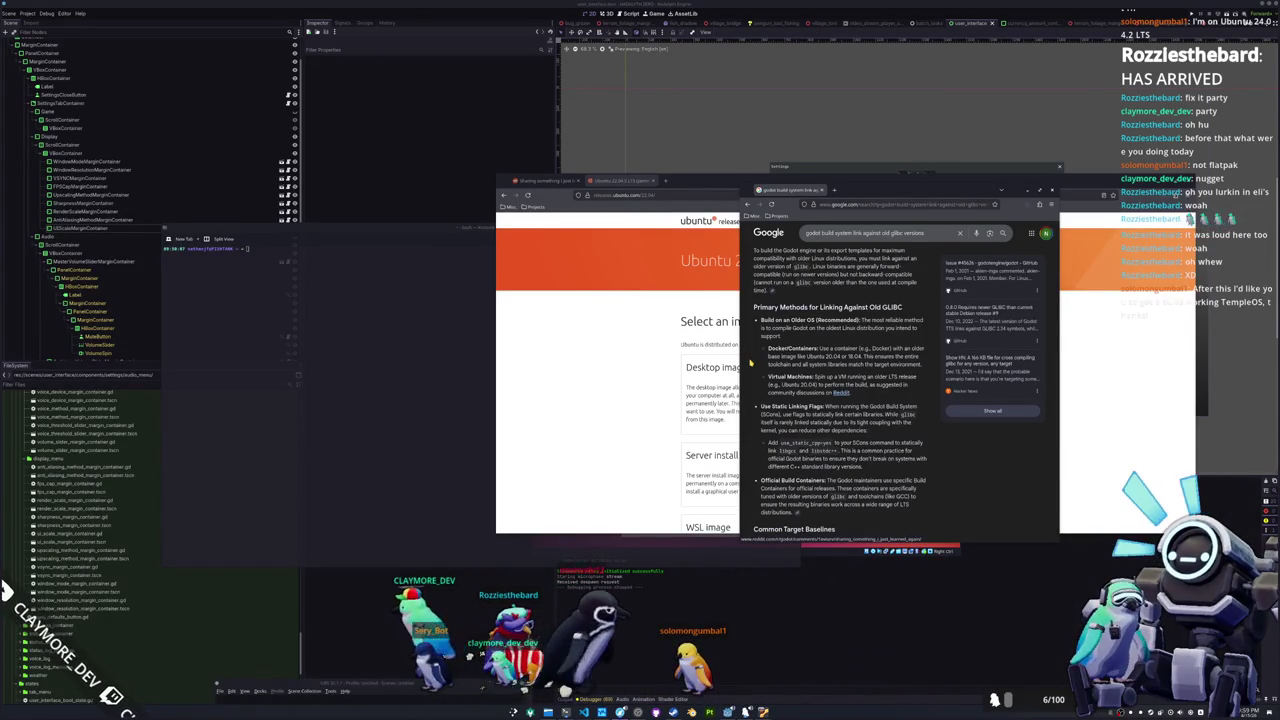
scroll(768, 400, down, 1)
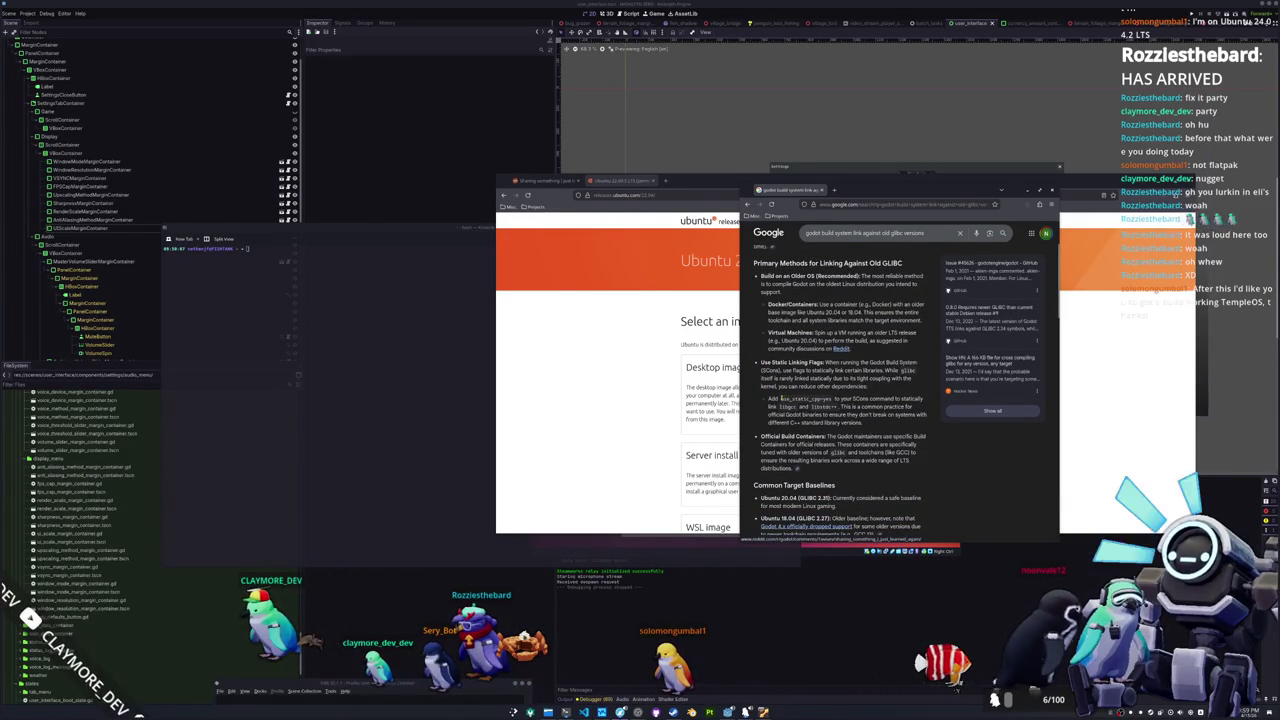
drag(781, 398, 829, 399)
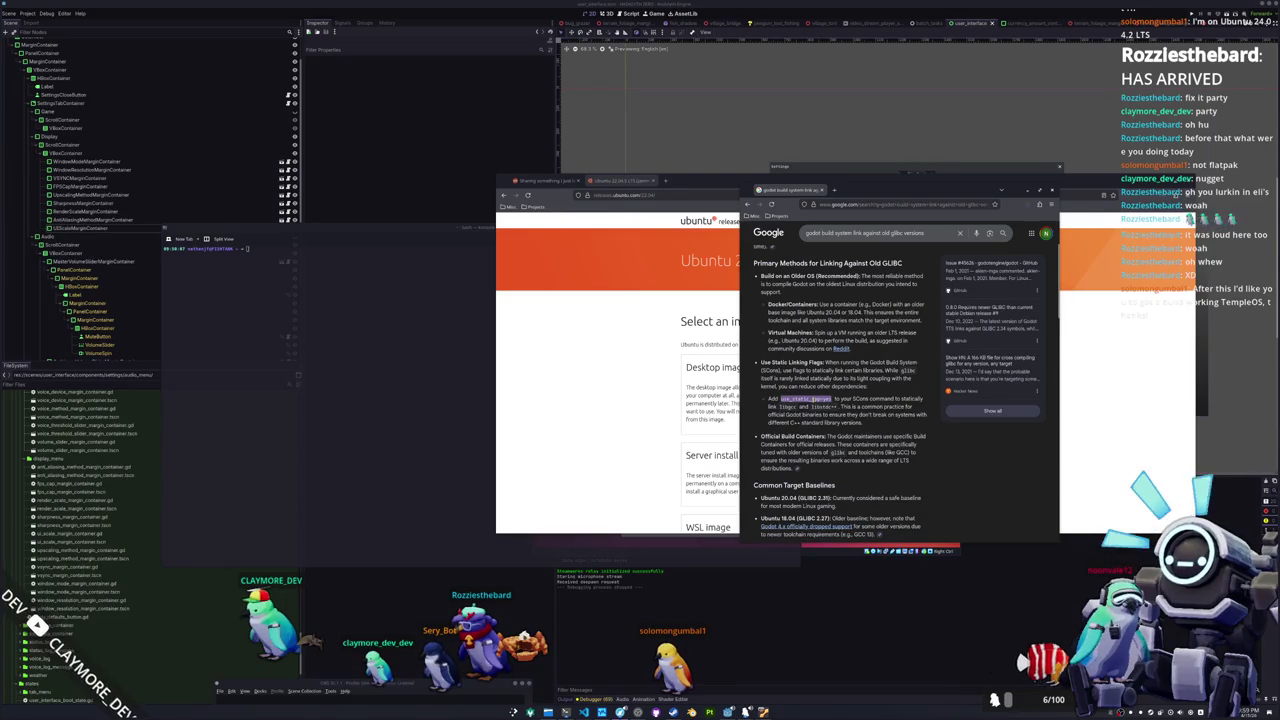
right_click(815, 402)
click(823, 406)
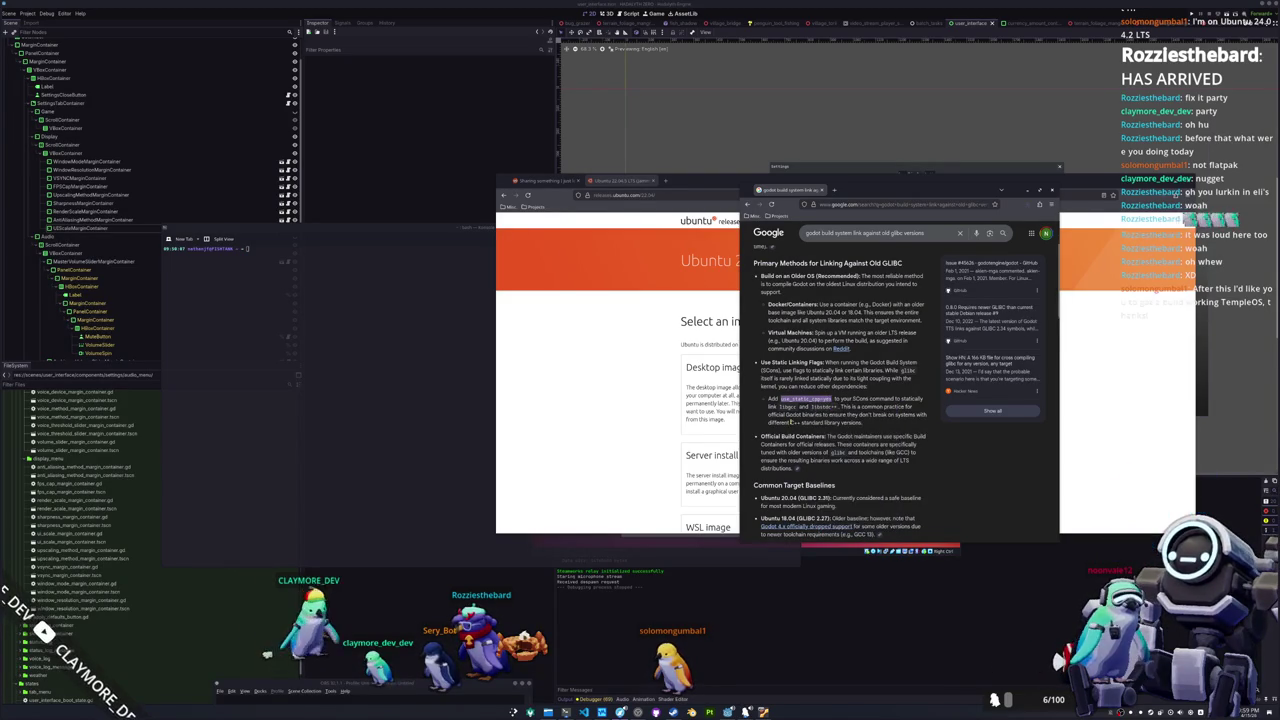
Scroll back through the results and bring the Godot buildsystem docs window into view
scroll(763, 418, down, 1)
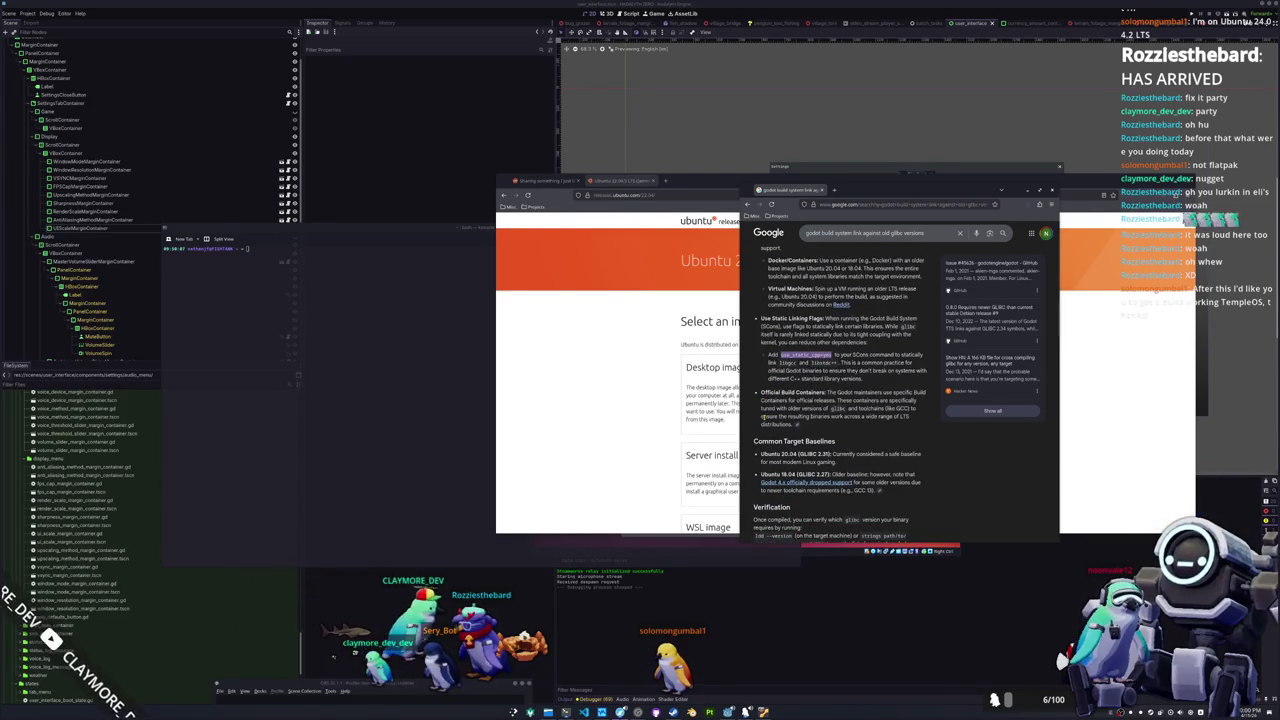
scroll(763, 418, up, 1)
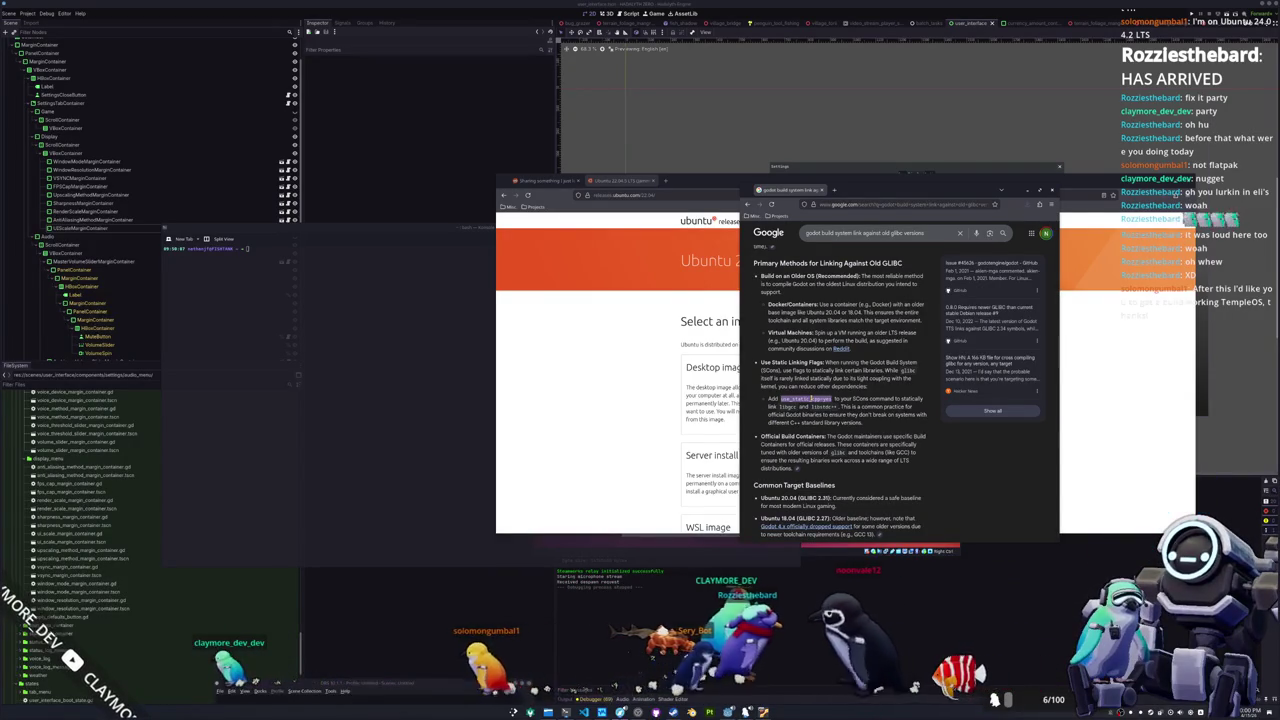
scroll(844, 400, up, 2)
key(alt+Tab)
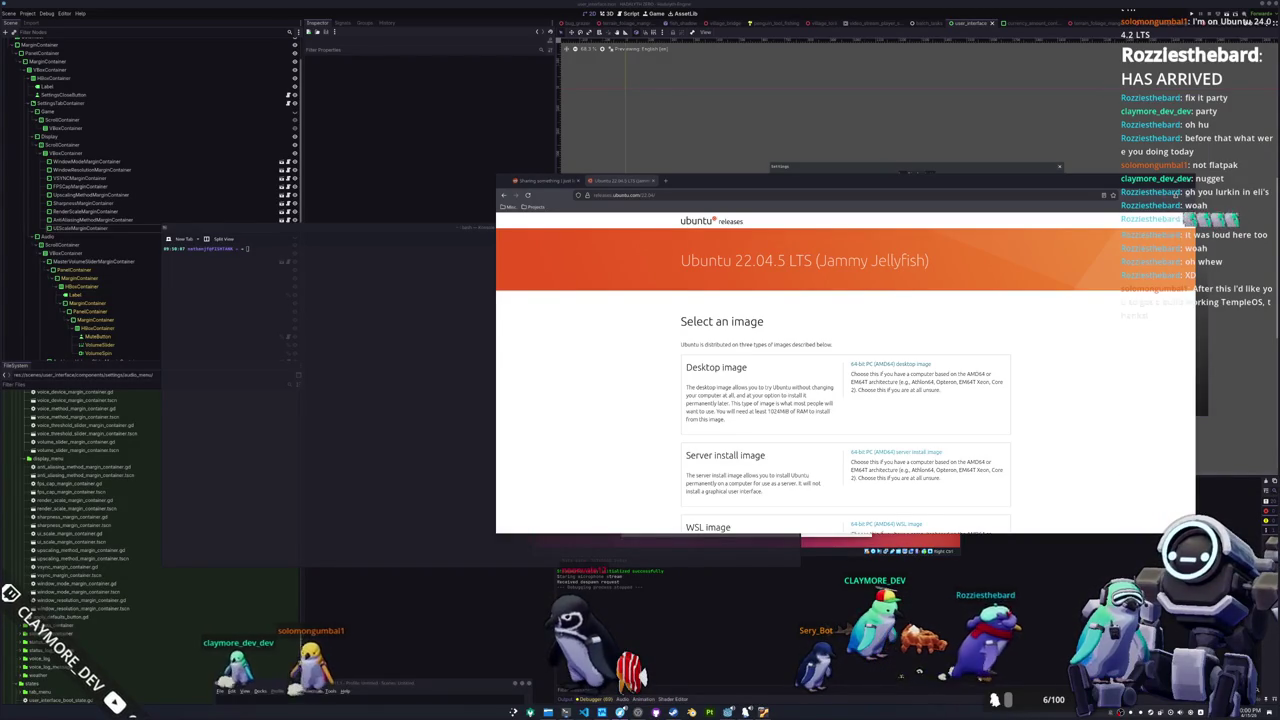
drag(794, 237, 698, 207)
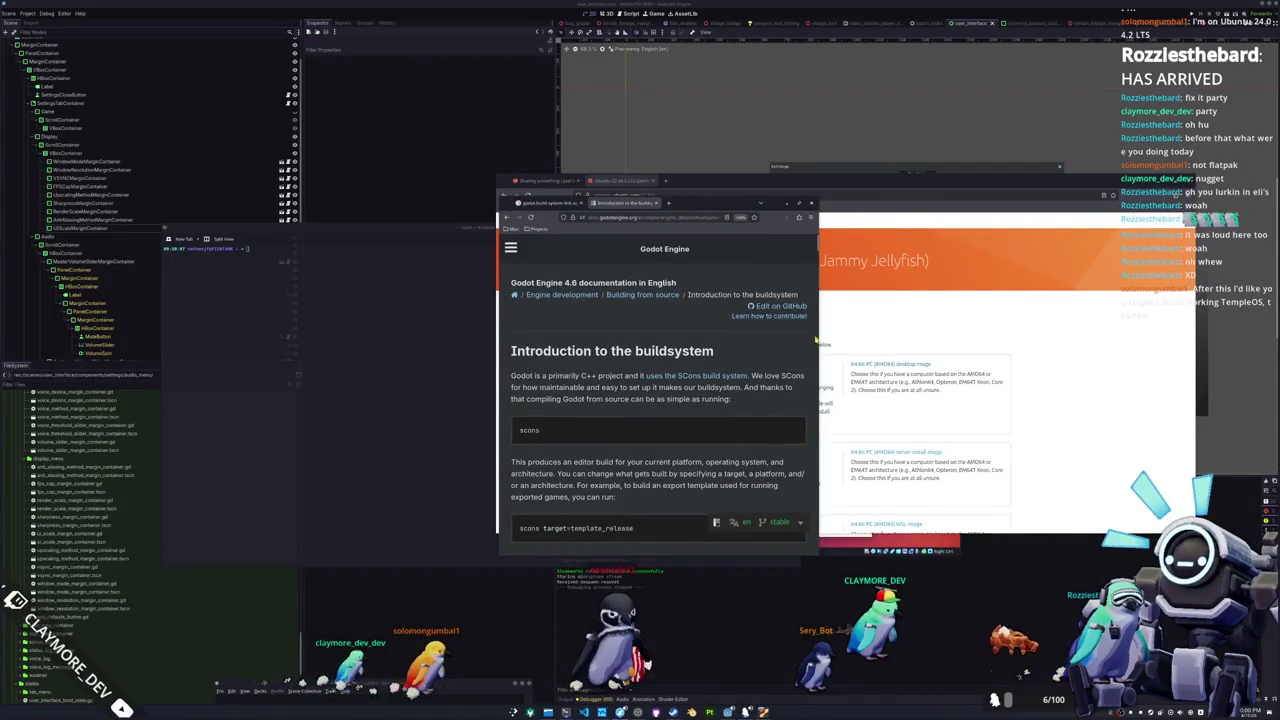
Widen the docs, find 'static', and select the options behind the production=yes alias
drag(830, 380, 993, 380)
key(ctrl+f)
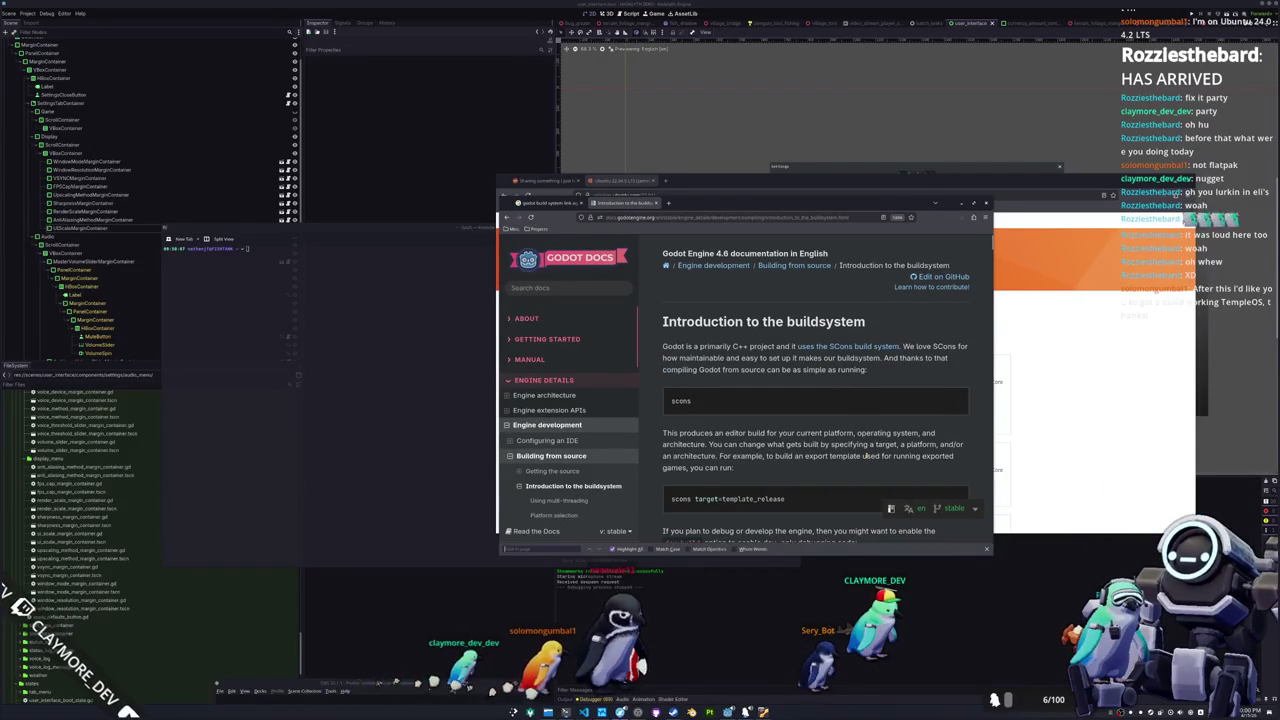
text(static)
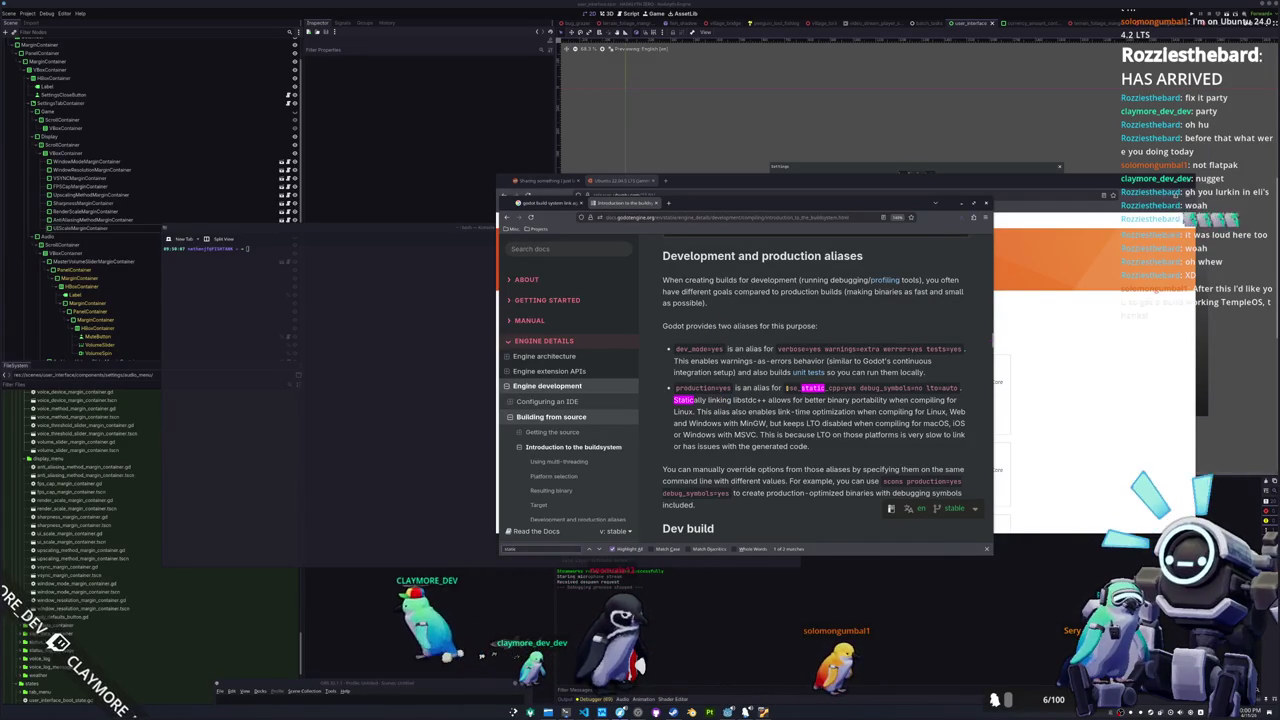
drag(785, 388, 944, 388)
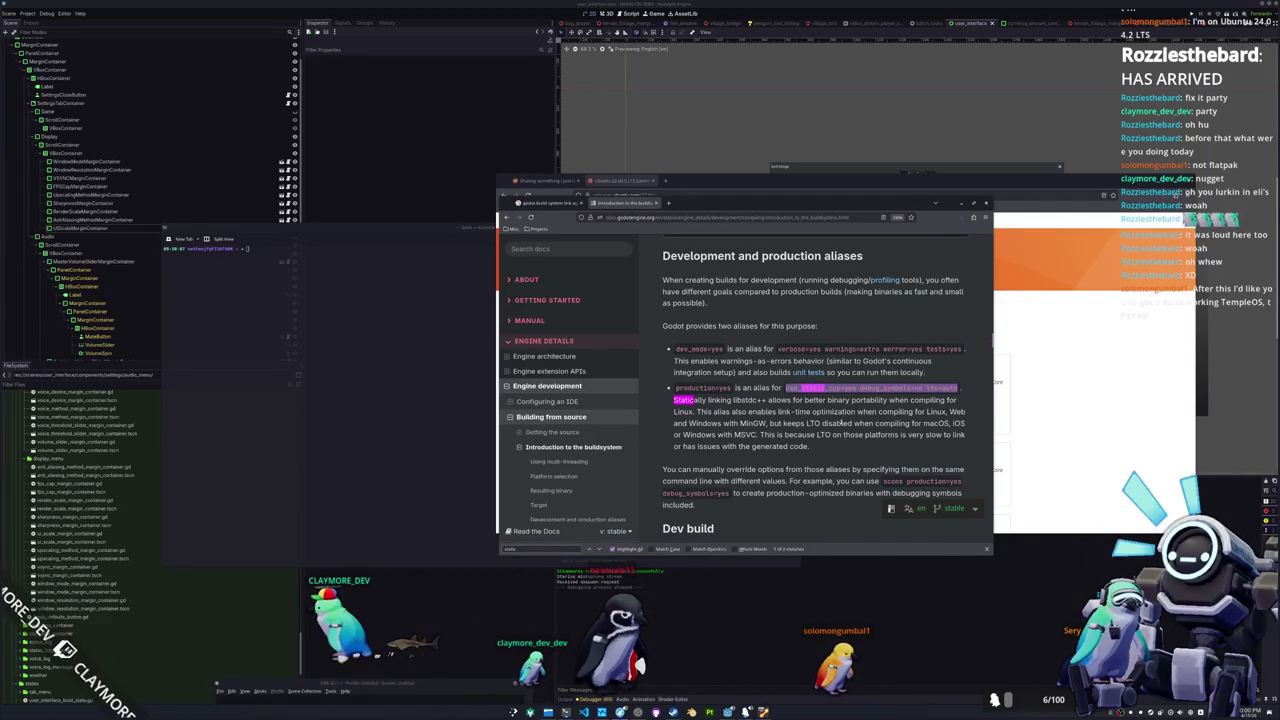
scroll(816, 435, down, 1)
scroll(818, 440, up, 1)
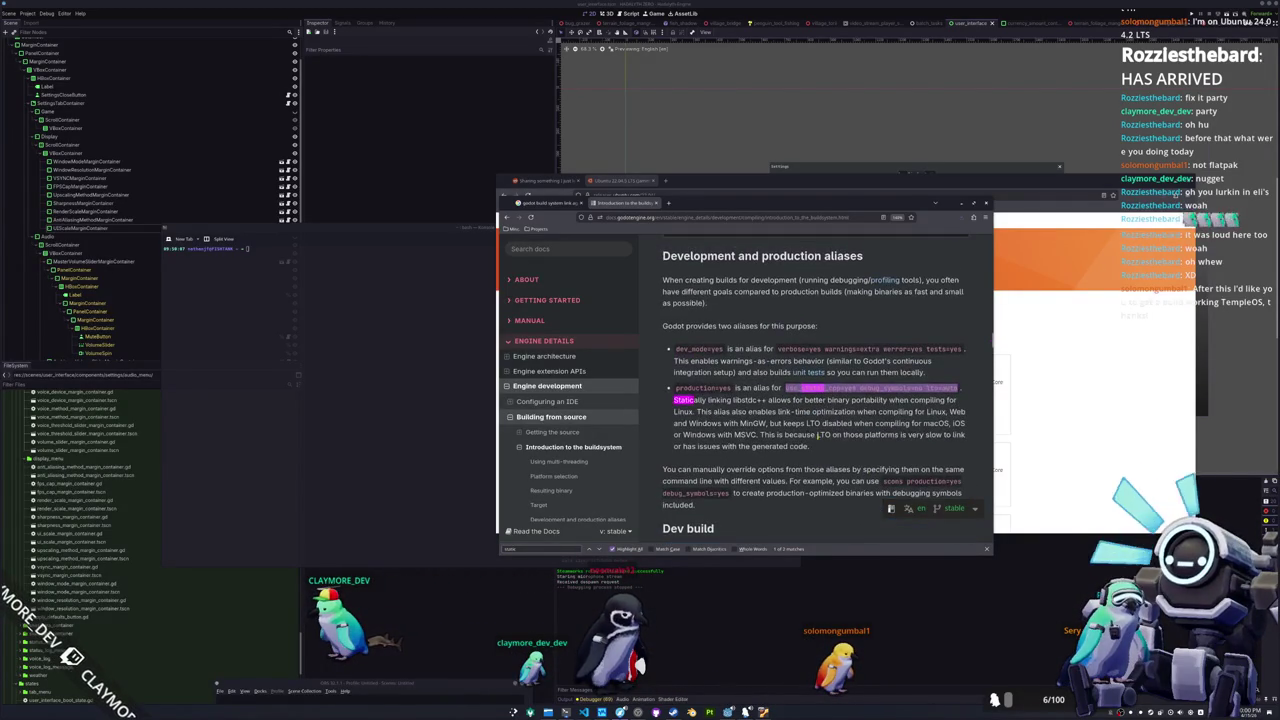
Rearrange the browser windows, take a region screenshot, and begin a cd to Documents/GitHub/godot
mouse_move(620, 180)
mouse_down()
mouse_move(186, 91)
mouse_move(55, 83)
mouse_up()
drag(695, 205, 382, 184)
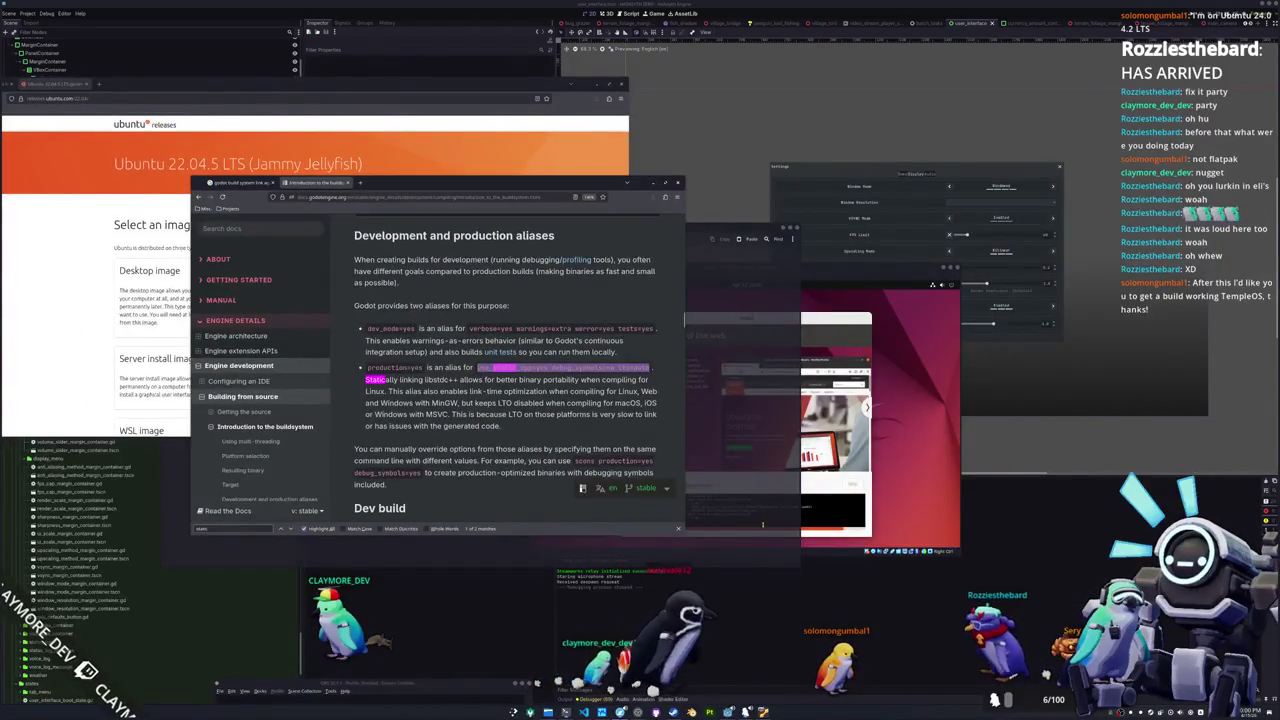
key(Print)
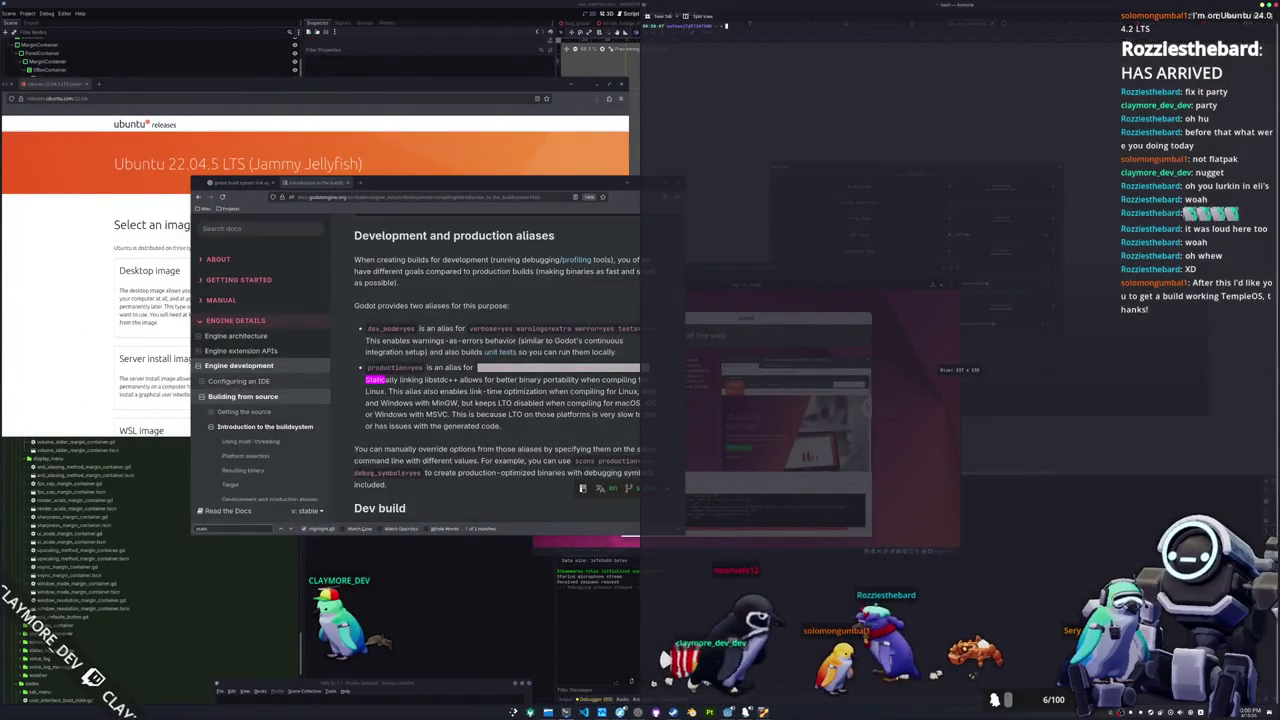
text(cd Documents/Sour)
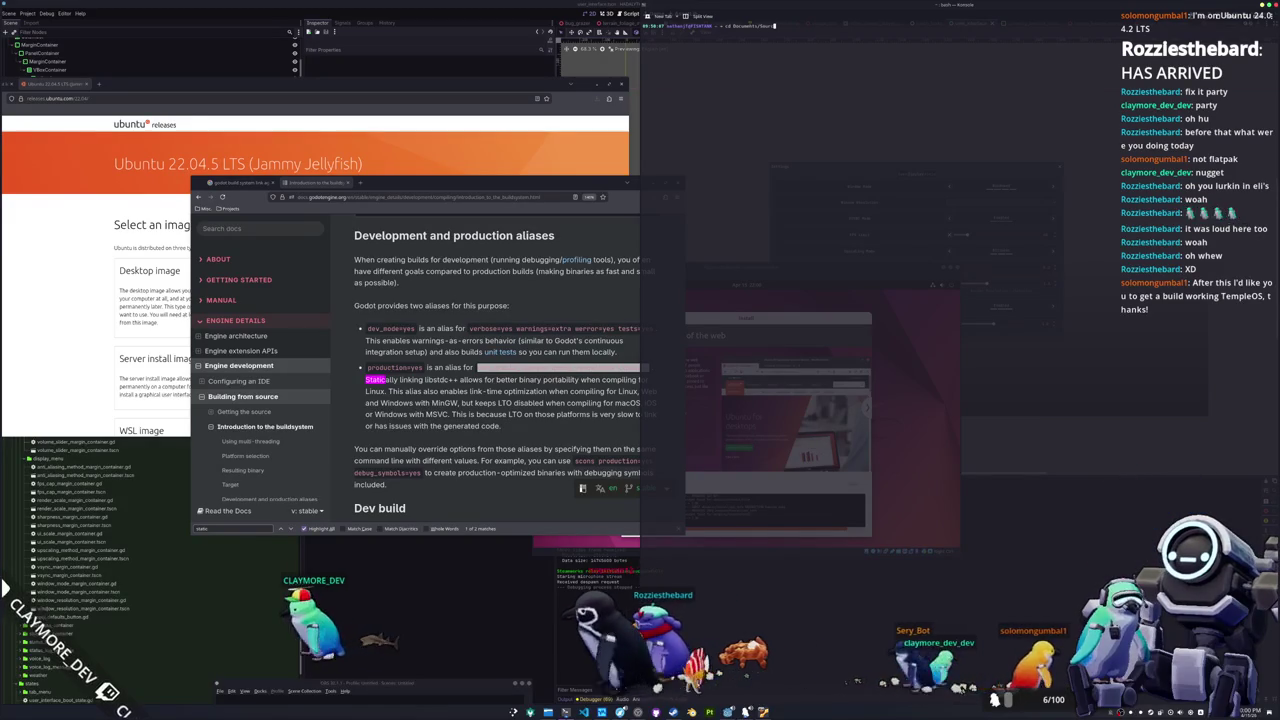
text(ts/GitHub/godot)
Enter Documents/GitHub/godot-secure, print generate_builds.sh with bat, and enlarge the terminal font
key(Tab)
key(Tab)
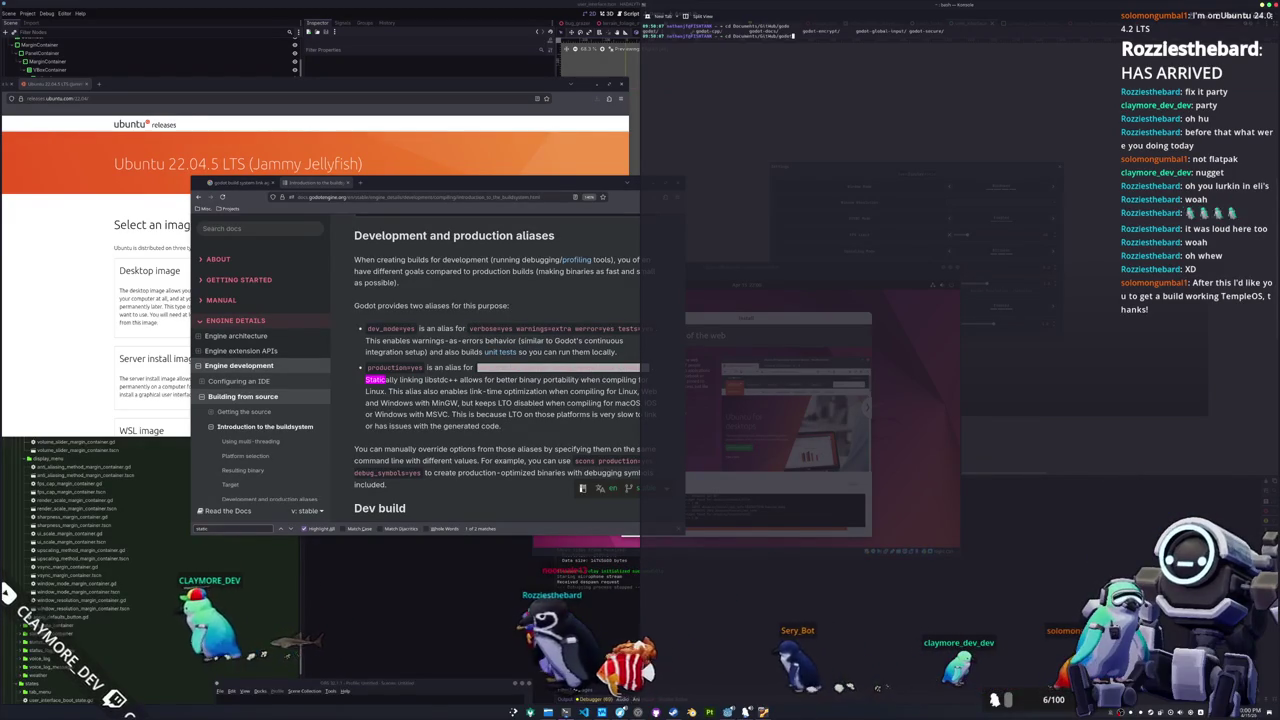
text(-secure)
key(Tab)
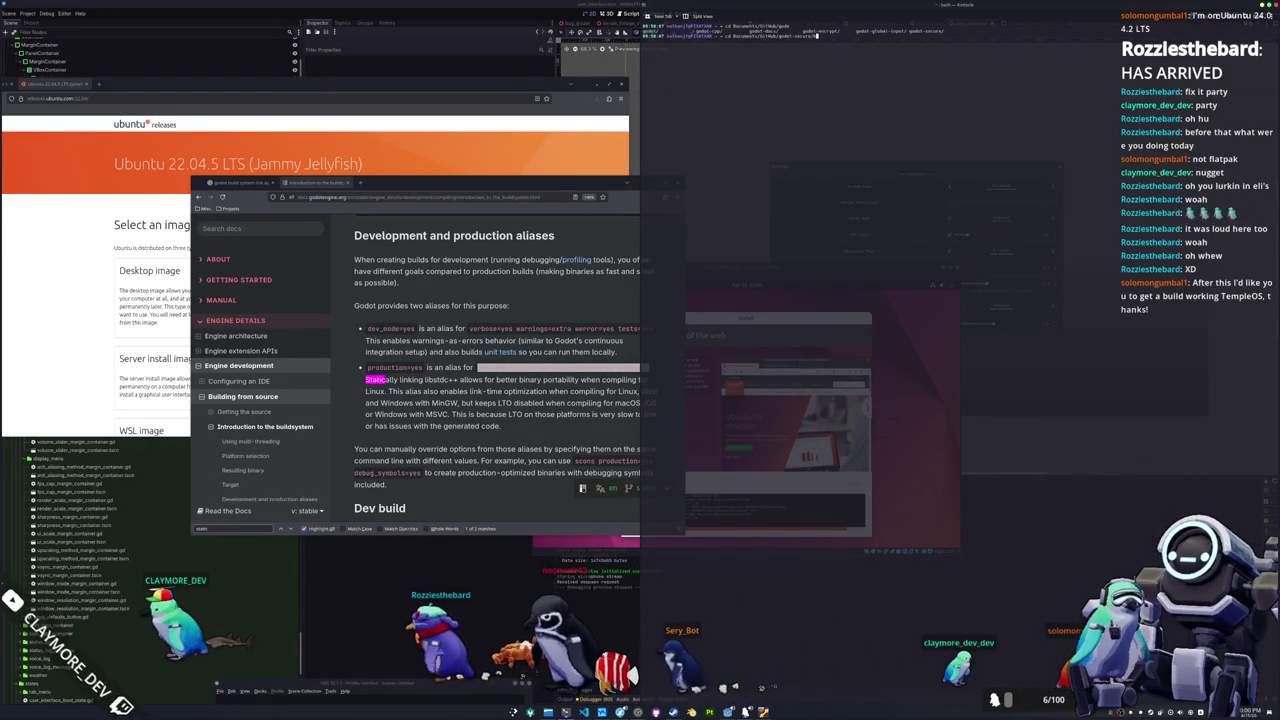
key(Return)
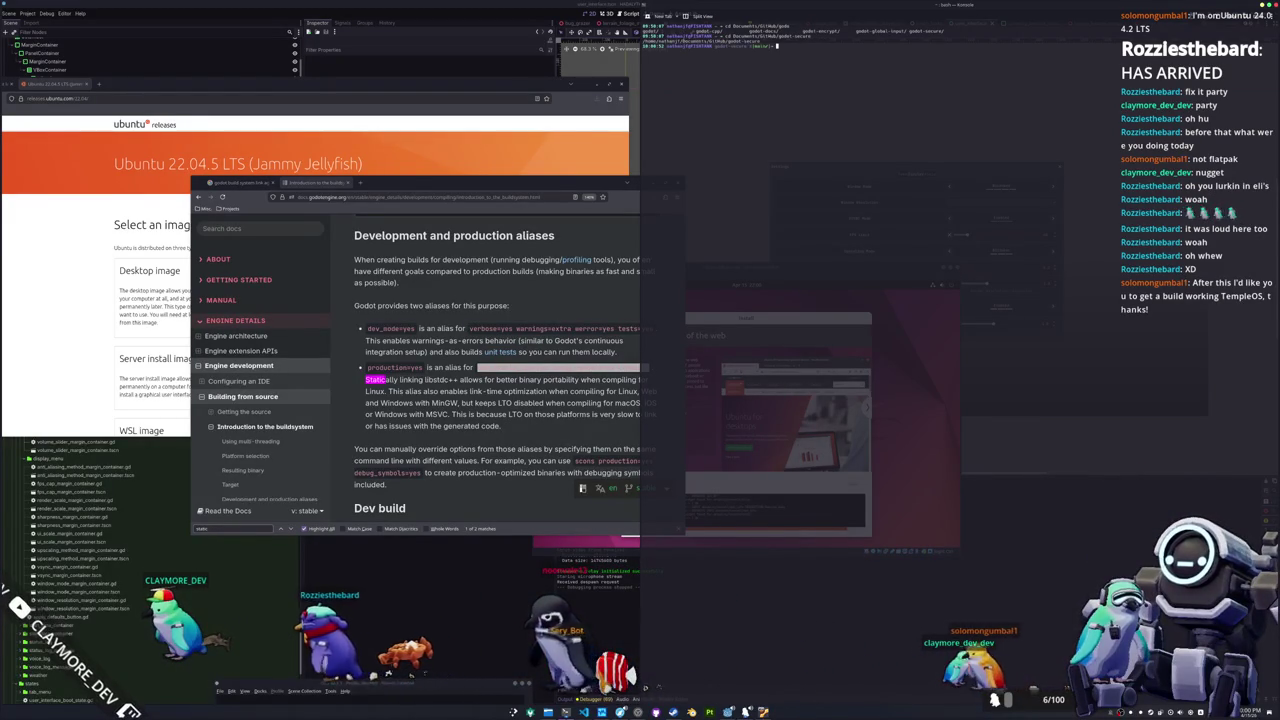
text(scgen)
key(Tab)
key(Tab)
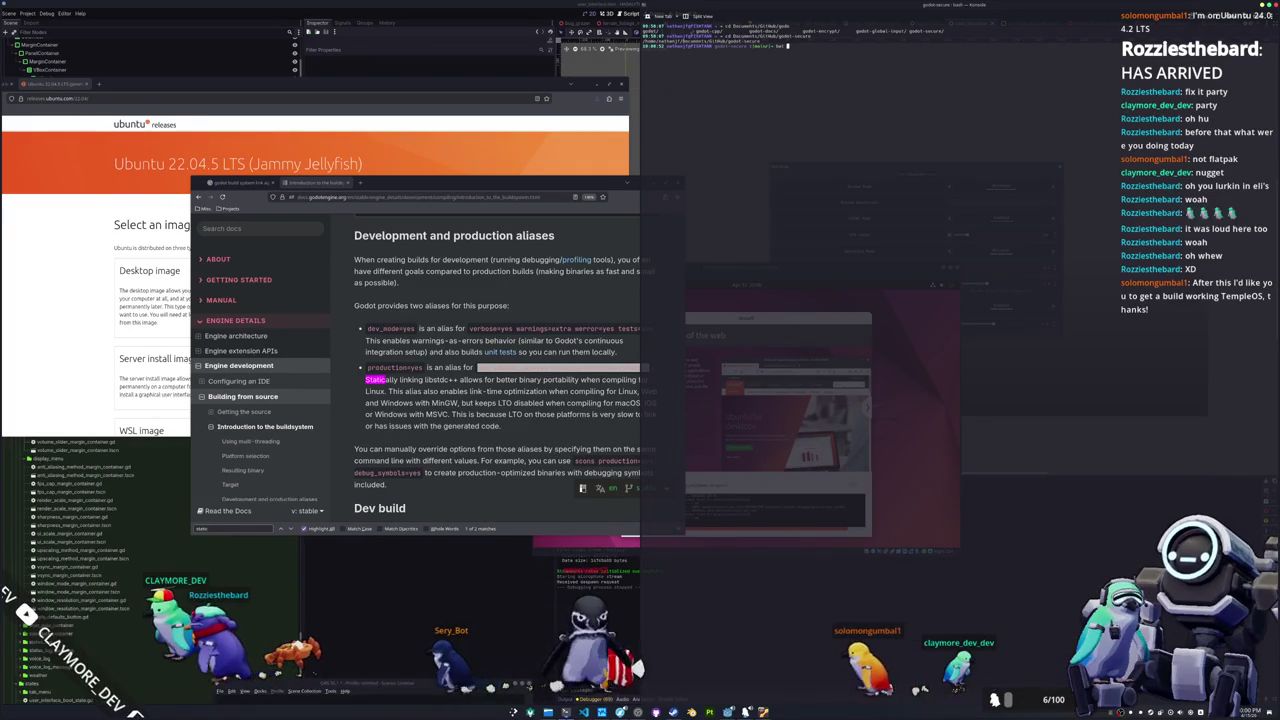
text(bat generate_)
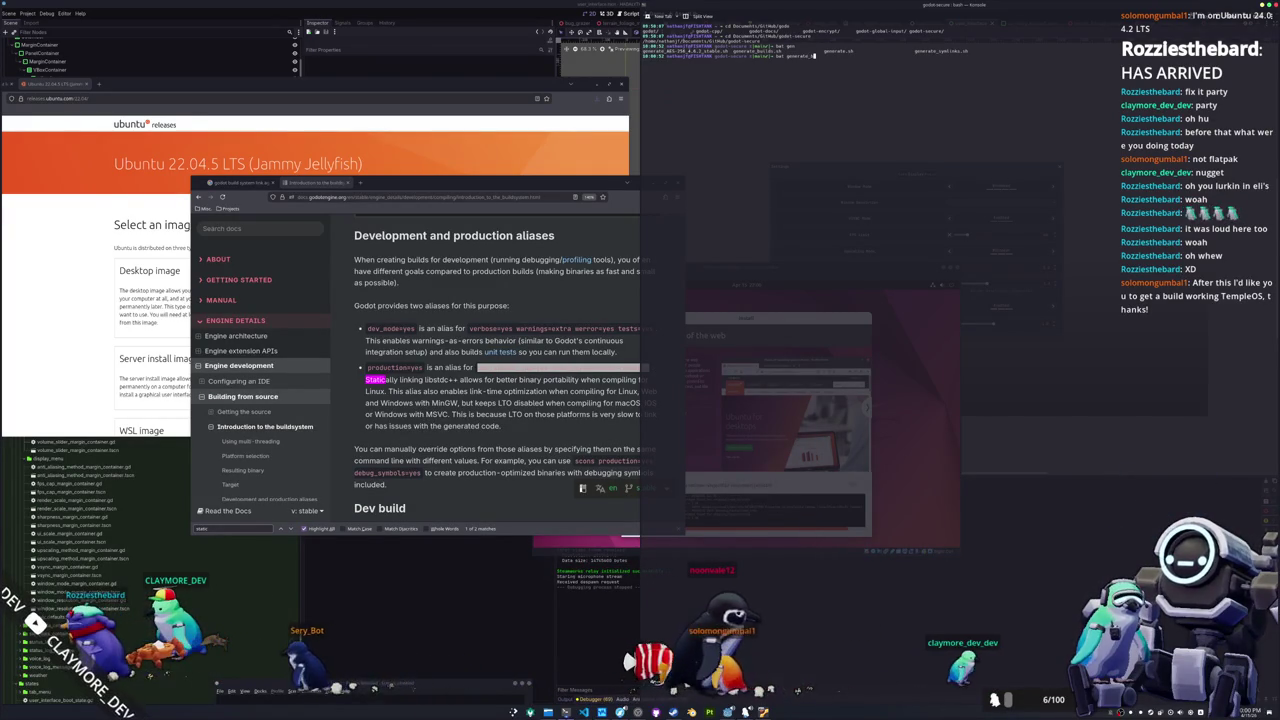
key(Tab)
key(Return)
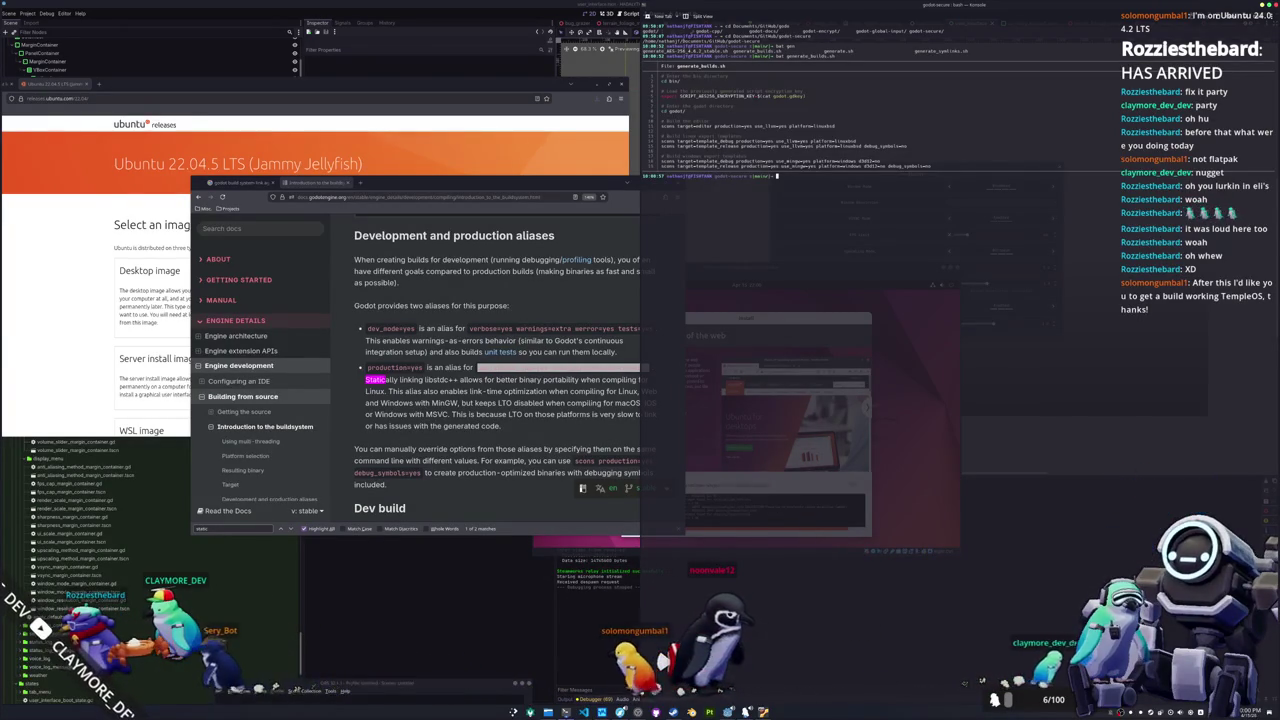
key(ctrl+plus)
key(ctrl+plus)
key(ctrl+plus)
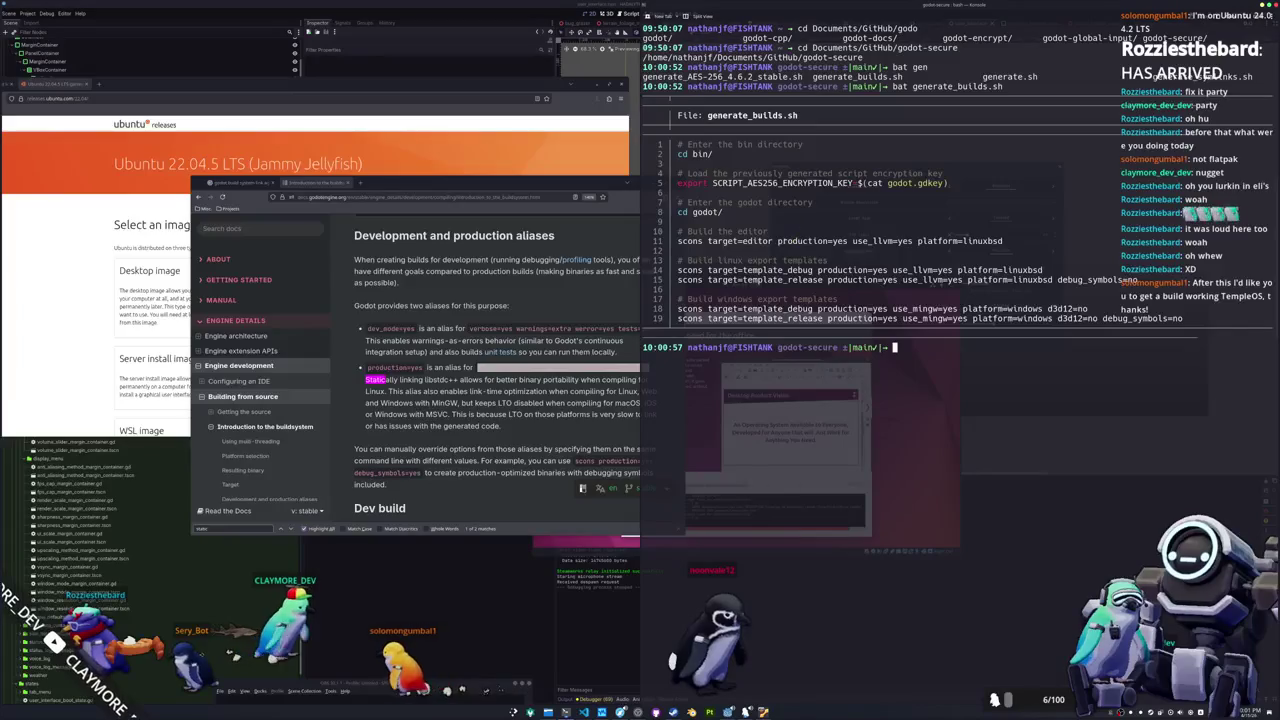
Highlight production=yes on the editor, linux debug and release template lines, then bring the docs forward
double_click(846, 241)
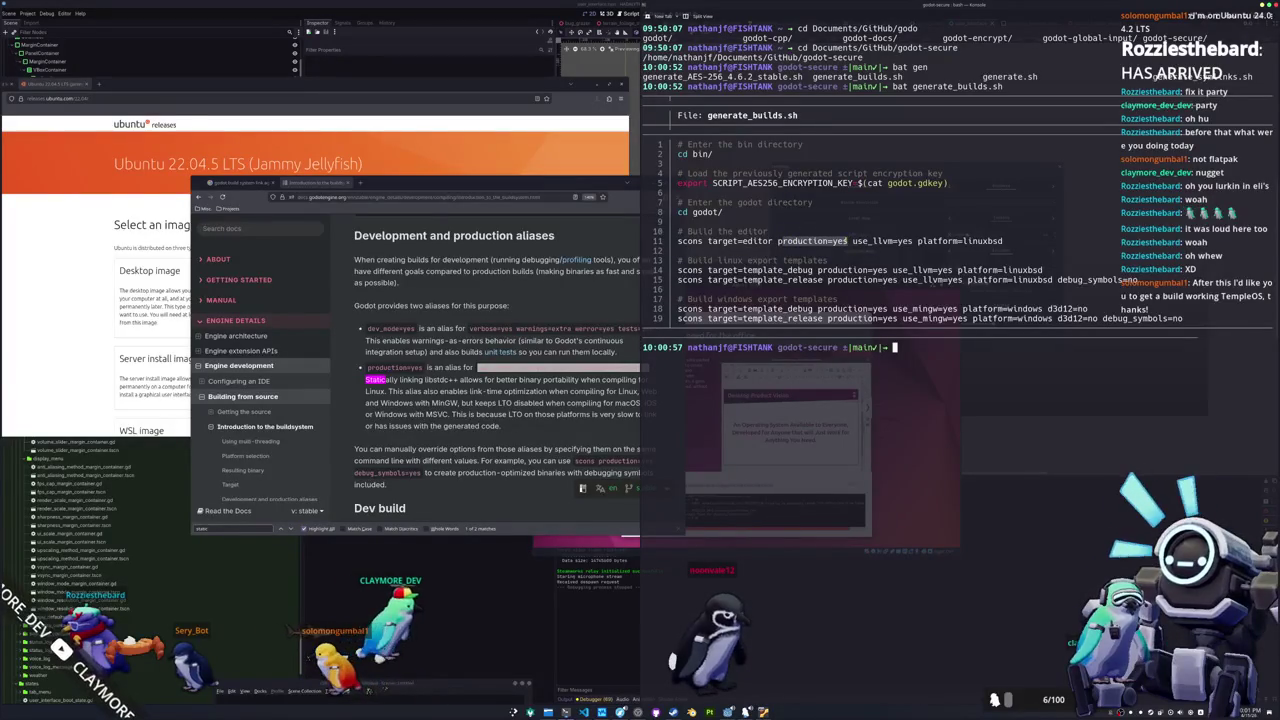
double_click(852, 270)
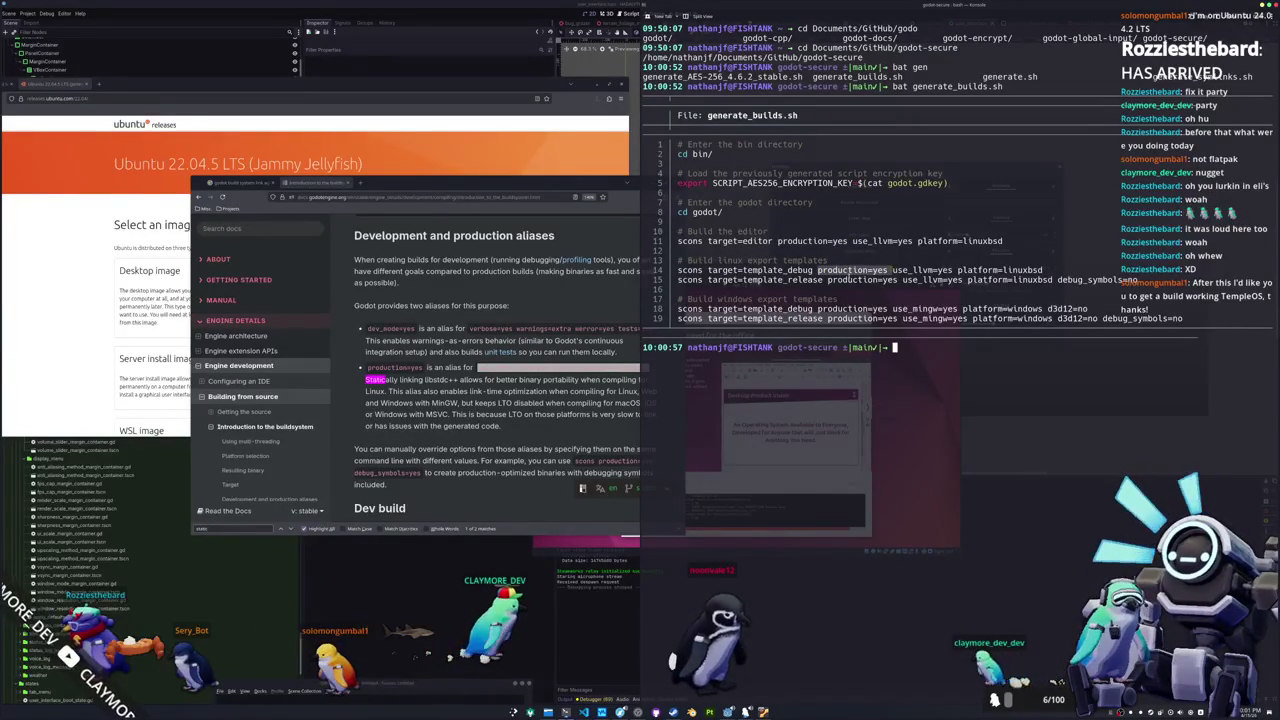
double_click(862, 279)
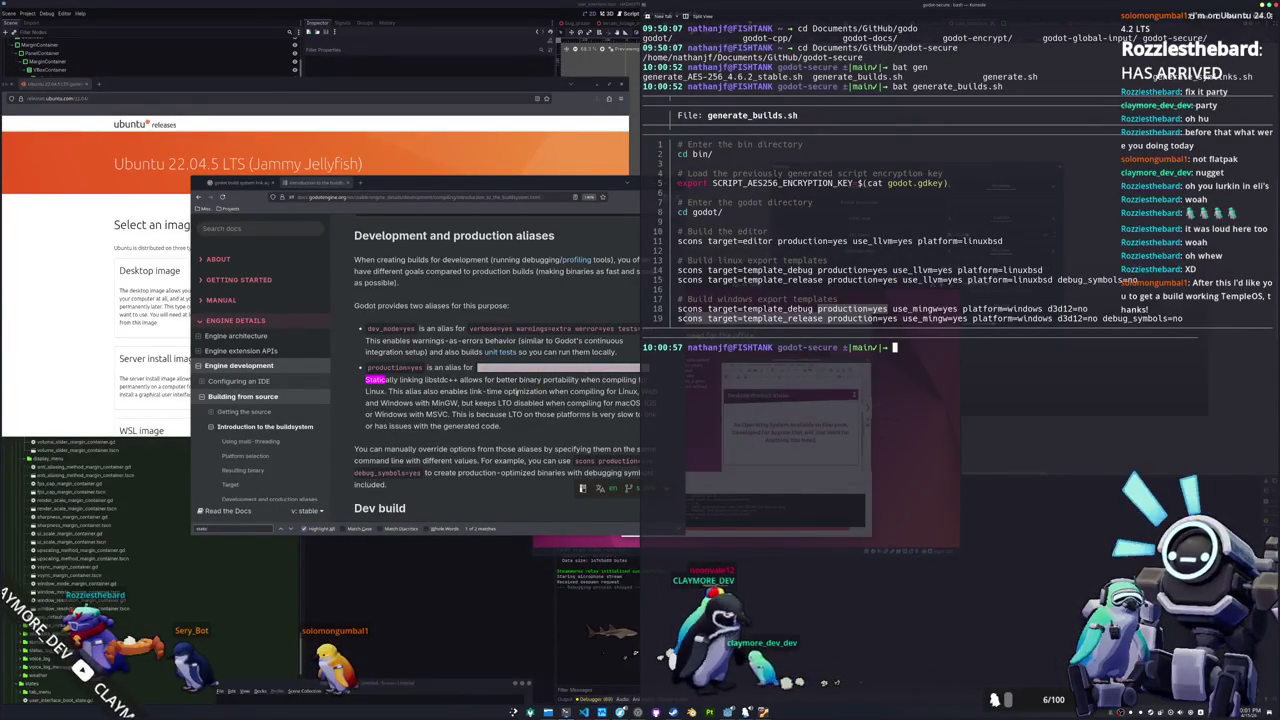
click(516, 395)
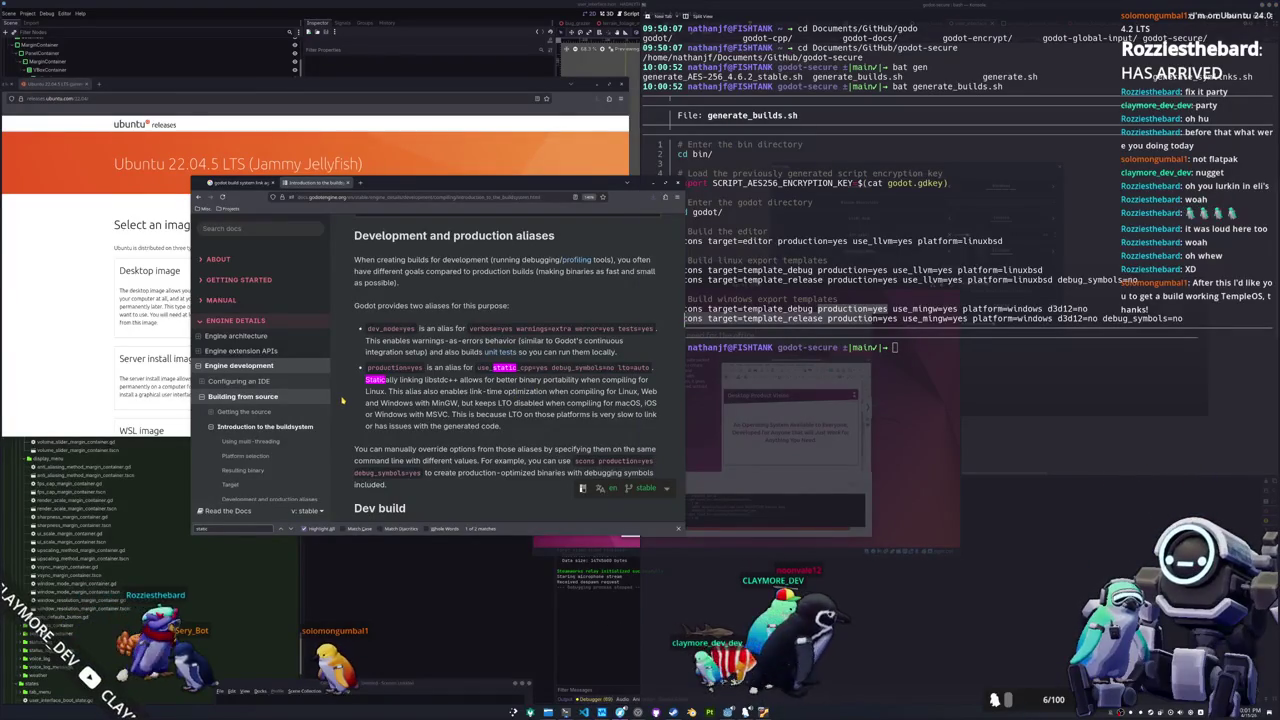
scroll(342, 400, down, 1)
scroll(343, 404, up, 1)
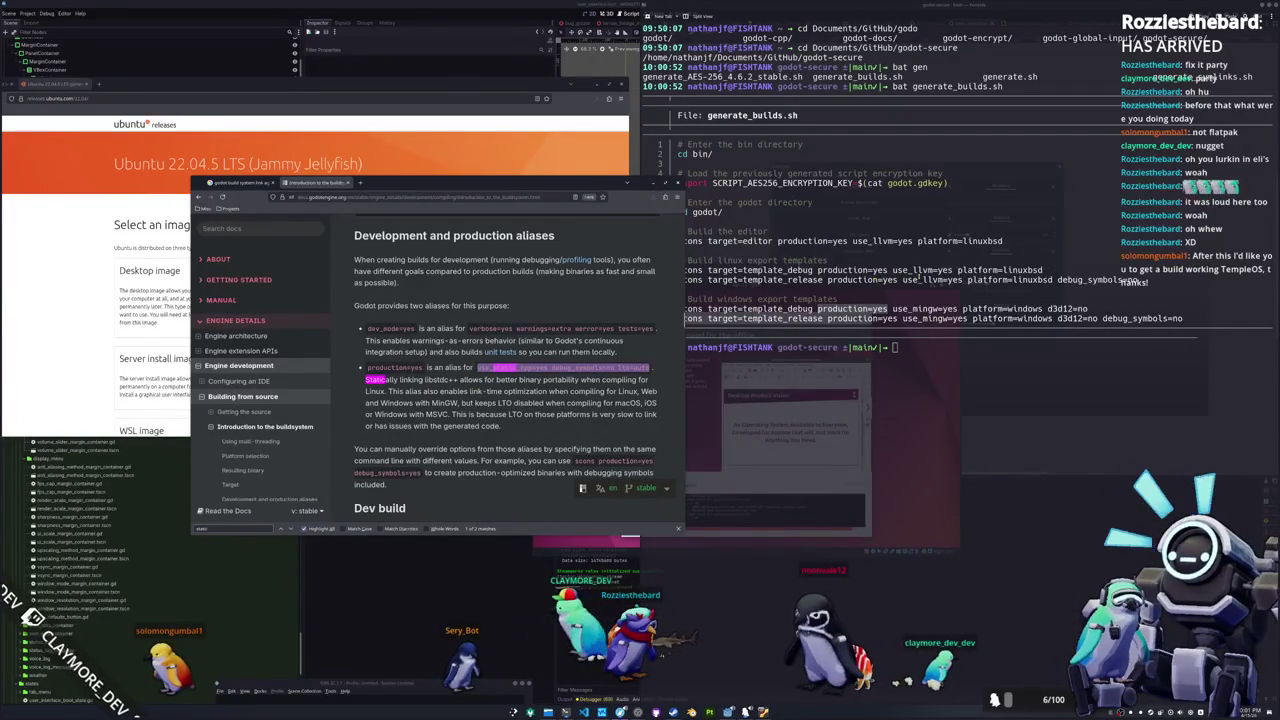
Reposition the Godot docs window and scroll past the build options to the export templates' version.txt section
scroll(489, 420, down, 2)
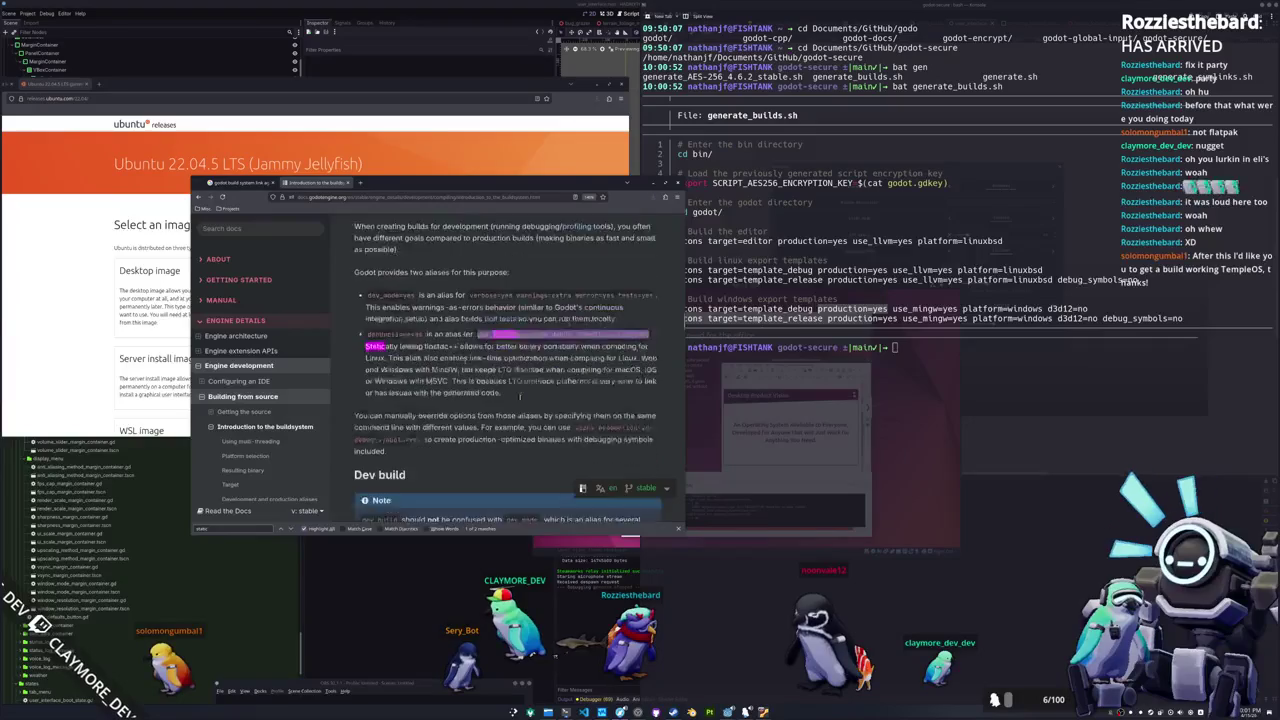
scroll(489, 420, down, 1)
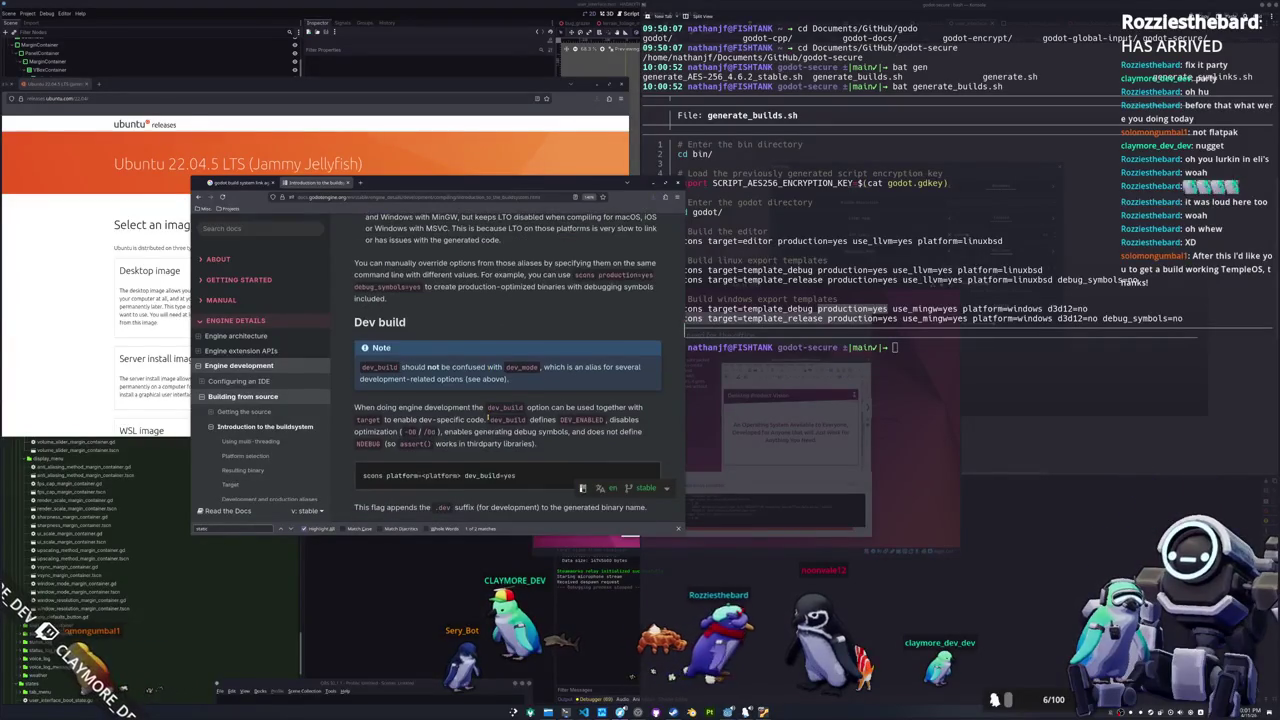
drag(576, 188, 499, 167)
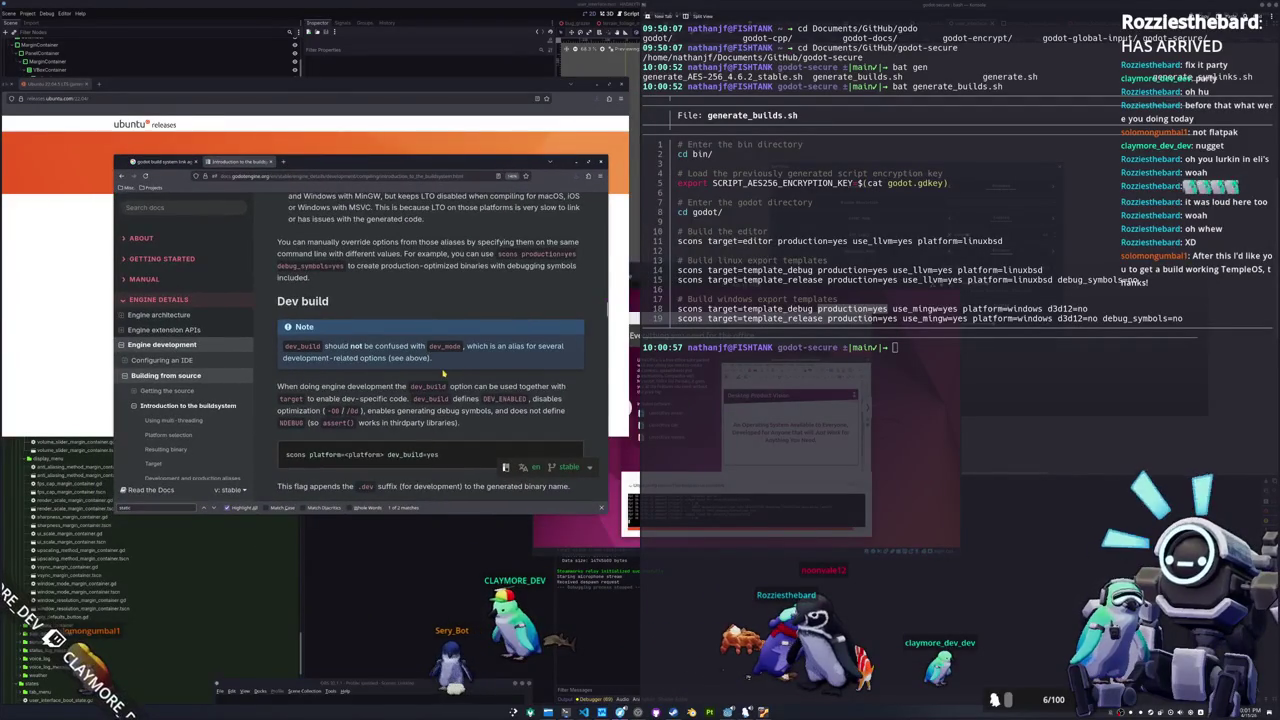
scroll(440, 378, down, 1)
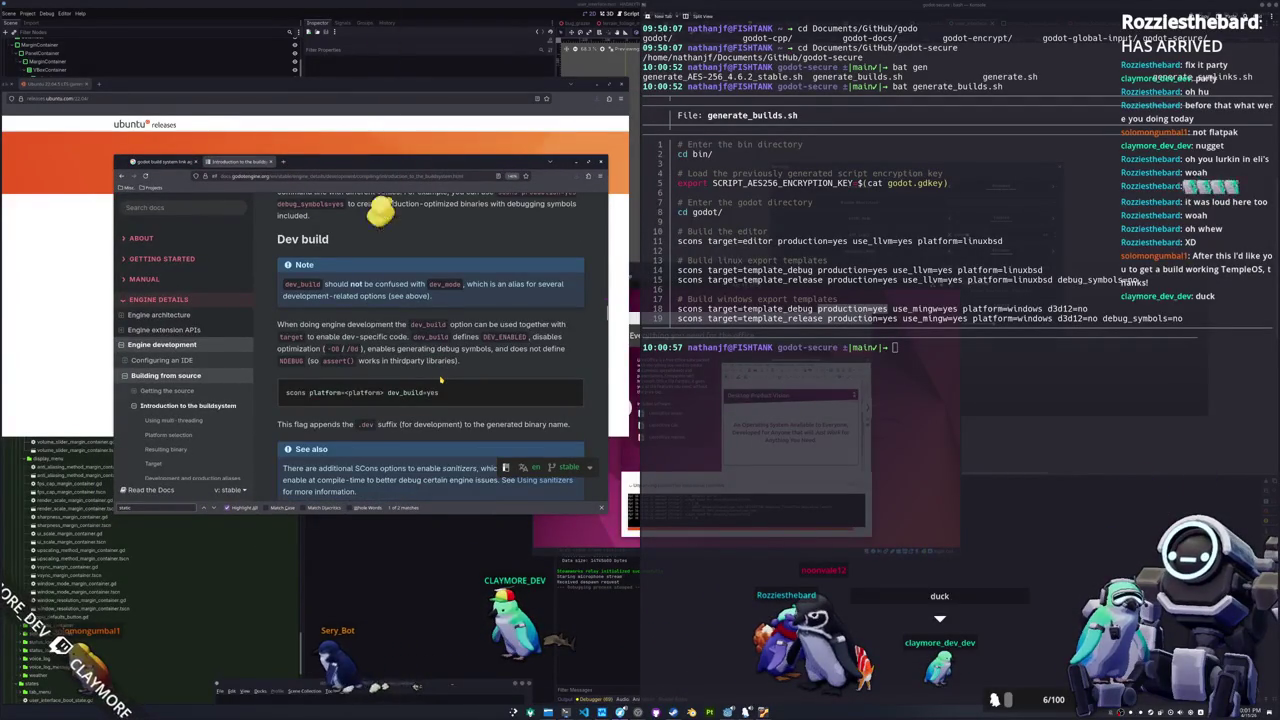
scroll(440, 379, down, 2)
scroll(443, 376, down, 4)
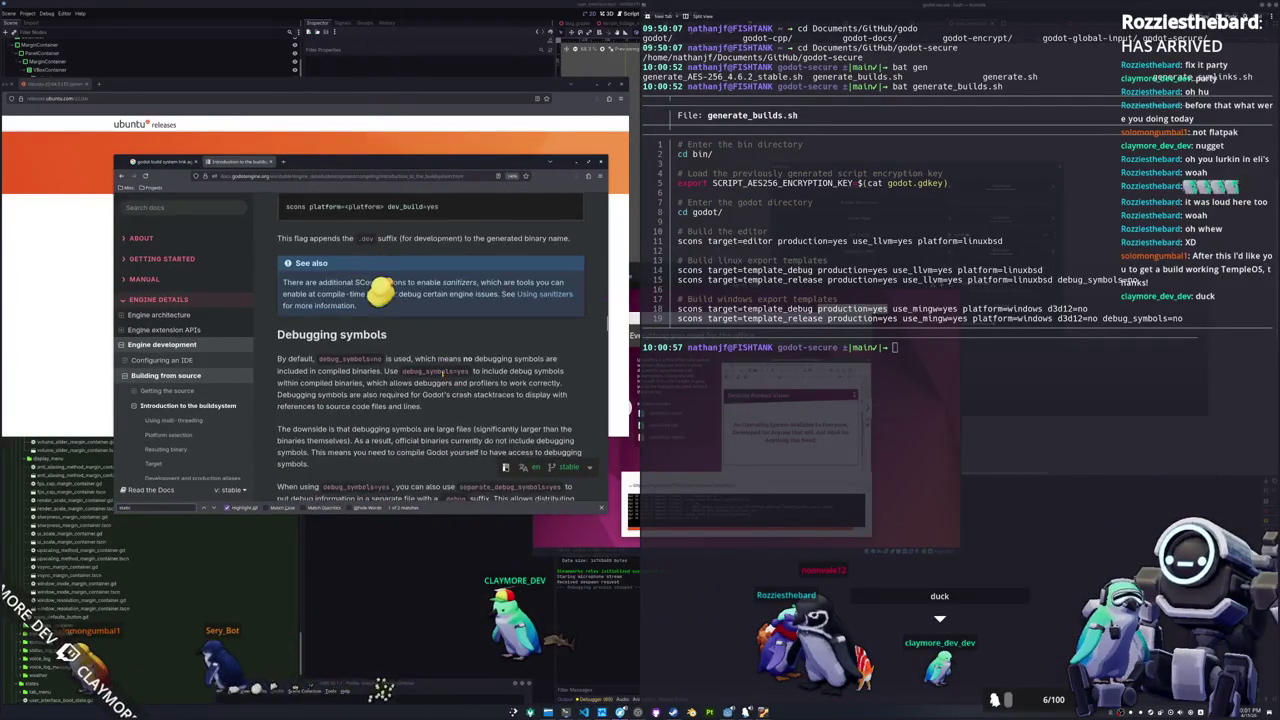
scroll(441, 379, down, 3)
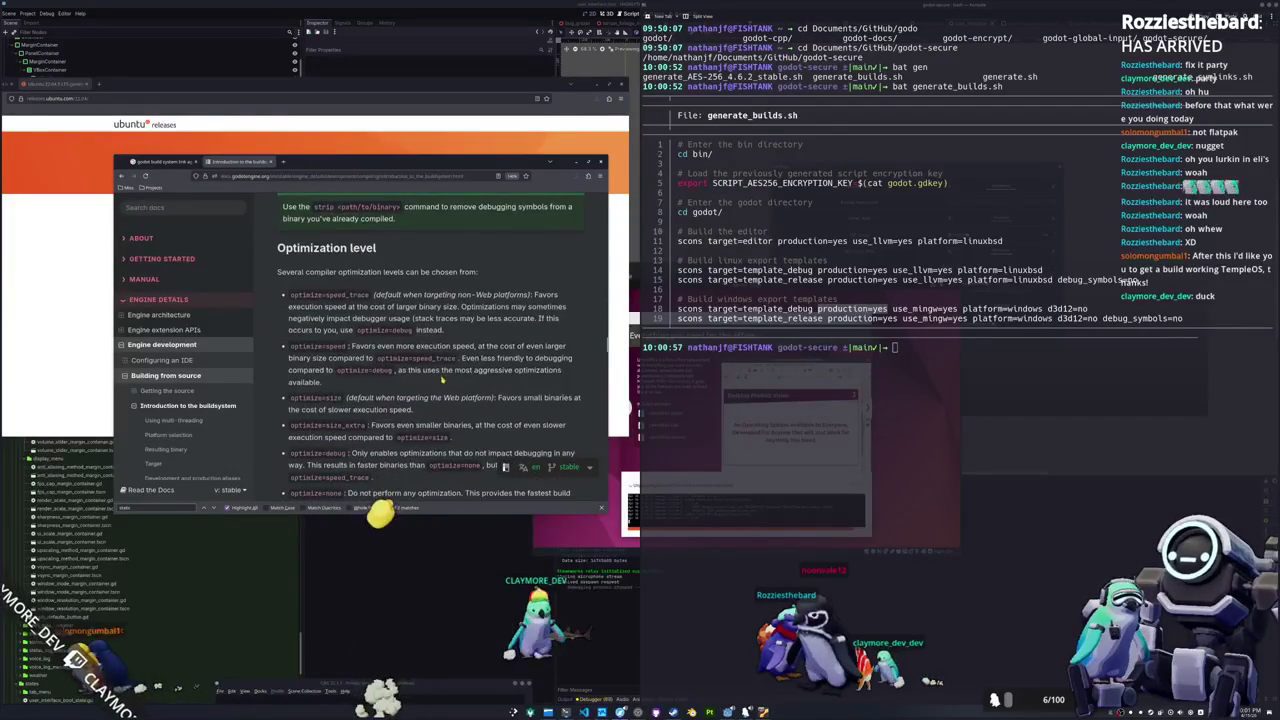
scroll(441, 379, down, 1)
scroll(441, 379, down, 5)
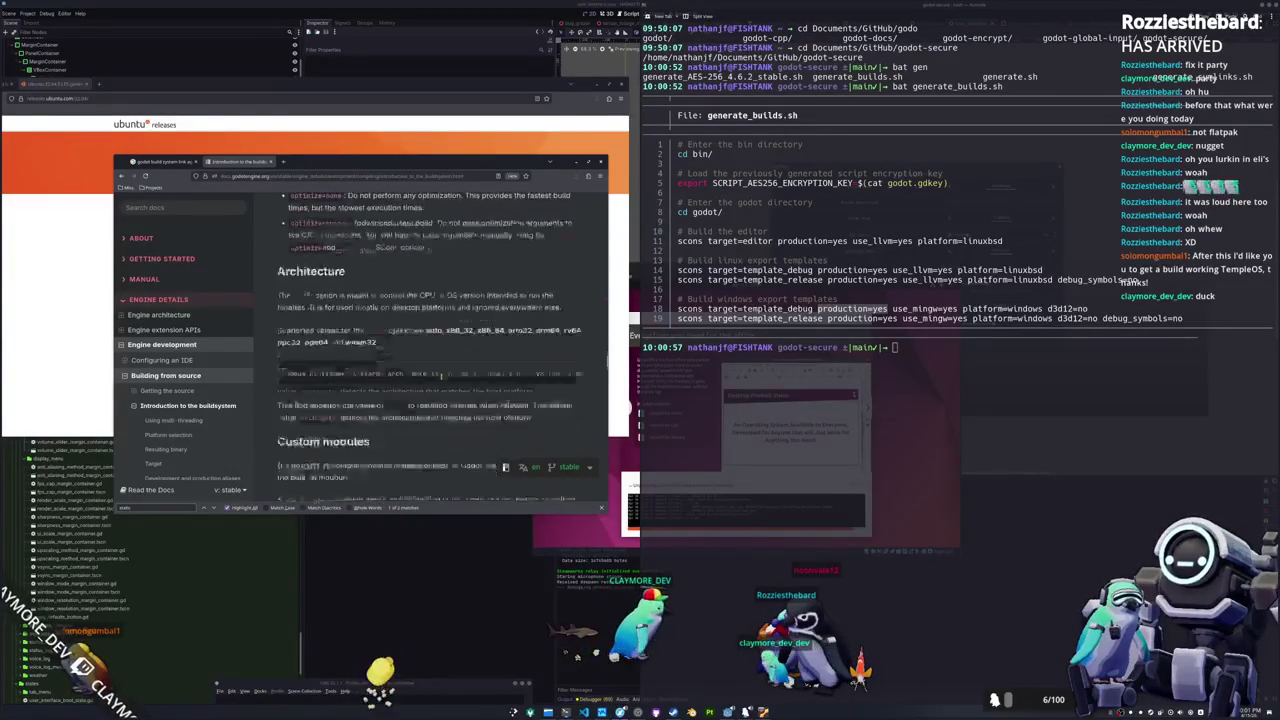
scroll(441, 379, down, 4)
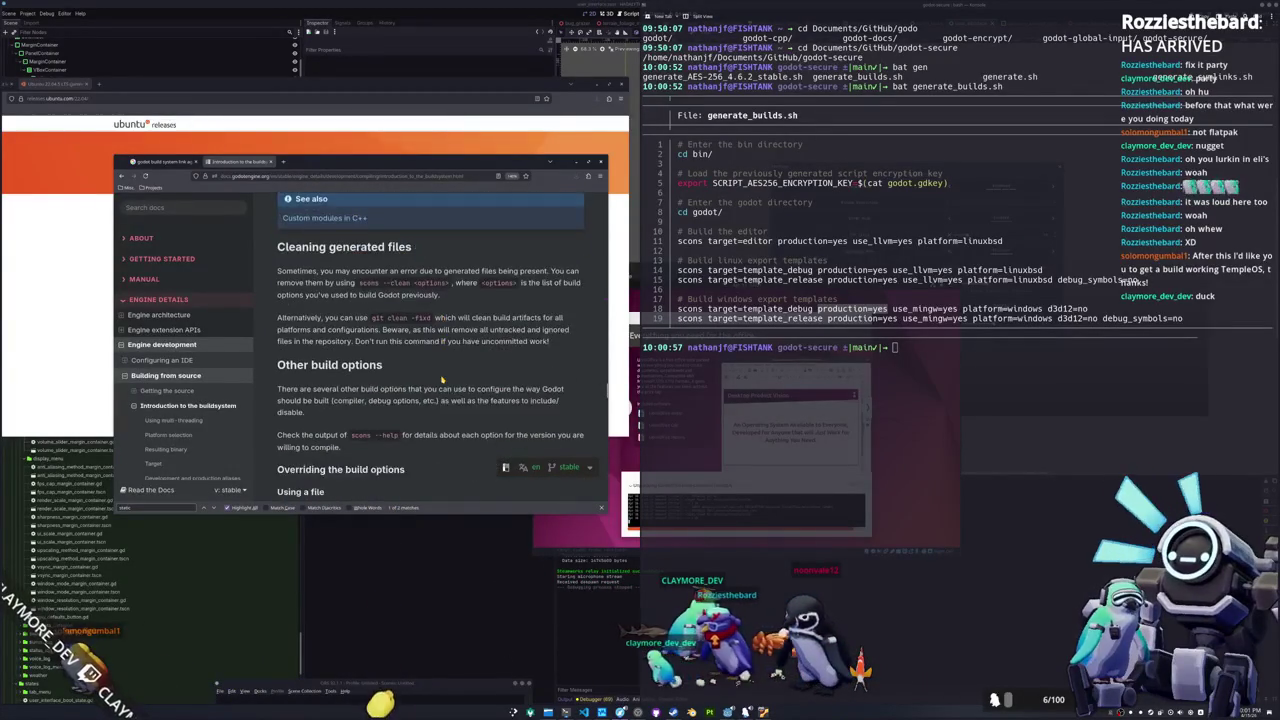
scroll(441, 379, down, 5)
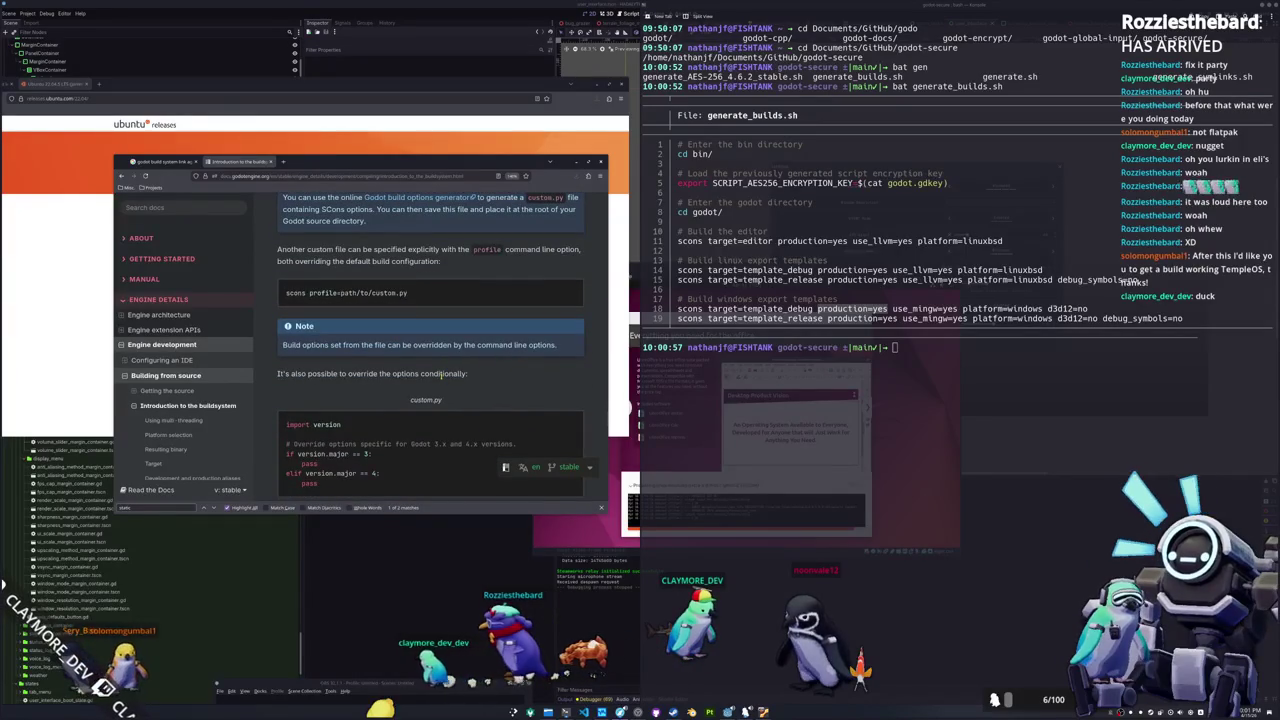
scroll(441, 379, down, 2)
scroll(441, 379, down, 2)
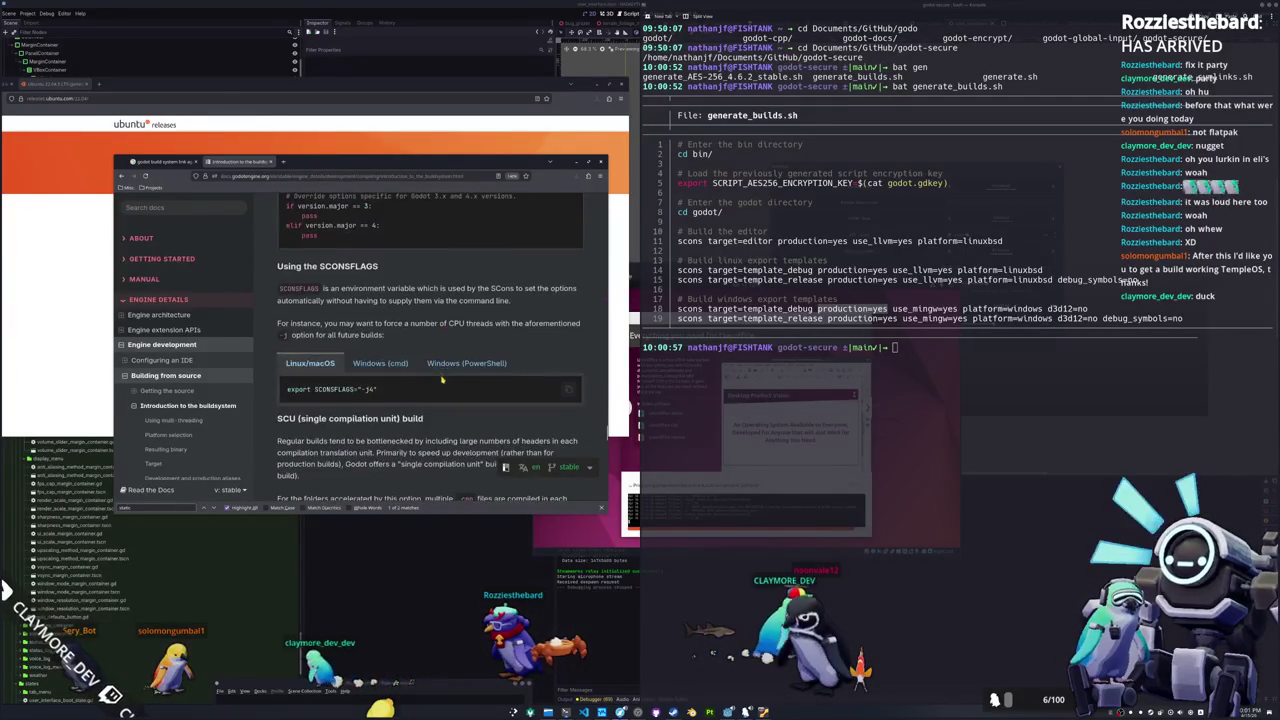
scroll(318, 368, down, 6)
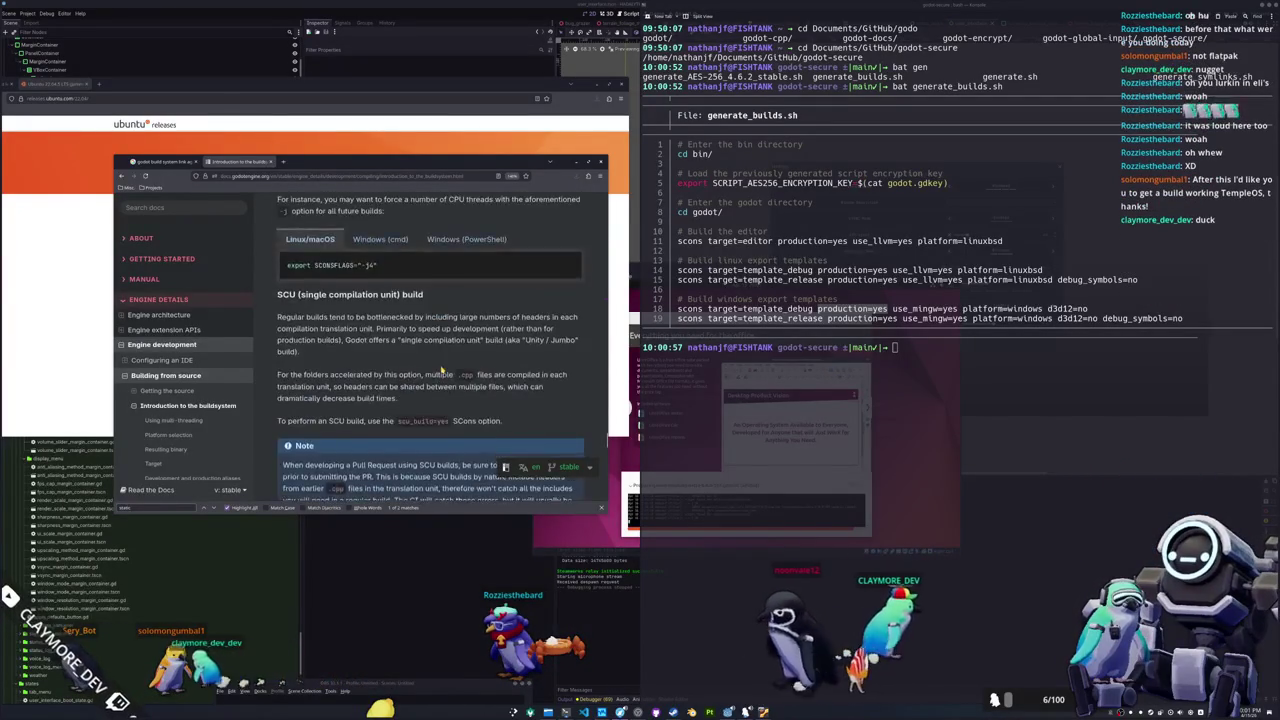
scroll(447, 363, down, 8)
text(nano ./g)
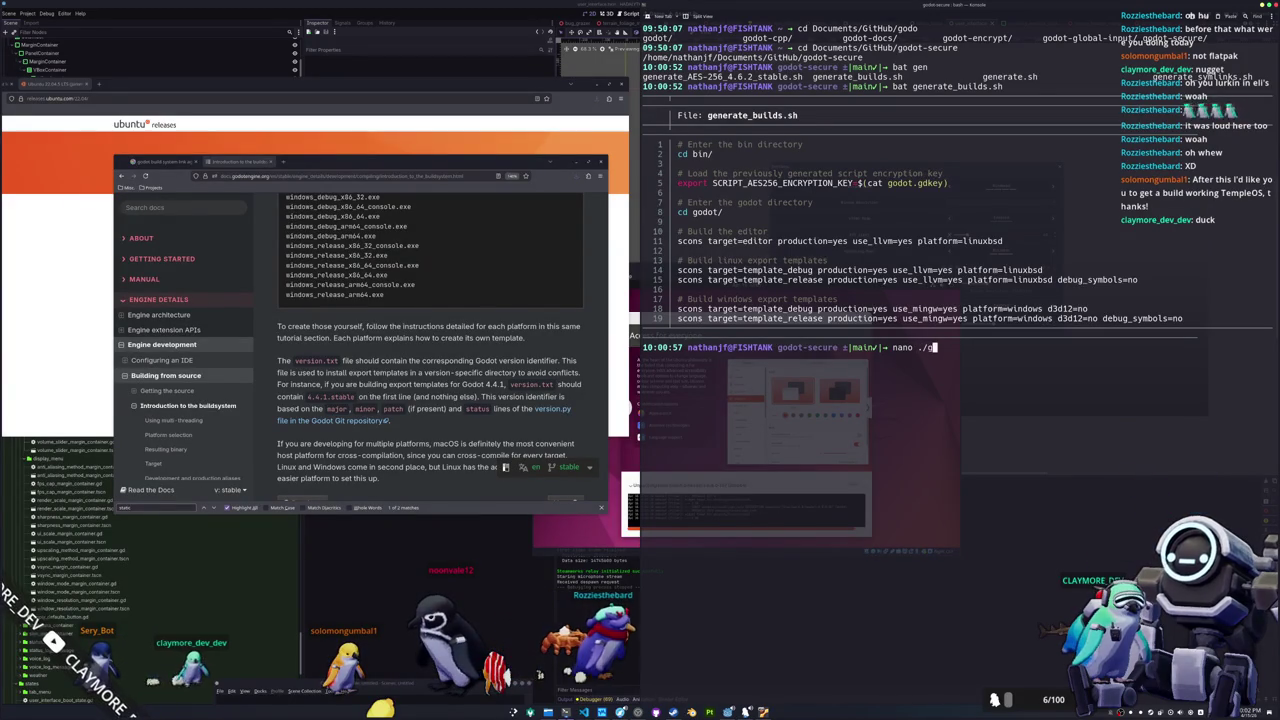
Open ./generate_builds.sh in nano using Tab completion
text(e)
key(Tab)
text(_b)
key(Tab)
key(Return)
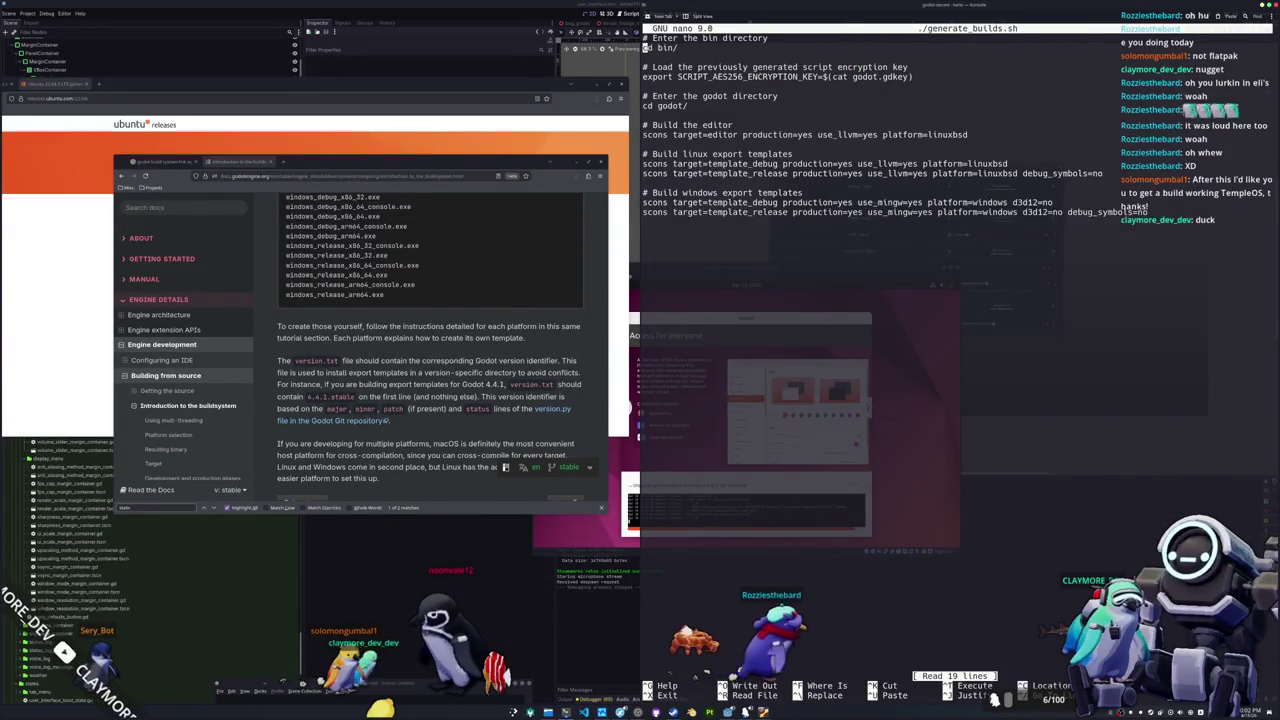
Delete use_llvm=yes from the editor, Linux debug and Linux release scons lines
key(Down)
key(ctrl+Right)
key(ctrl+Right)
key(ctrl+Right)
key(Delete)
key(Delete)
key(Delete)
key(Delete)
key(Delete)
key(Delete)
key(Down)
key(Down)
key(Down)
key(ctrl+Right)
key(ctrl+Right)
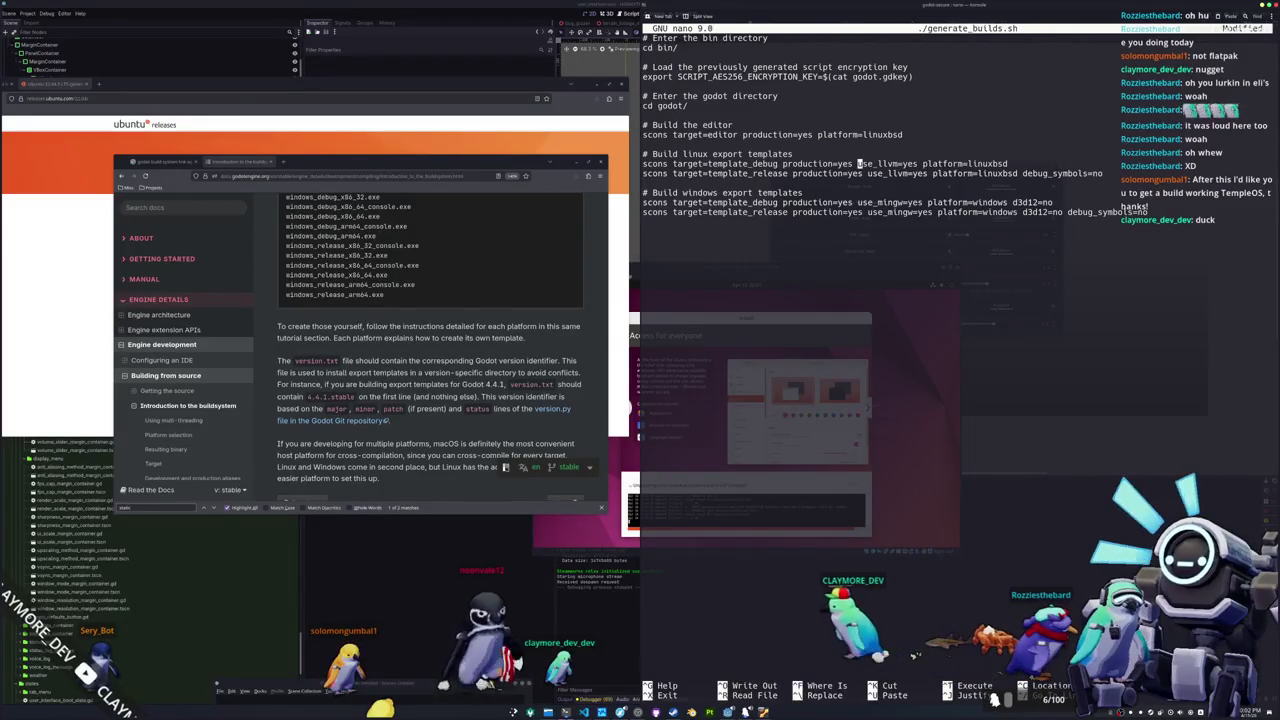
key(Delete)
key(Delete)
key(Delete)
key(Down)
key(Right)
key(Right)
key(Delete)
key(Delete)
key(Delete)
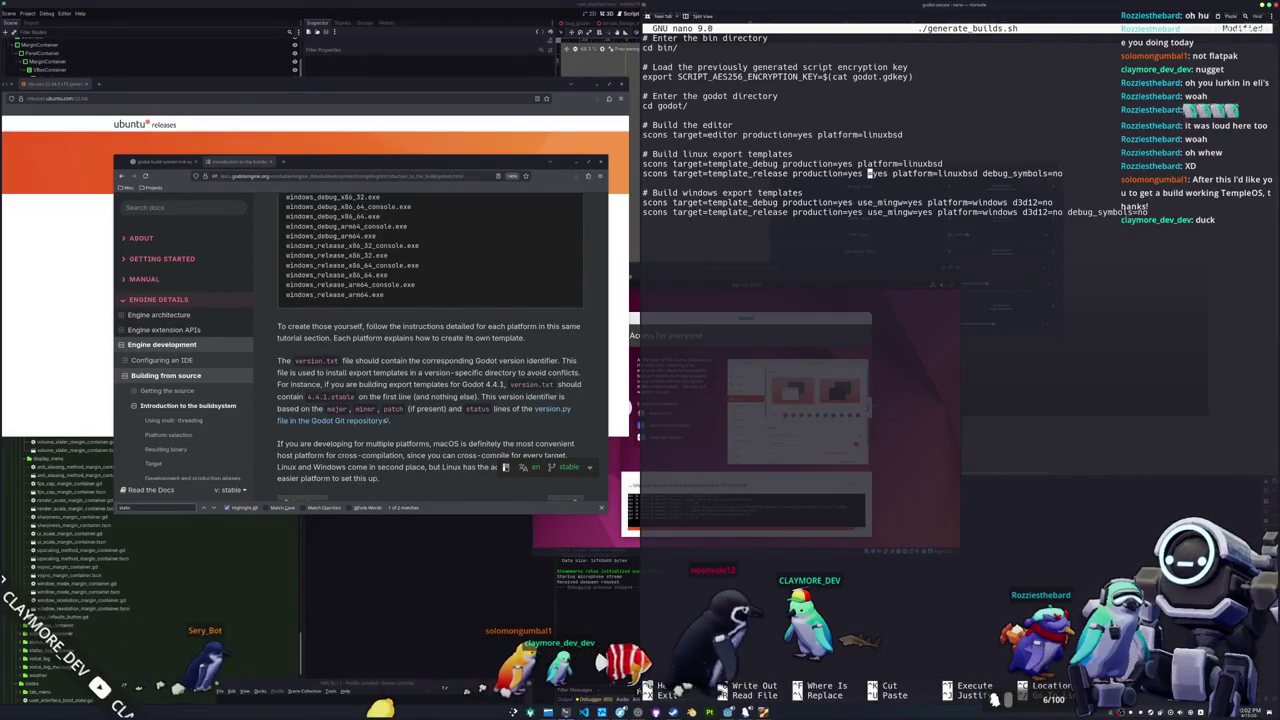
key(Delete)
key(Delete)
key(Delete)
key(Down)
key(Down)
key(Down)
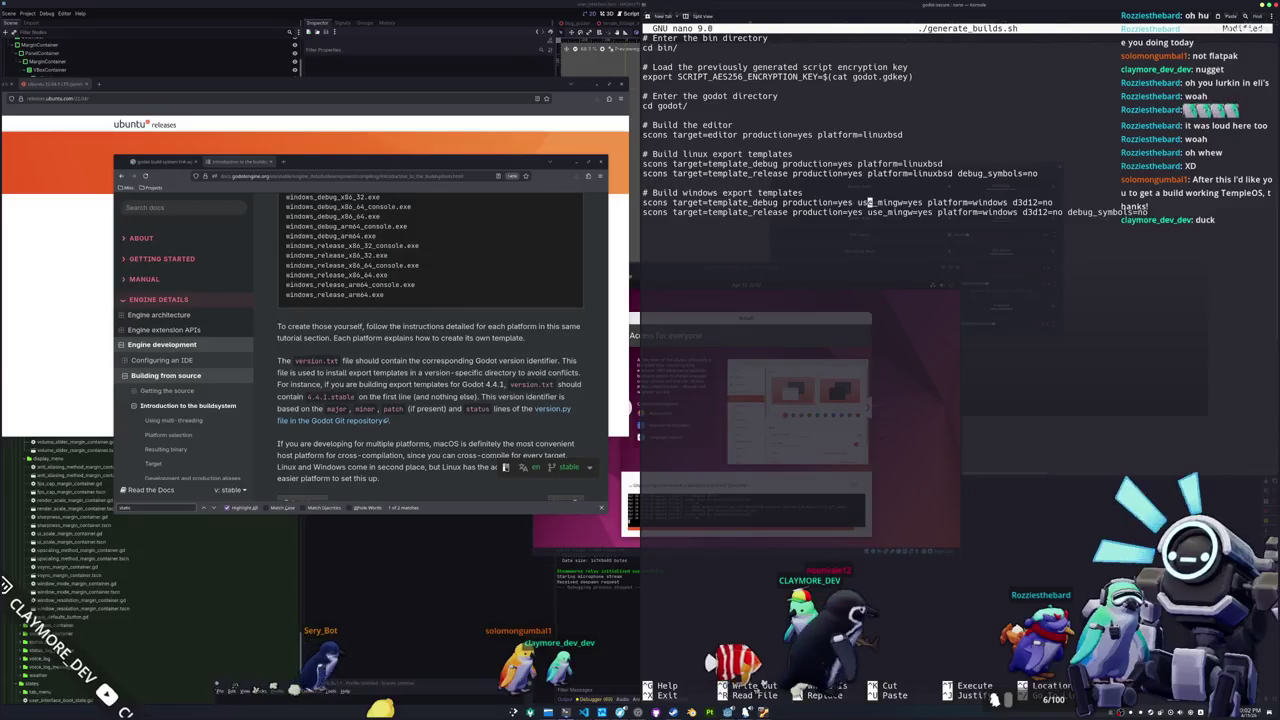
key(Left)
key(Left)
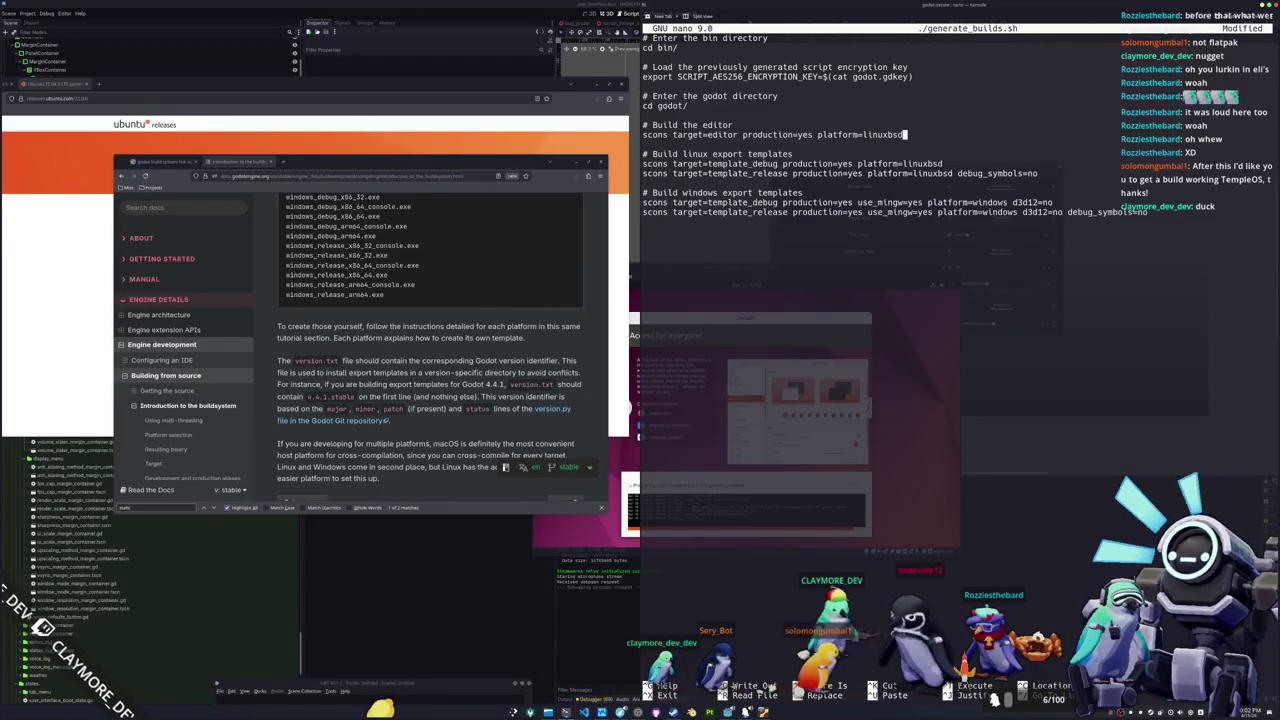
Append use_static_cpp=yes debug_symbols=no lto=auto to the editor and both Linux scons lines
scroll(527, 412, down, 15)
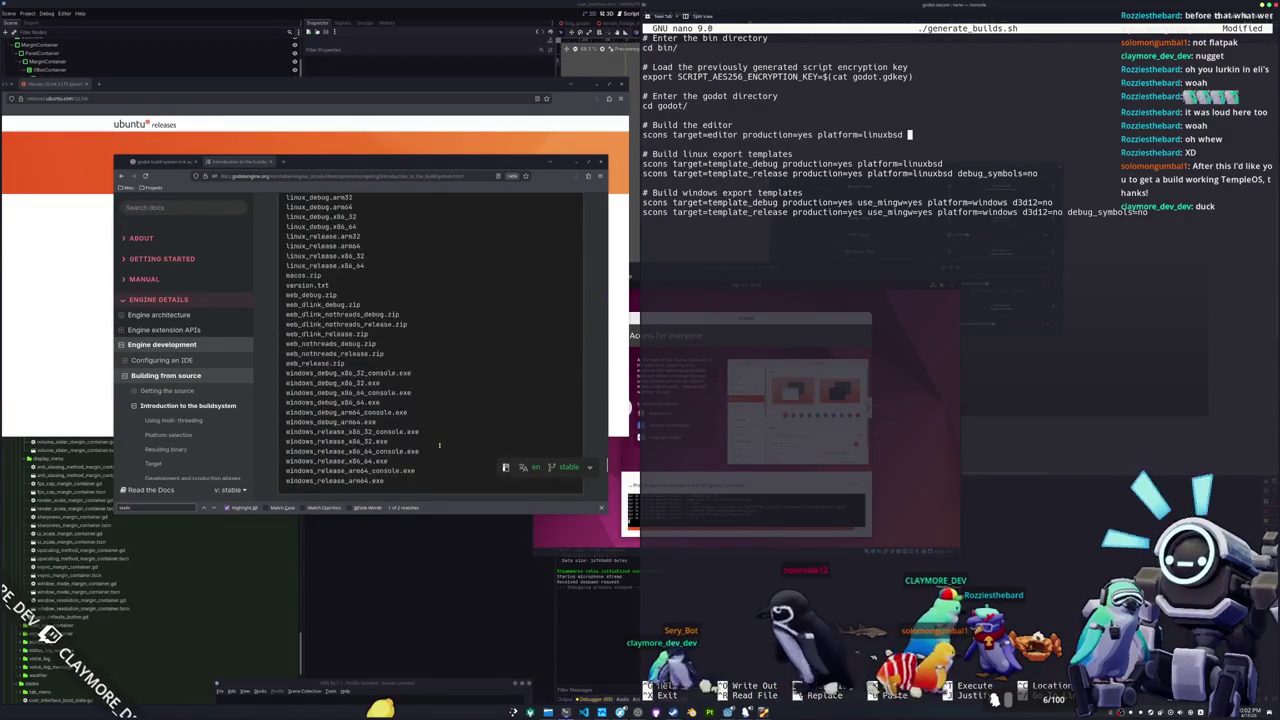
scroll(435, 484, up, 15)
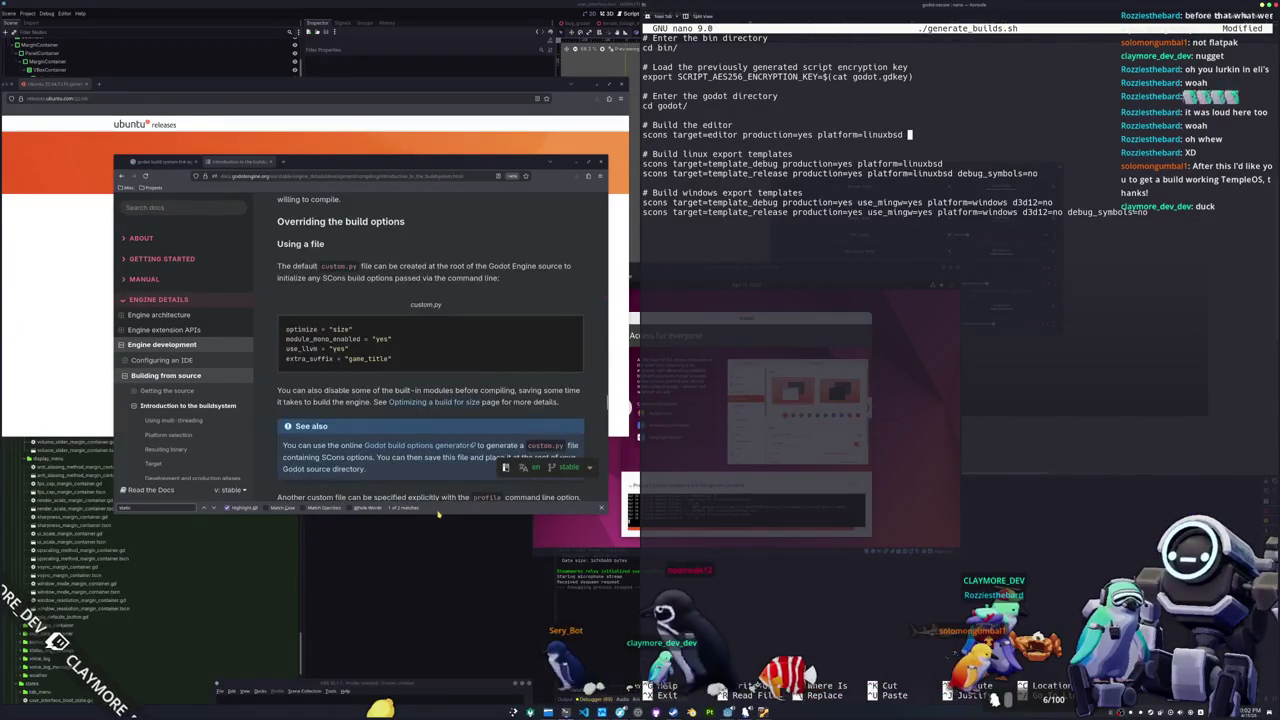
scroll(435, 433, up, 10)
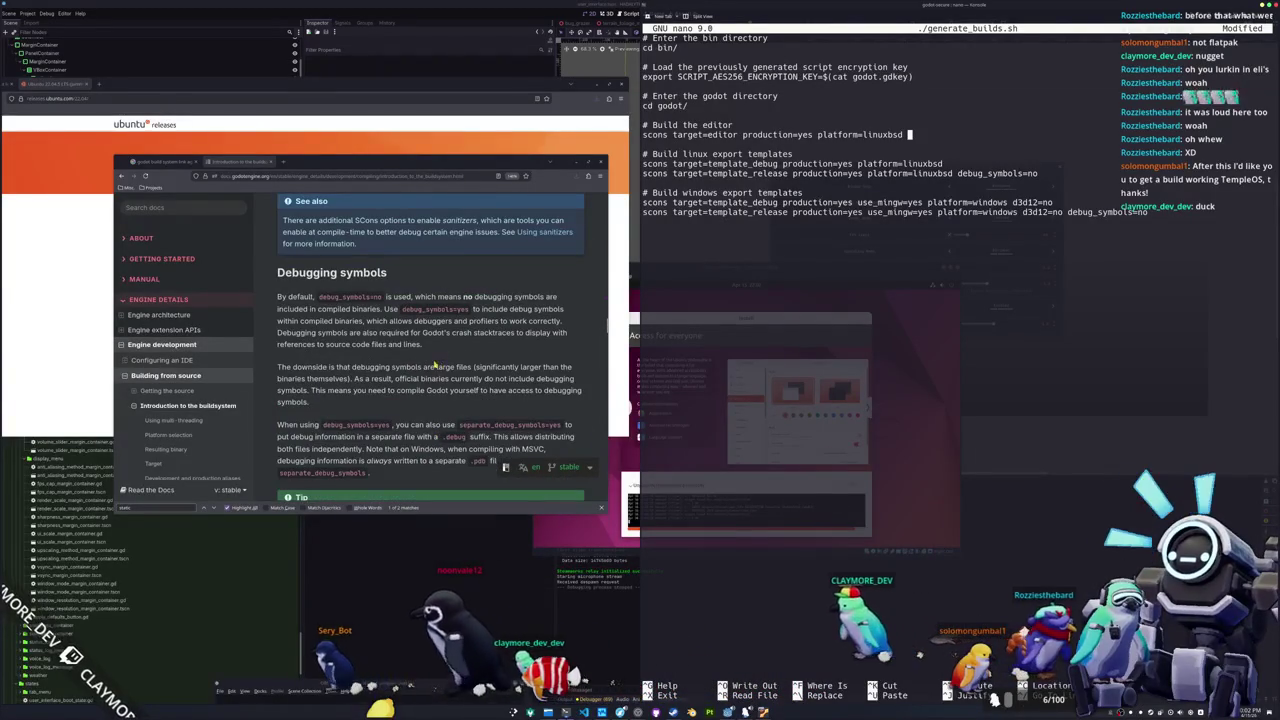
scroll(437, 368, up, 5)
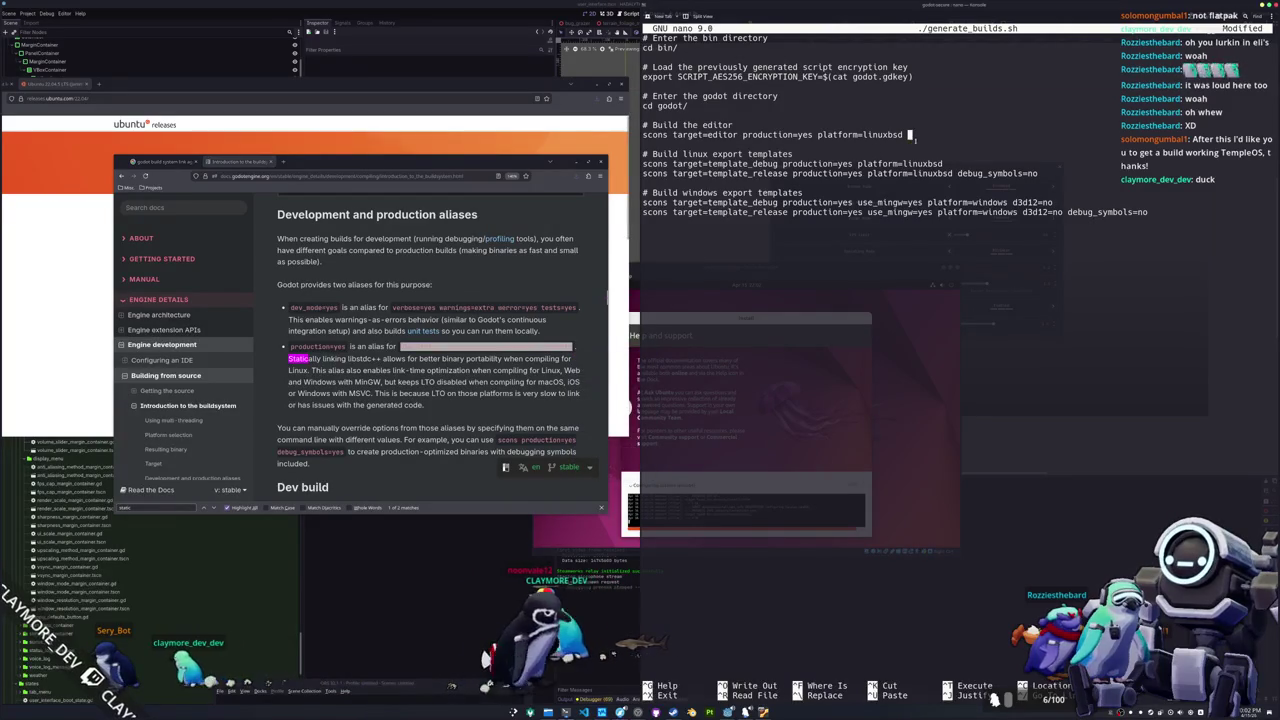
text(use_static_cpp=yes debug_symbols=no lto=auto)
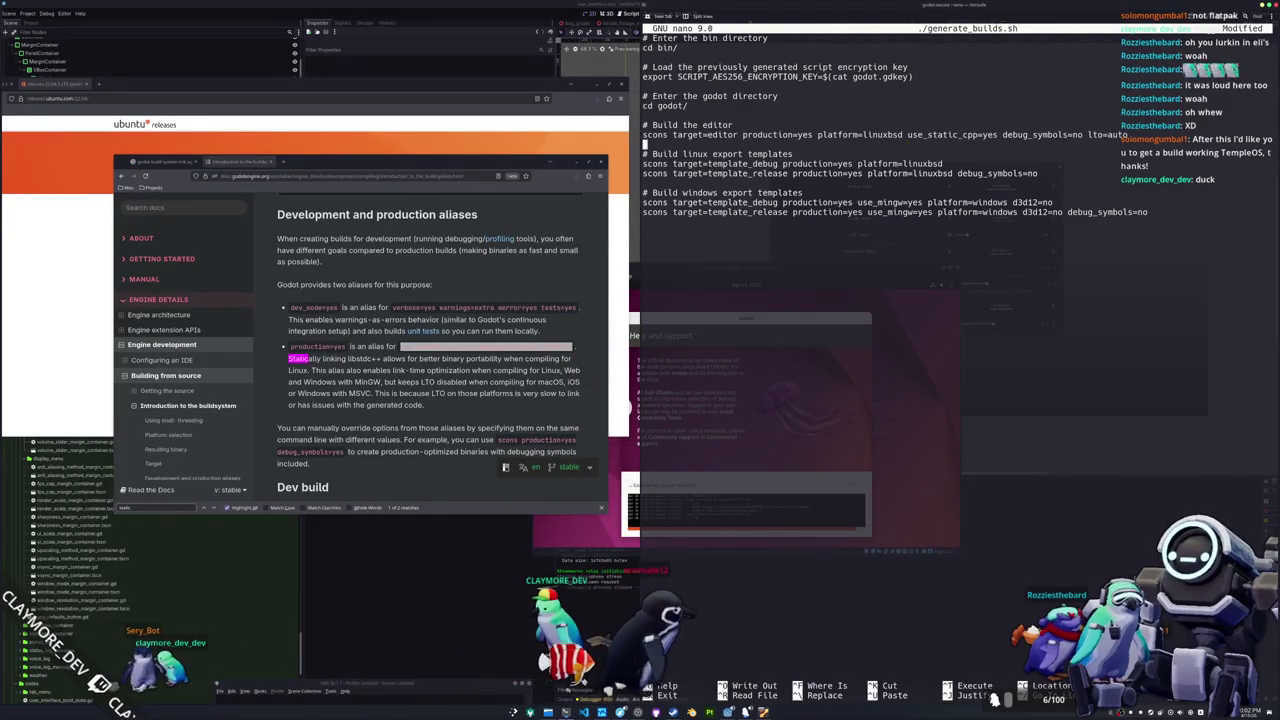
text(use_static_cpp=yes debug_symbols=no lto=auto)
key(Down)
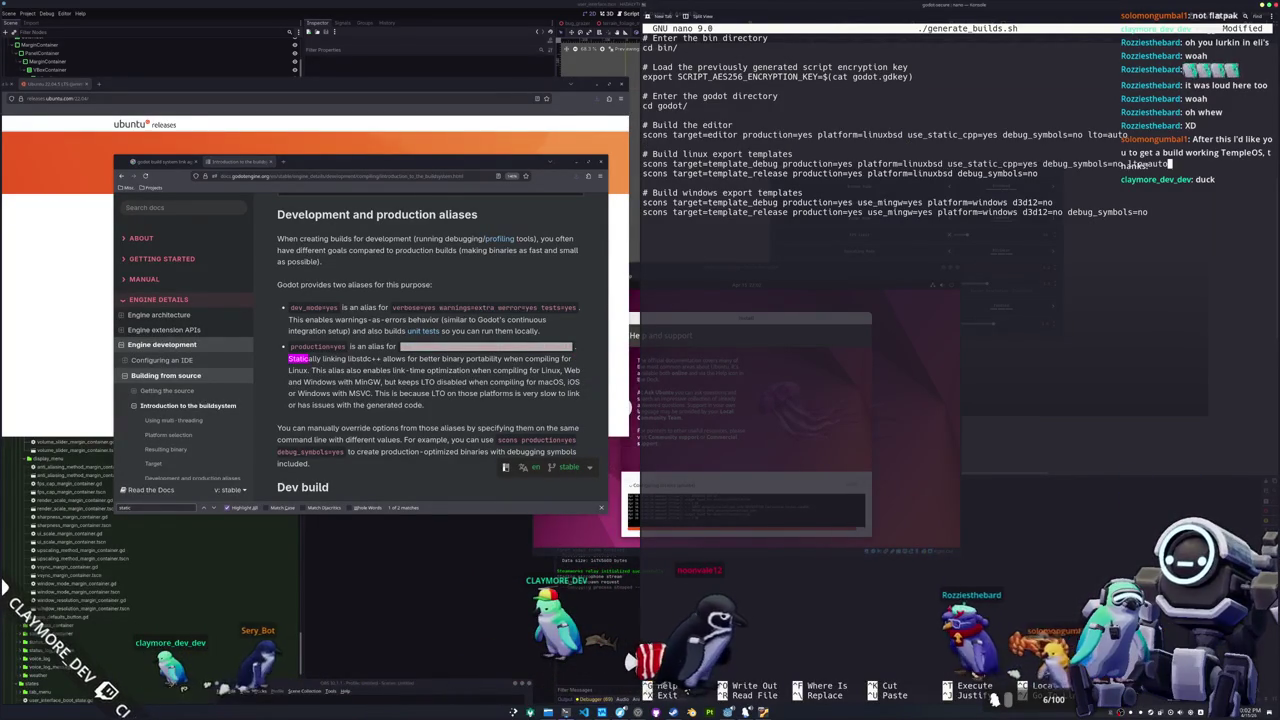
key(BackSpace)
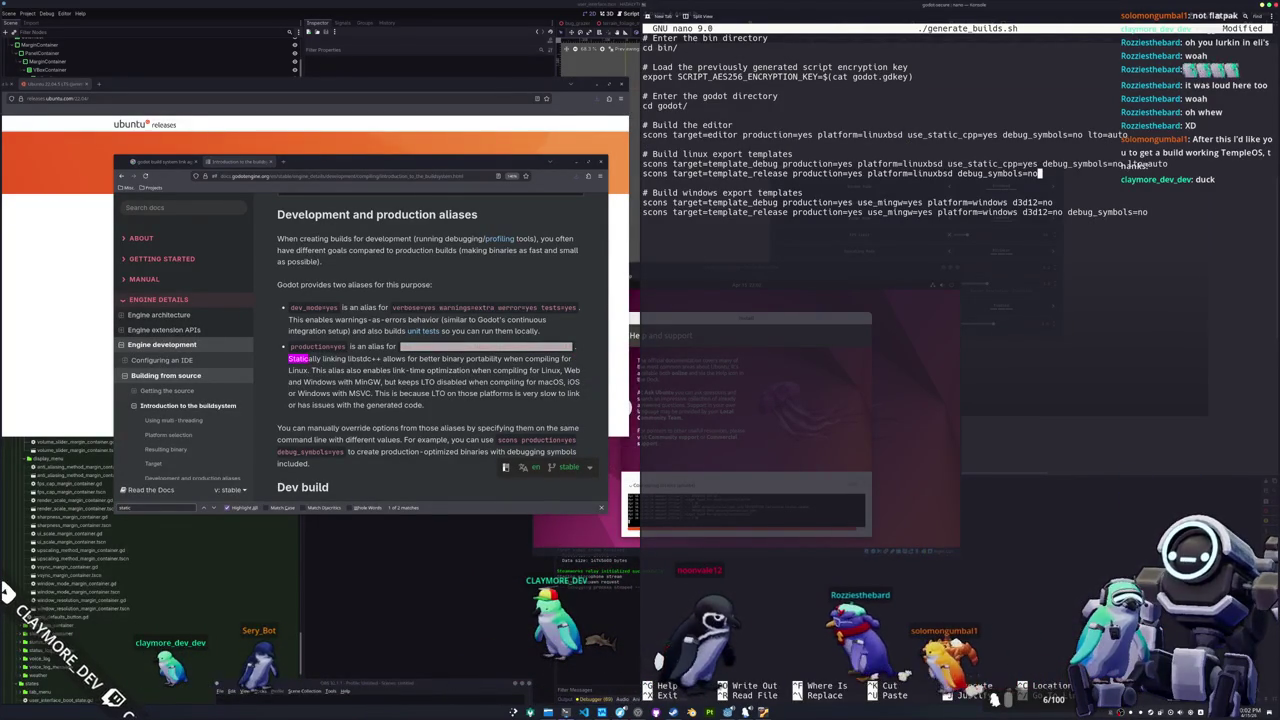
key(BackSpace)
key(BackSpace)
key(BackSpace)
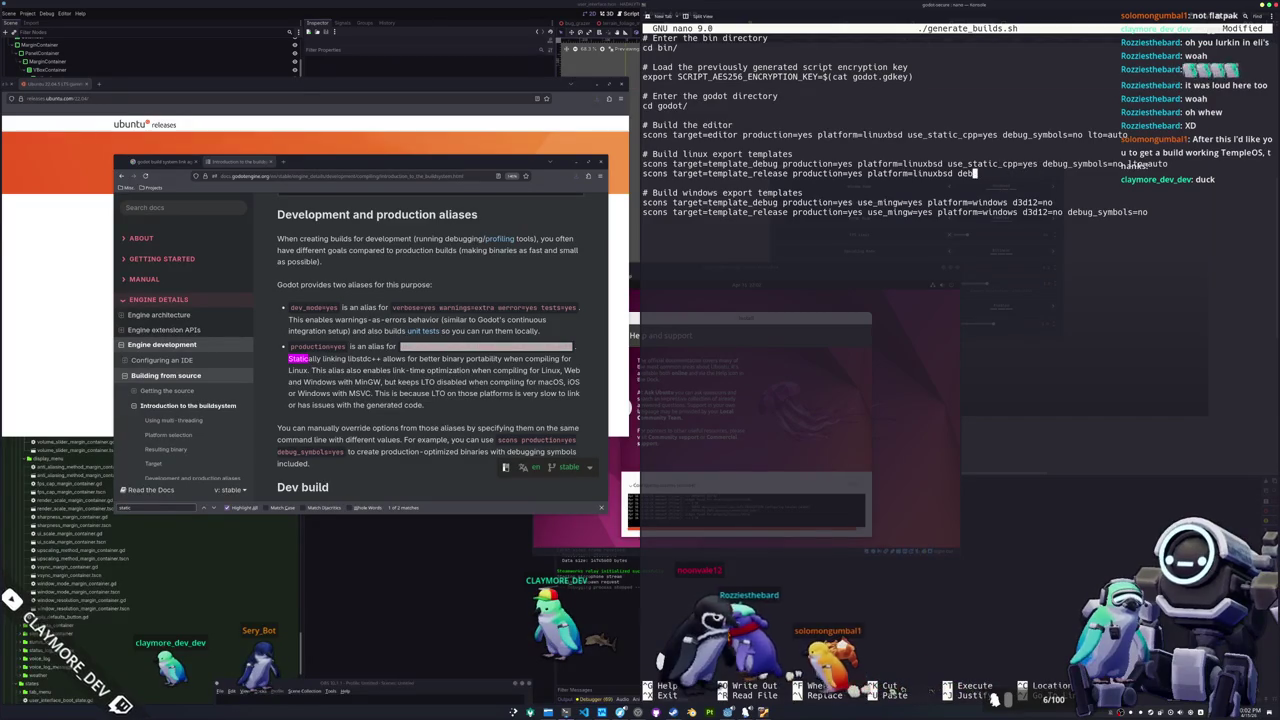
text(use_static_cpp=yes debug_symbols=no lto=auto)
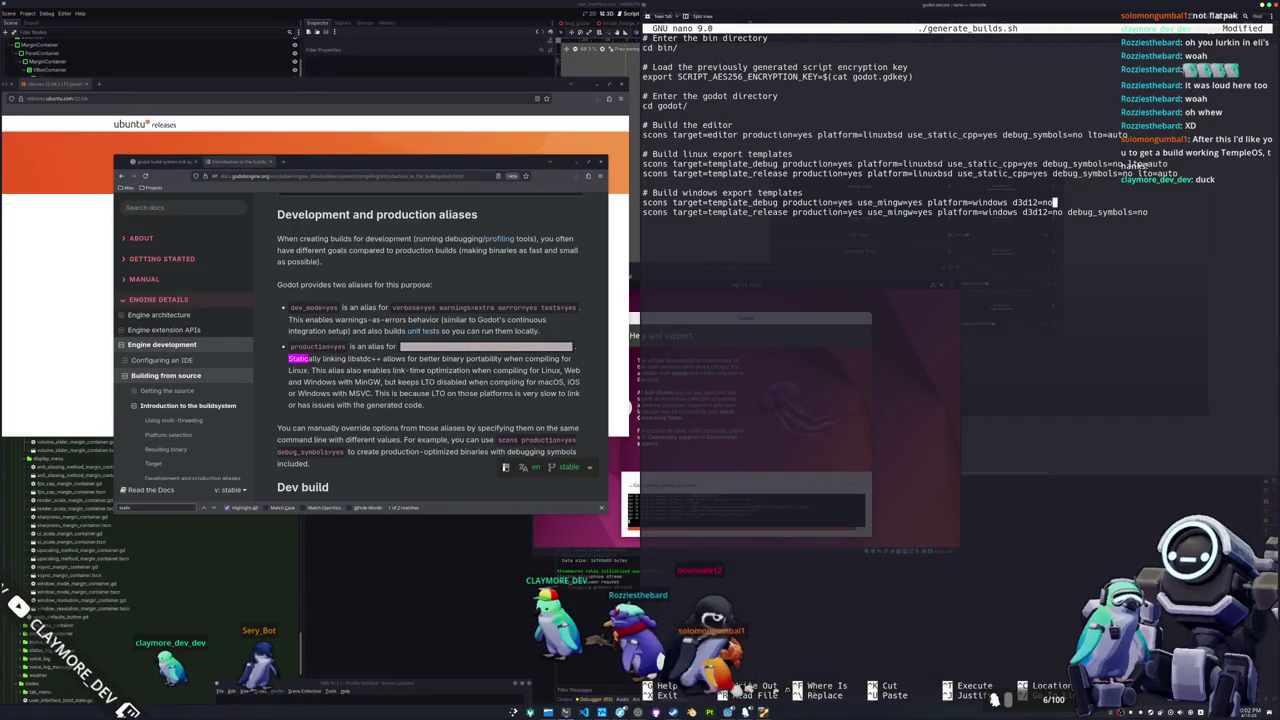
Replace d3d12=no with use_static_cpp=yes debug_symbols=no lto=auto on both Windows lines
text(use_static_cpp=yes debug_symbols=no lto=auto)
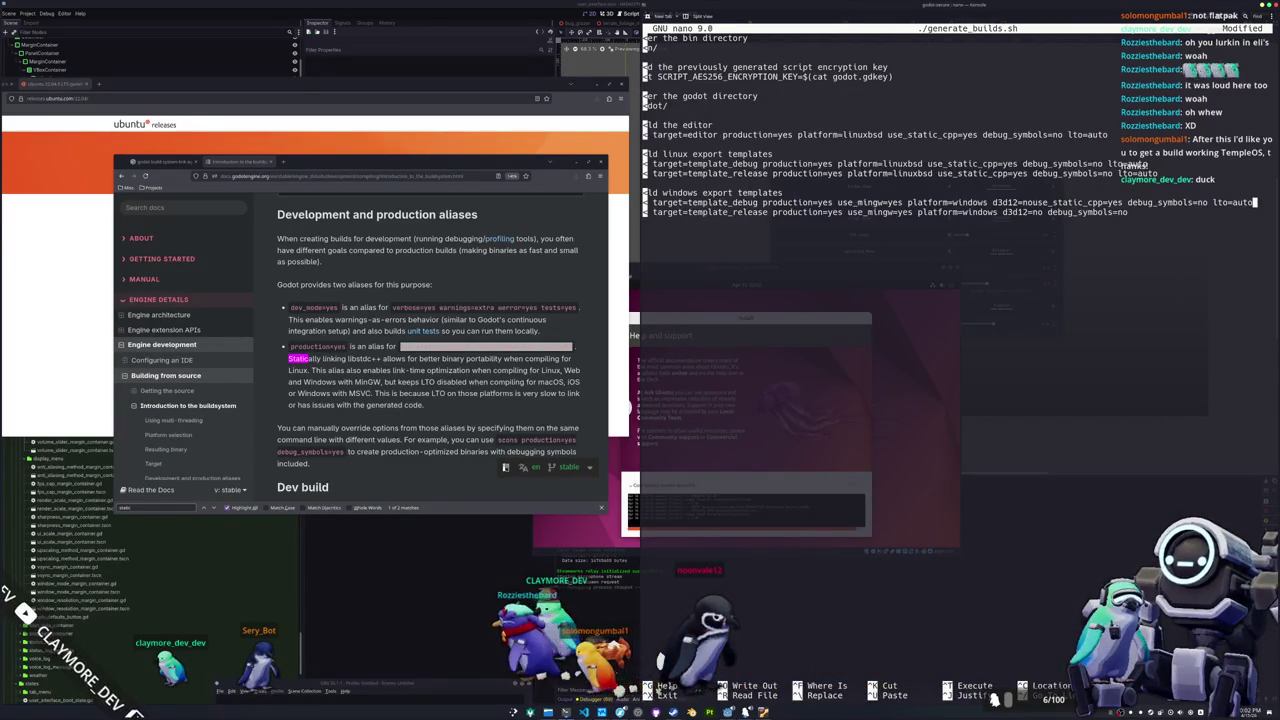
key(BackSpace)
key(BackSpace)
key(BackSpace)
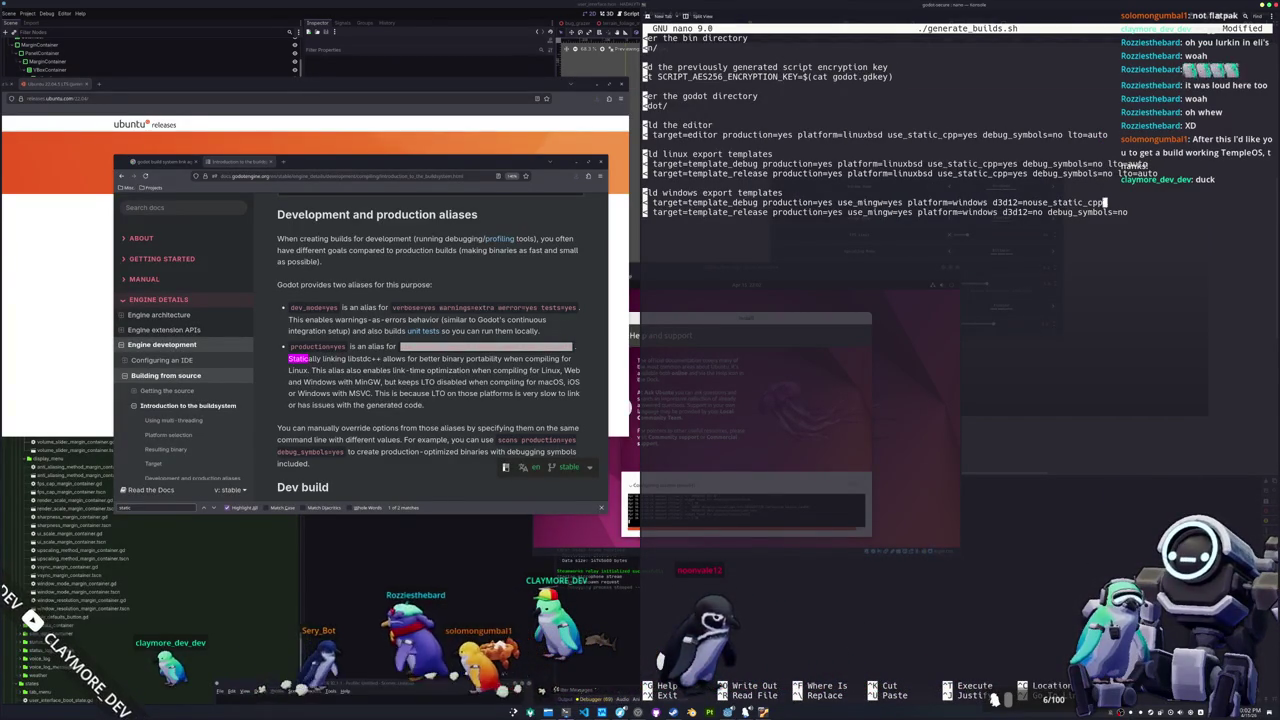
text(use_static_cpp=yes debug_symbols=no lto=auto)
key(Down)
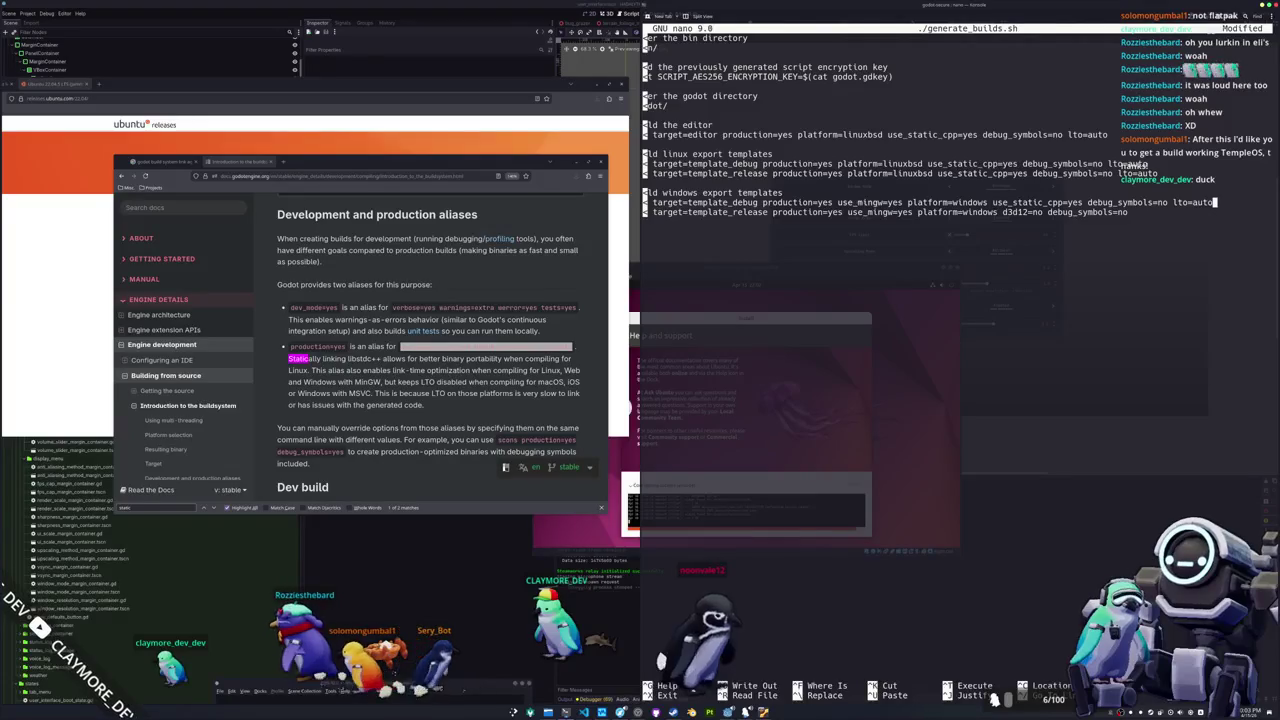
key(BackSpace)
key(BackSpace)
key(BackSpace)
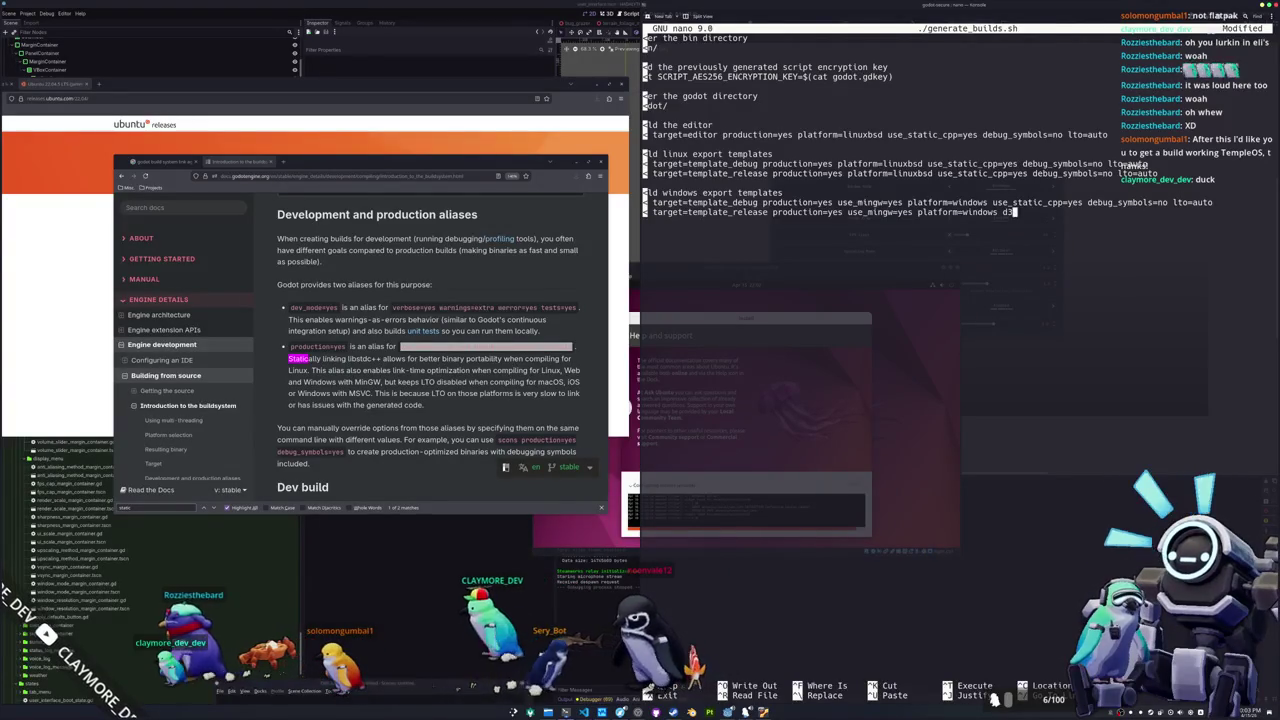
text(use_static_cpp=yes debug_symbols=no lto=auto)
Save generate_builds.sh, exit nano, and start running ./generate_builds.sh
key(ctrl+x)
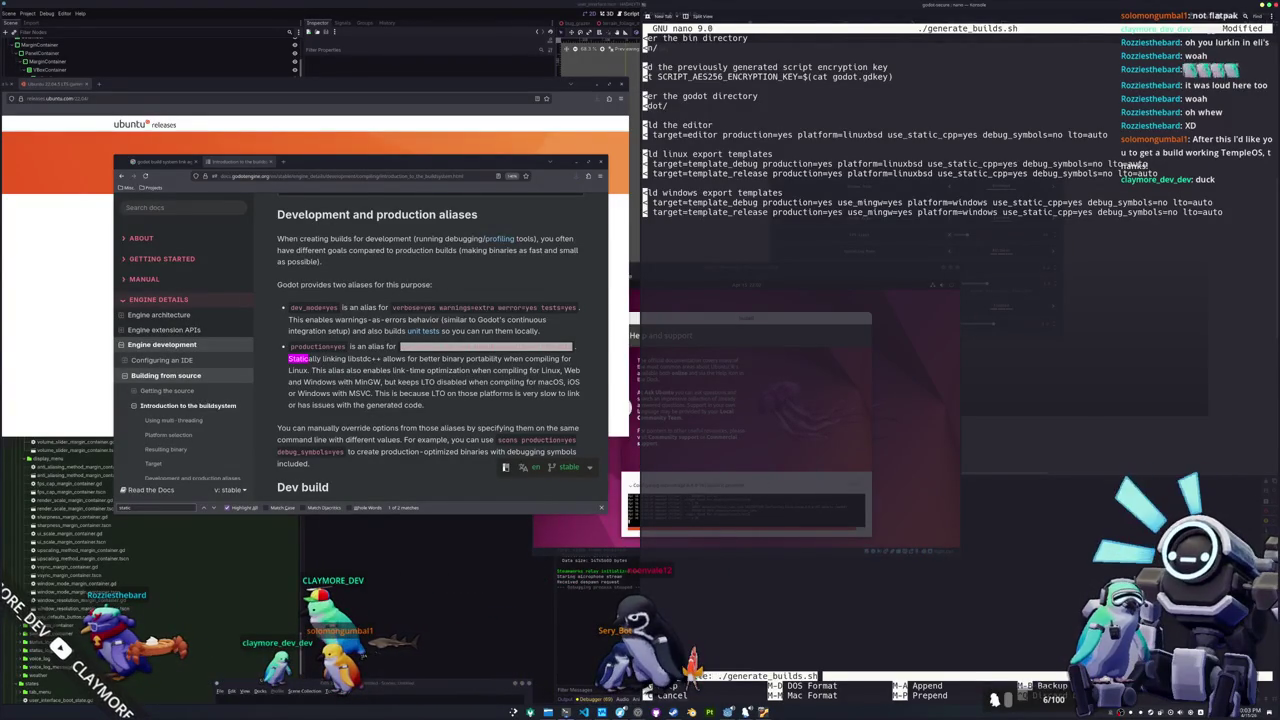
key(Return)
text(/ge)
key(Tab)
key(Tab)
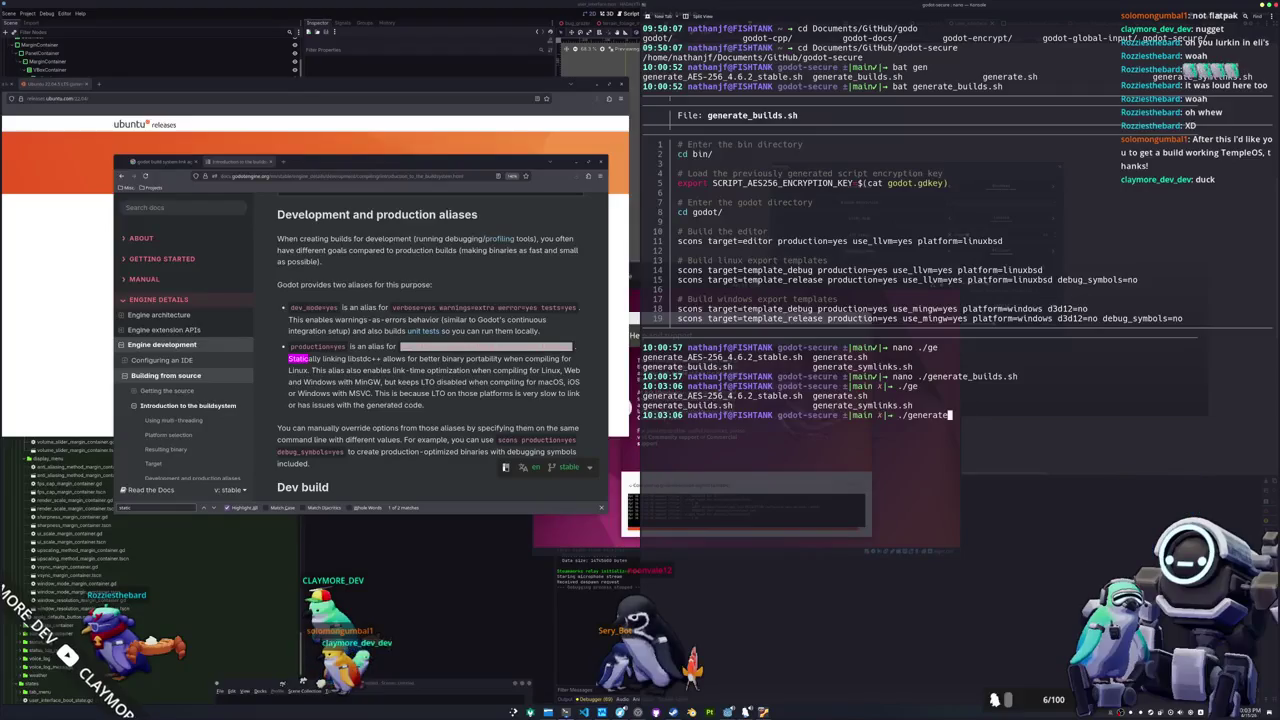
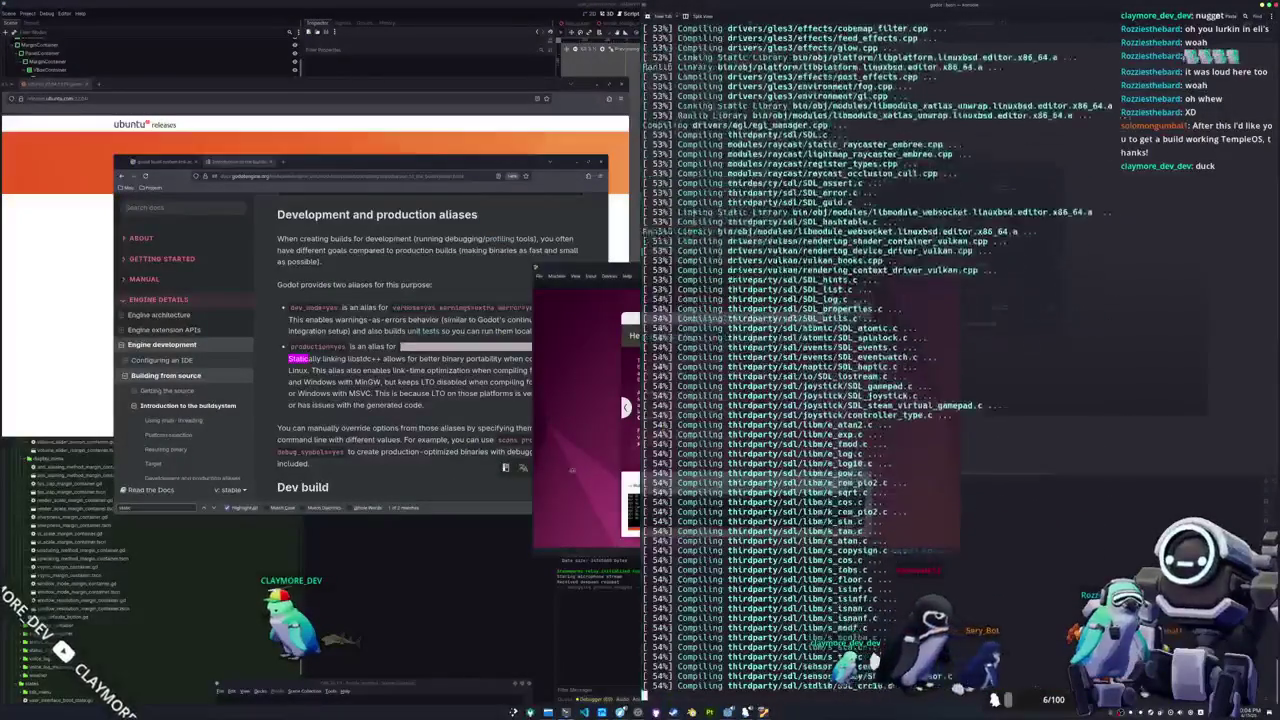
Move the Ubuntu VM window further right and keep the Godot docs page in front
key(alt+Tab)
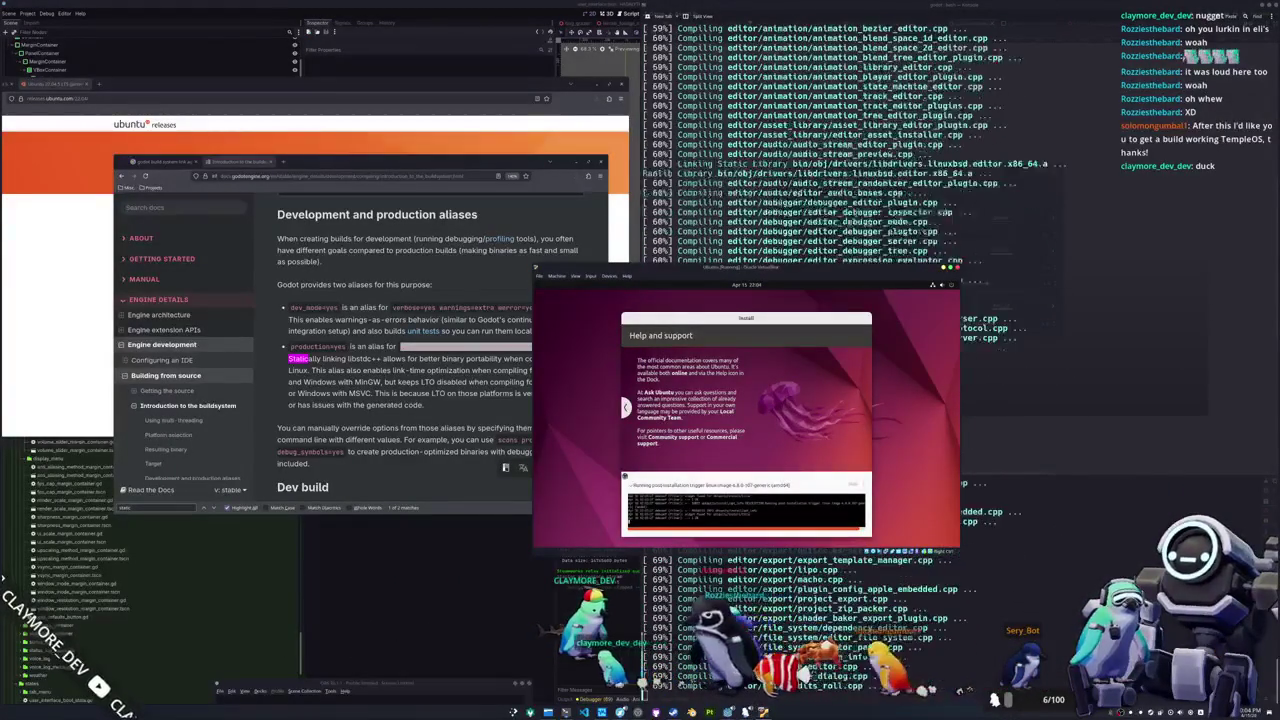
click(408, 441)
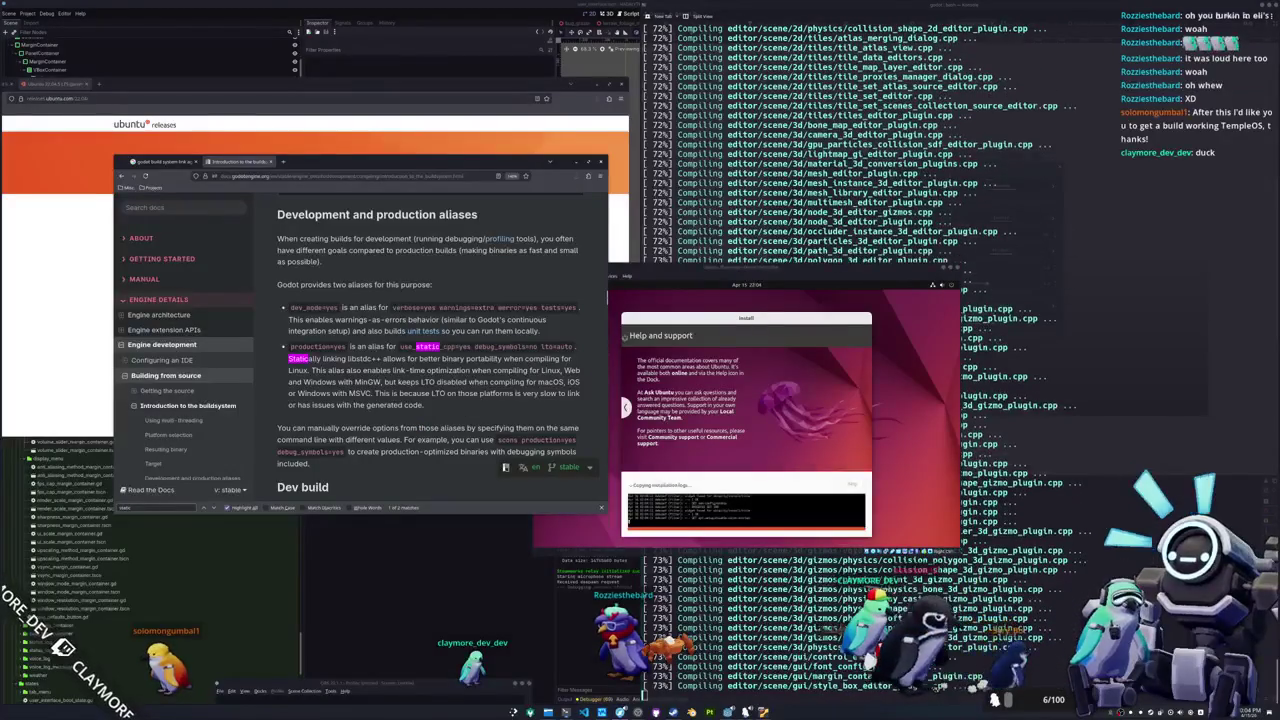
mouse_move(746, 318)
mouse_down()
mouse_move(824, 301)
mouse_move(845, 318)
mouse_move(777, 294)
mouse_up()
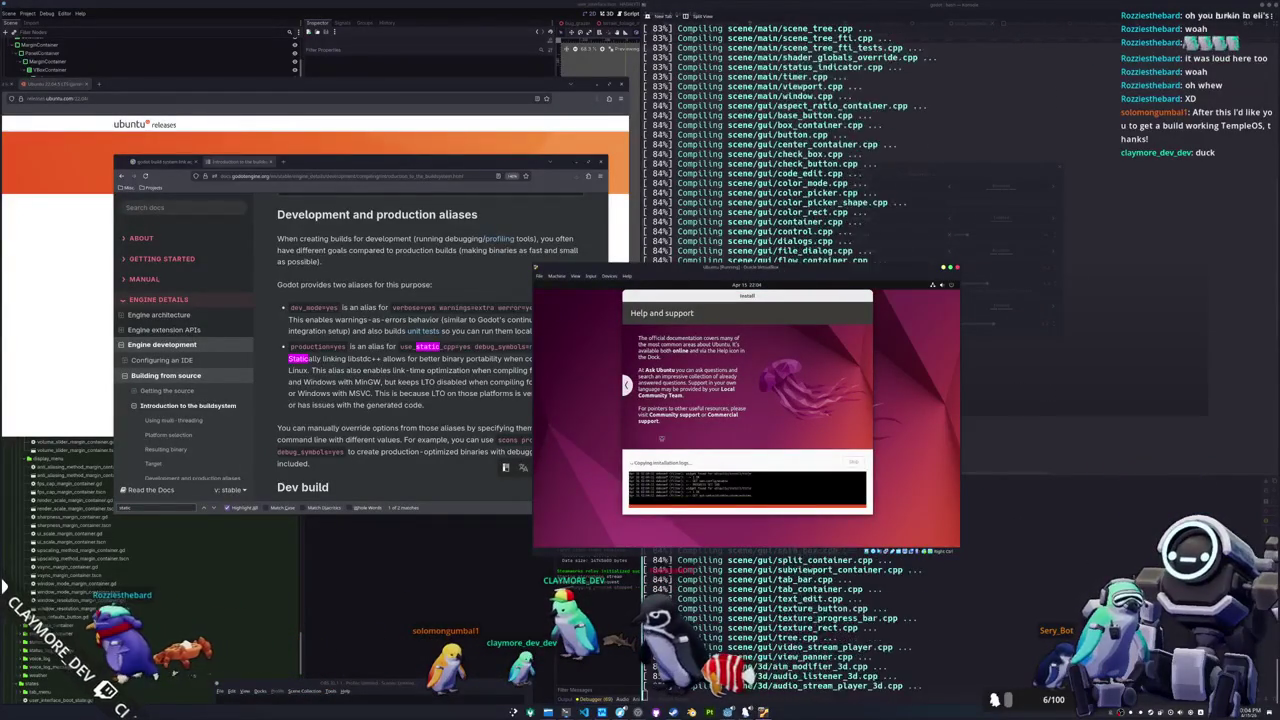
scroll(420, 457, down, 3)
click(430, 454)
Read through the buildsystem options back up to the aliases section, then switch to the old-glibc Google results
scroll(440, 440, down, 4)
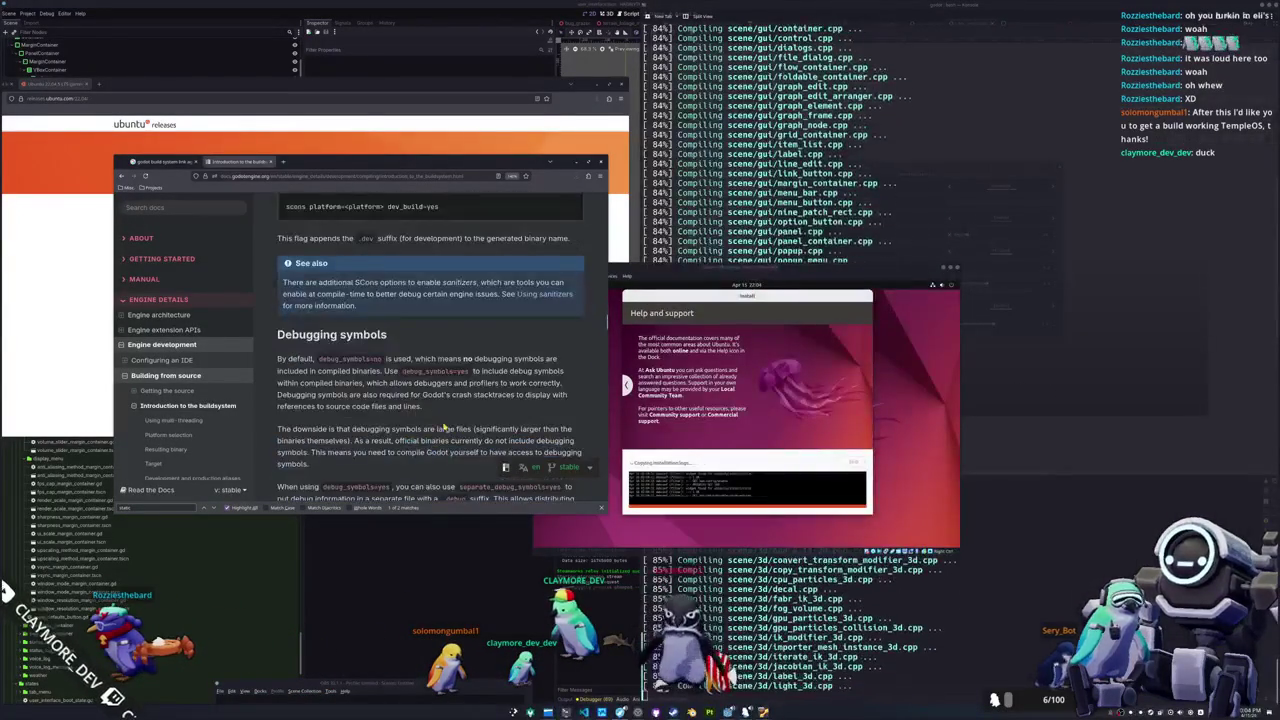
scroll(446, 418, down, 2)
scroll(443, 417, down, 1)
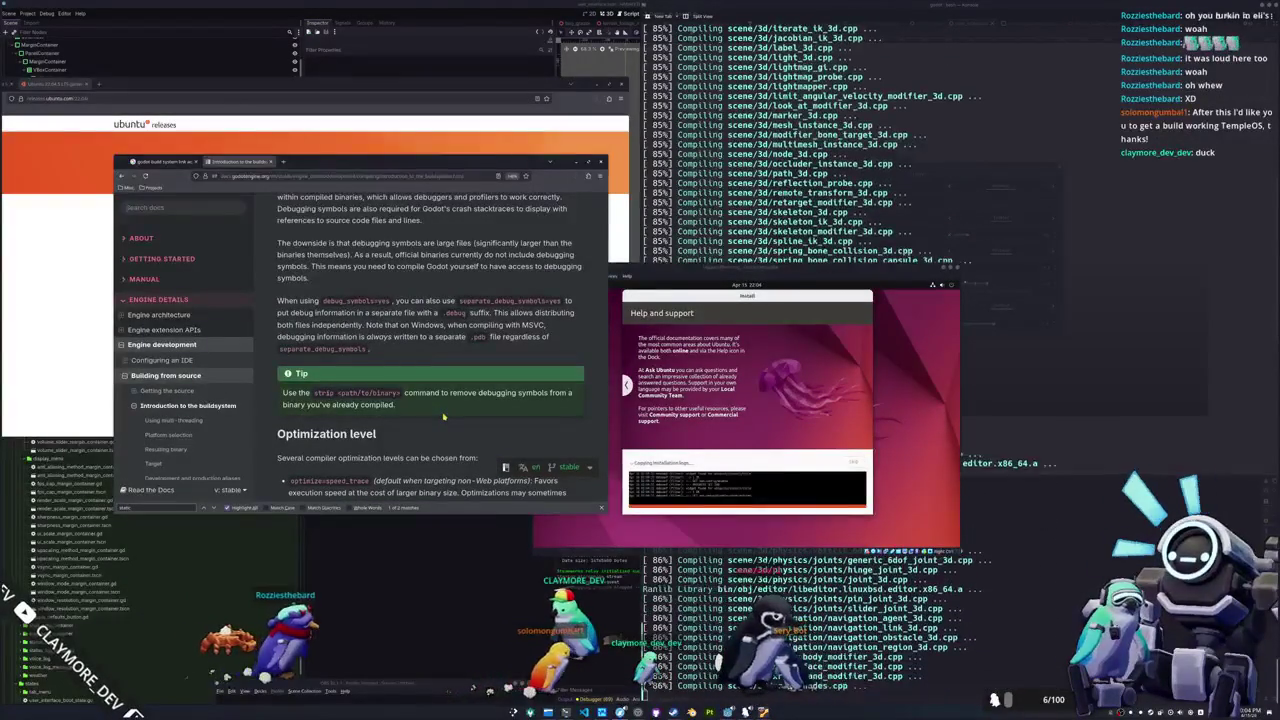
scroll(443, 417, down, 1)
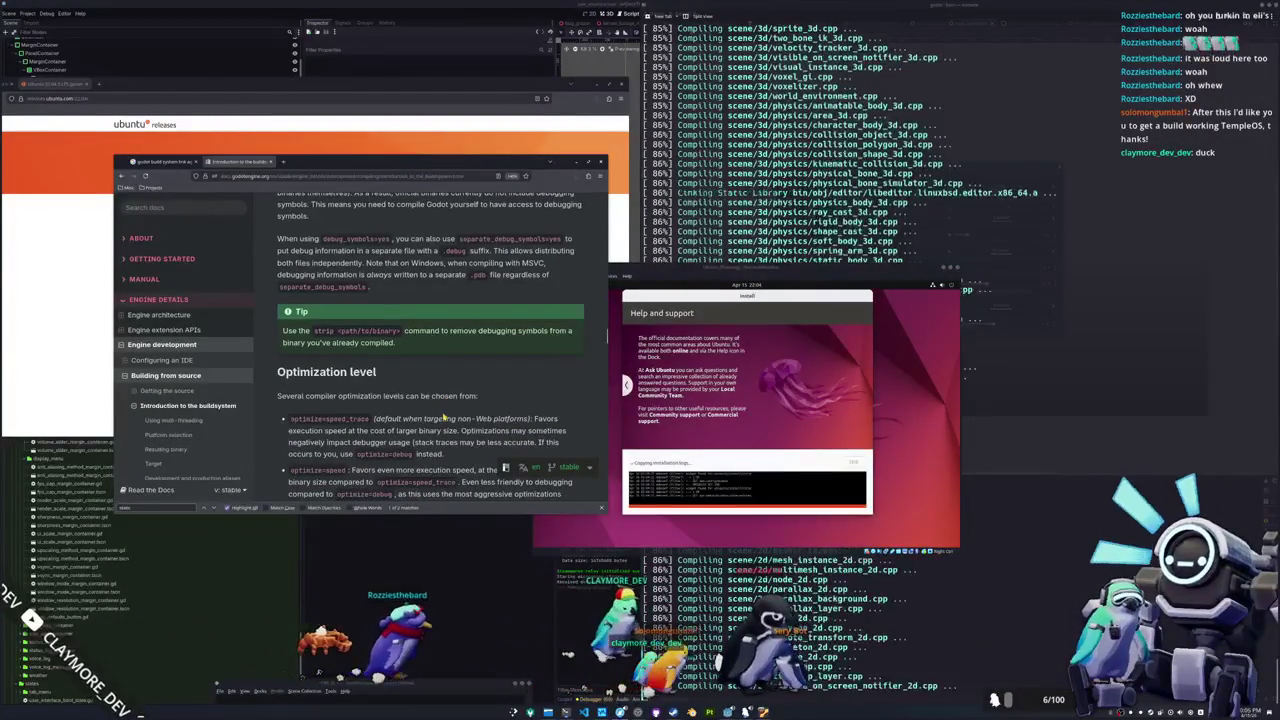
scroll(443, 417, down, 1)
scroll(479, 392, down, 2)
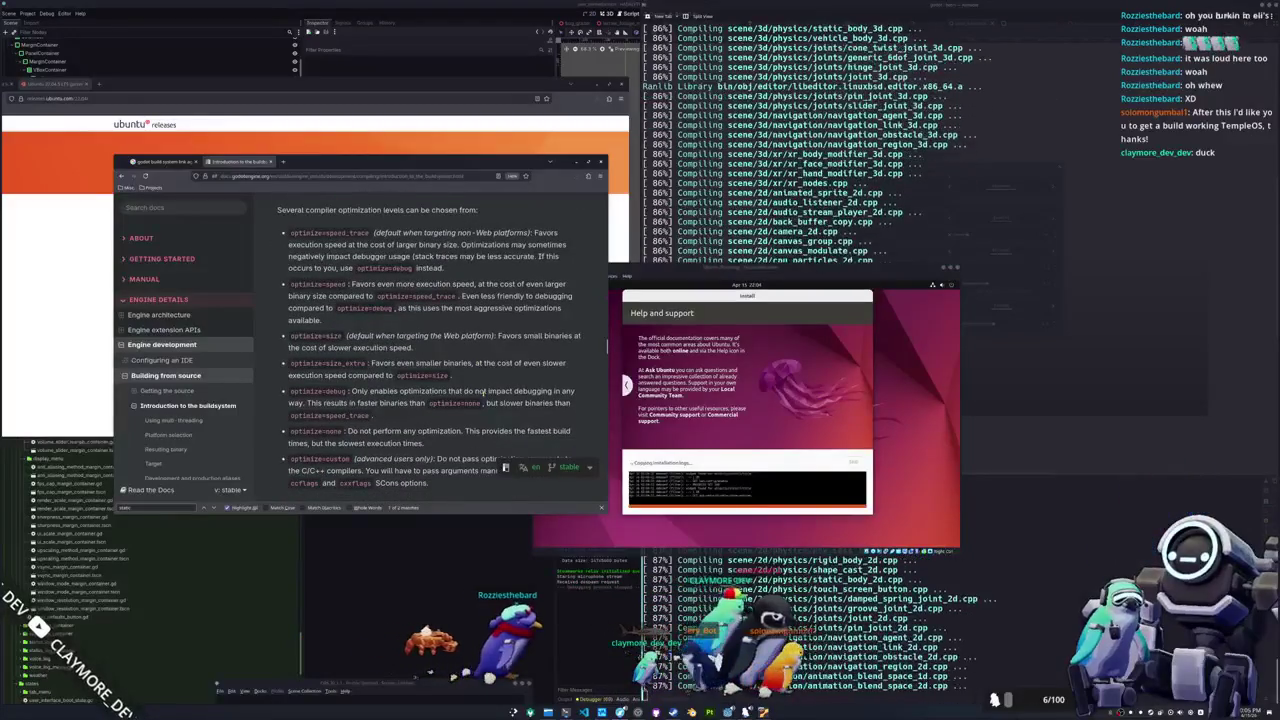
scroll(479, 392, down, 3)
scroll(483, 397, up, 2)
scroll(483, 396, down, 1)
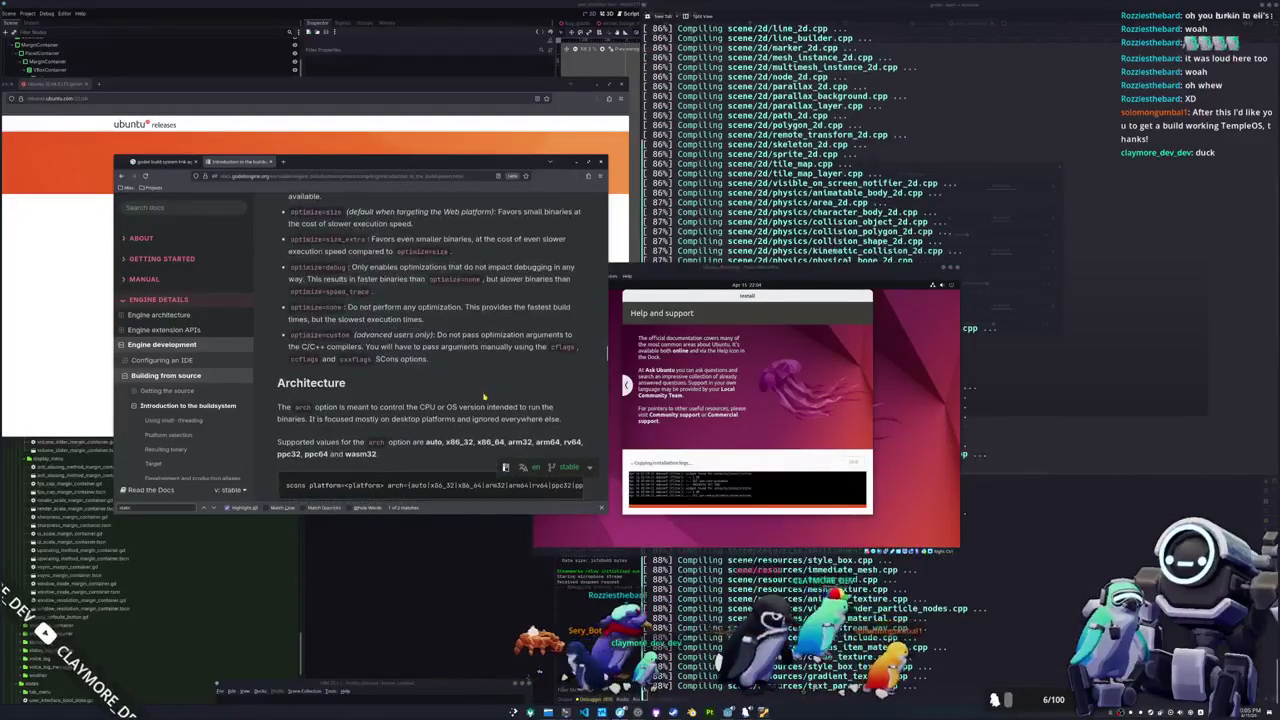
scroll(483, 397, down, 2)
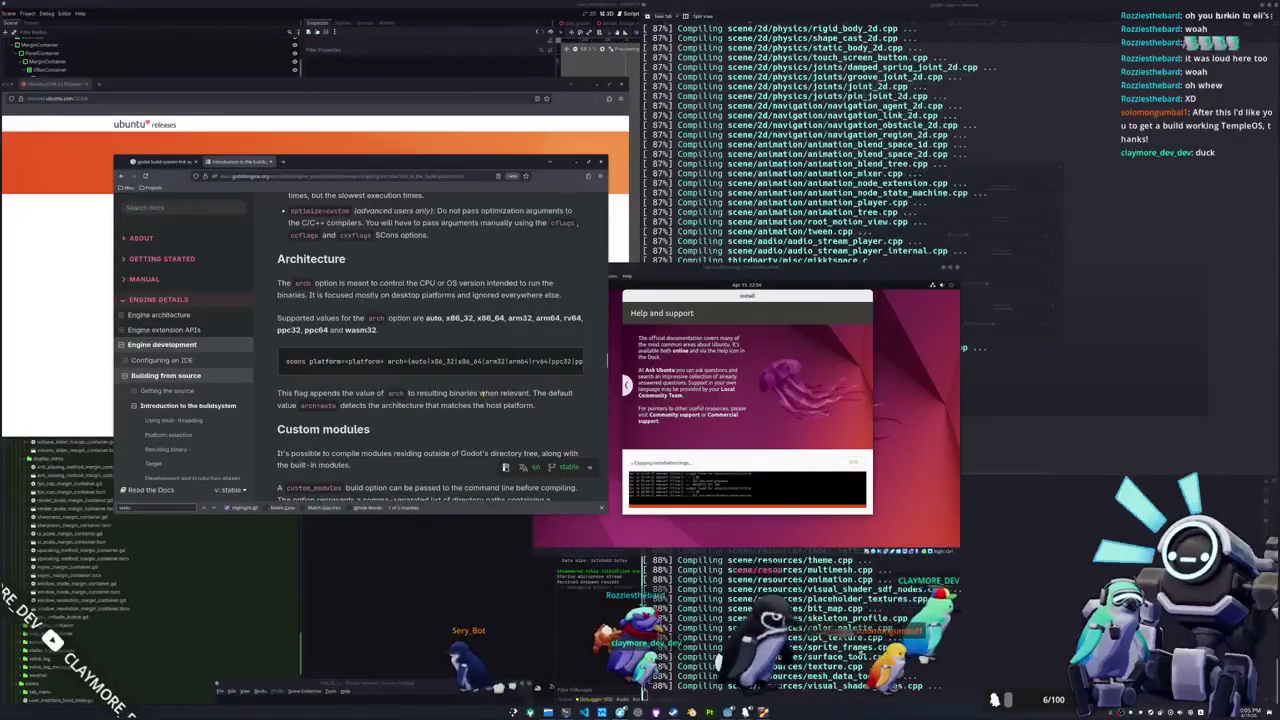
scroll(483, 380, right, 2)
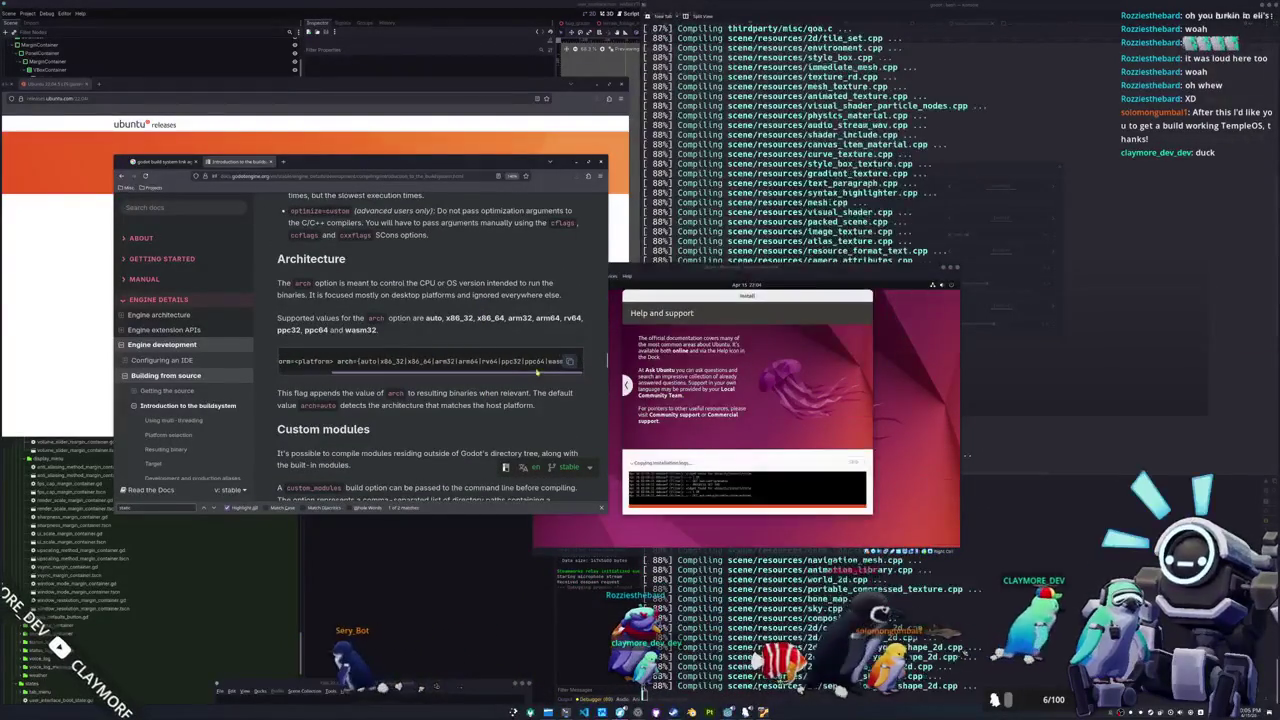
scroll(584, 400, down, 2)
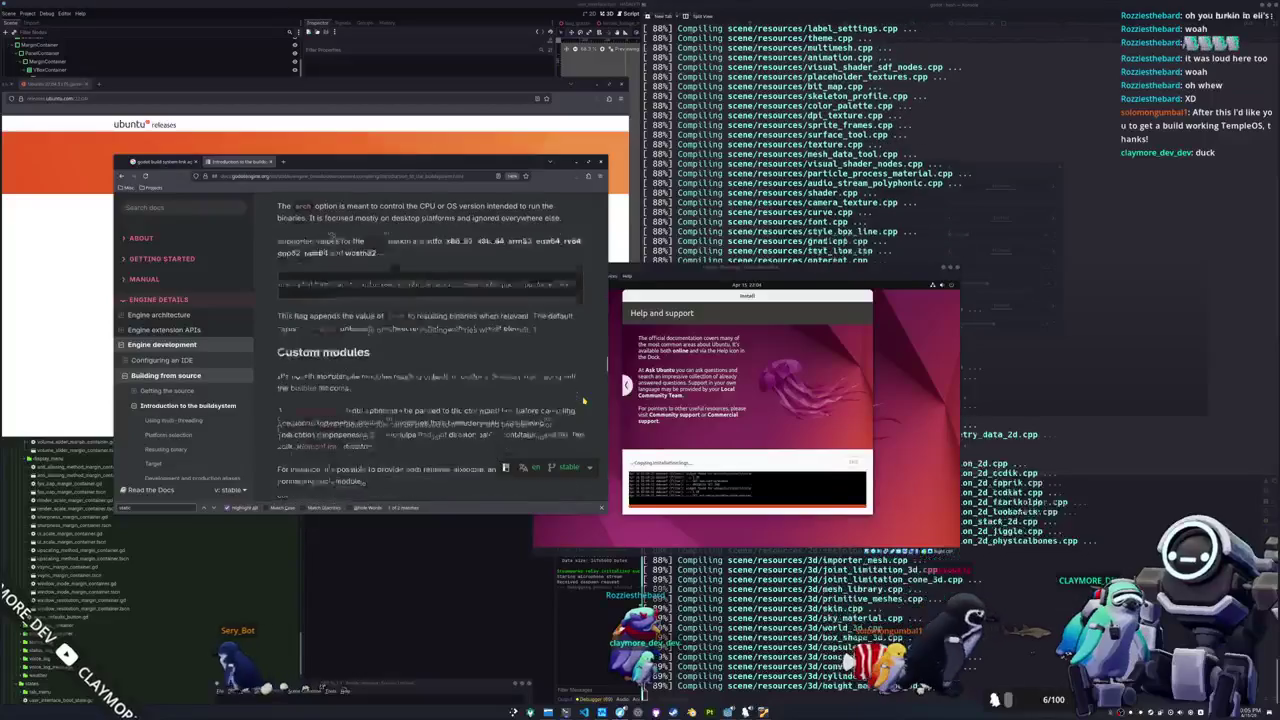
scroll(593, 393, down, 6)
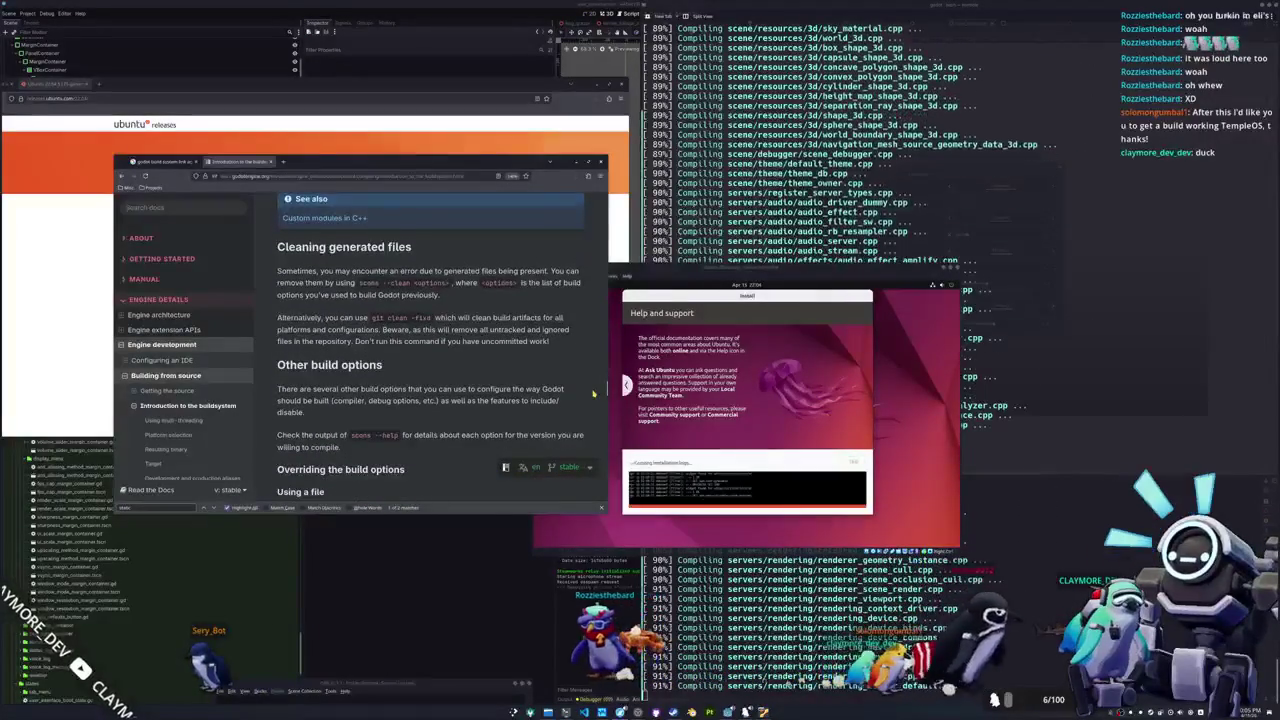
scroll(593, 393, down, 3)
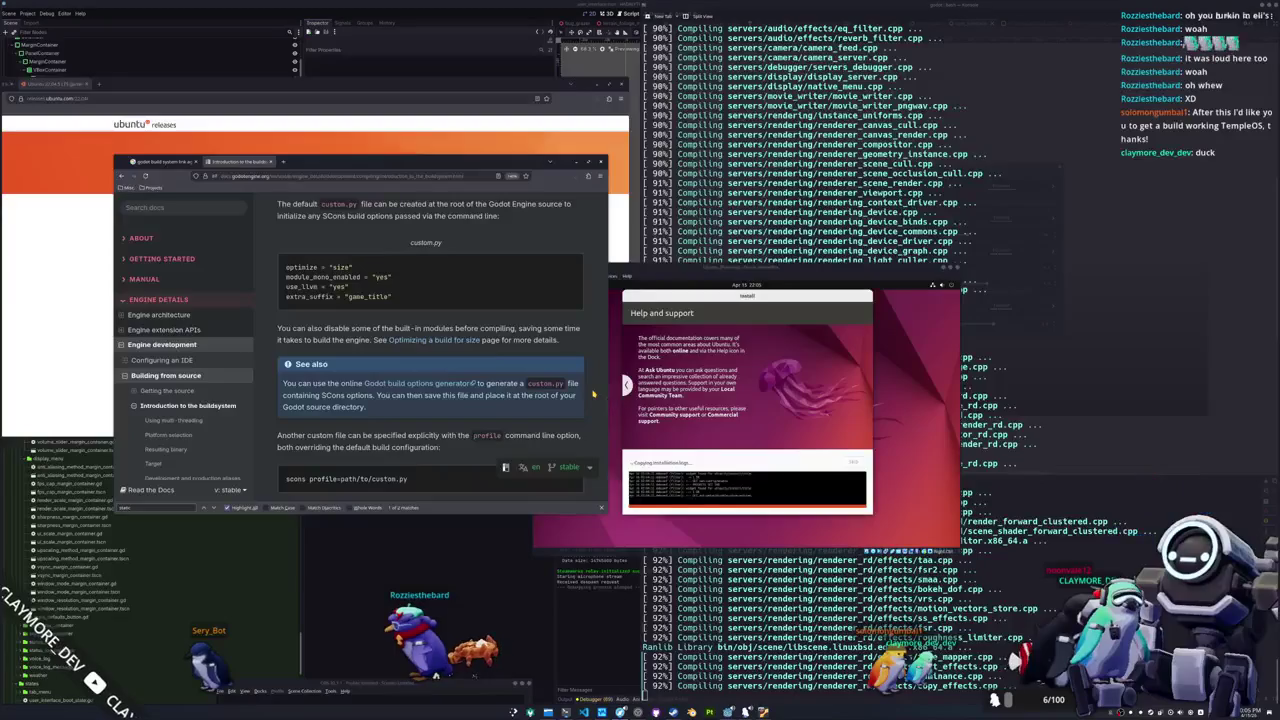
scroll(593, 393, down, 1)
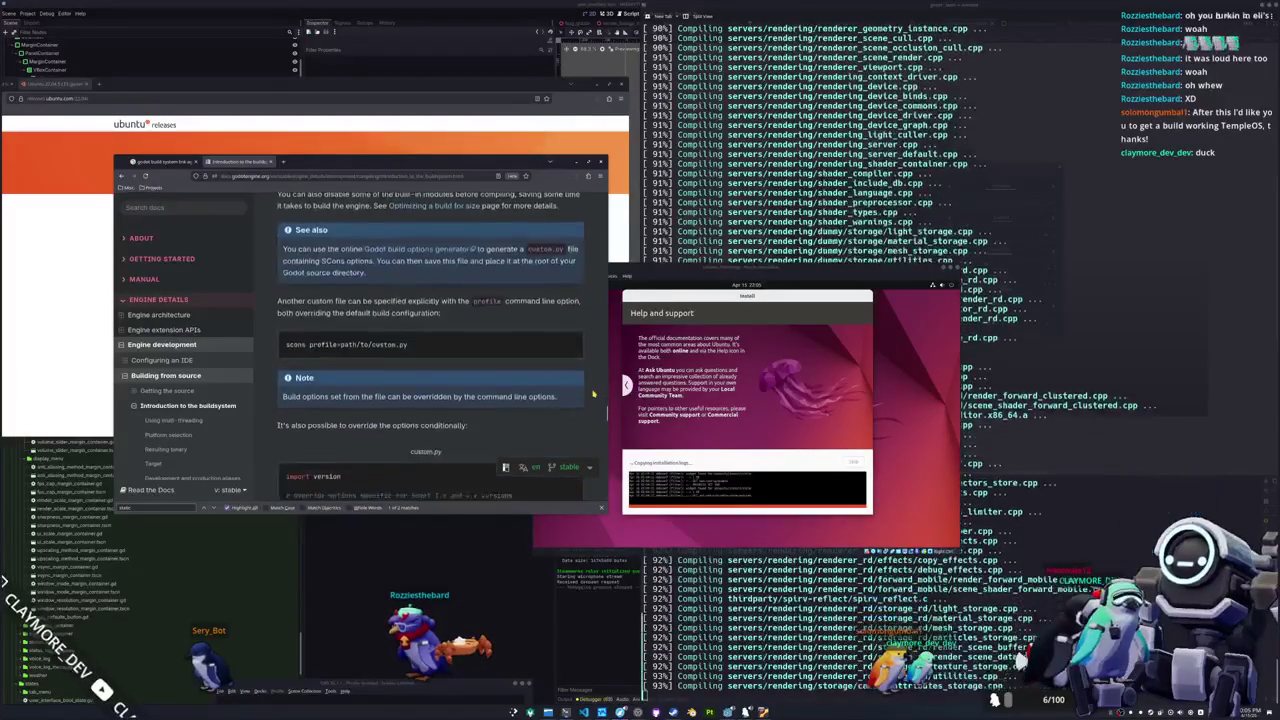
scroll(593, 393, down, 2)
scroll(593, 393, down, 1)
scroll(593, 393, down, 9)
scroll(593, 393, down, 5)
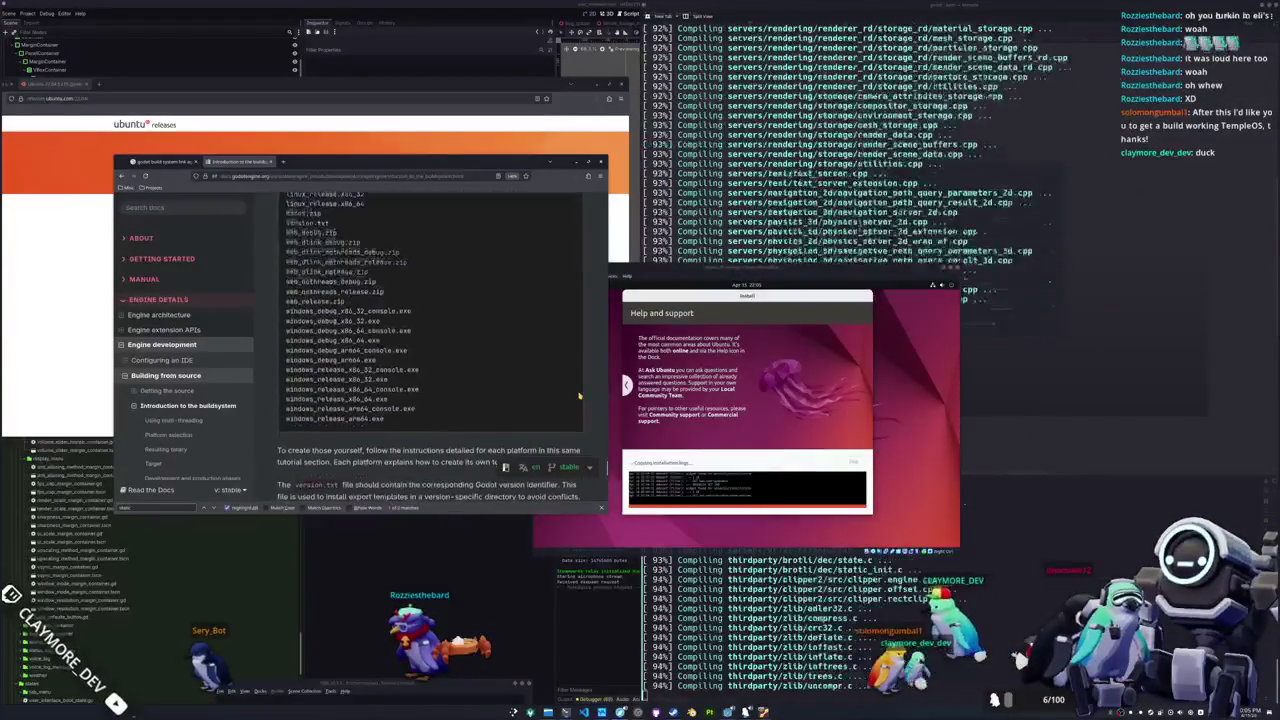
scroll(579, 396, down, 15)
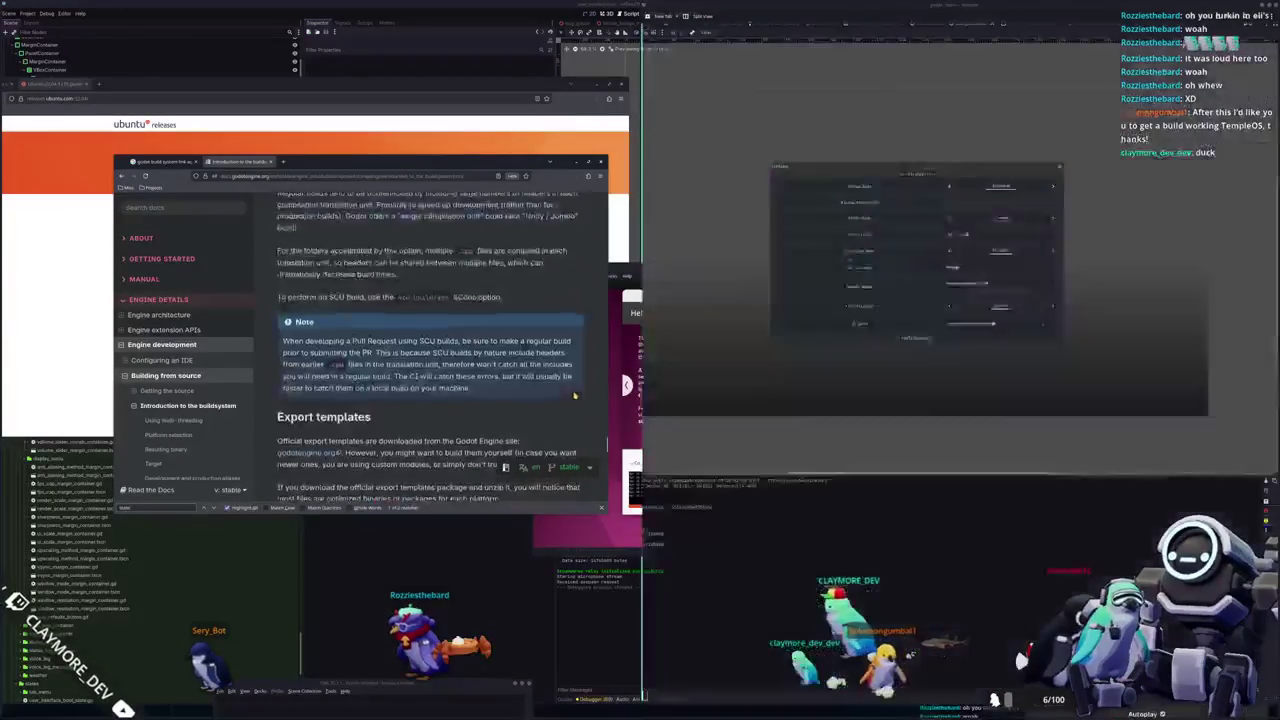
scroll(567, 399, up, 15)
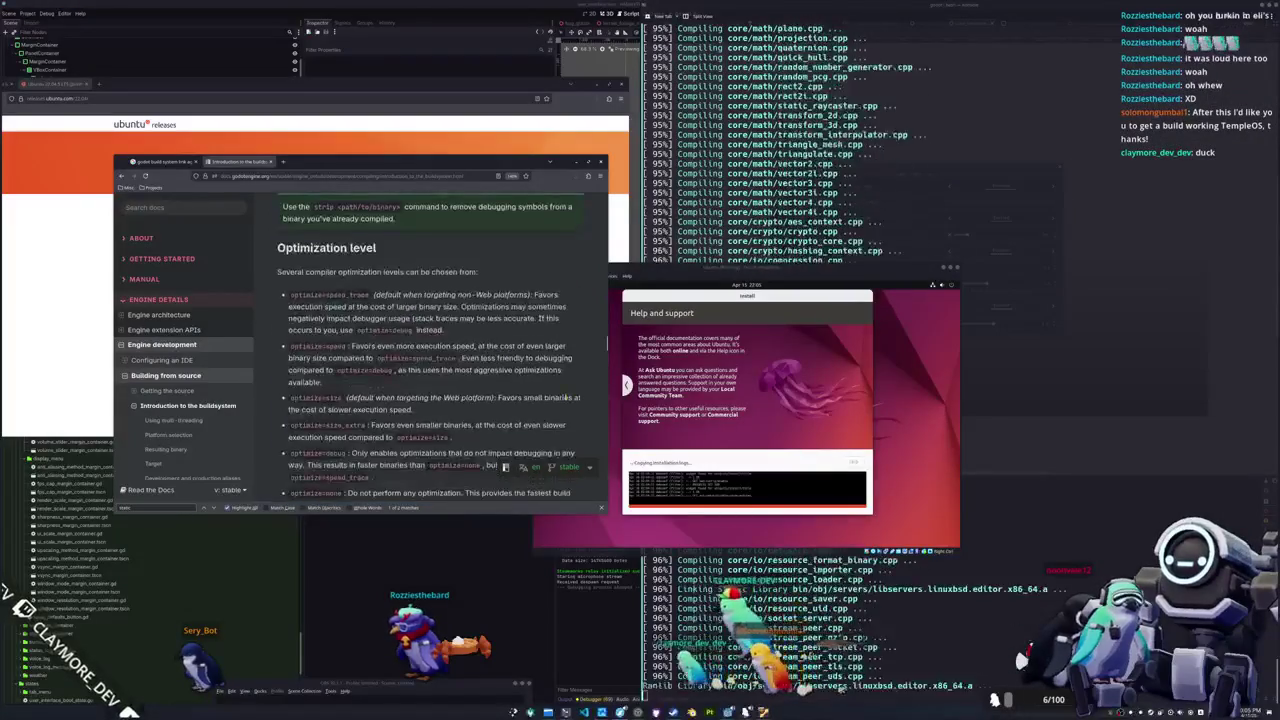
scroll(566, 399, up, 1)
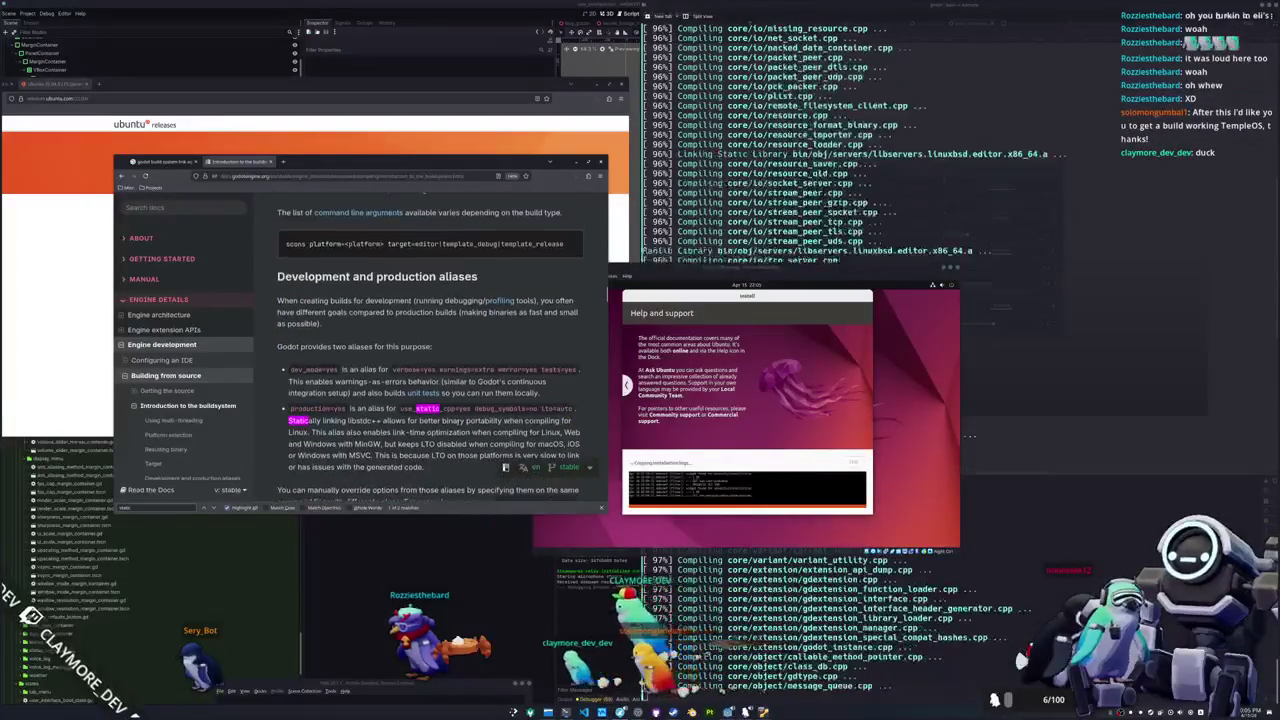
click(170, 162)
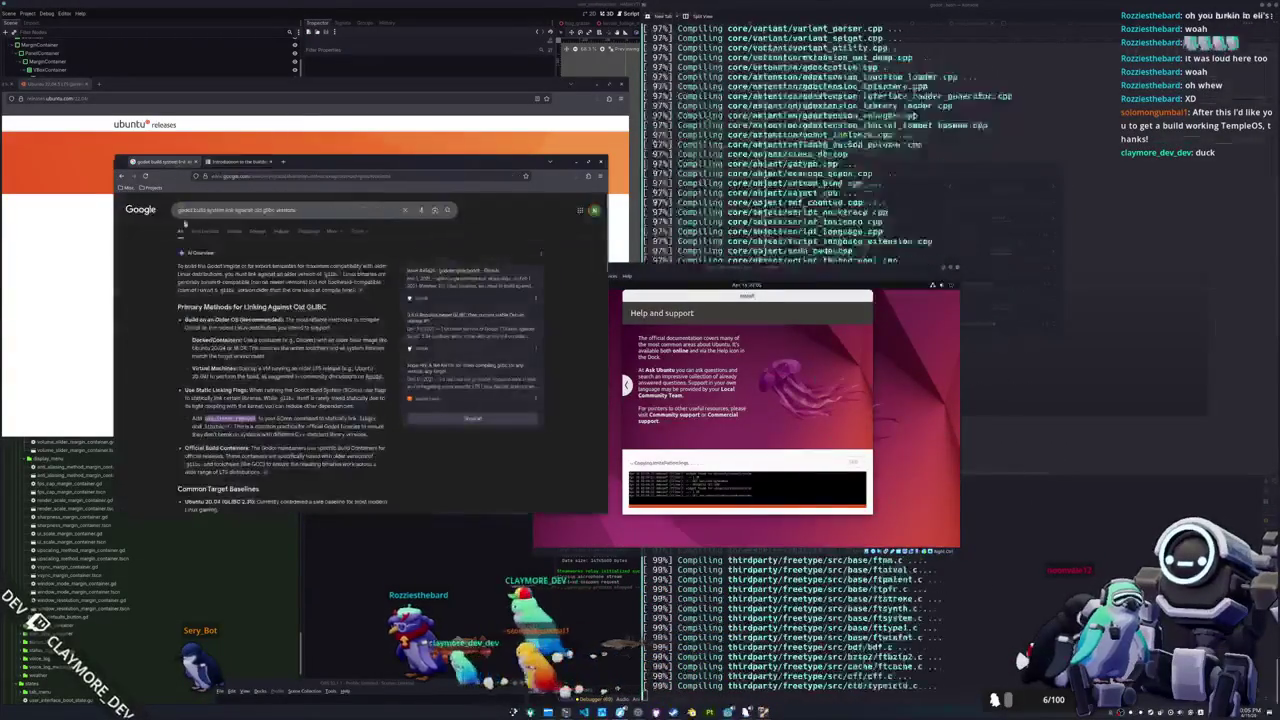
Open the glibc compatibility GitHub issue and the Hacker News thread from the results in new tabs
scroll(160, 350, down, 5)
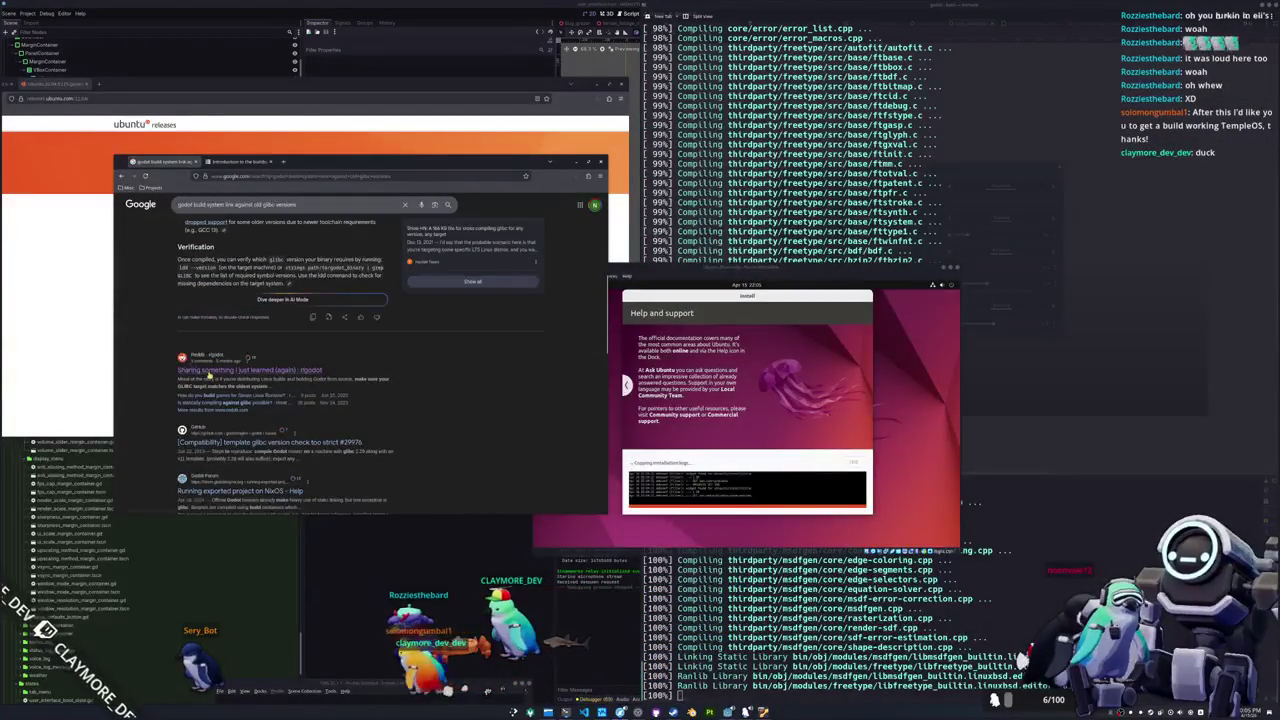
scroll(140, 383, down, 1)
middle_click(247, 398)
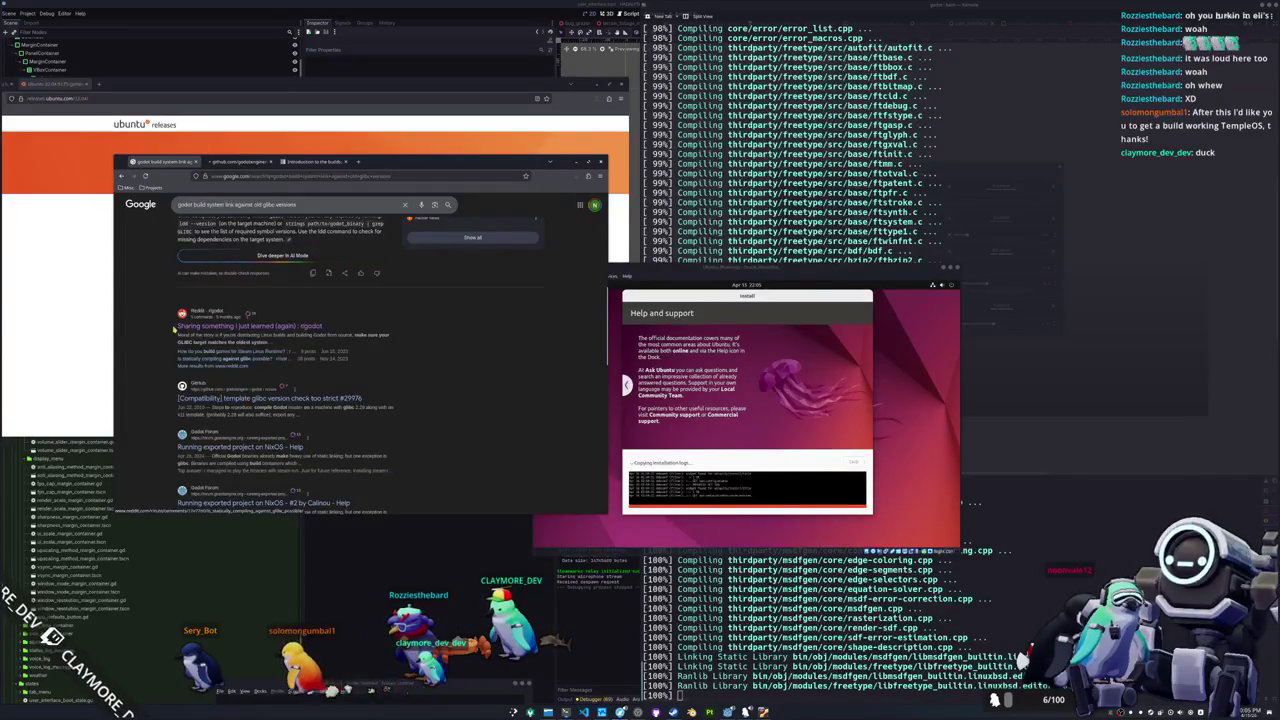
scroll(171, 335, down, 2)
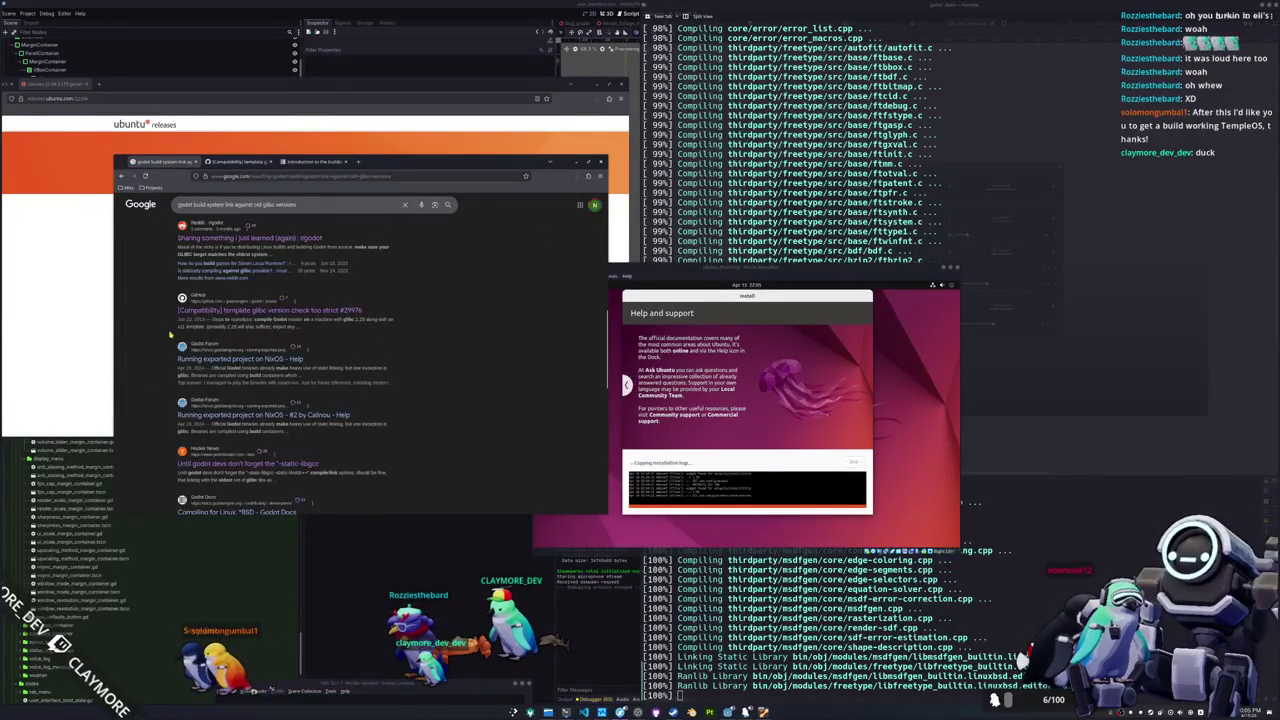
scroll(162, 385, down, 2)
middle_click(194, 377)
Read the Hacker News thread at enlarged text size, then return to the GitHub glibc issue
click(312, 161)
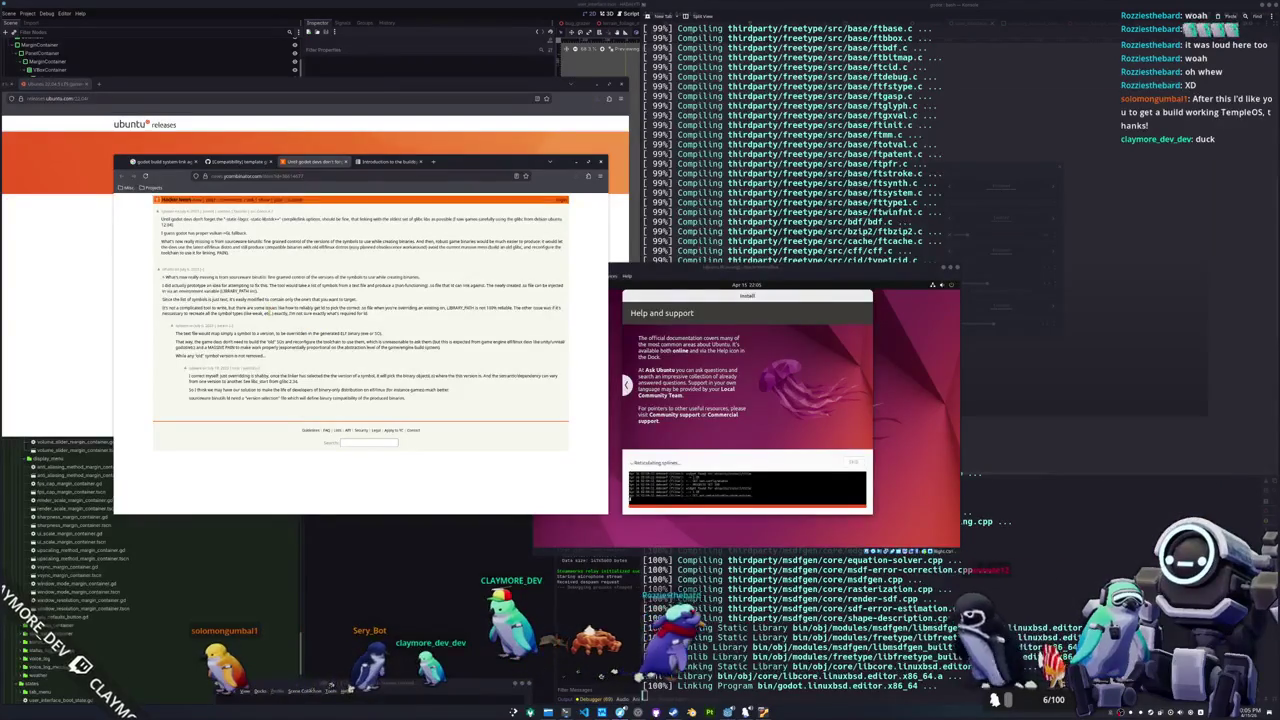
key(ctrl+plus)
key(ctrl+plus)
key(ctrl+plus)
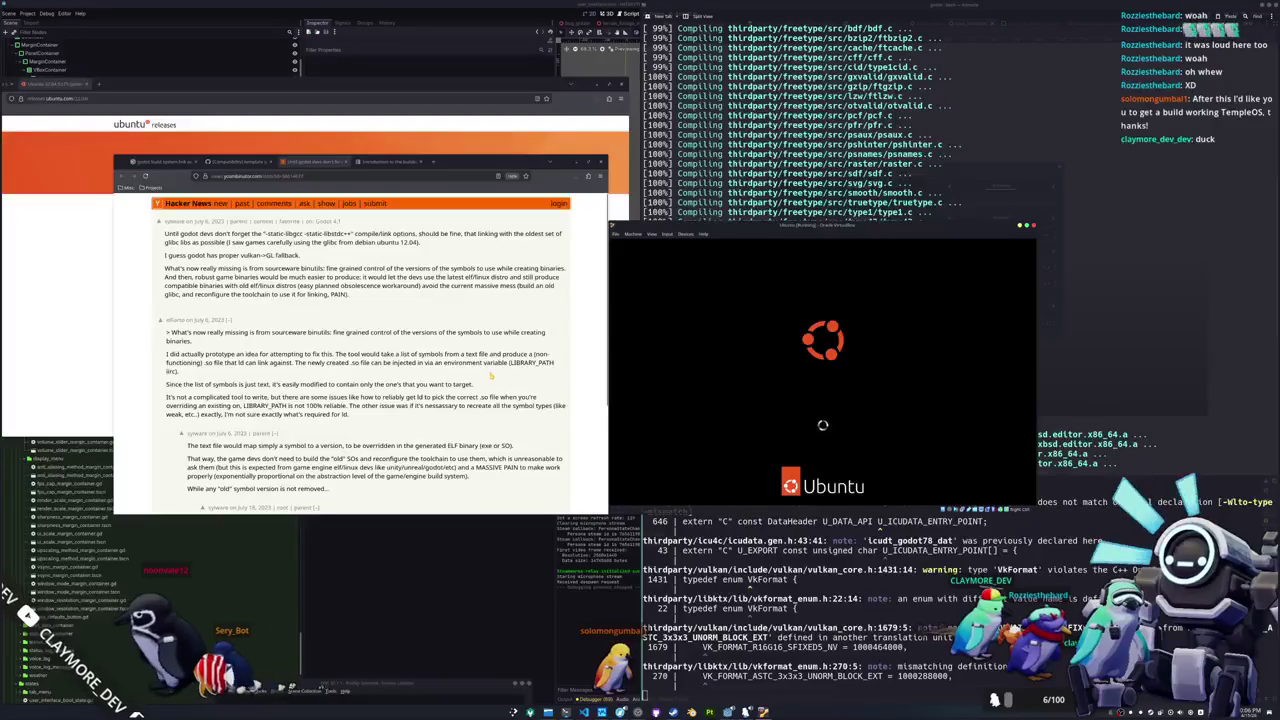
scroll(491, 376, down, 2)
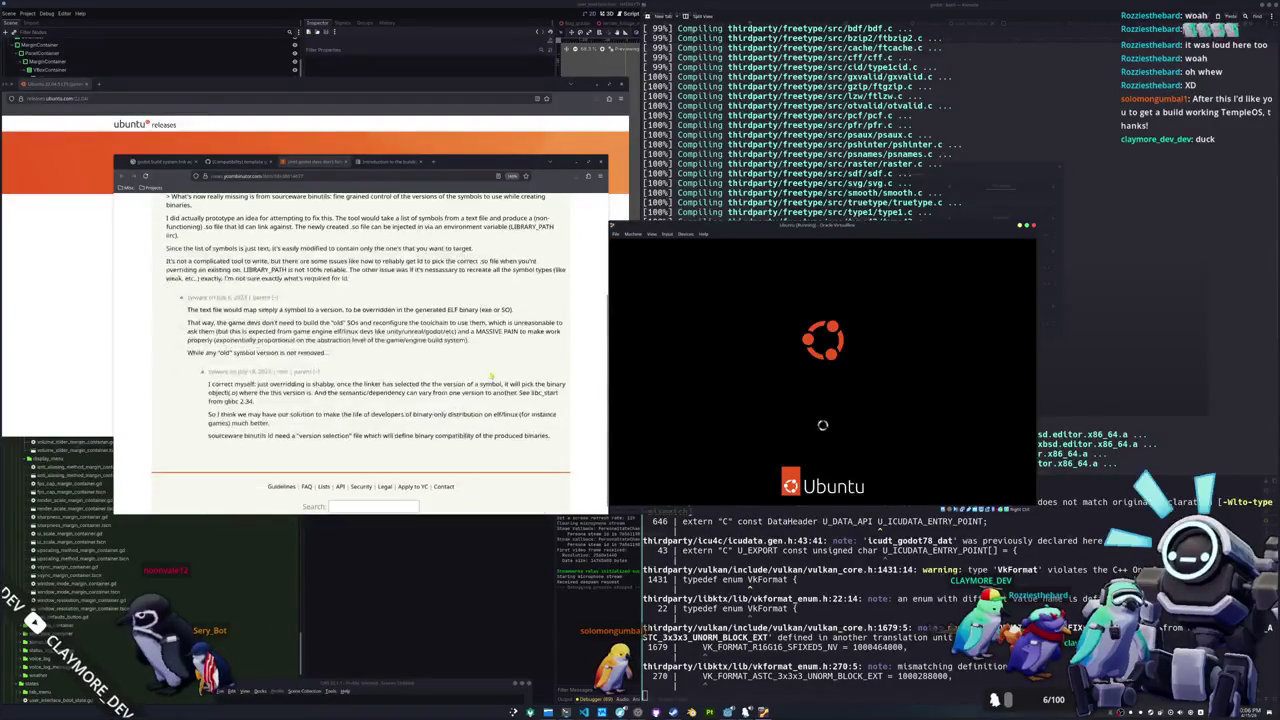
scroll(302, 384, up, 2)
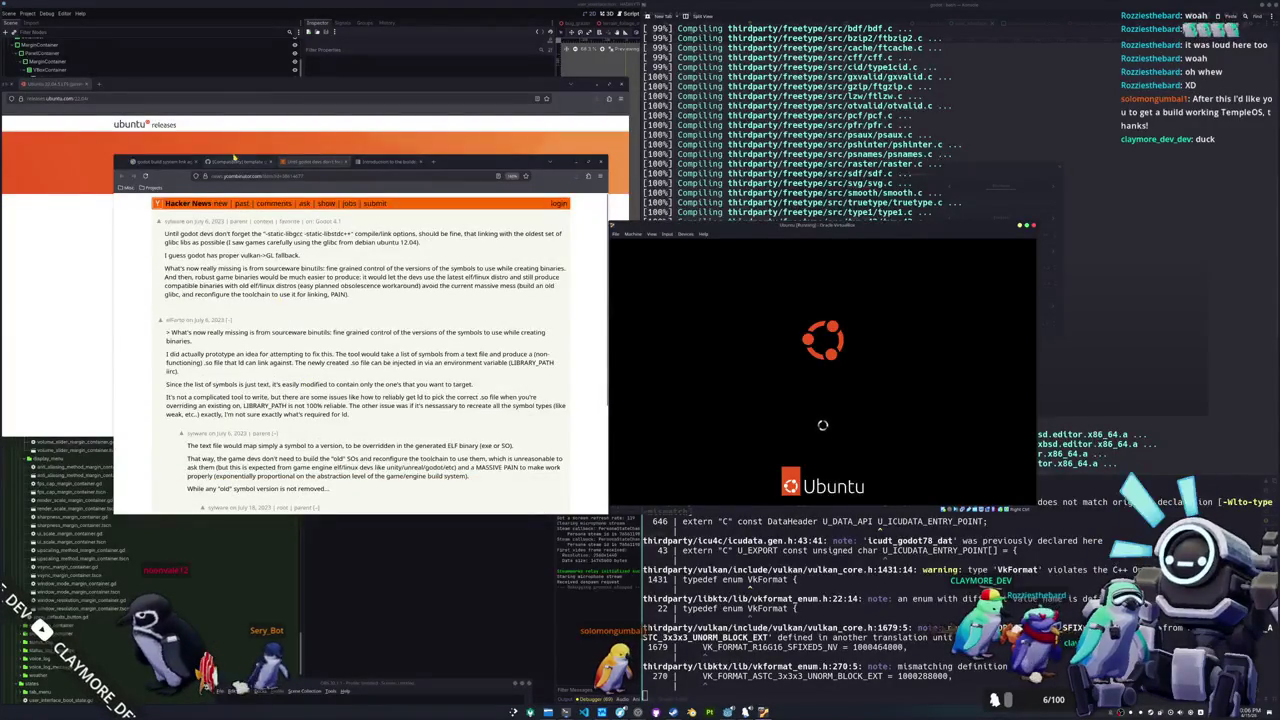
click(231, 160)
scroll(175, 375, down, 2)
scroll(170, 381, down, 2)
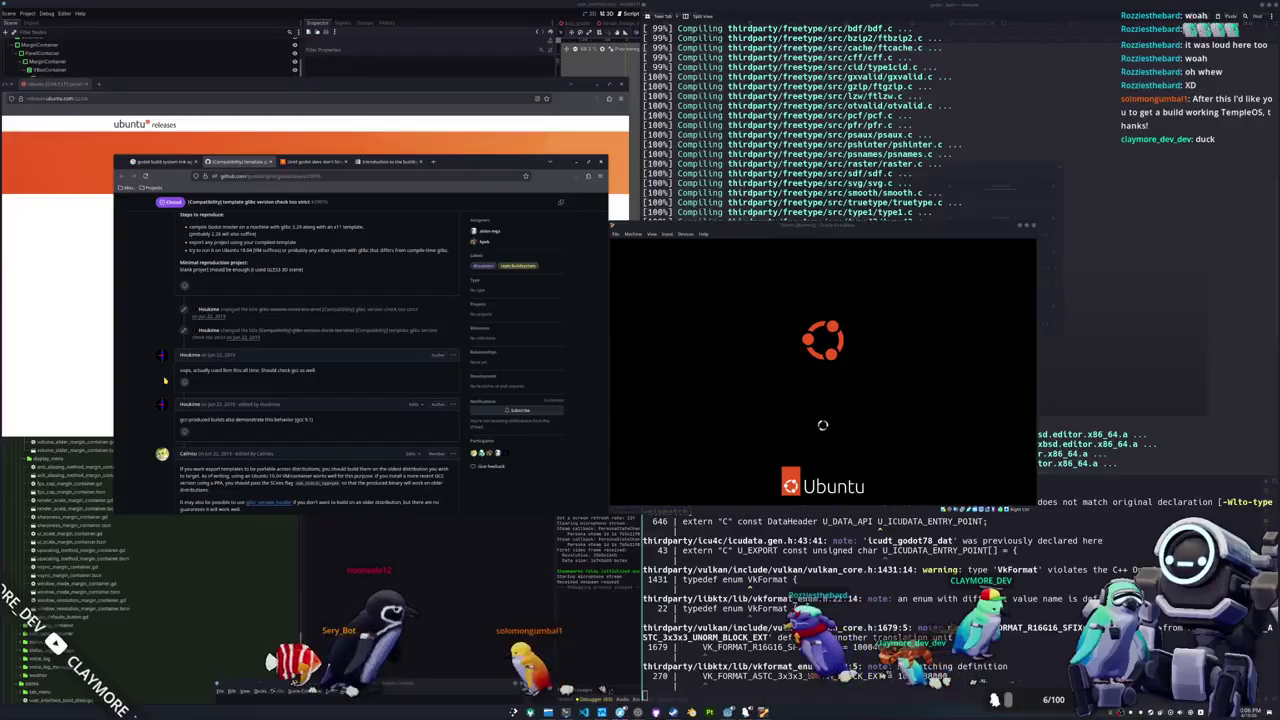
Enlarge the GitHub issue text and highlight the comment about using llvm
drag(180, 370, 323, 380)
key(ctrl+plus)
key(ctrl+plus)
key(ctrl+plus)
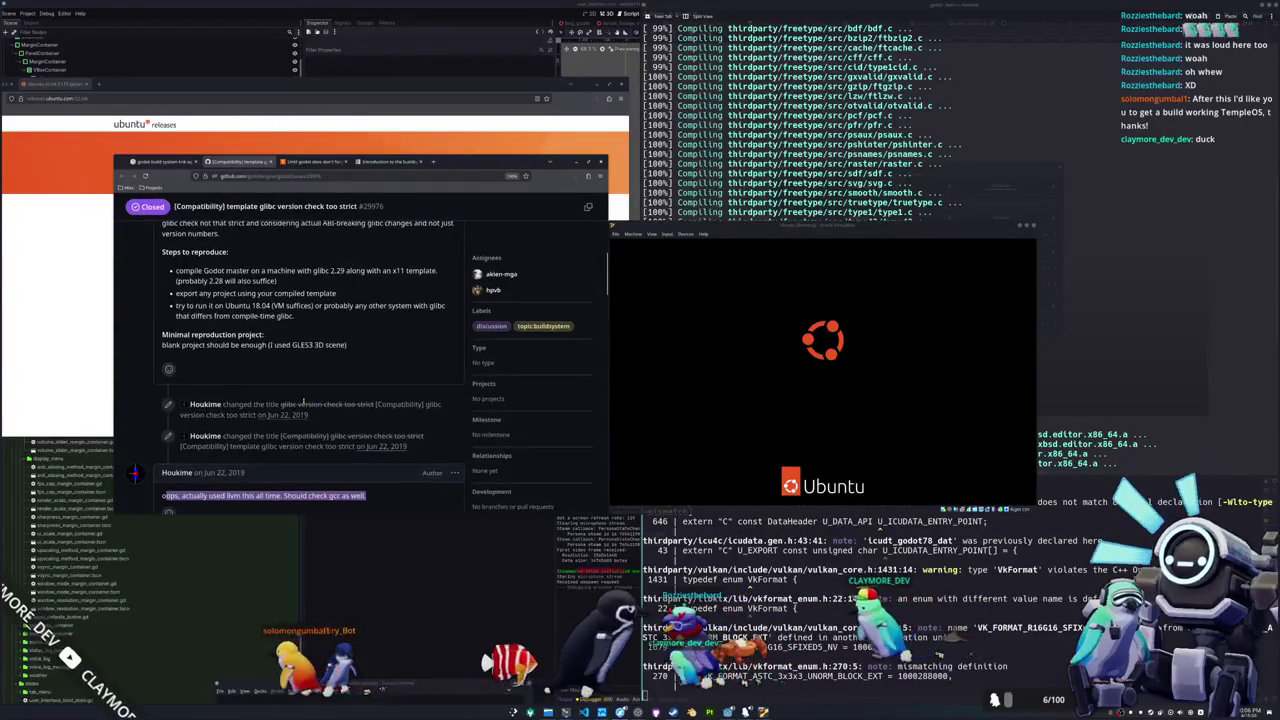
scroll(300, 400, down, 1)
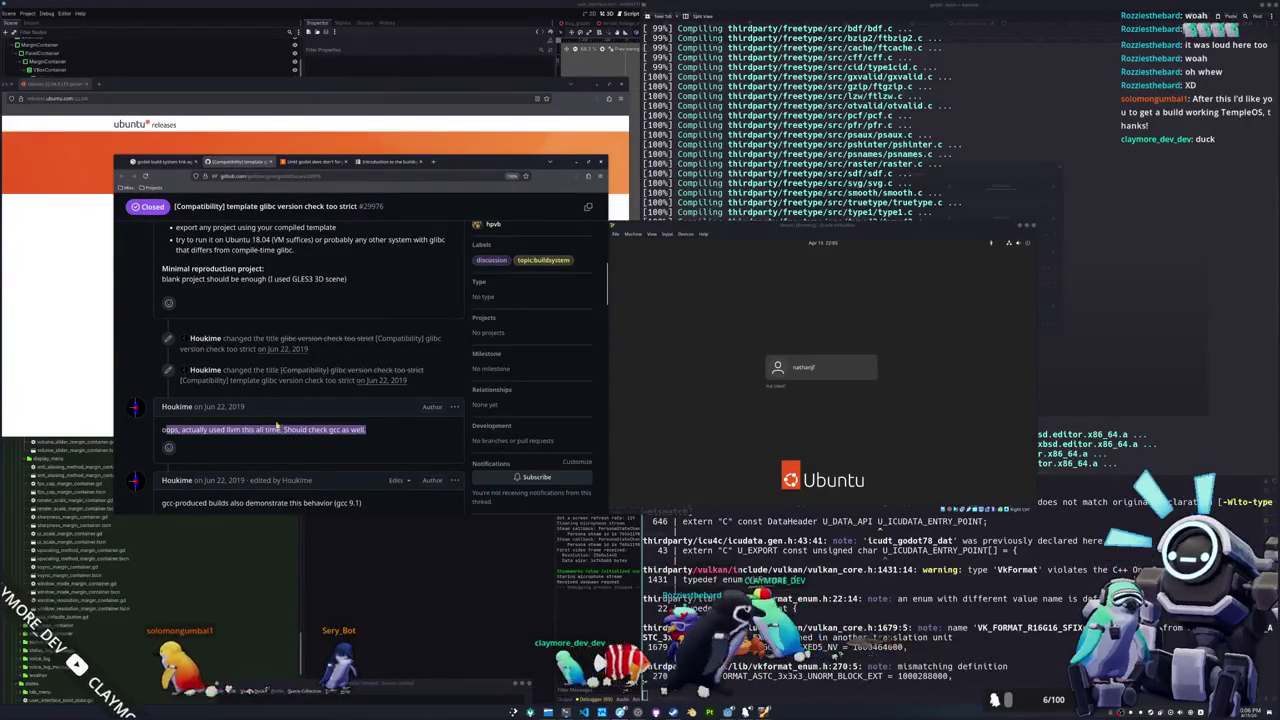
click(316, 431)
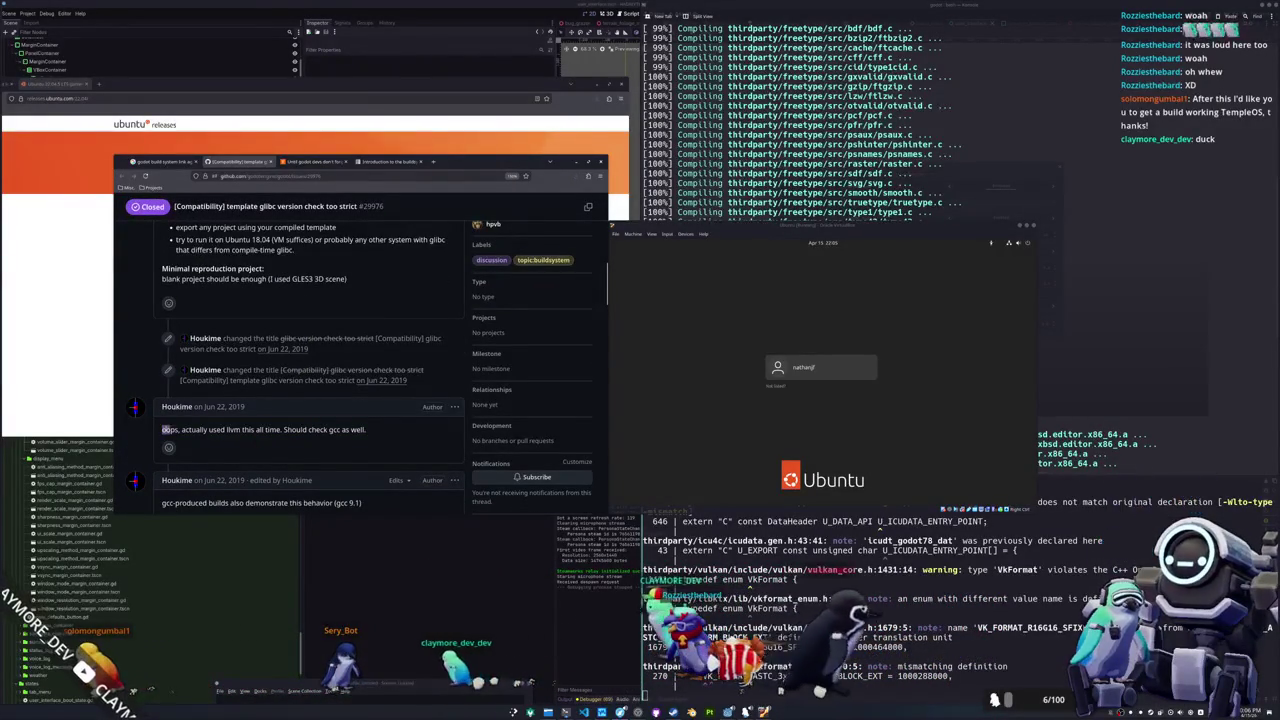
drag(163, 429, 327, 430)
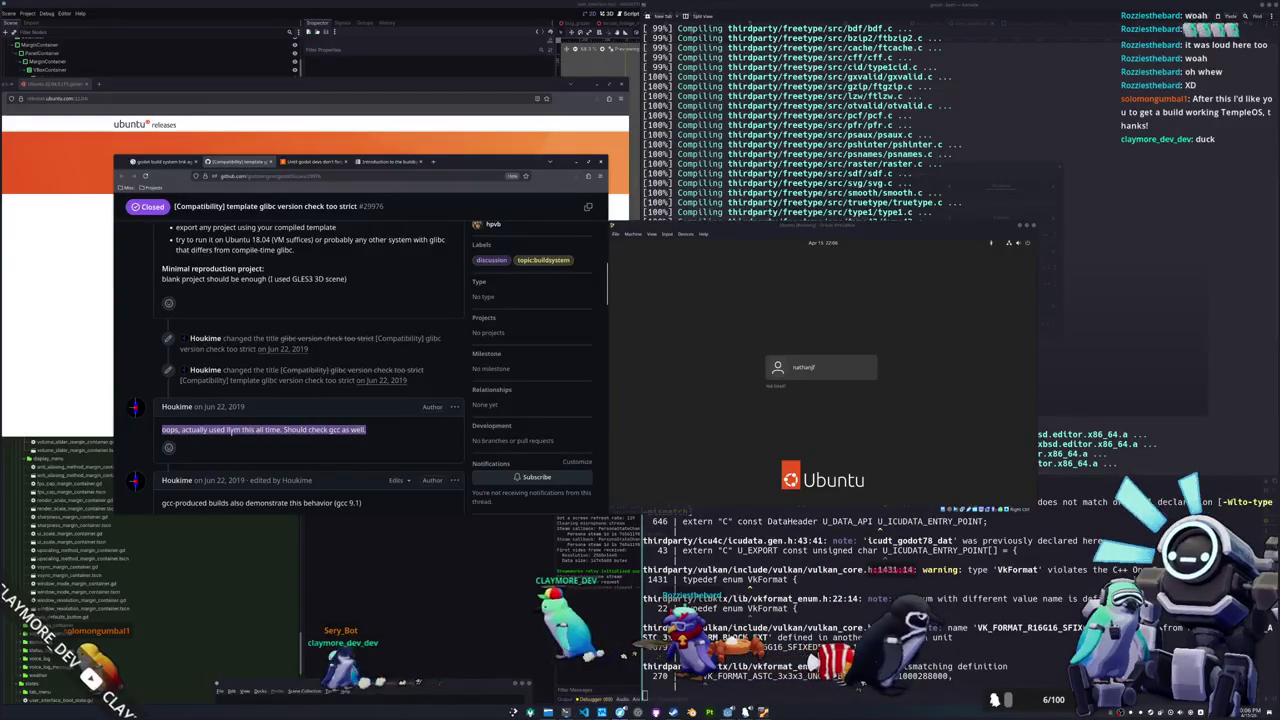
Read back up through the #29976 issue description, then return to the build terminal
scroll(141, 442, up, 3)
scroll(141, 442, up, 1)
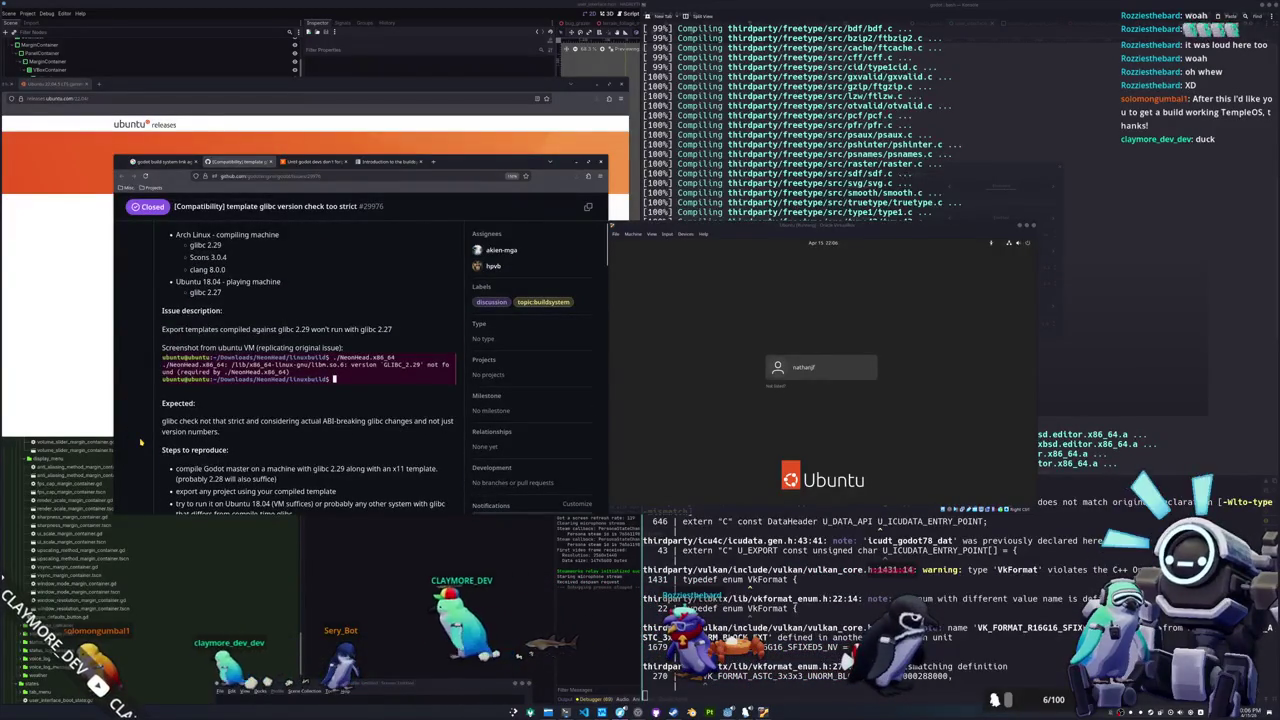
scroll(144, 435, up, 1)
scroll(144, 435, down, 1)
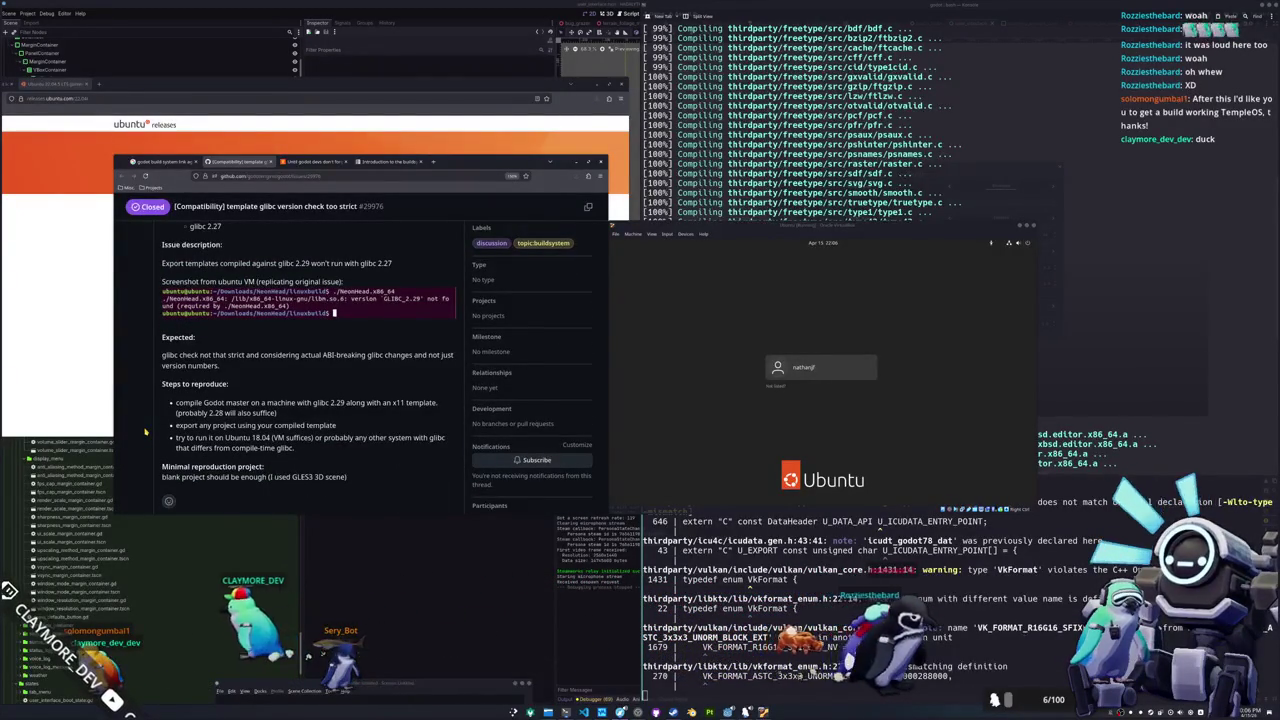
scroll(144, 432, up, 3)
scroll(145, 432, up, 1)
scroll(145, 432, down, 3)
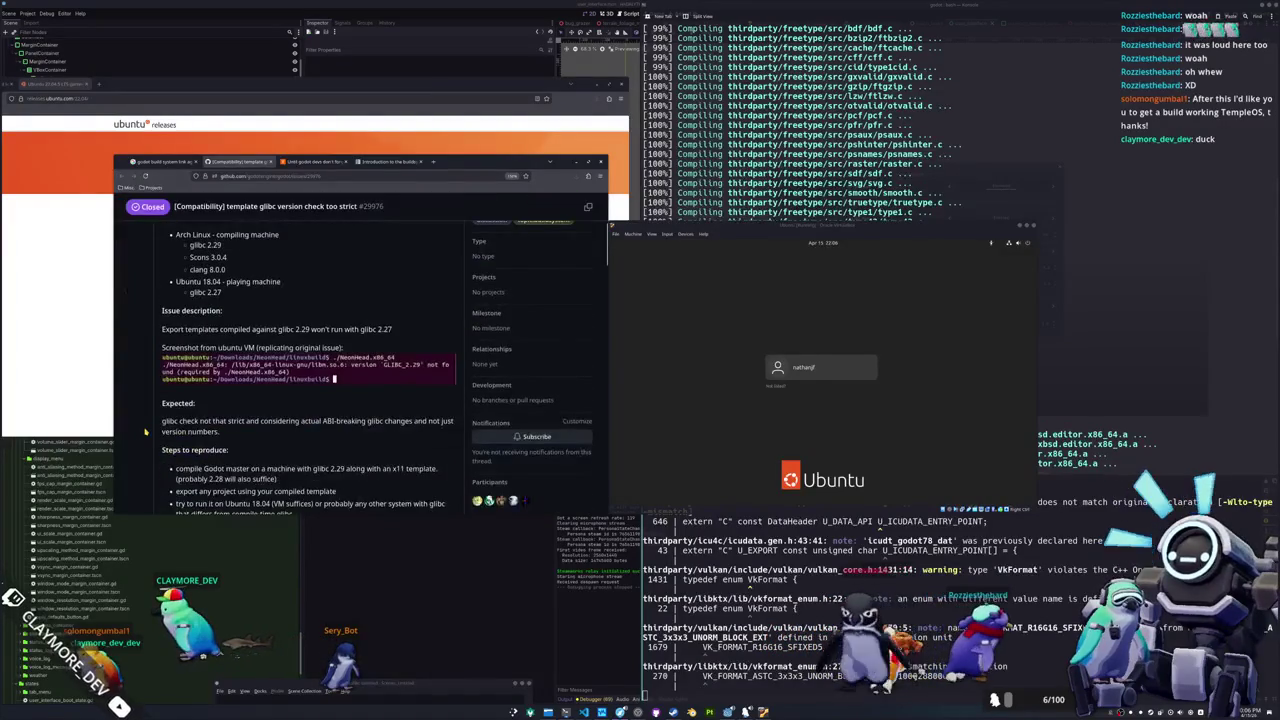
key(alt+Tab)
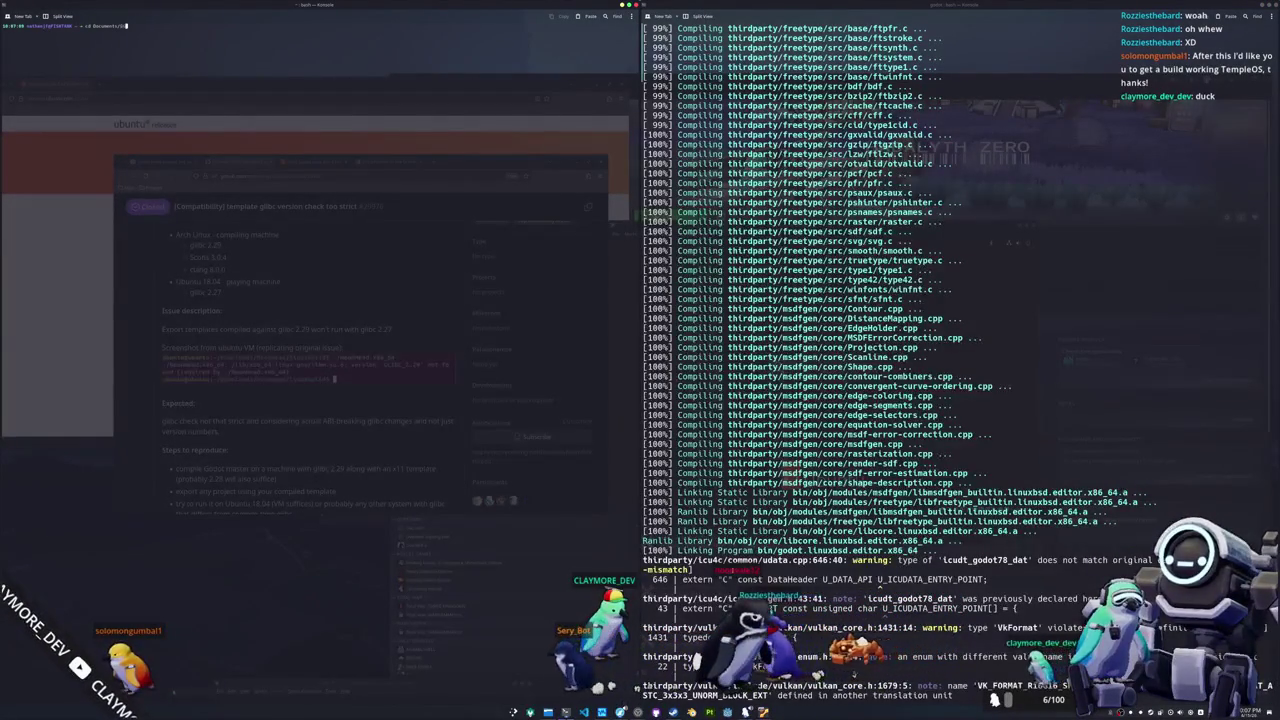
Tab-complete into Documents/GitHub/godot-secure and open generate_symlinks.sh in nano
key(Tab)
key(Tab)
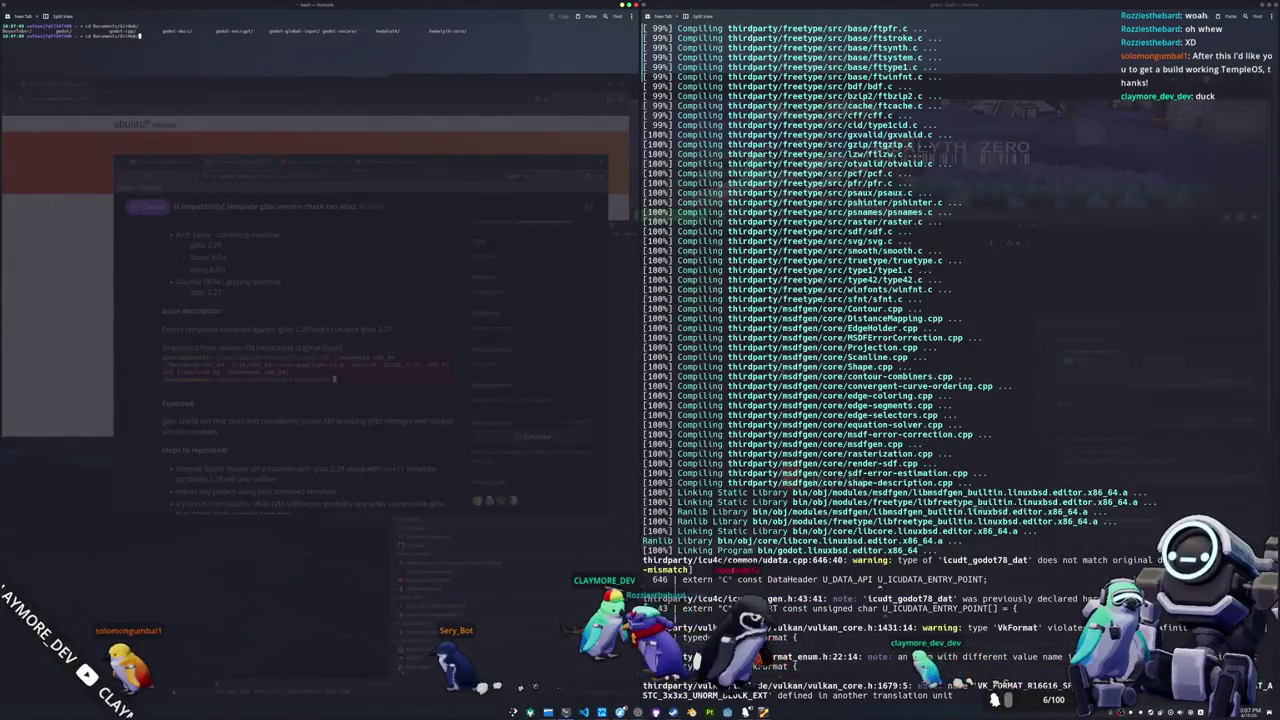
text(had)
key(Tab)
key(Tab)
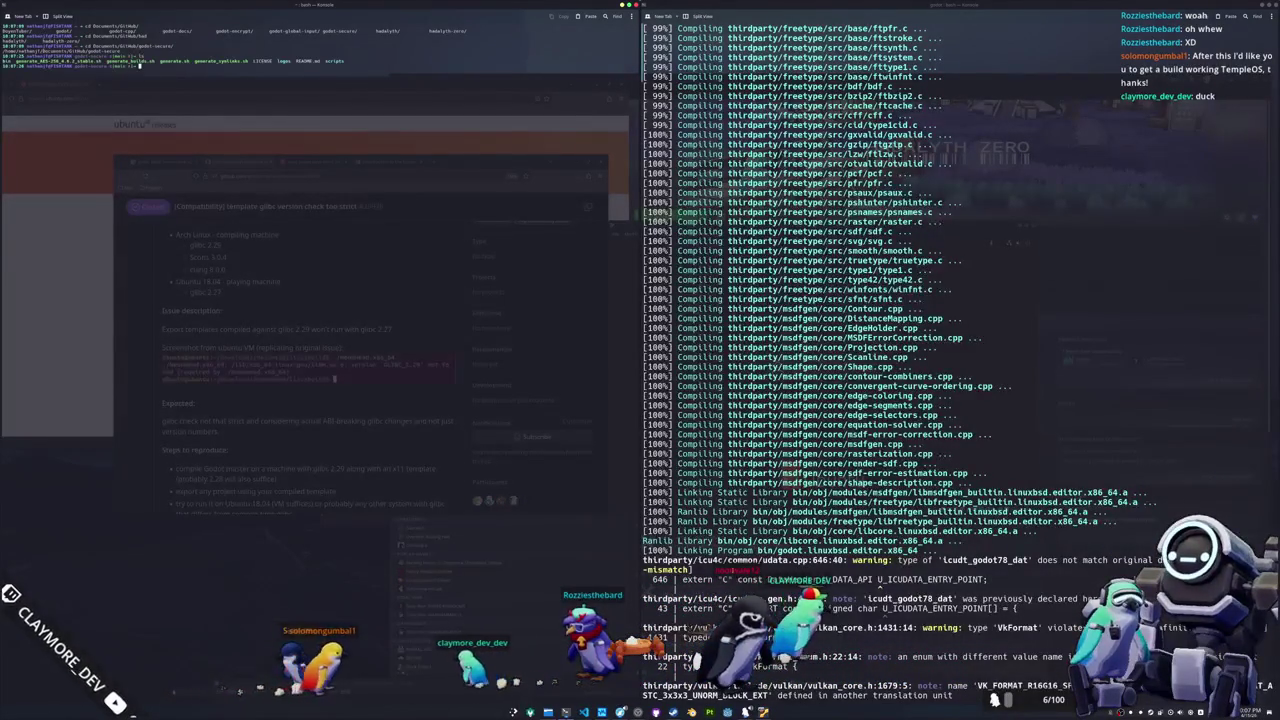
text(nano )
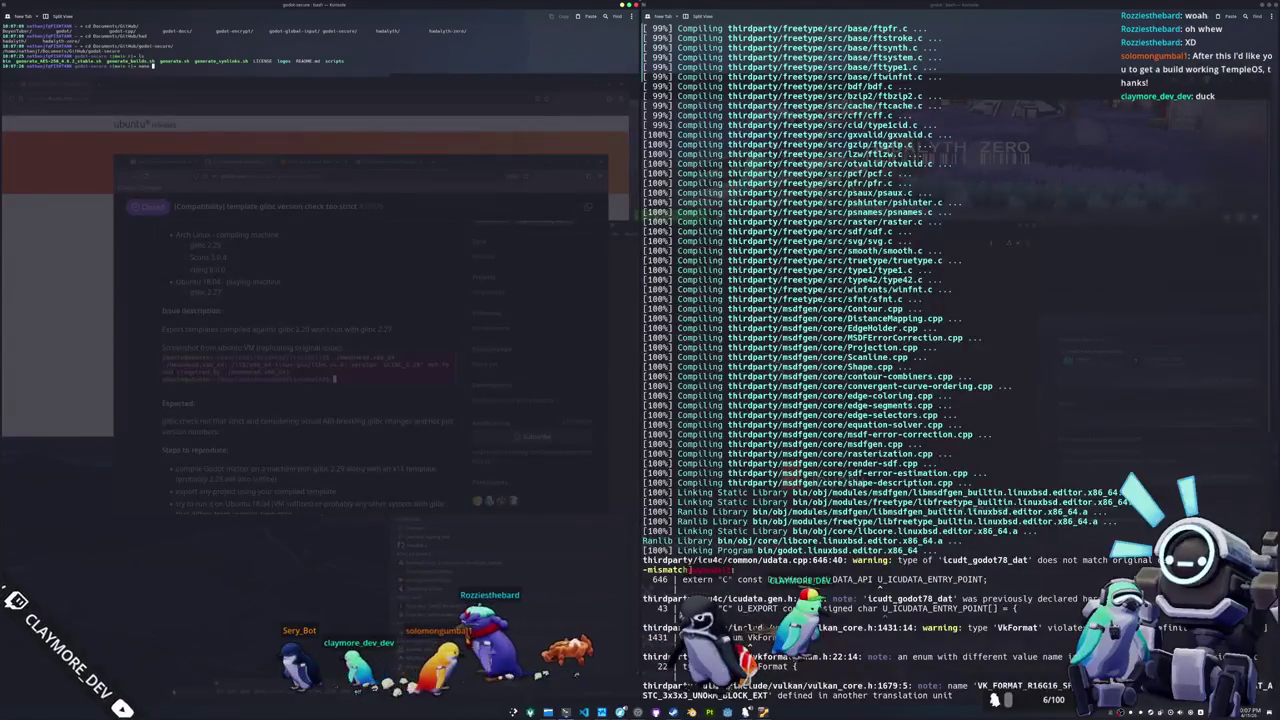
text(generate)
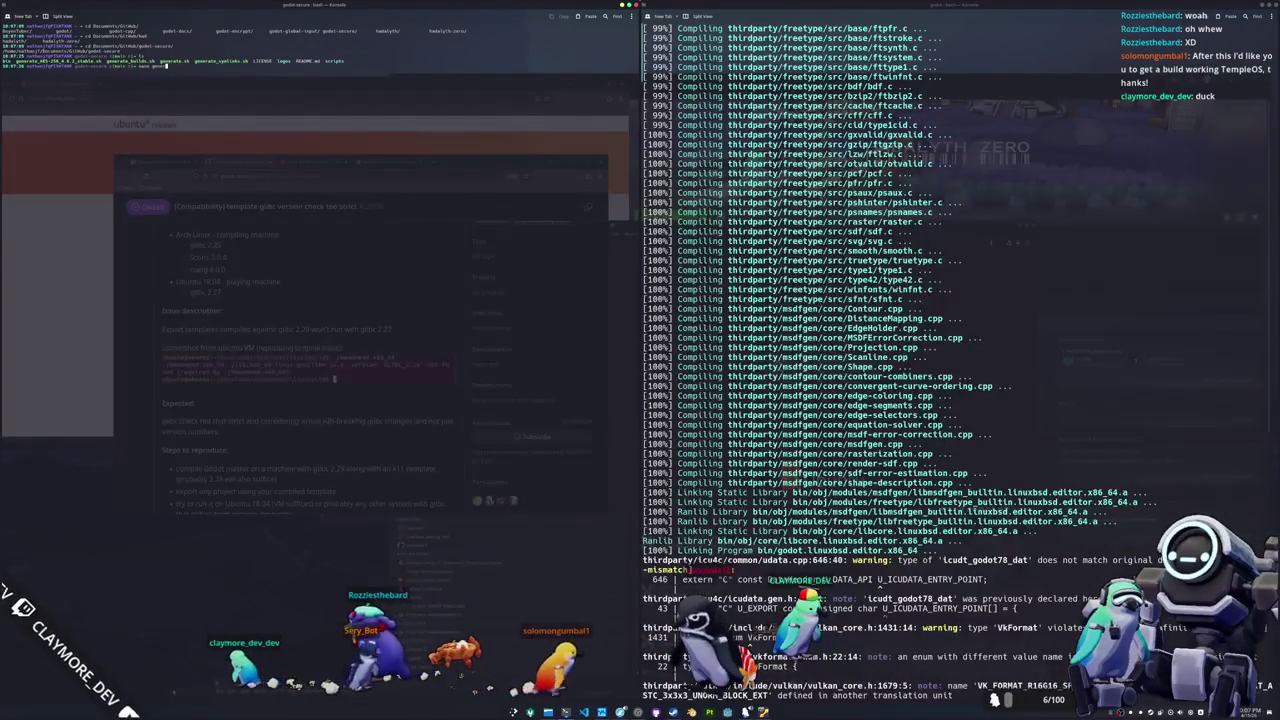
text(_s)
key(Tab)
key(Return)
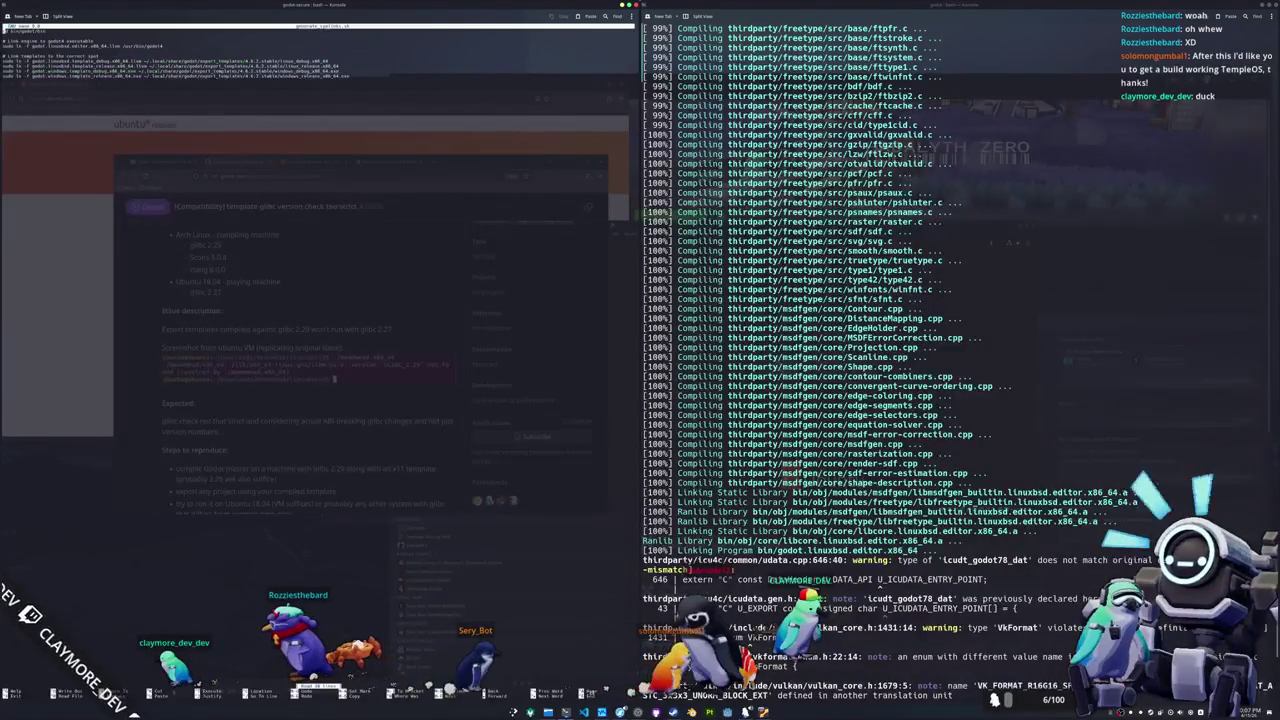
Strip '.llvm' from the godot4 link target so it uses godot.linuxbsd.editor.x86_64, and save the script
key(ctrl+plus)
key(ctrl+plus)
key(ctrl+plus)
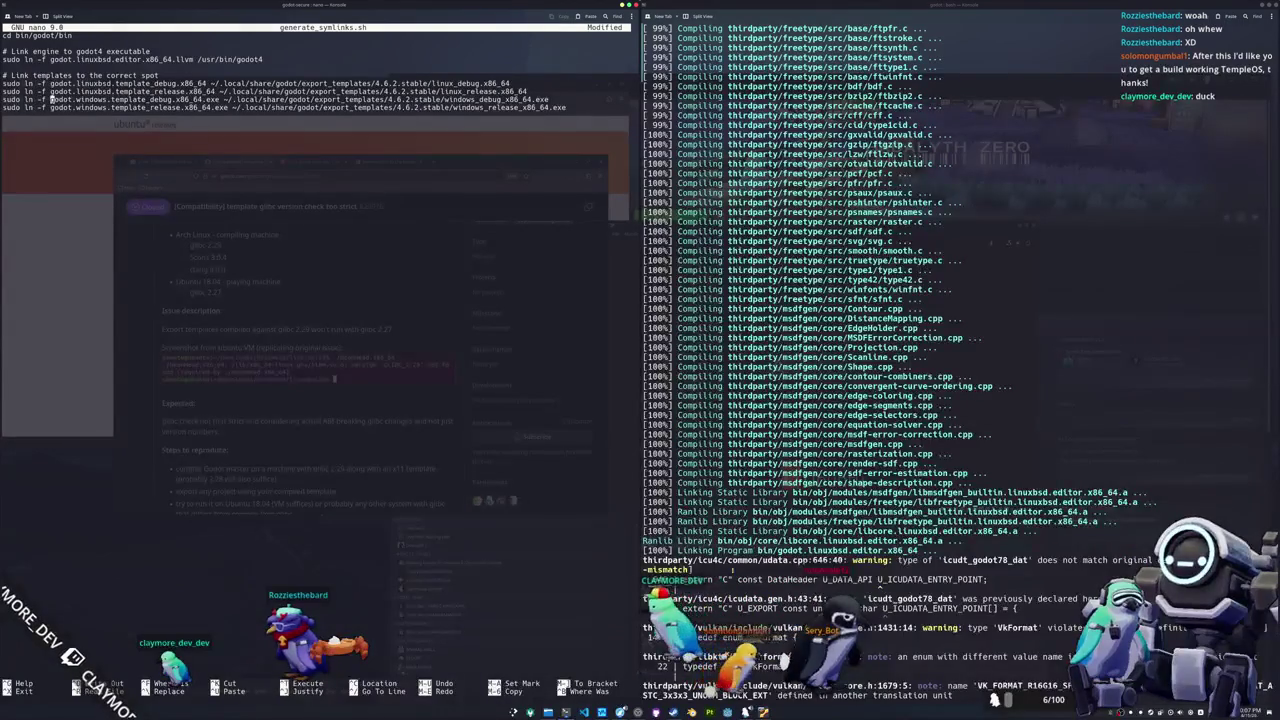
key(Left)
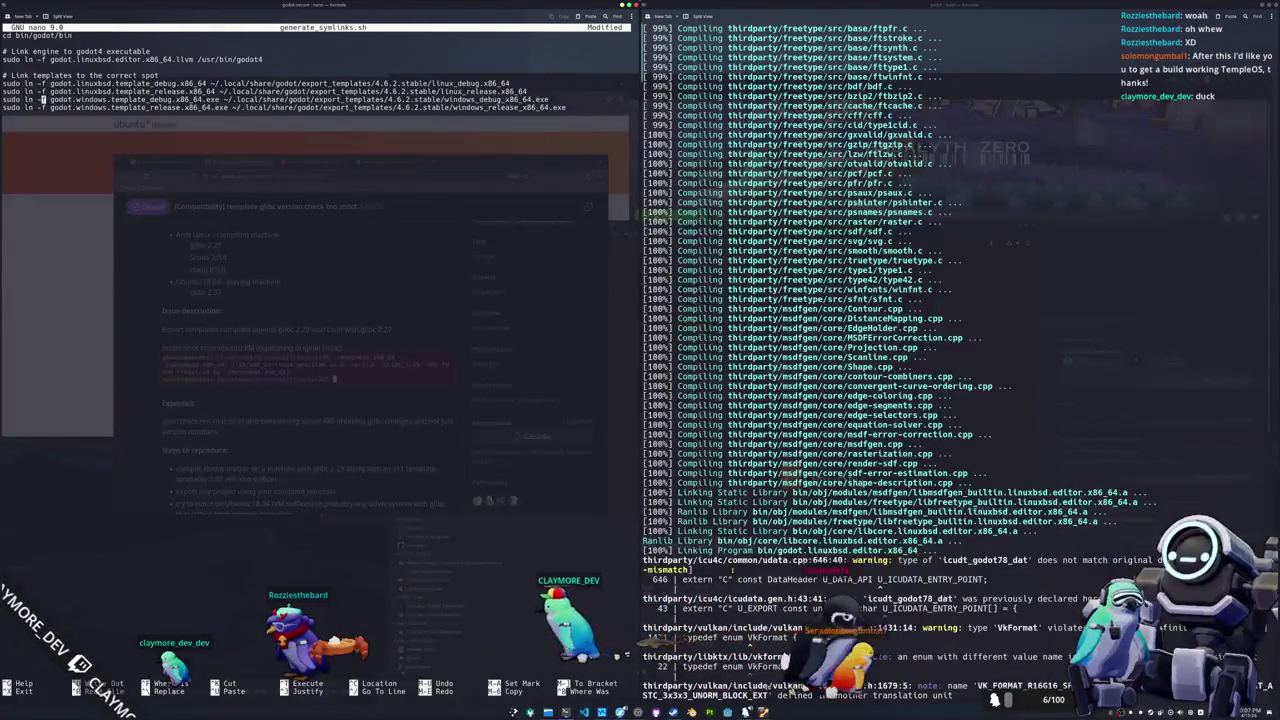
key(Down)
key(Down)
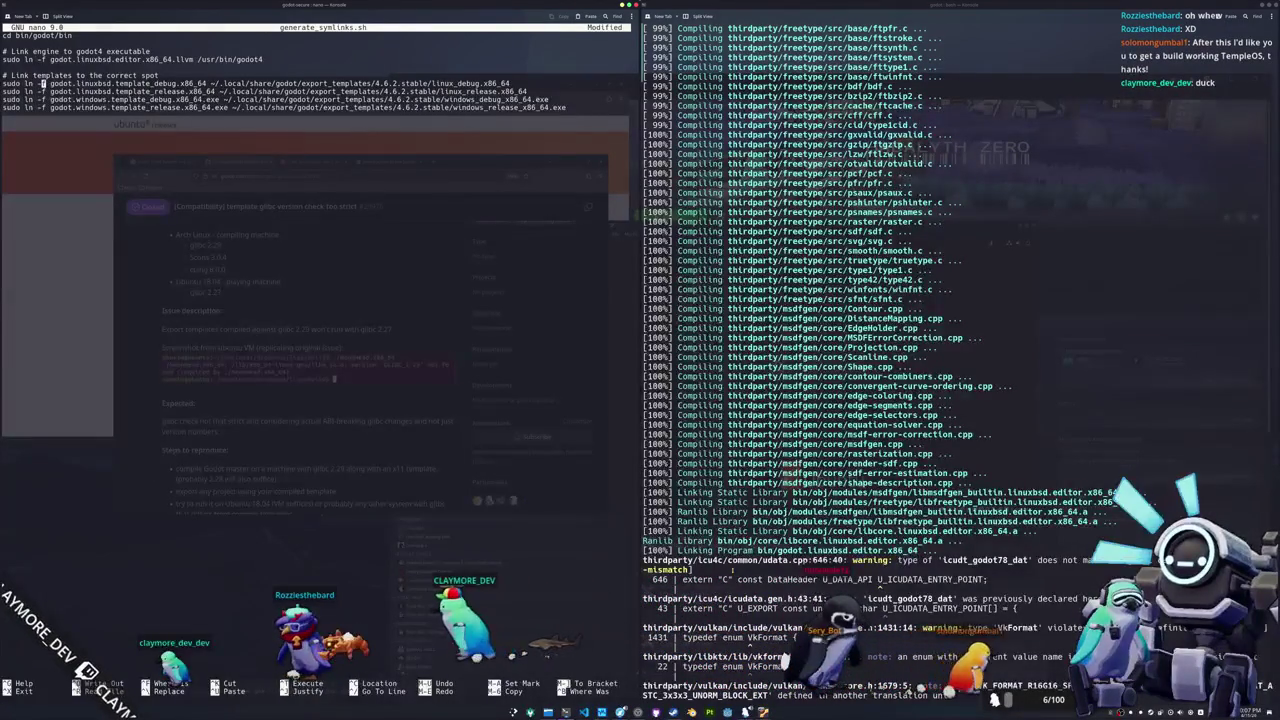
click(90, 59)
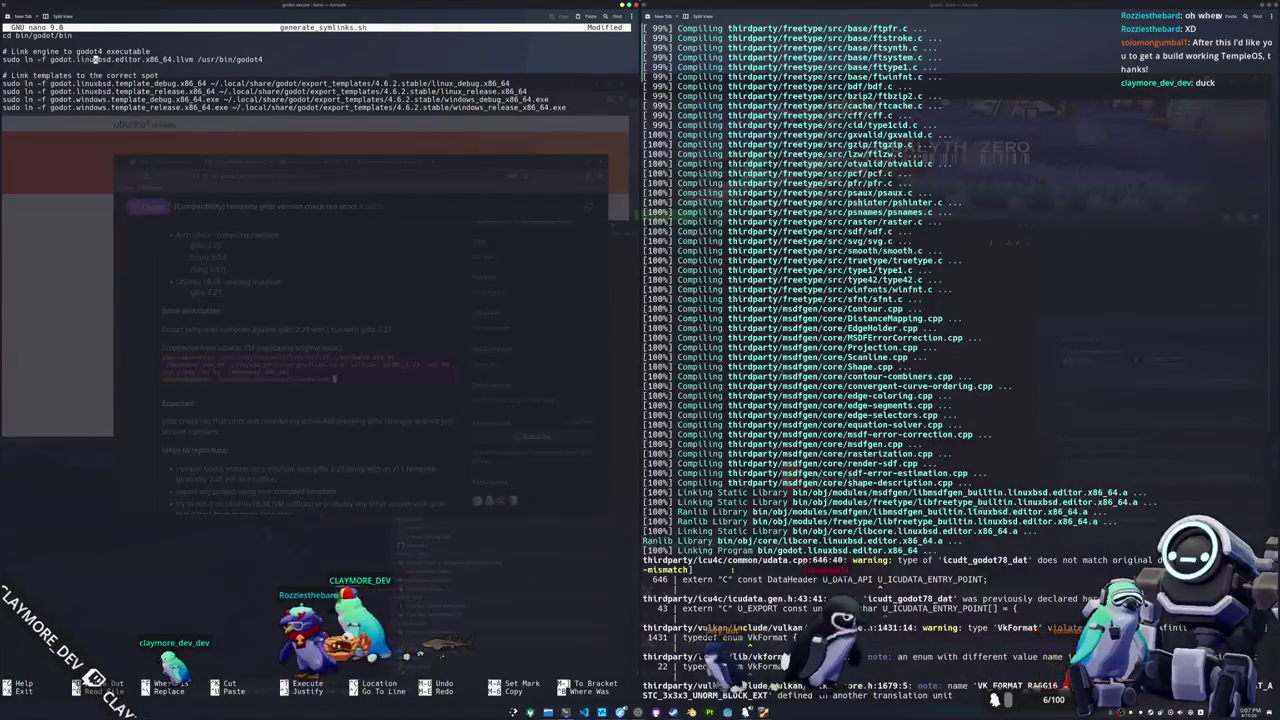
key(Delete)
key(Delete)
key(Delete)
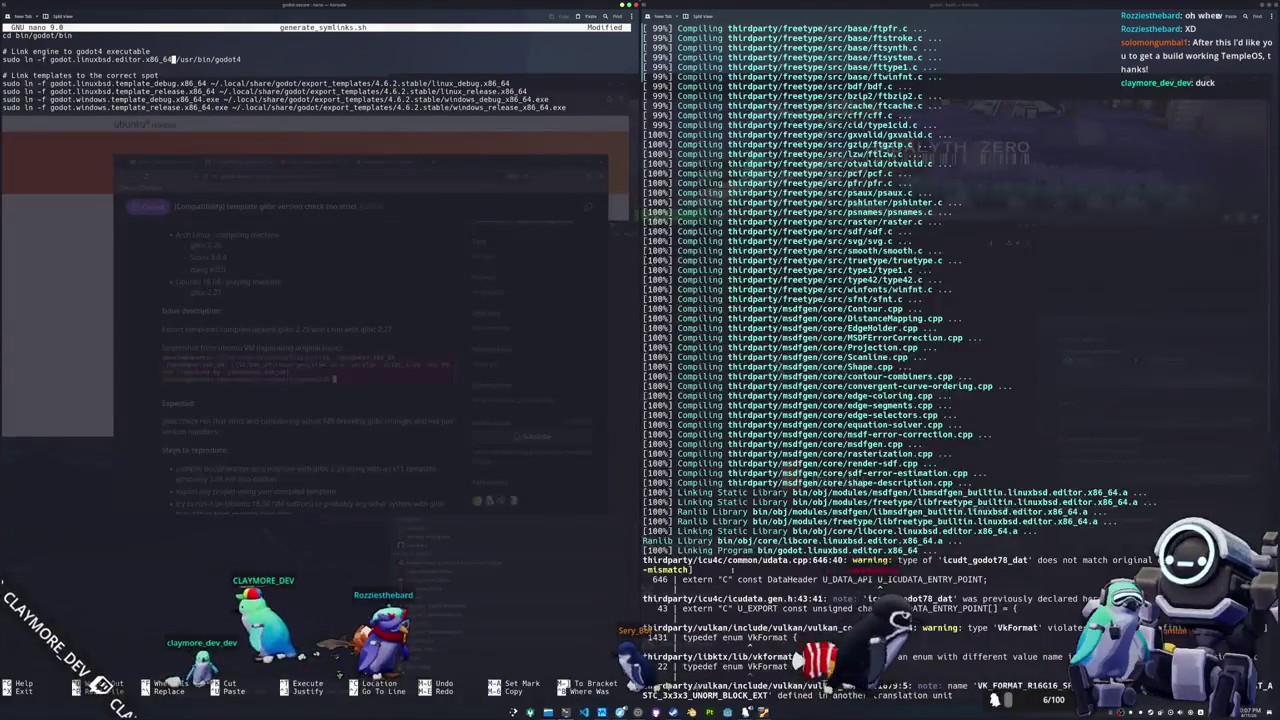
key(ctrl+x)
key(y)
key(Return)
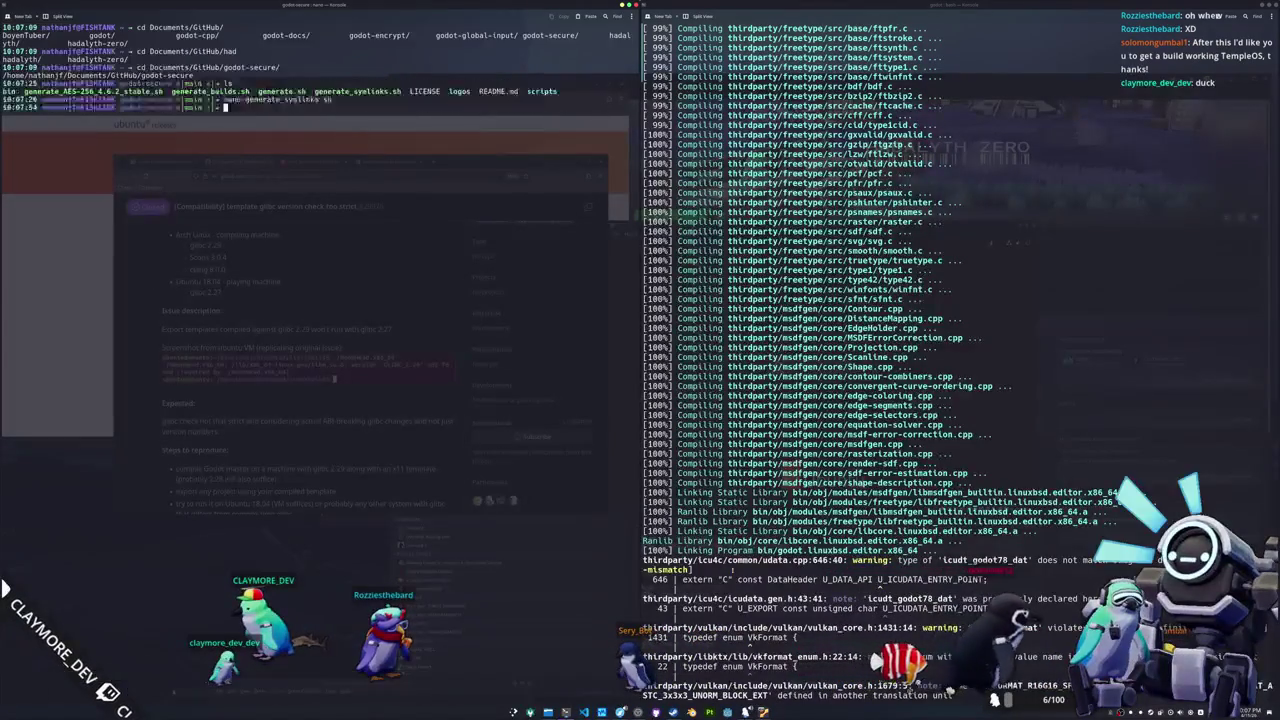
Run sudo ./generate_symlinks.sh and enter the account password
text(./gener)
key(Tab)
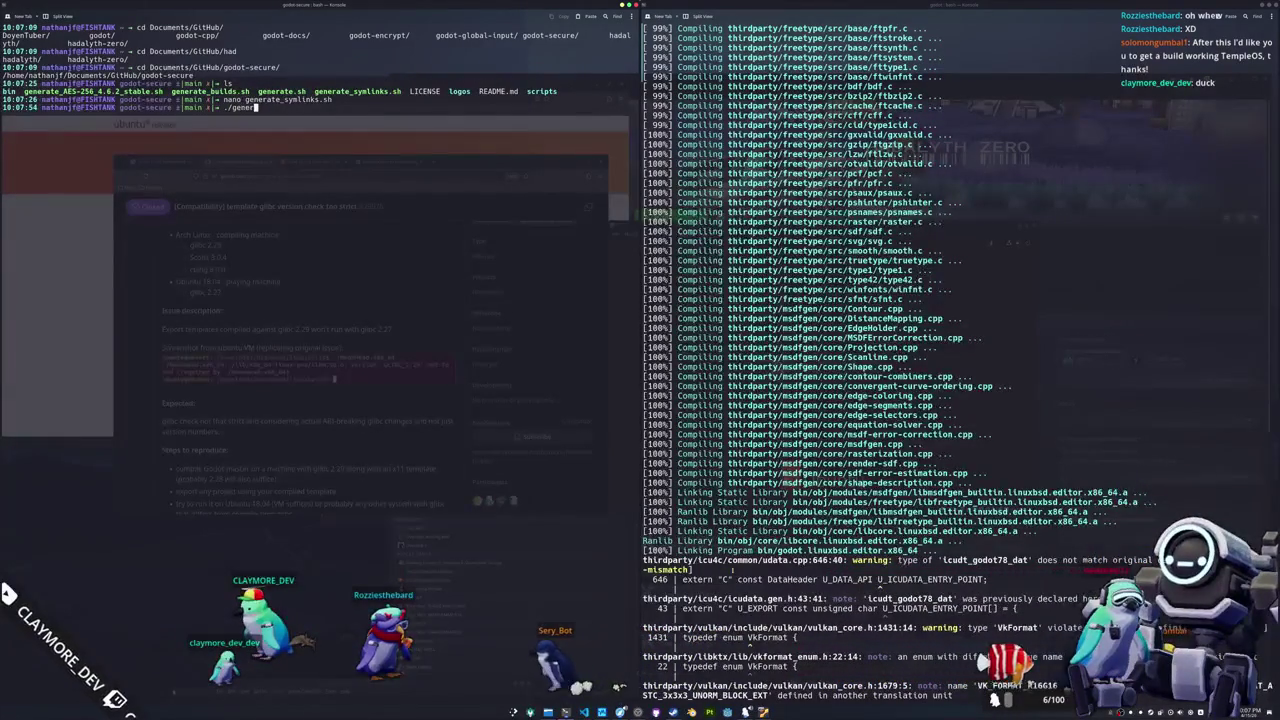
text(_s)
key(Tab)
key(Home)
text(sudo)
key(Return)
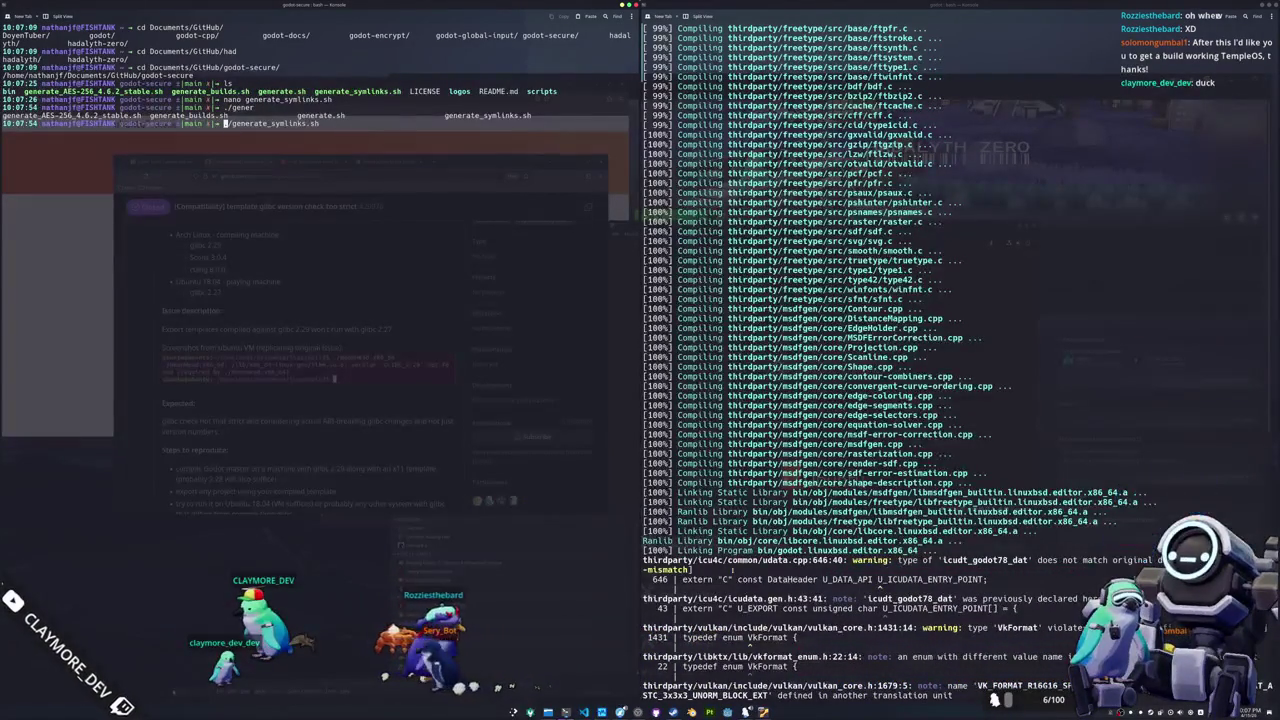
key(Return)
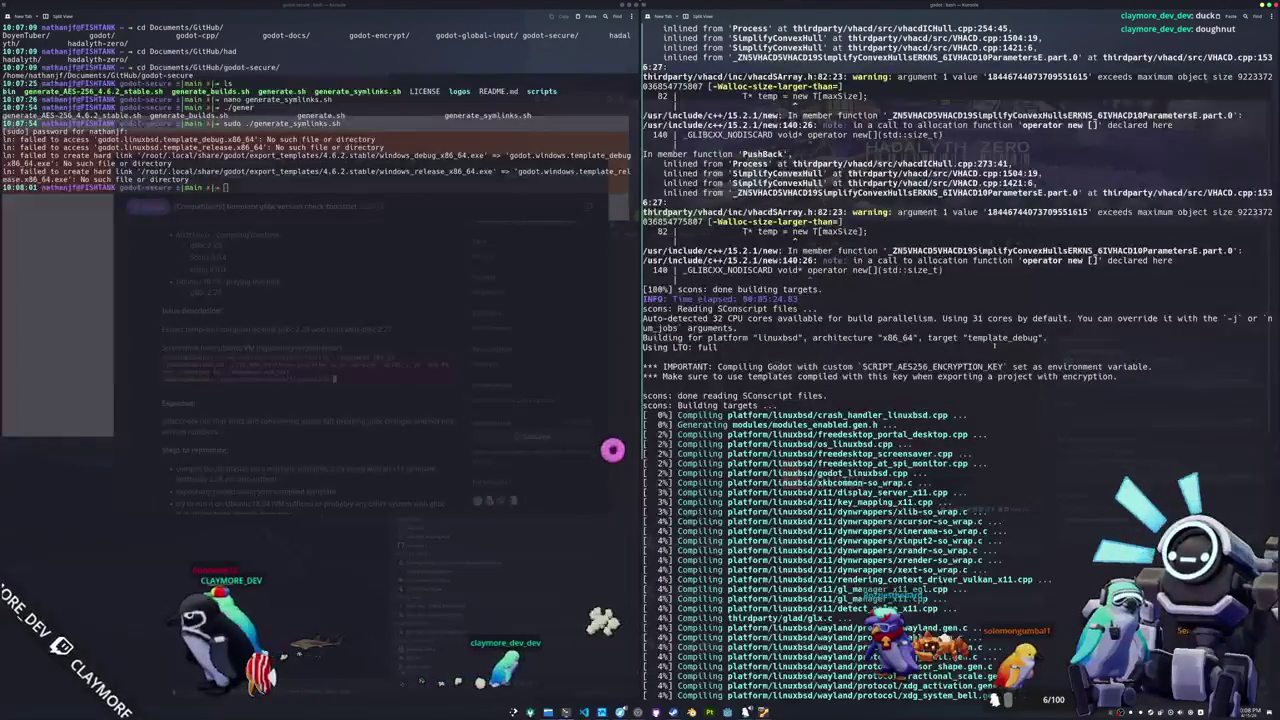
Check the missing-template errors in the output and rerun the symlink script
scroll(956, 400, up, 2)
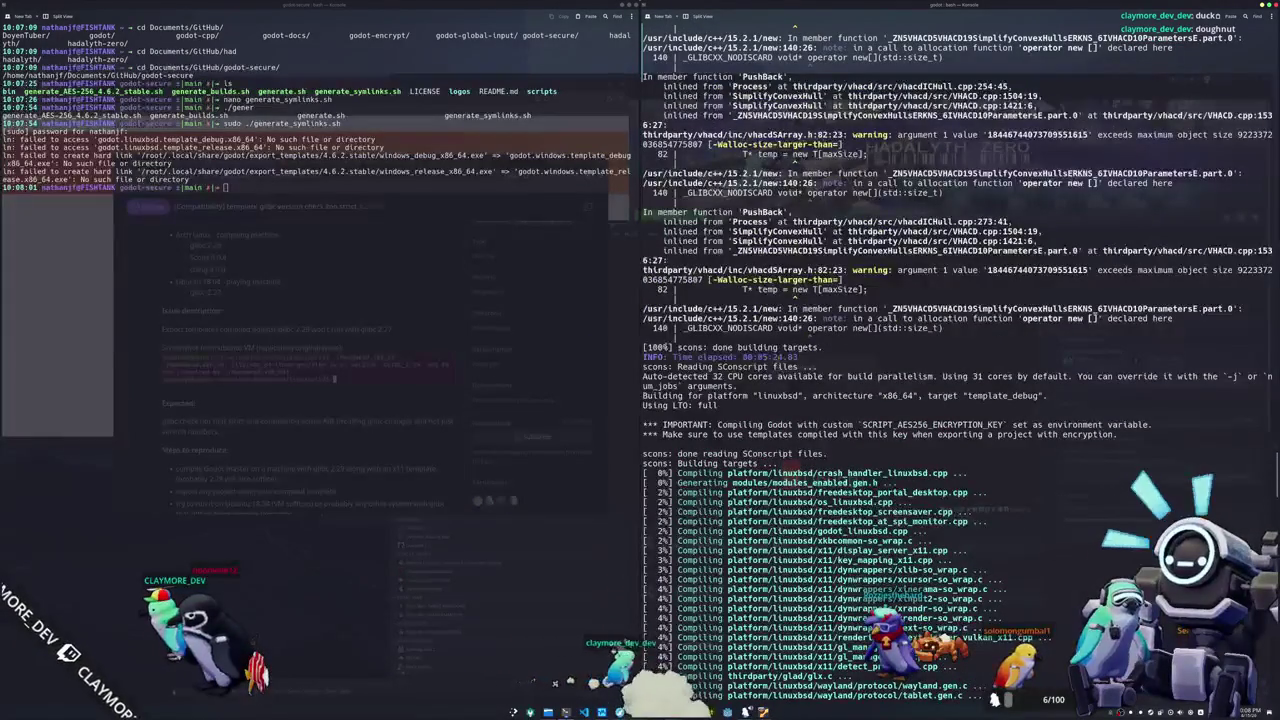
scroll(956, 400, down, 10)
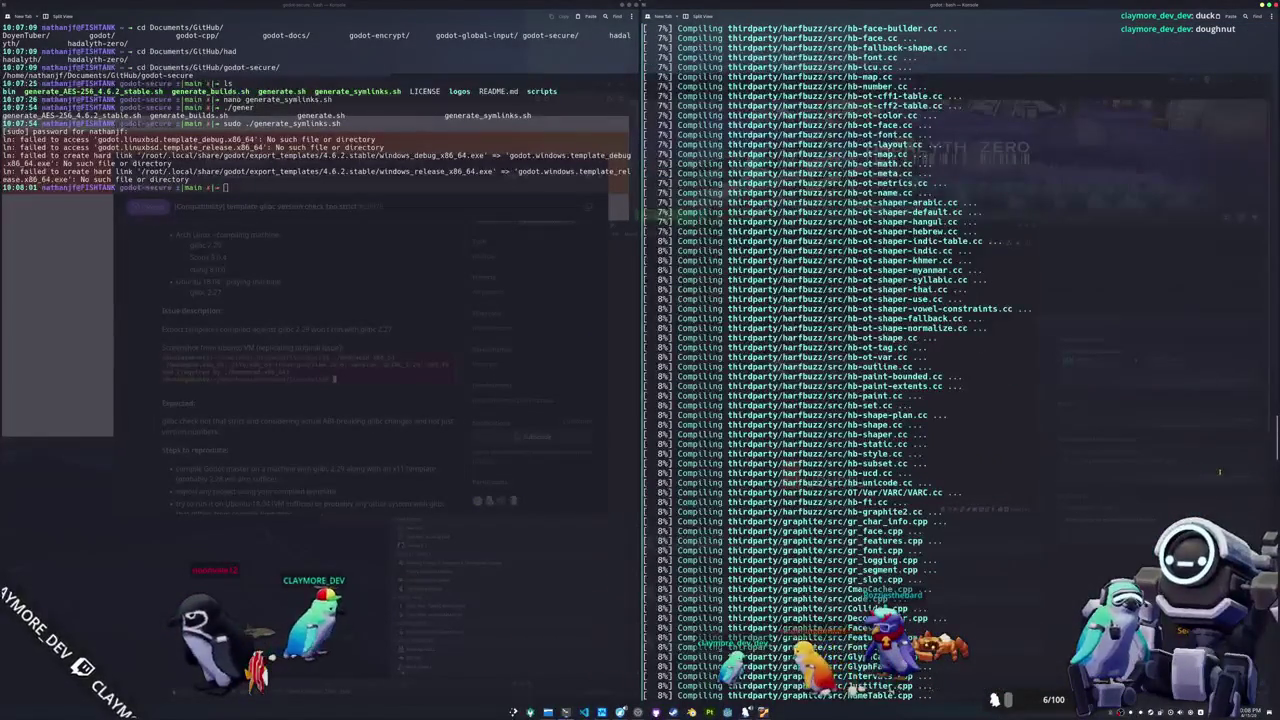
key(Up)
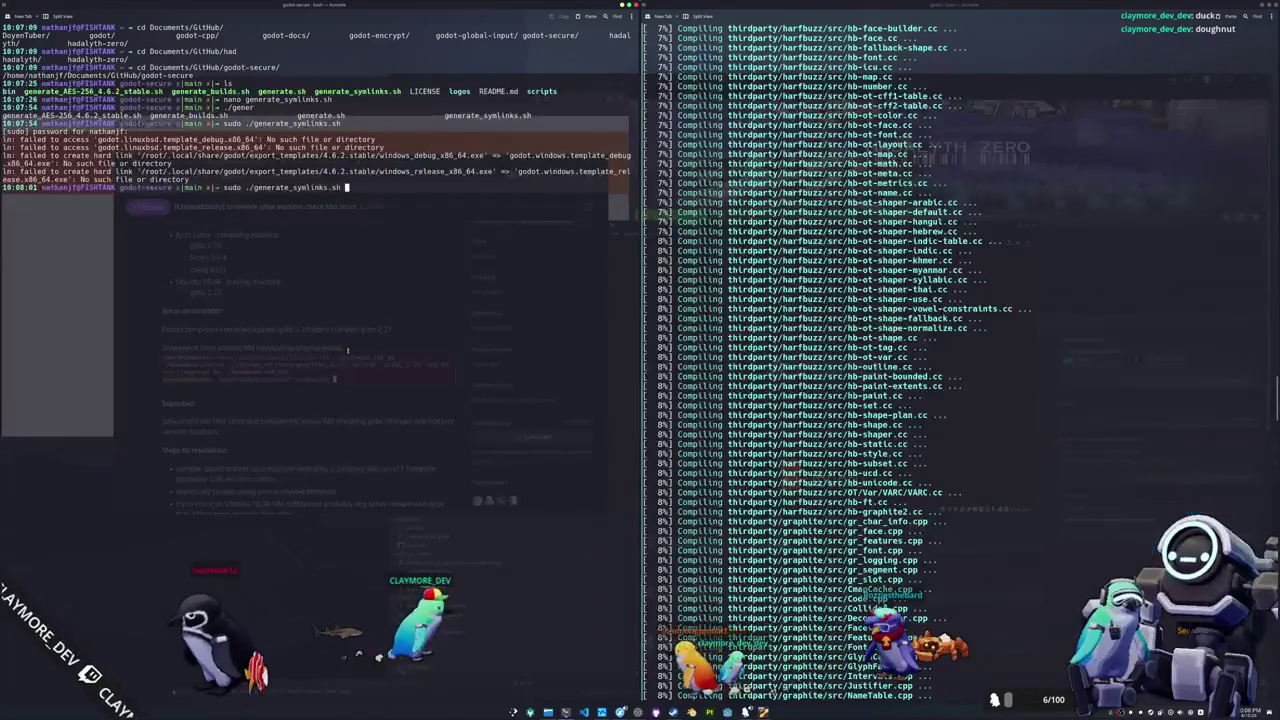
key(Return)
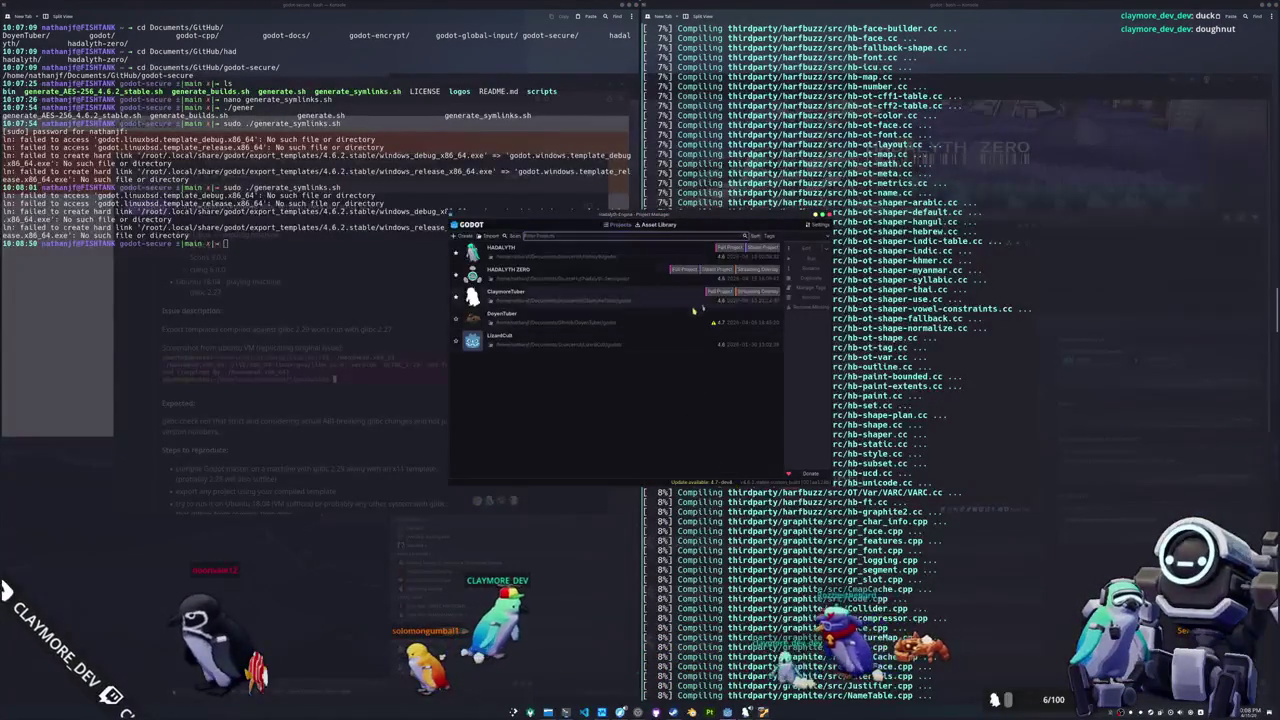
Select HADALYTH ZERO in the Project Manager and open it with Edit
click(650, 276)
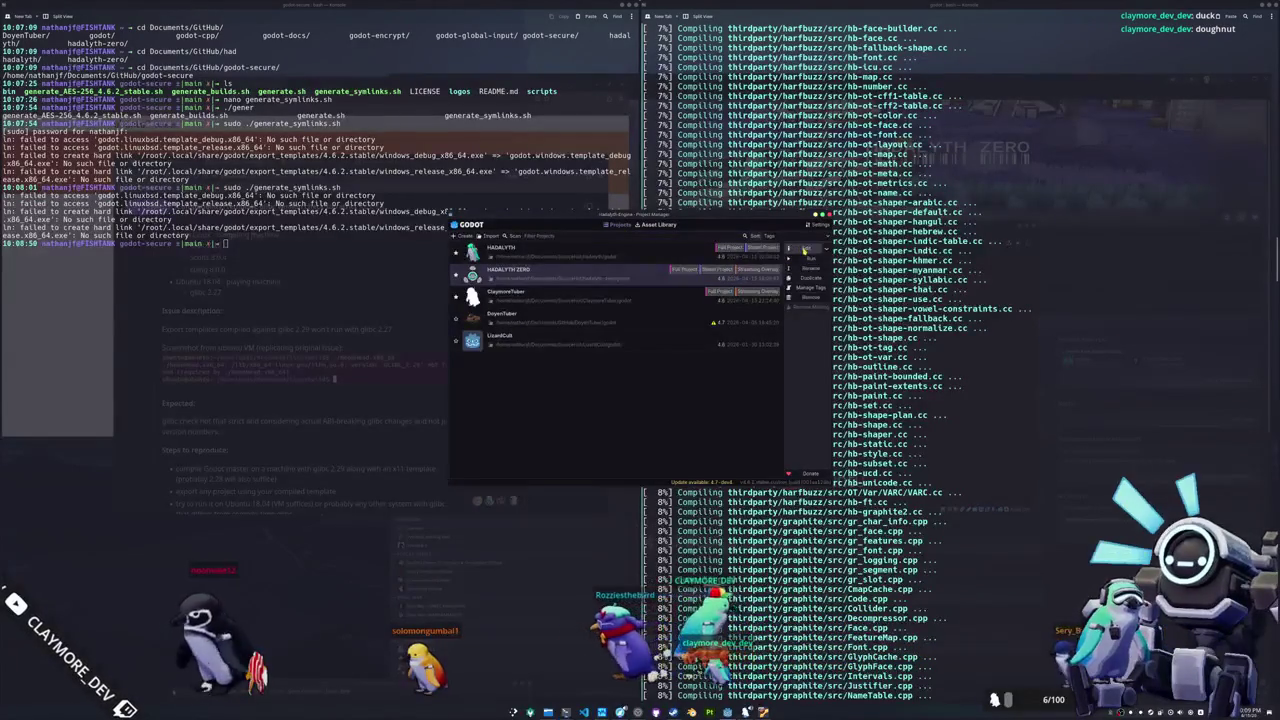
click(803, 248)
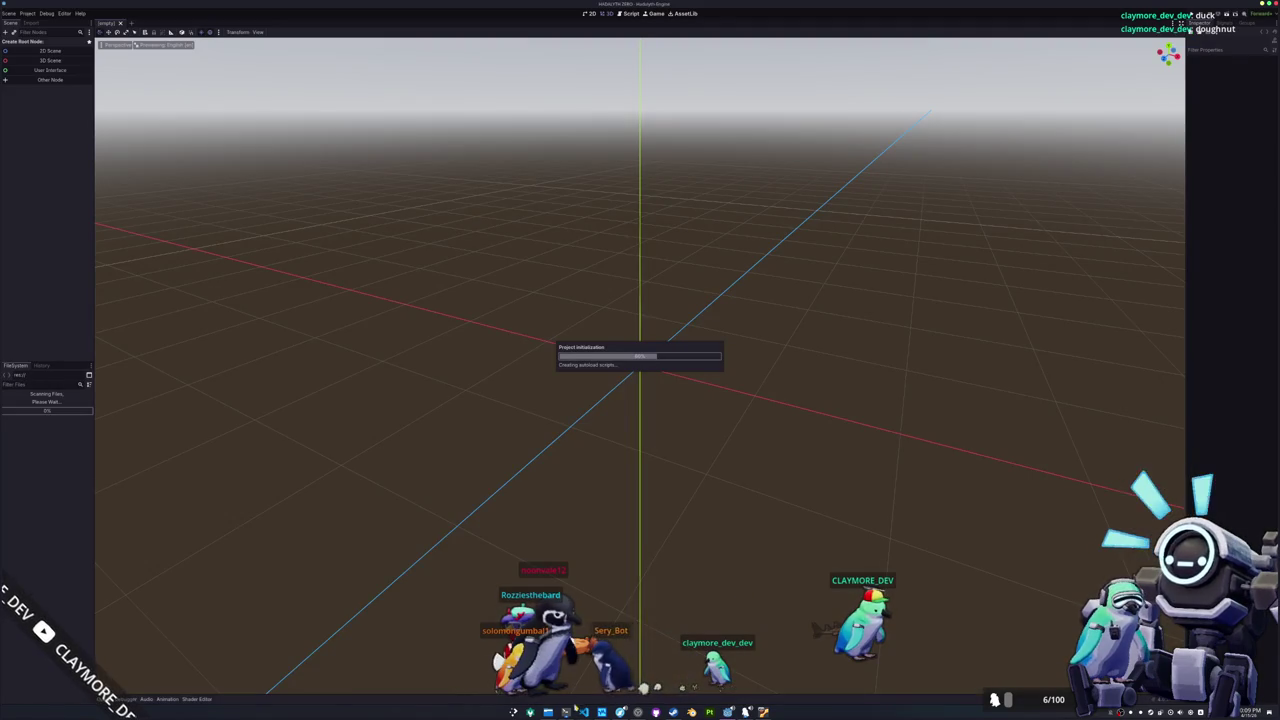
key(alt+Tab)
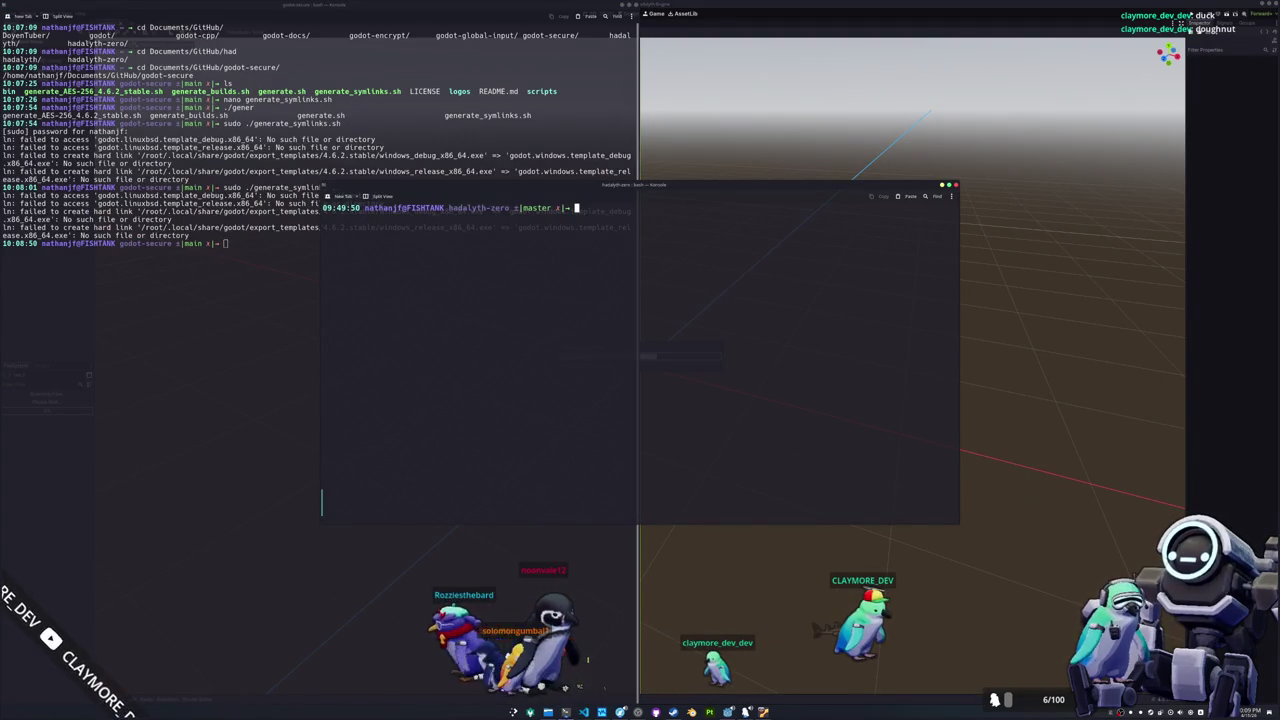
Enter the sudo password for the yay update, close that terminal, and raise the browser and VM windows
key(alt+Tab)
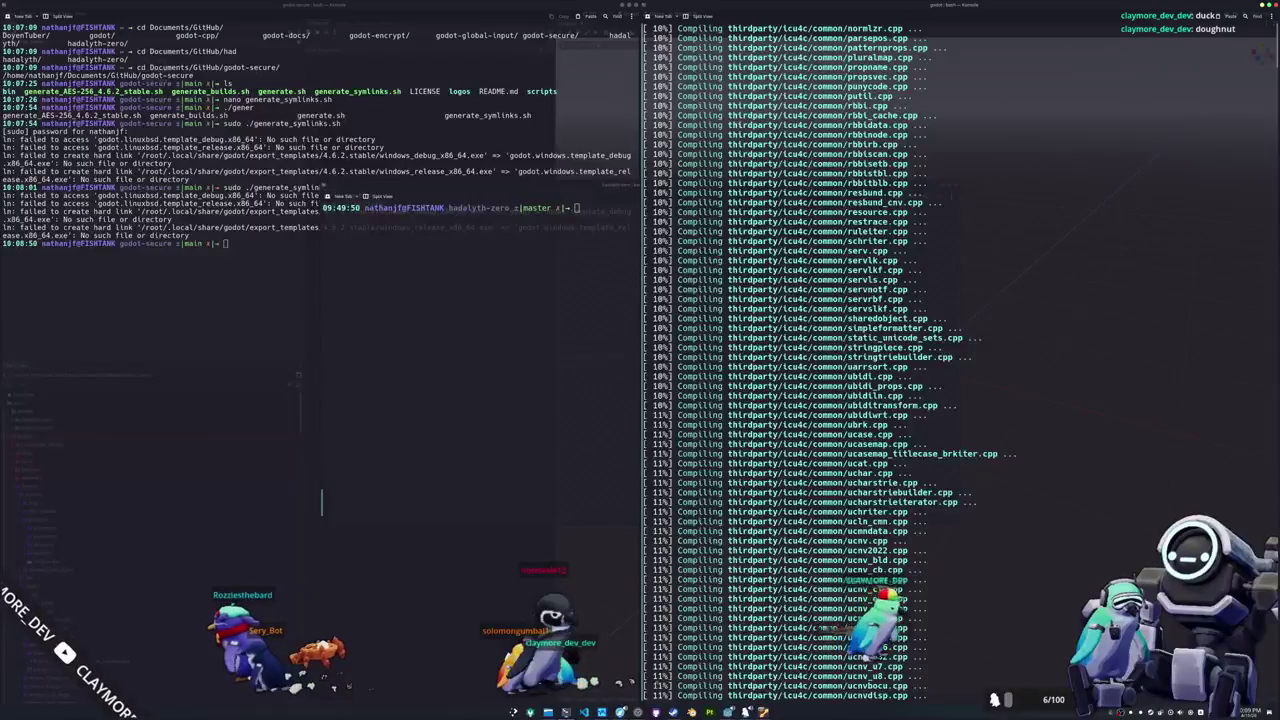
click(366, 461)
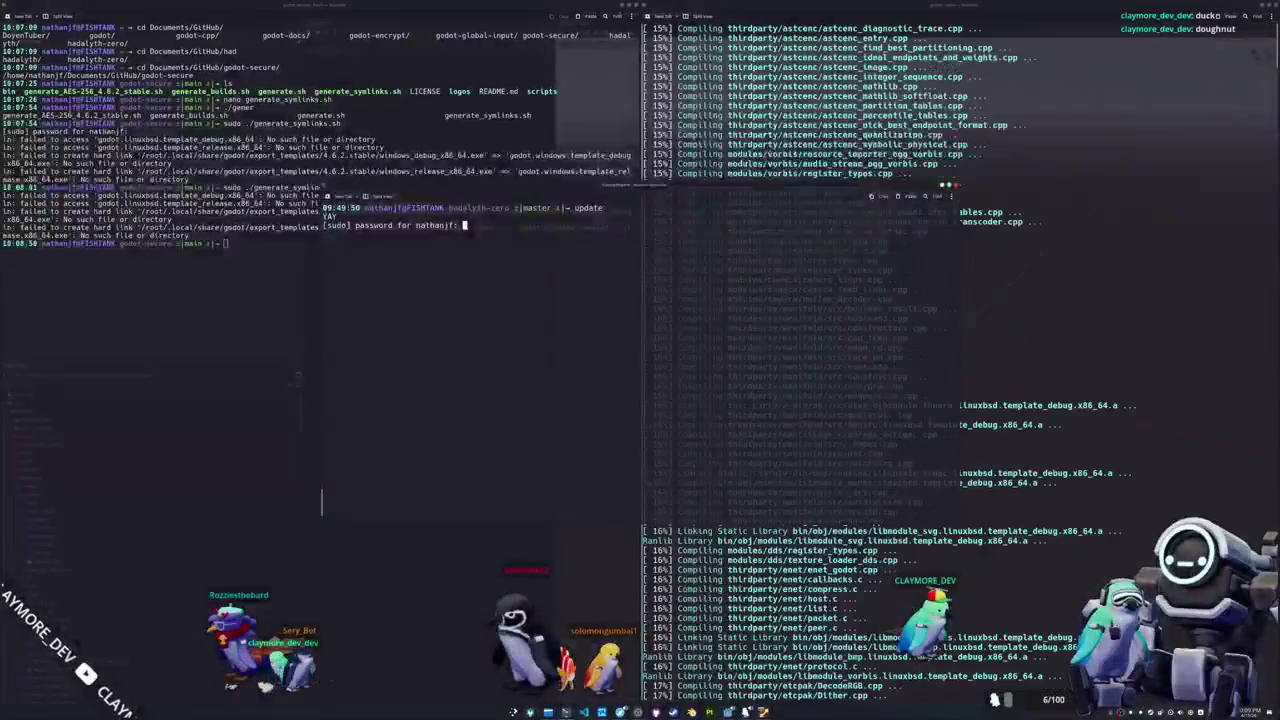
key(Return)
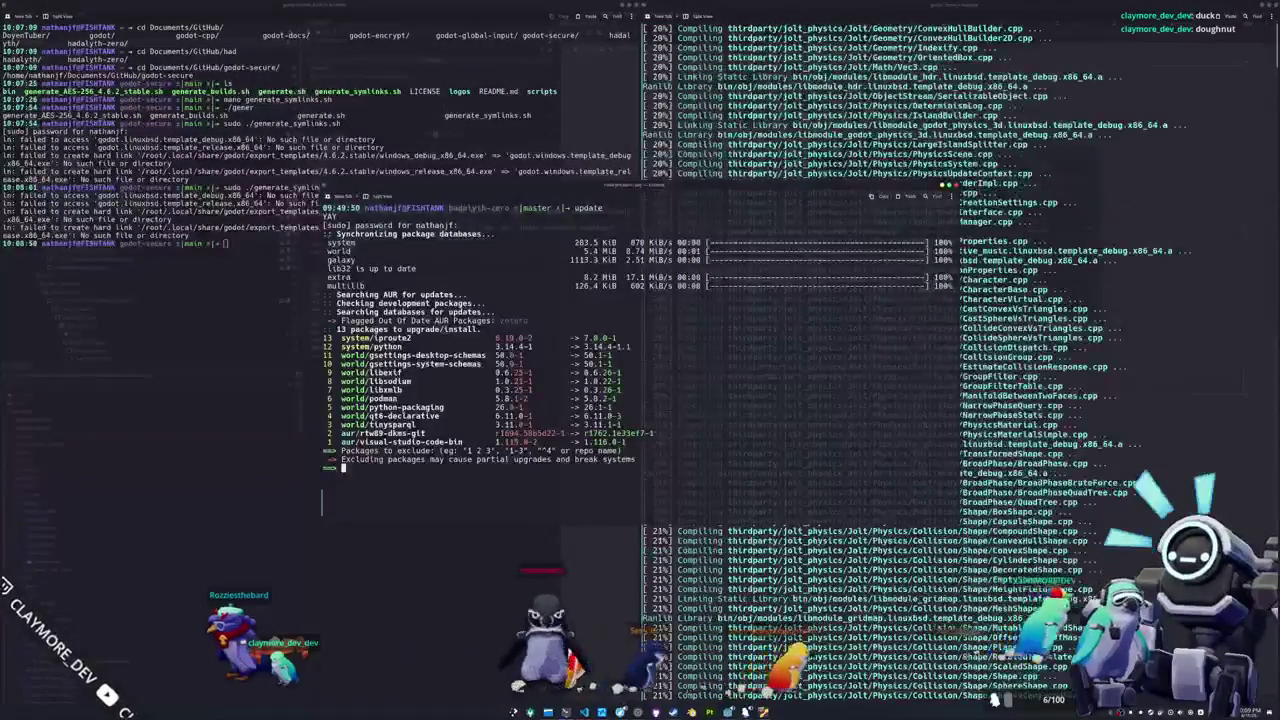
key(ctrl+d)
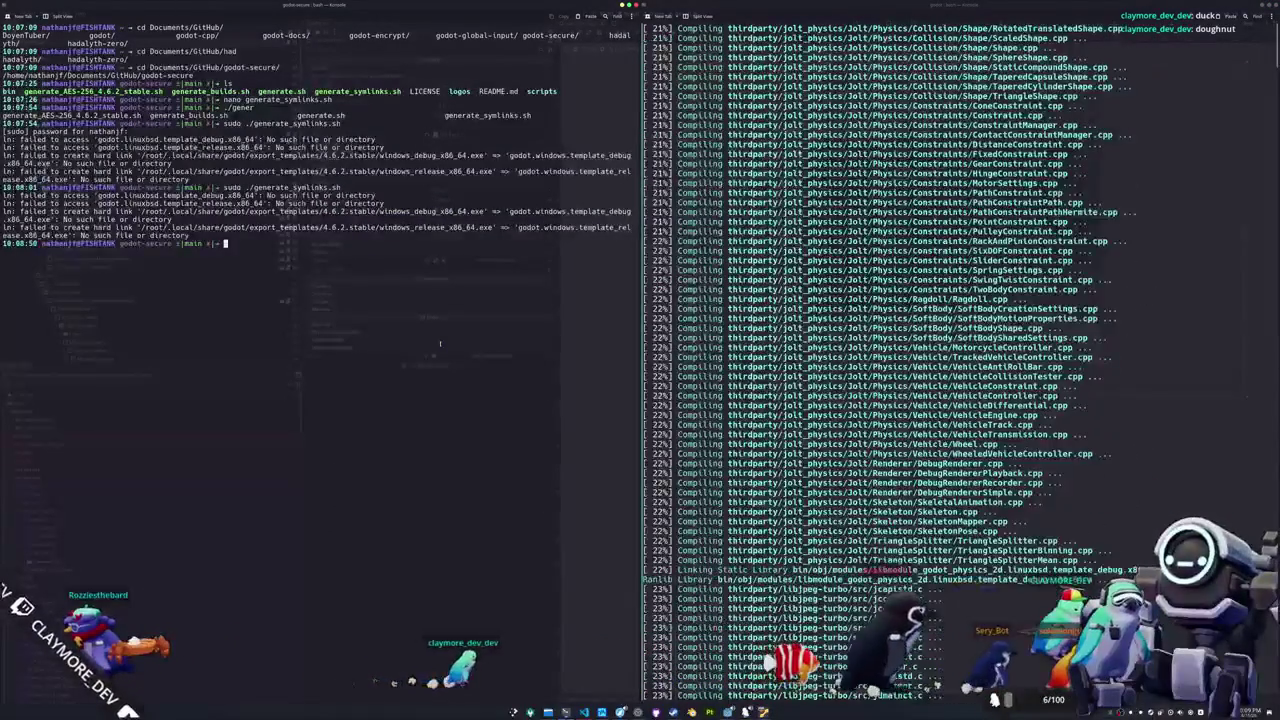
key(super+s)
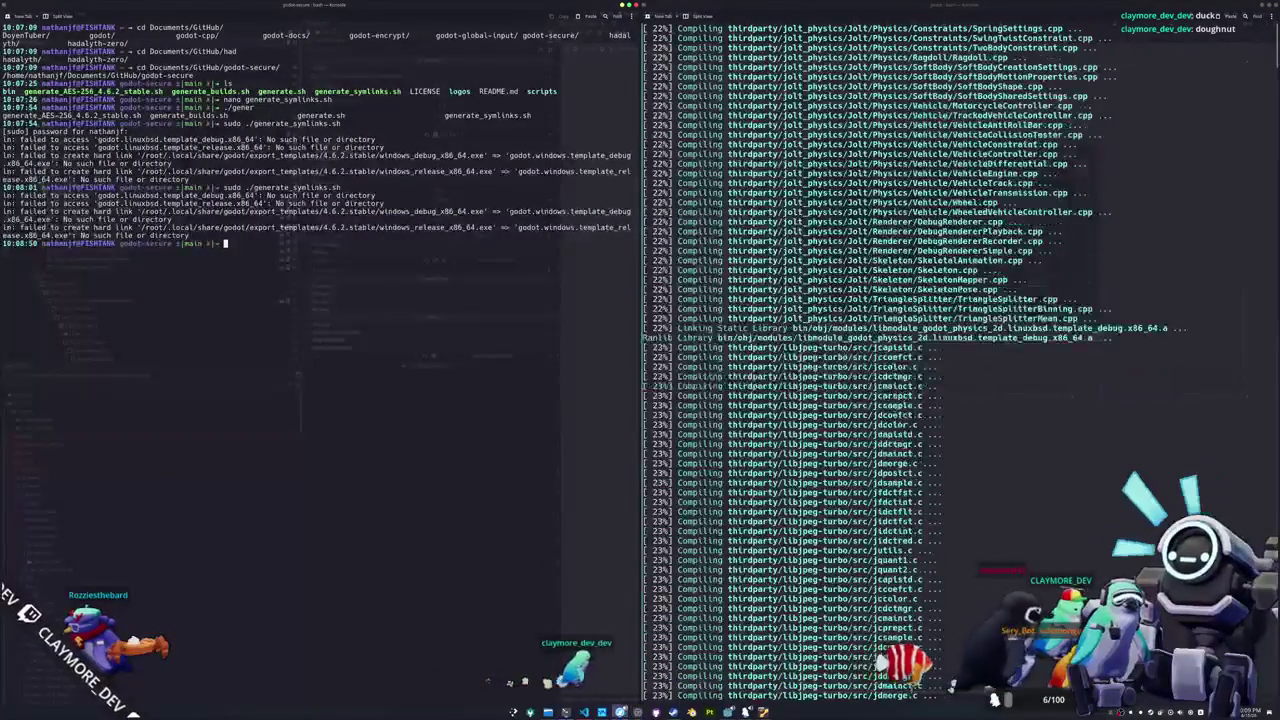
Log into the Ubuntu VM with the user account and its password
click(800, 368)
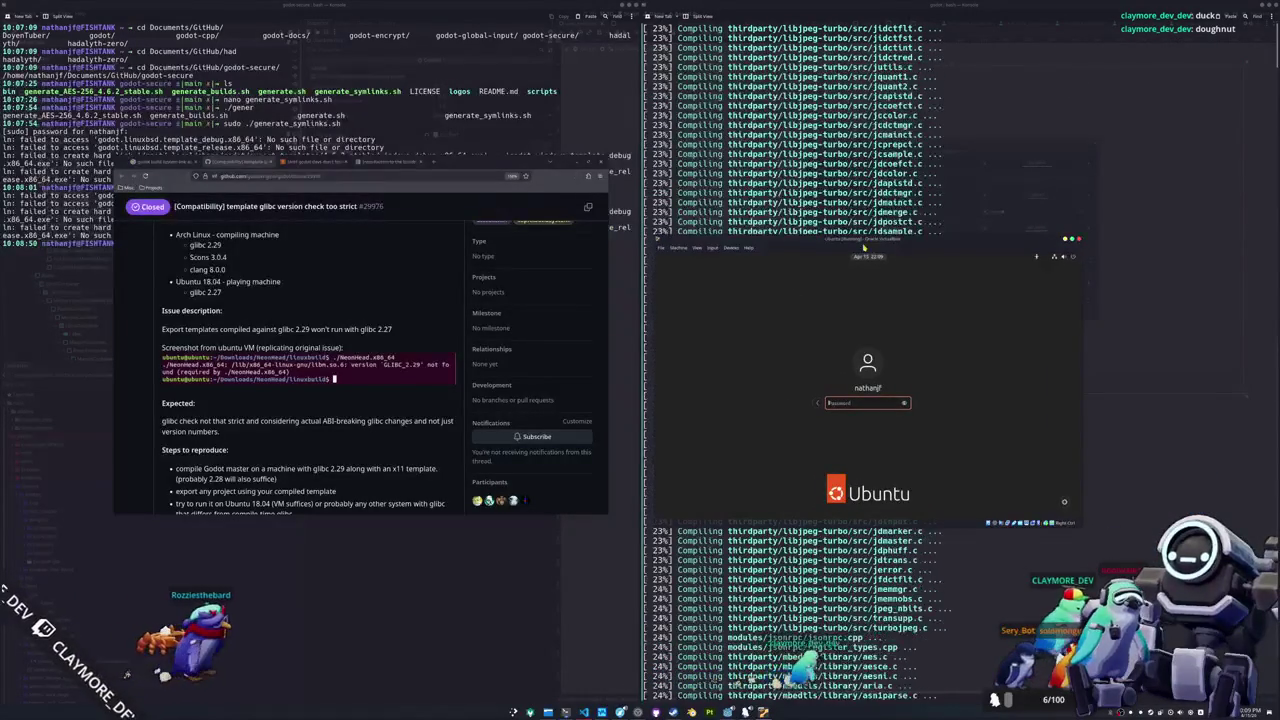
text(******)
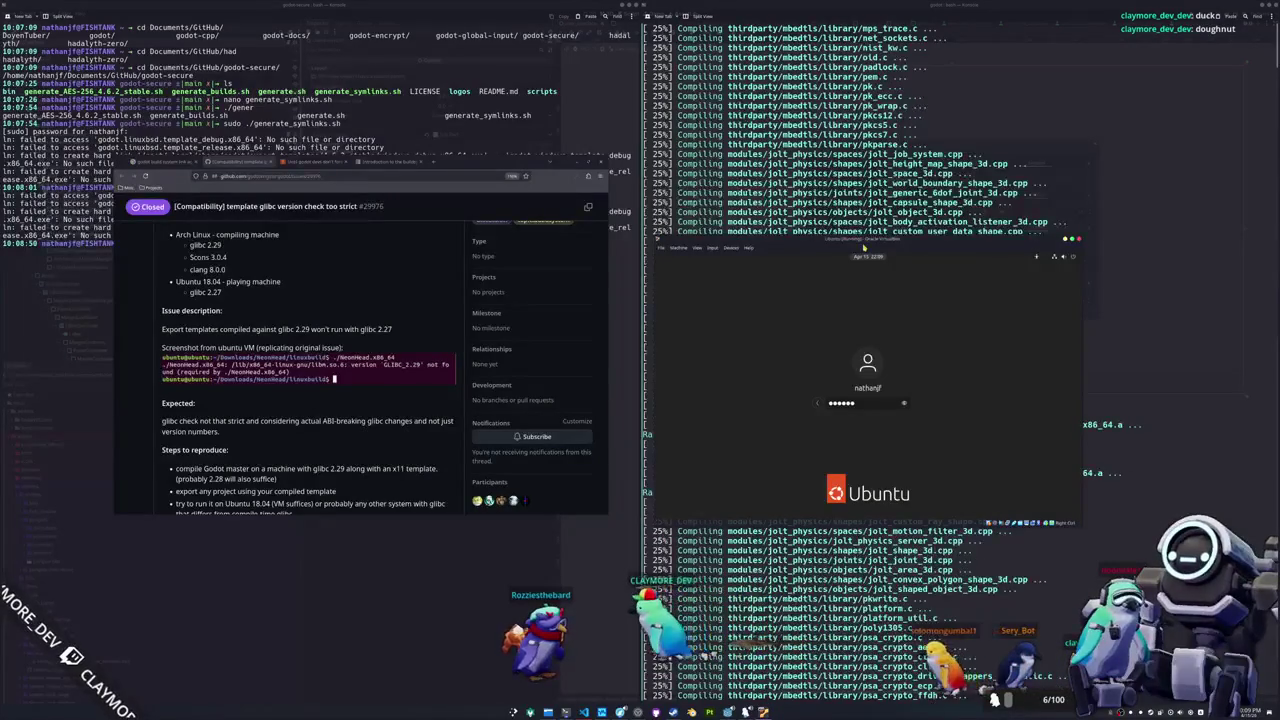
key(Return)
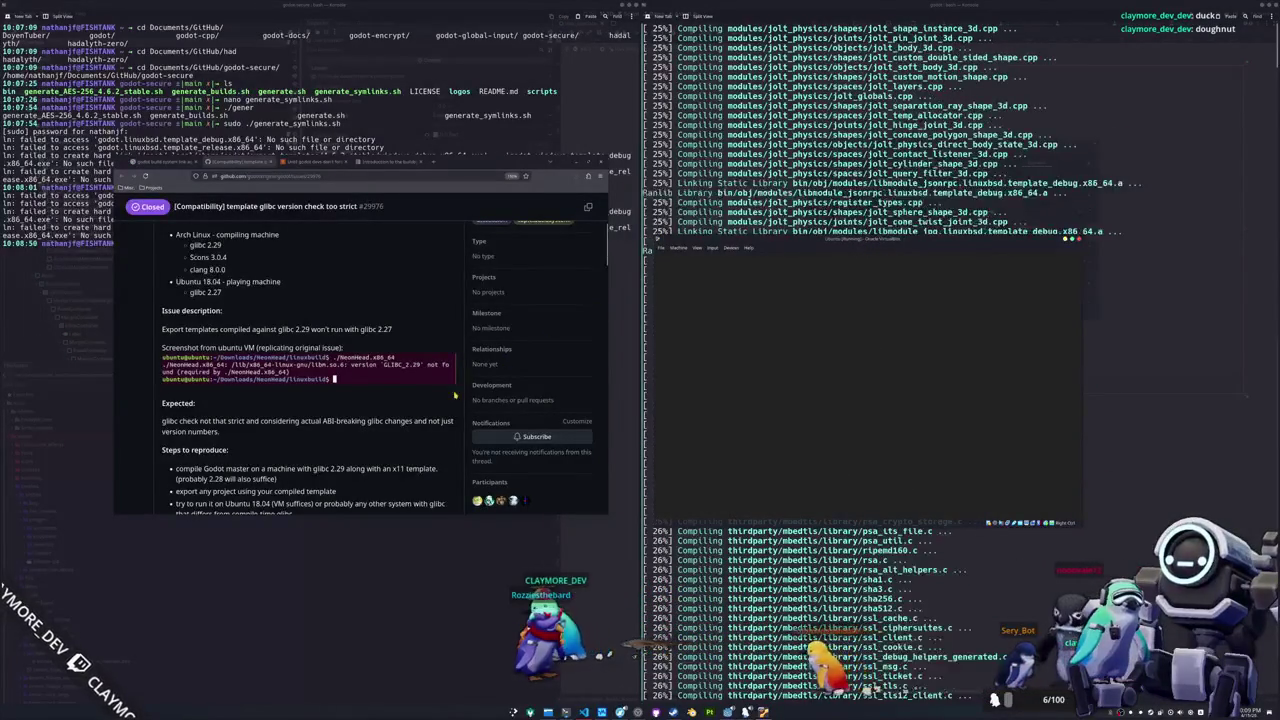
scroll(476, 380, down, 1)
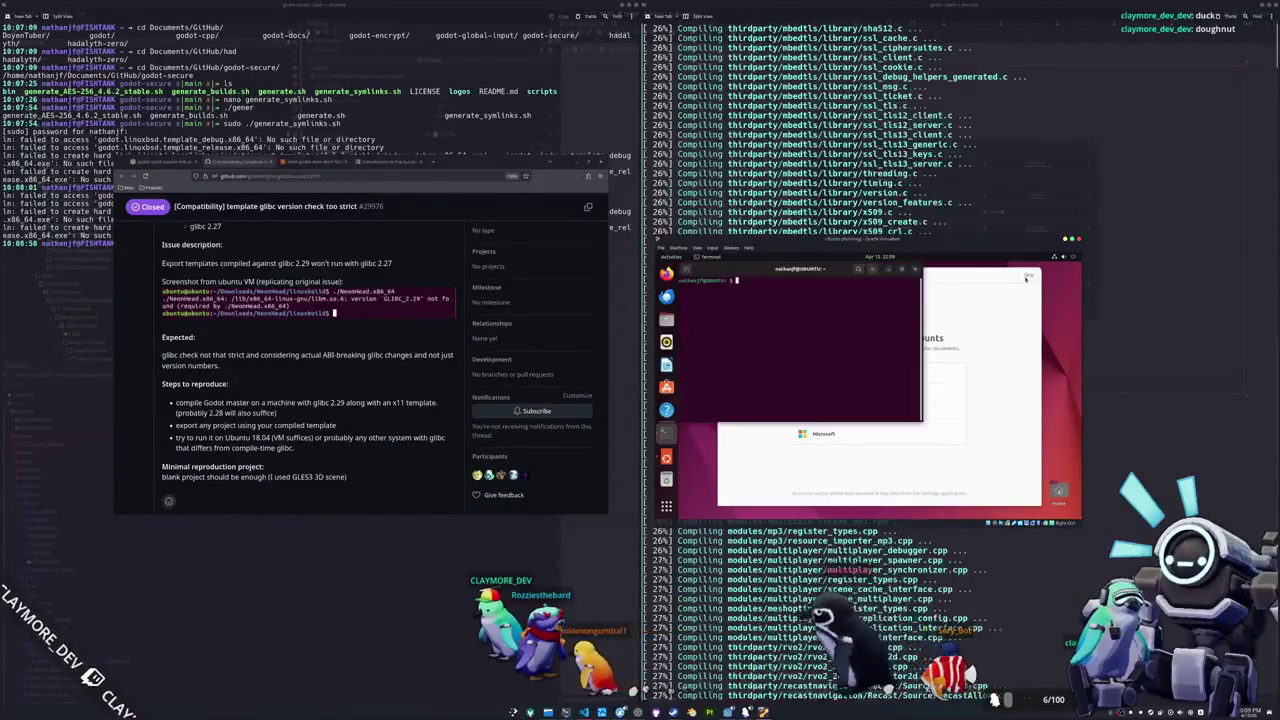
Advance through the welcome wizard pages without enabling Ubuntu Pro, finishing with Done
click(1028, 275)
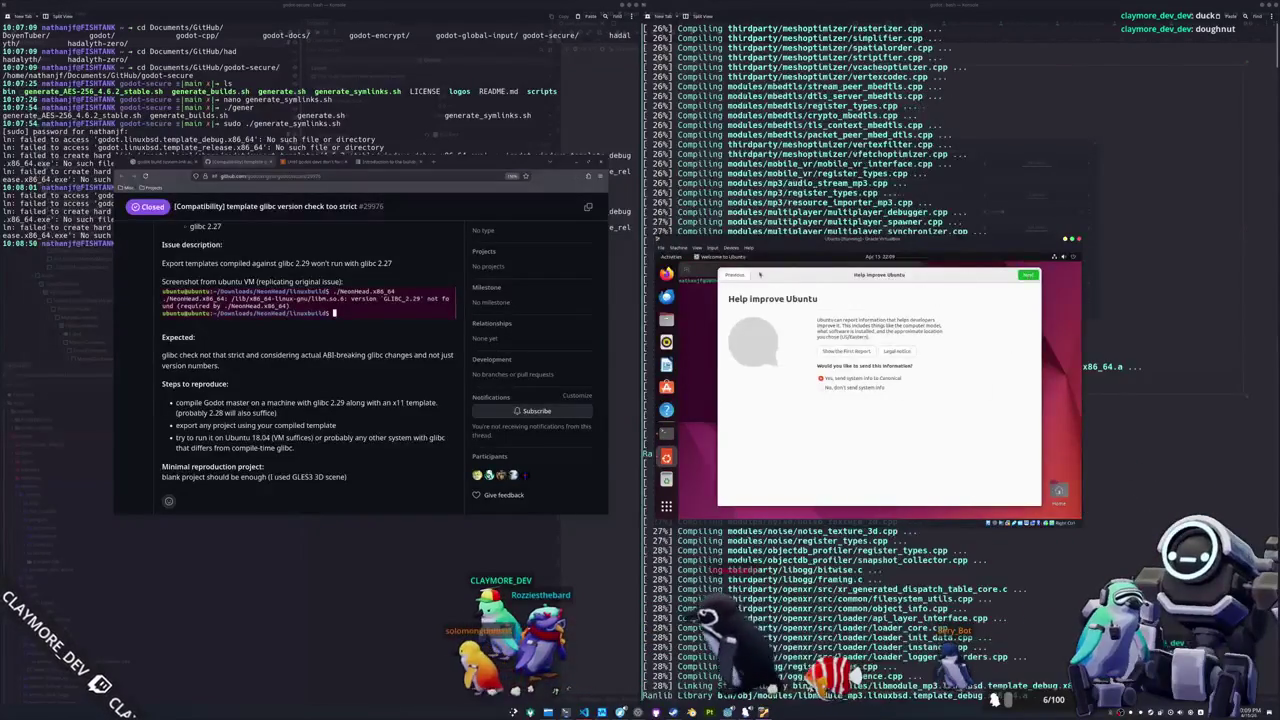
click(736, 275)
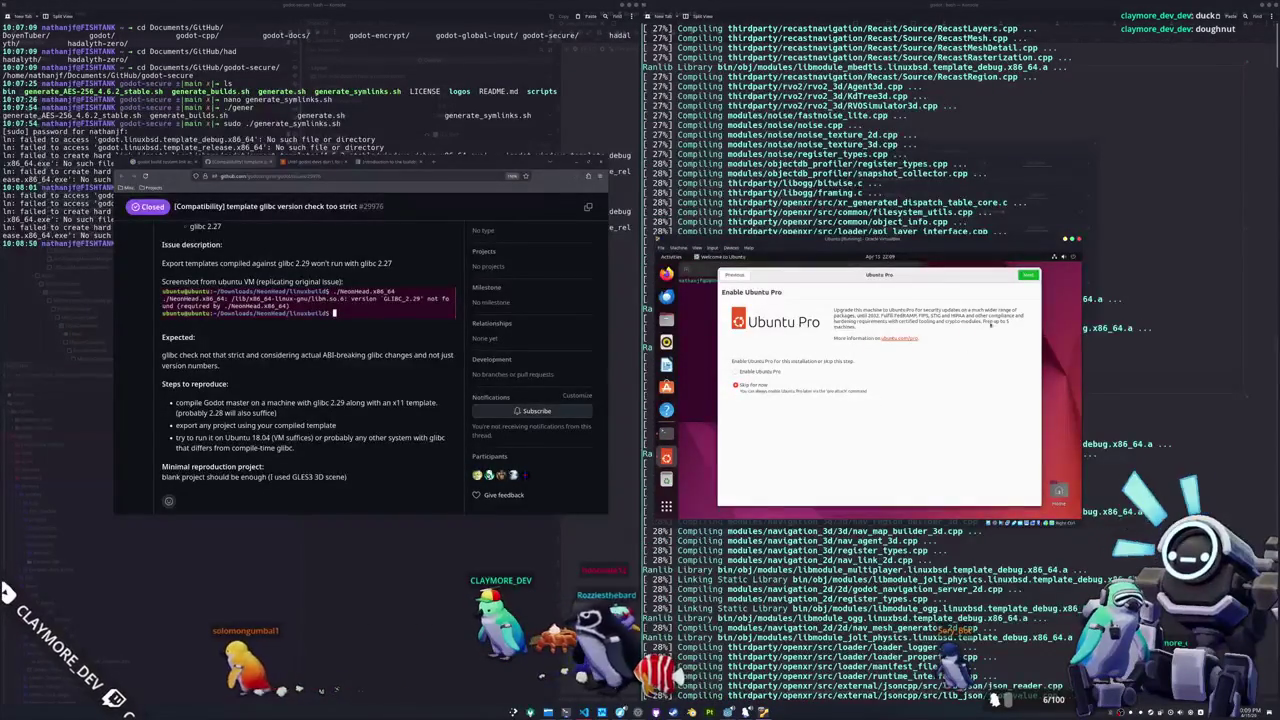
click(1028, 275)
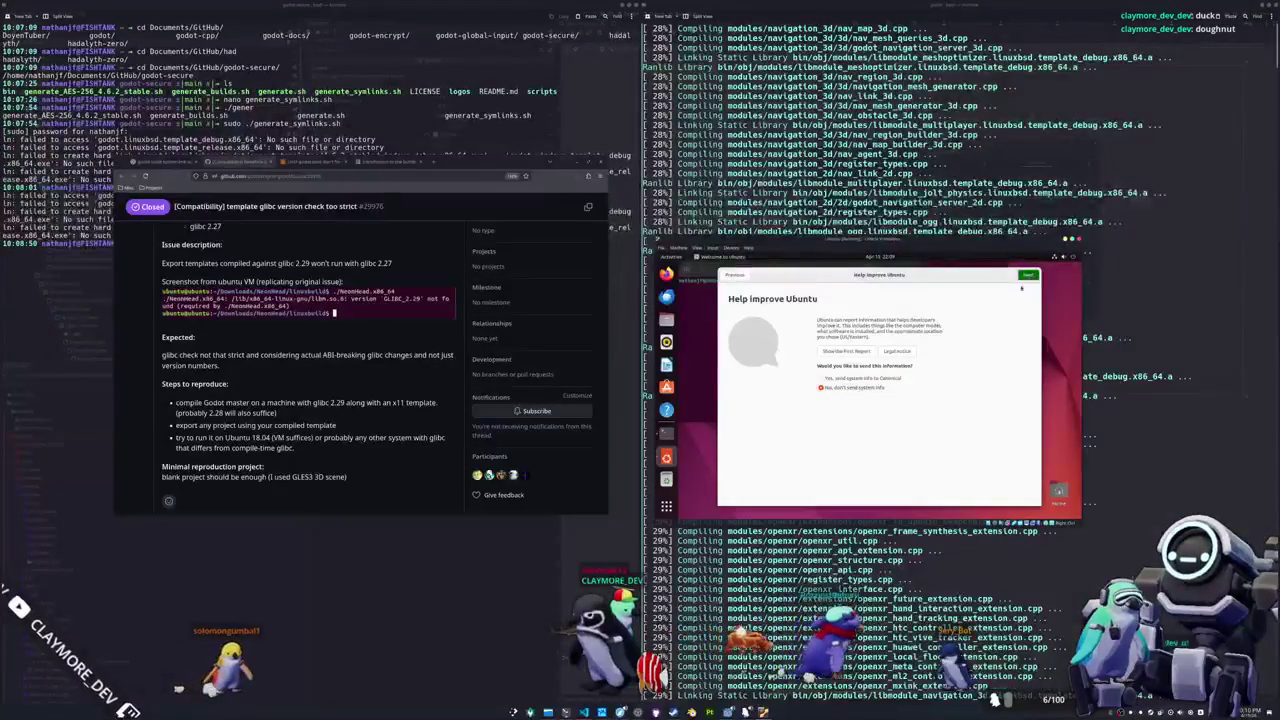
click(1027, 276)
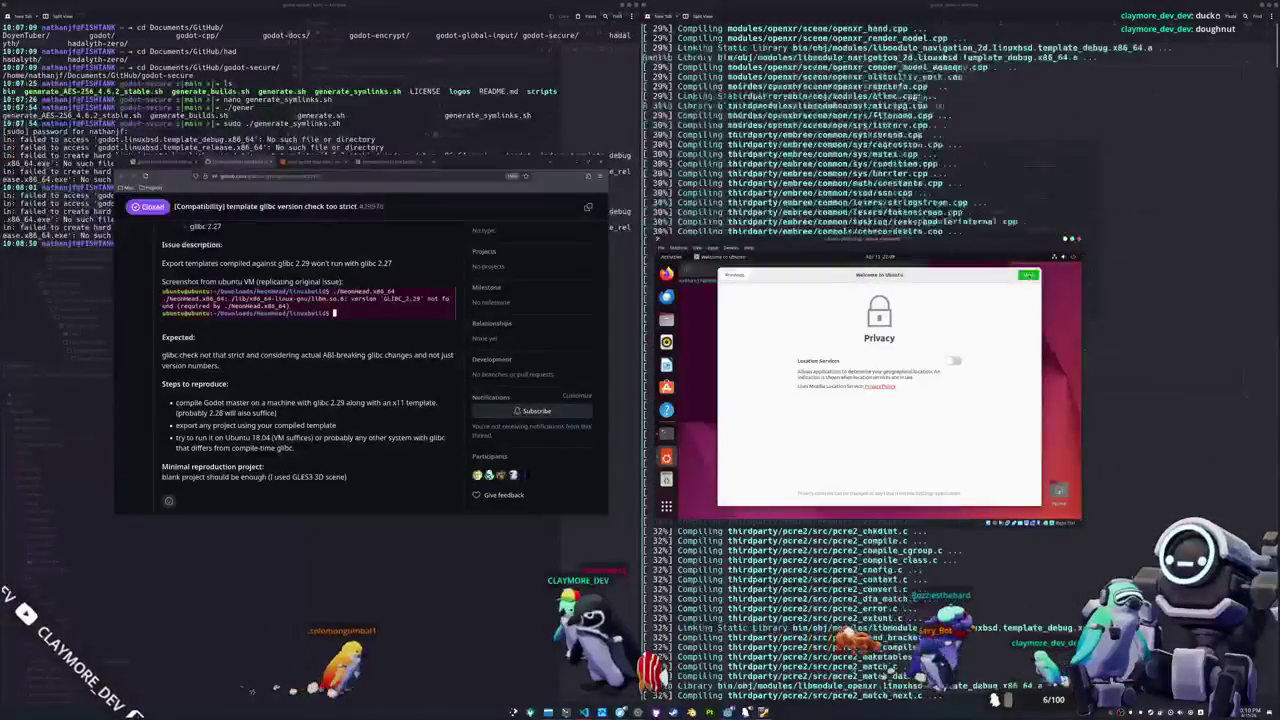
click(1027, 276)
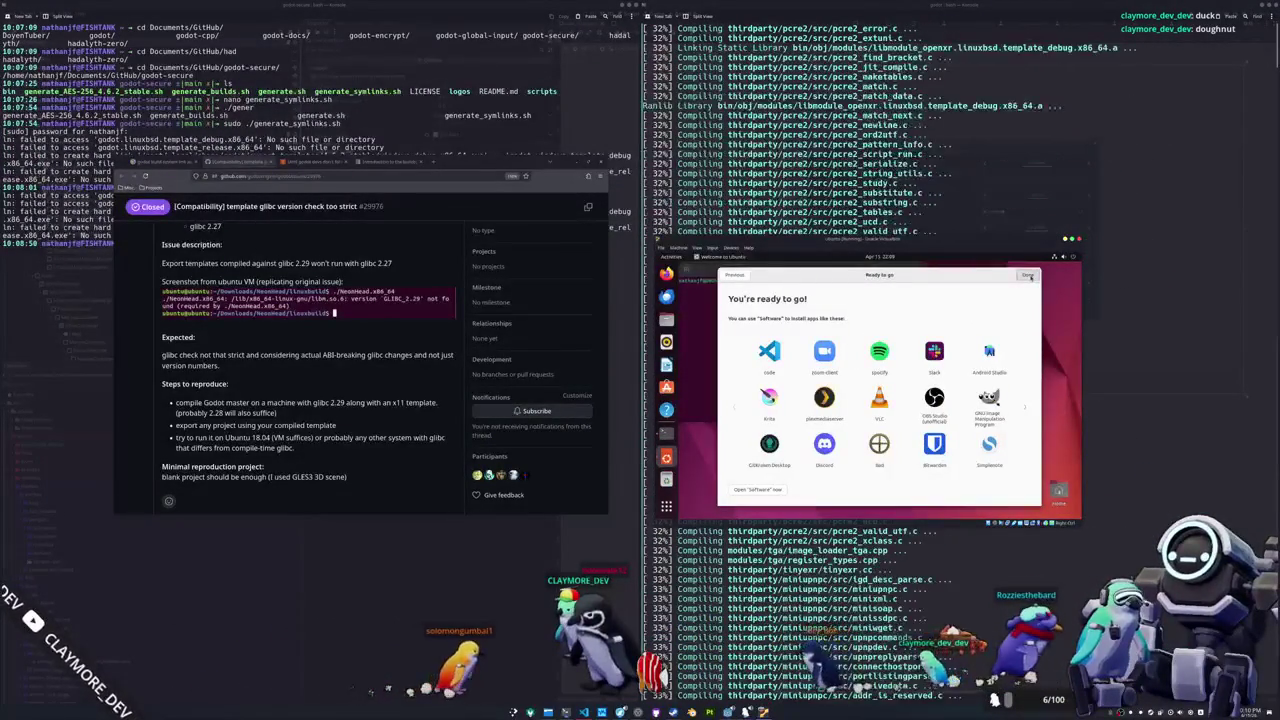
click(1027, 276)
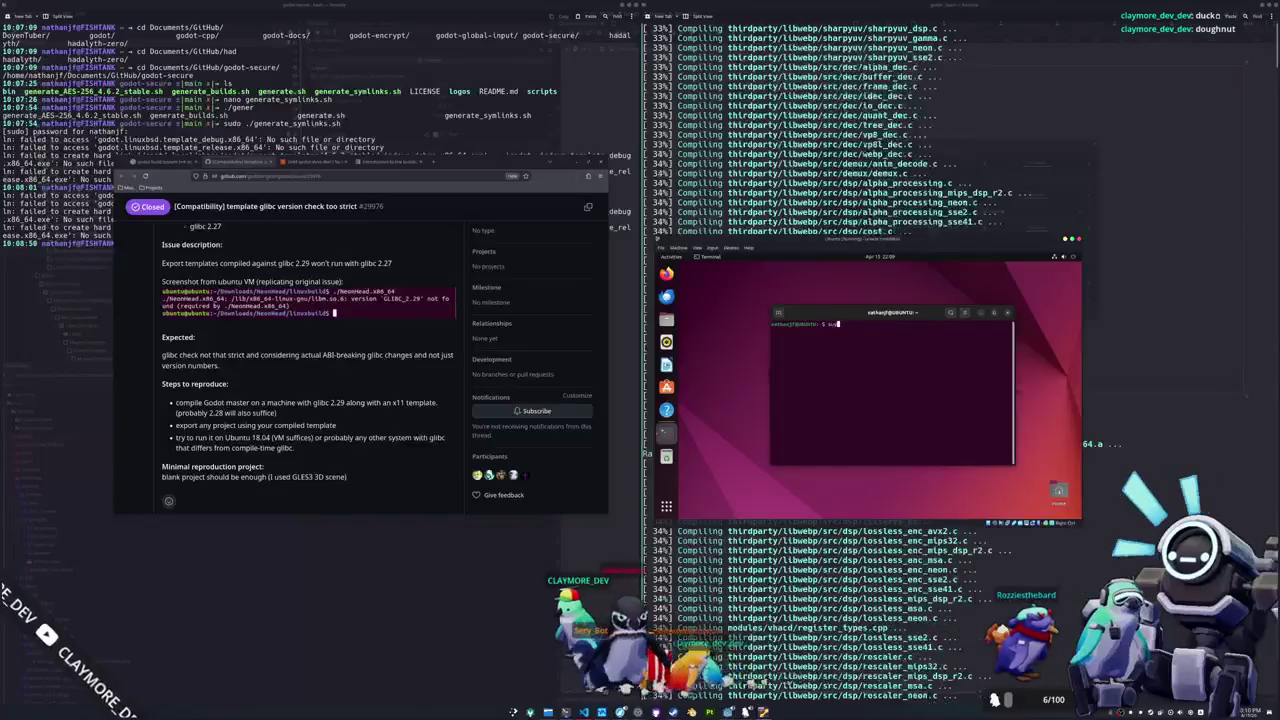
After sudo apt-get update is refused, su to root with the root password and start a groupadd command
text(sudo apt-get update)
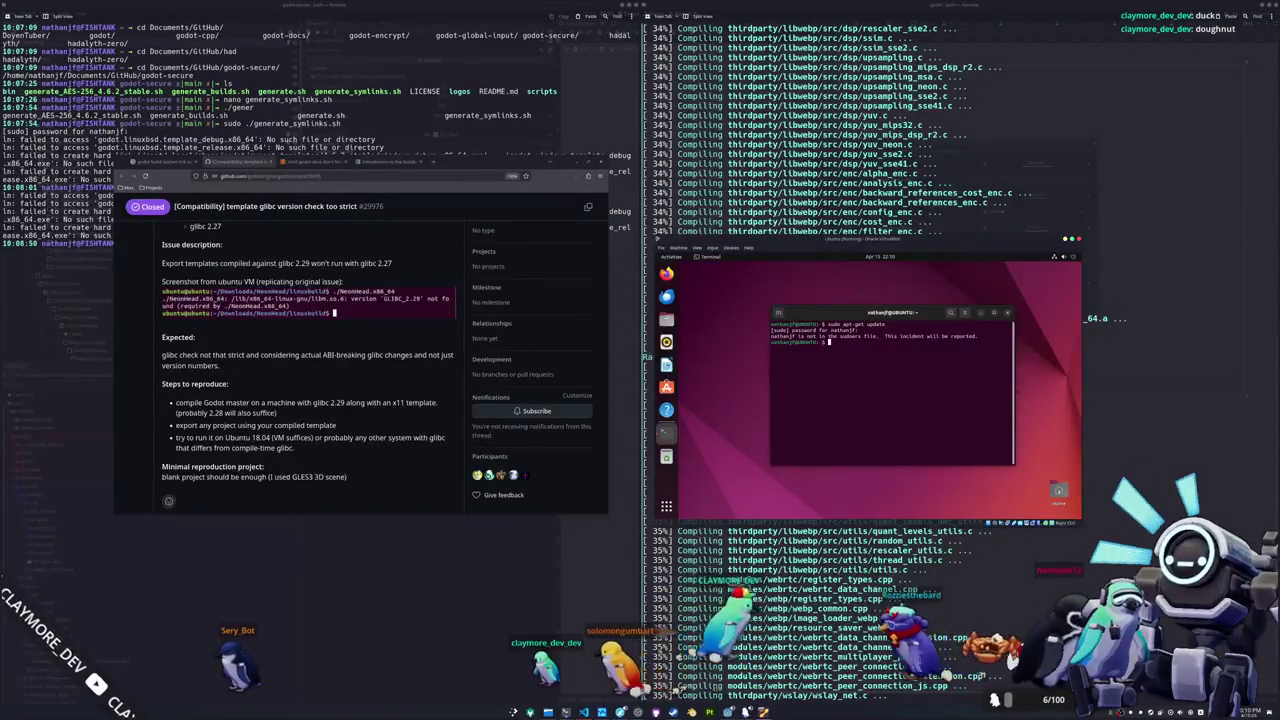
text(s)
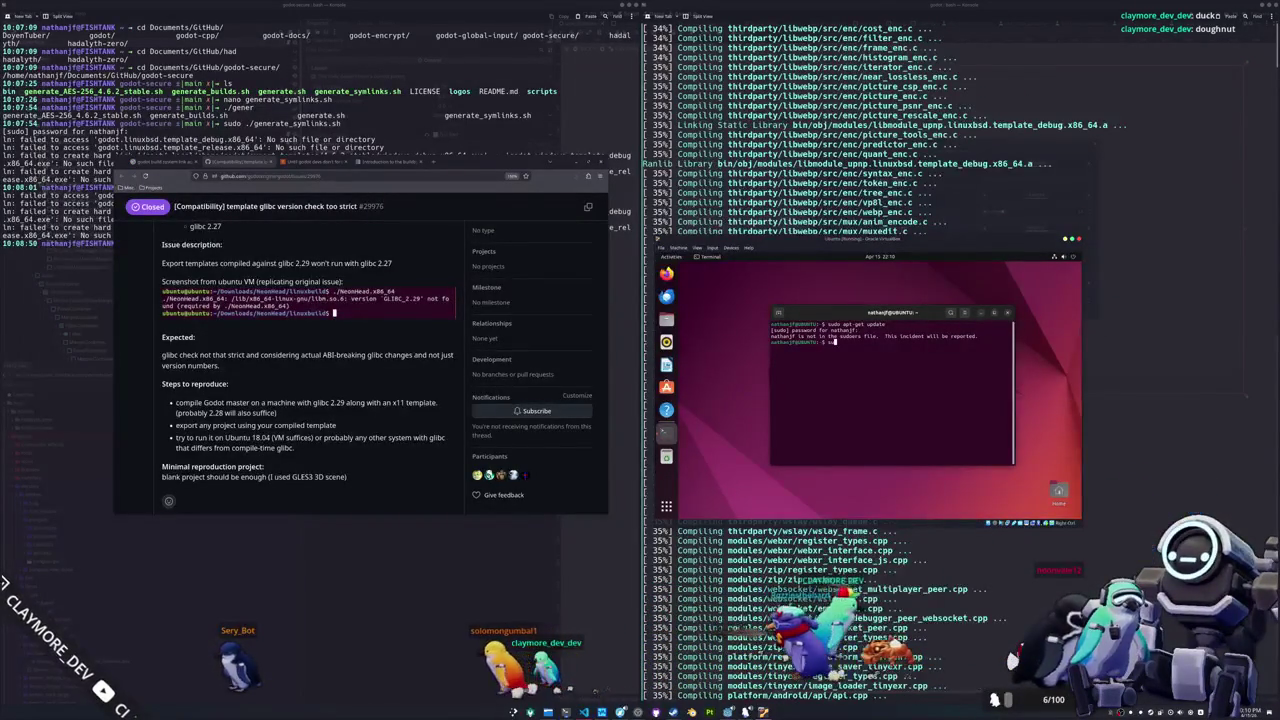
text(u)
key(Return)
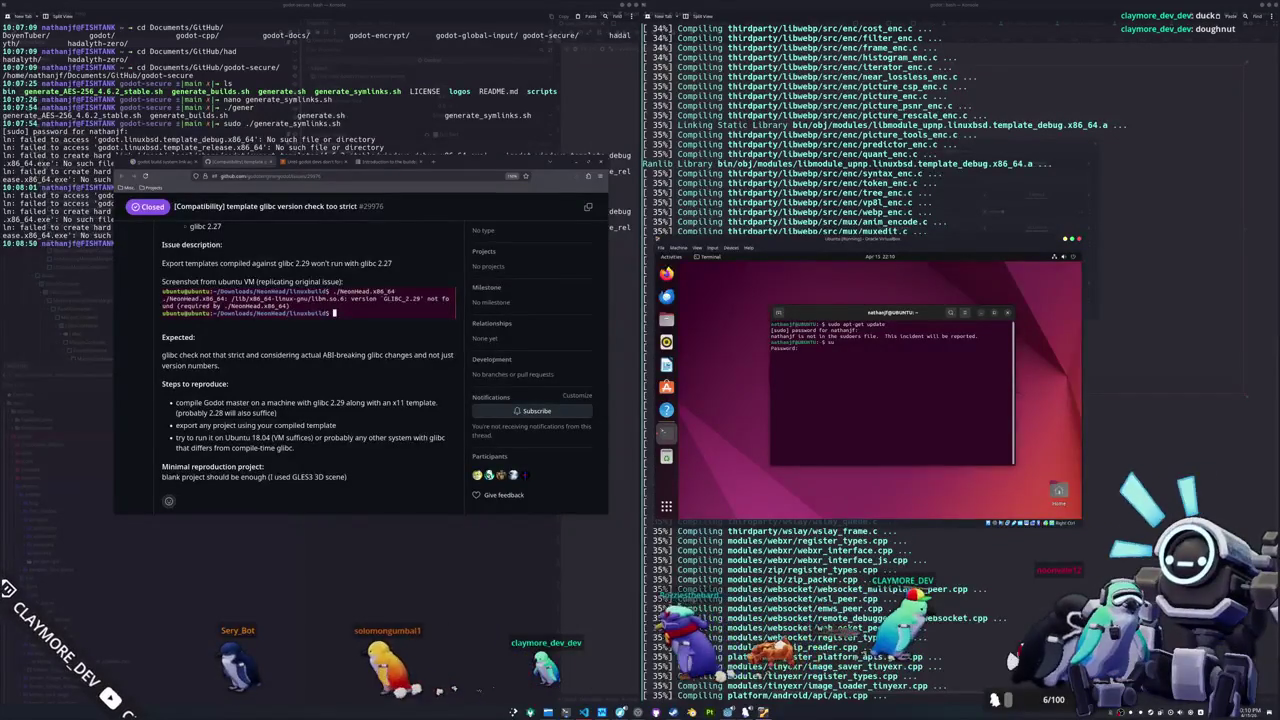
key(Return)
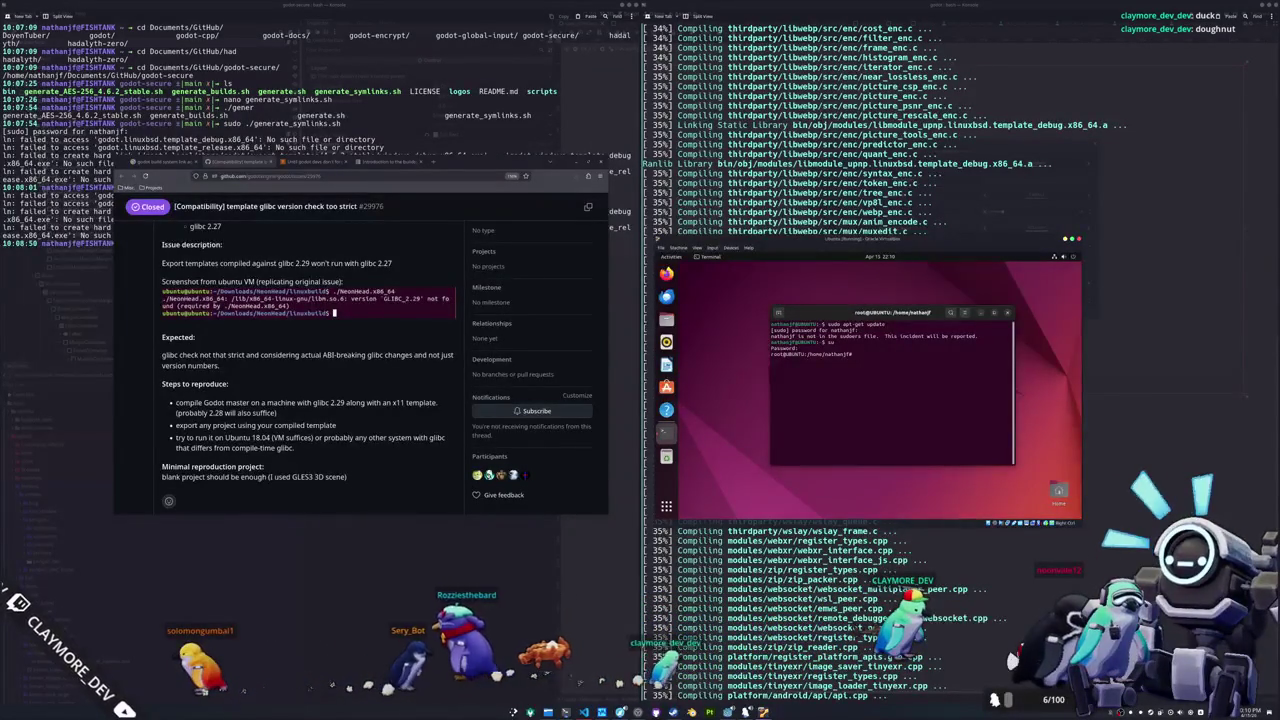
text(group)
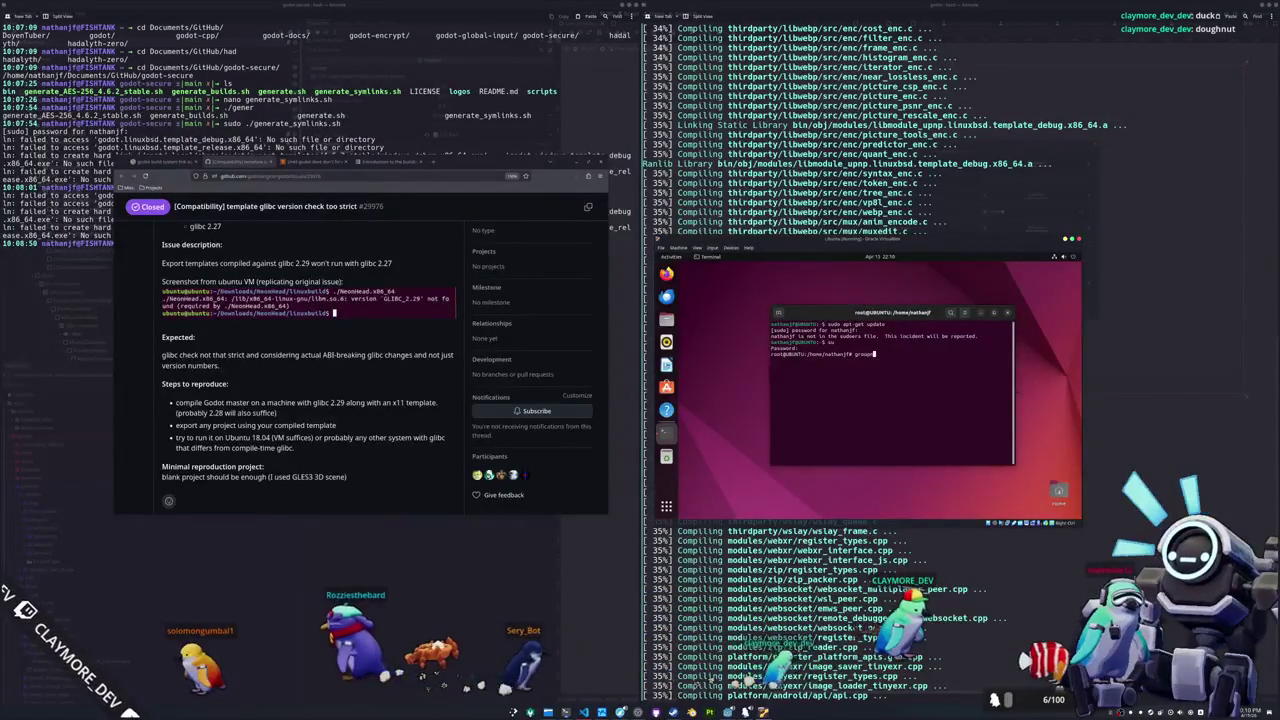
text(add -aG)
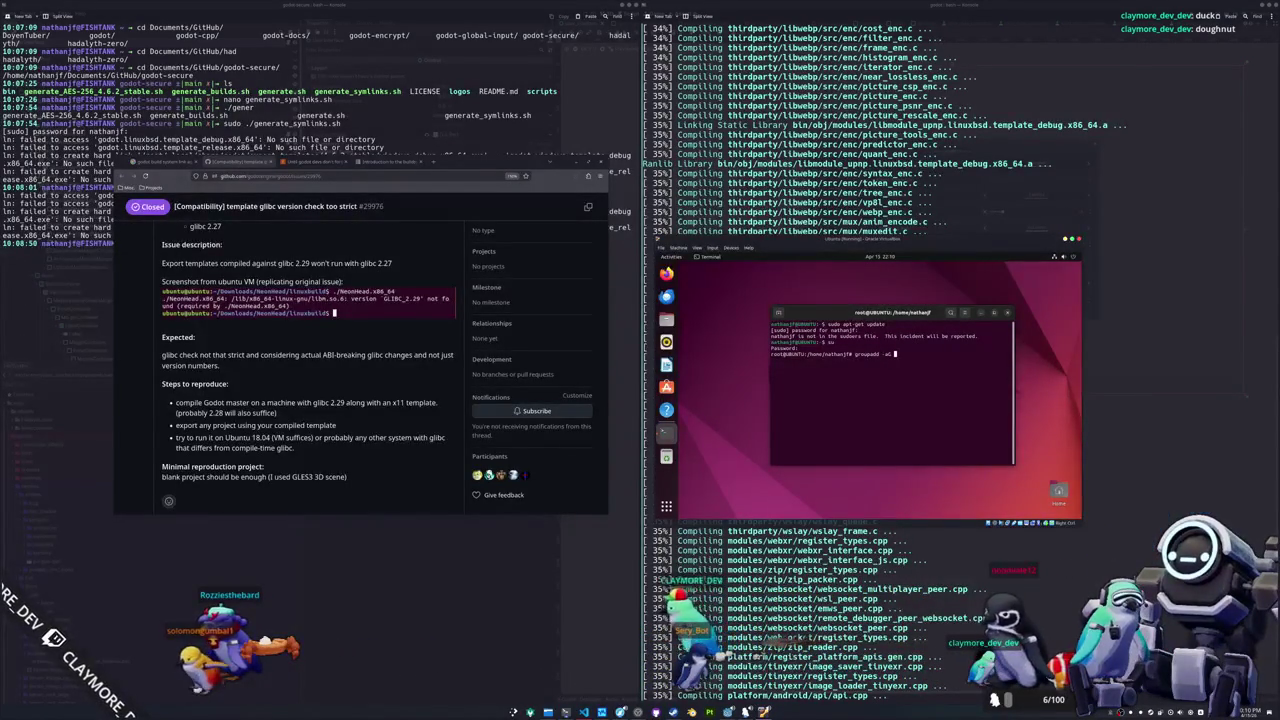
Try adding the user account to the sudoers group with usermod, editing the failed command
text(sudoers)
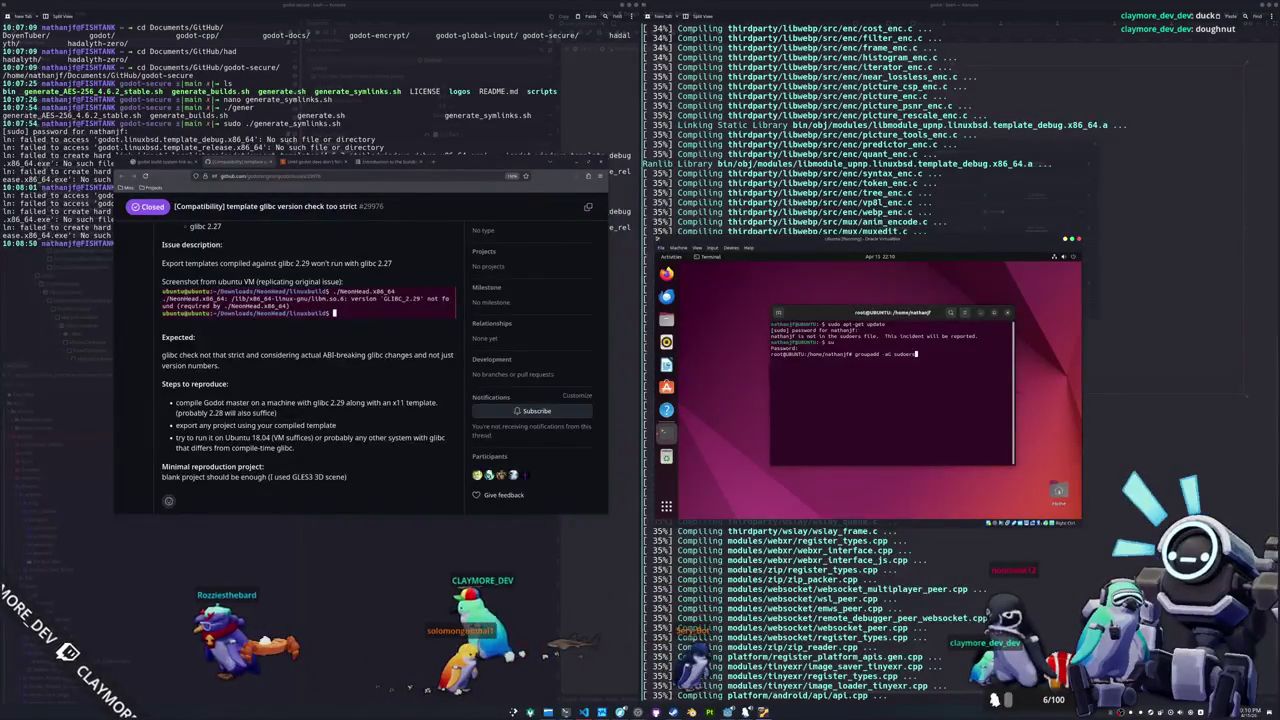
text(anjf)
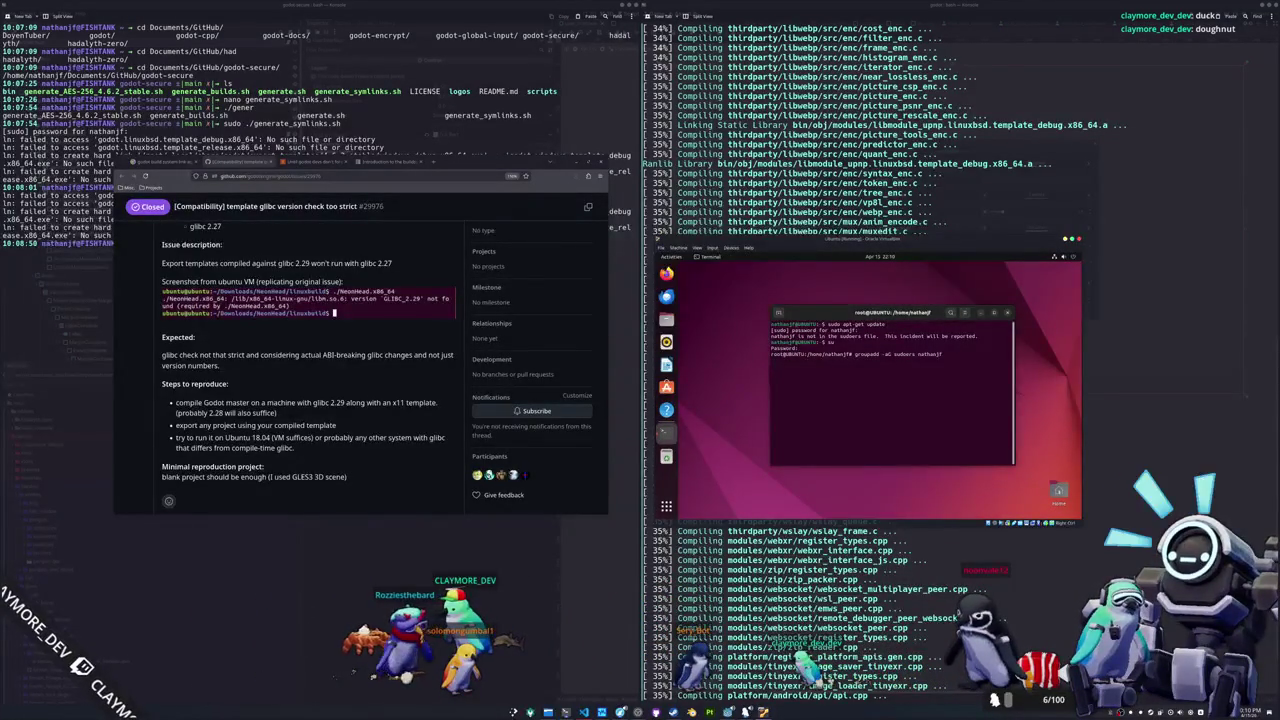
key(Return)
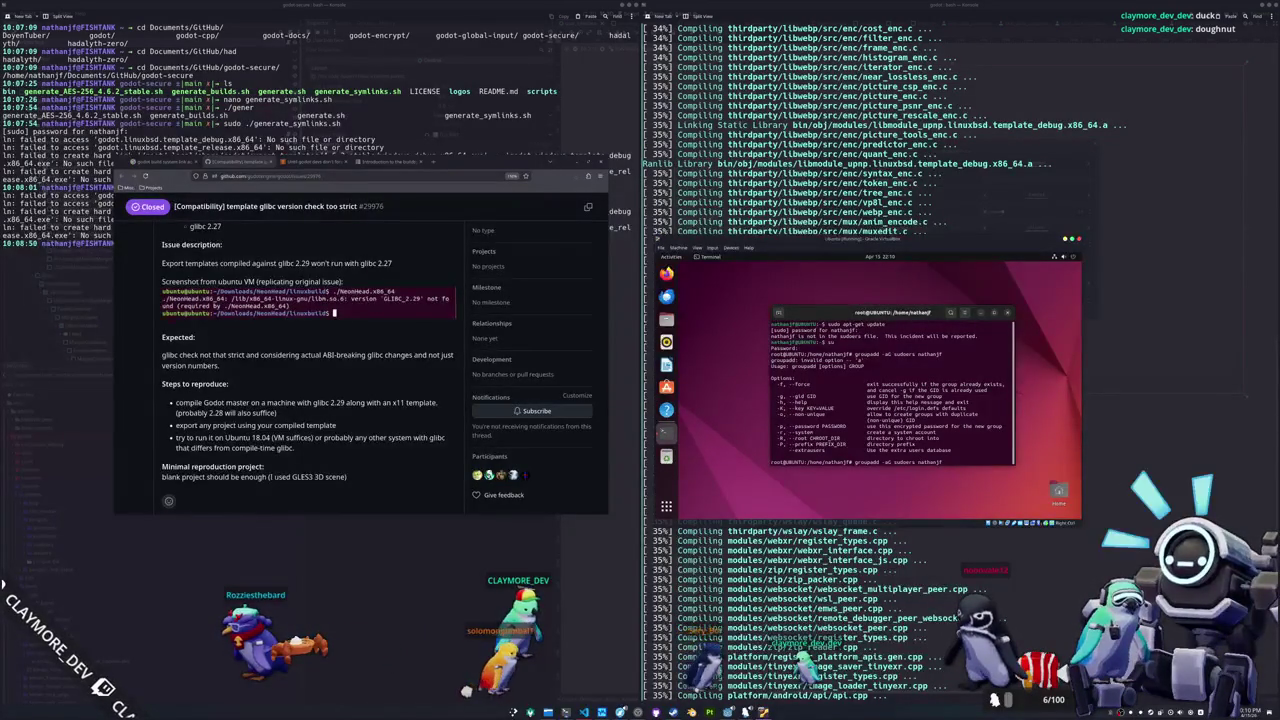
key(ctrl+Left)
key(ctrl+Left)
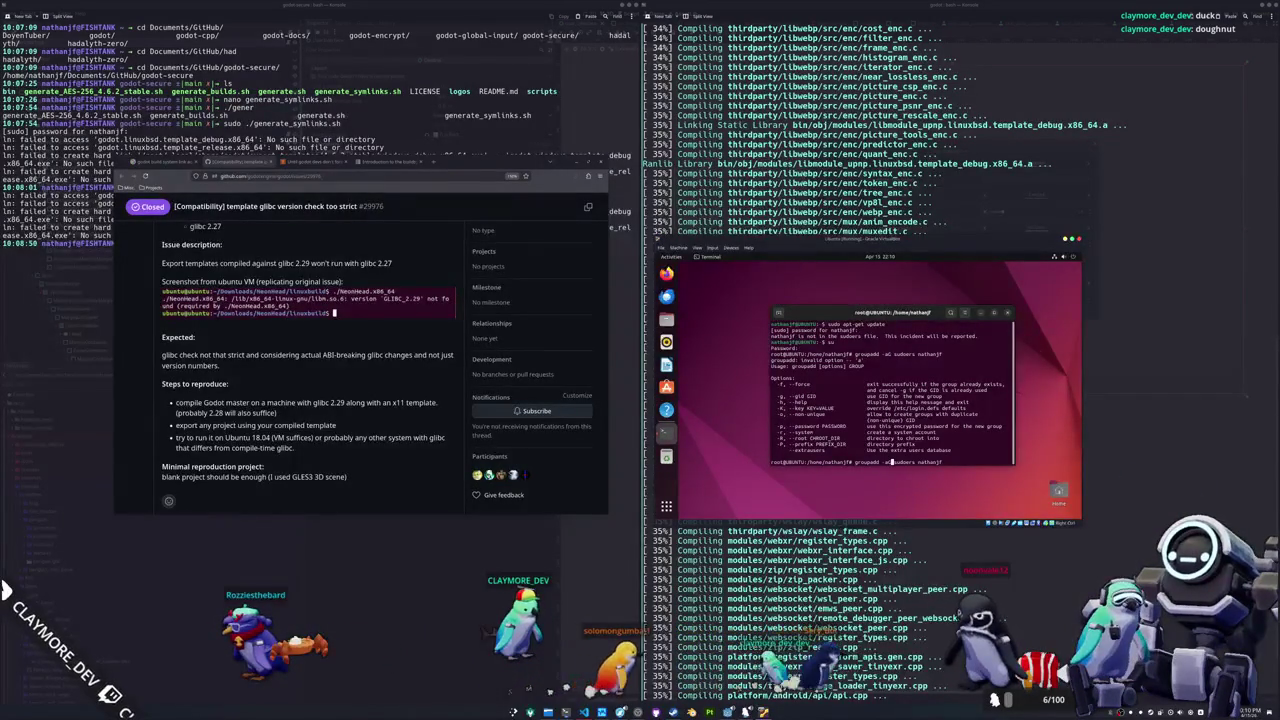
key(ctrl+Left)
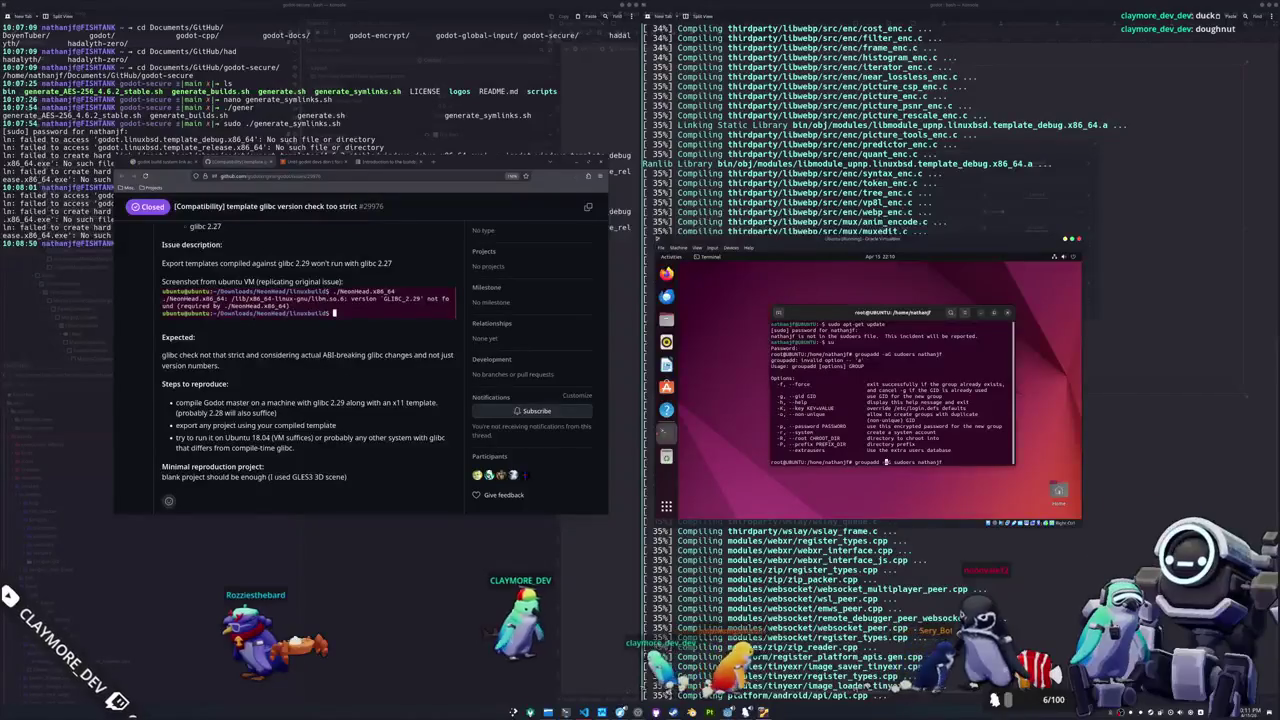
key(ctrl+w)
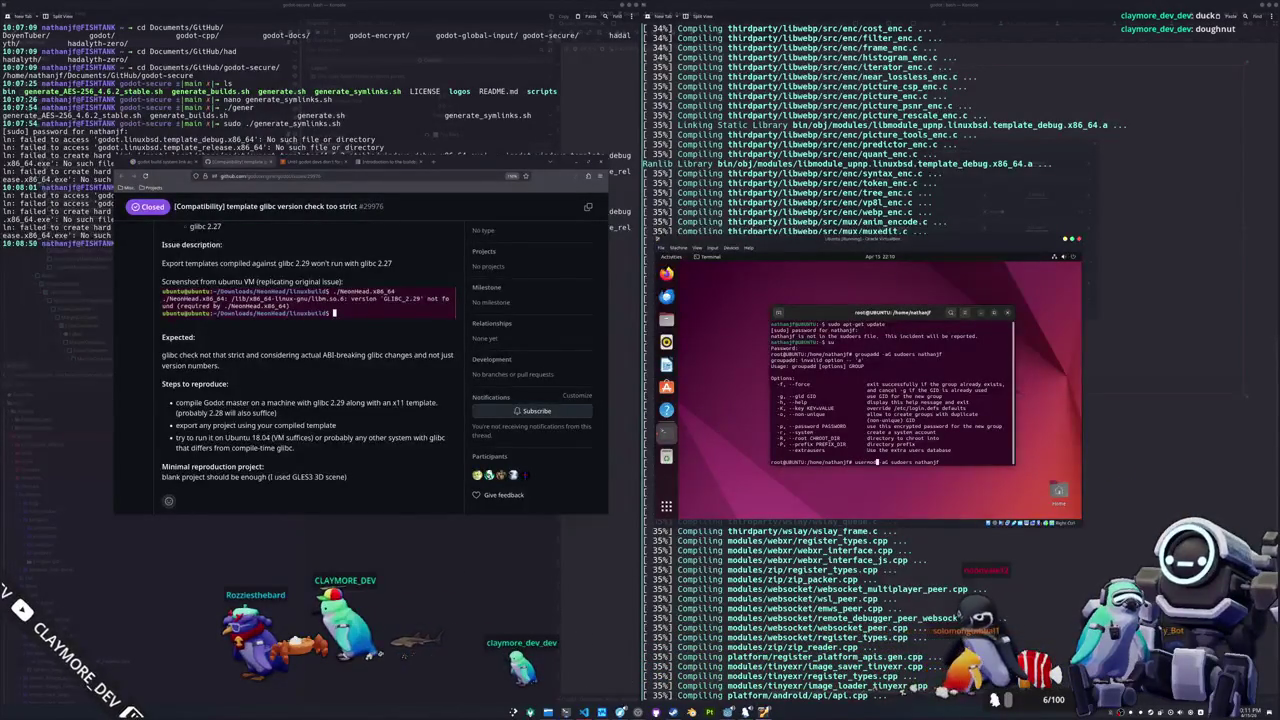
key(Return)
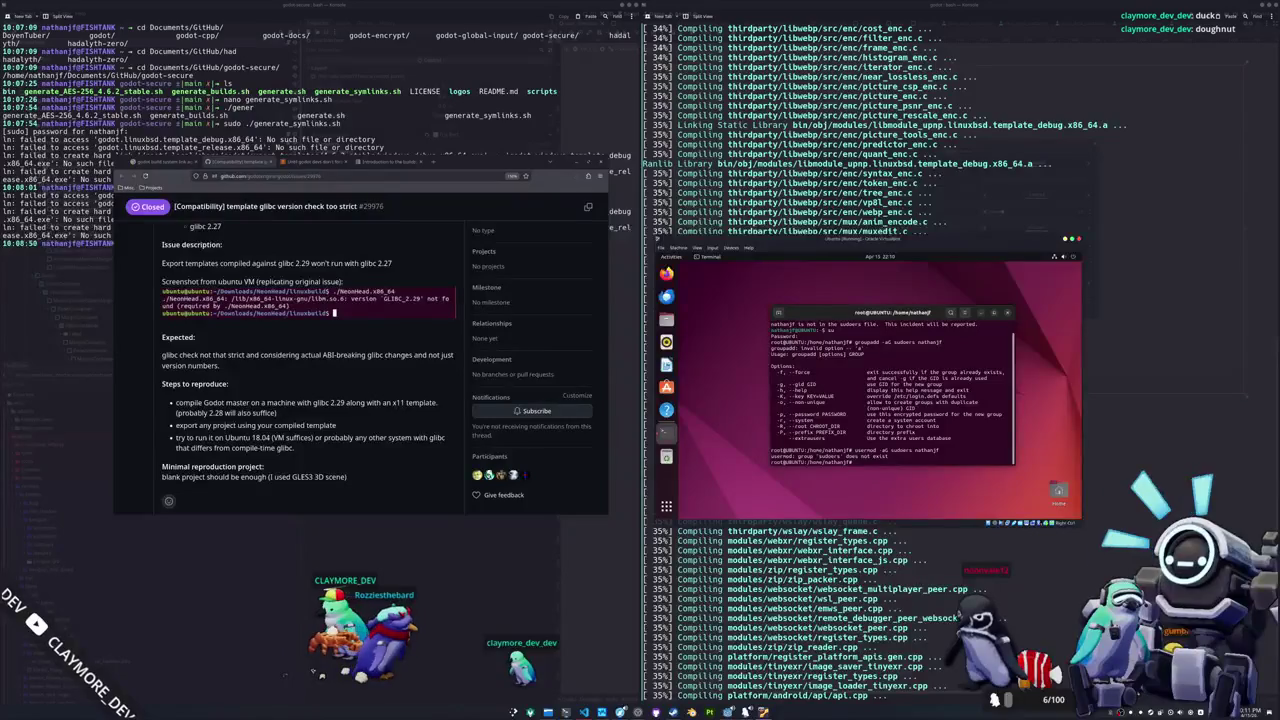
Create the sudoers group with groupadd and add the user account to it
text(groupadd)
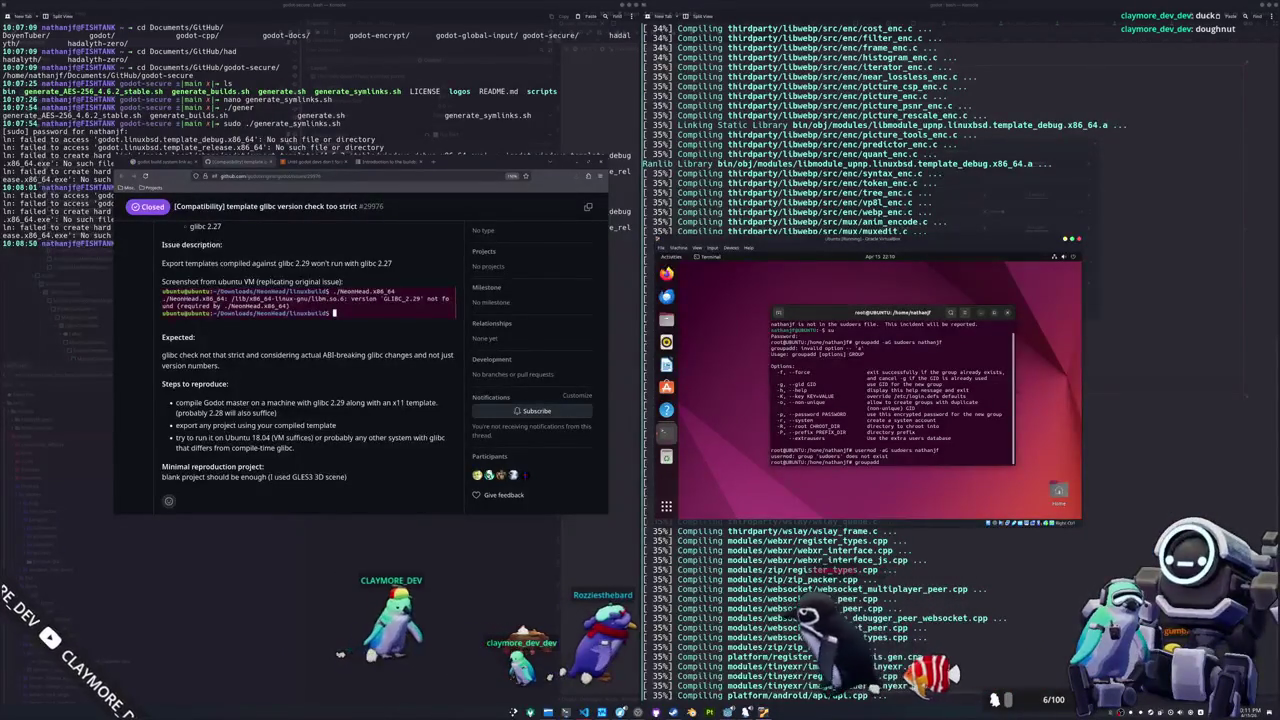
key(Return)
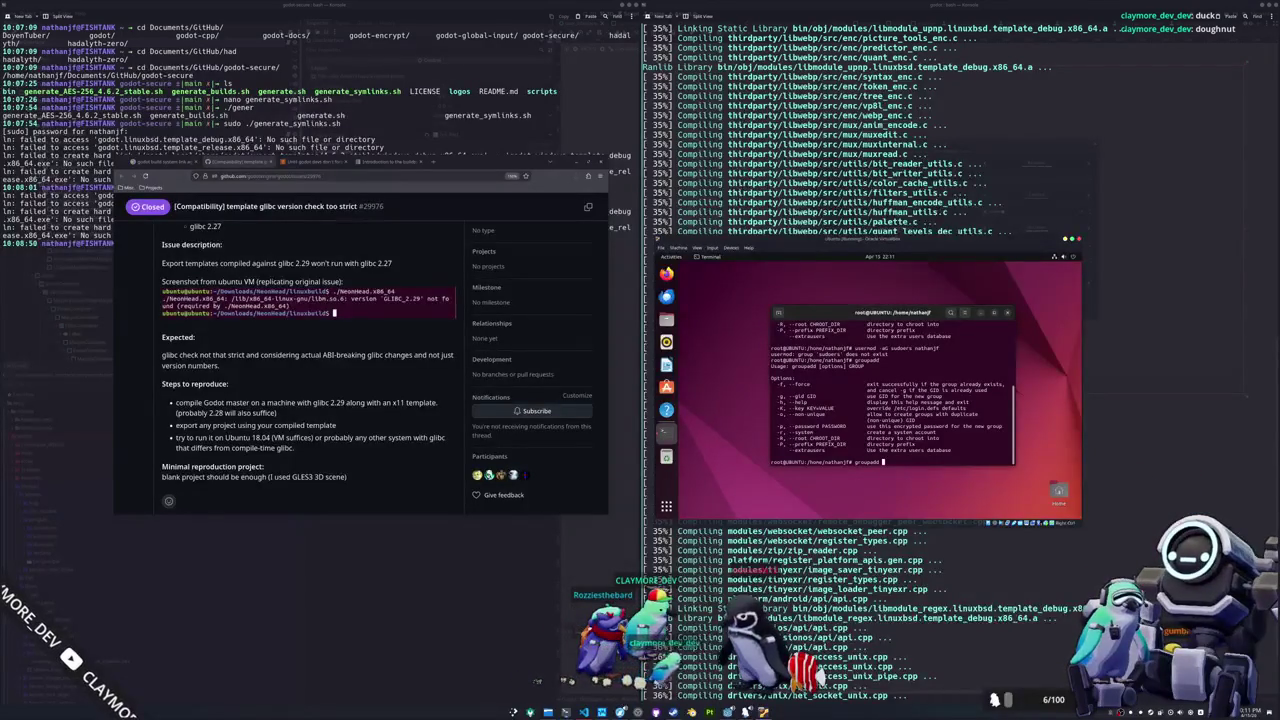
text(ers)
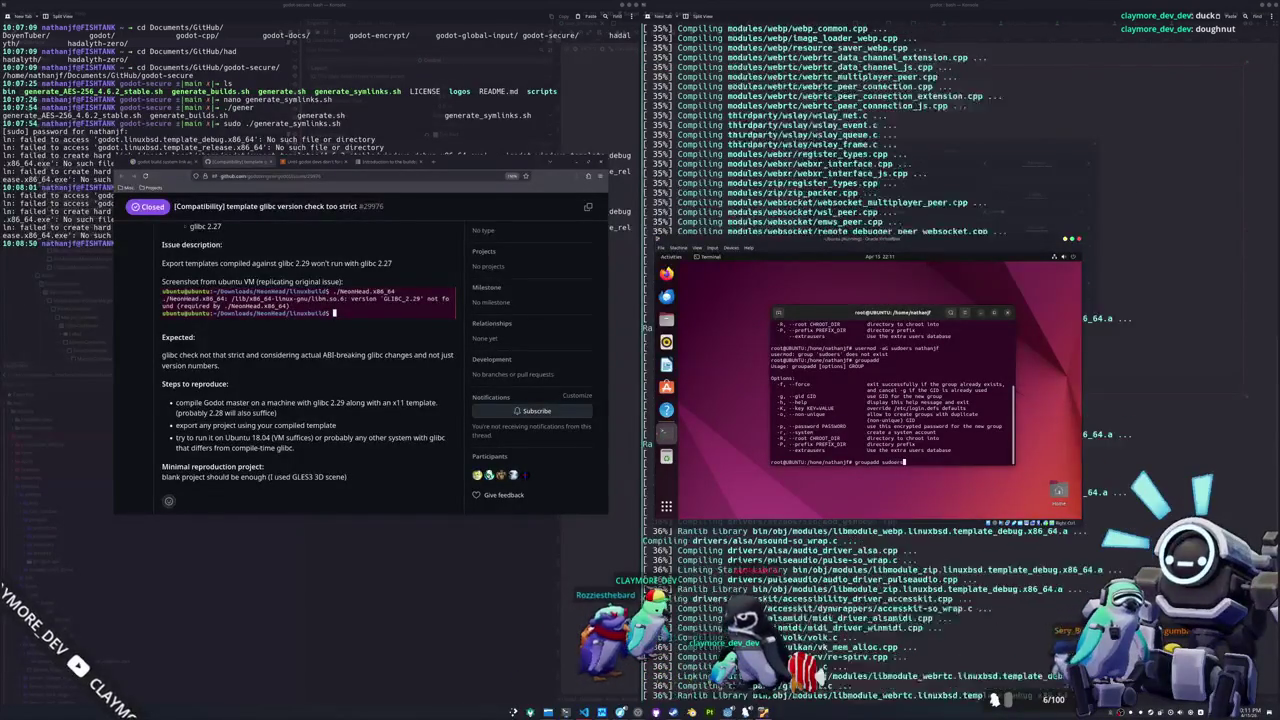
key(Return)
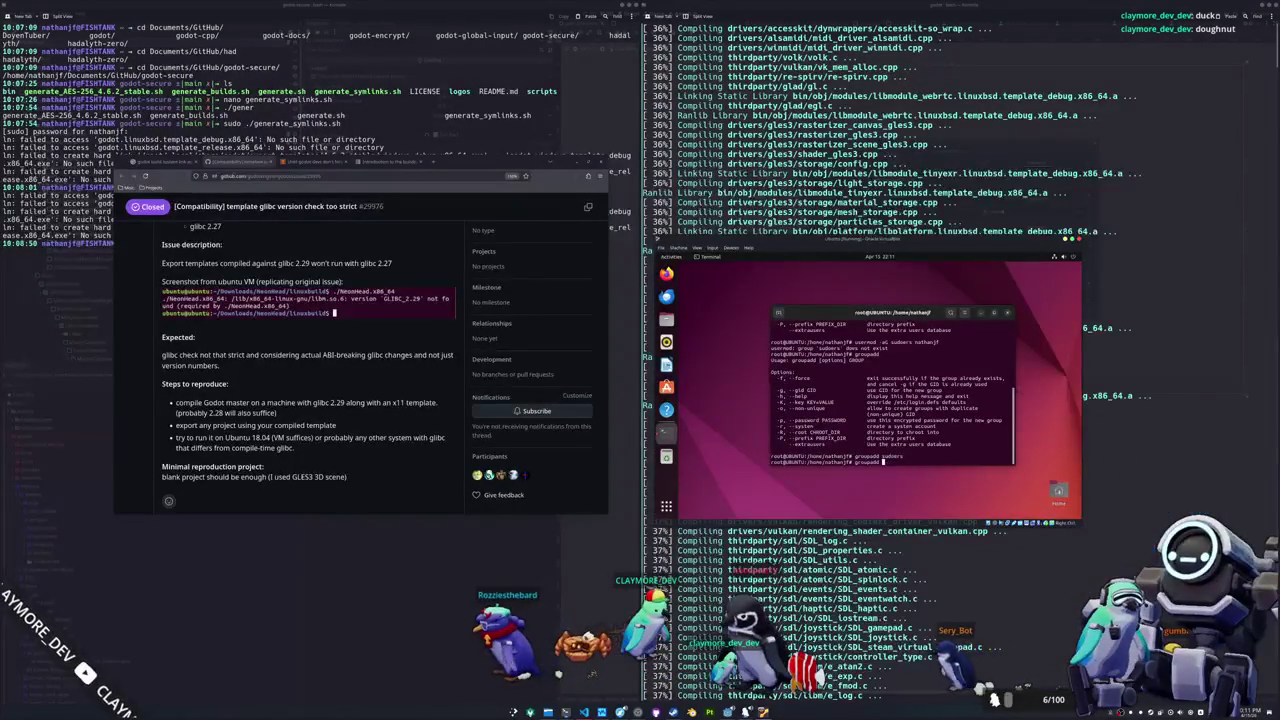
text(usermod -aG sudoers nathanjf)
key(Return)
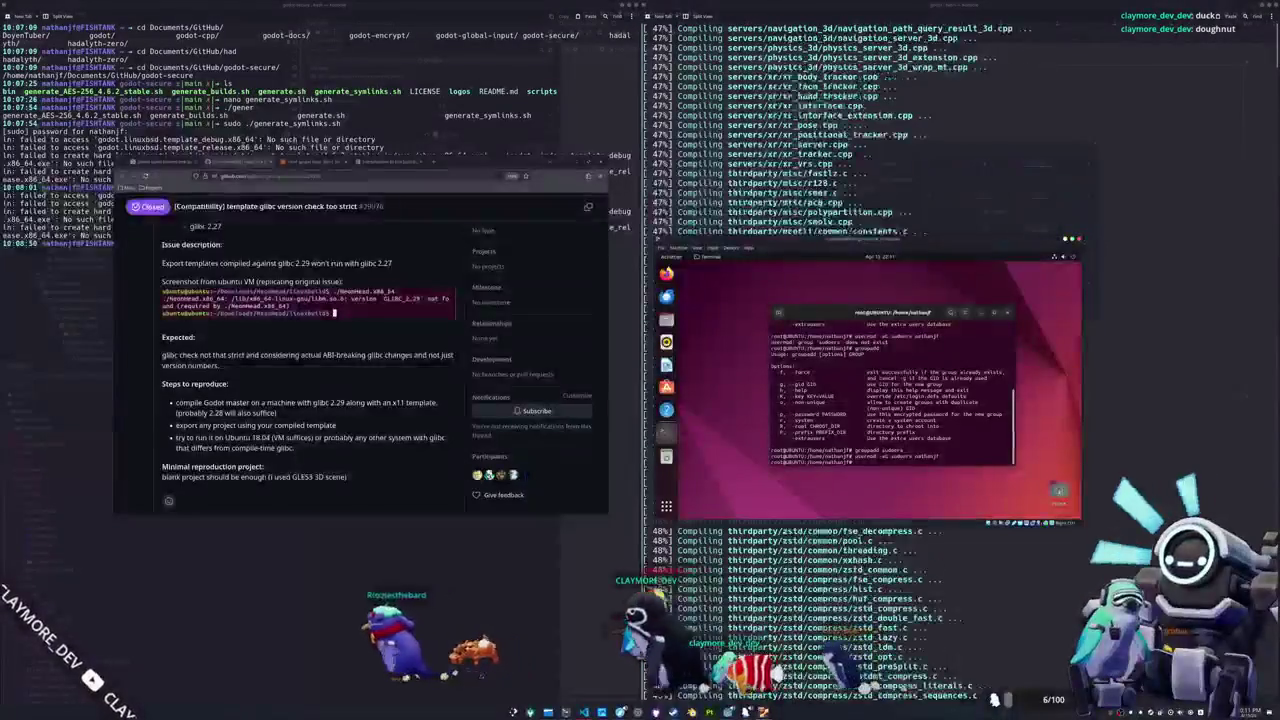
Exit the root shell and reboot the Ubuntu guest
text(exit)
key(Return)
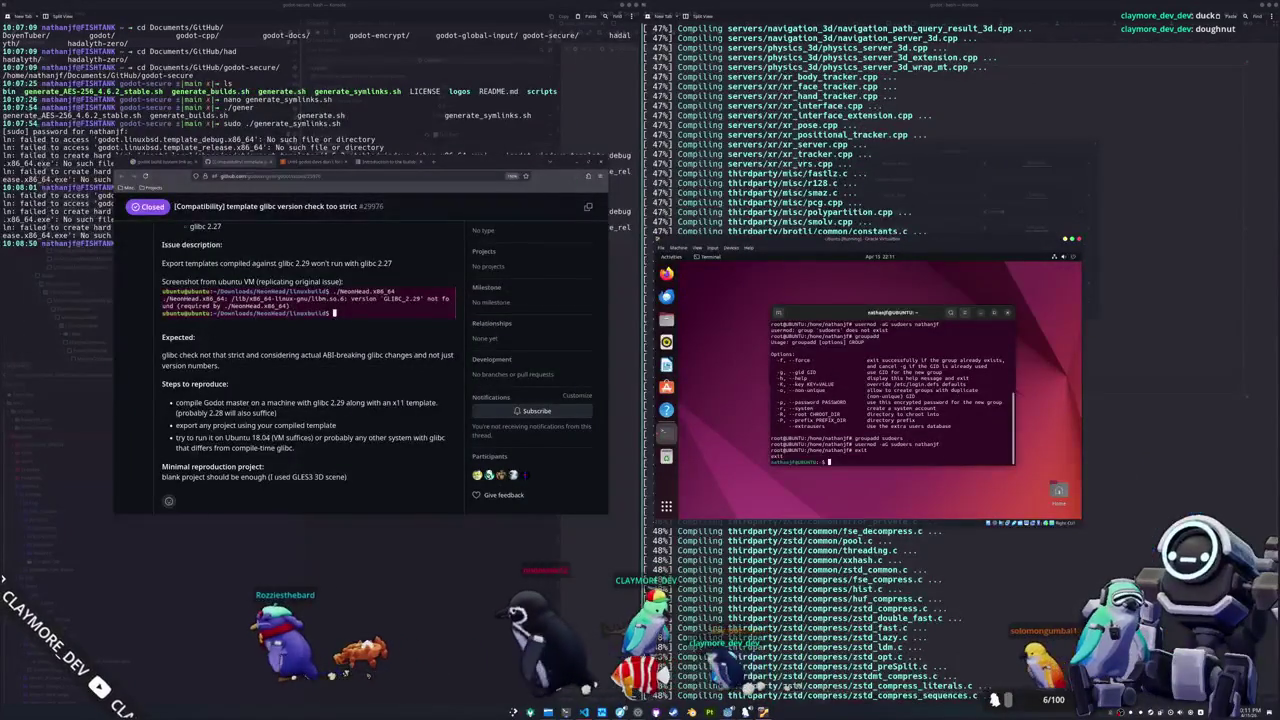
text(reboot)
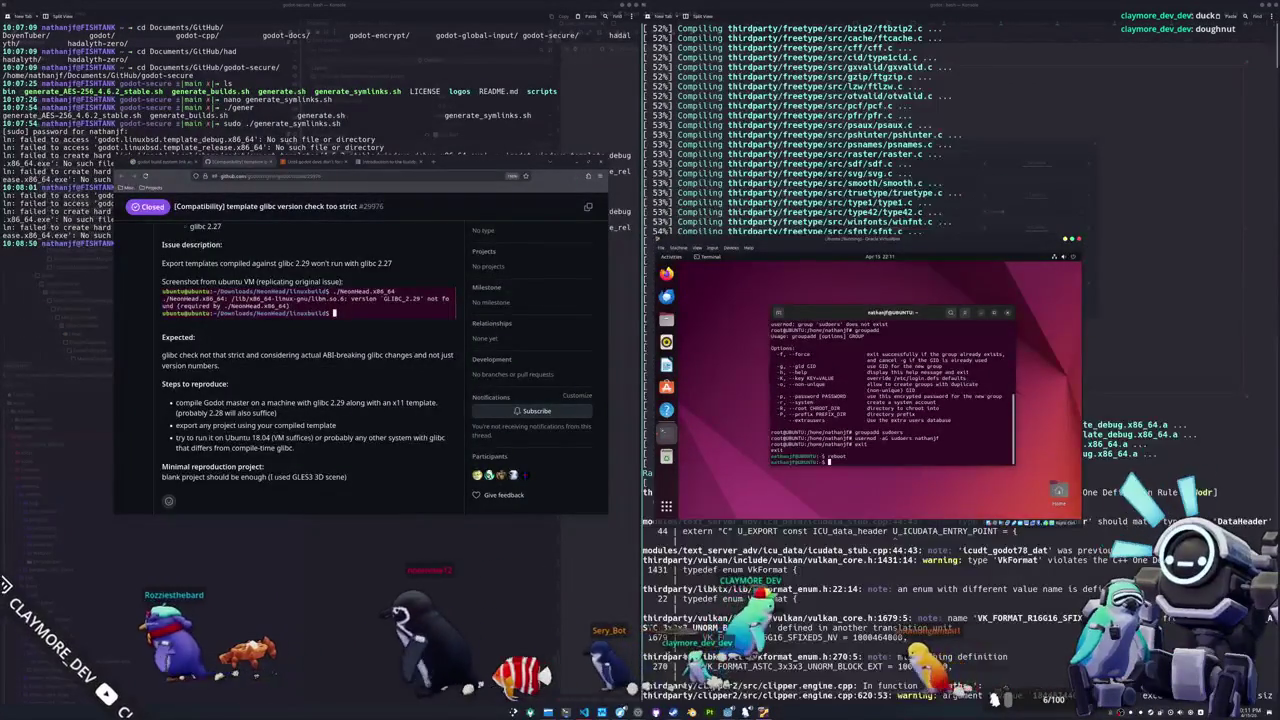
key(Return)
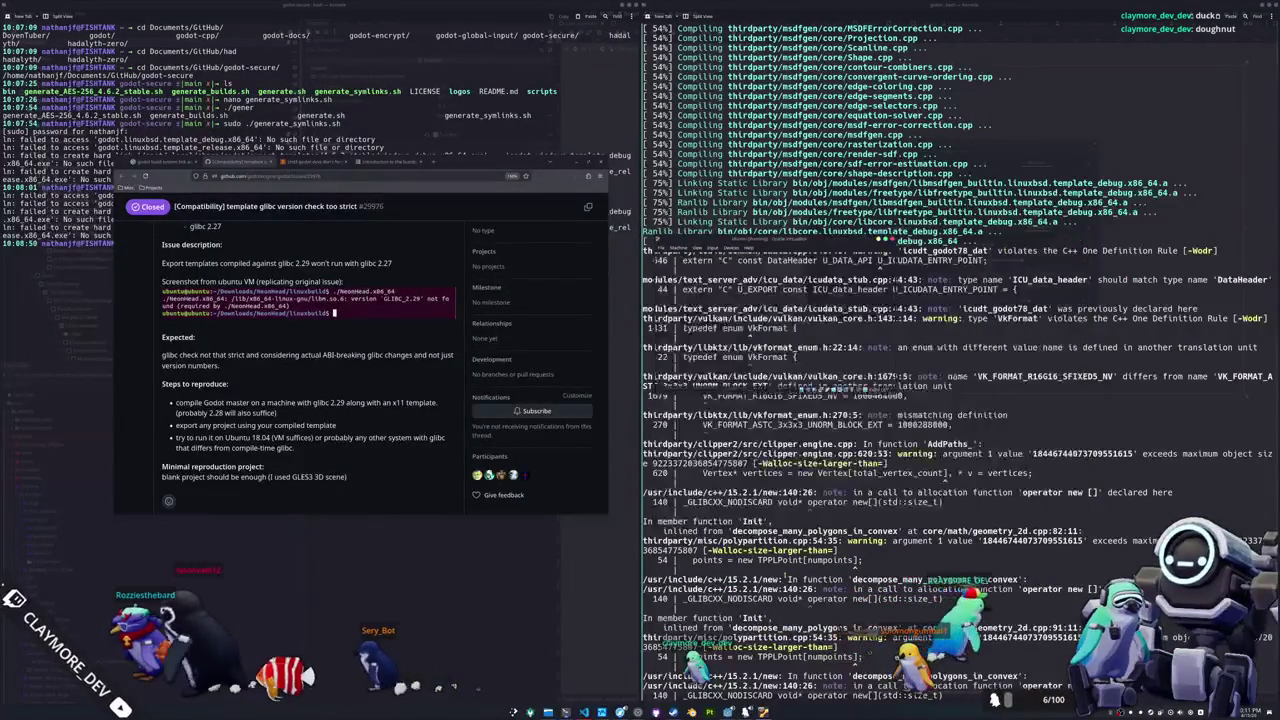
Scroll down GitHub issue #29976 to its closing comment and the Add a comment box
scroll(531, 496, down, 5)
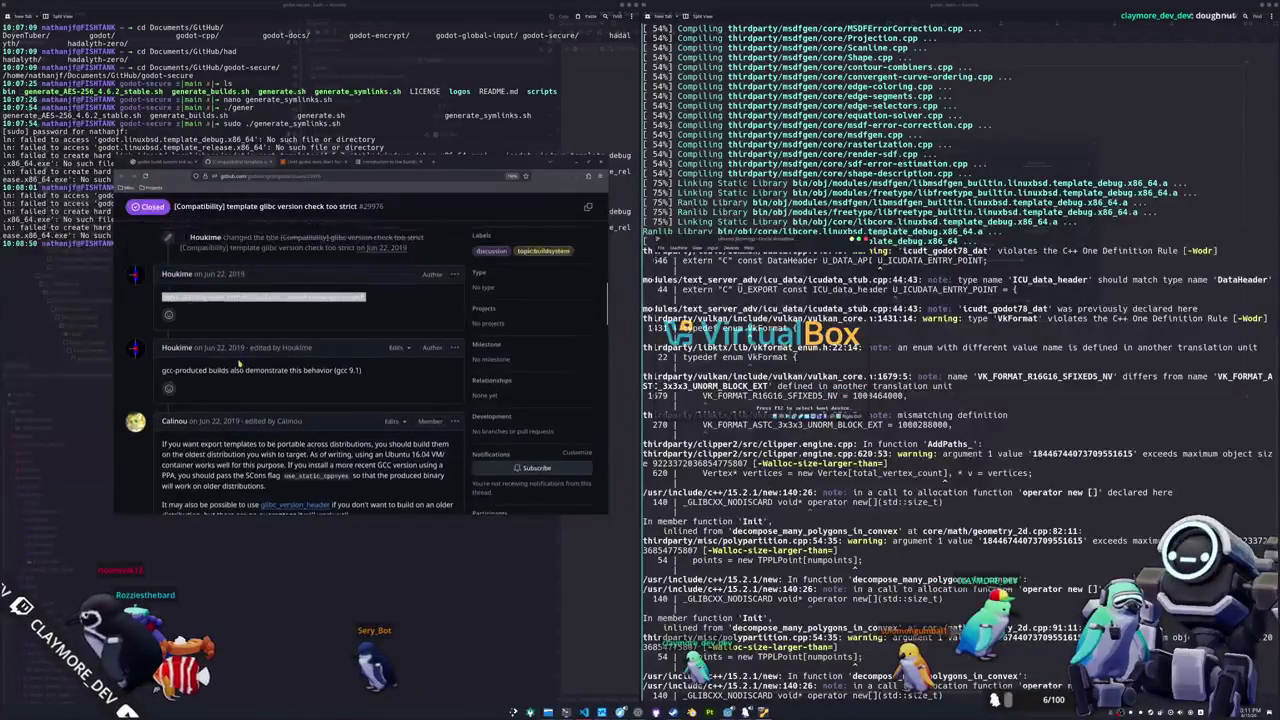
scroll(222, 392, down, 3)
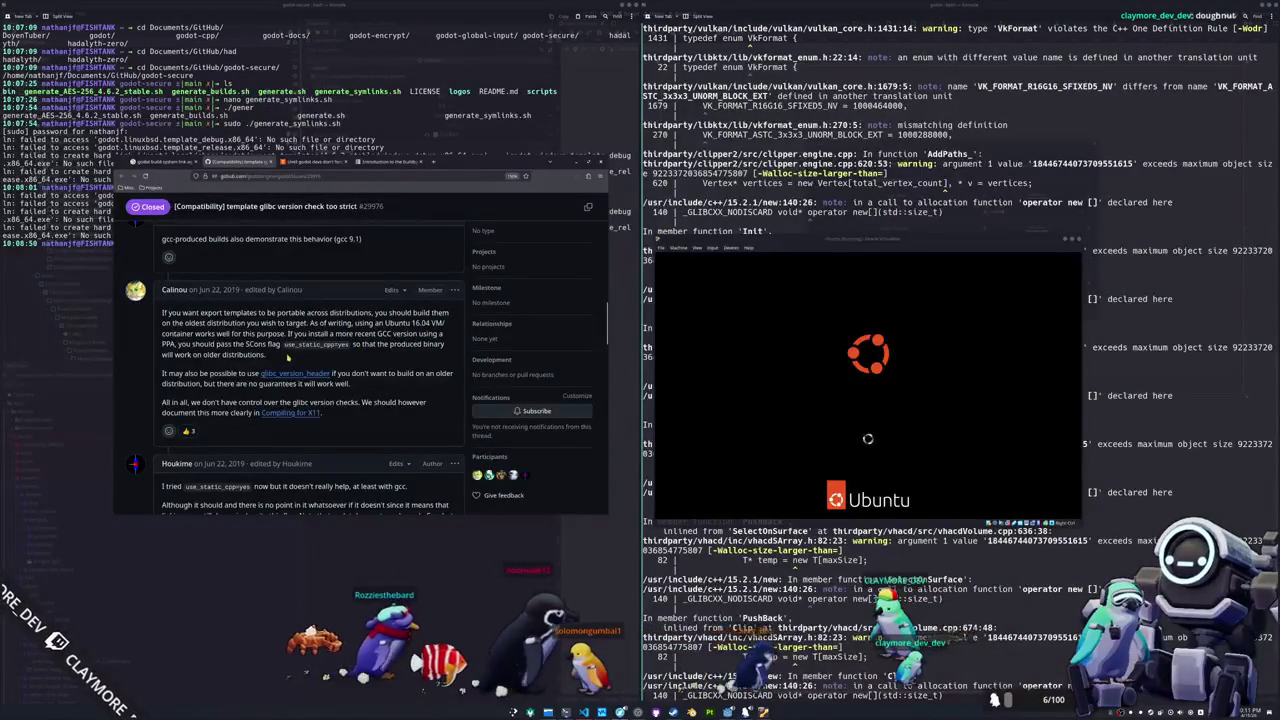
scroll(296, 374, down, 3)
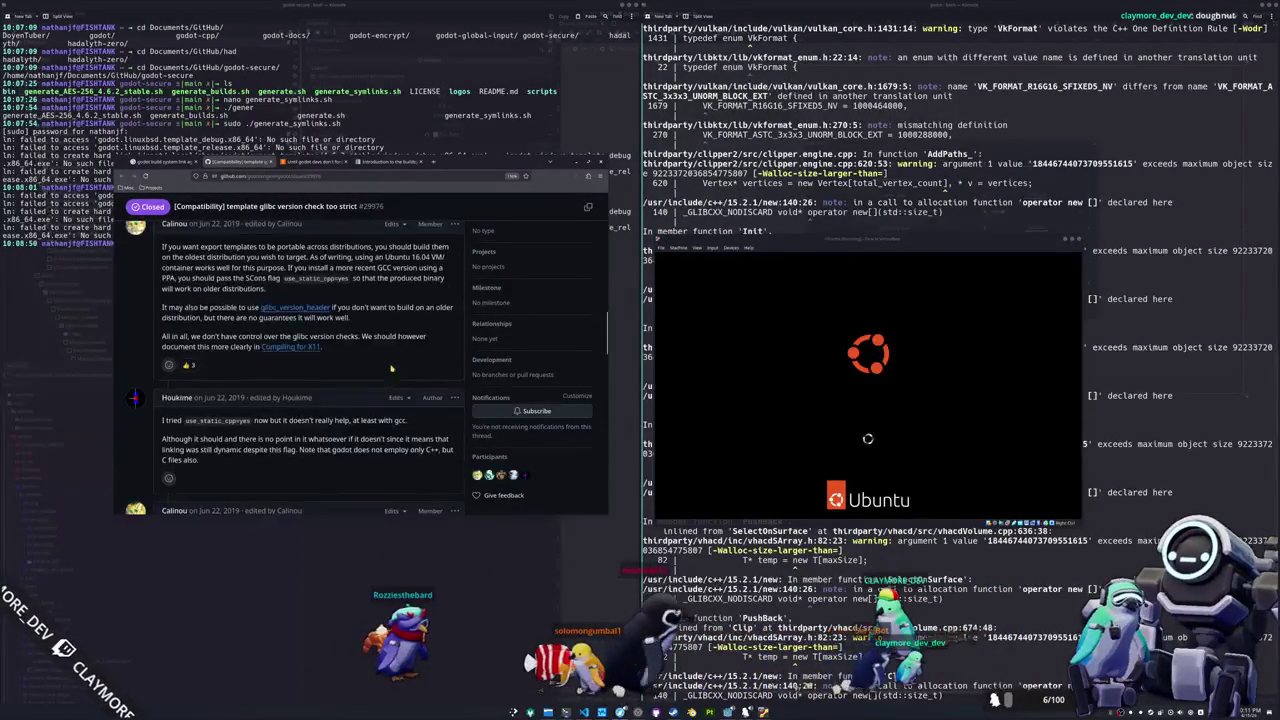
scroll(310, 390, down, 3)
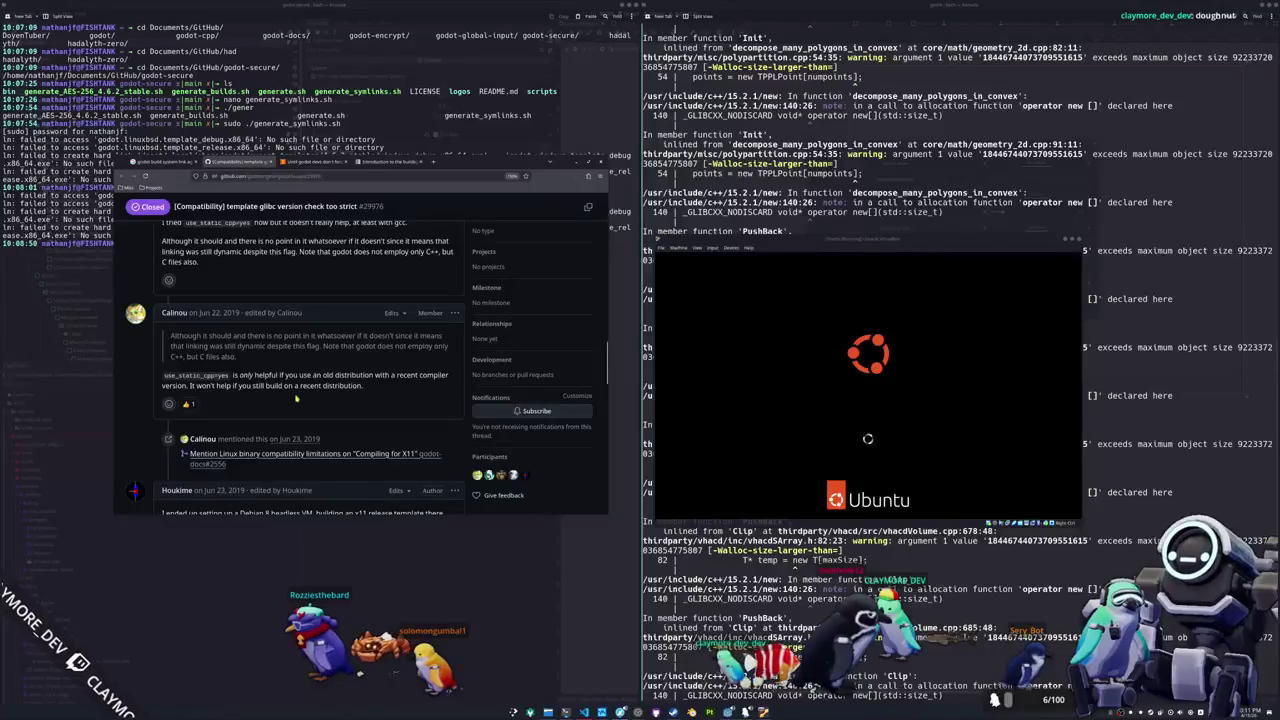
scroll(310, 380, down, 2)
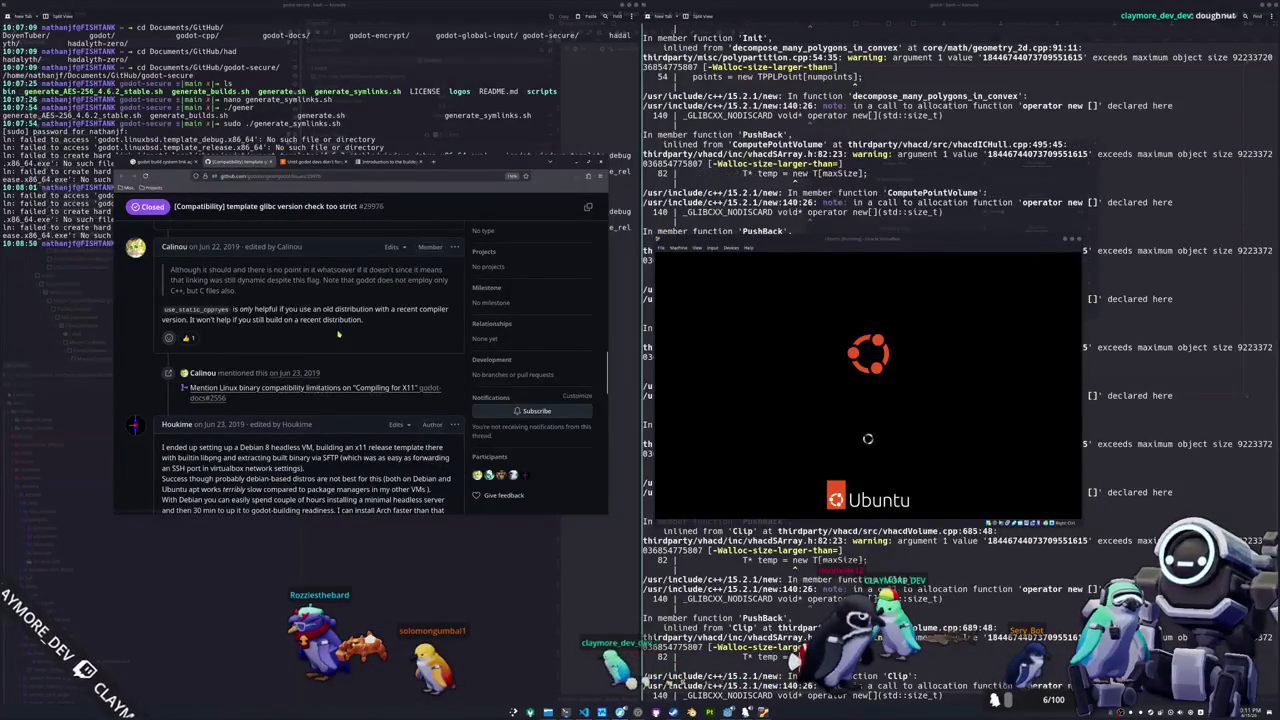
scroll(333, 338, down, 10)
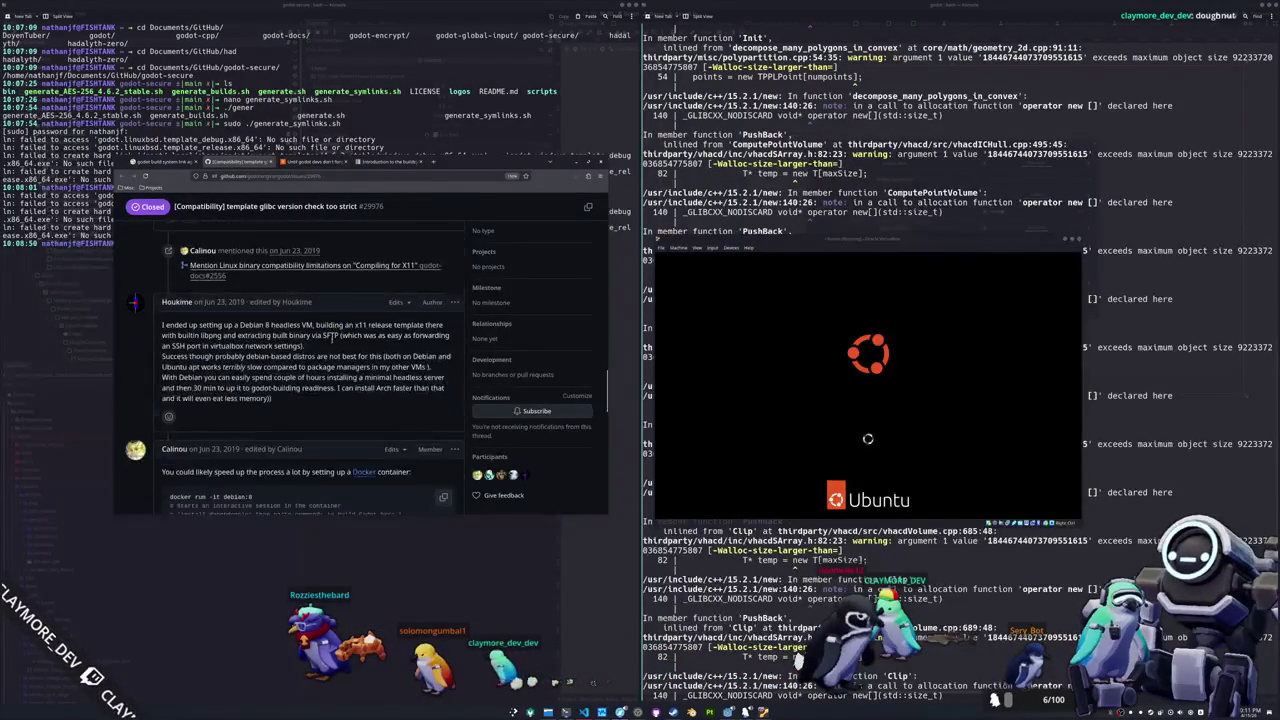
scroll(240, 389, up, 11)
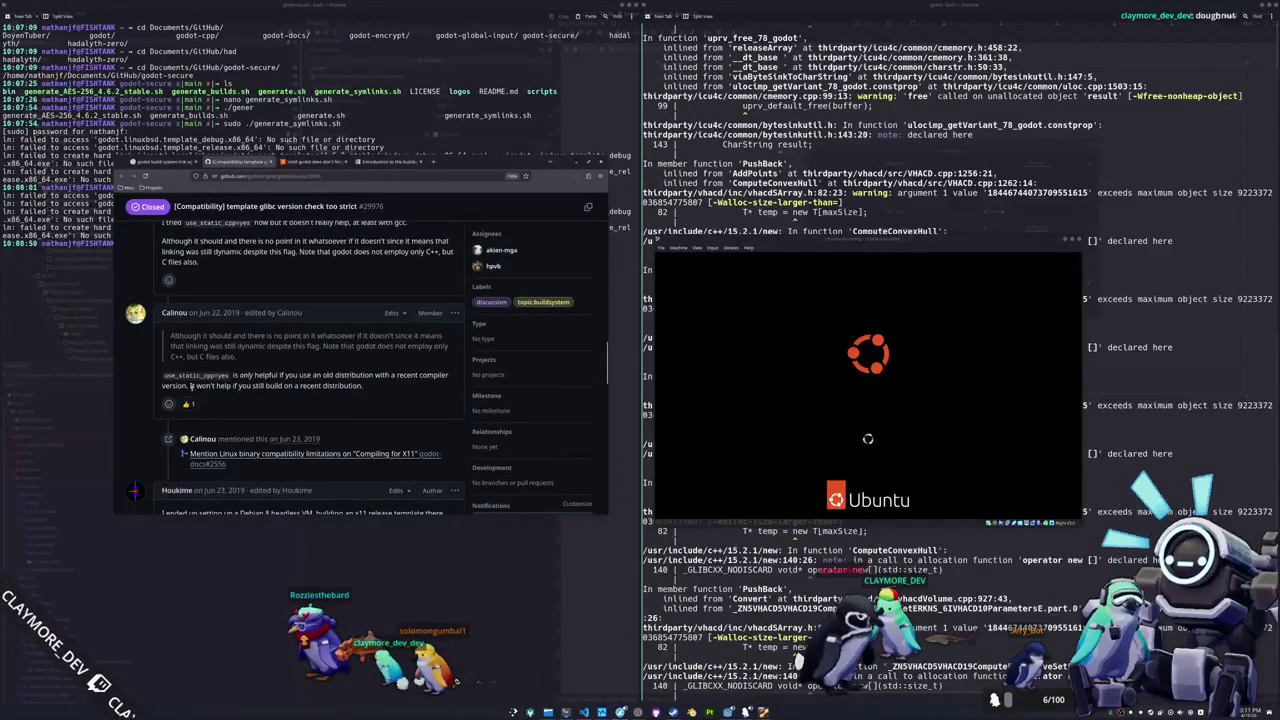
click(370, 388)
scroll(370, 386, down, 6)
scroll(370, 397, down, 4)
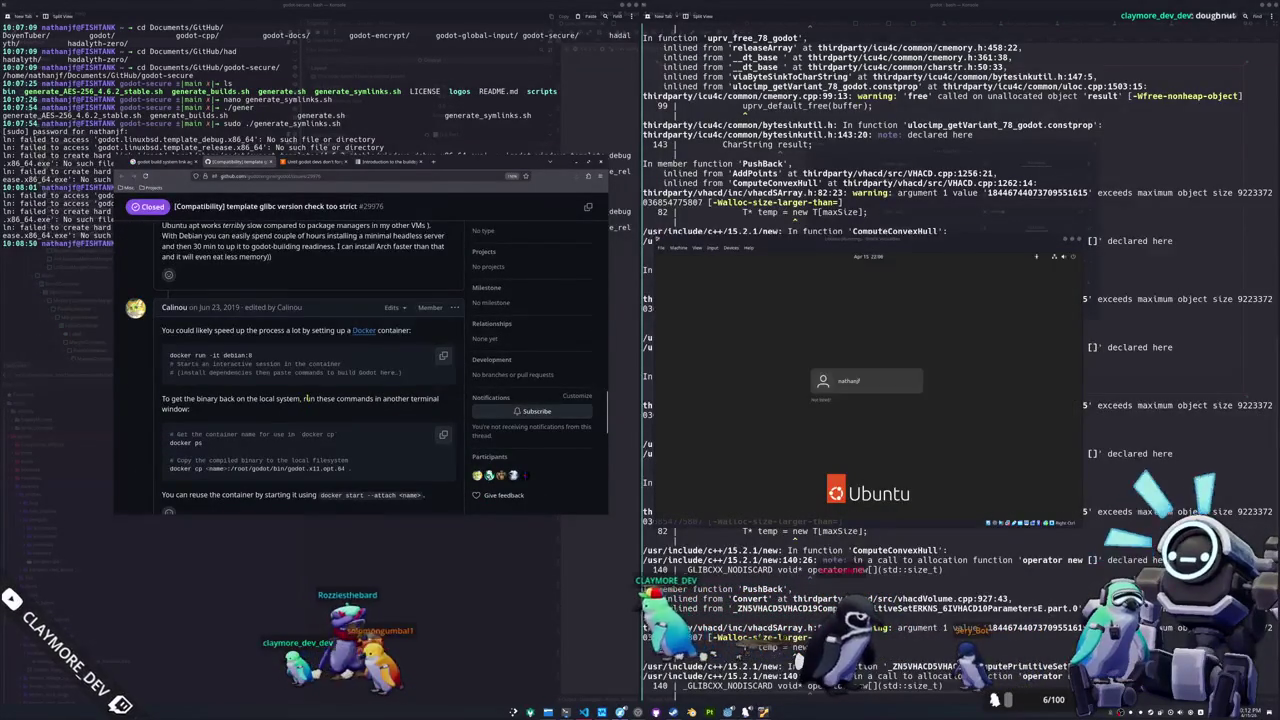
scroll(305, 395, down, 4)
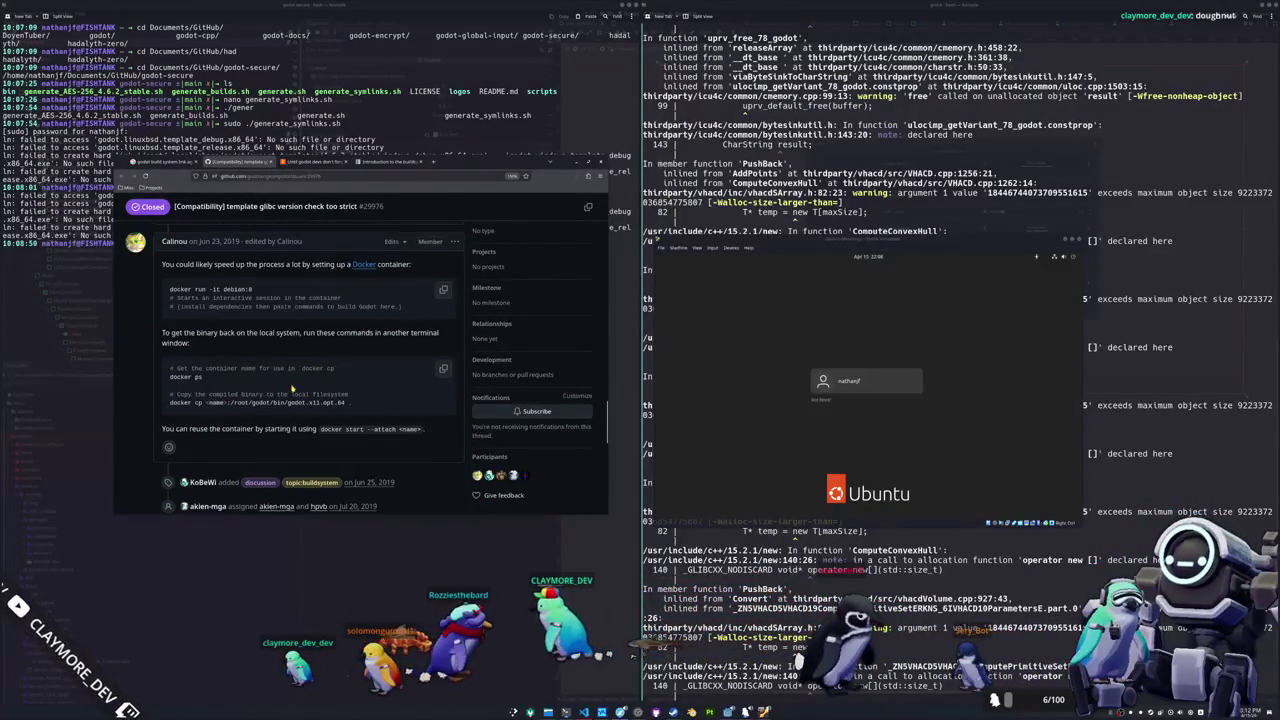
scroll(292, 388, down, 6)
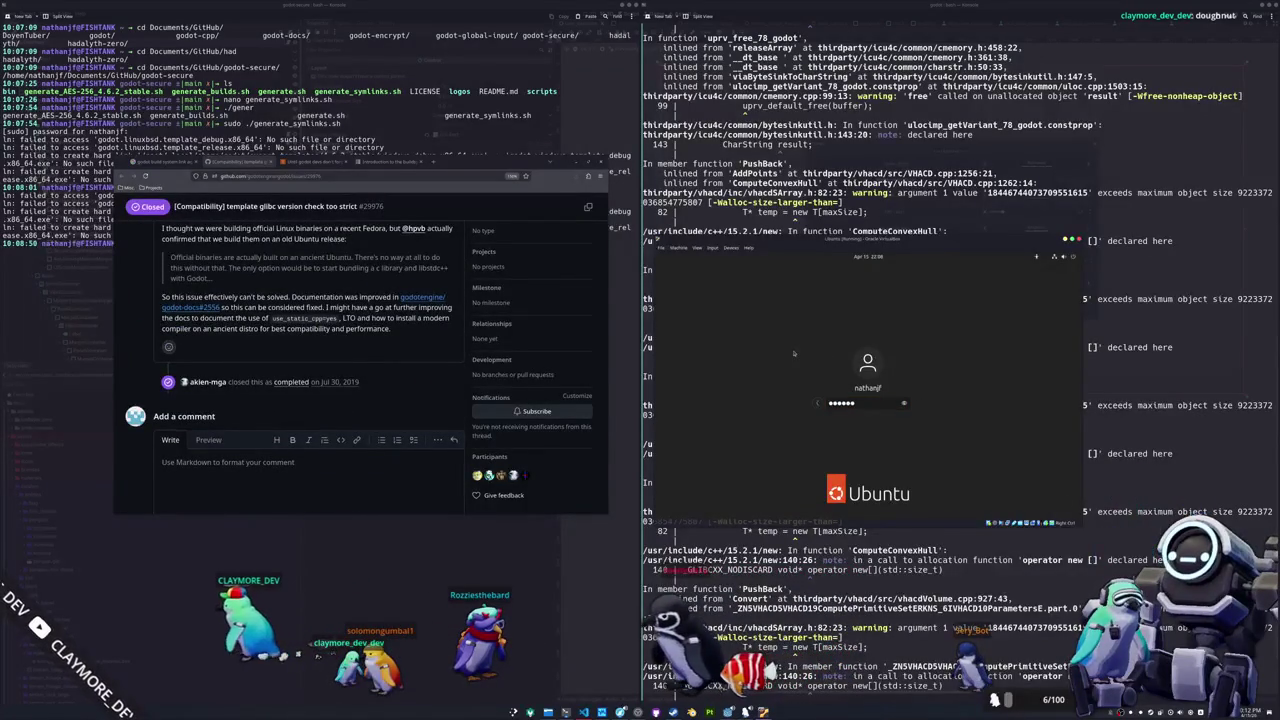
Log into the Ubuntu guest, open a terminal and run sudo apt-get update, which is refused
key(Return)
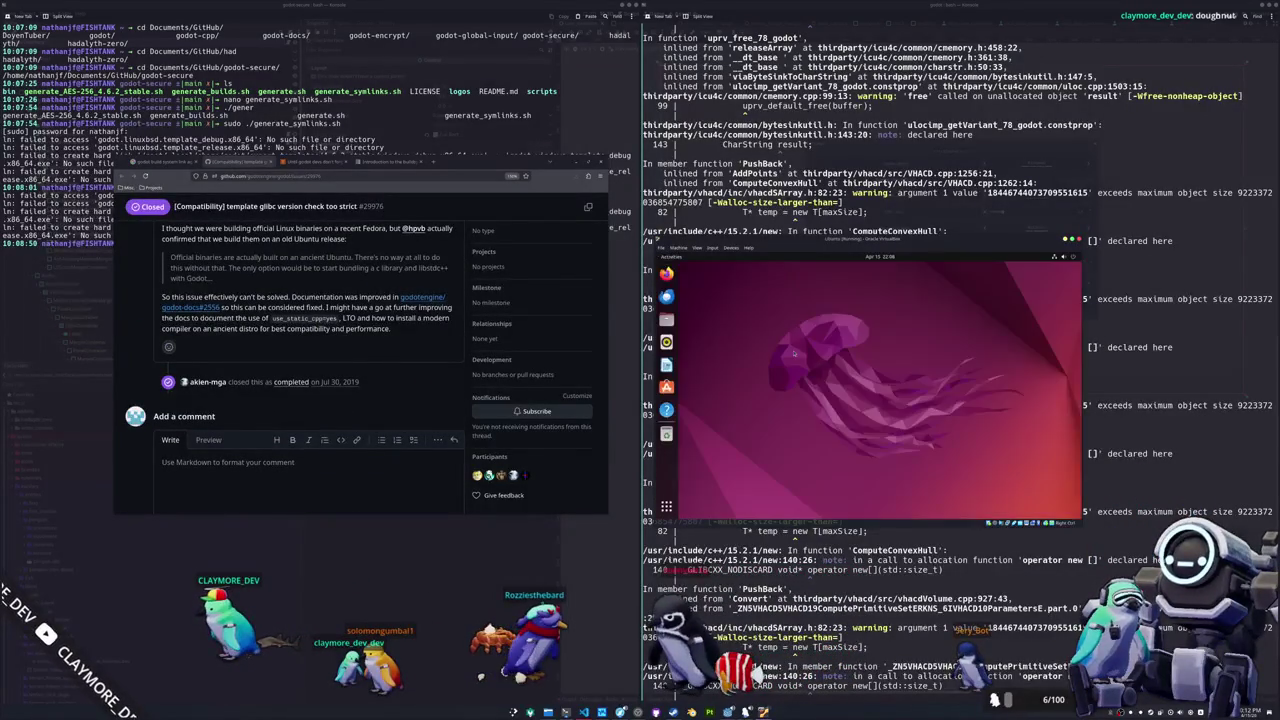
key(ctrl+alt+t)
text(sudo ap)
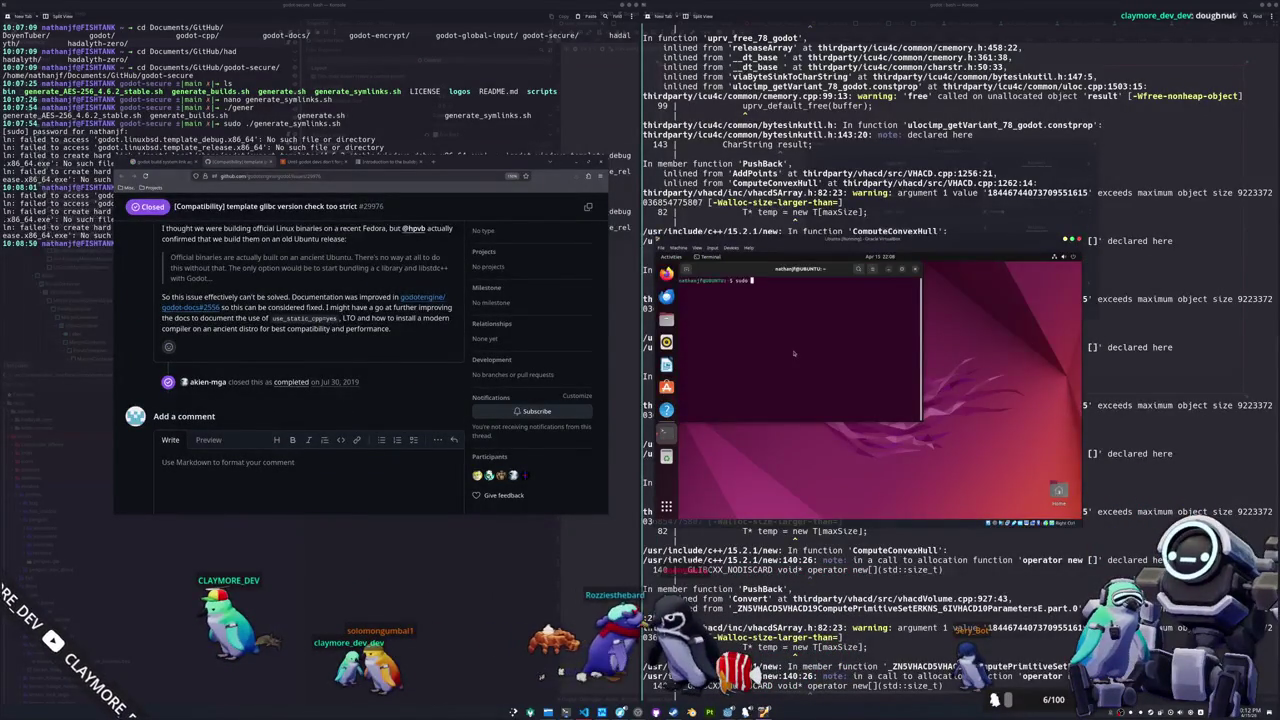
text(t-get update)
key(Return)
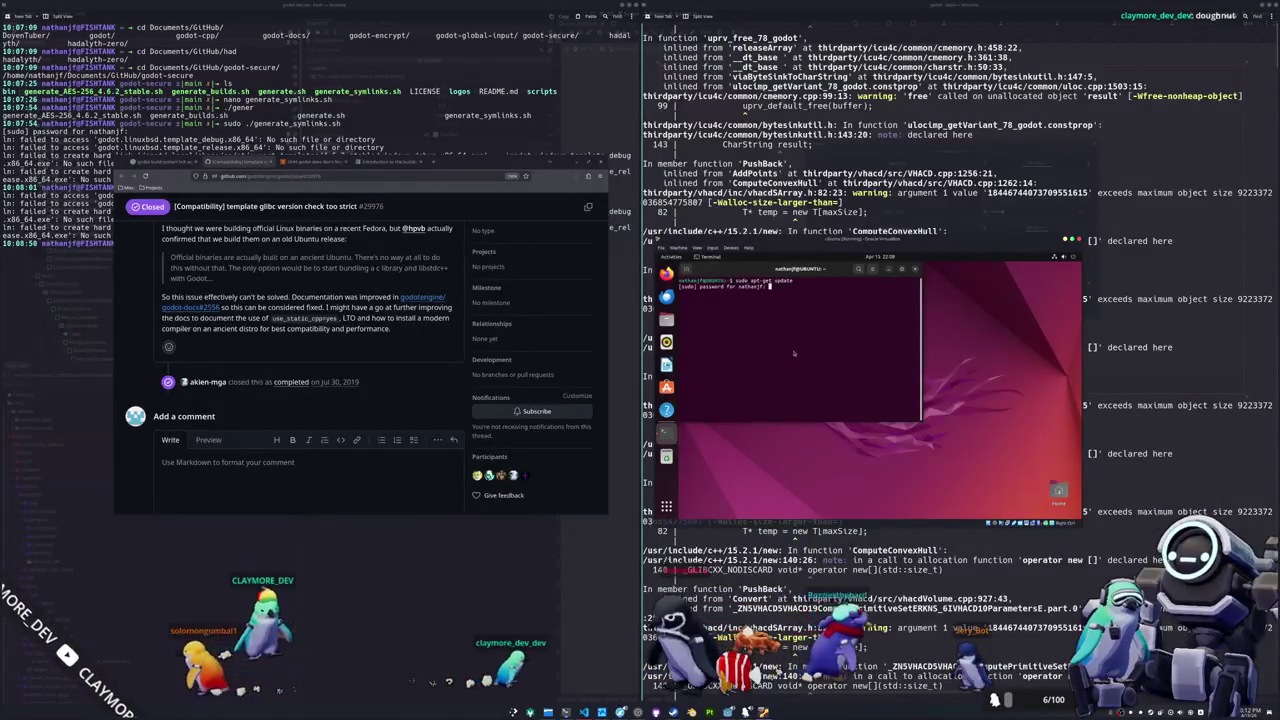
key(Return)
text(su)
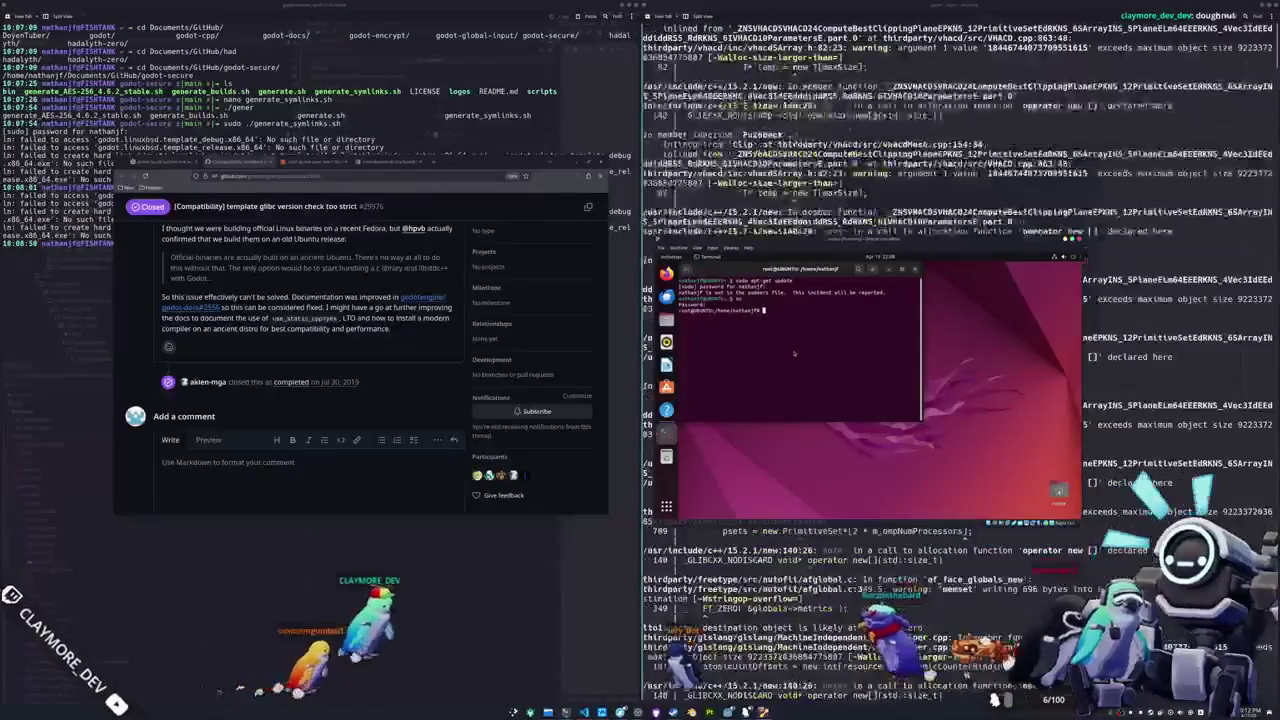
Change into /etc/sudoers.d and read through its README file
text(/etc/)
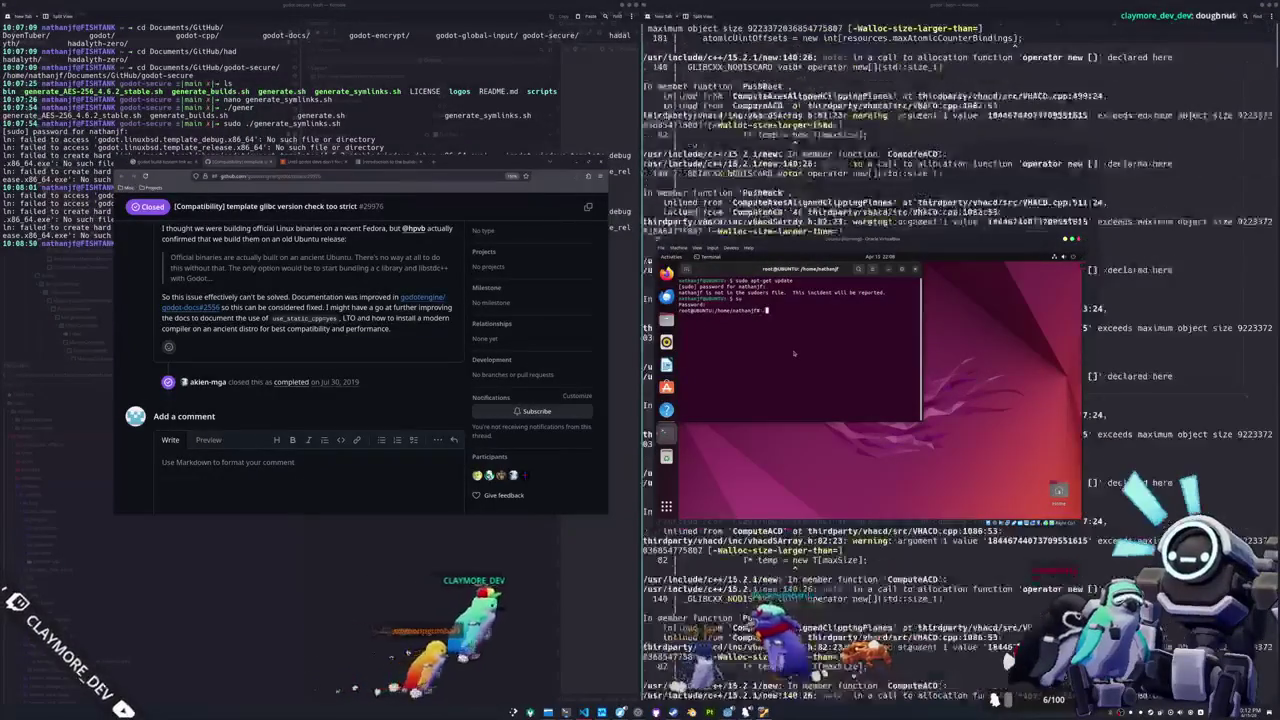
text(s)
key(Tab)
key(Tab)
key(Tab)
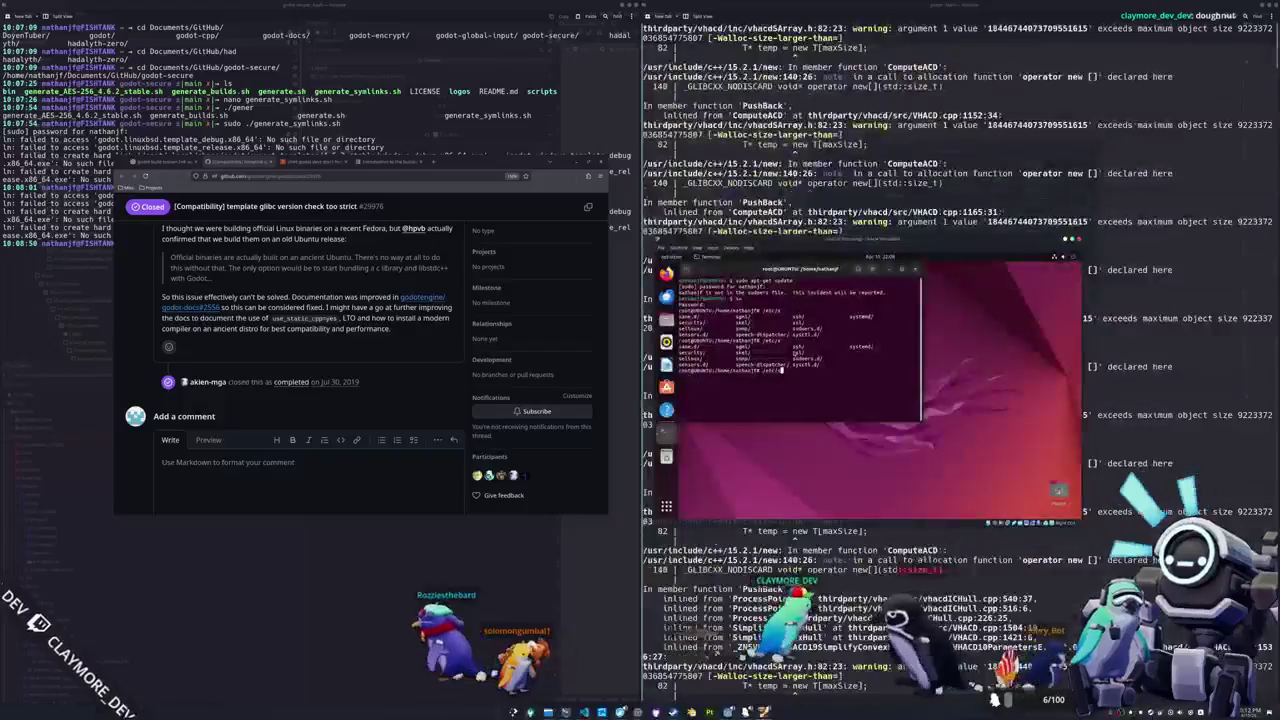
text(udoers.d/)
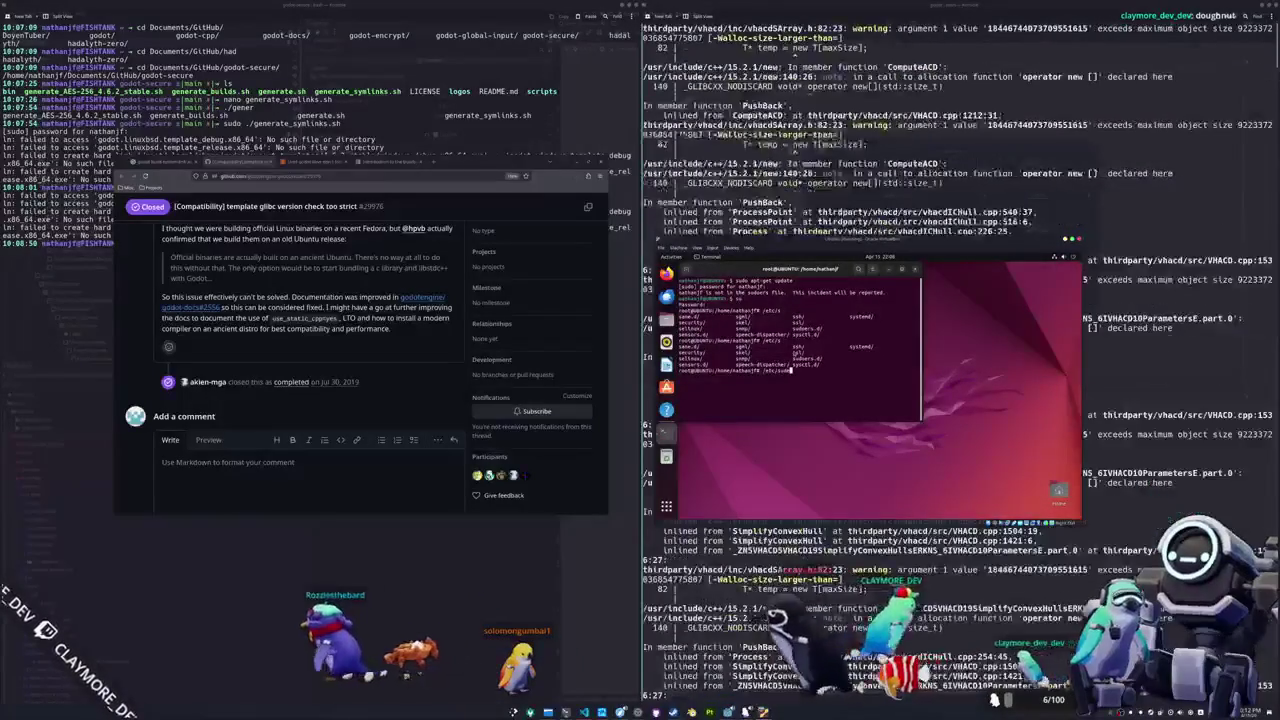
key(Return)
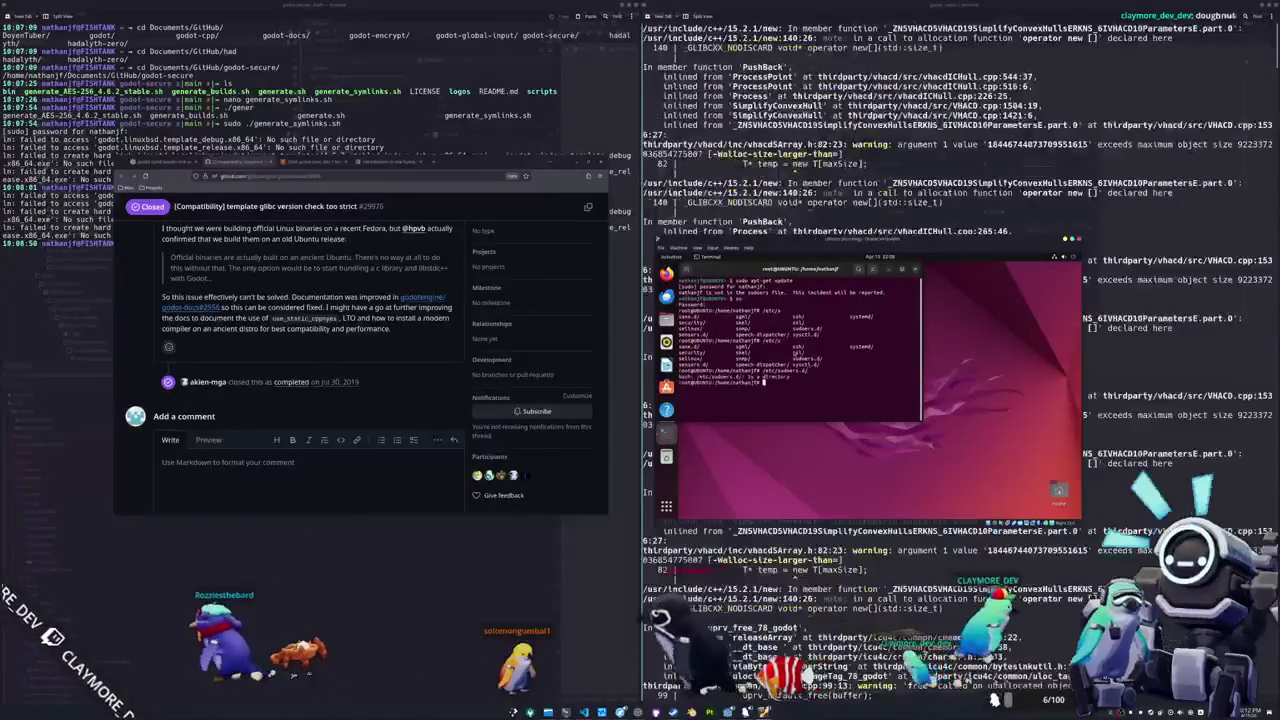
text(cd /etc/sudoers.d/)
key(Return)
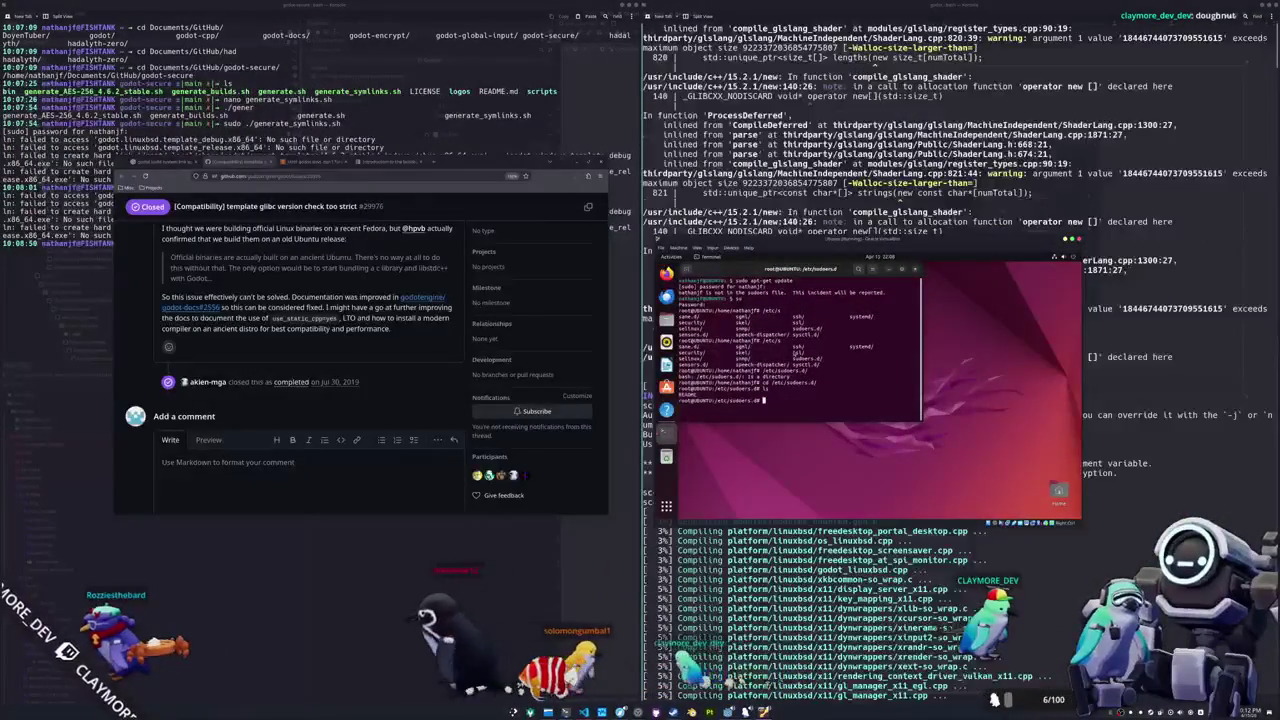
text(cat R)
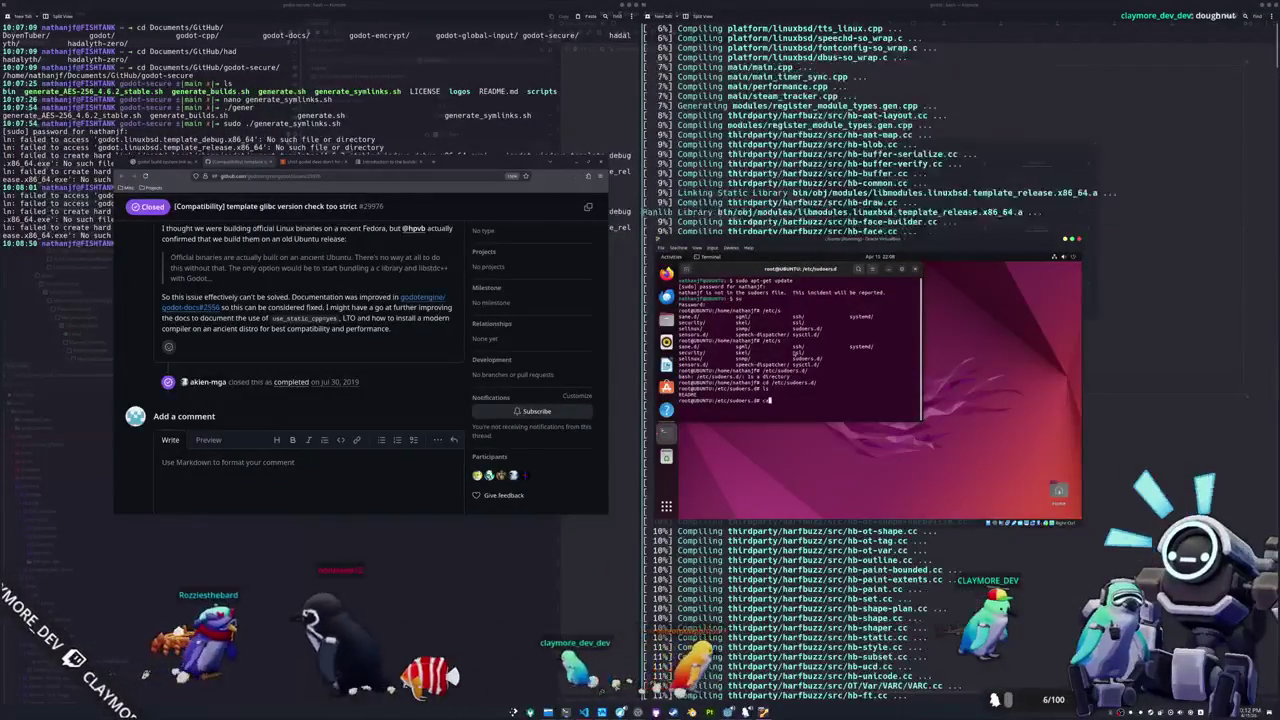
text(EADME)
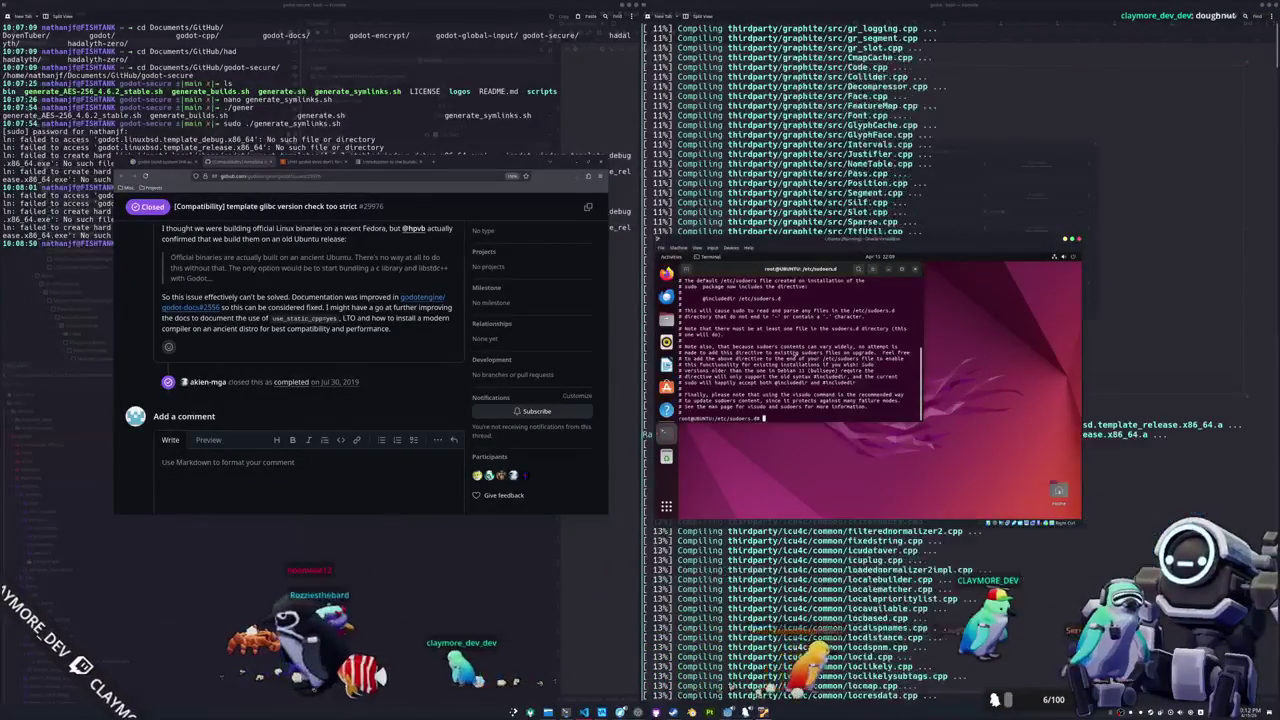
scroll(707, 369, up, 5)
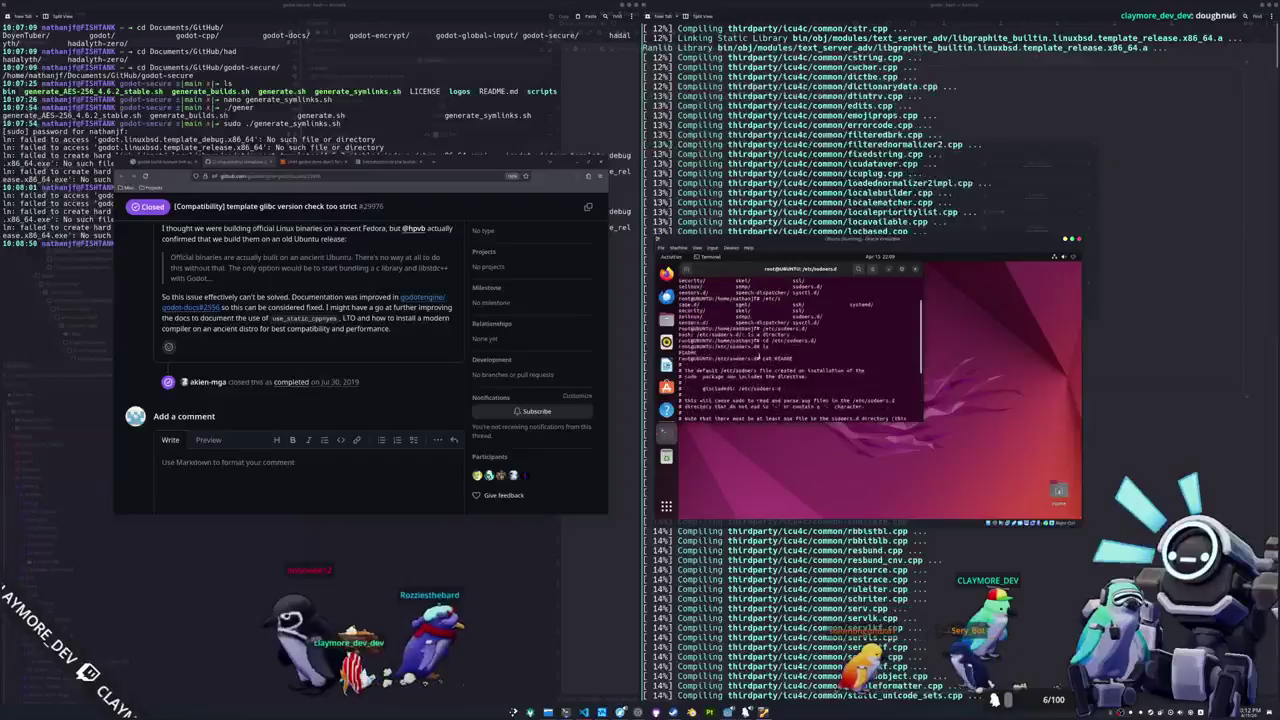
scroll(707, 369, down, 1)
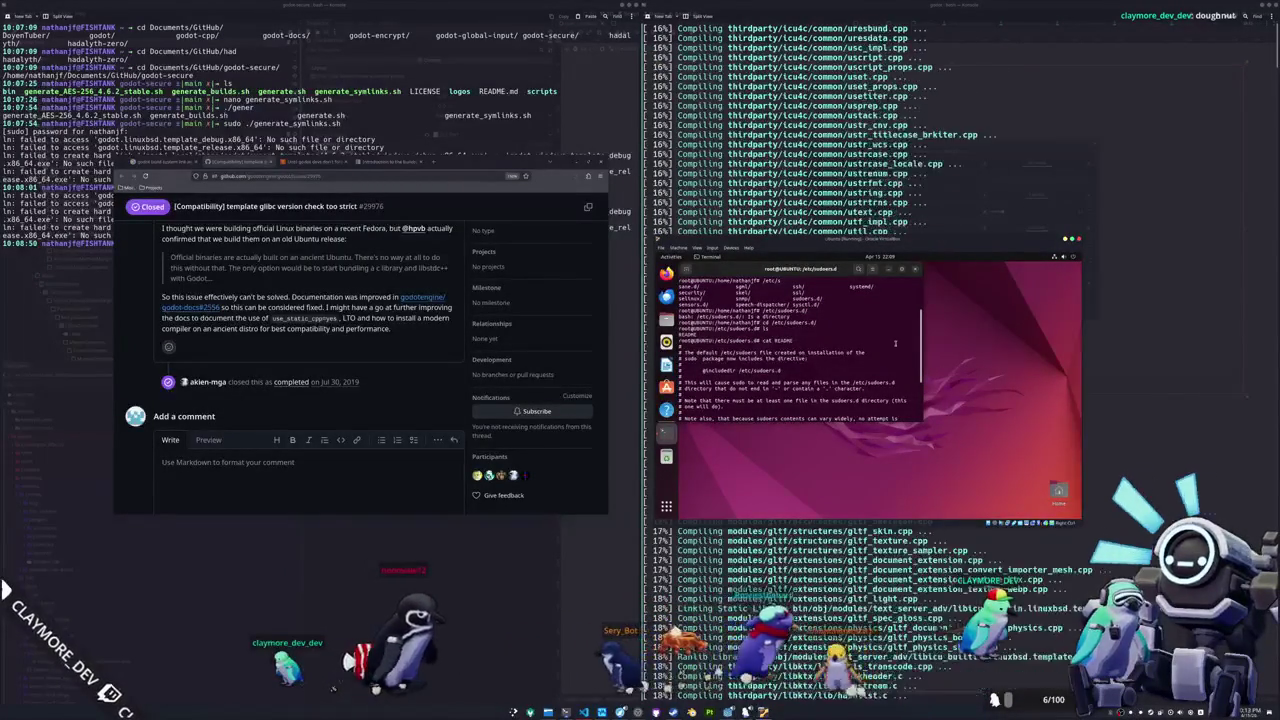
scroll(895, 343, down, 1)
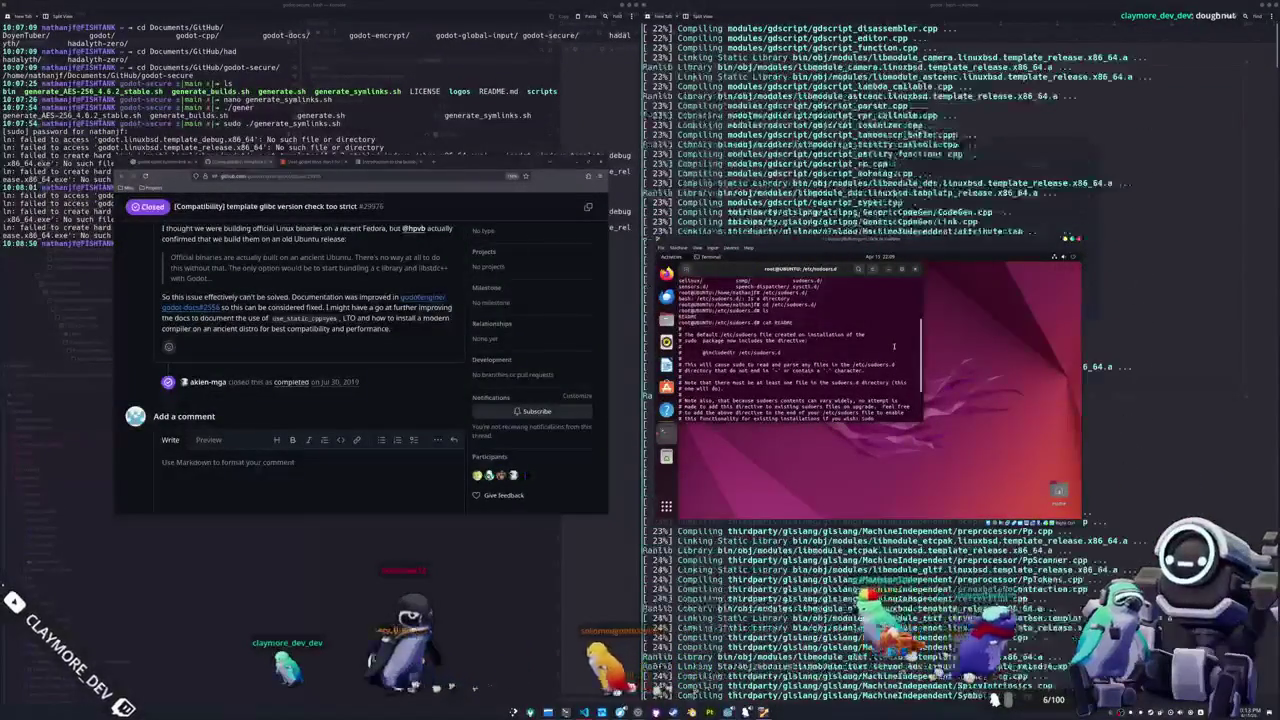
scroll(894, 347, down, 1)
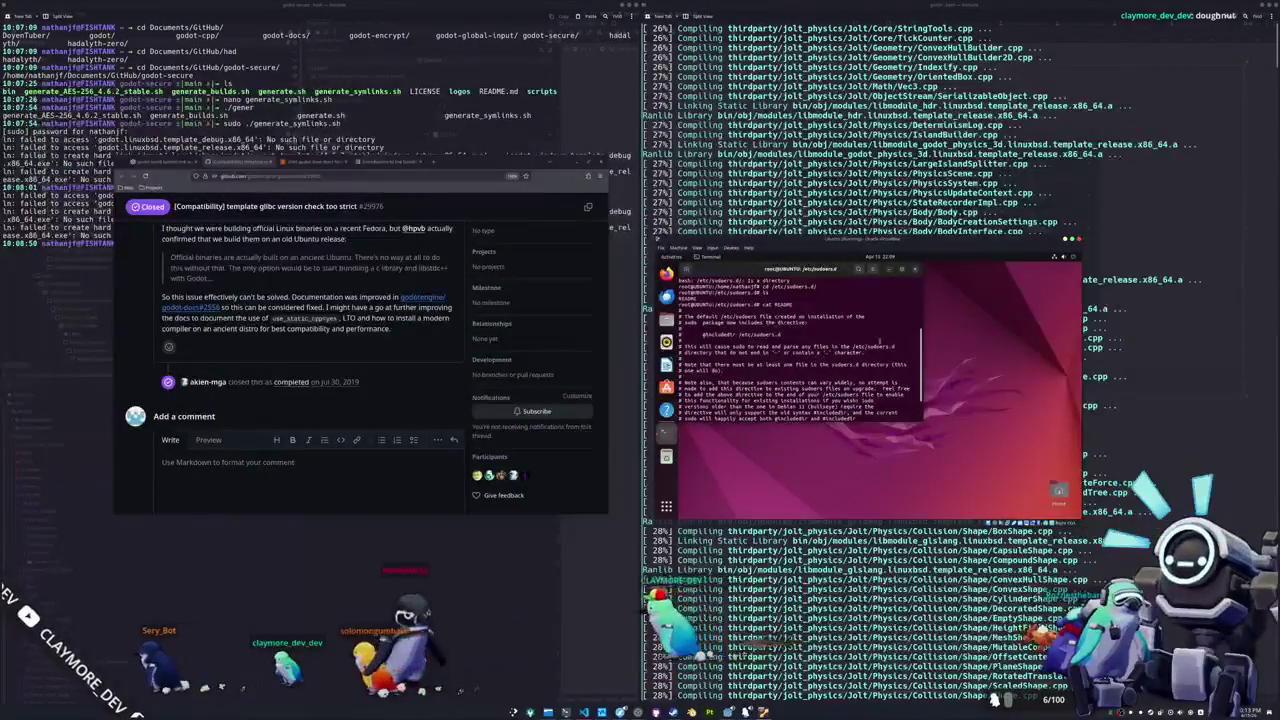
scroll(880, 360, down, 2)
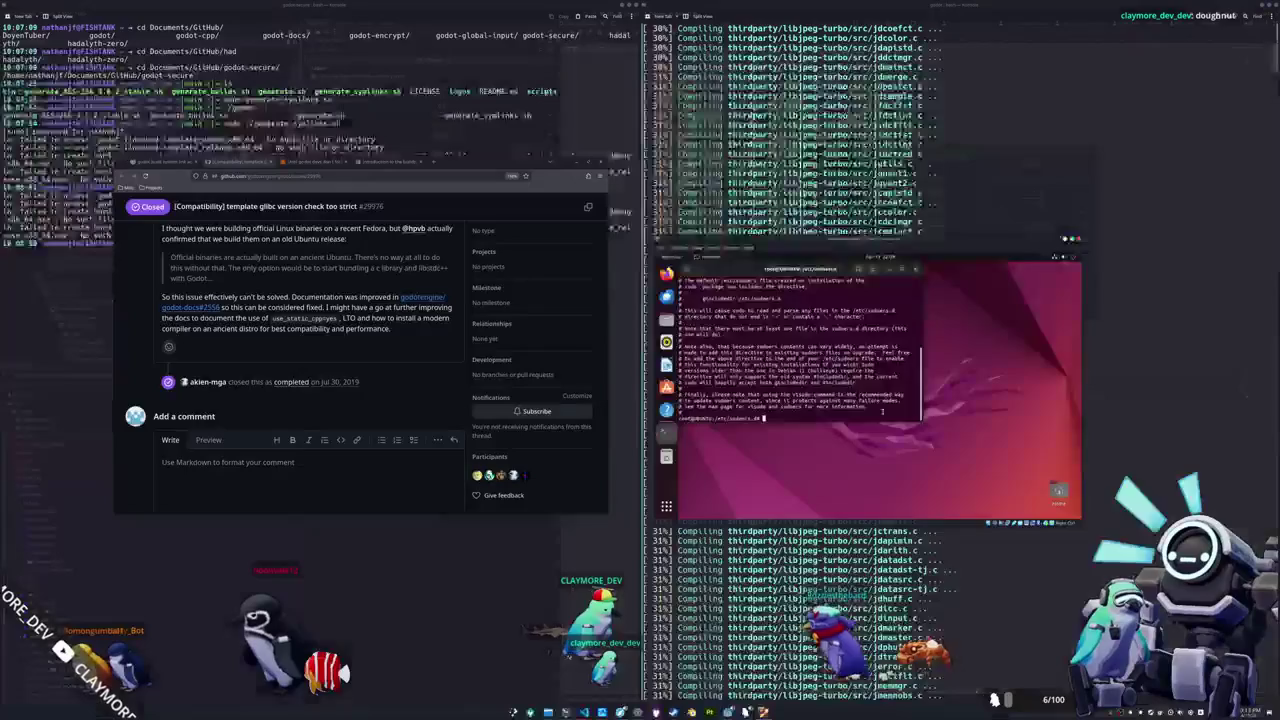
Exit the root shell and schedule an immediate shutdown with shutdown now
text(exit)
key(Return)
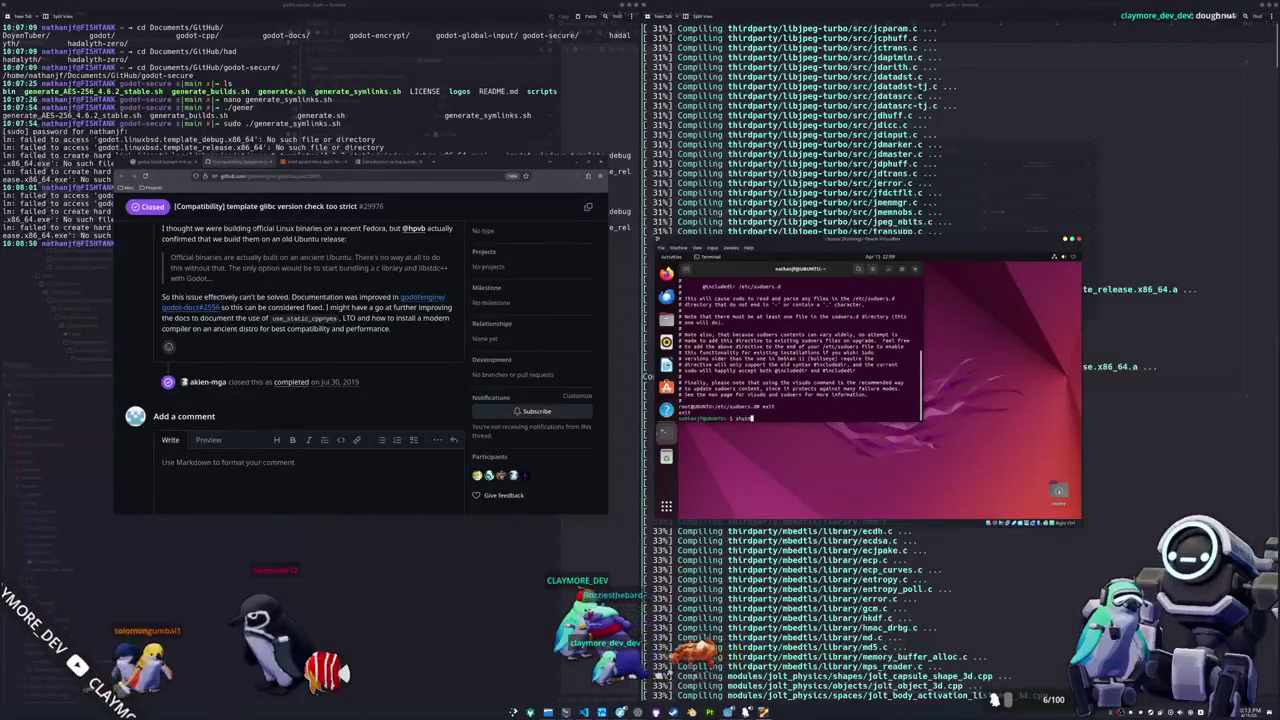
text(own now)
key(Return)
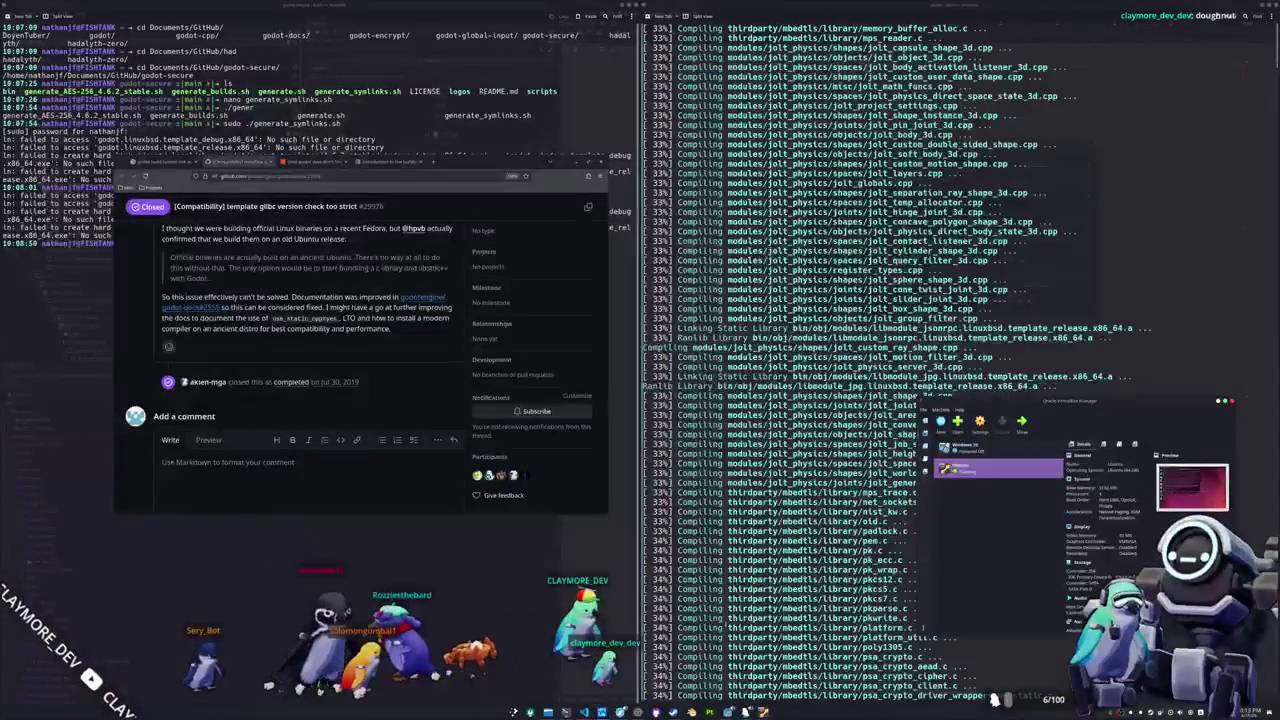
View Snapshots and Resource Use, select the Windows 10 VM, and inspect the Ubuntu VM's context menu
click(1117, 444)
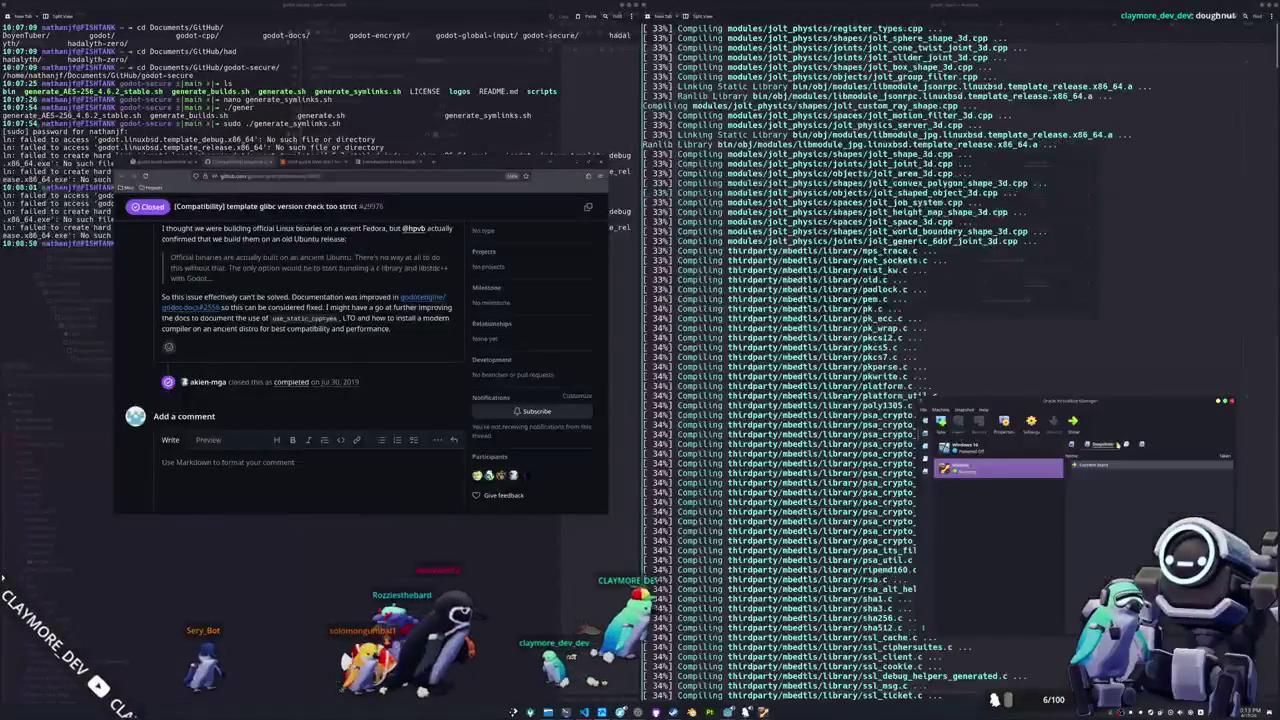
click(1126, 444)
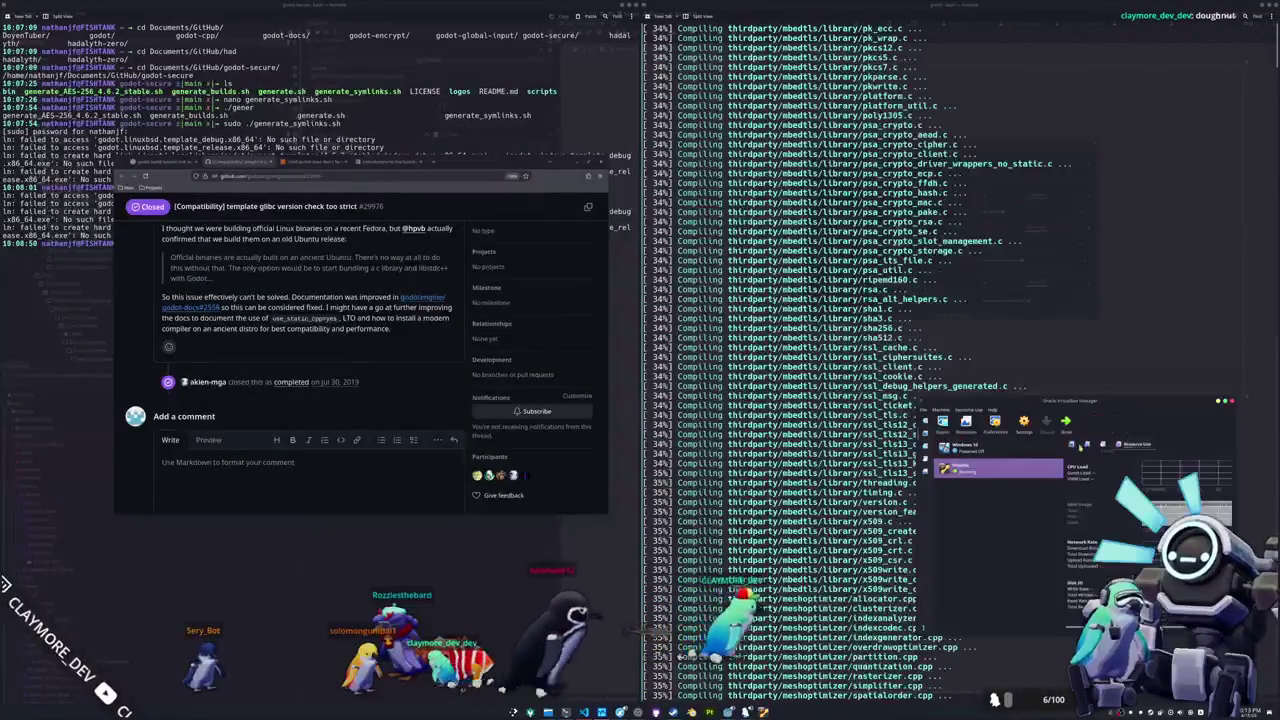
click(1030, 451)
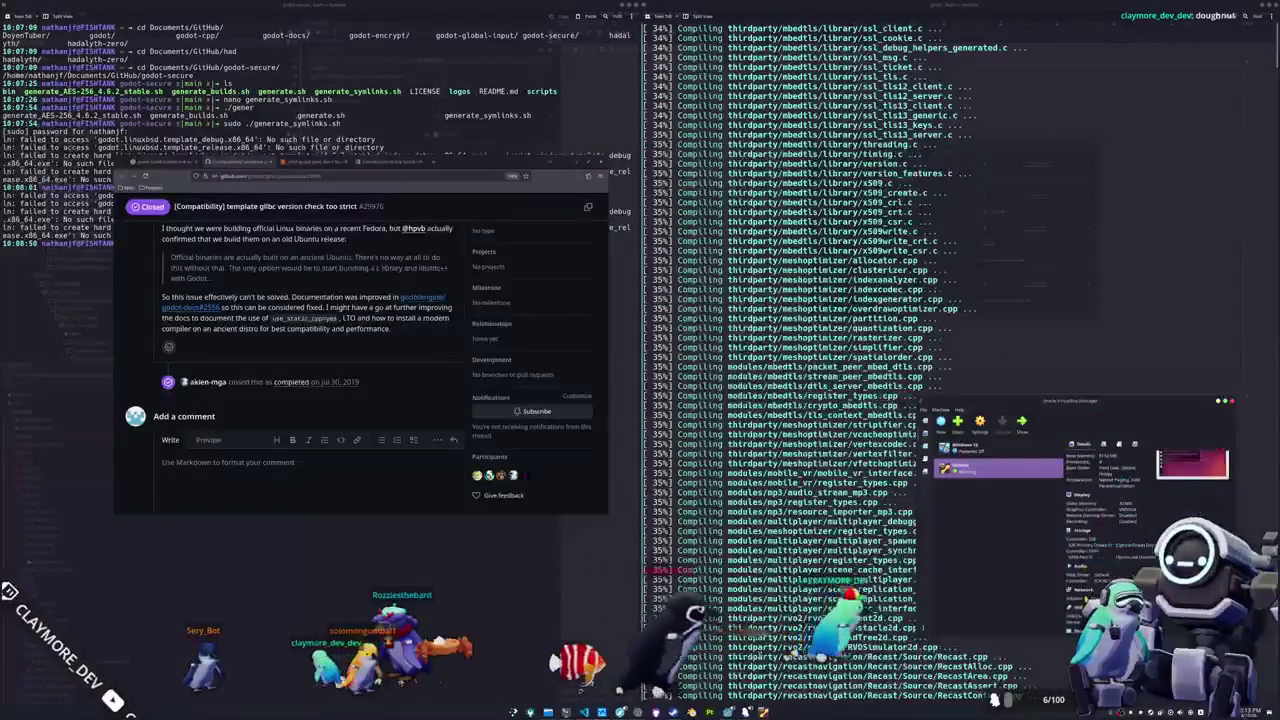
right_click(1010, 469)
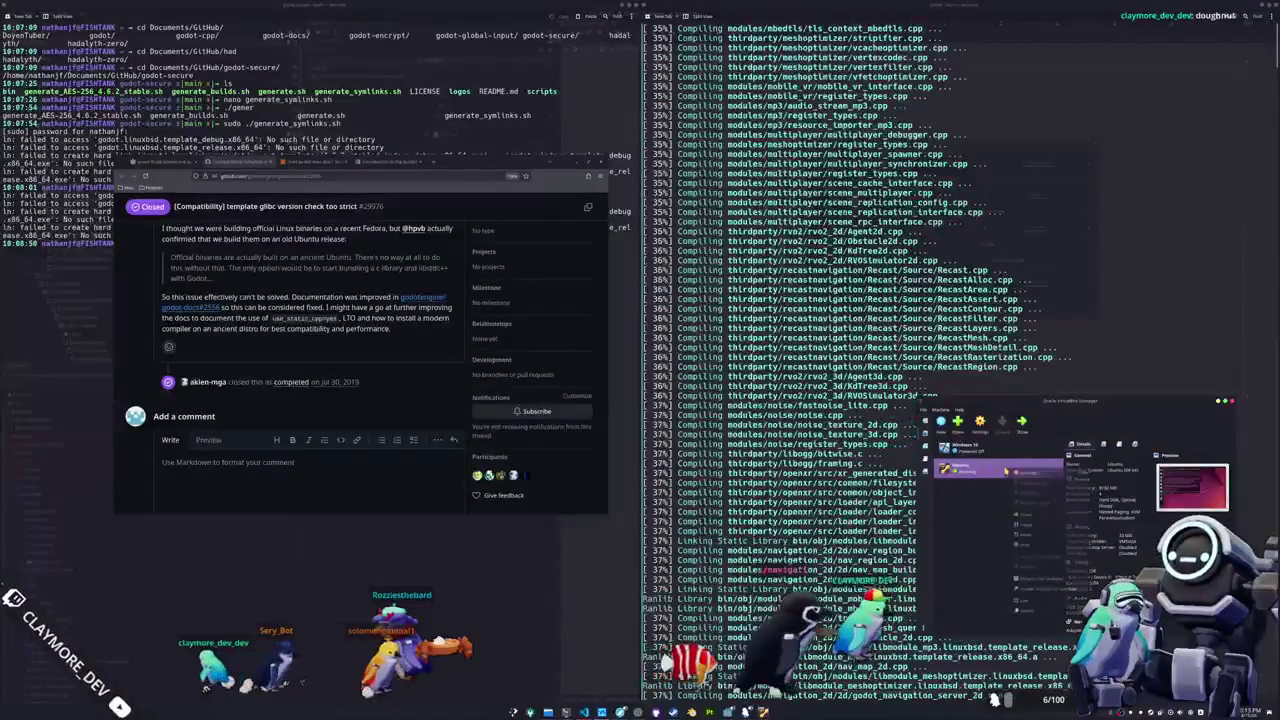
click(994, 549)
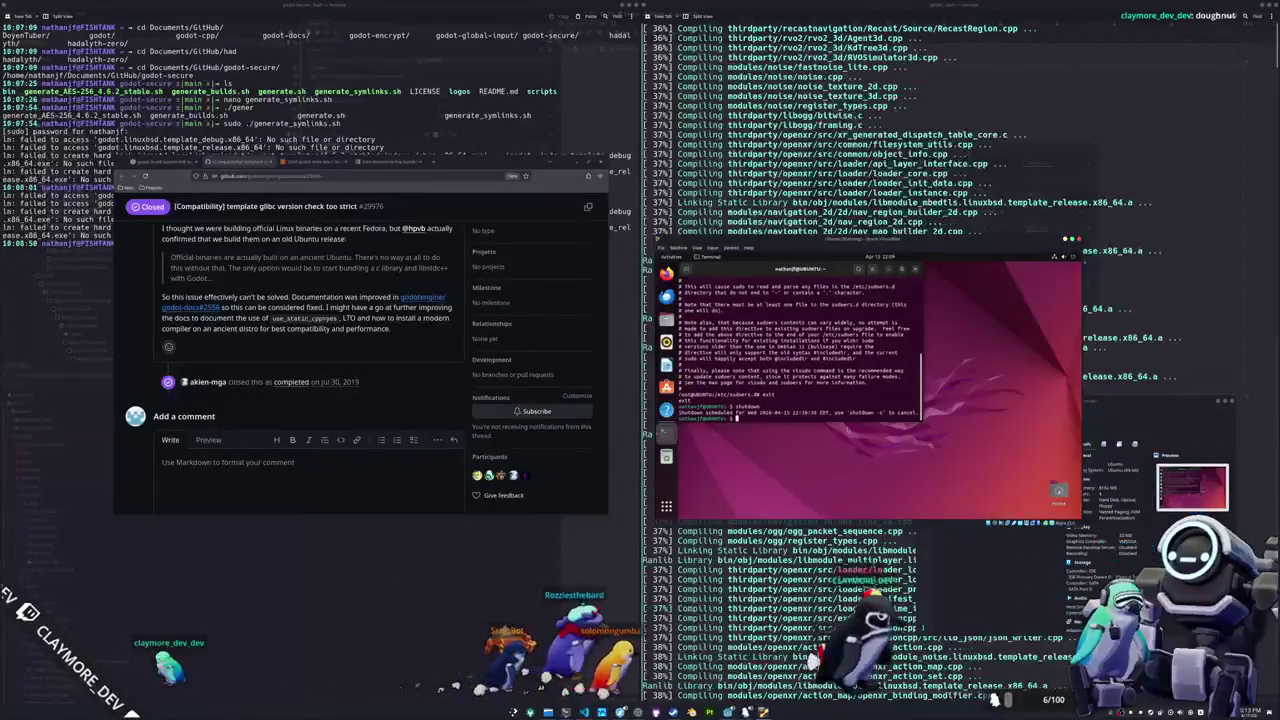
Cancel the pending shutdown with shutdown -c and switch to root with su
text(shutdown -c)
key(Return)
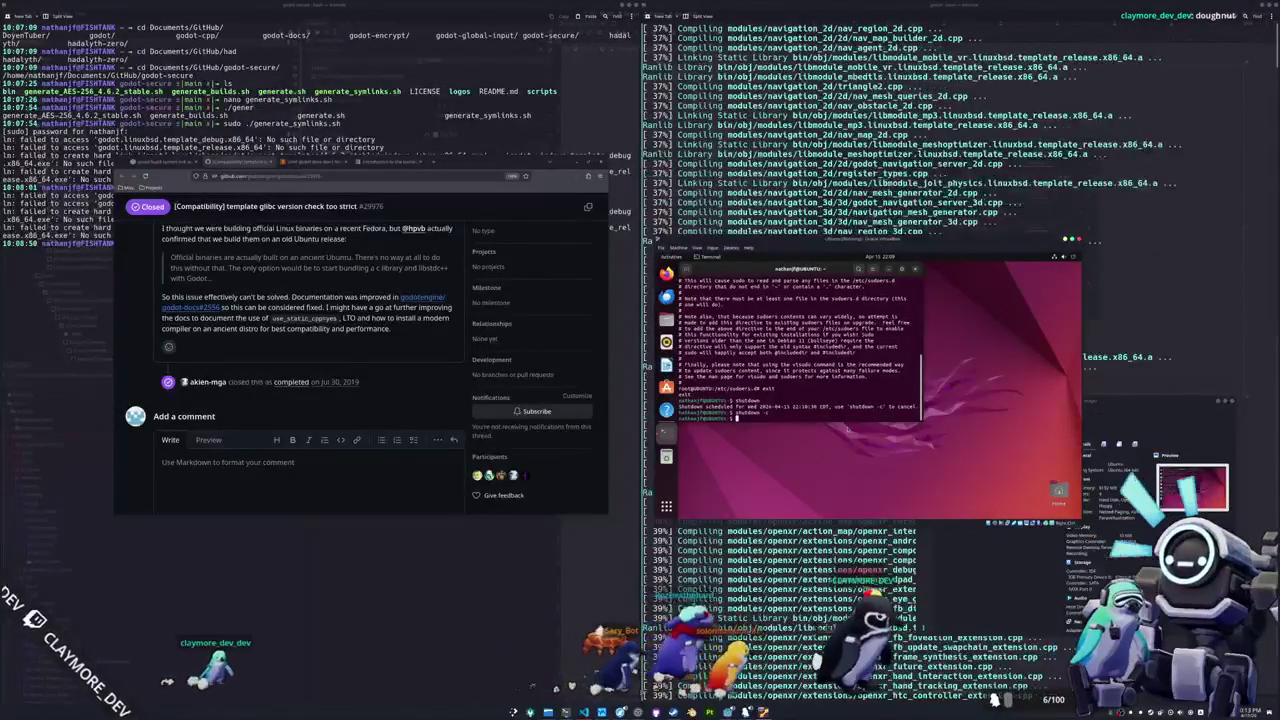
text(su)
key(Return)
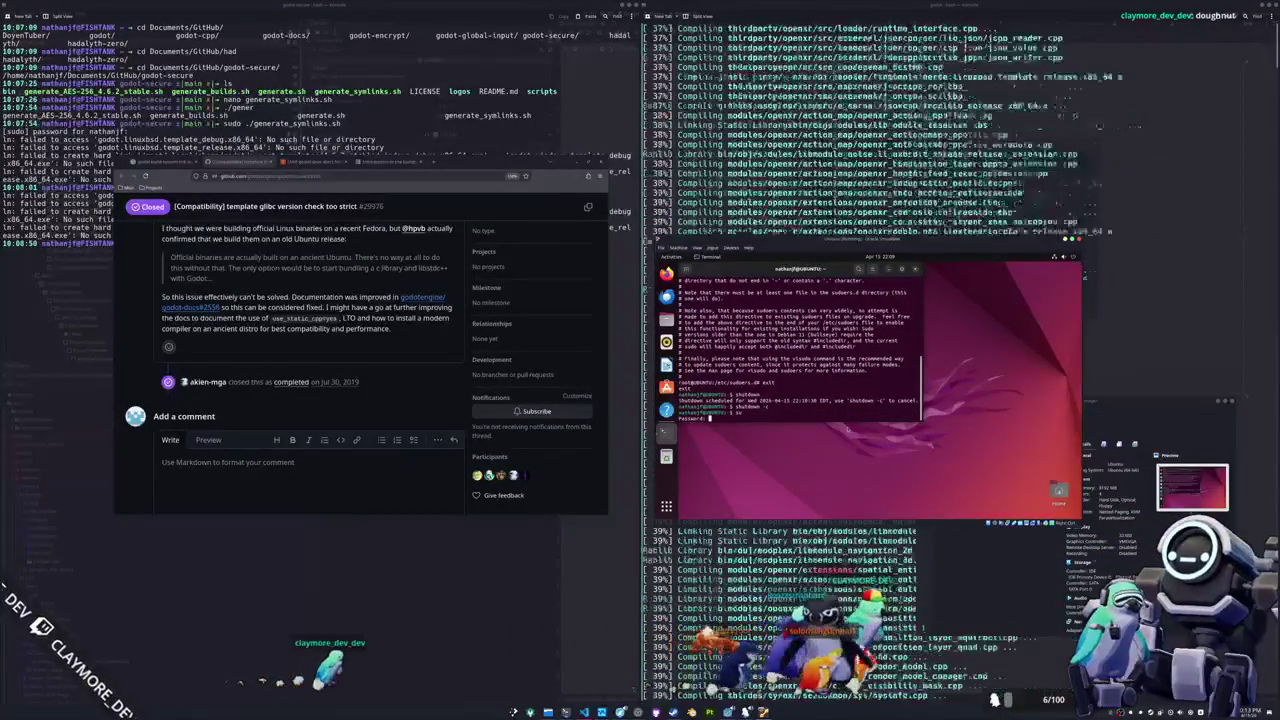
key(Return)
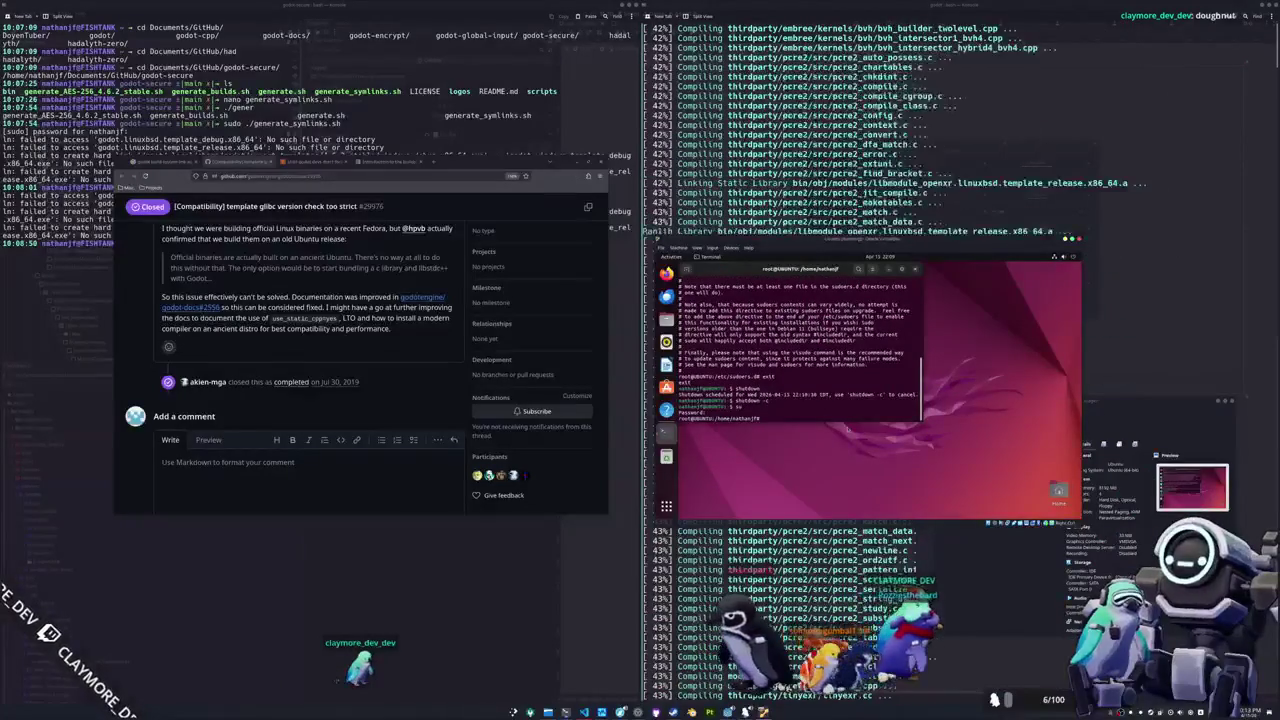
Go to root's home directory and refresh the package lists with apt-get update
text(cd)
key(Return)
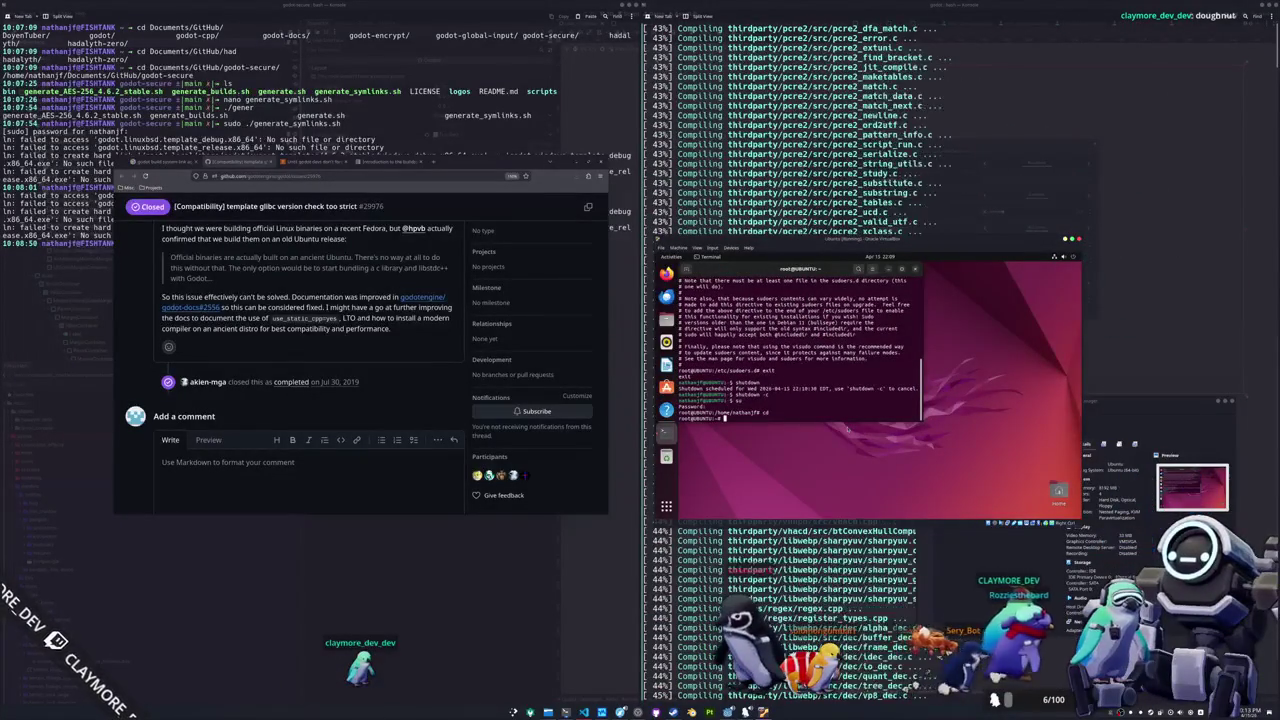
text(apt-get updat)
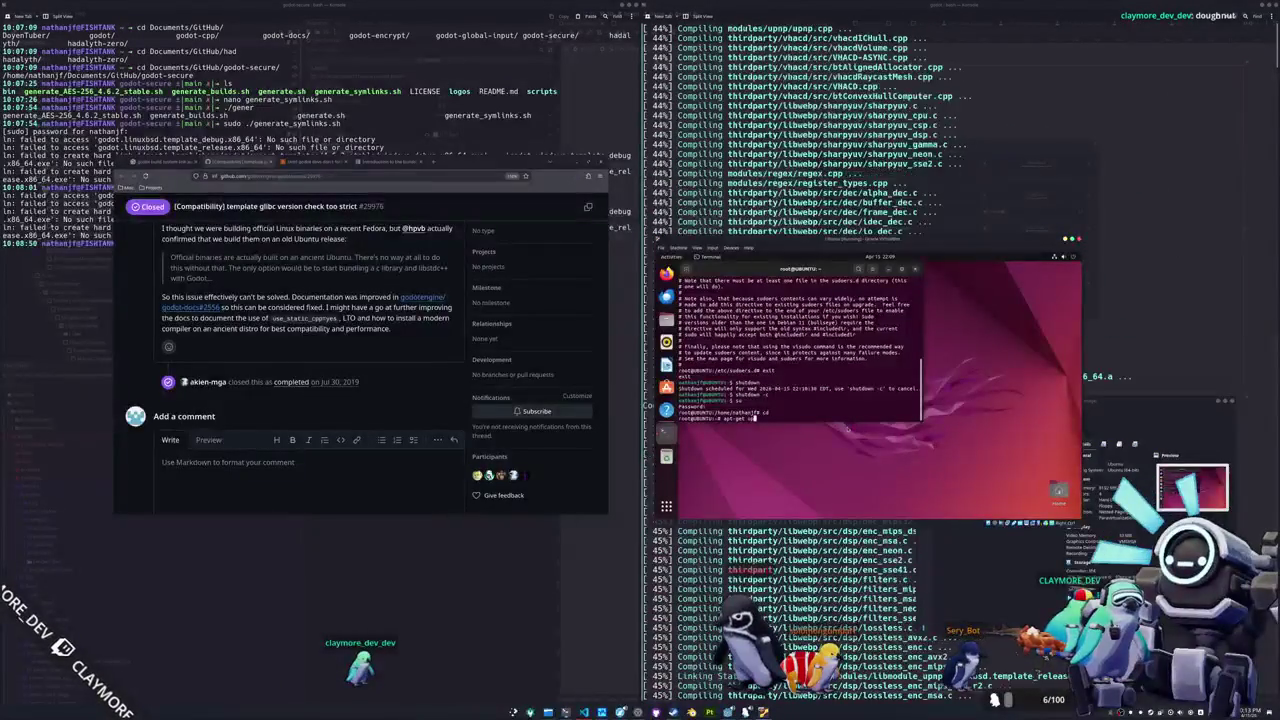
text(e)
key(Return)
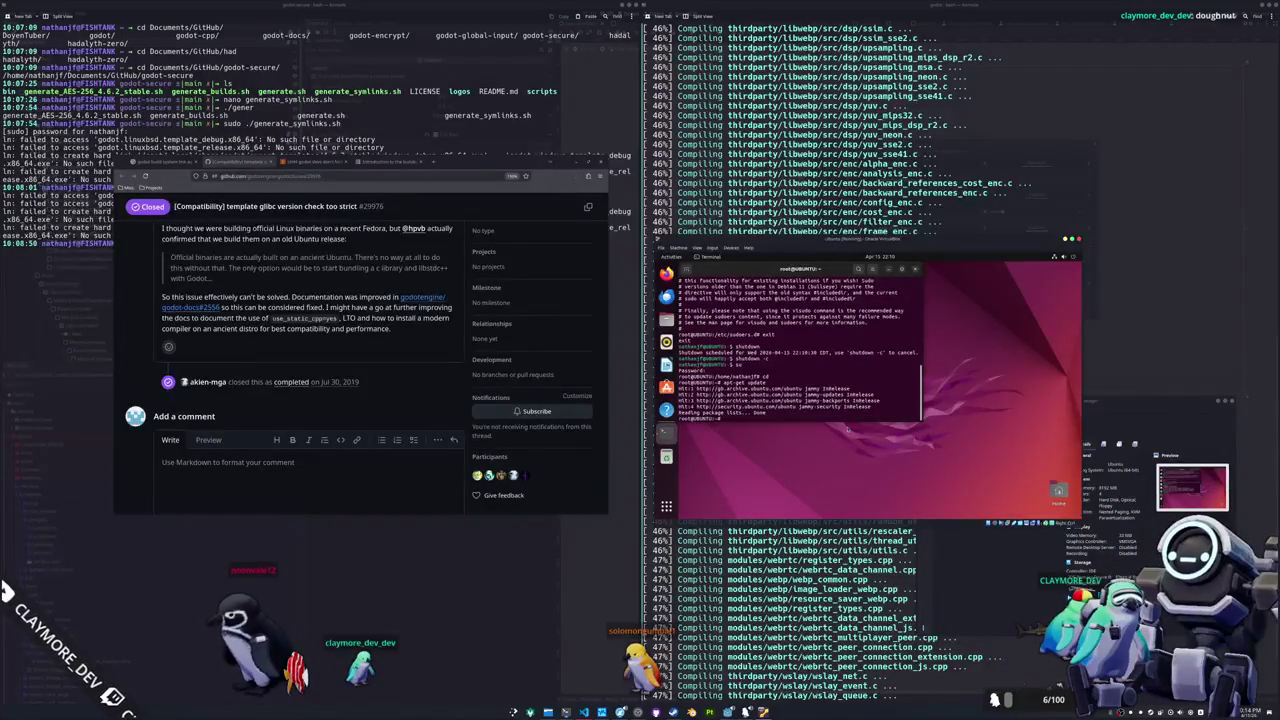
text(apt-get upg)
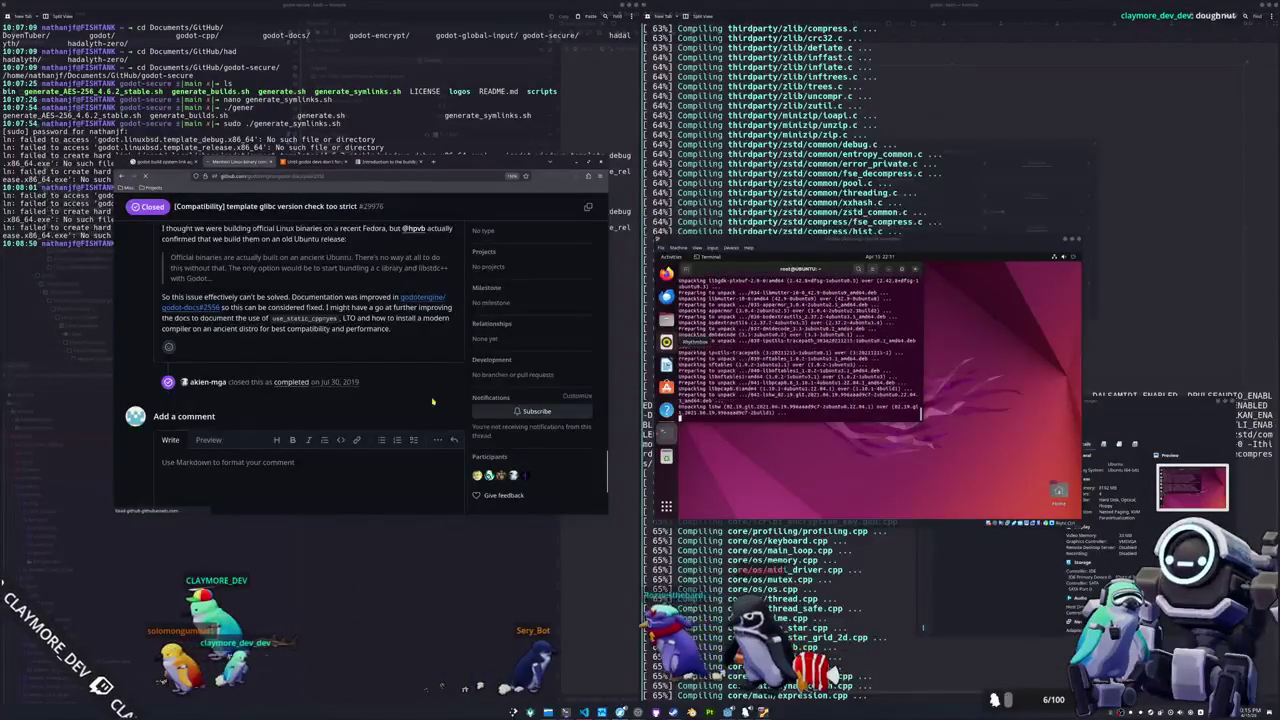
Scroll through pull request #2556, then switch to the Hacker News thread on Godot binaries and glibc
scroll(380, 408, down, 2)
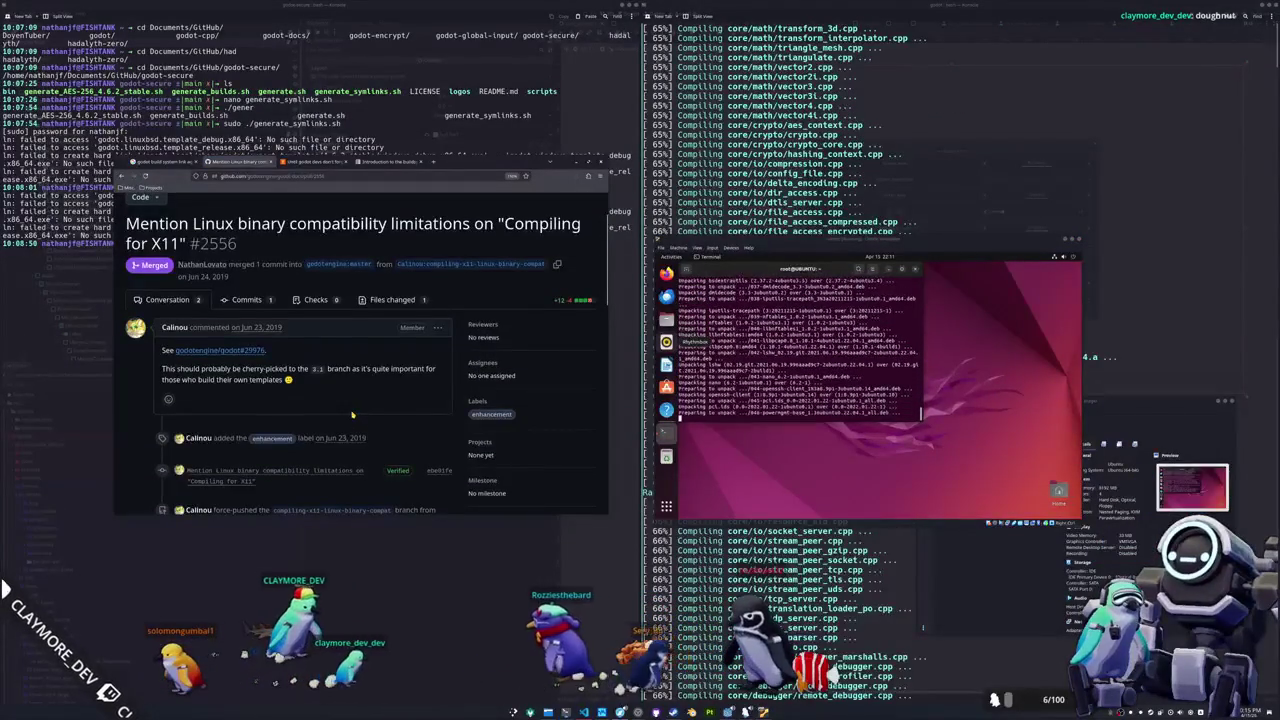
scroll(352, 400, down, 5)
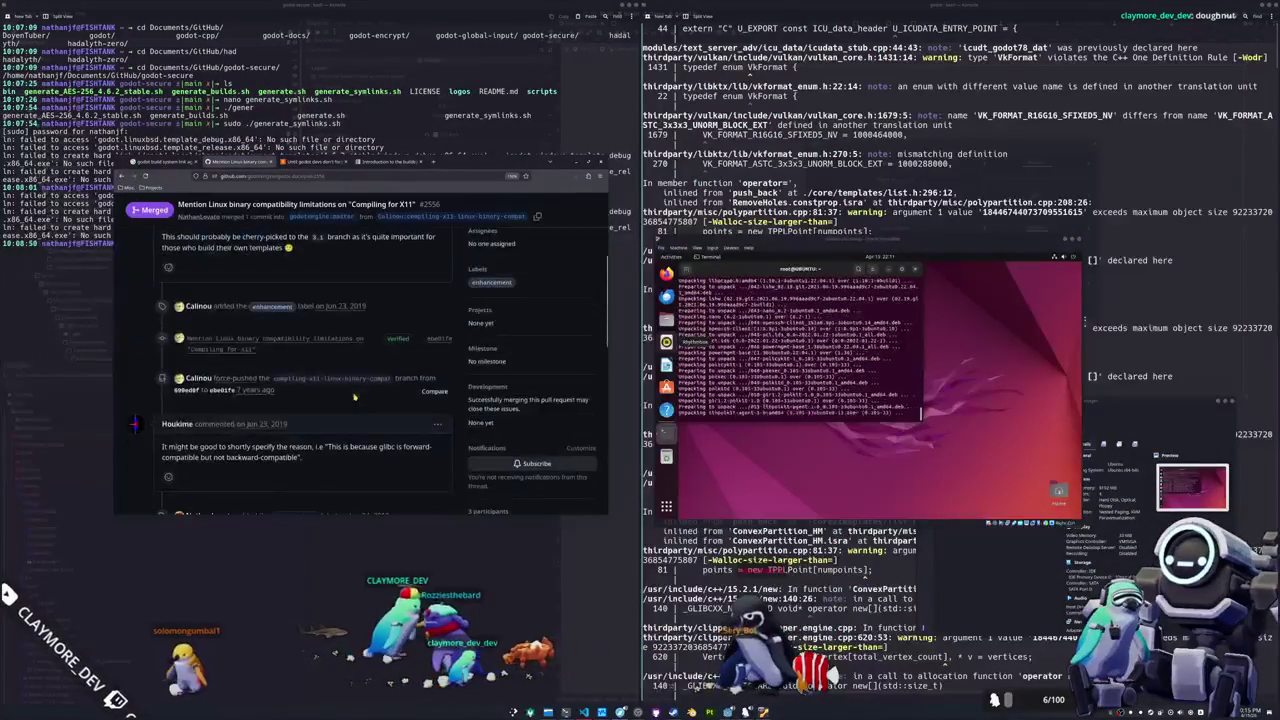
scroll(374, 355, down, 5)
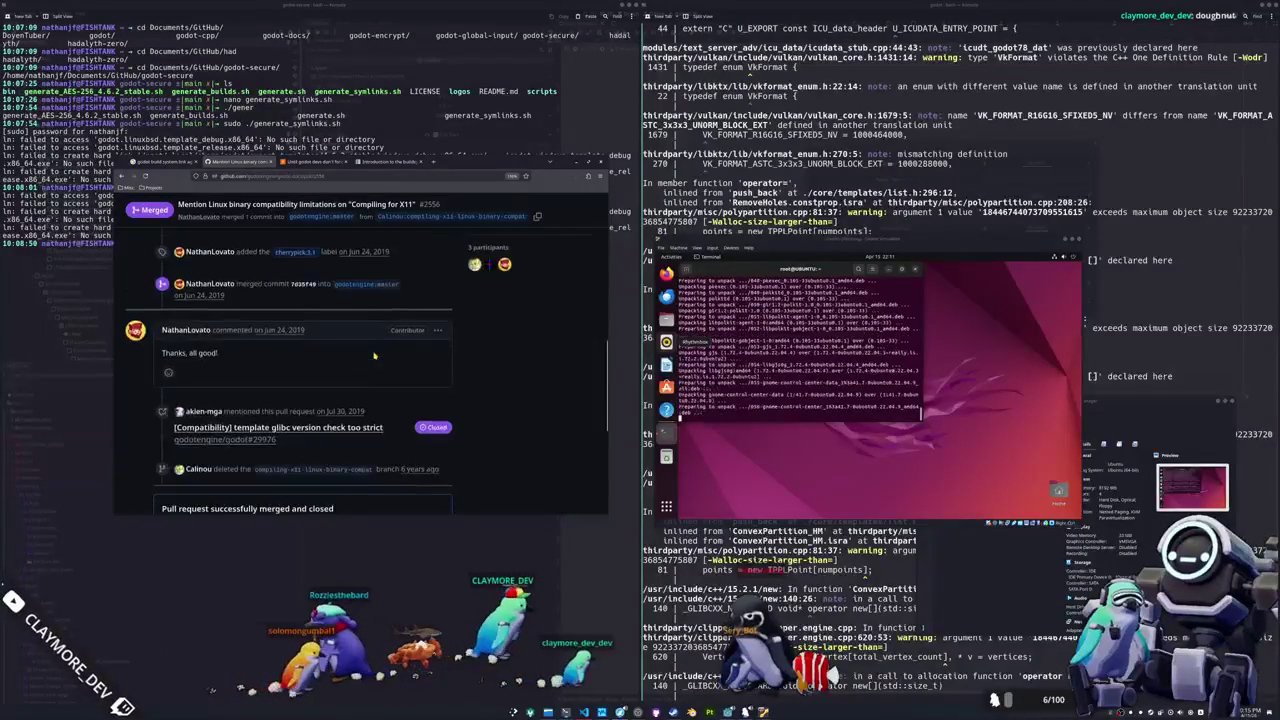
scroll(374, 355, up, 5)
scroll(374, 355, down, 5)
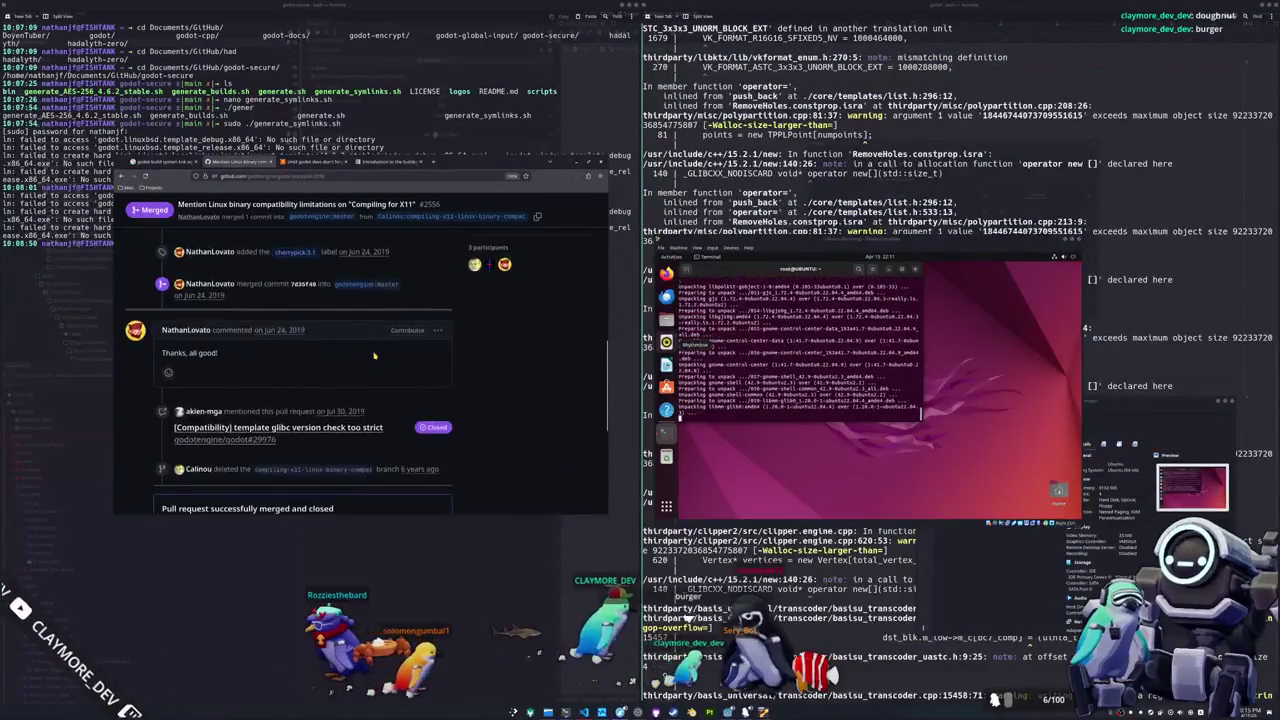
scroll(374, 357, up, 10)
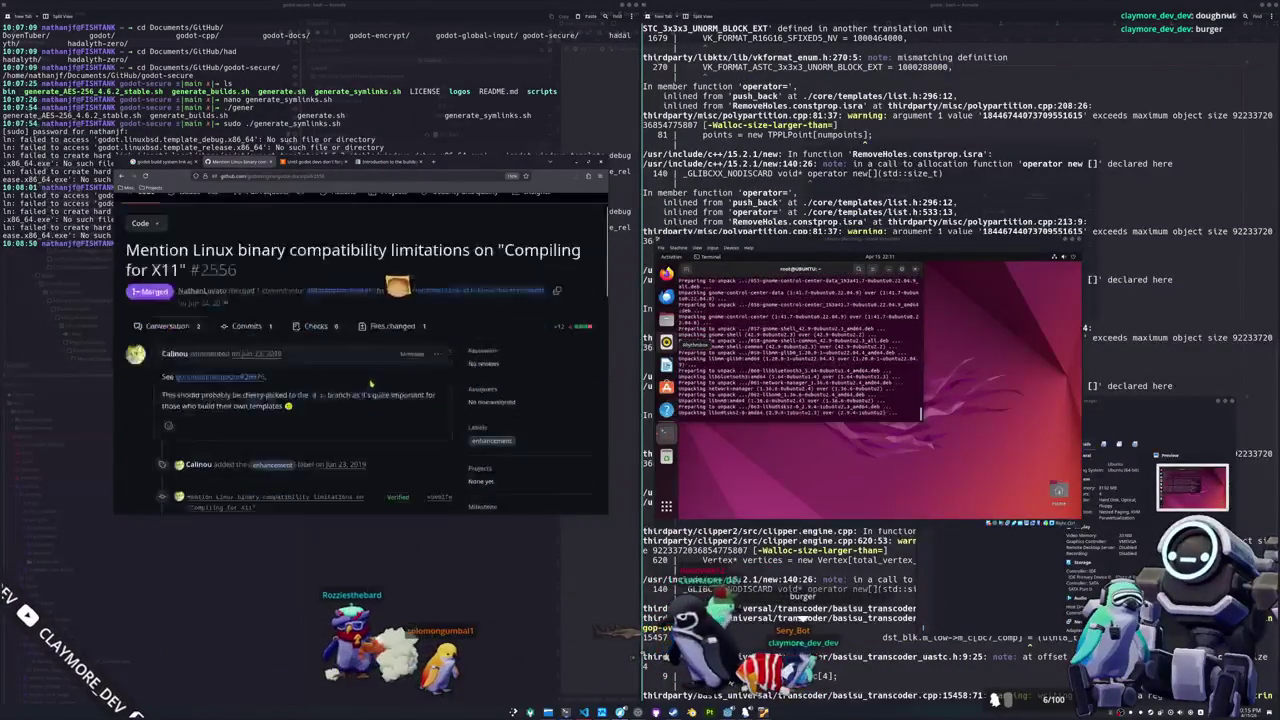
click(315, 161)
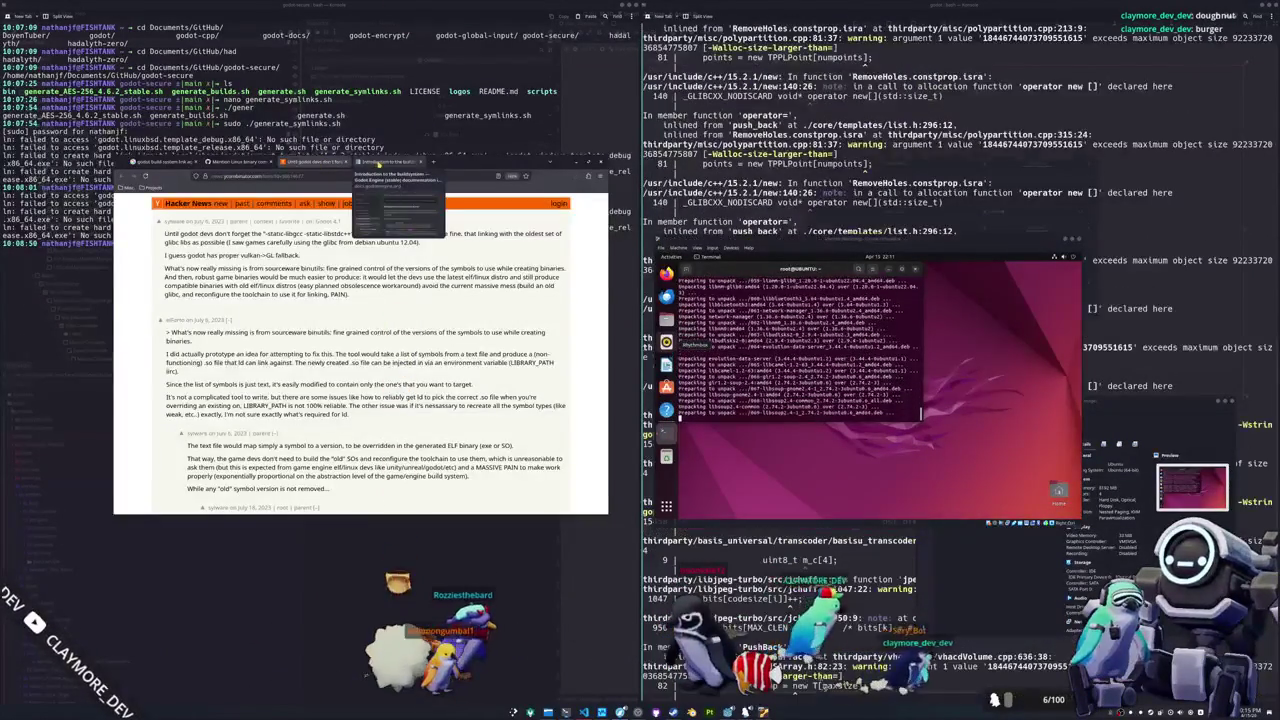
Show the buildsystem page's Development and production aliases section, then open the guest's Documents folder
click(372, 161)
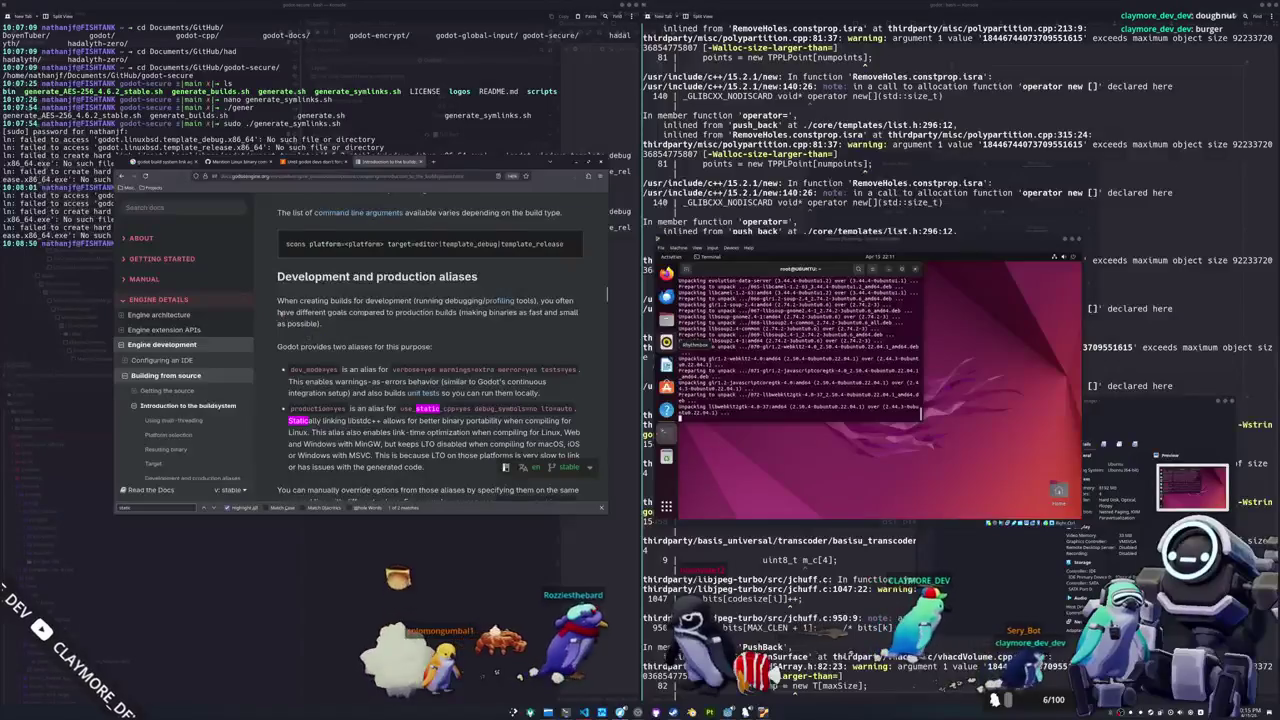
scroll(273, 320, down, 1)
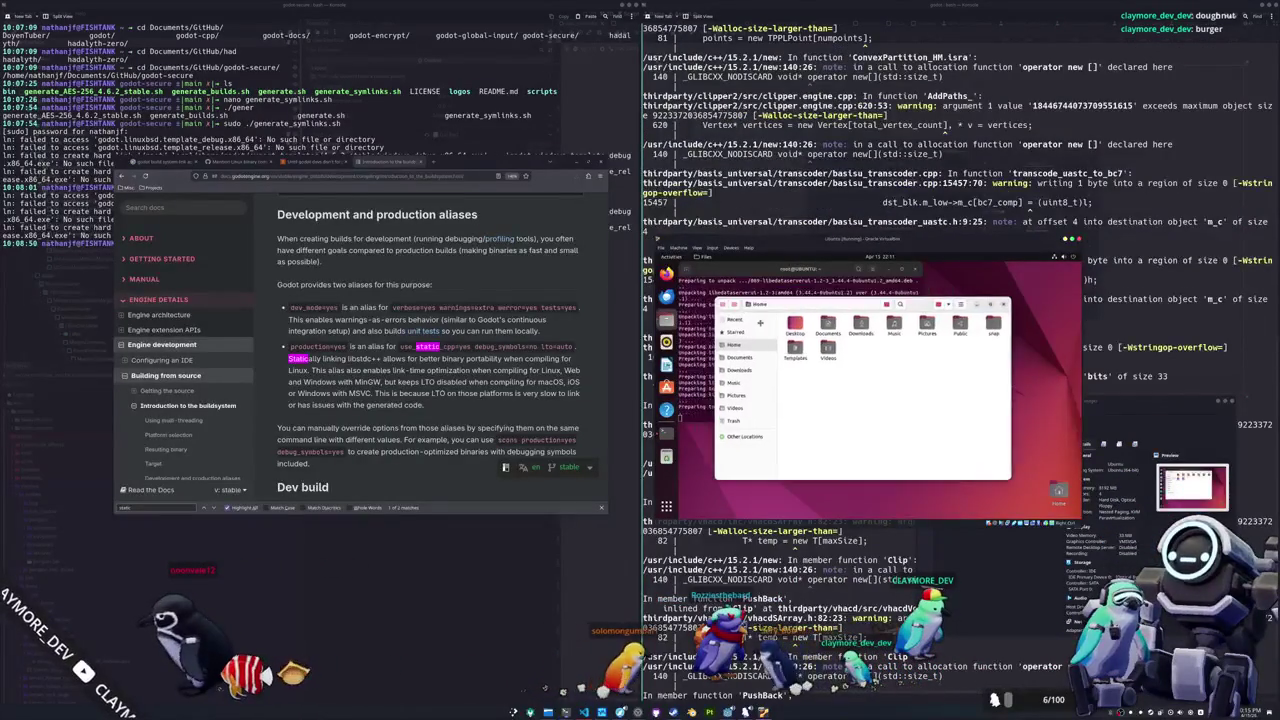
click(783, 366)
Check the guest's Downloads, Trash and Home folders in Files
click(782, 378)
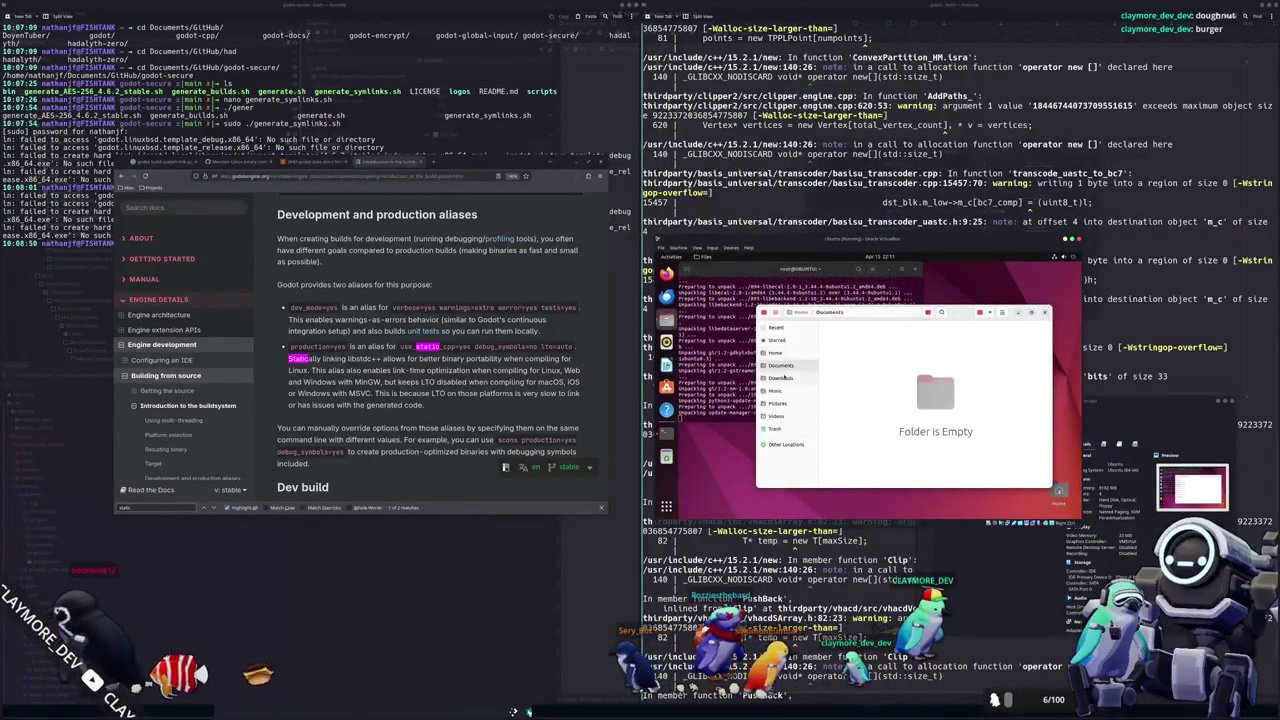
click(781, 428)
click(790, 353)
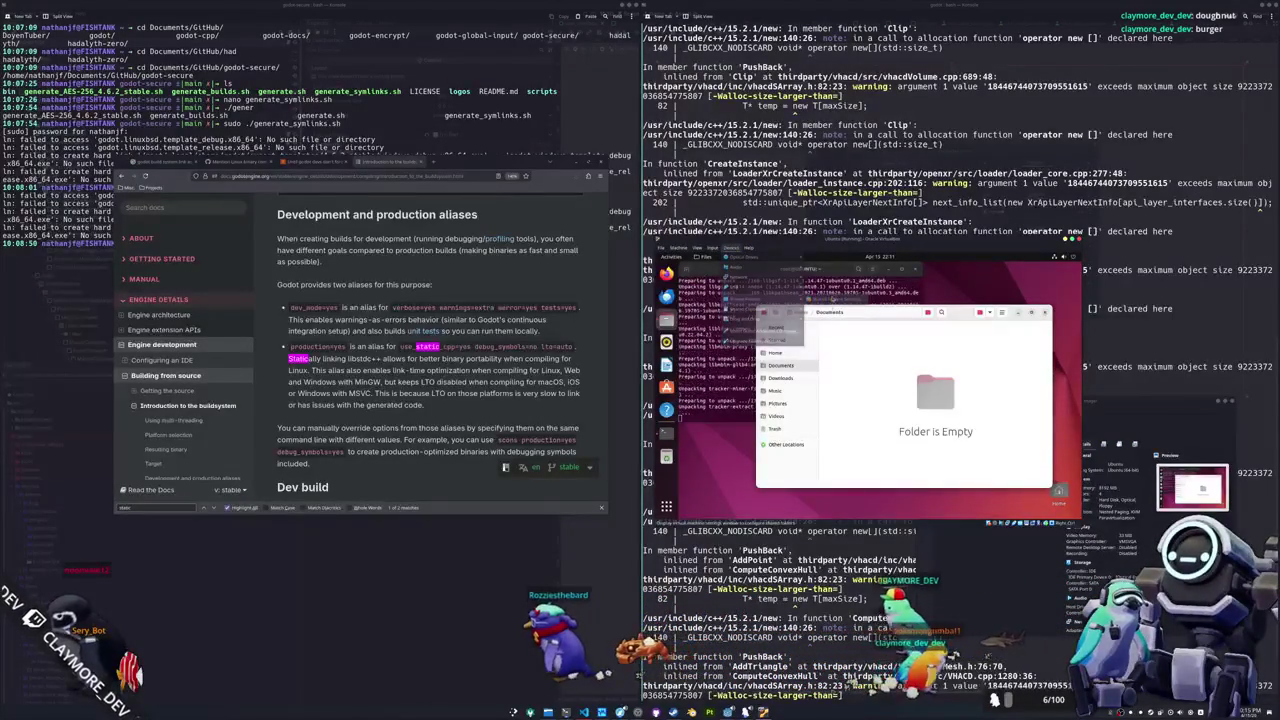
Share the host GitHub folder with the Ubuntu VM, then open the guest's root file system
click(760, 299)
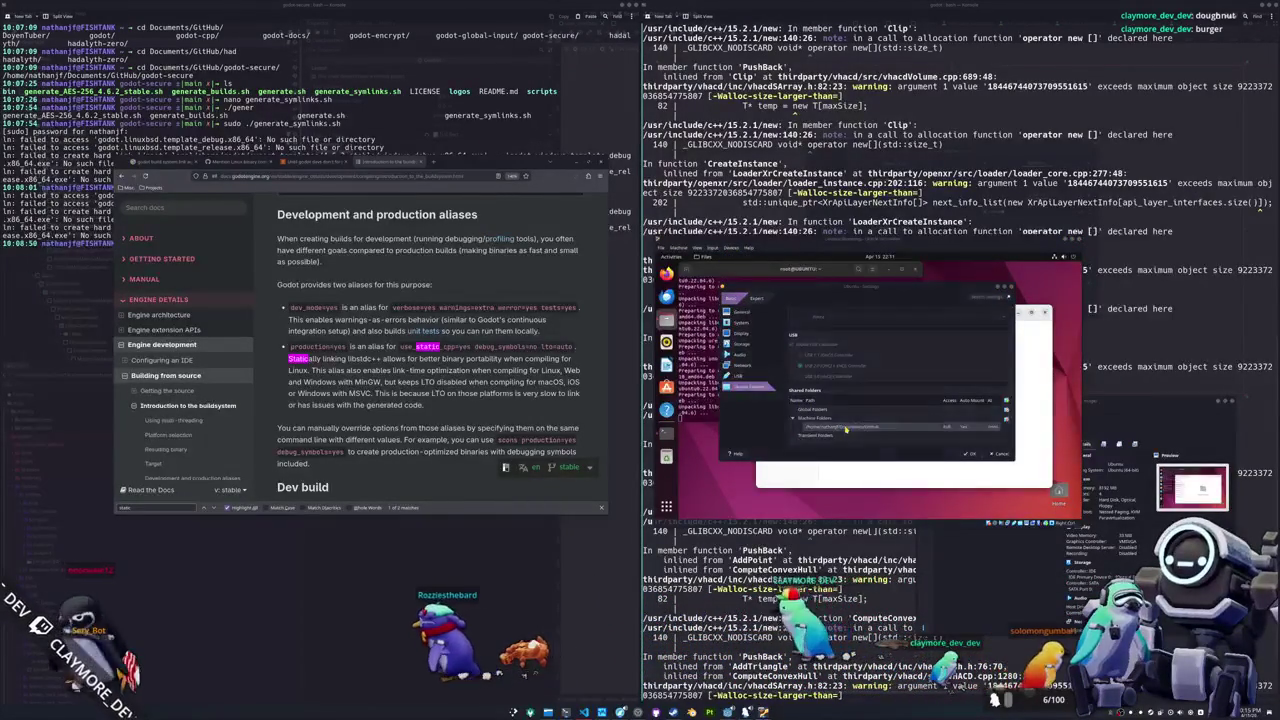
double_click(845, 428)
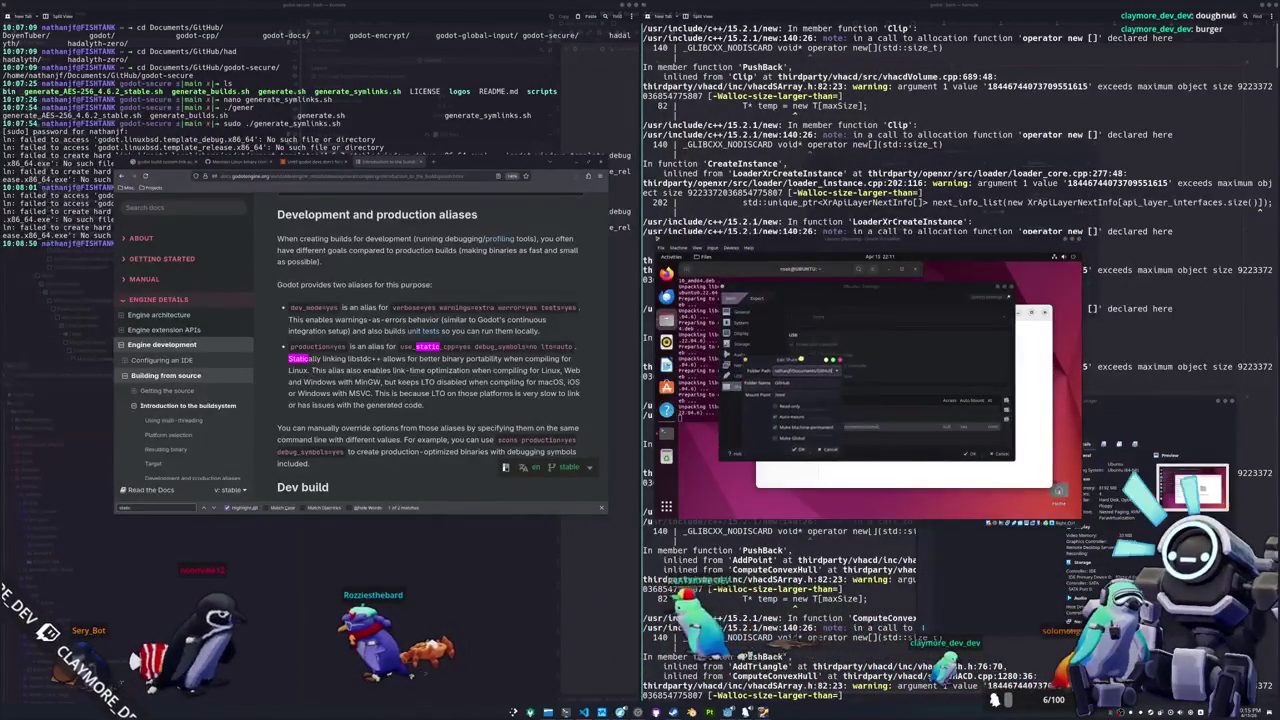
click(826, 376)
click(808, 370)
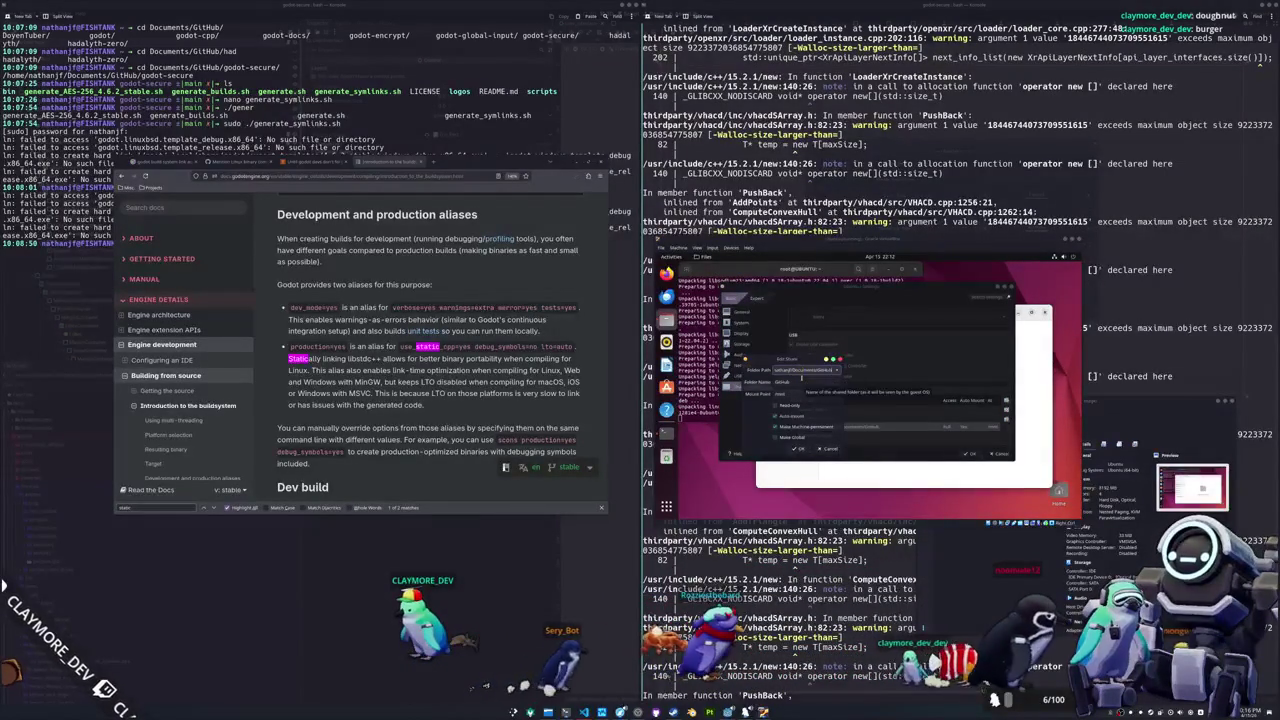
click(795, 448)
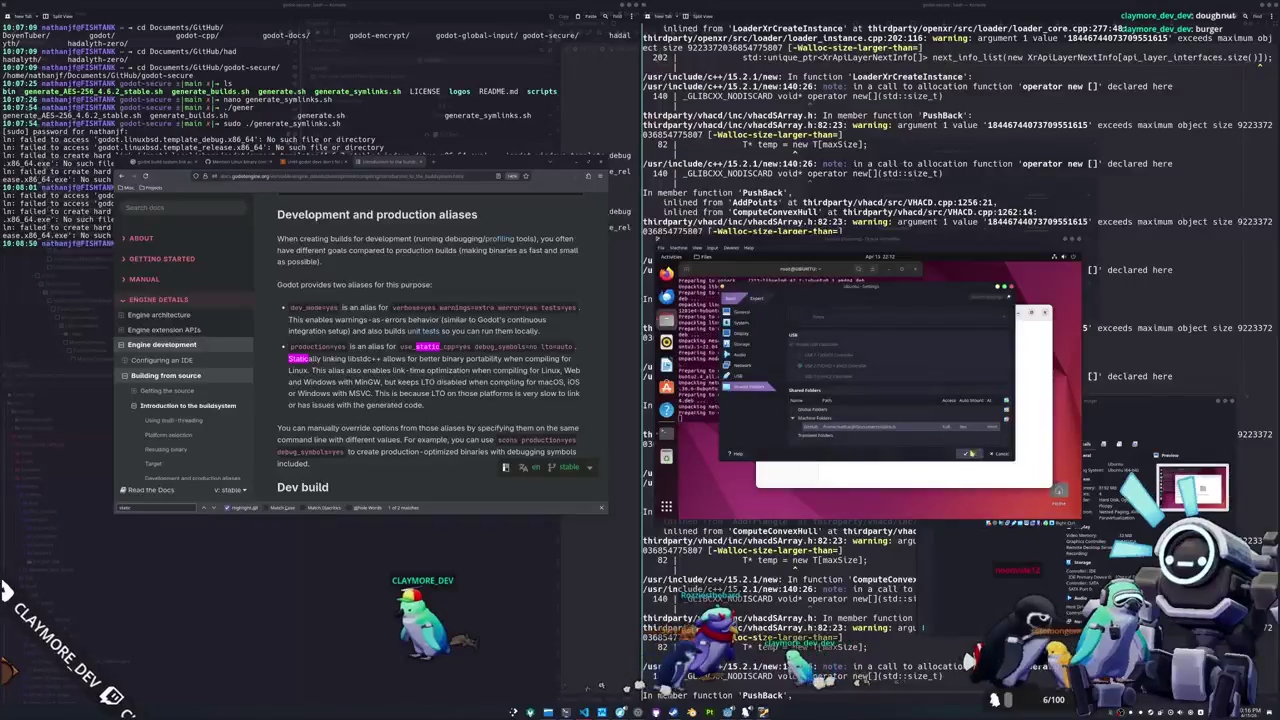
click(969, 455)
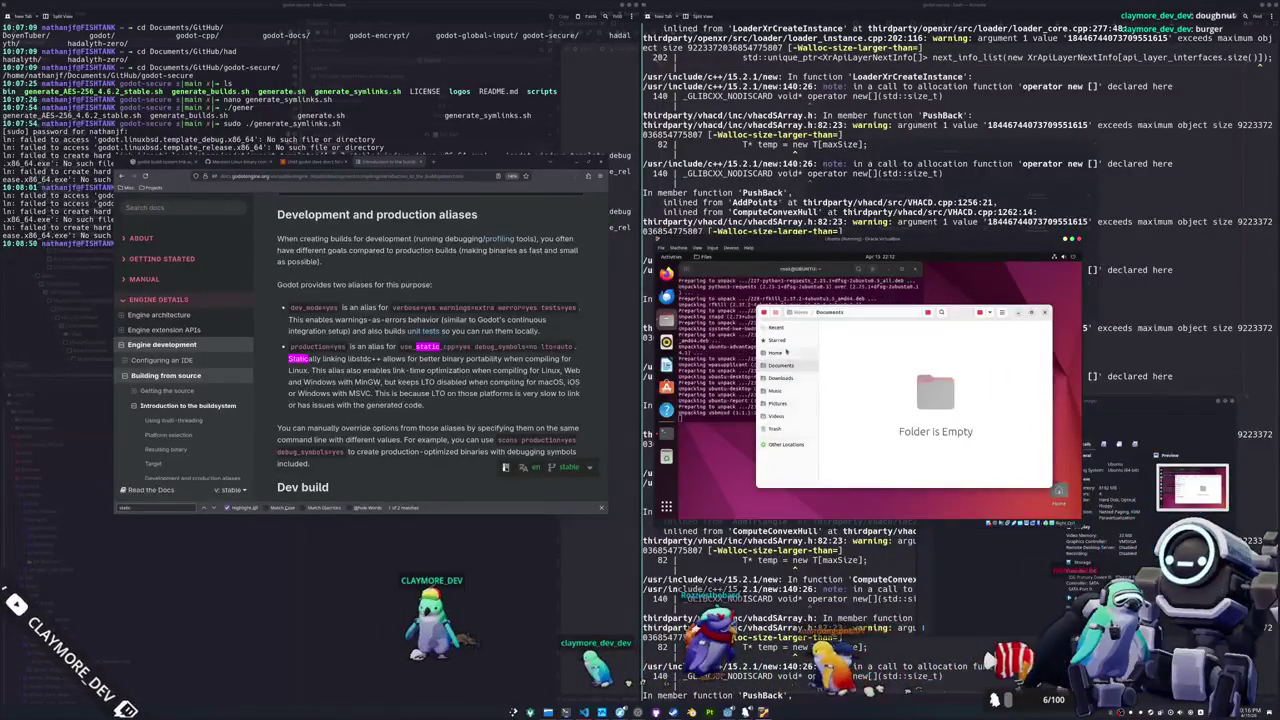
click(786, 444)
click(851, 338)
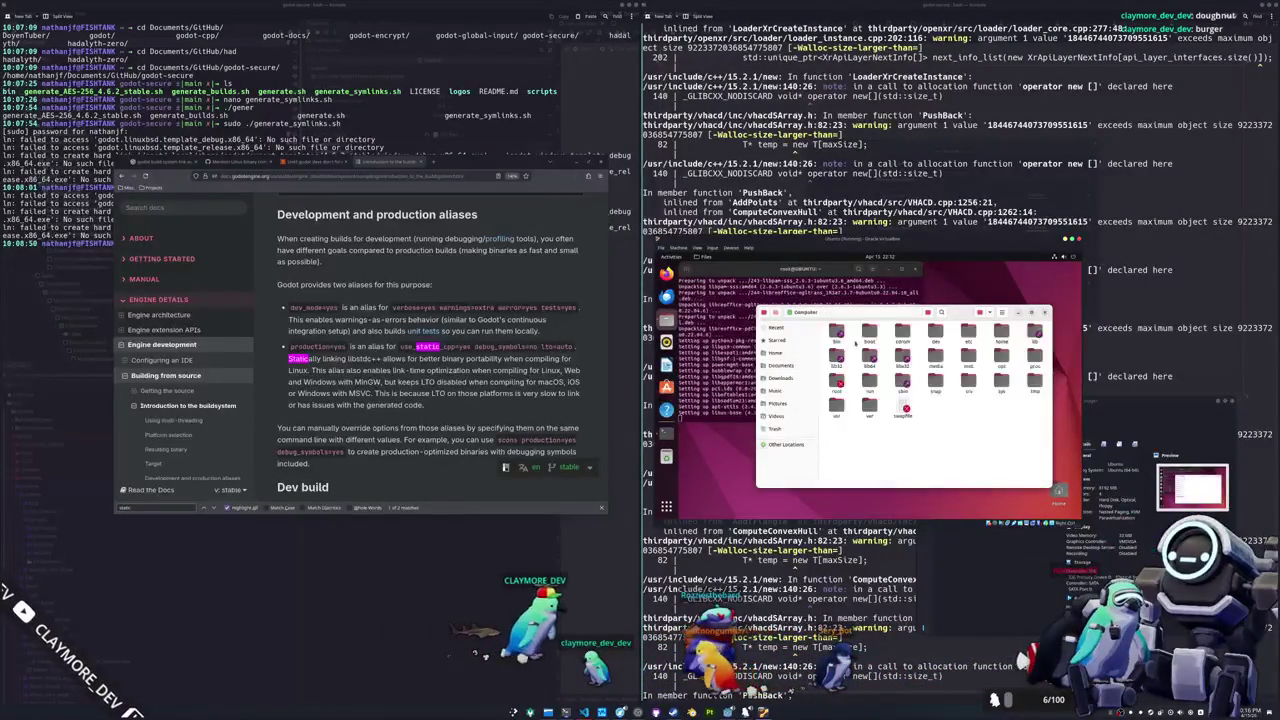
Open a terminal in srv/godot-secure and run ./generate_builds.sh, which fails with scons not found
double_click(970, 385)
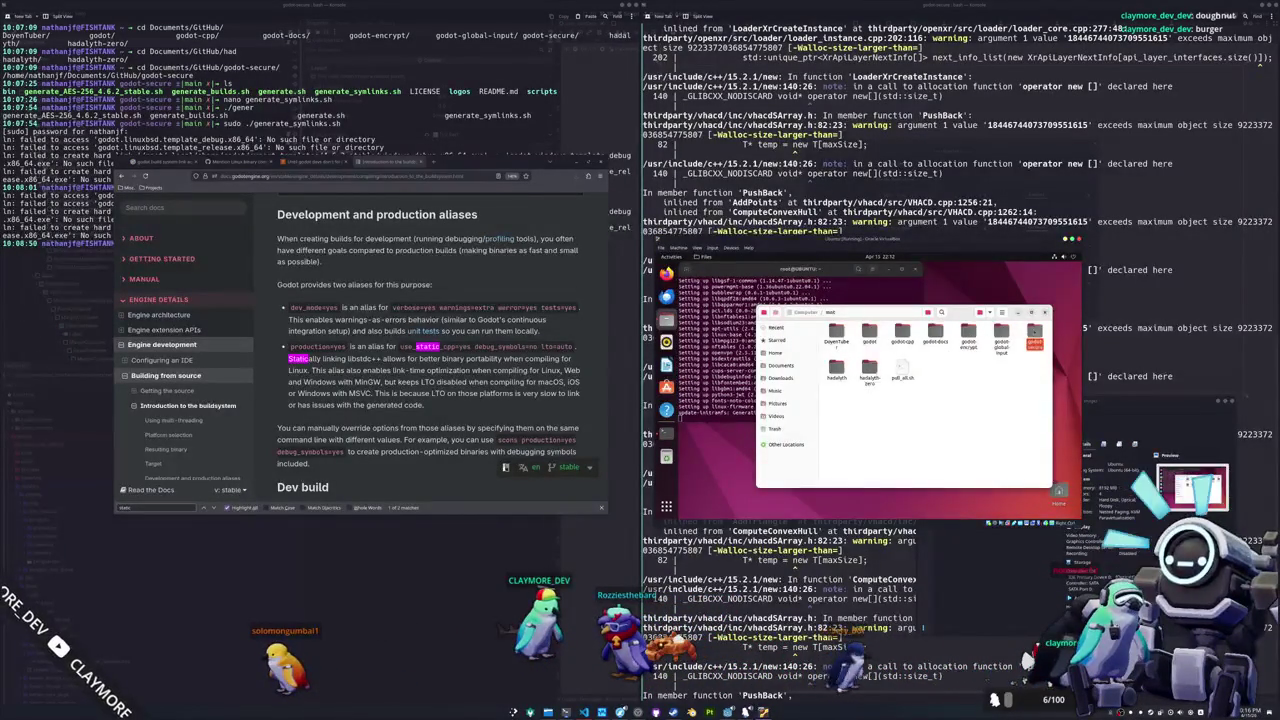
double_click(1035, 340)
right_click(936, 404)
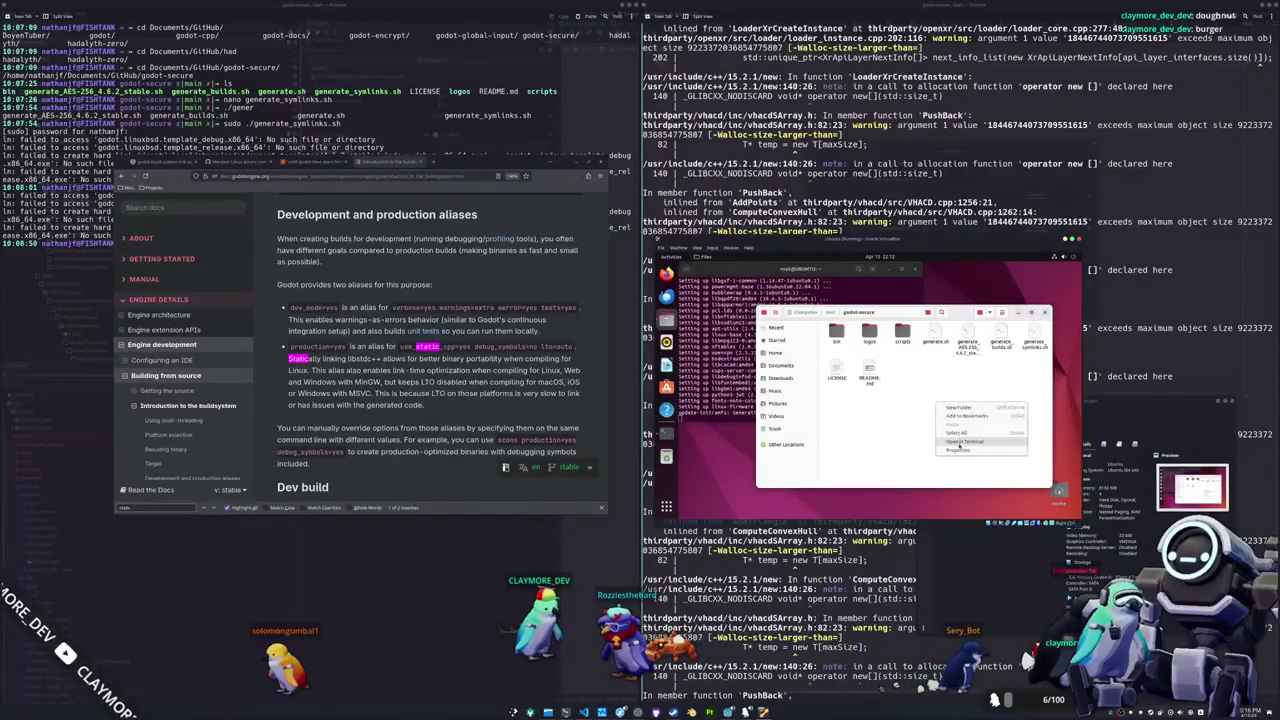
click(962, 443)
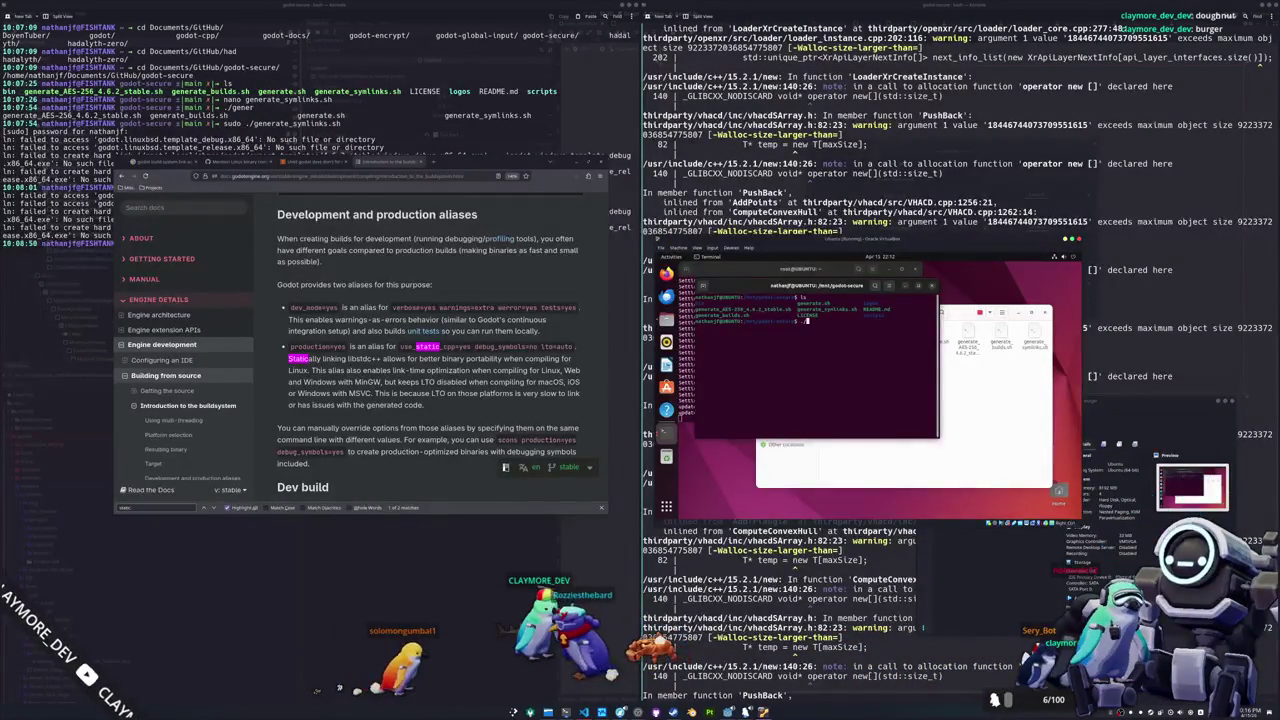
text(./generate_builds.sh)
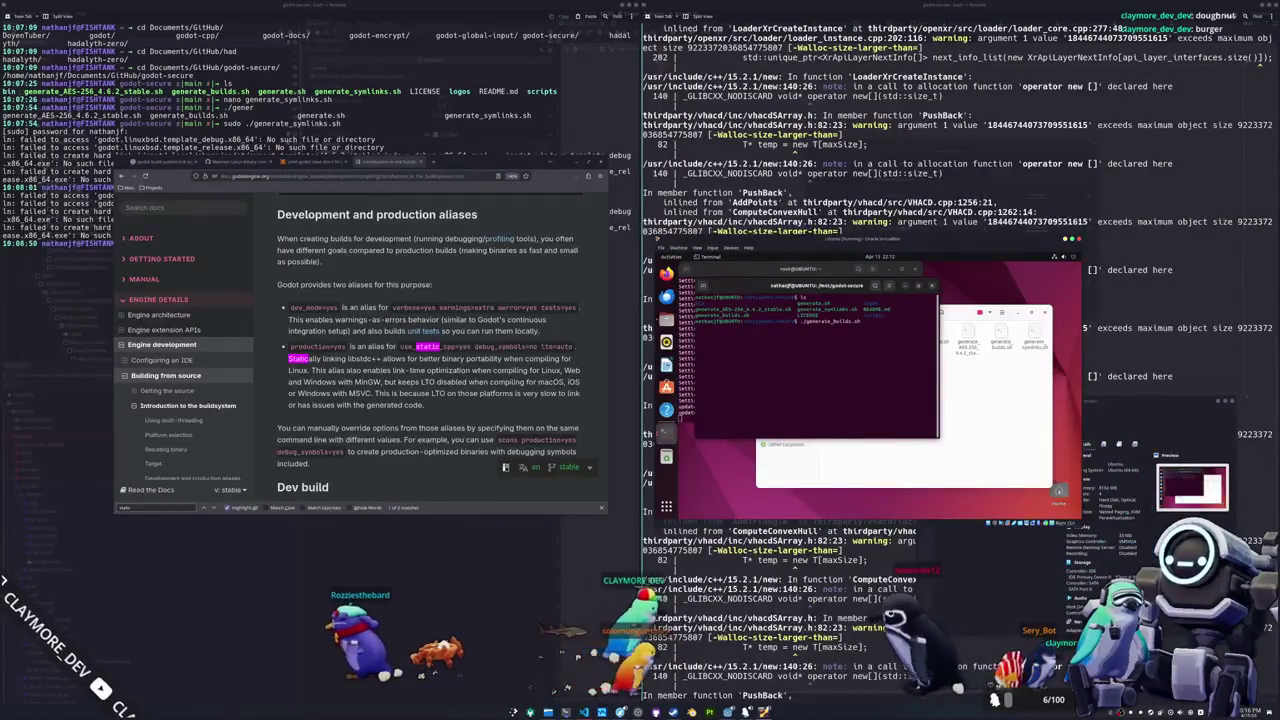
key(Return)
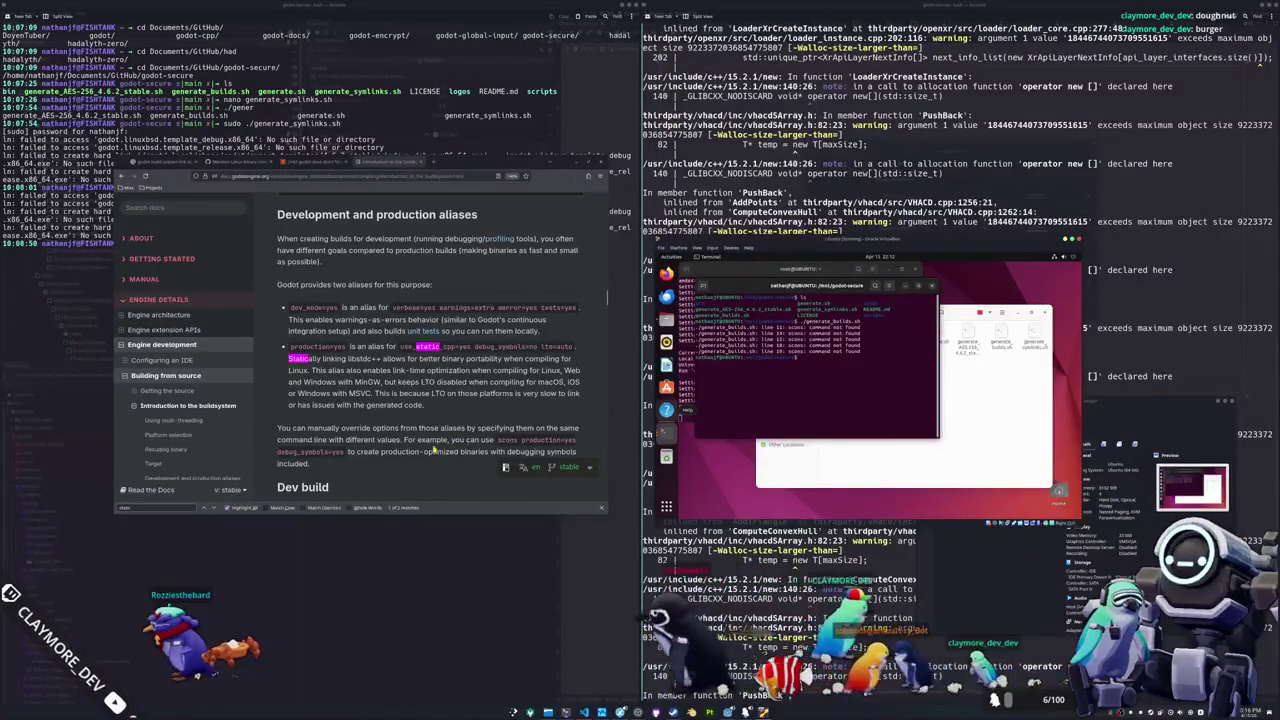
scroll(430, 350, down, 5)
Open the Compiling for Linux, *BSD guide and show its Debian/Ubuntu dependency command
scroll(281, 412, down, 4)
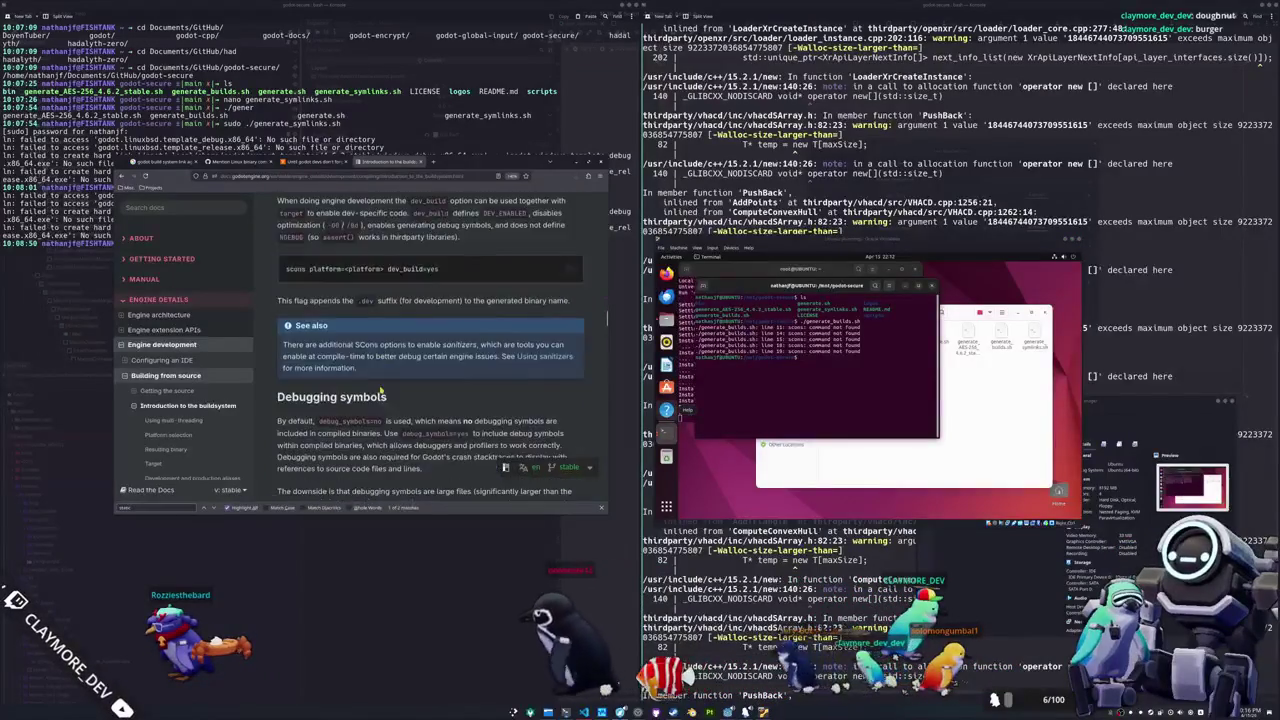
scroll(281, 412, up, 10)
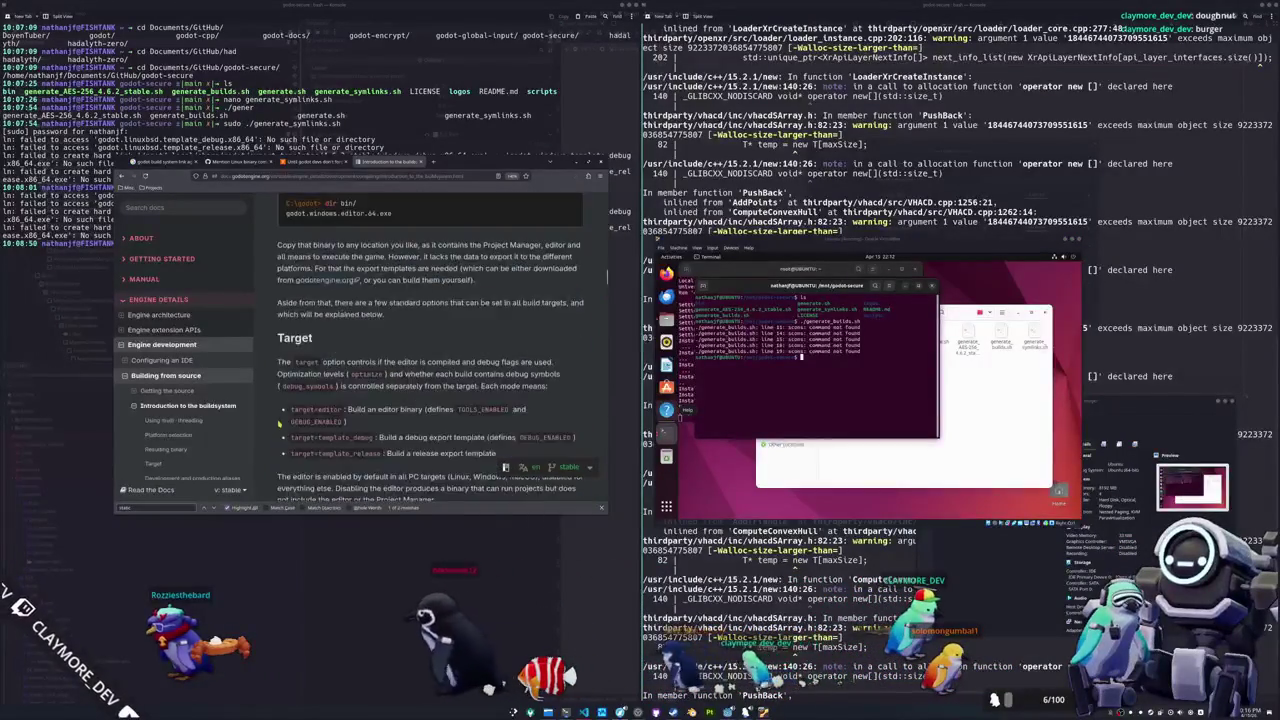
scroll(281, 424, down, 5)
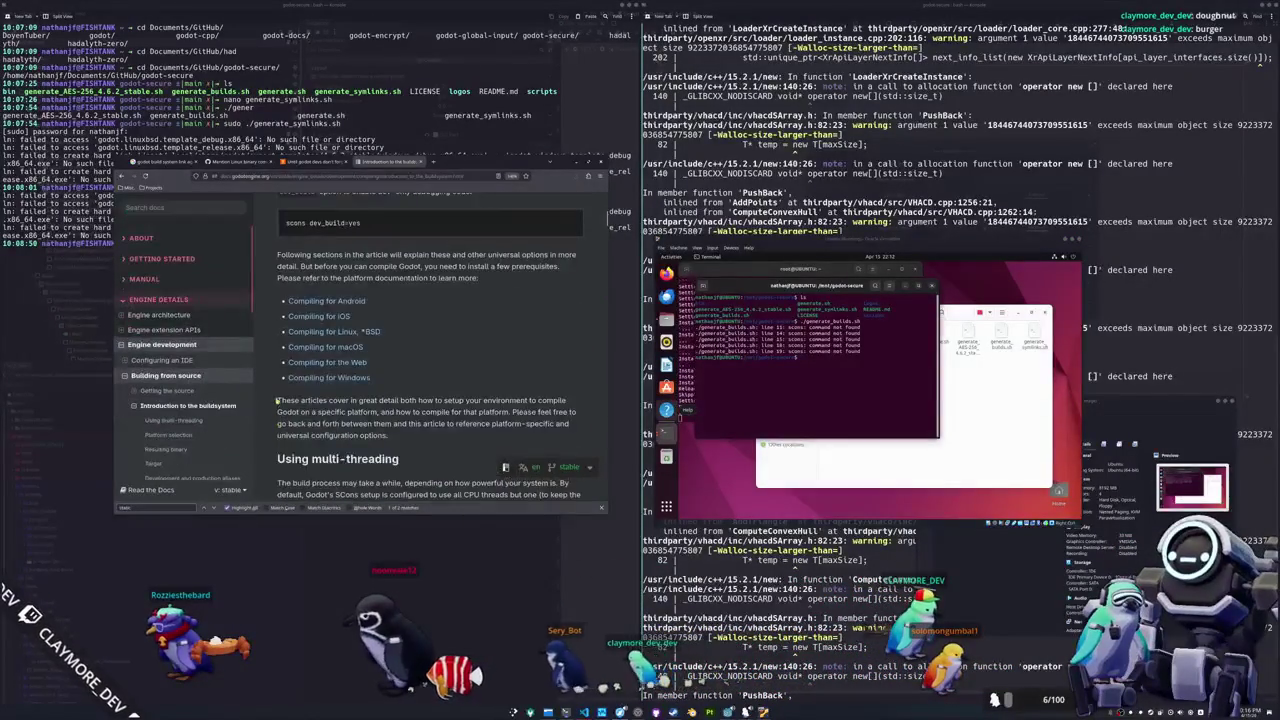
click(339, 332)
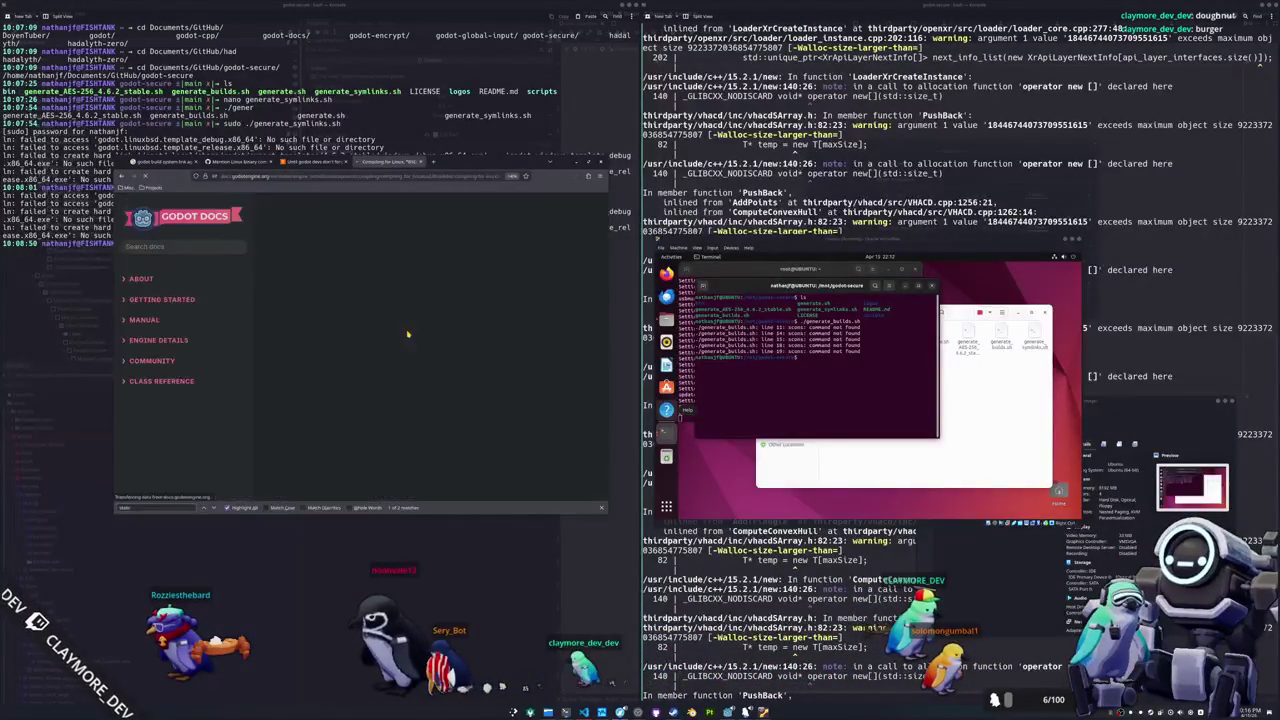
scroll(272, 327, down, 5)
scroll(272, 328, down, 3)
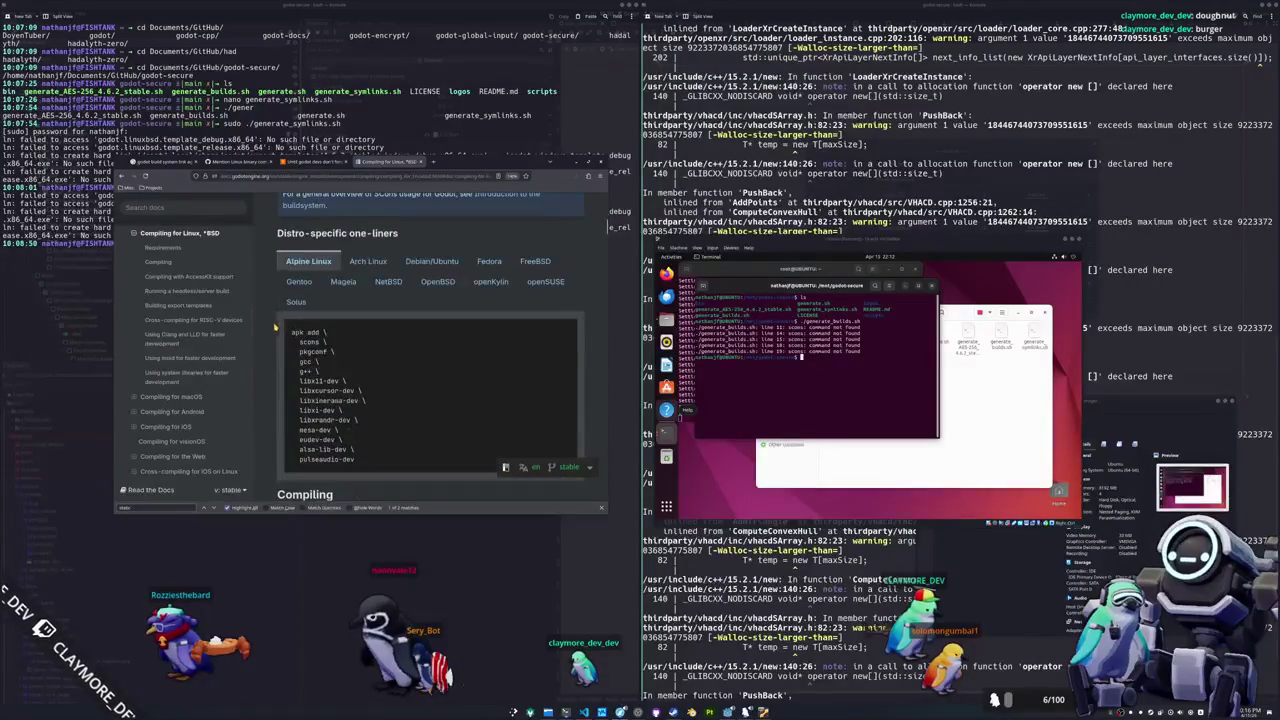
click(453, 262)
Scroll down through the guide's Compiling section to the AccessKit notes
scroll(453, 262, down, 3)
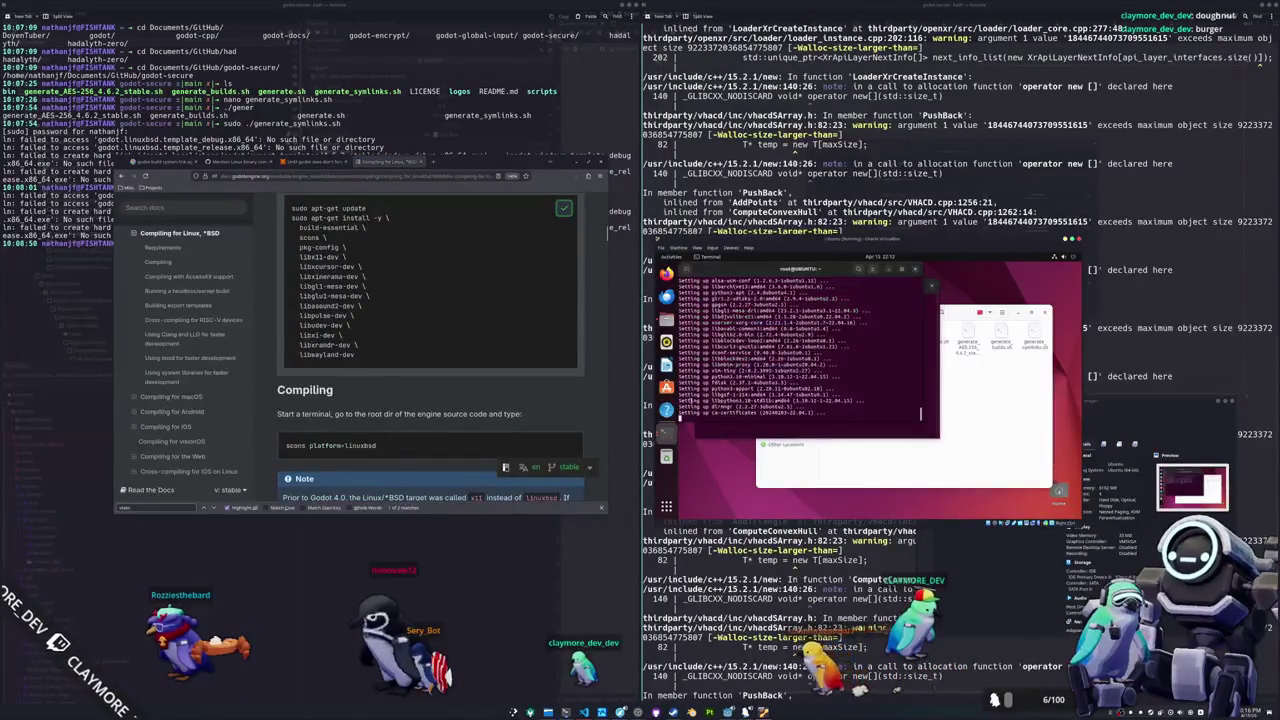
scroll(272, 383, down, 3)
scroll(272, 383, down, 2)
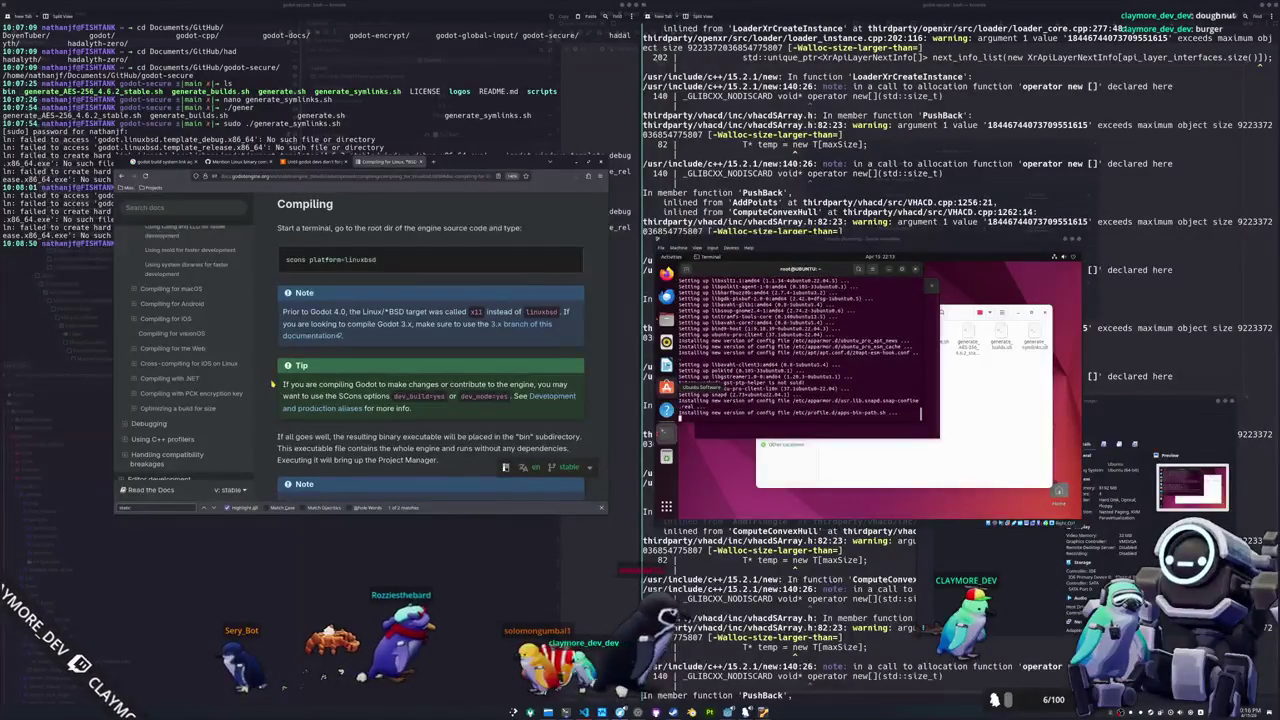
scroll(272, 383, down, 2)
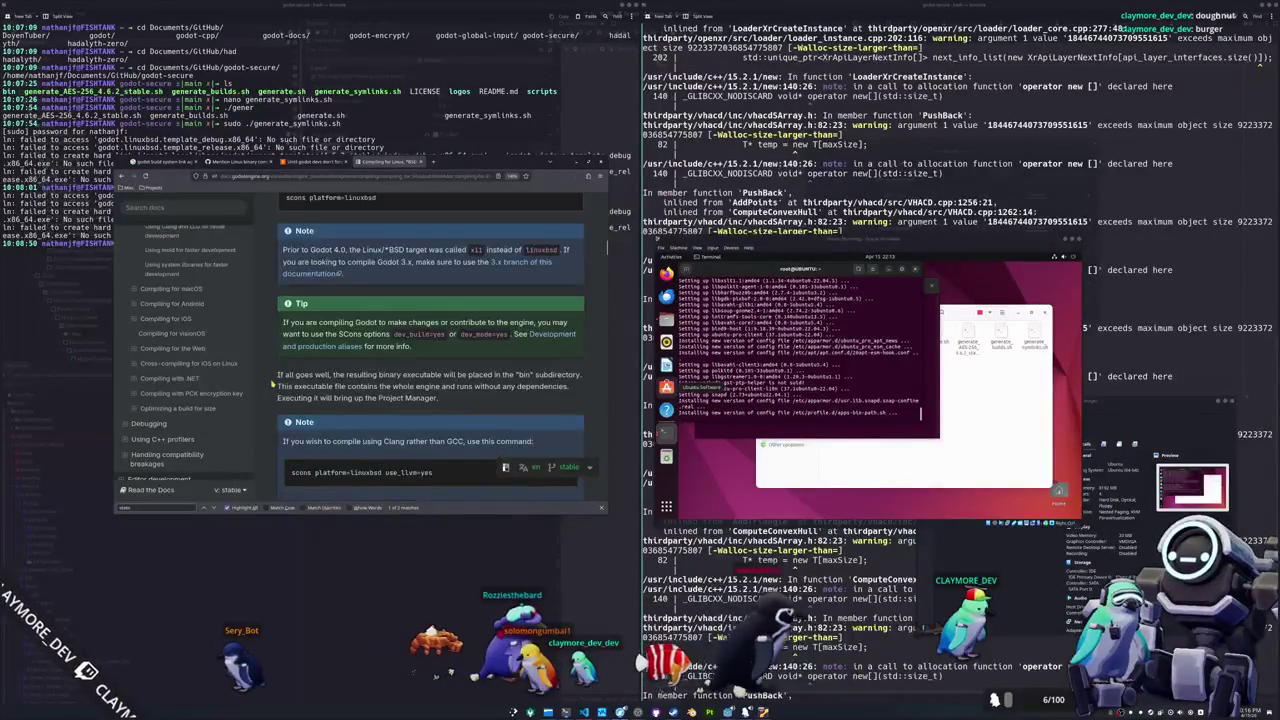
scroll(272, 383, down, 1)
scroll(272, 383, down, 2)
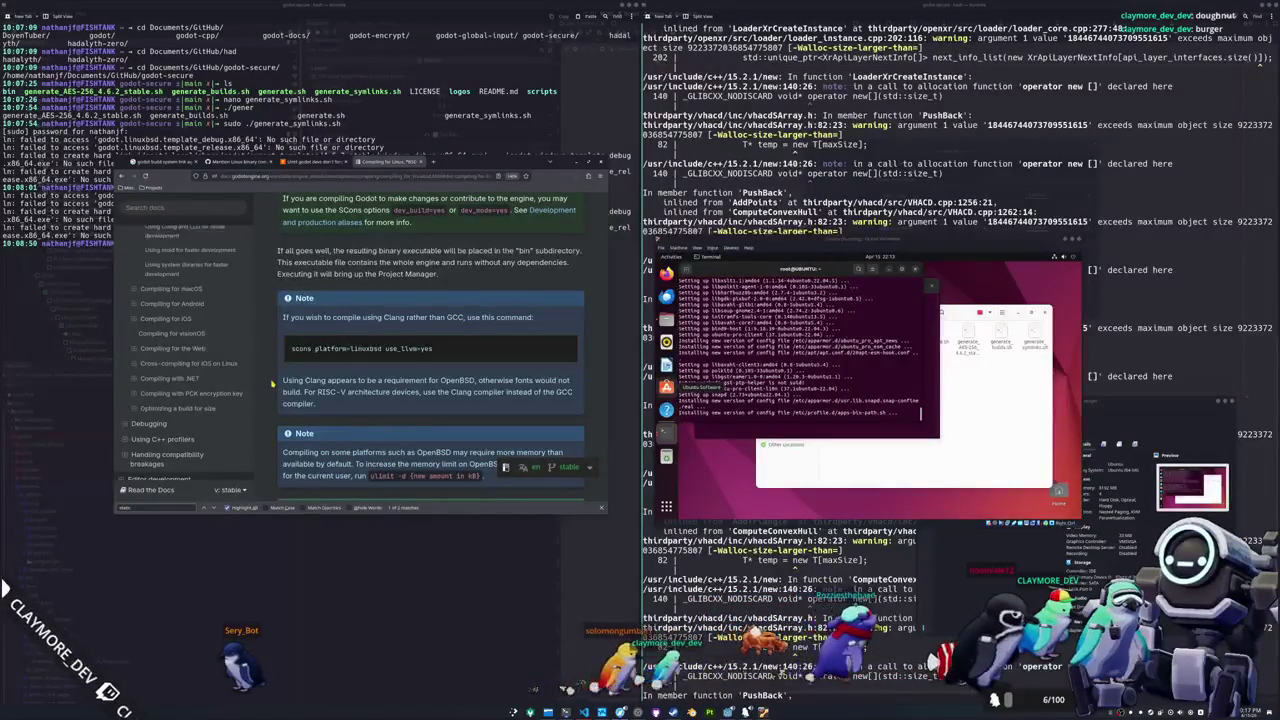
scroll(272, 383, down, 4)
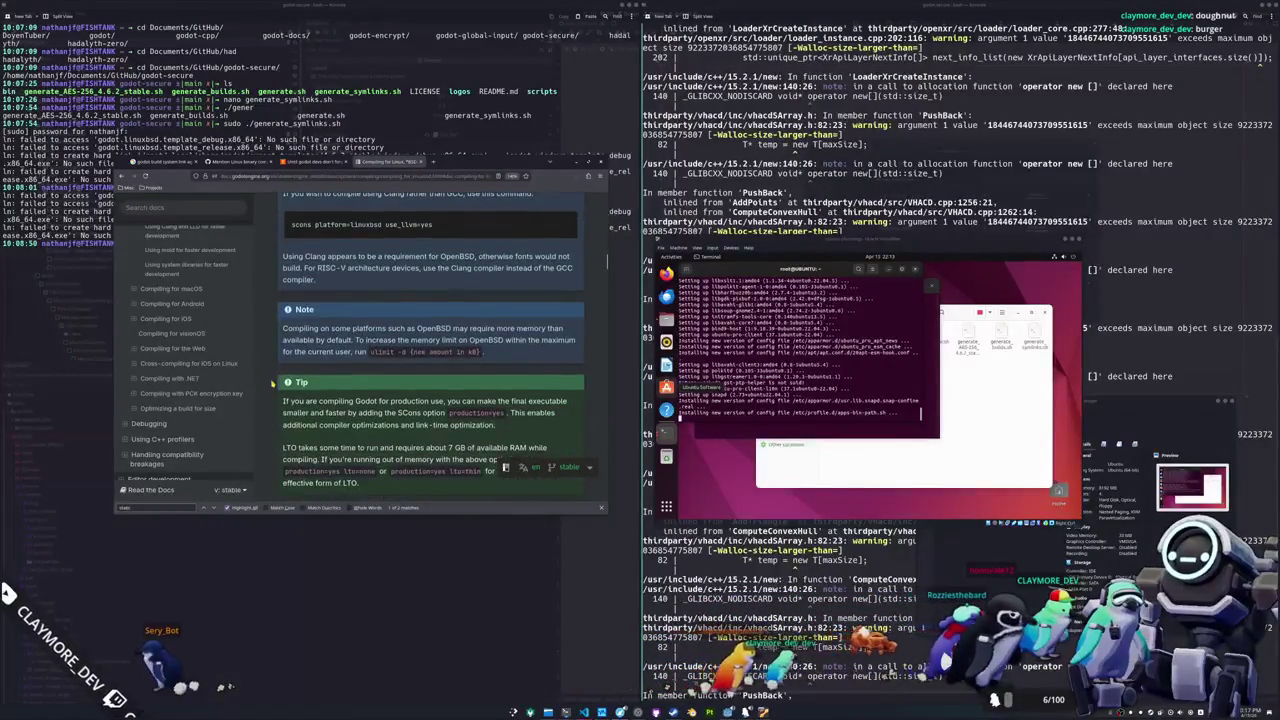
scroll(282, 340, down, 2)
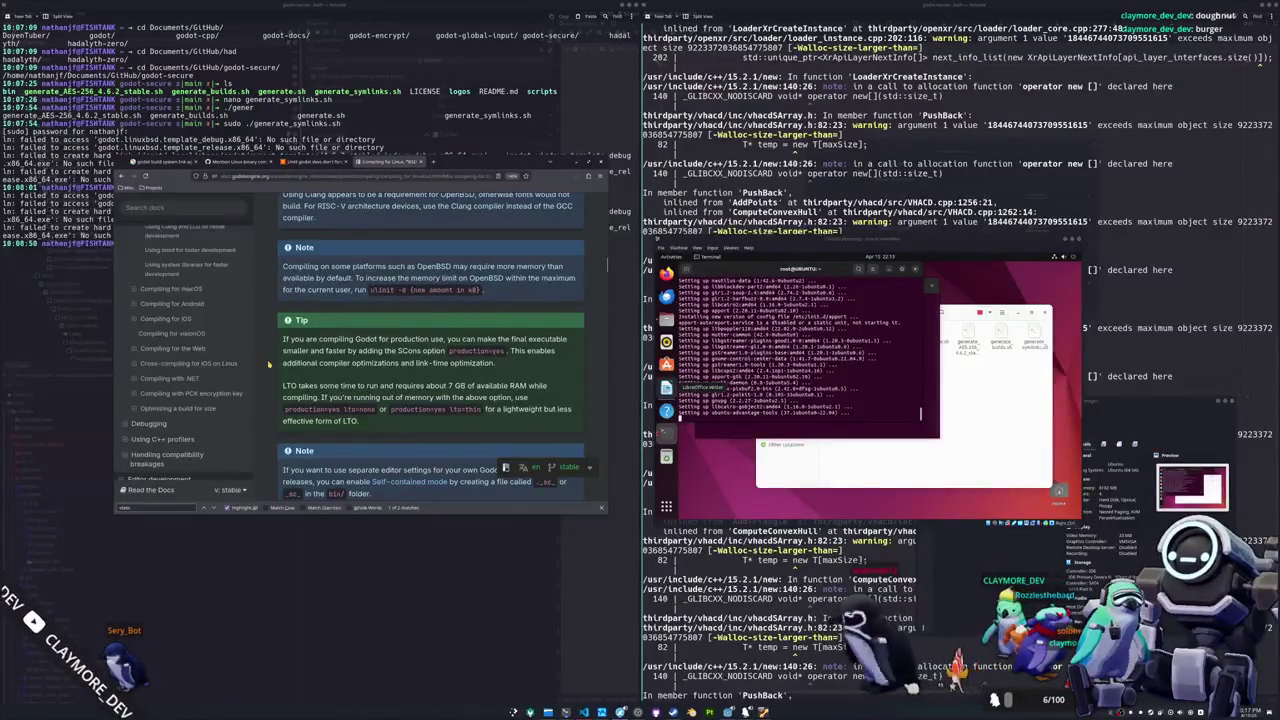
scroll(268, 365, down, 3)
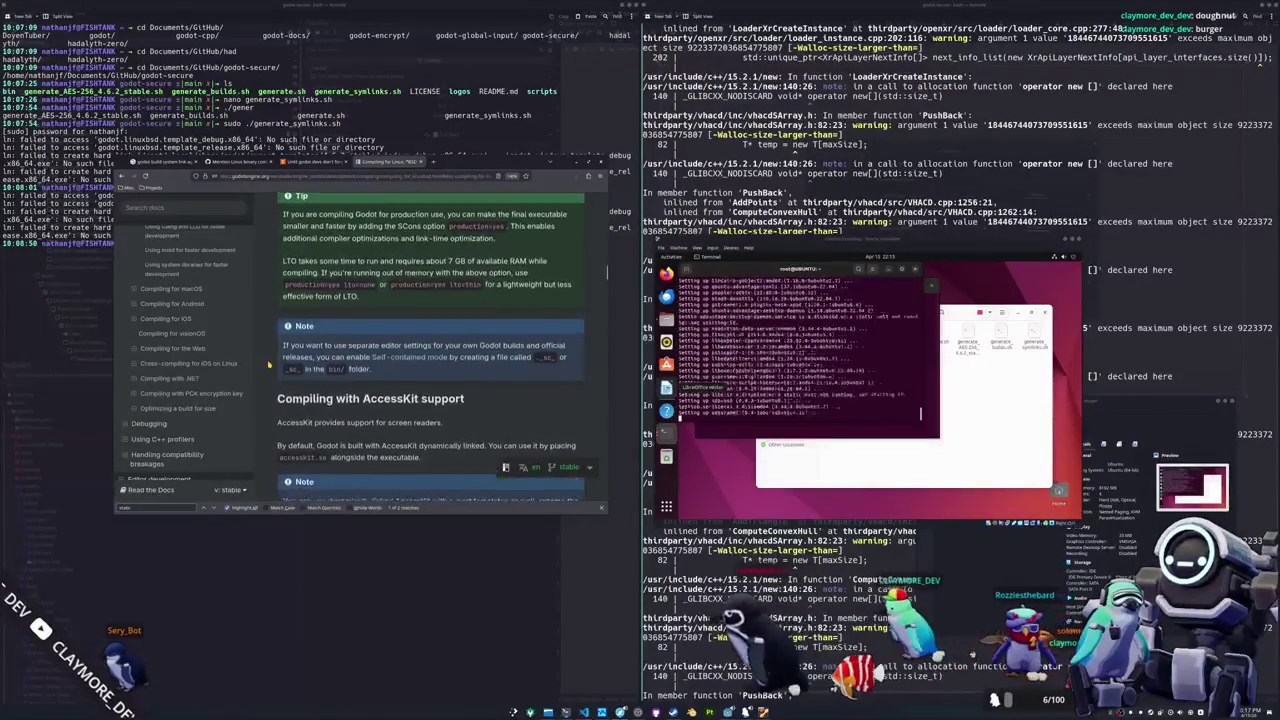
scroll(268, 365, down, 1)
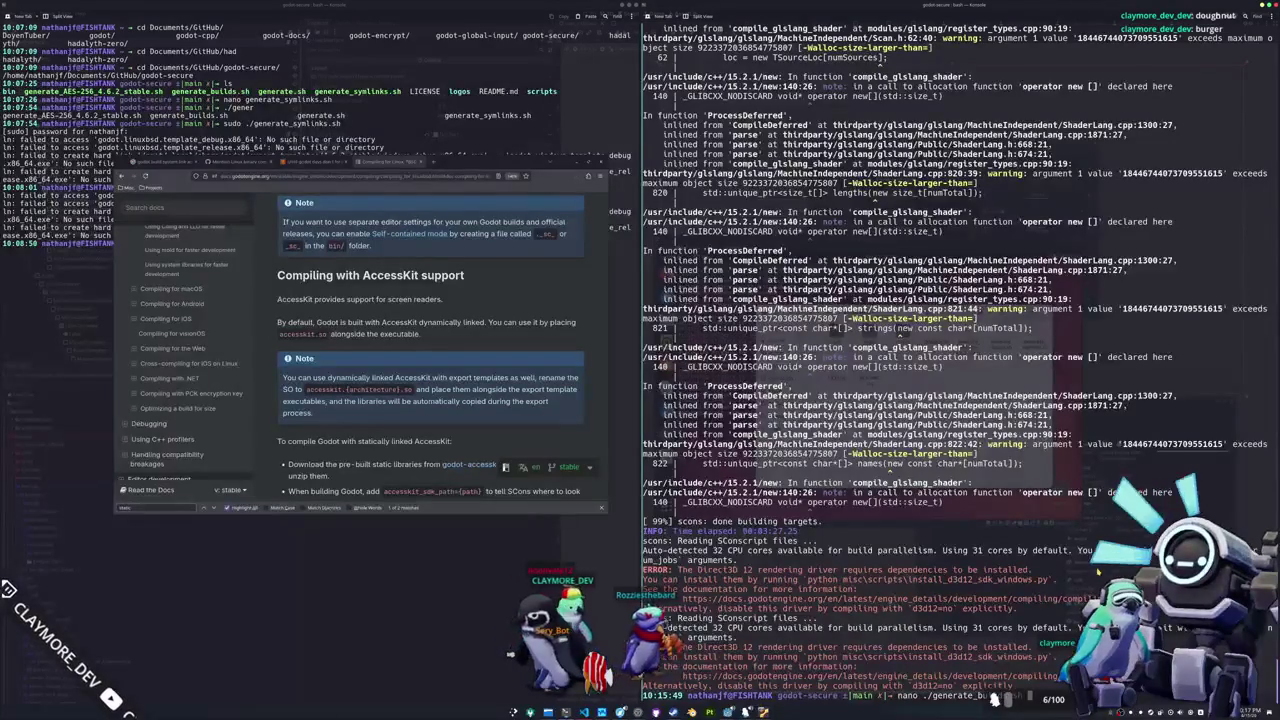
In nano, append d3d12=no to both Windows template scons lines of generate_builds.sh
key(Return)
key(Down)
key(Down)
key(Down)
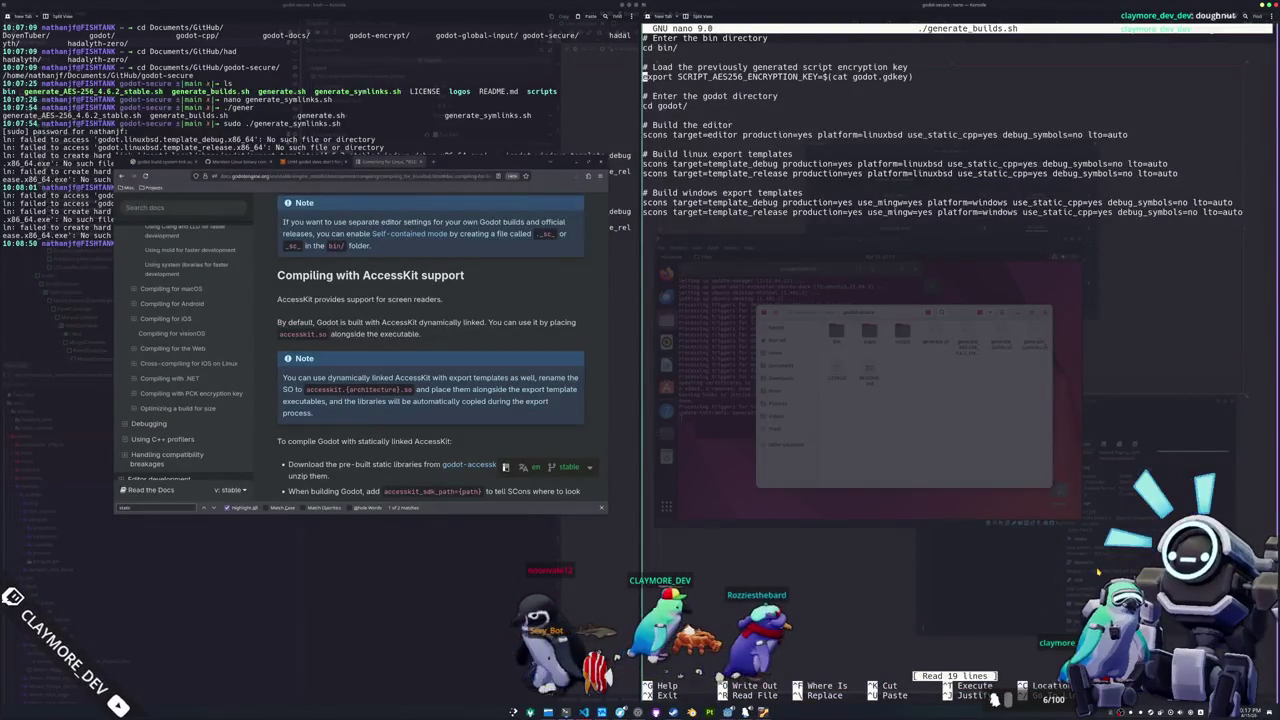
key(End)
text(d3)
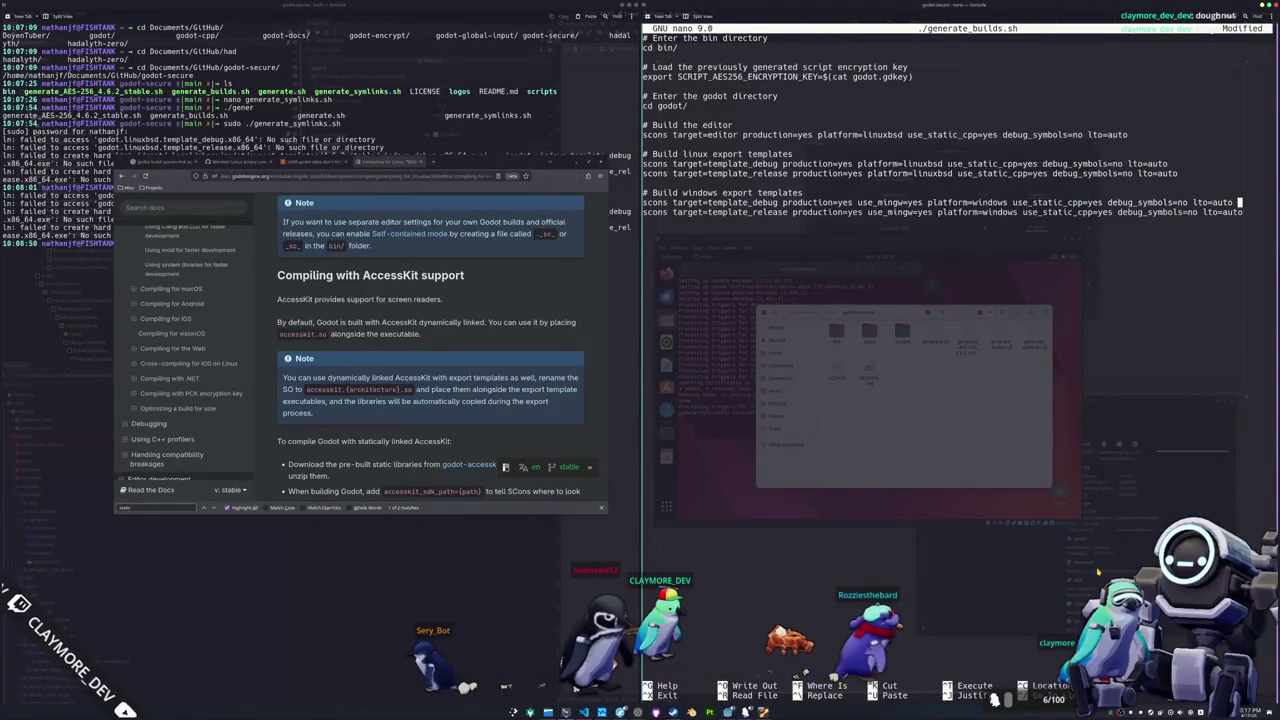
text(d12=n)
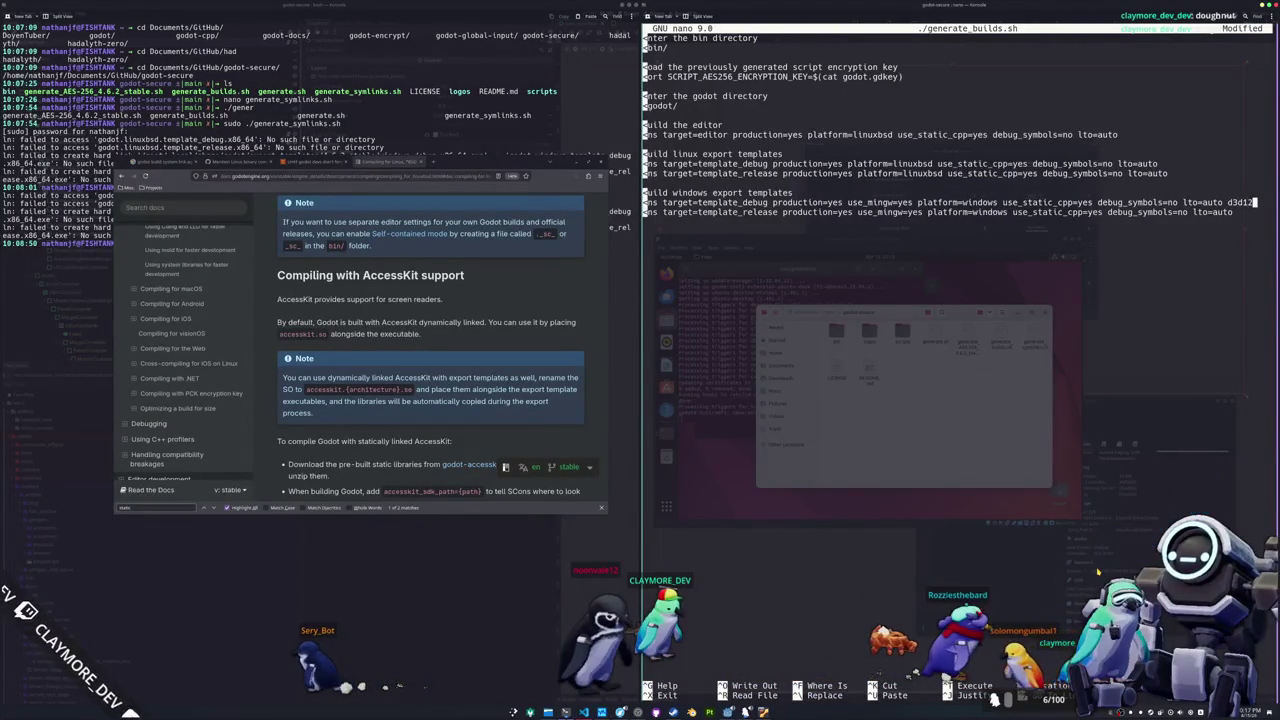
text(o)
key(Down)
text(d)
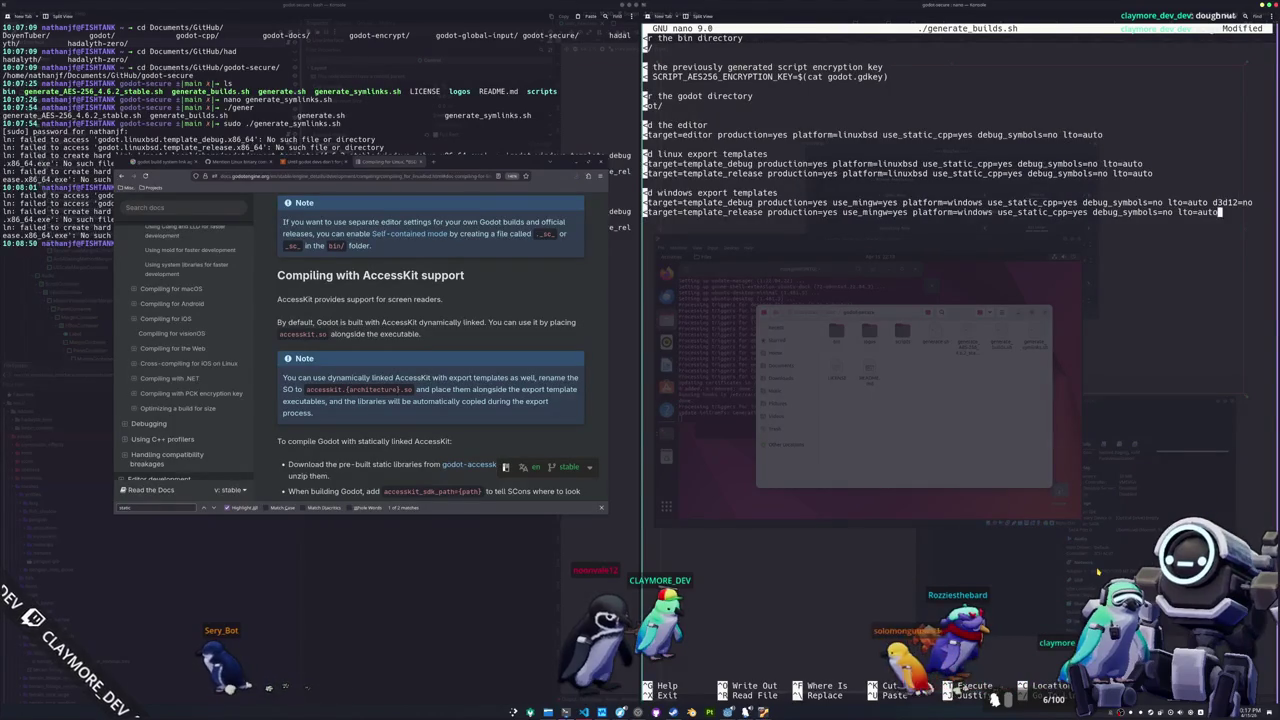
text(no)
Save the edited script and rerun ./generate_builds.sh
key(ctrl+x)
key(Return)
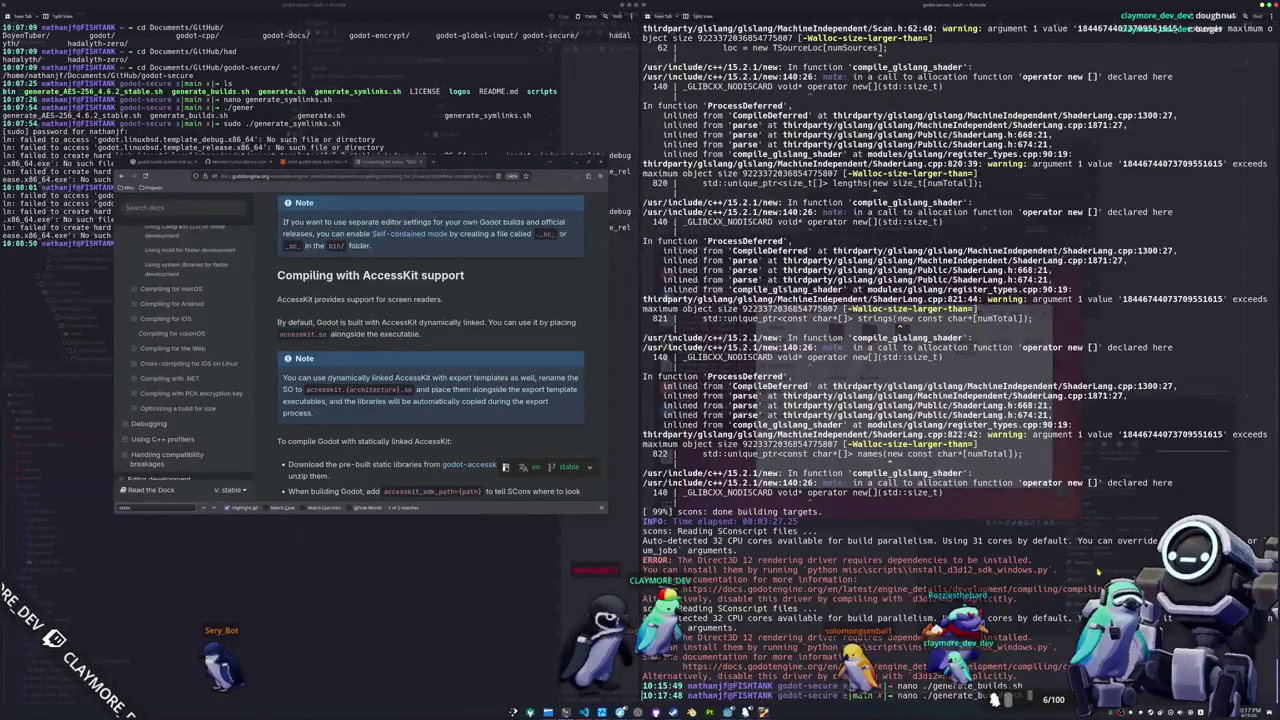
key(Return)
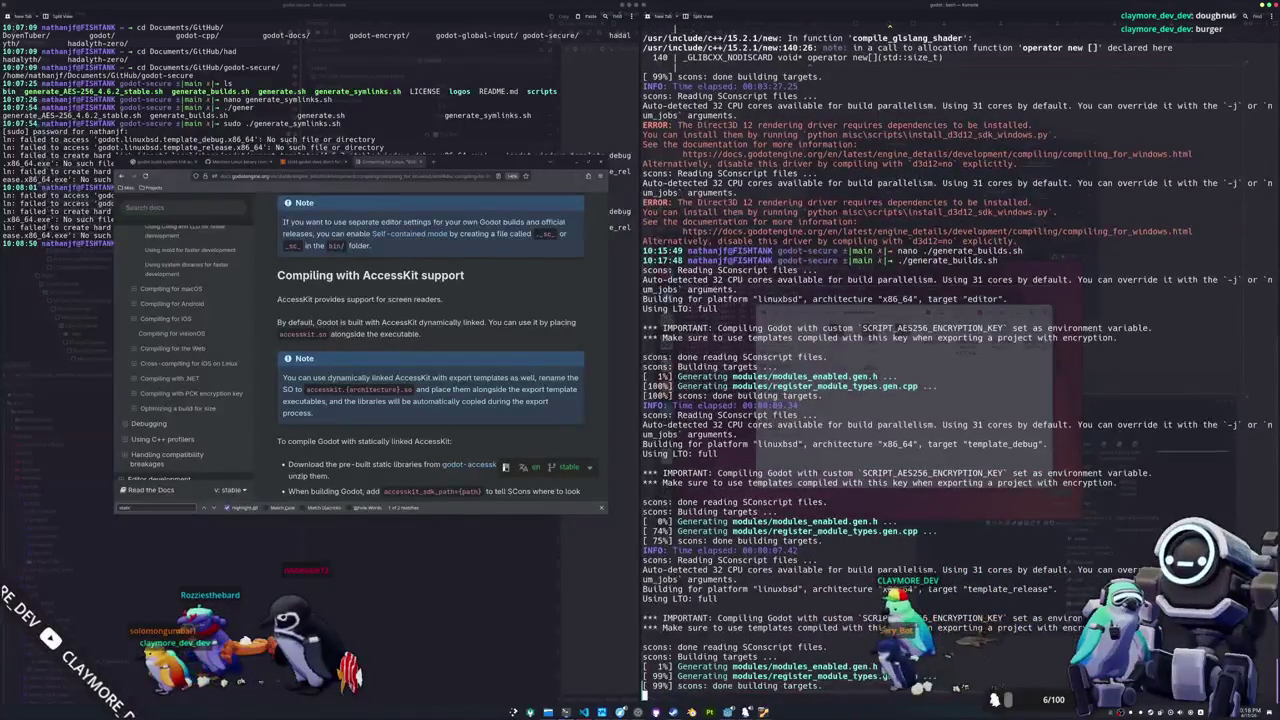
Watch the build output as the Linux templates finish and Windows template_debug begins
scroll(329, 388, down, 10)
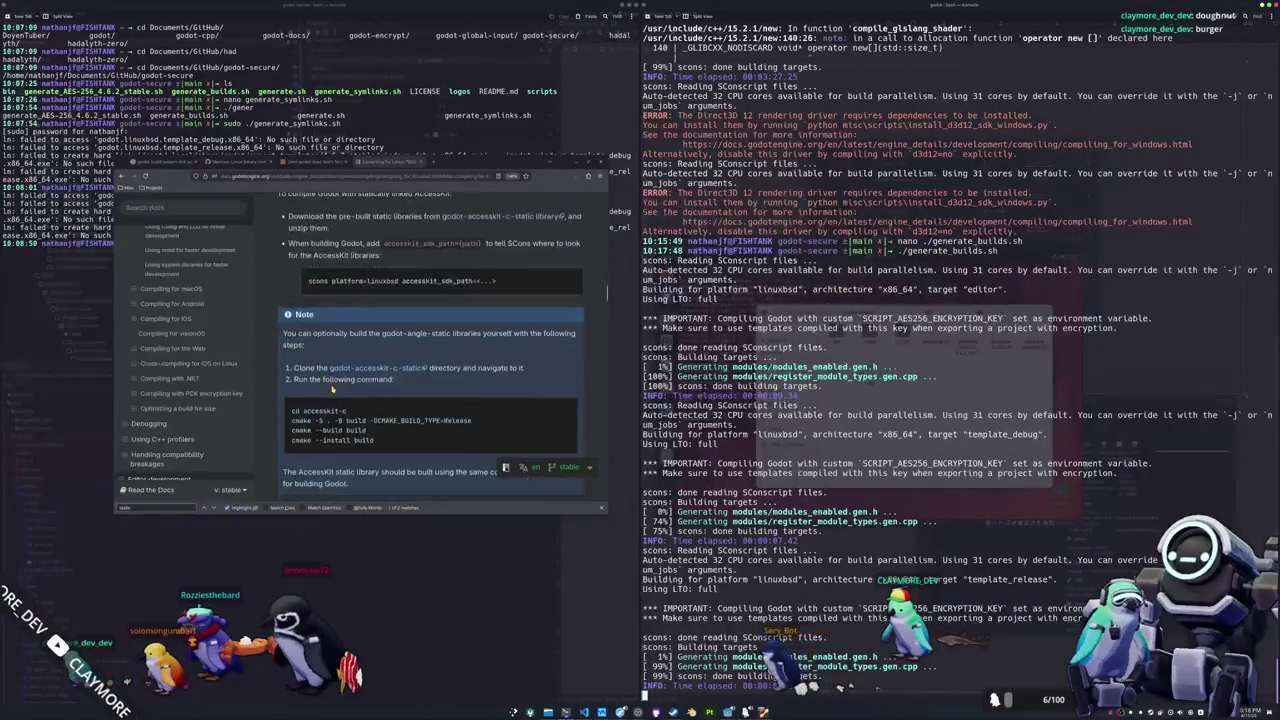
scroll(329, 390, down, 8)
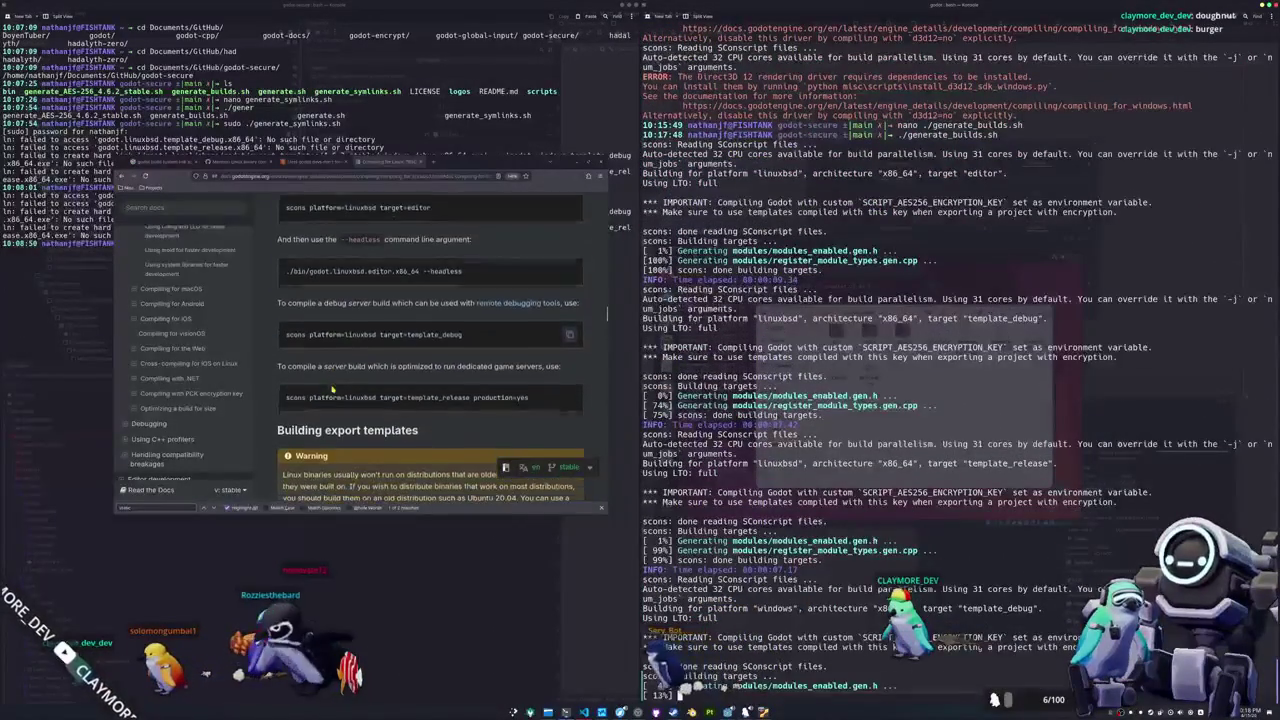
scroll(332, 389, down, 10)
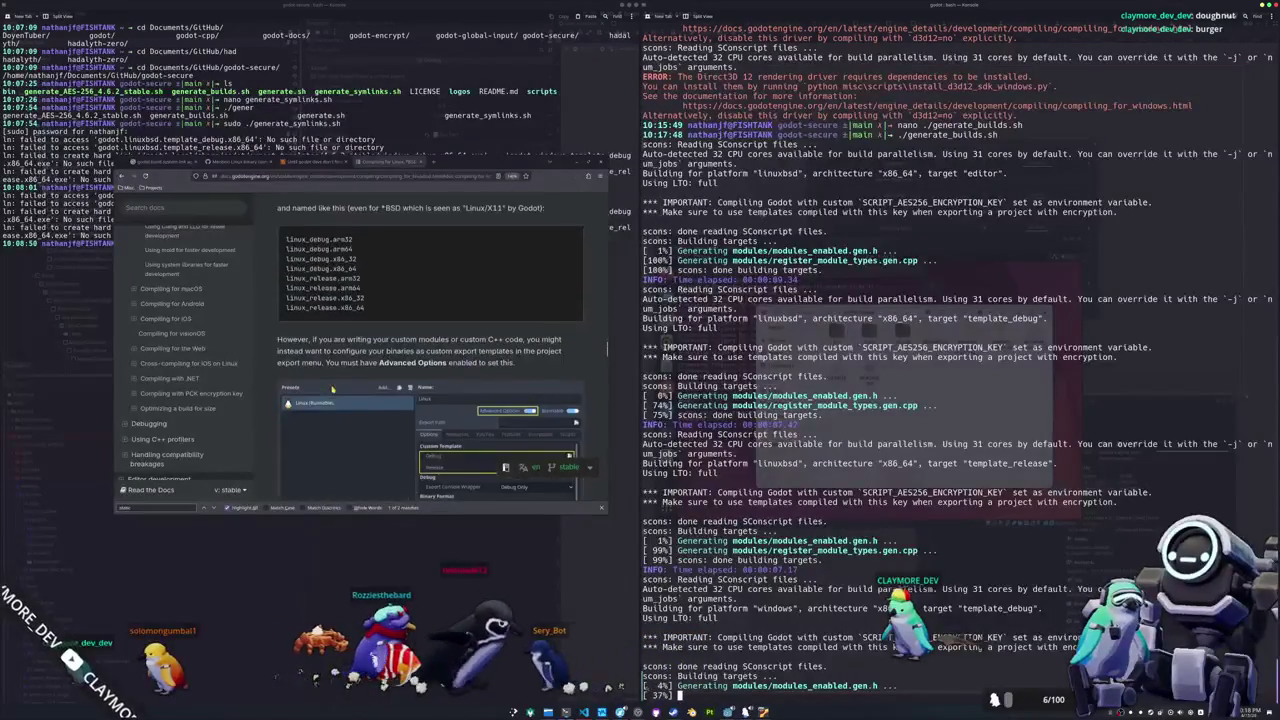
scroll(400, 470, up, 6)
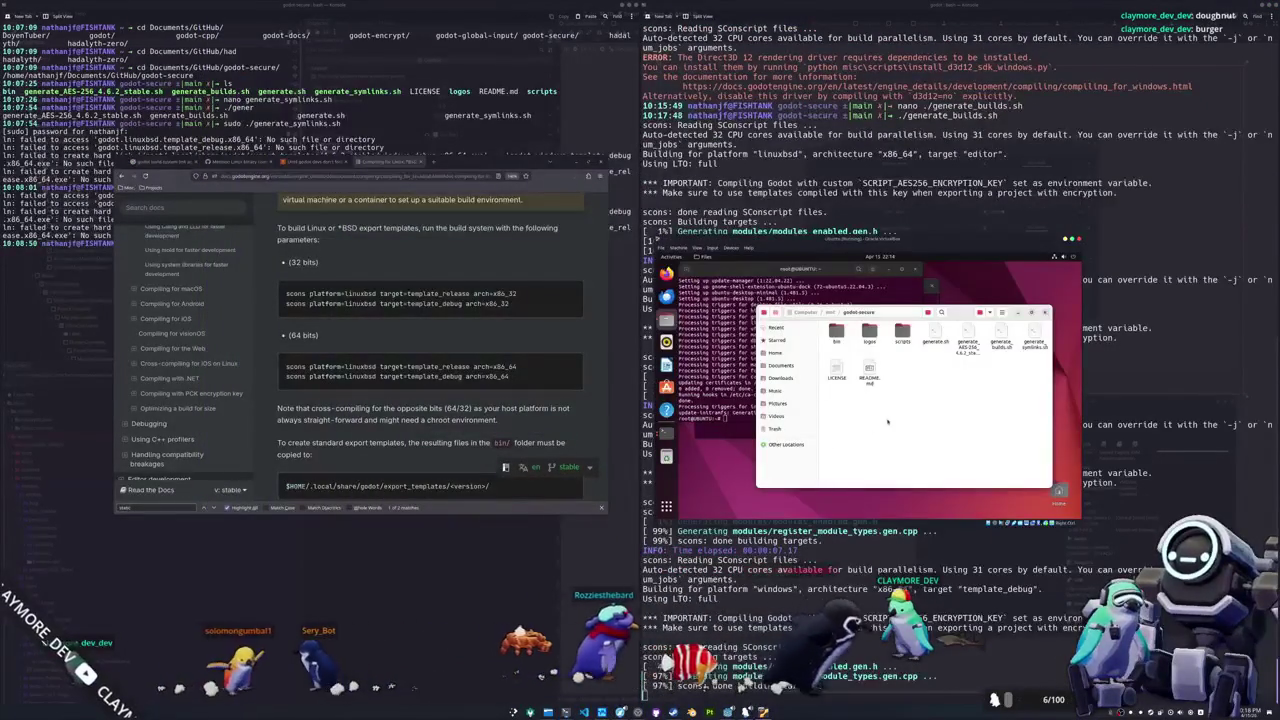
Change the GitHub shared folder's mount point in the VM's Shared Folders Settings
click(803, 312)
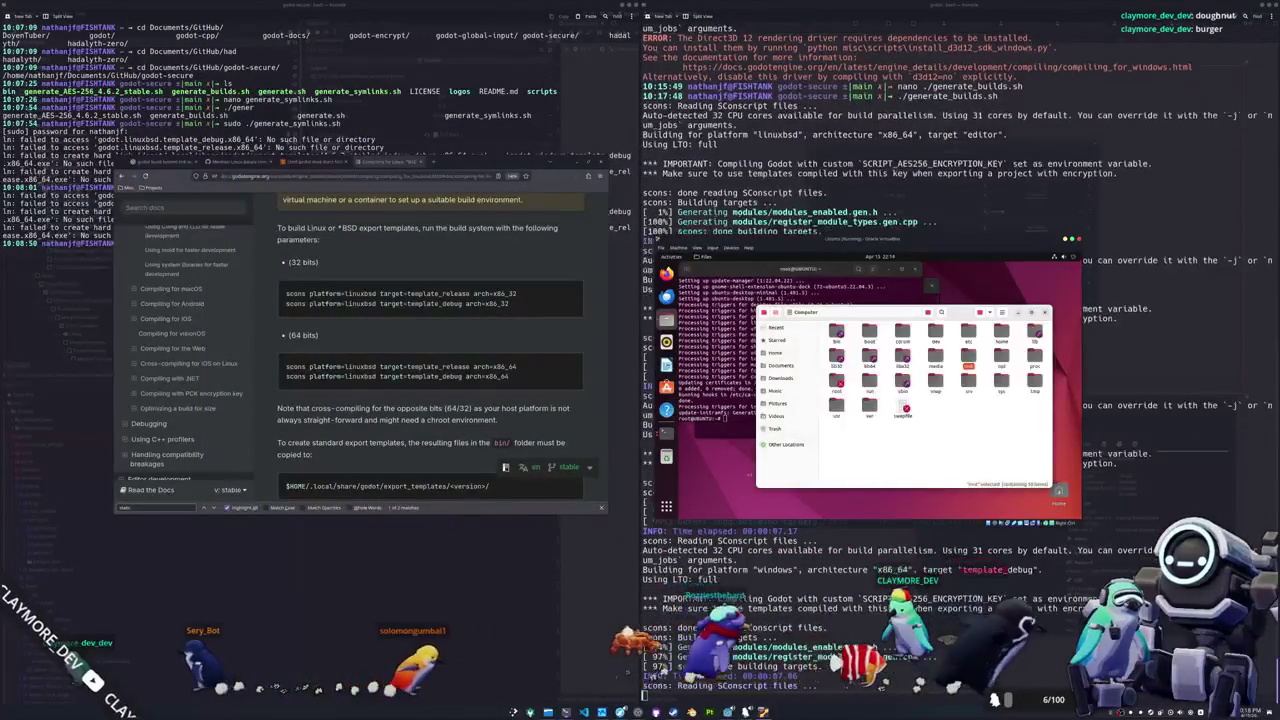
click(731, 247)
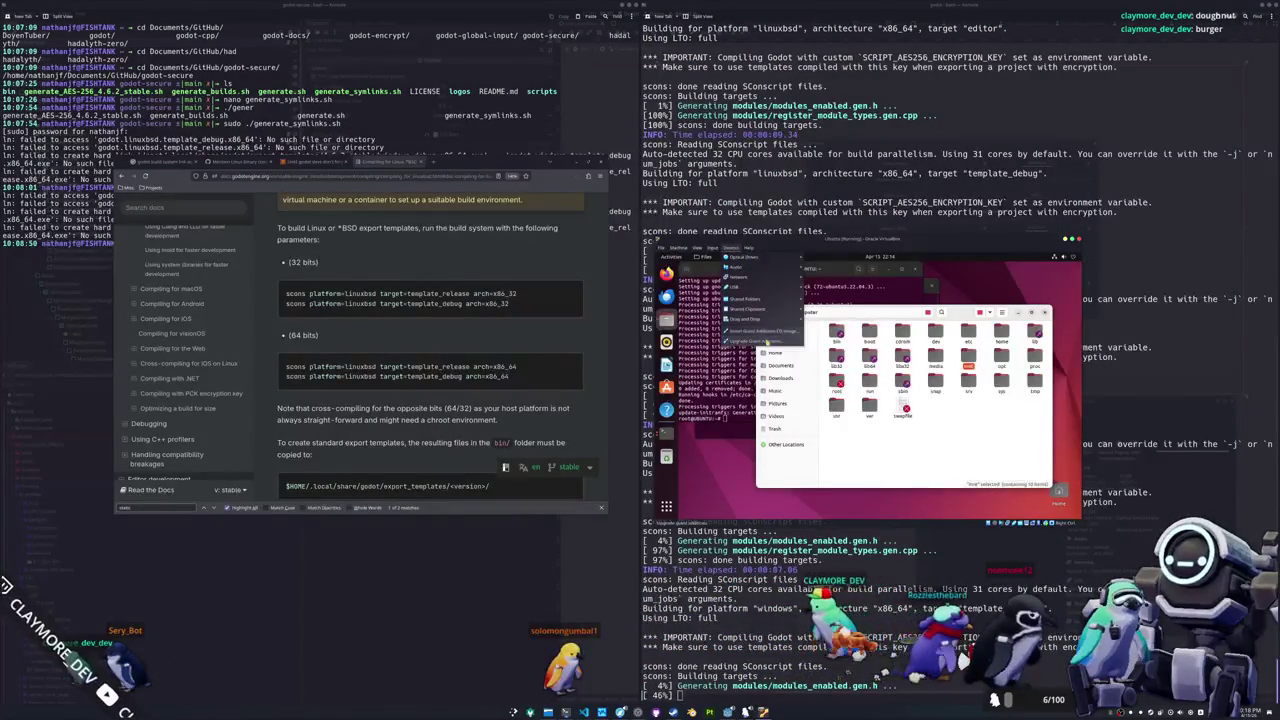
mouse_move(790, 309)
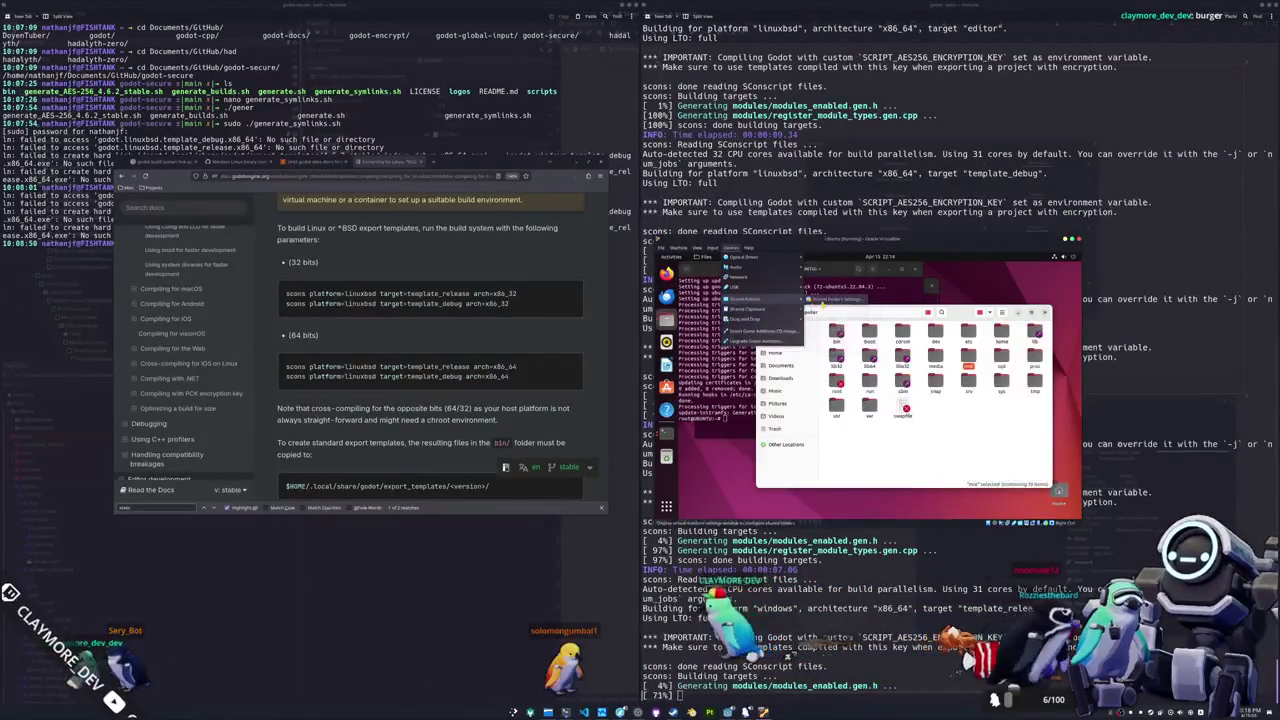
click(815, 299)
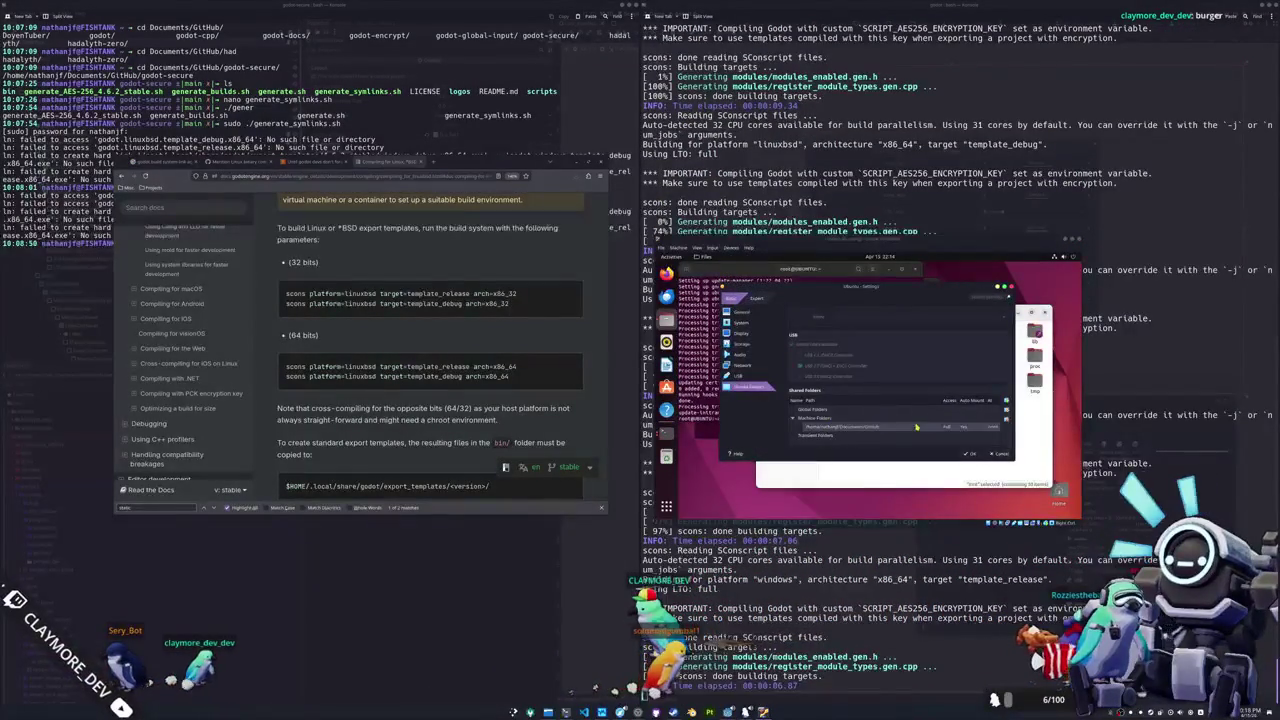
double_click(845, 427)
click(870, 351)
click(870, 405)
click(969, 453)
Open Documents in the guest's Files, authenticate with the admin password, and view the GitHub share
click(780, 366)
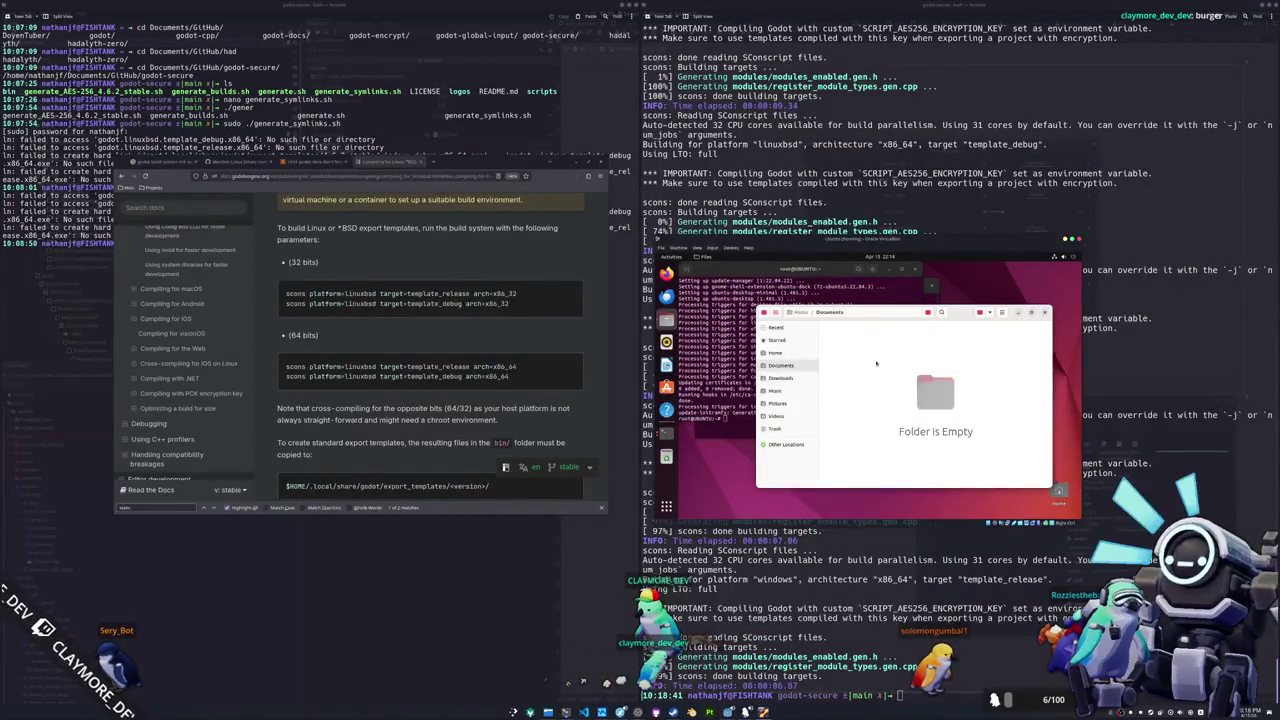
click(733, 408)
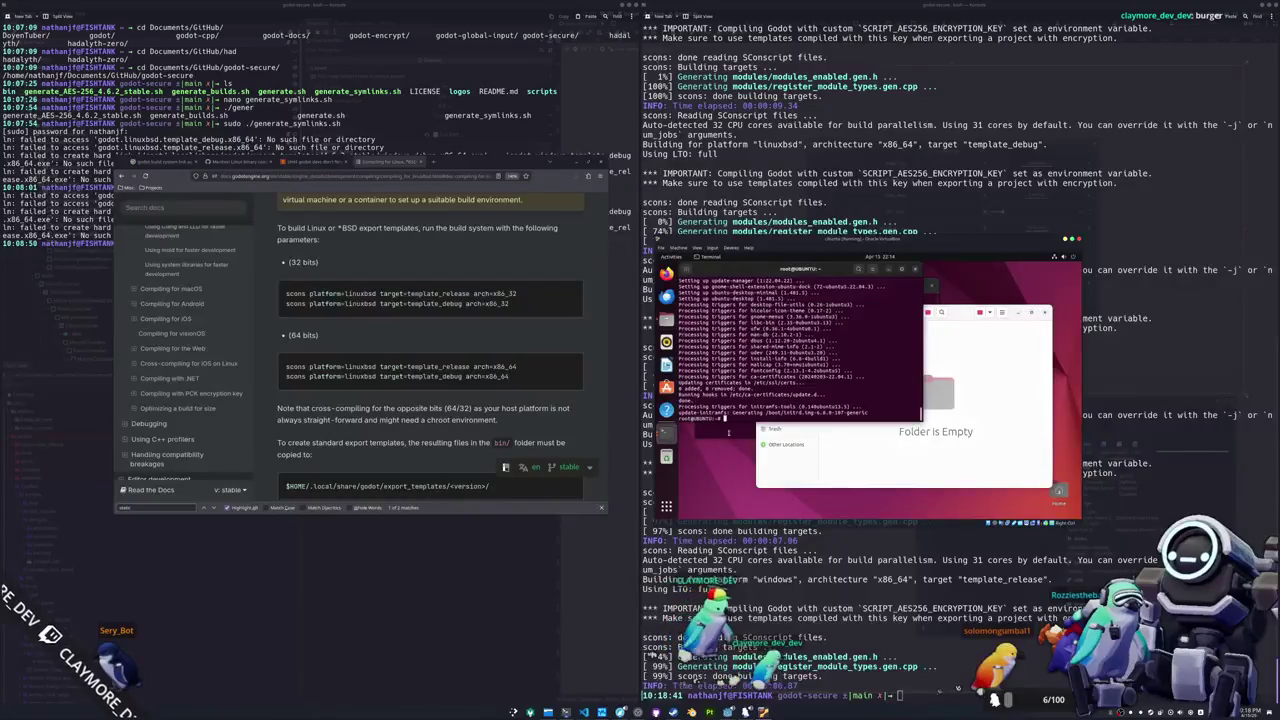
click(851, 456)
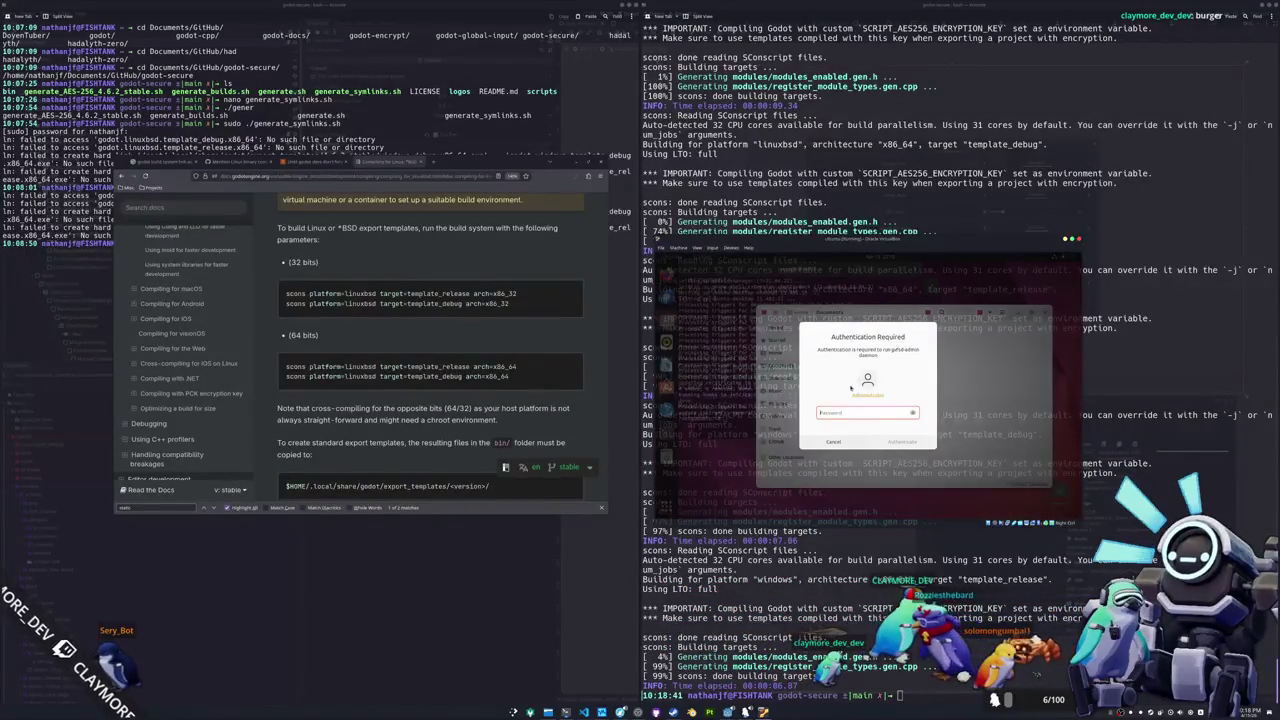
key(Return)
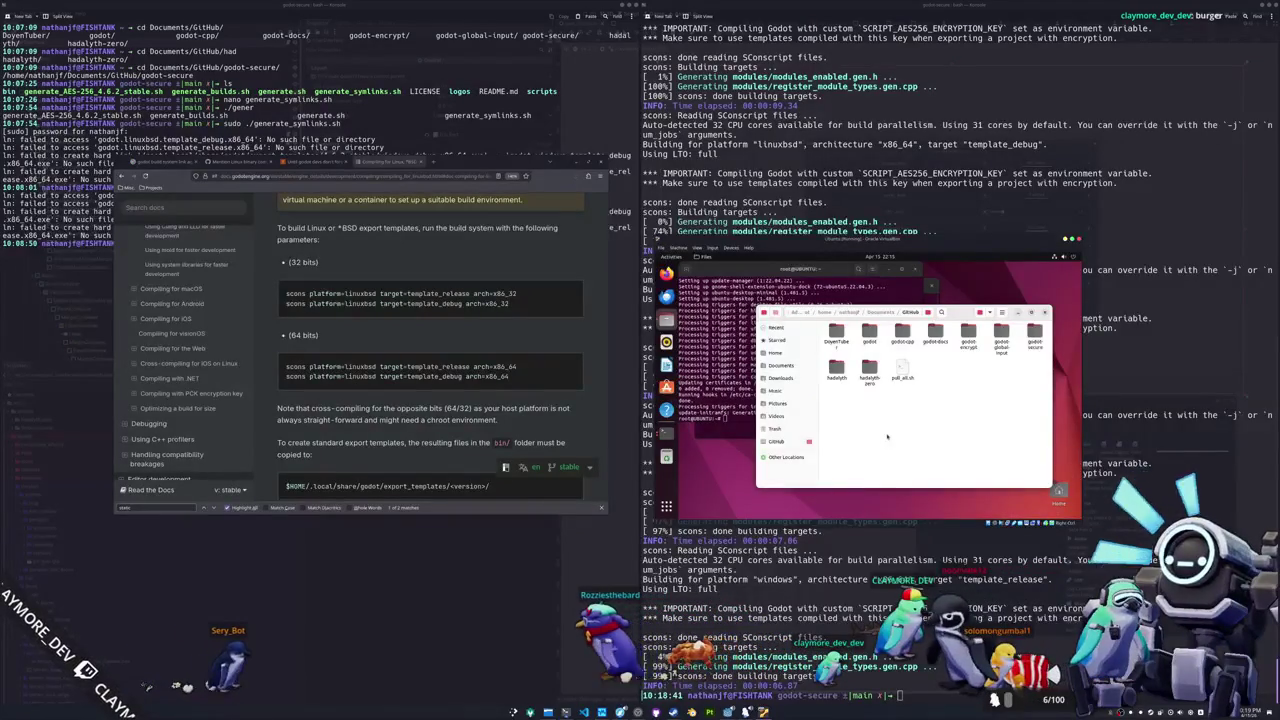
click(715, 410)
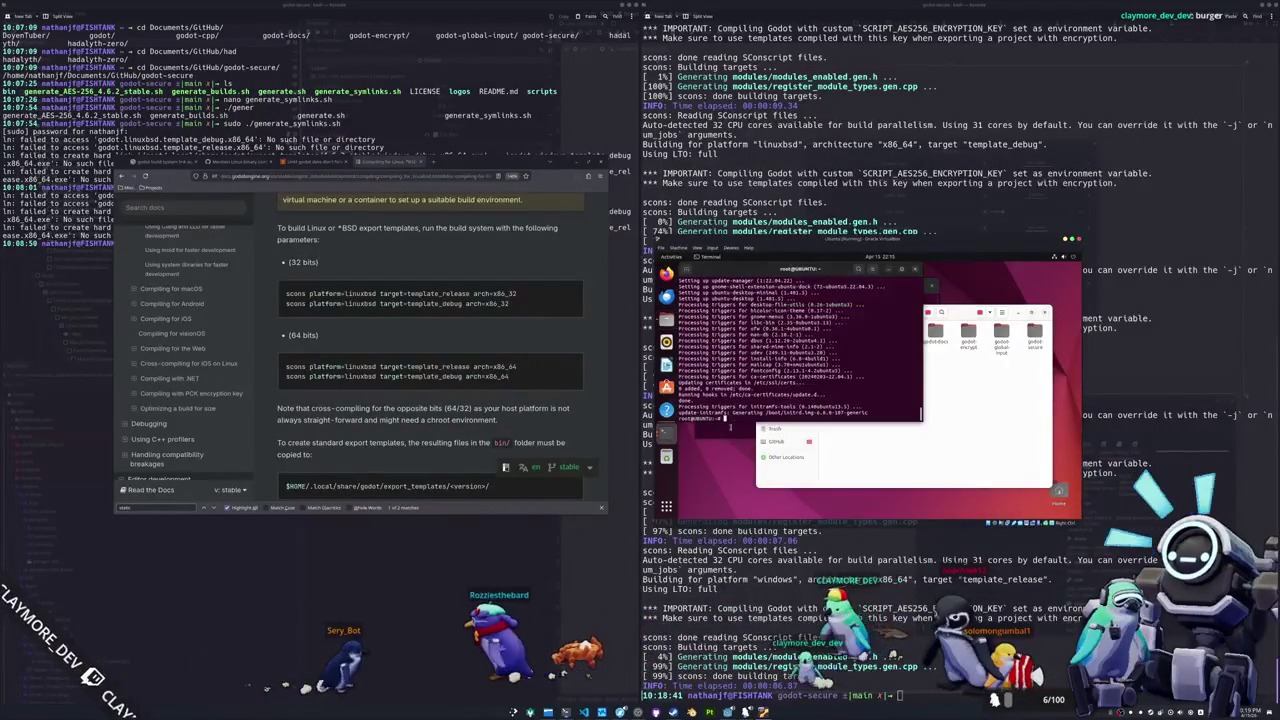
click(935, 452)
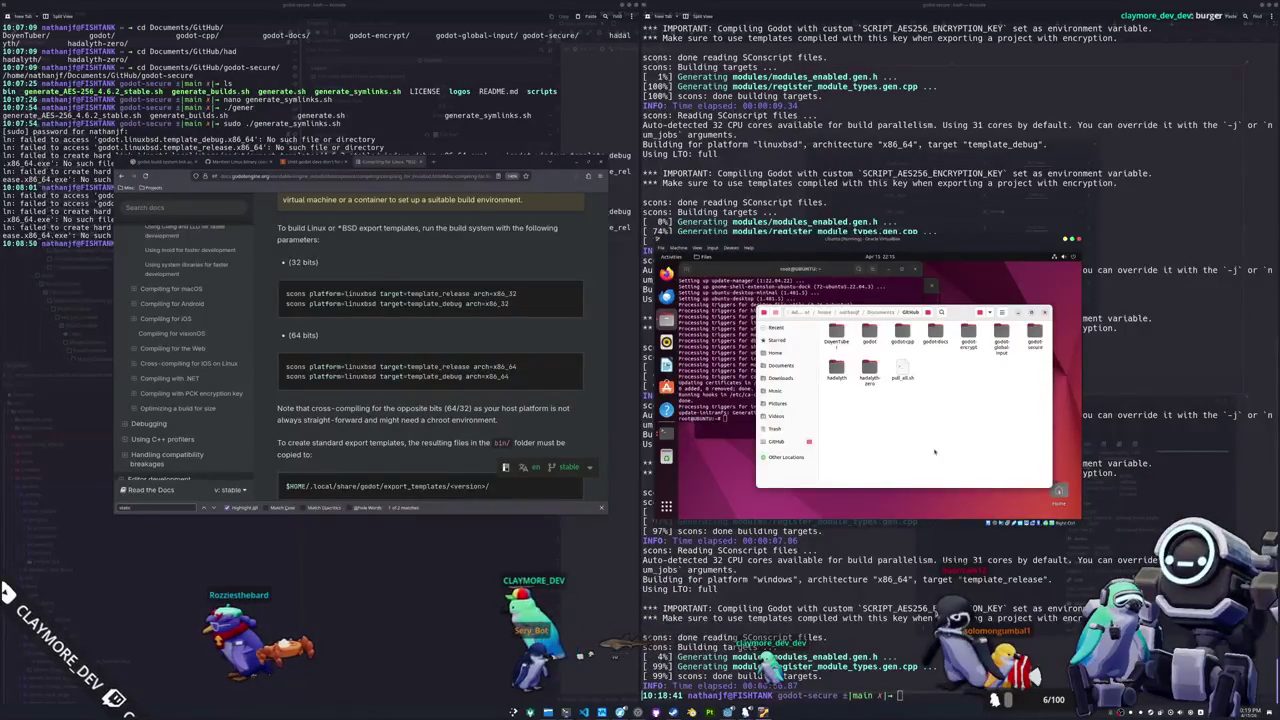
click(739, 419)
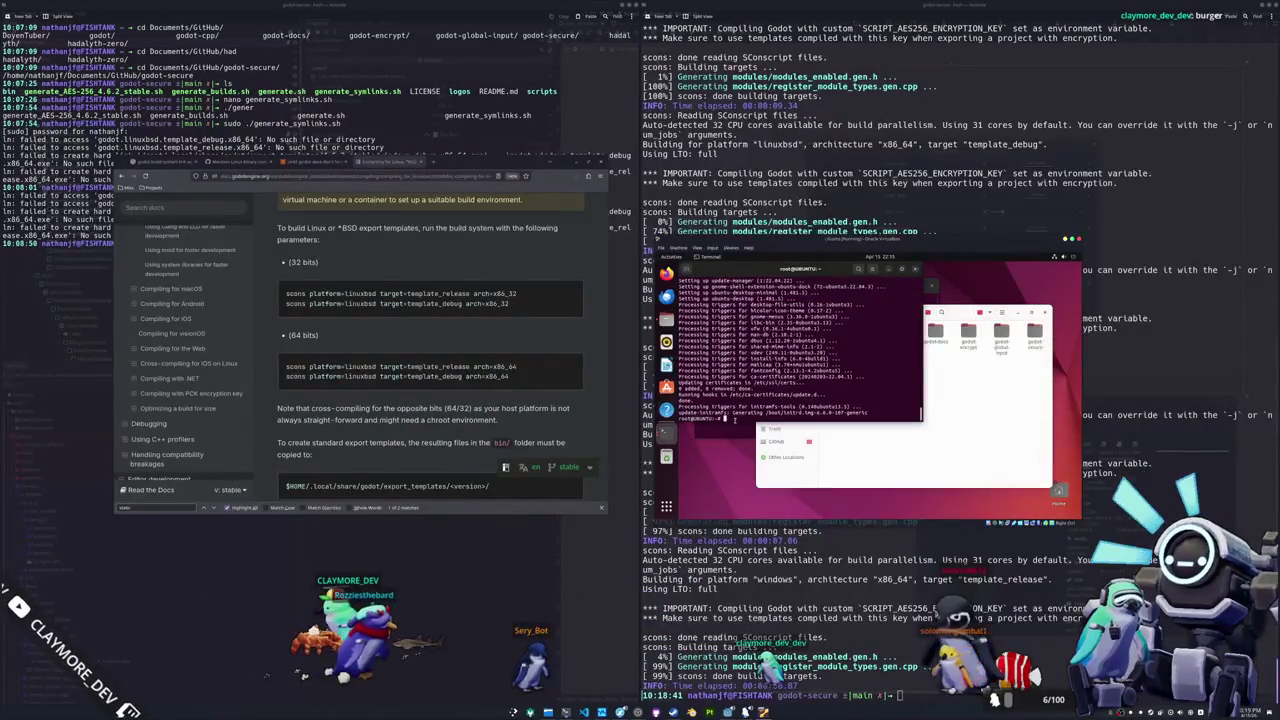
Set the VM's Shared Clipboard to Bidirectional
scroll(588, 393, up, 15)
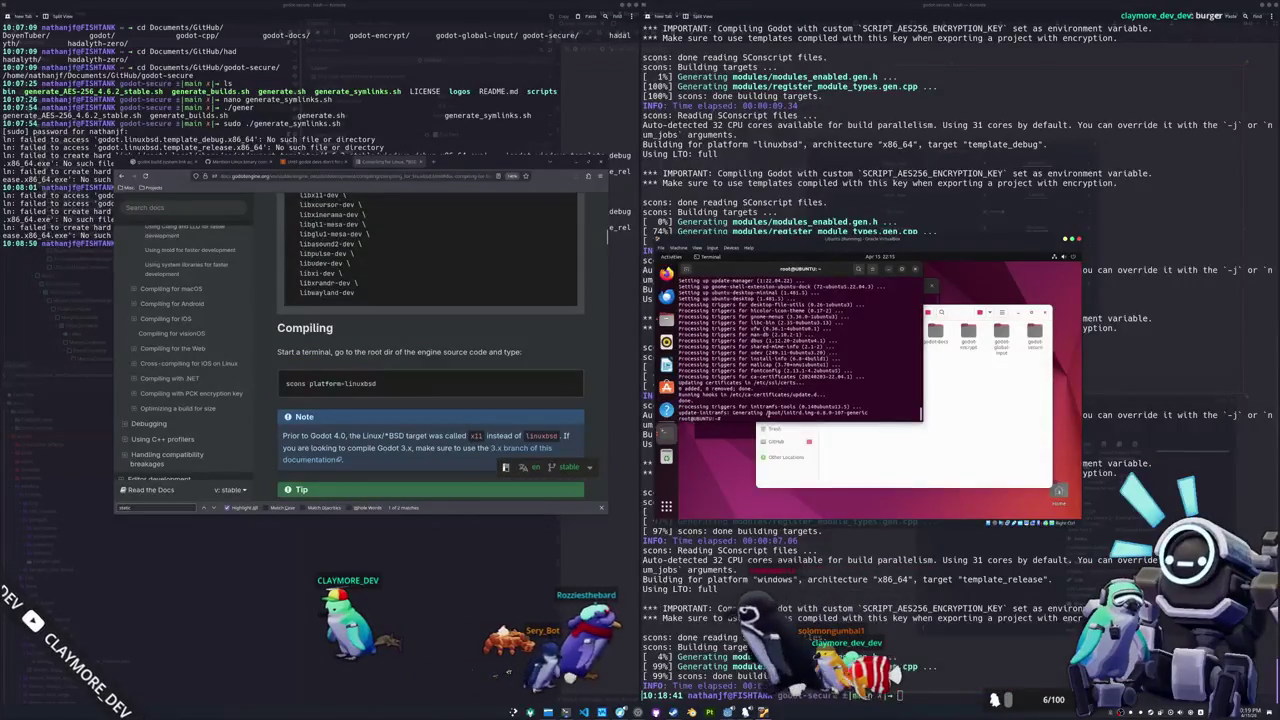
scroll(382, 299, up, 5)
scroll(356, 416, down, 2)
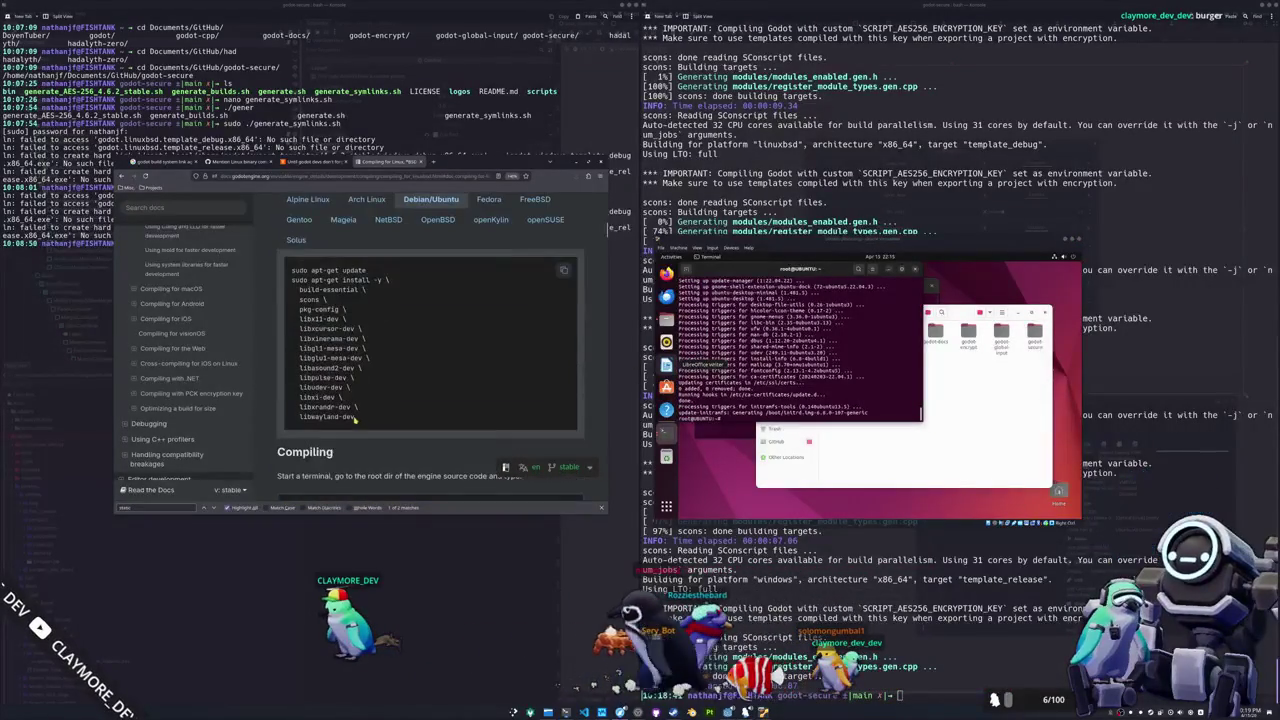
click(730, 248)
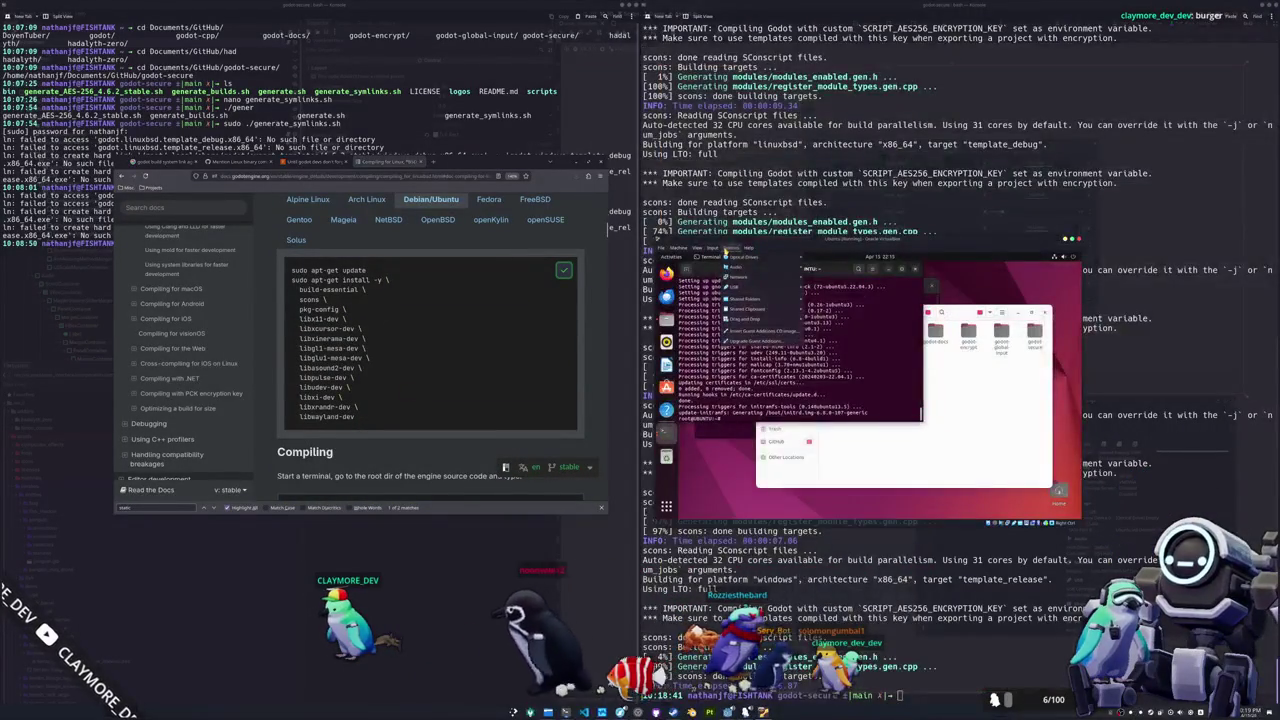
mouse_move(763, 312)
click(823, 339)
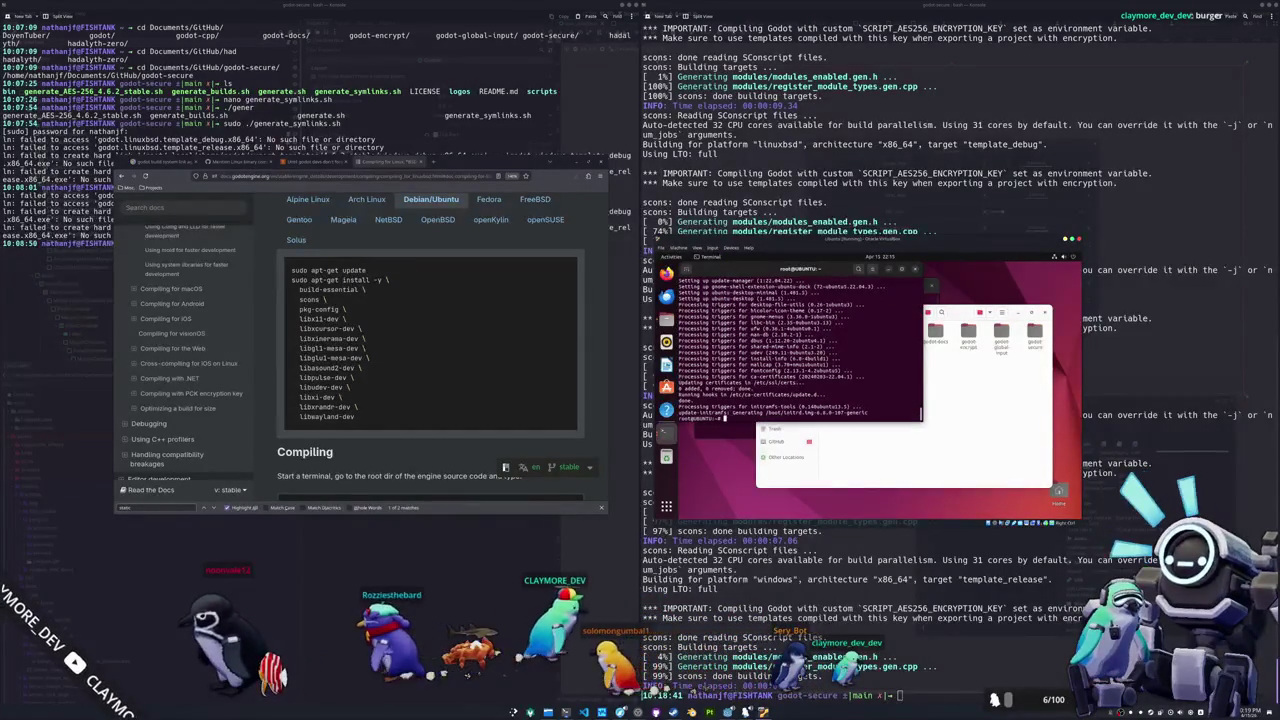
Copy the docs' Debian/Ubuntu apt-get block, paste it into the guest terminal, and run it
right_click(737, 421)
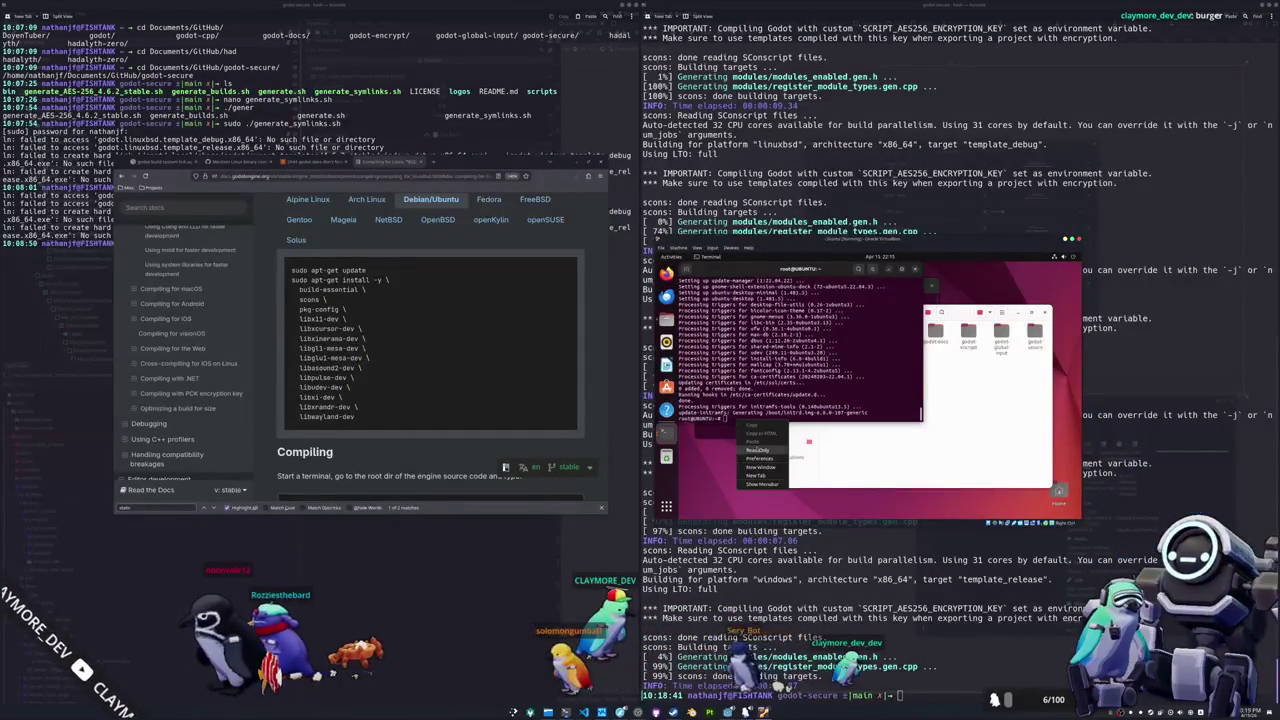
drag(358, 419, 292, 275)
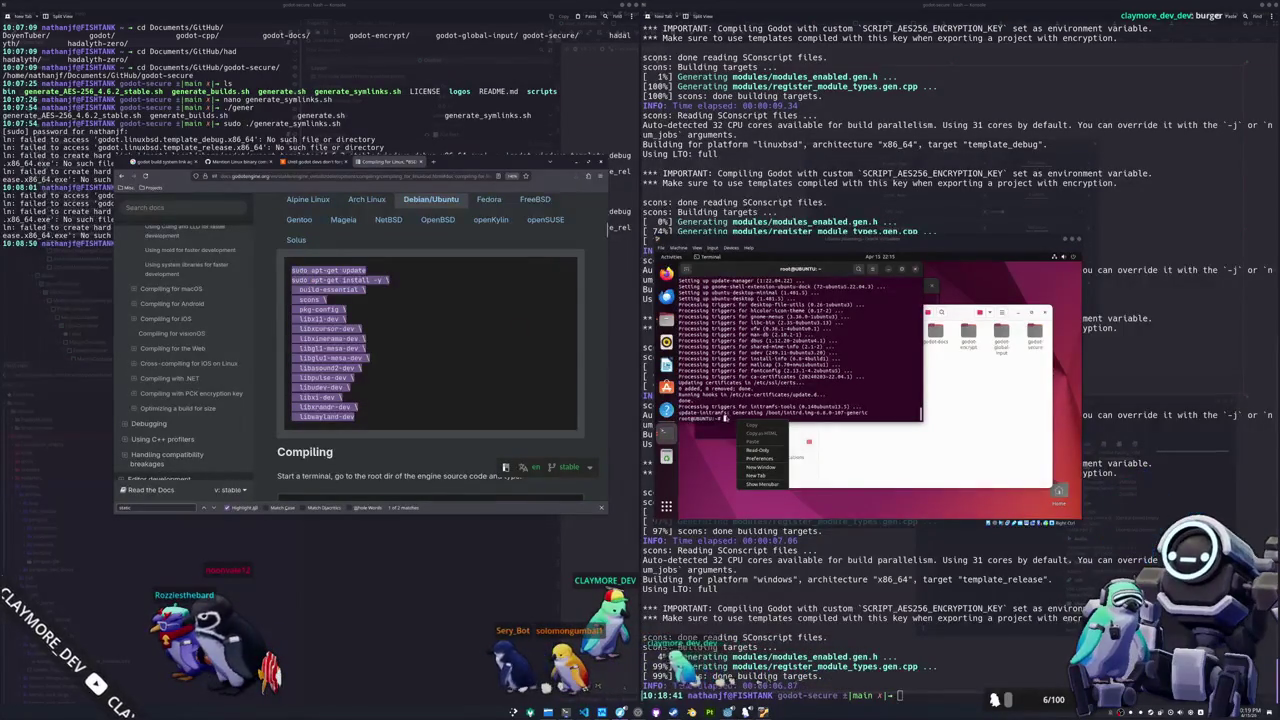
right_click(727, 420)
click(740, 439)
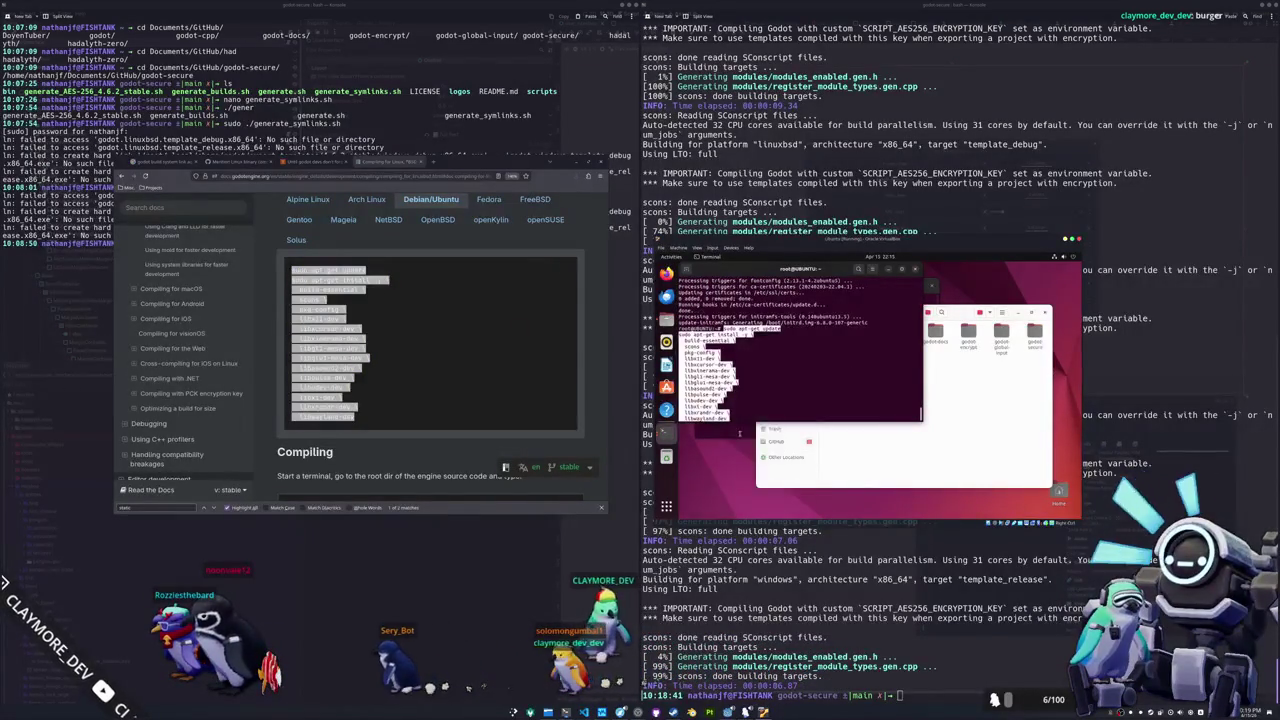
key(Return)
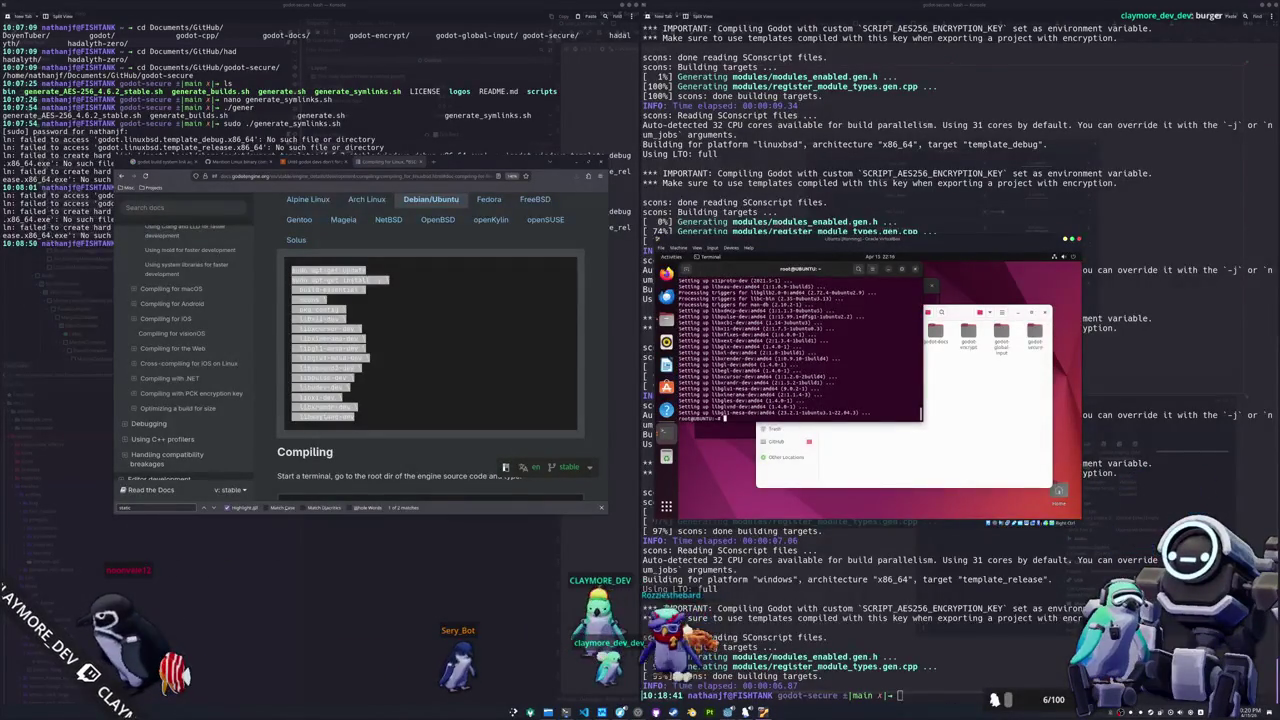
Run gcc -v in guest and host (11.4.0 vs 15.2.1), then try a sudo command in the guest
key(BackSpace)
key(BackSpace)
text(gi)
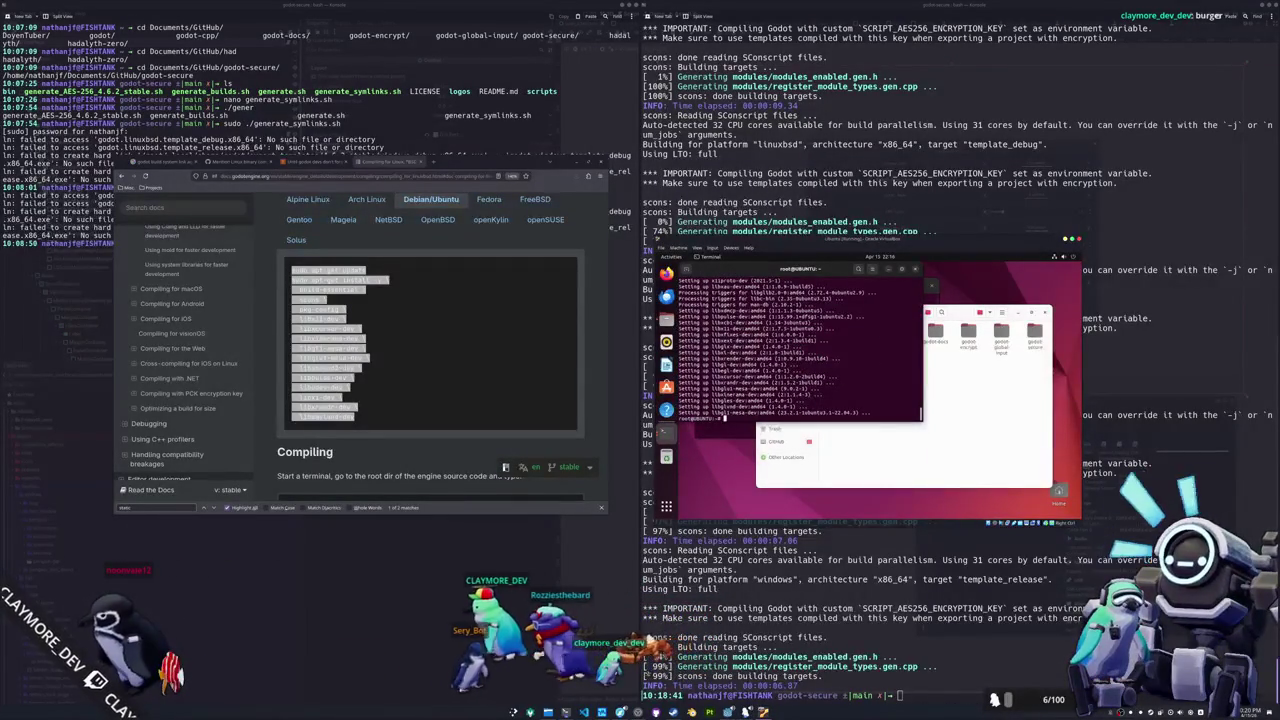
text(v)
key(Return)
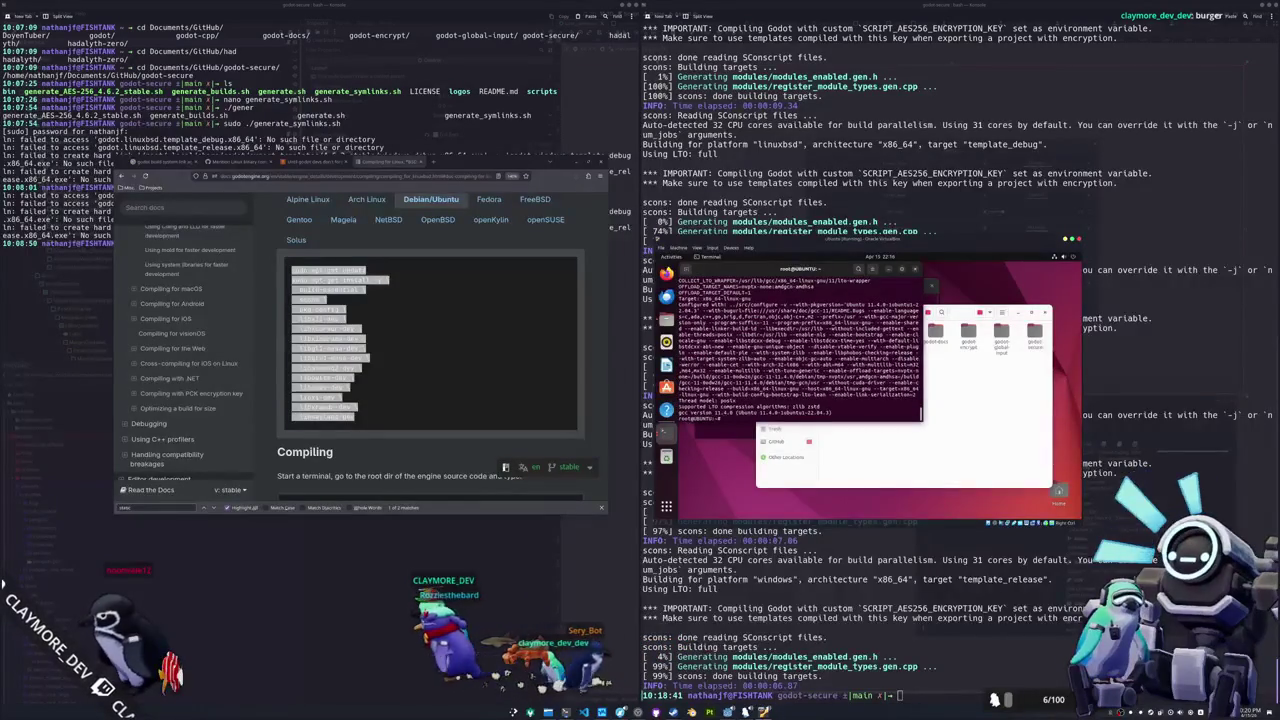
text(gcc -v)
key(Return)
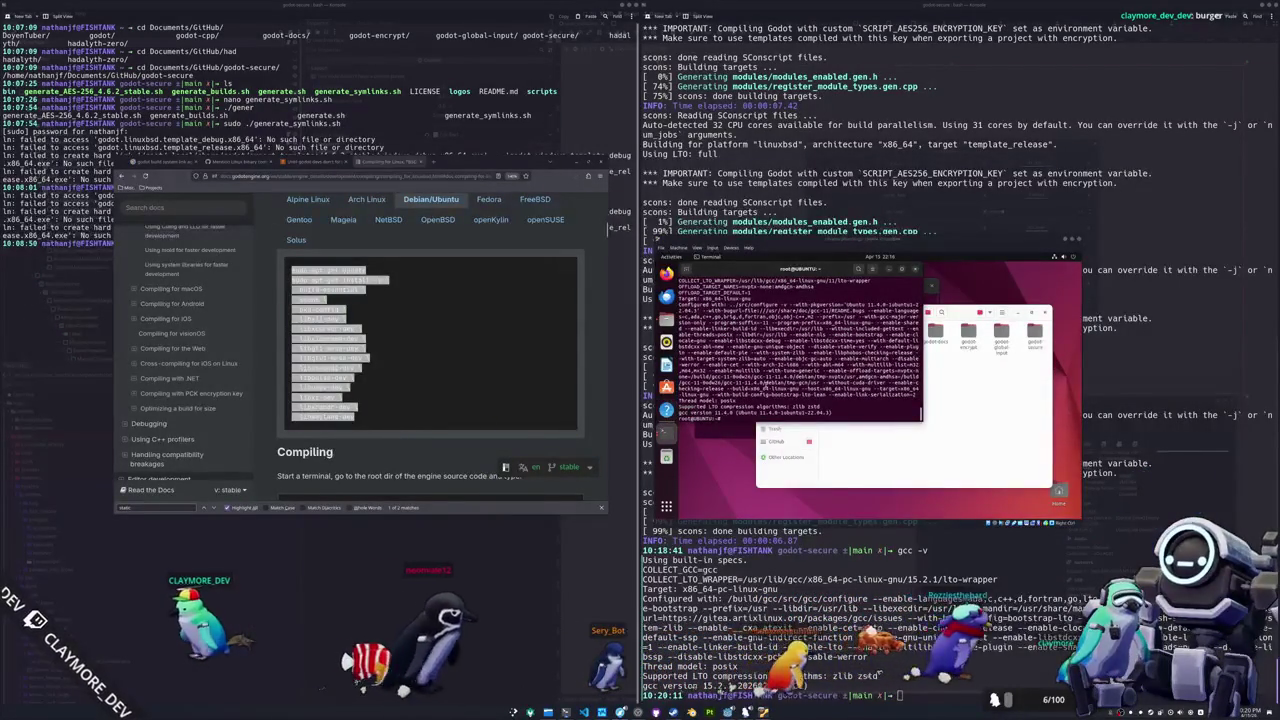
text(apt)
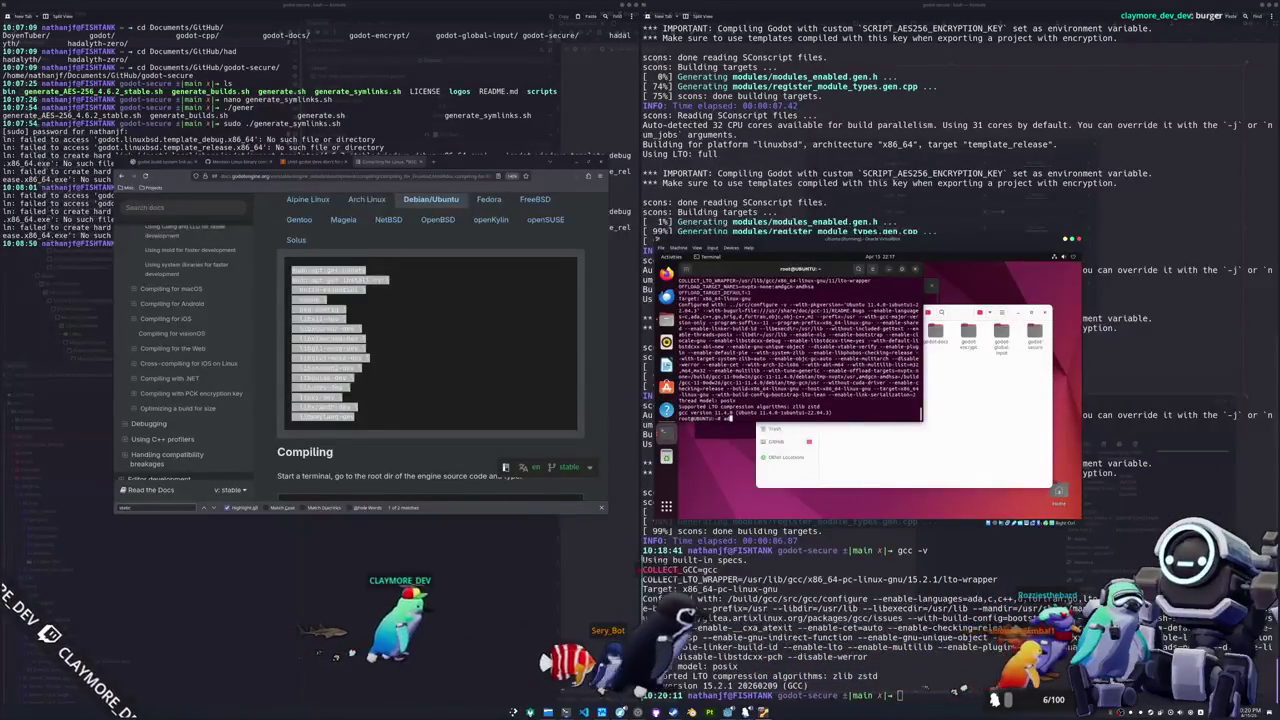
text(do)
key(Return)
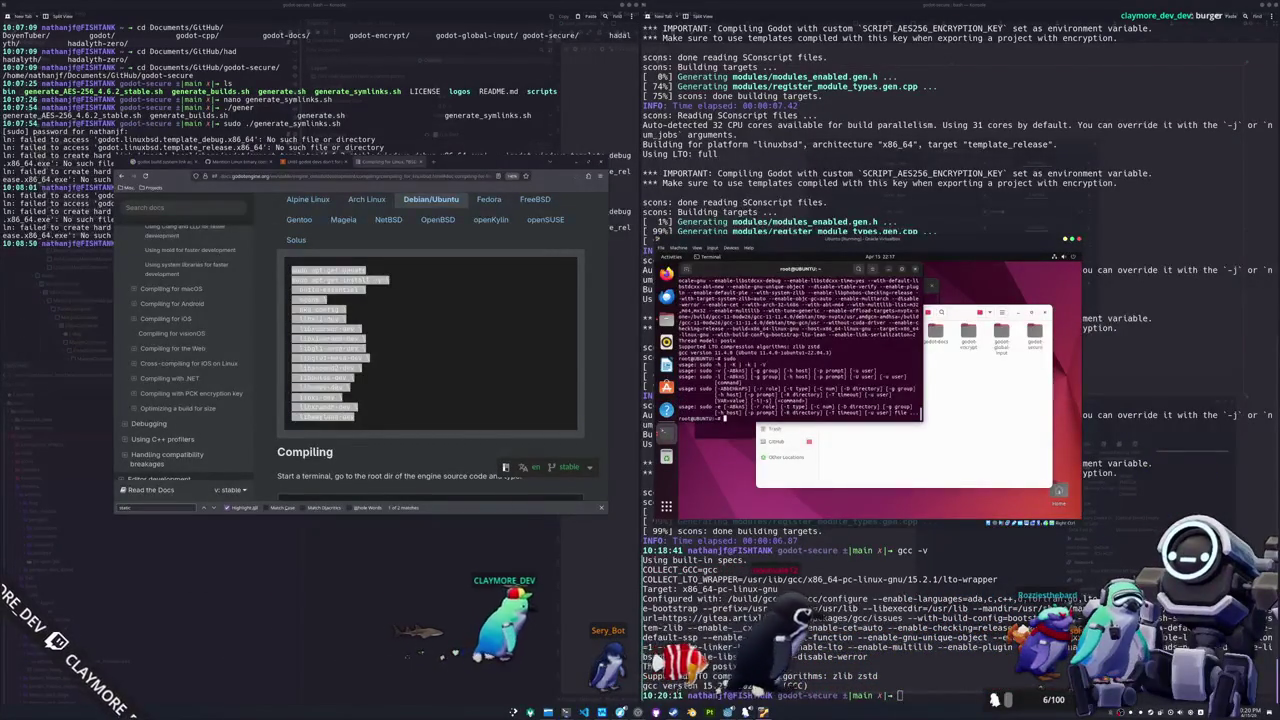
Add the guest user to the sudo group and exit the root shell
text(sudo adduser nathanjf sudo)
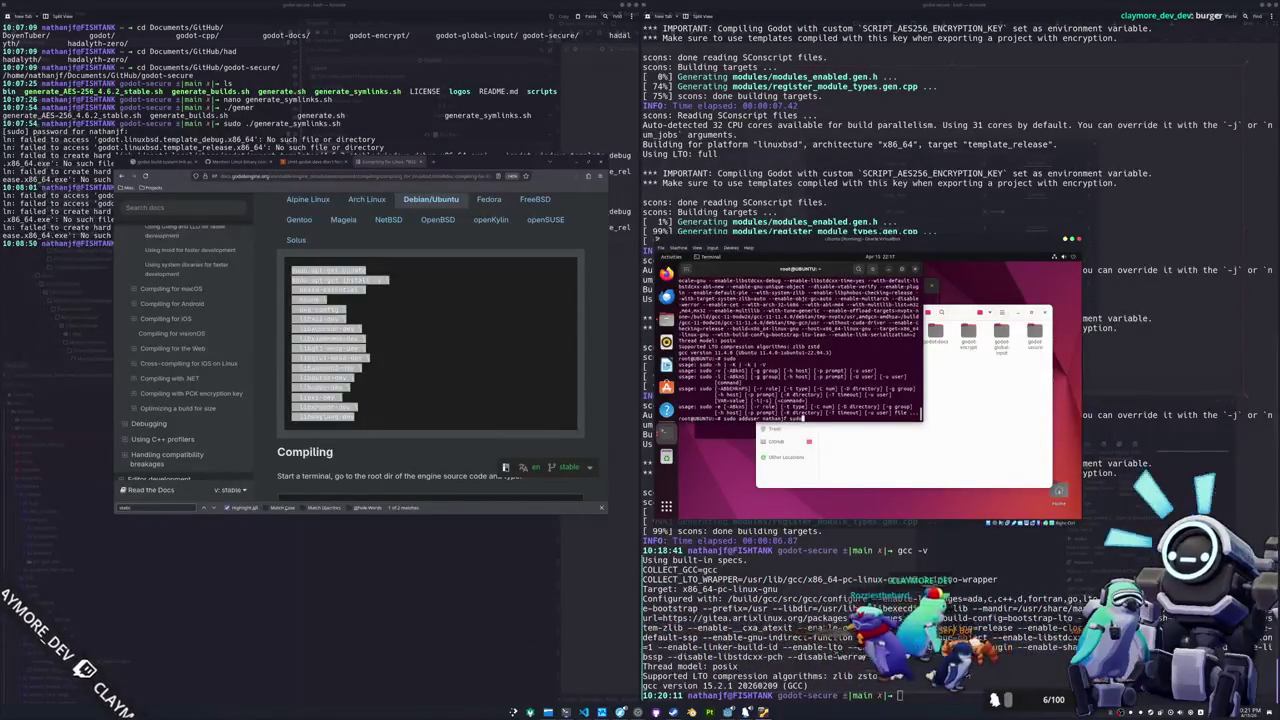
key(Return)
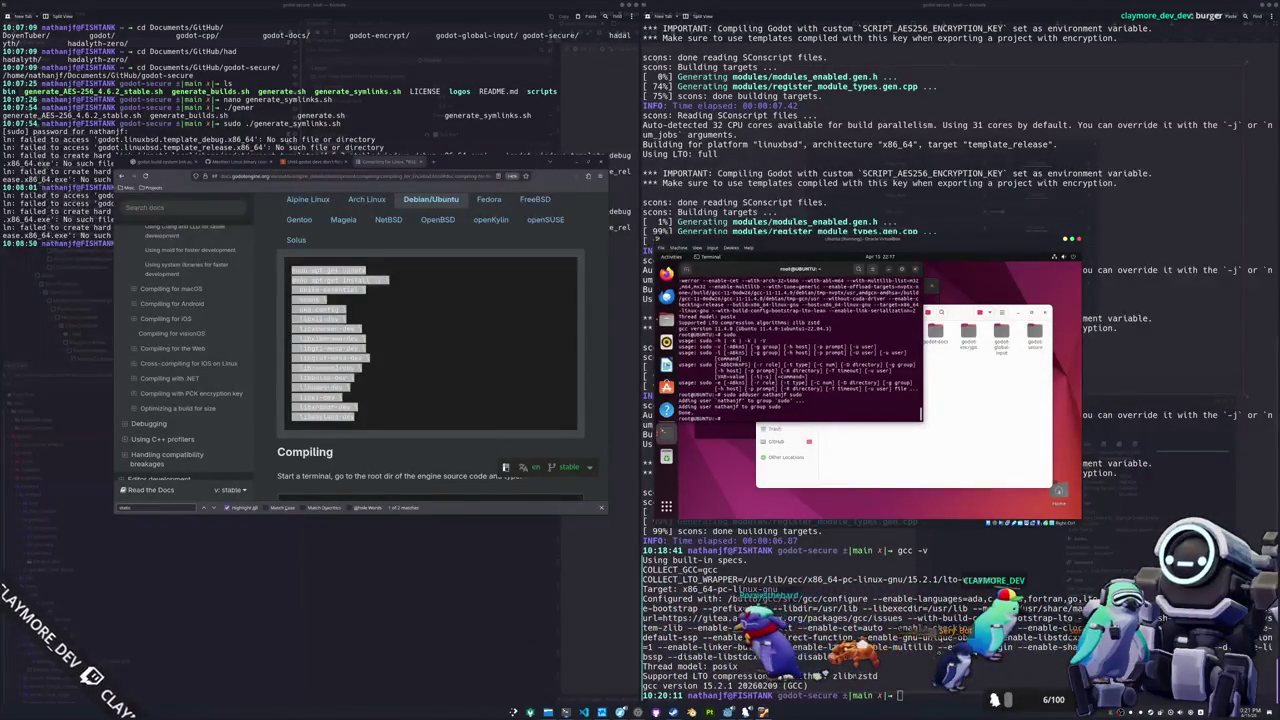
text(exit)
key(Return)
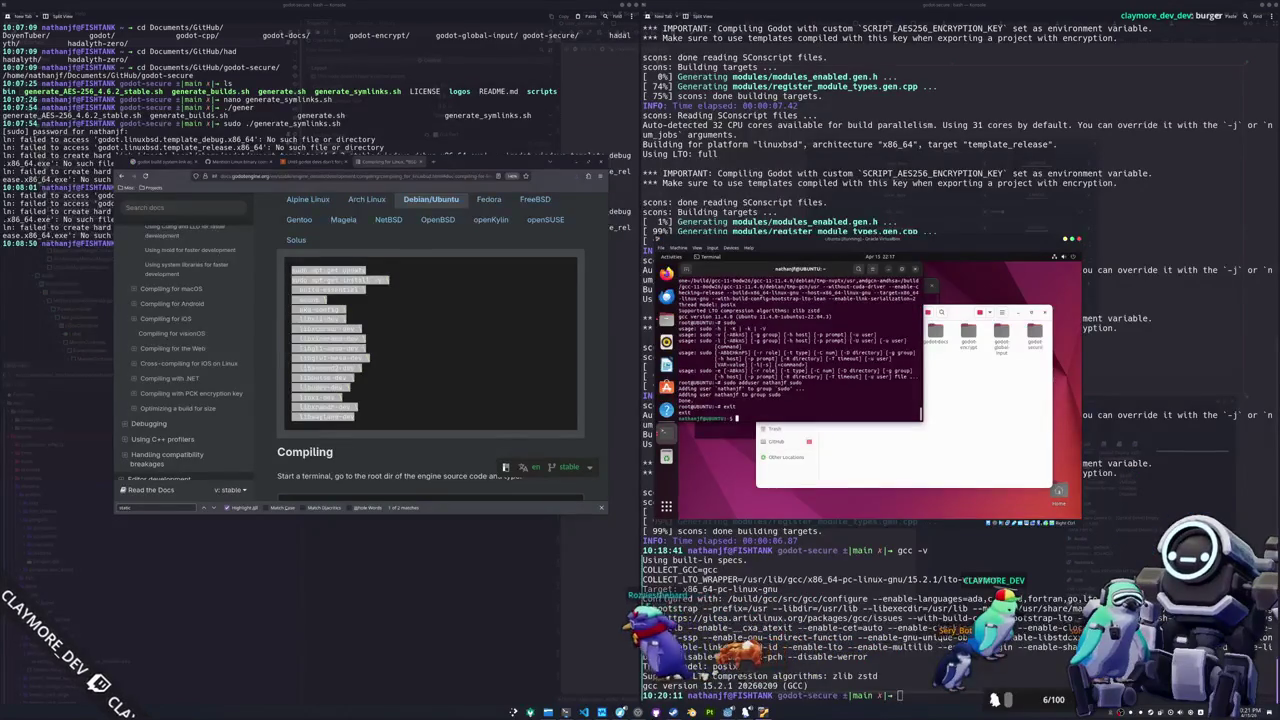
Run sudo apt-get update with the password, then reboot the Ubuntu guest
text(sudo ap)
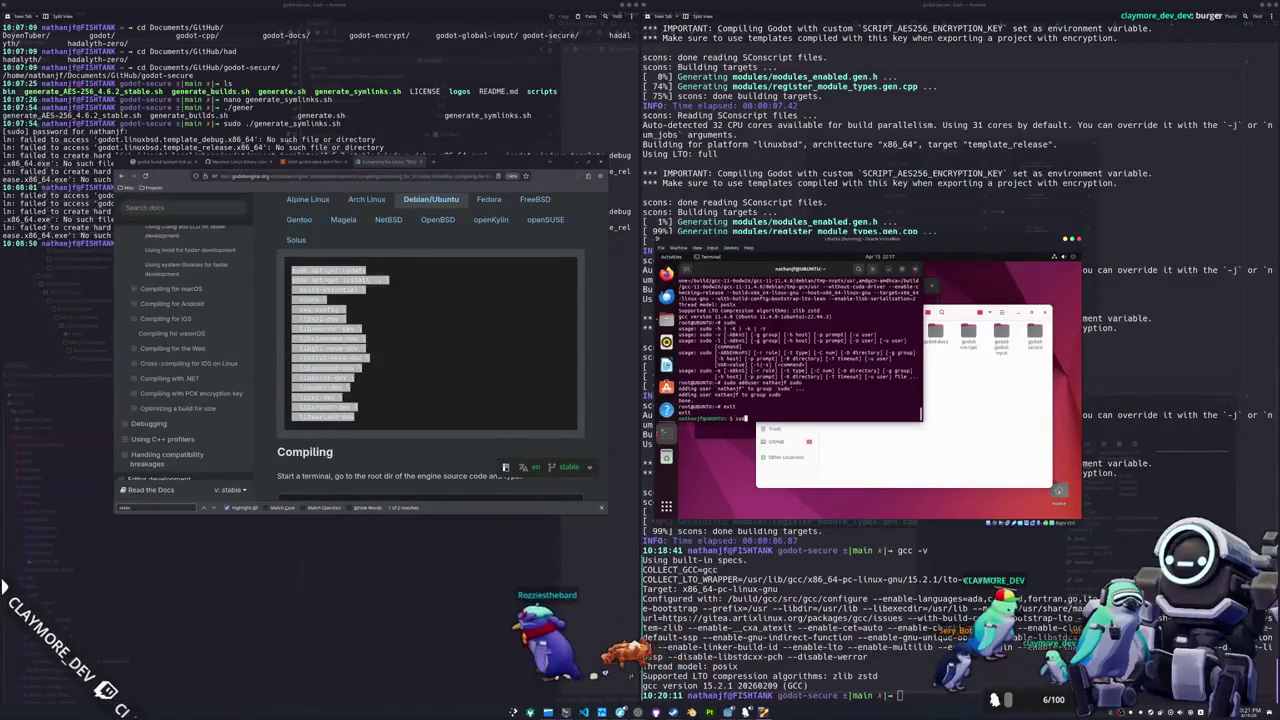
text(t-get update)
key(Return)
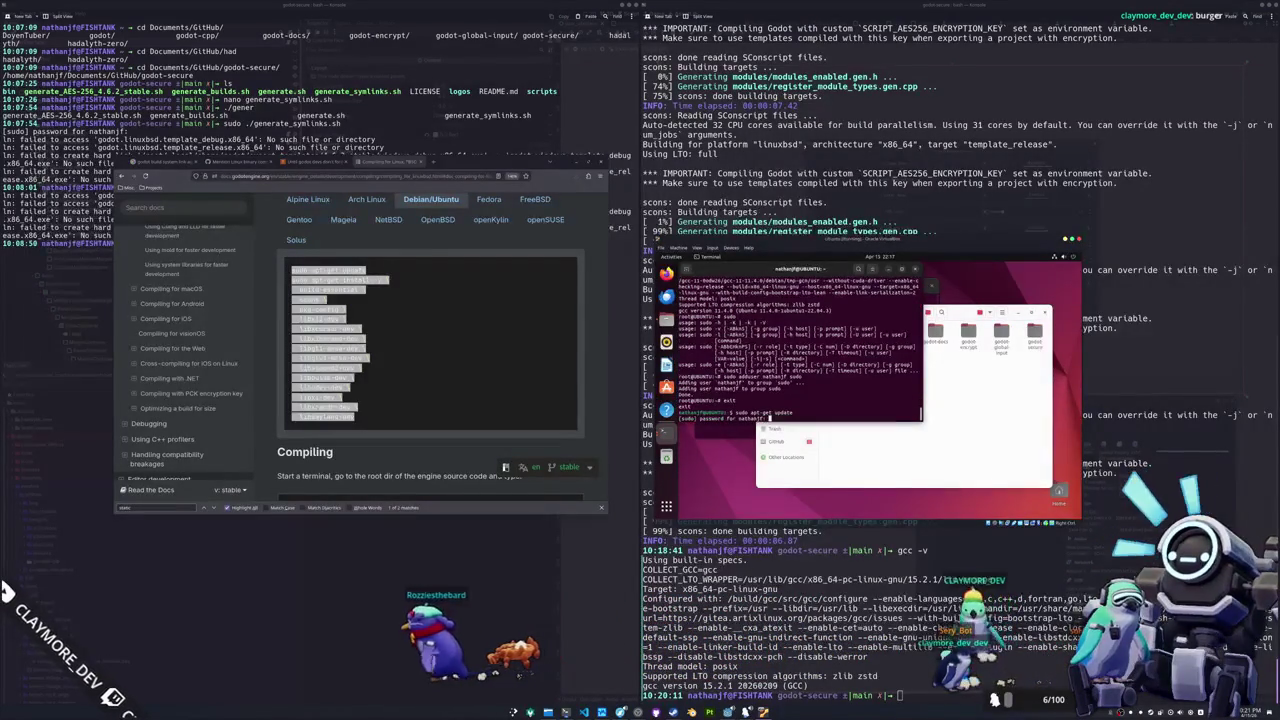
key(Return)
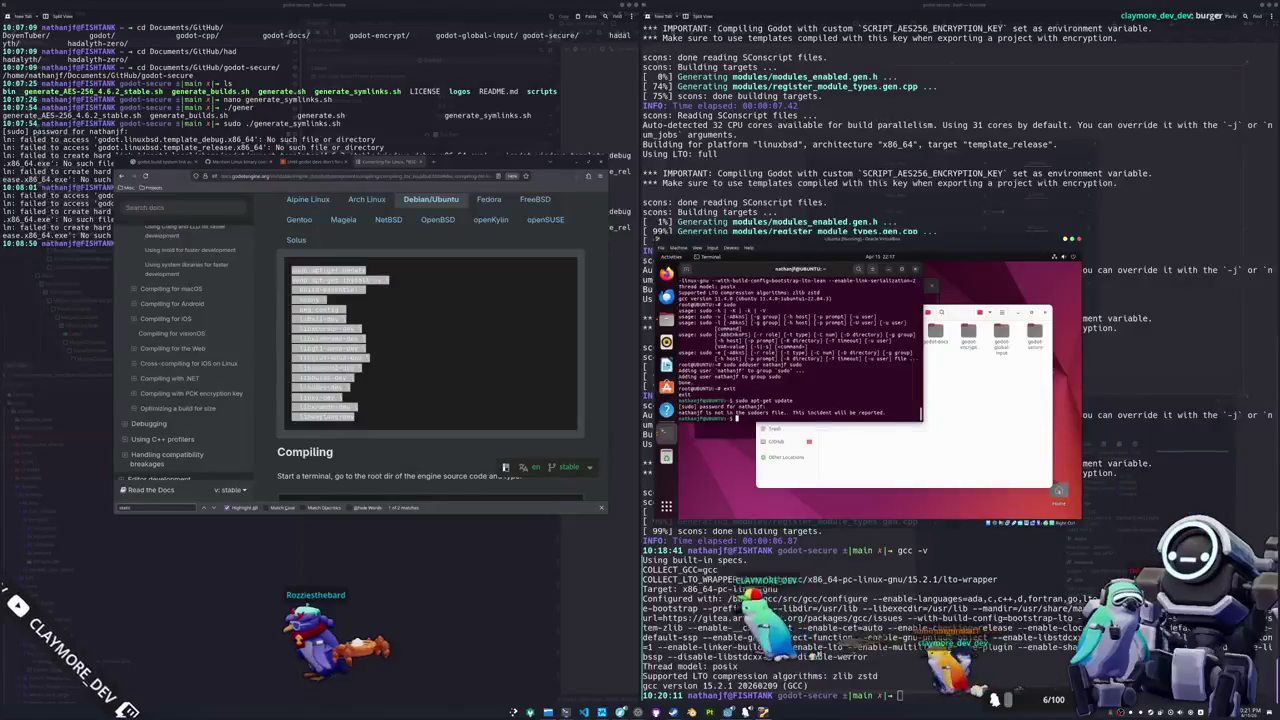
text(boot)
key(Return)
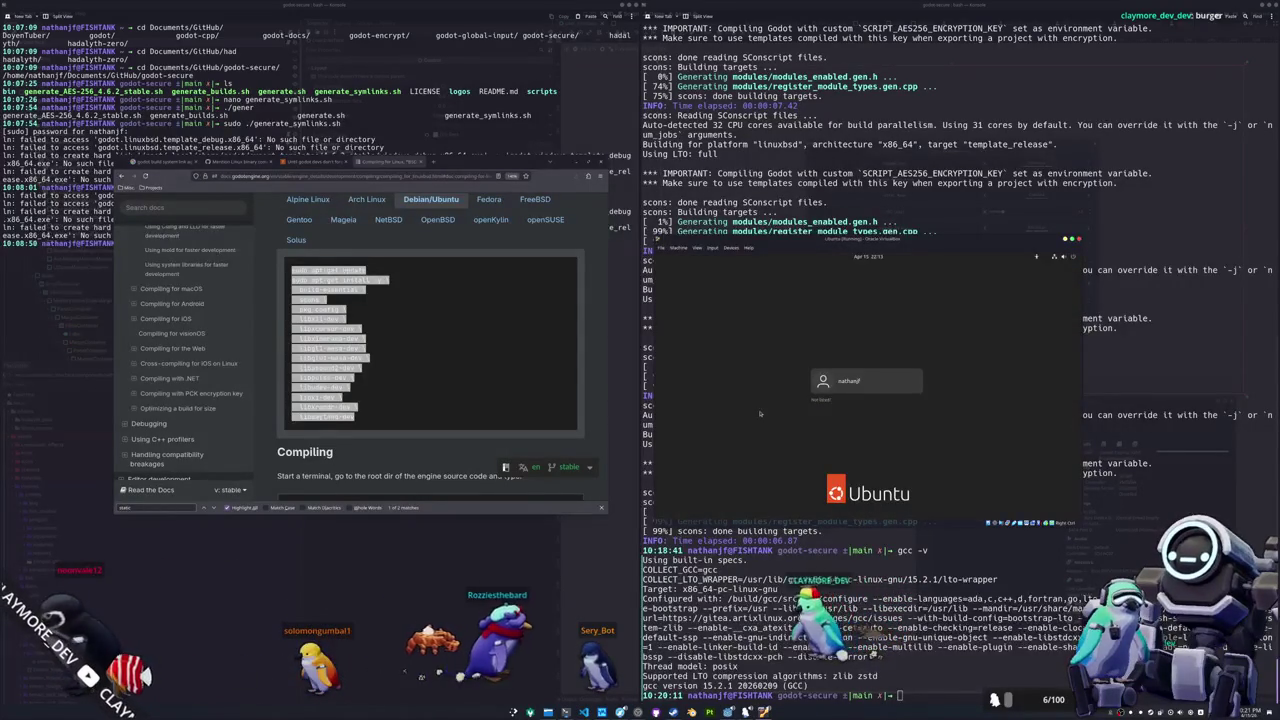
Log into the Ubuntu guest with the user account's password
key(Return)
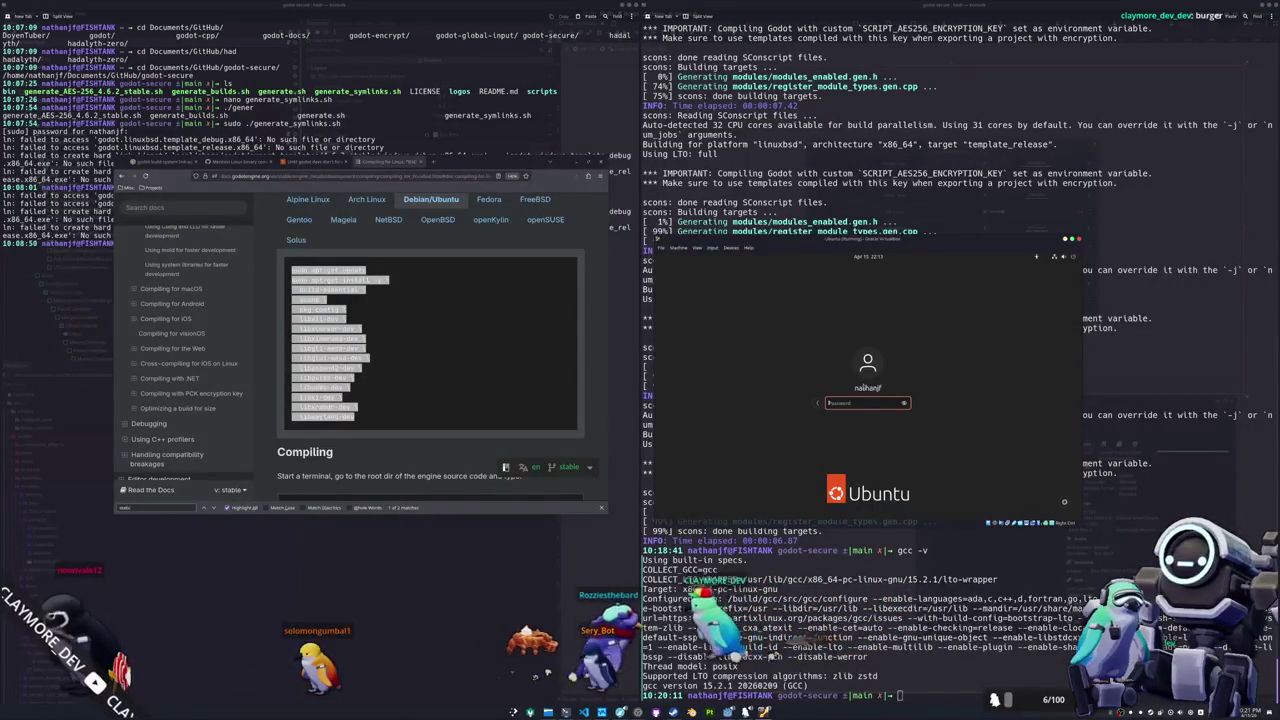
key(Return)
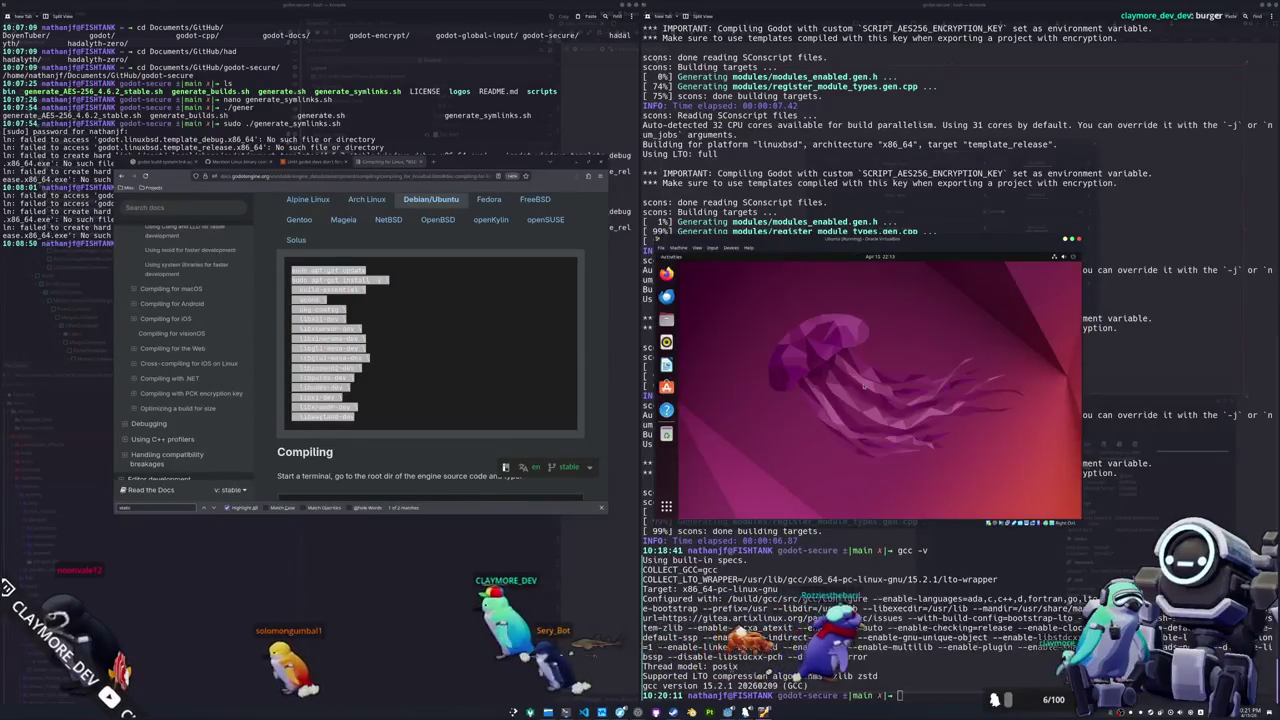
In a new guest terminal, upgrade packages and run the pasted build-essential scons dependency install
key(ctrl+alt+t)
text(sudo apt)
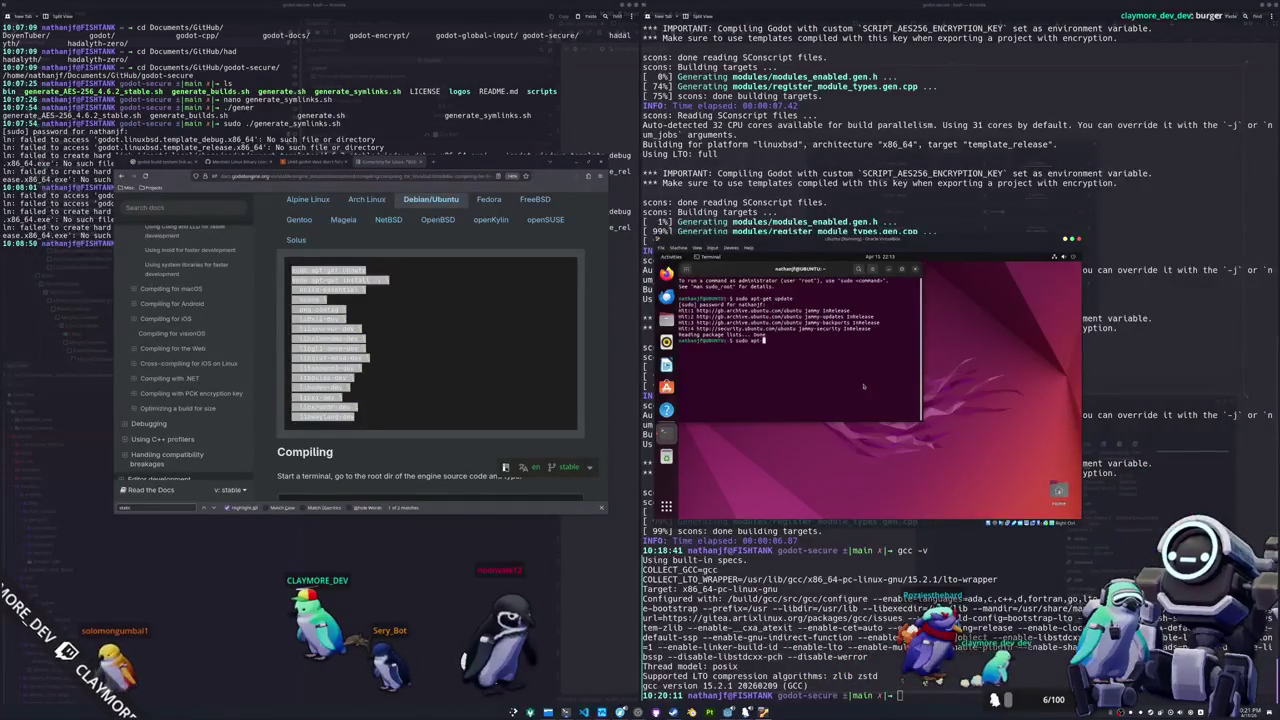
text(ade)
key(Return)
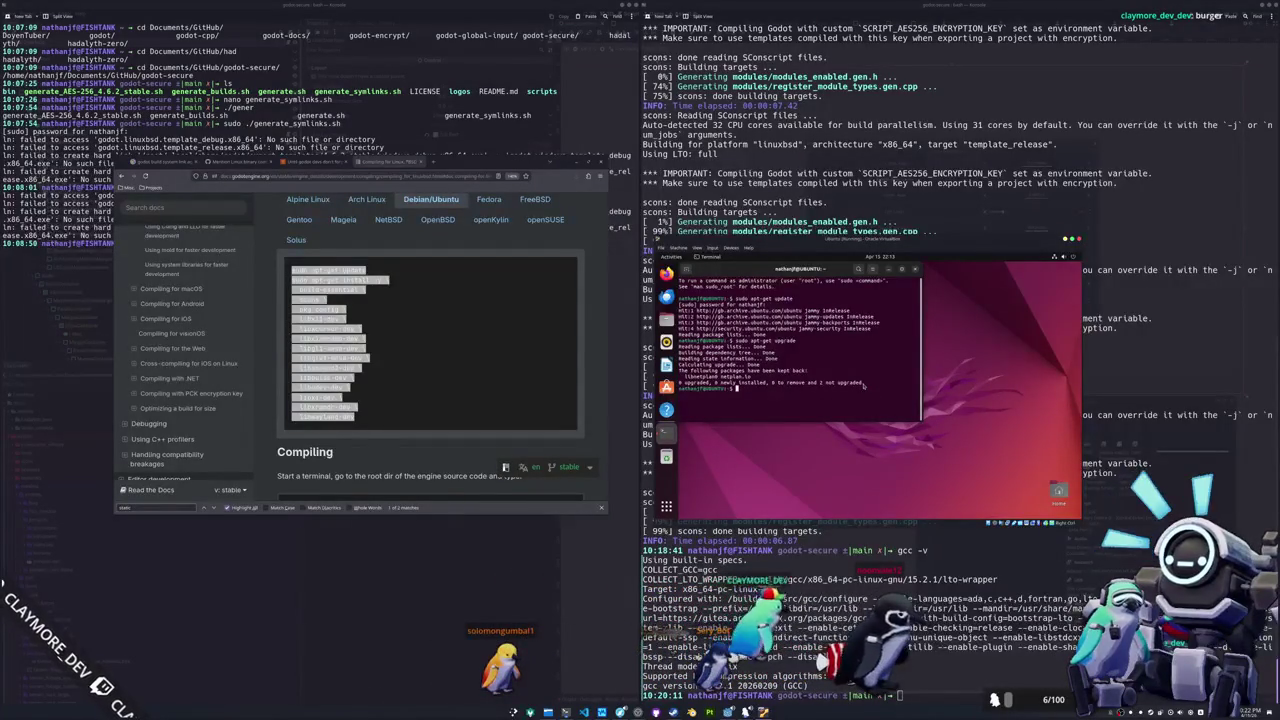
key(ctrl+shift+v)
key(Return)
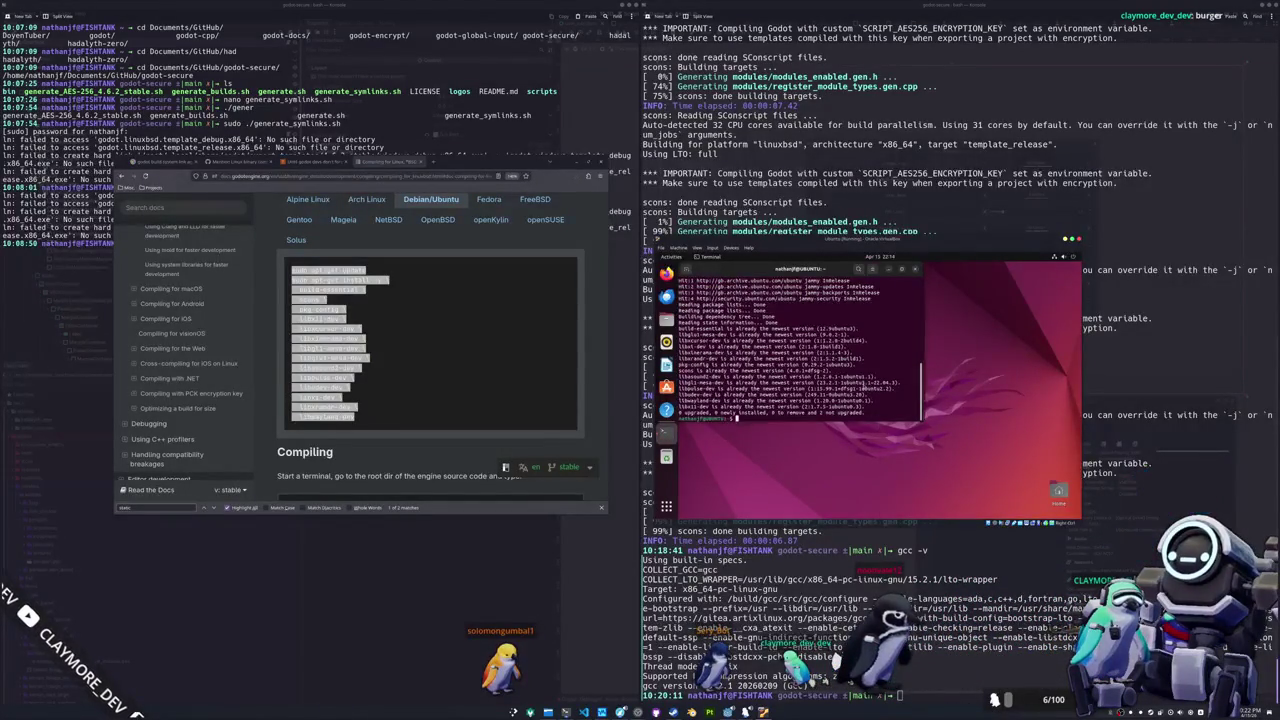
Snap the guest terminal between halves and fullscreen, ending as a smaller floating window
key(super+Right)
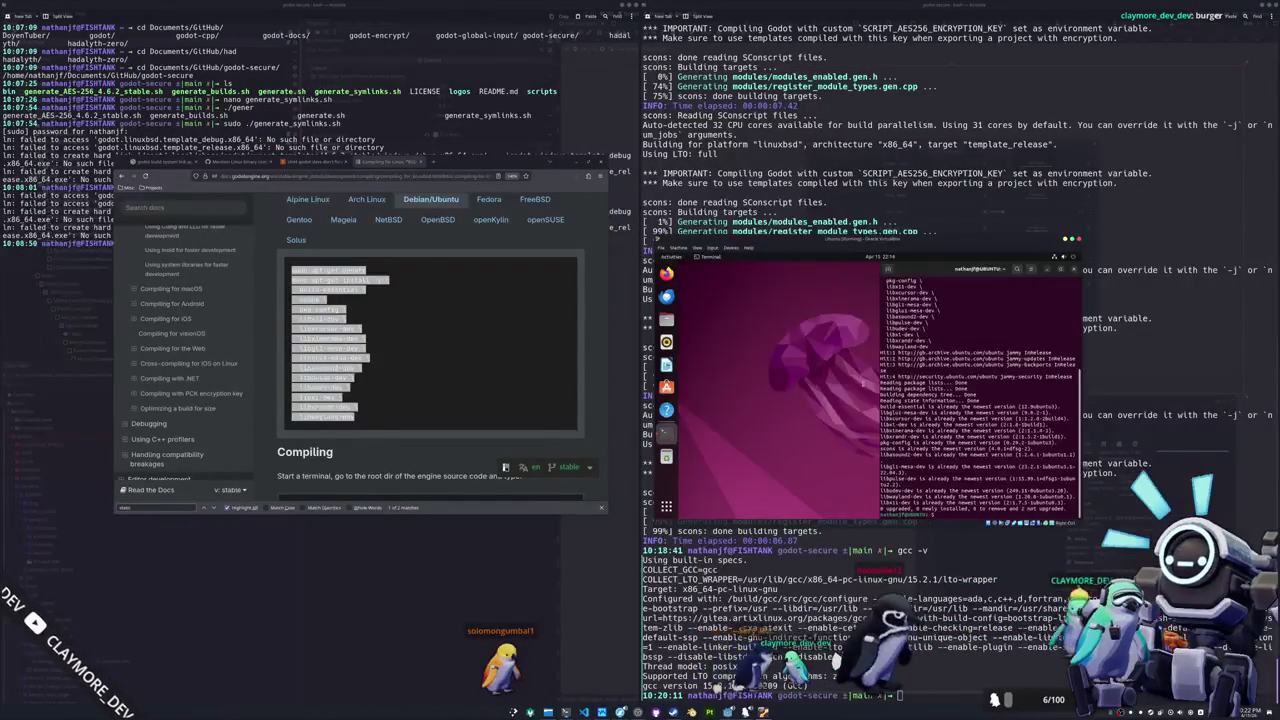
key(super+Up)
key(super+Down)
key(super+Up)
key(super+Down)
key(super+Left)
key(super+Up)
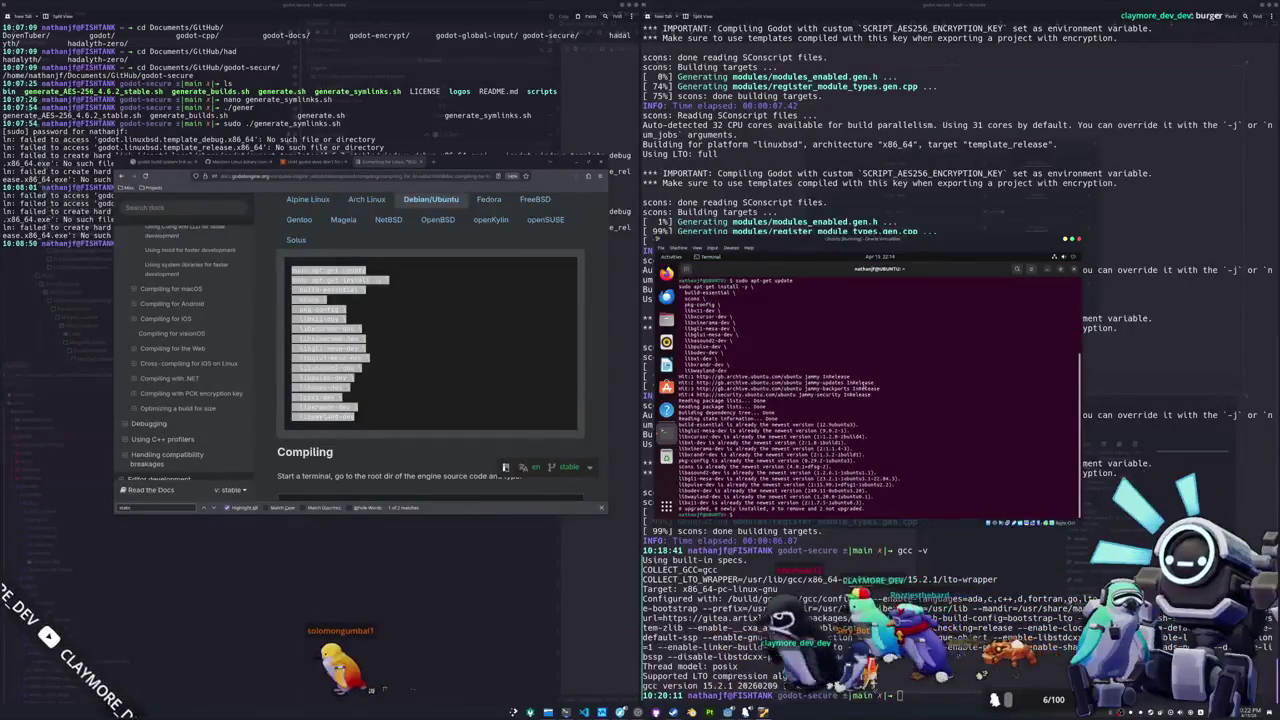
key(super+Down)
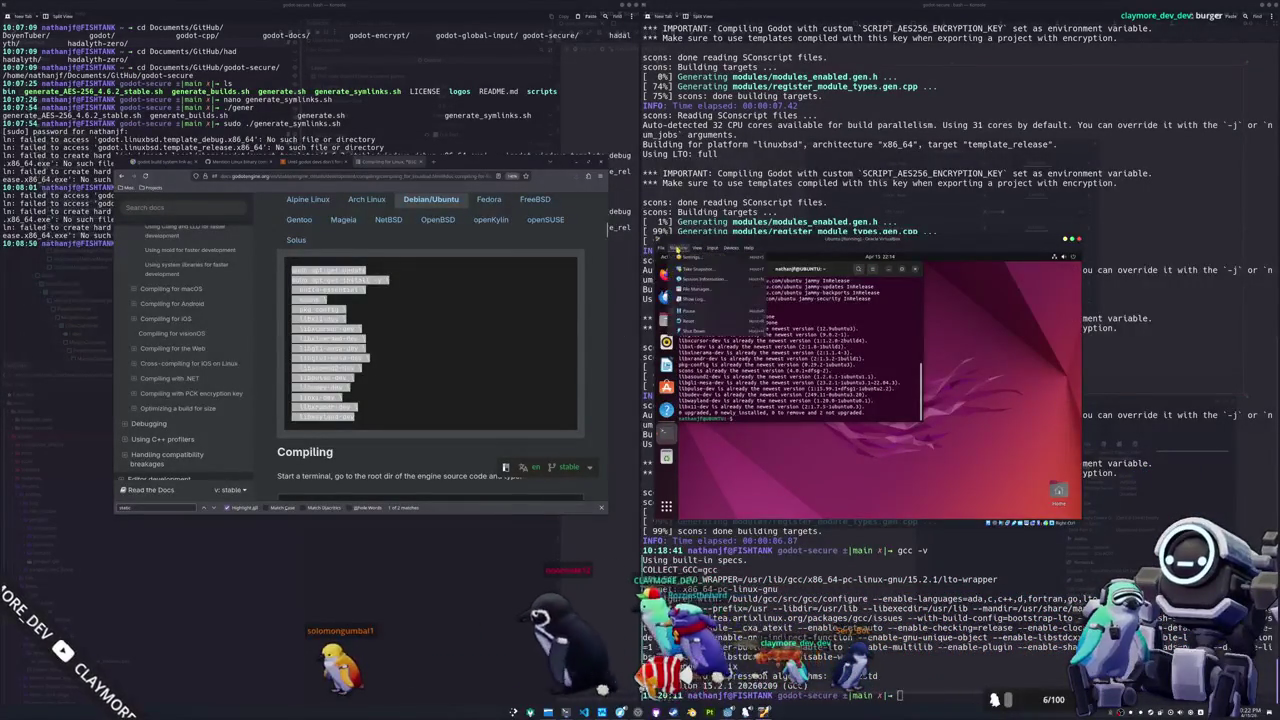
key(ctrl+s)
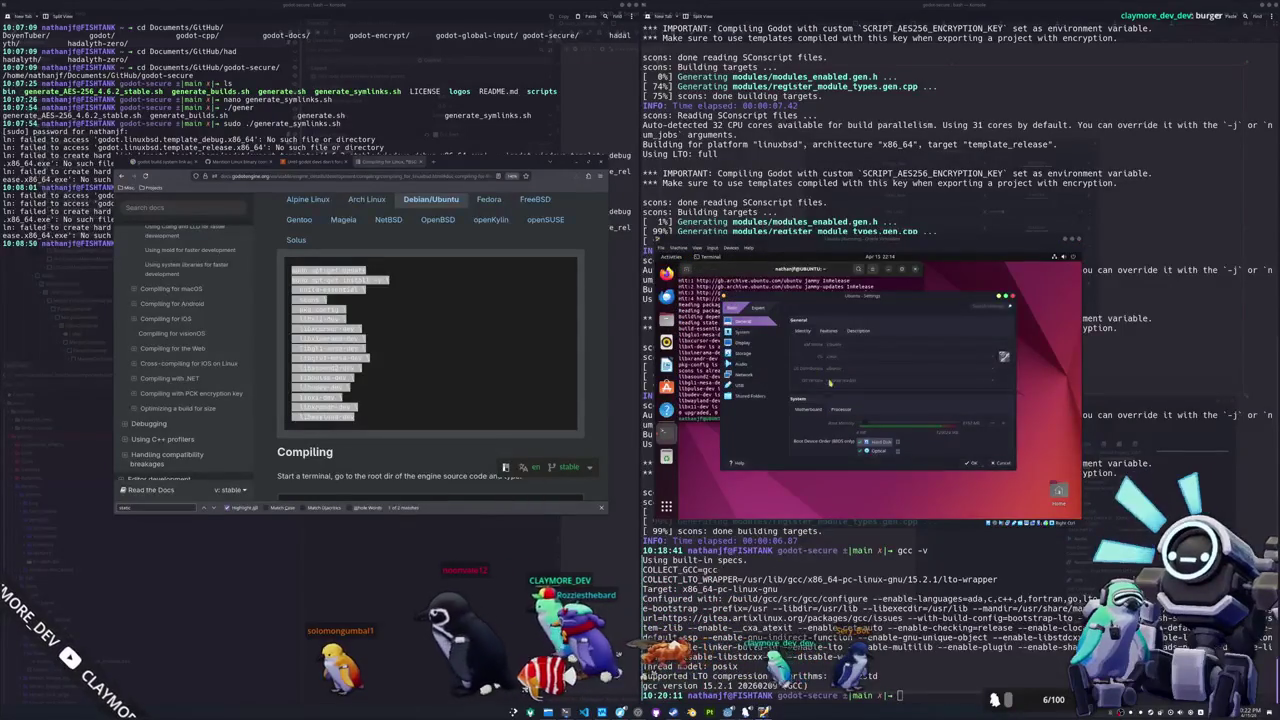
scroll(836, 418, down, 5)
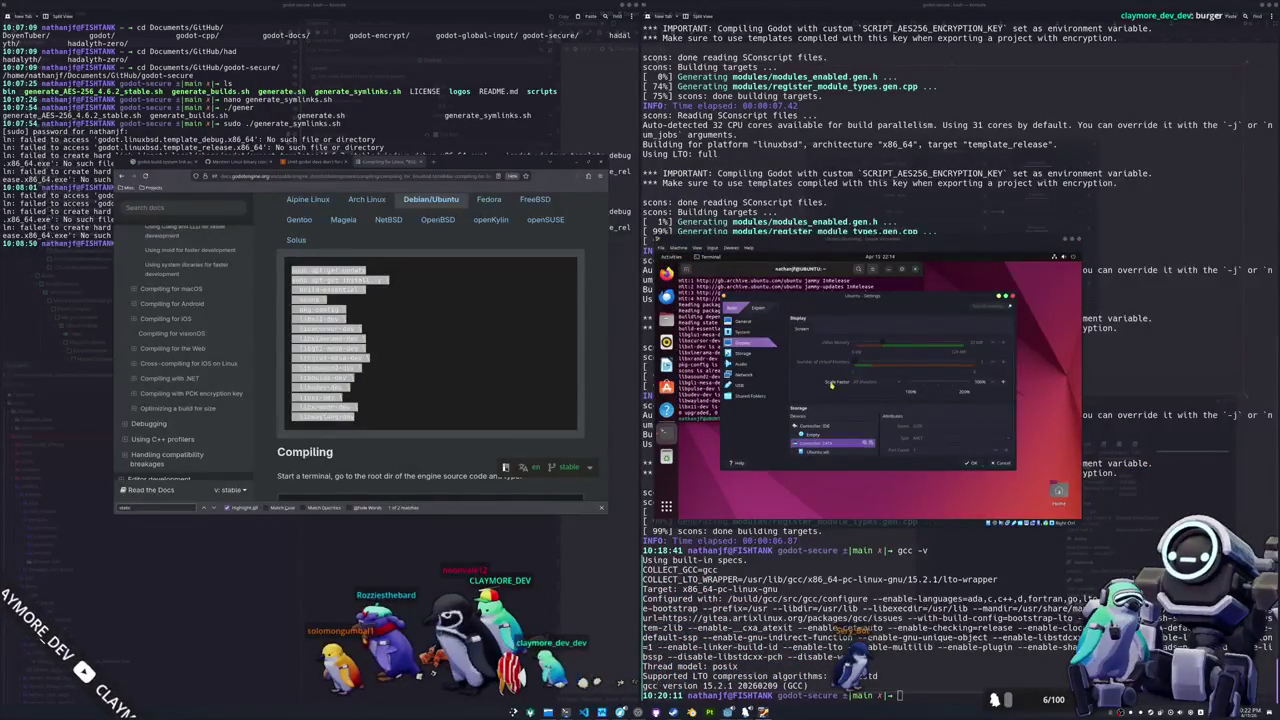
scroll(830, 385, up, 5)
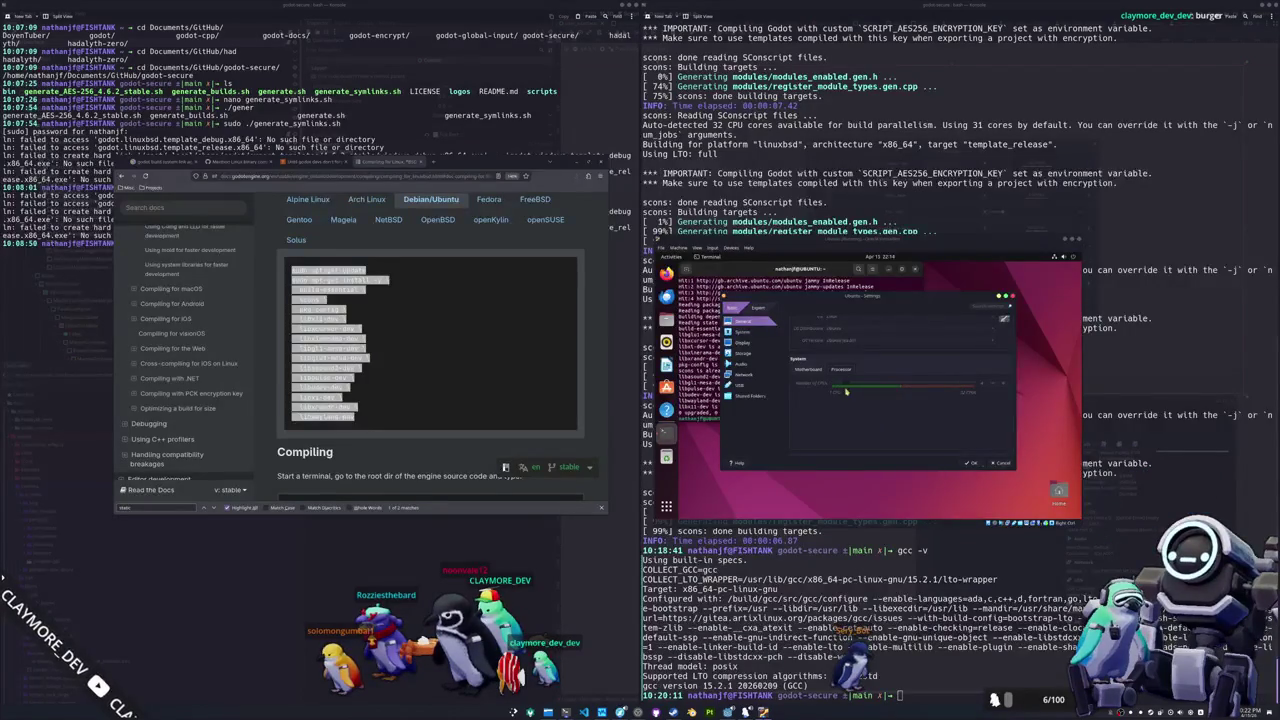
click(971, 464)
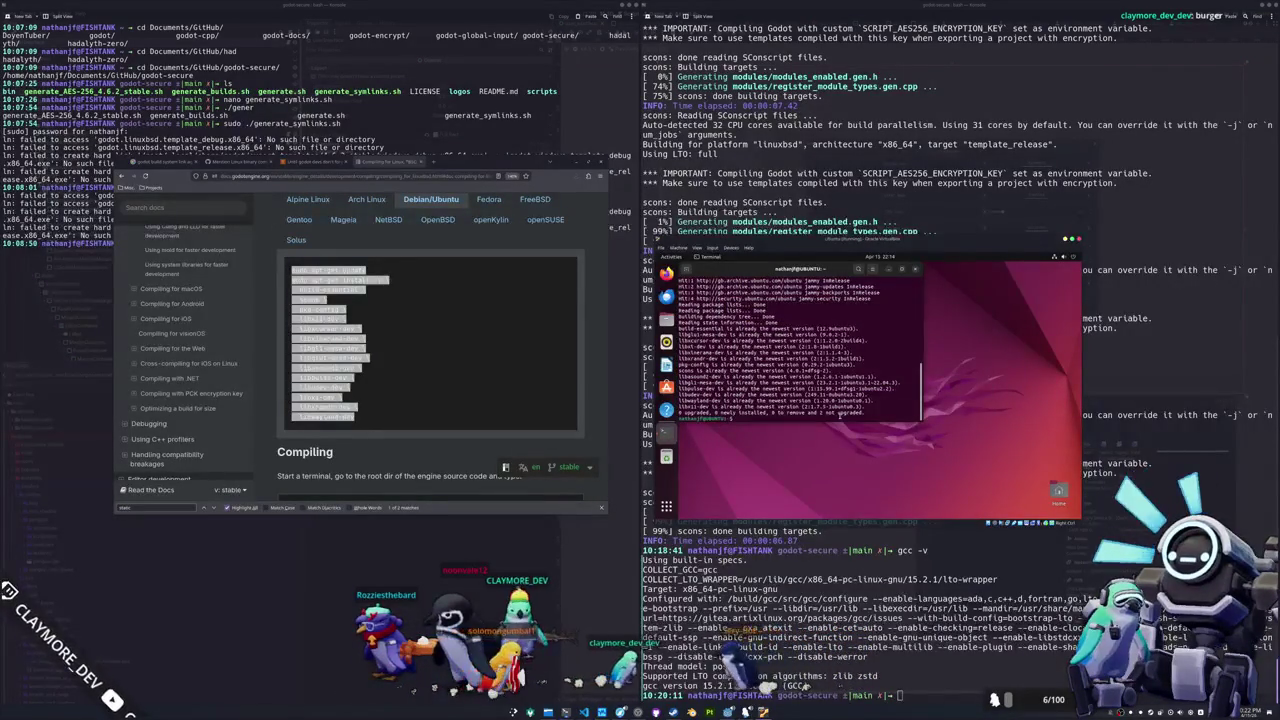
Navigate into Documents/GitHub/godot-secure and list its files
text(d Documents/)
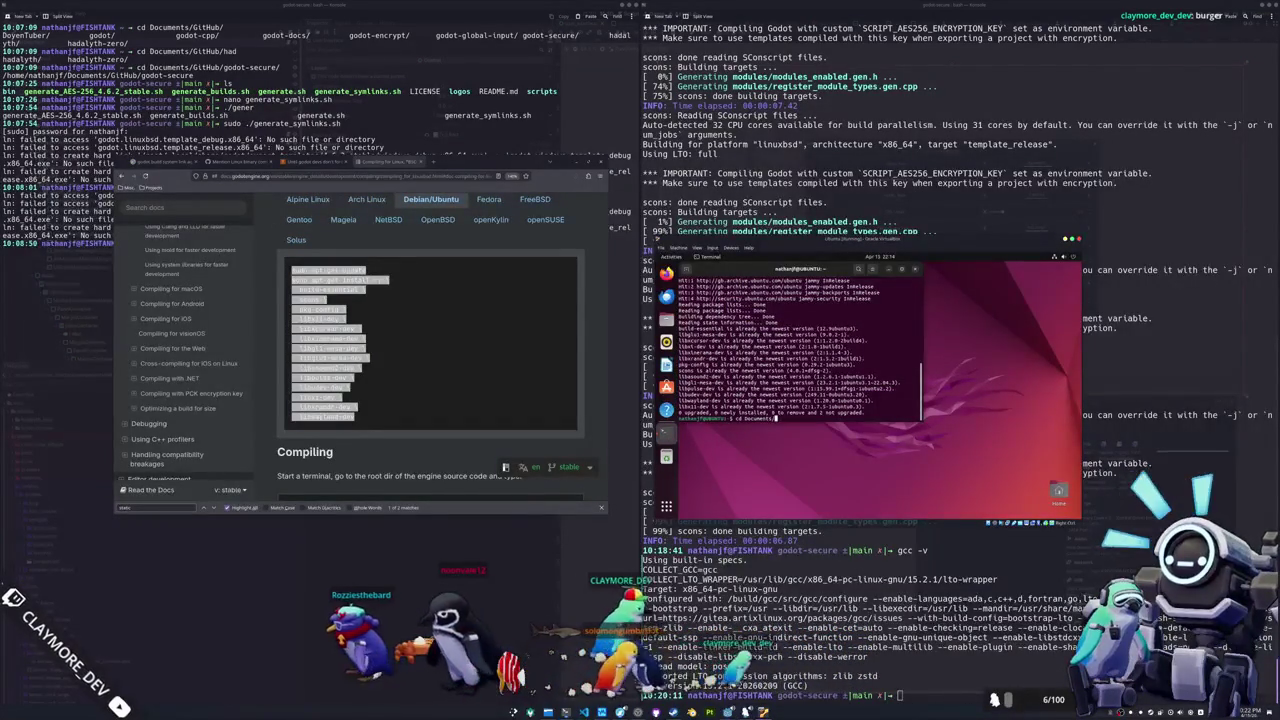
text(GitHub/godot)
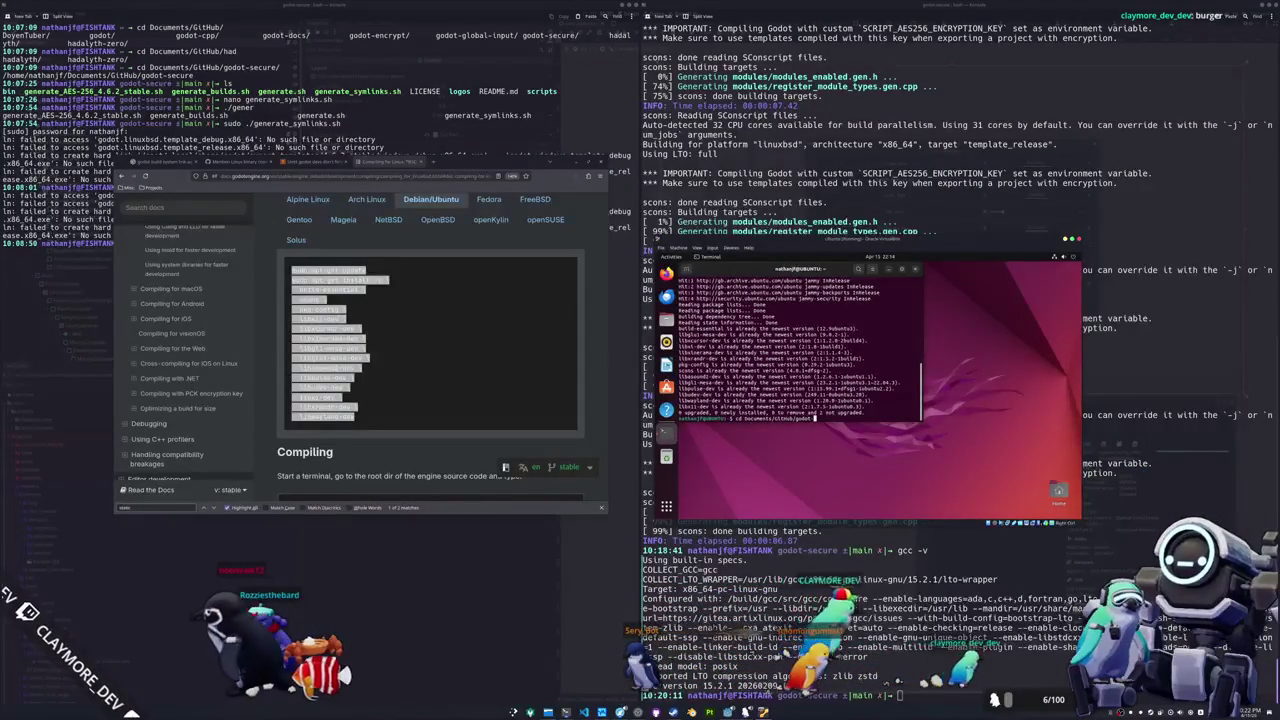
text(/)
key(Return)
text(cd D/)
key(Return)
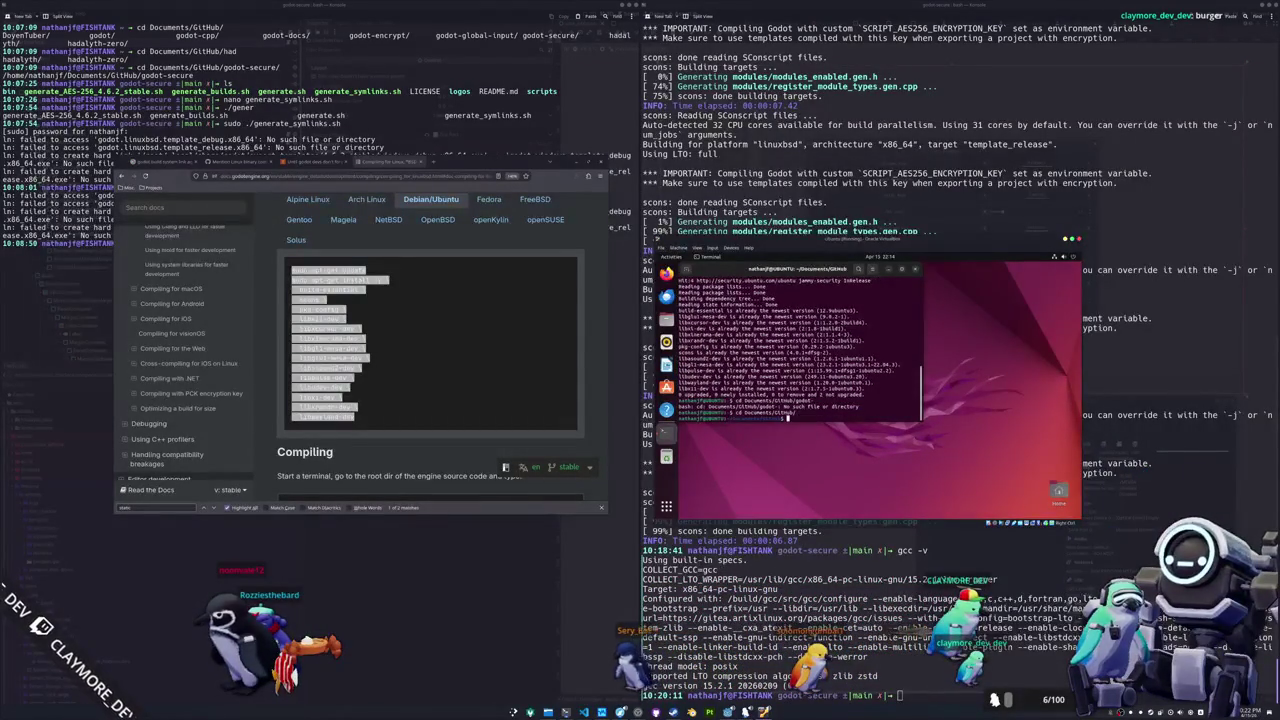
text(ls)
key(Return)
text(cd godot-secure/)
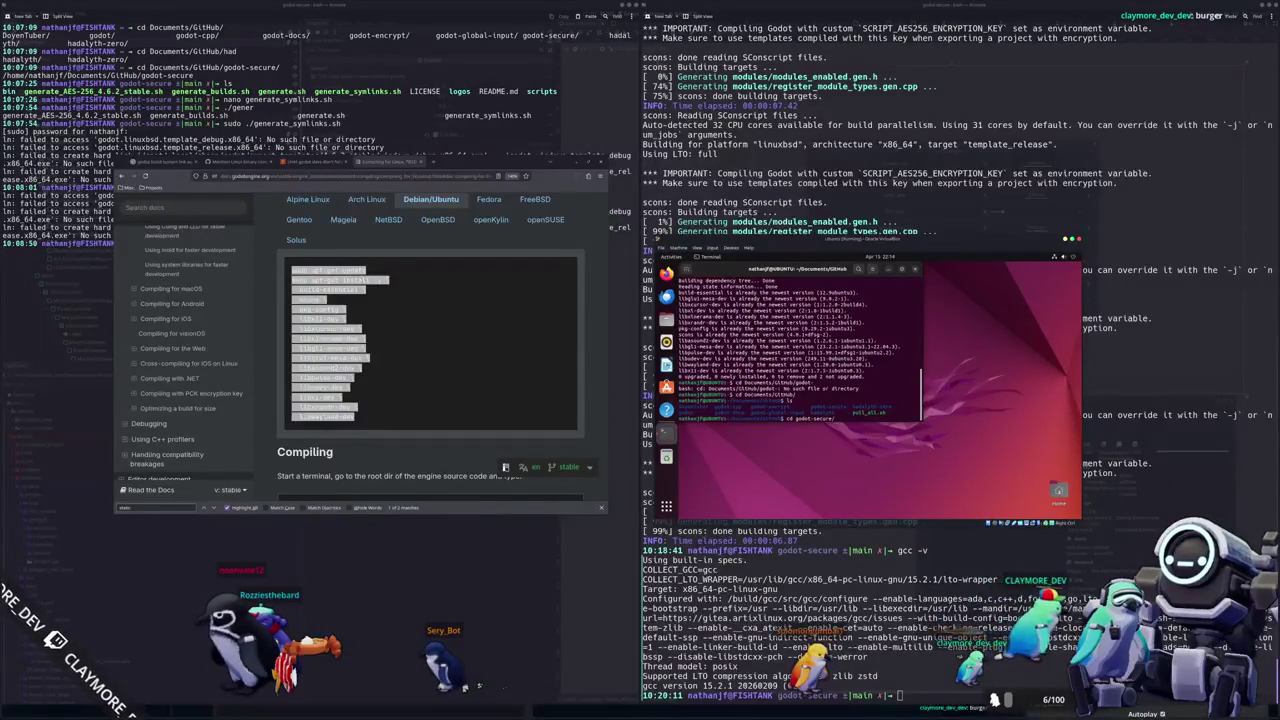
key(Return)
text(ls)
key(Return)
text(./generate_builds.sh)
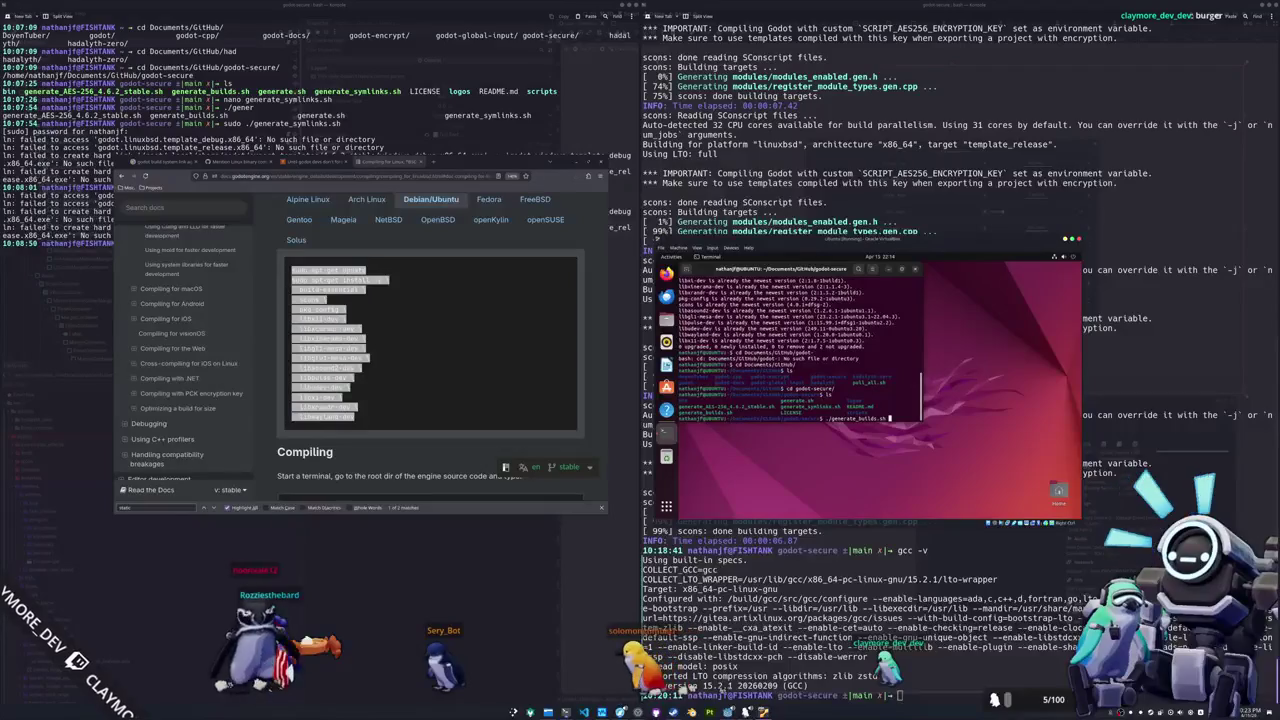
Run ./generate_builds.sh to start compiling the linuxbsd x86_64 editor
key(Return)
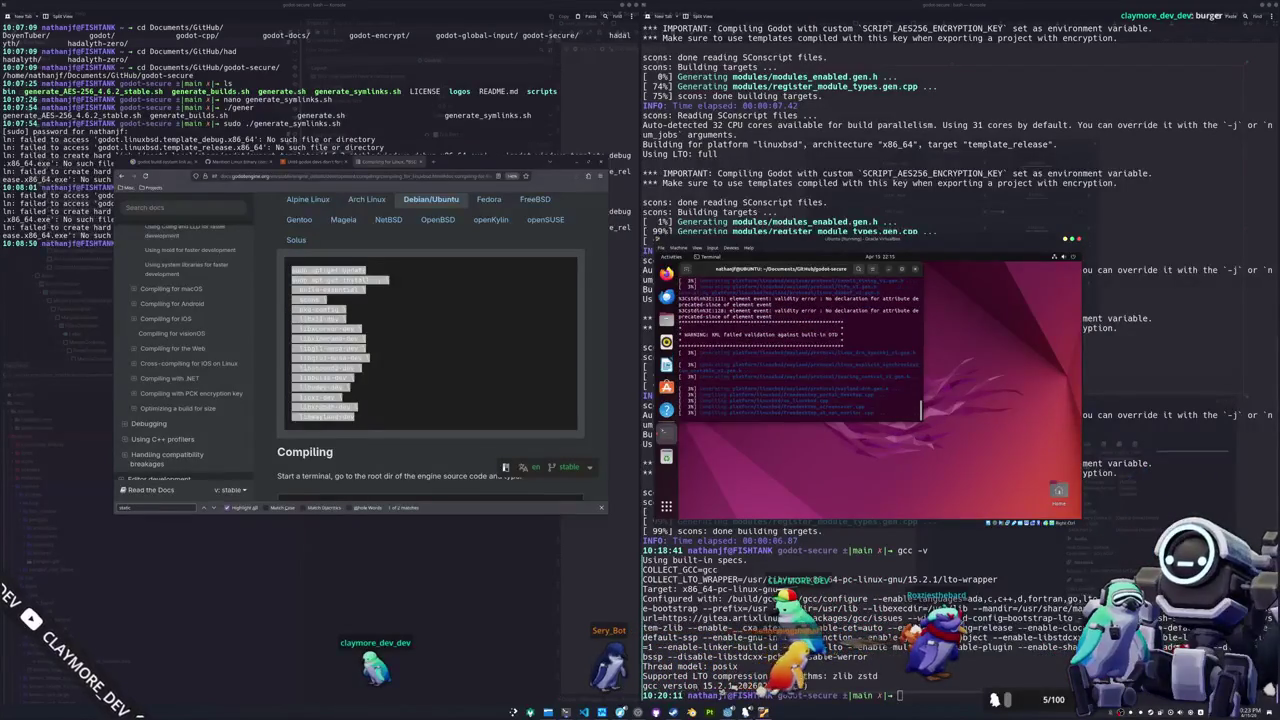
scroll(799, 362, up, 2)
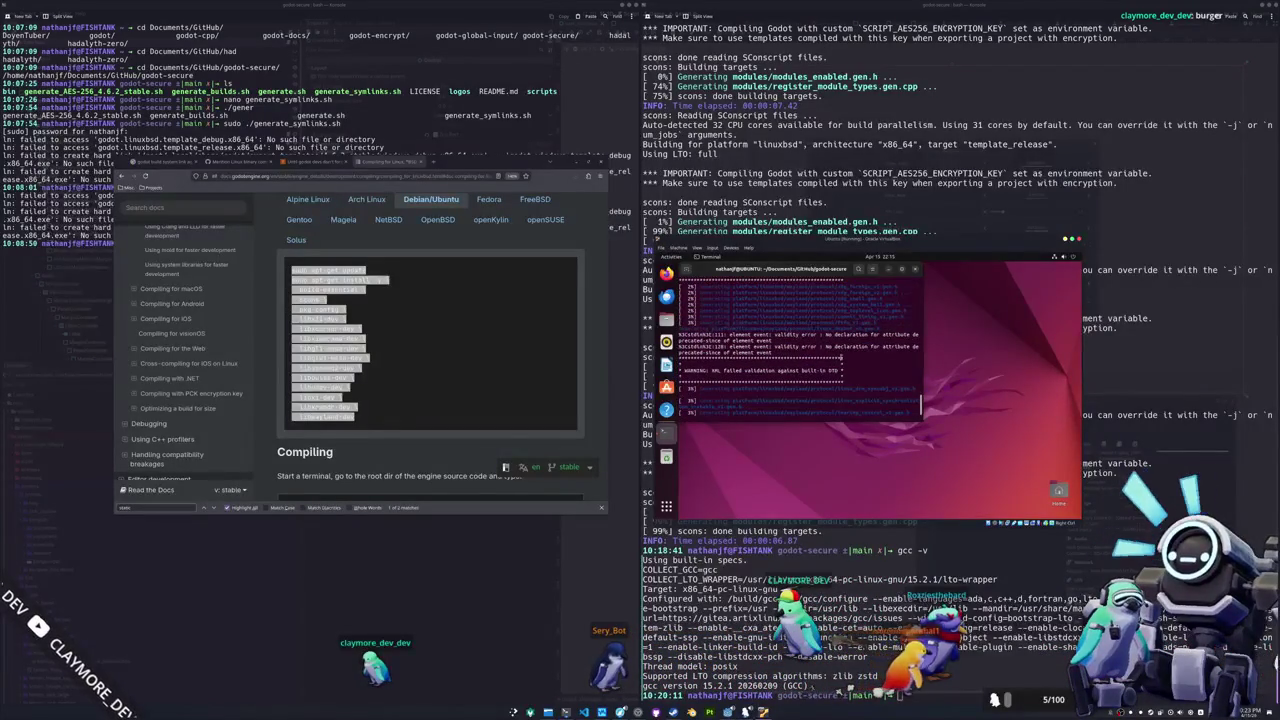
scroll(845, 356, down, 2)
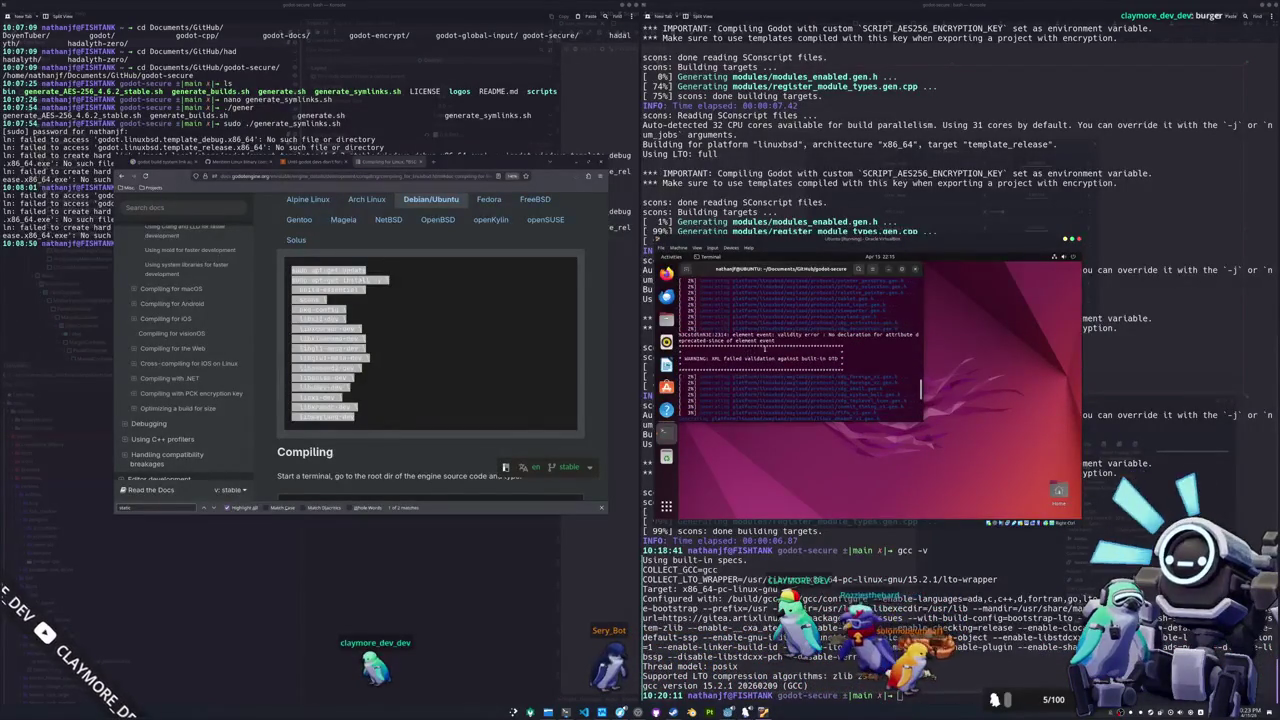
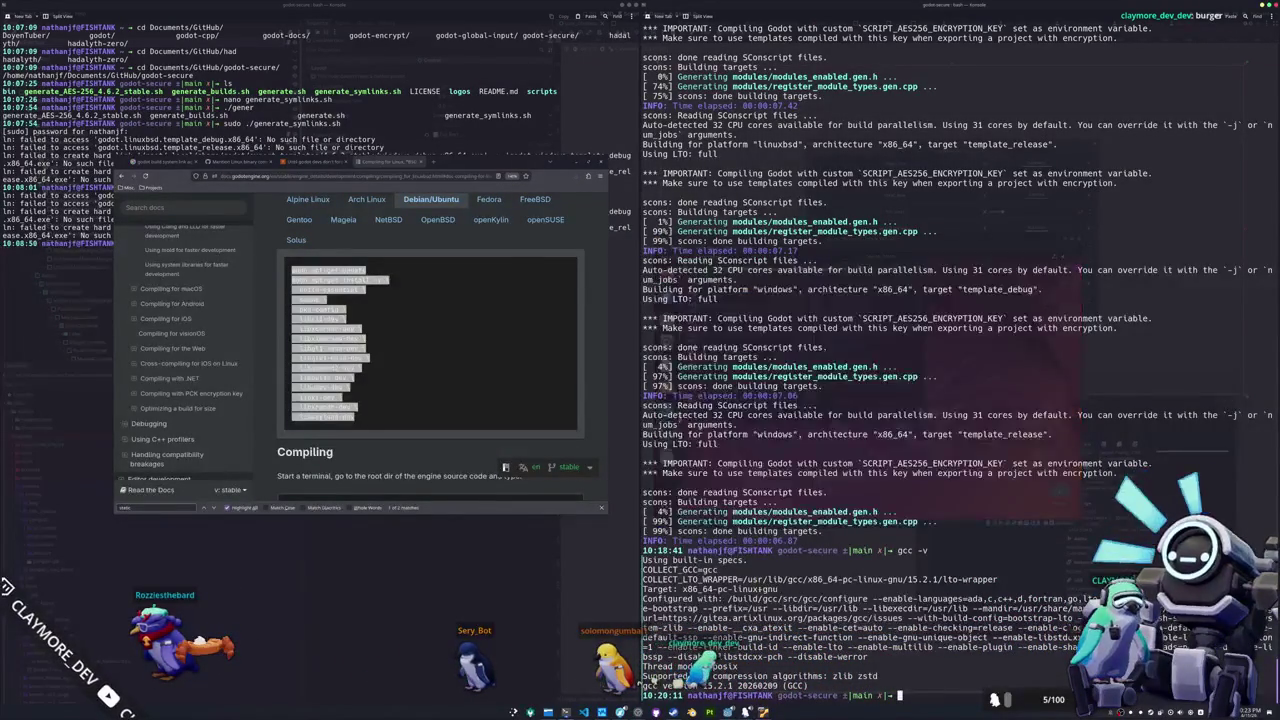
Try and discard several commands at the prompt (generate_builds.sh, bat, ls -l, gcc -V)
text(./generate_builds.sh)
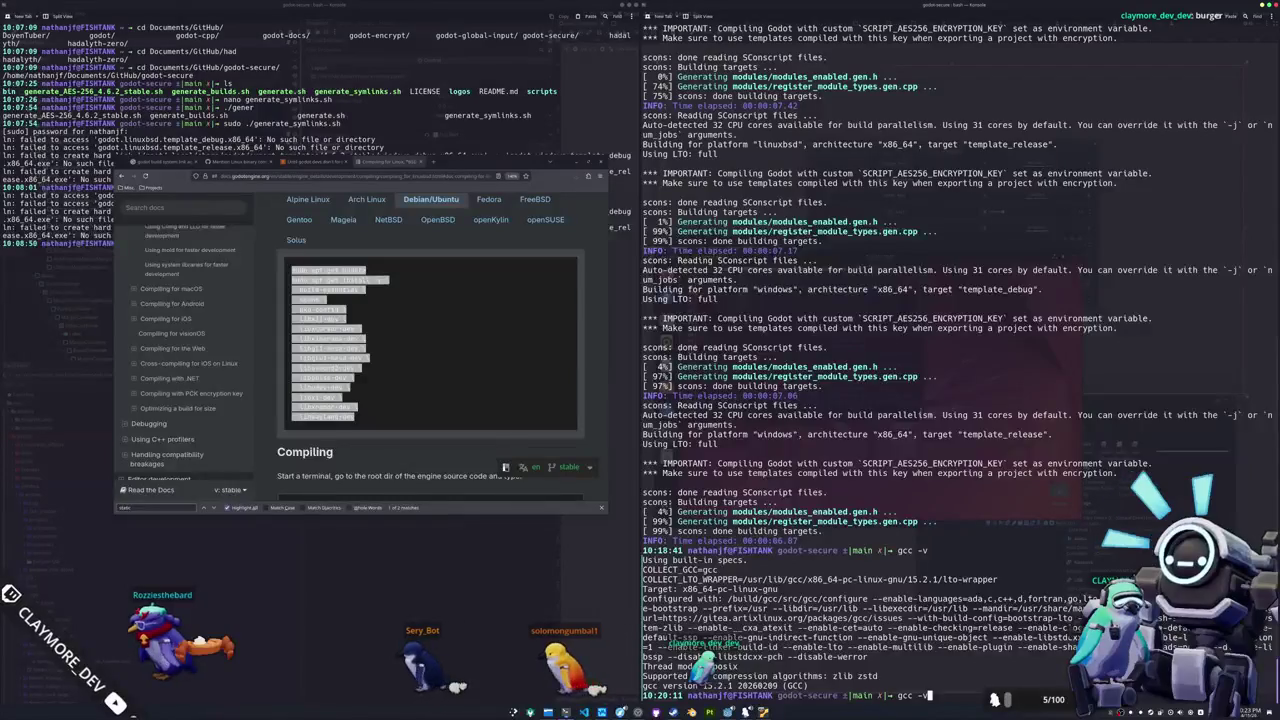
key(Home)
key(Delete)
key(Delete)
text(bat)
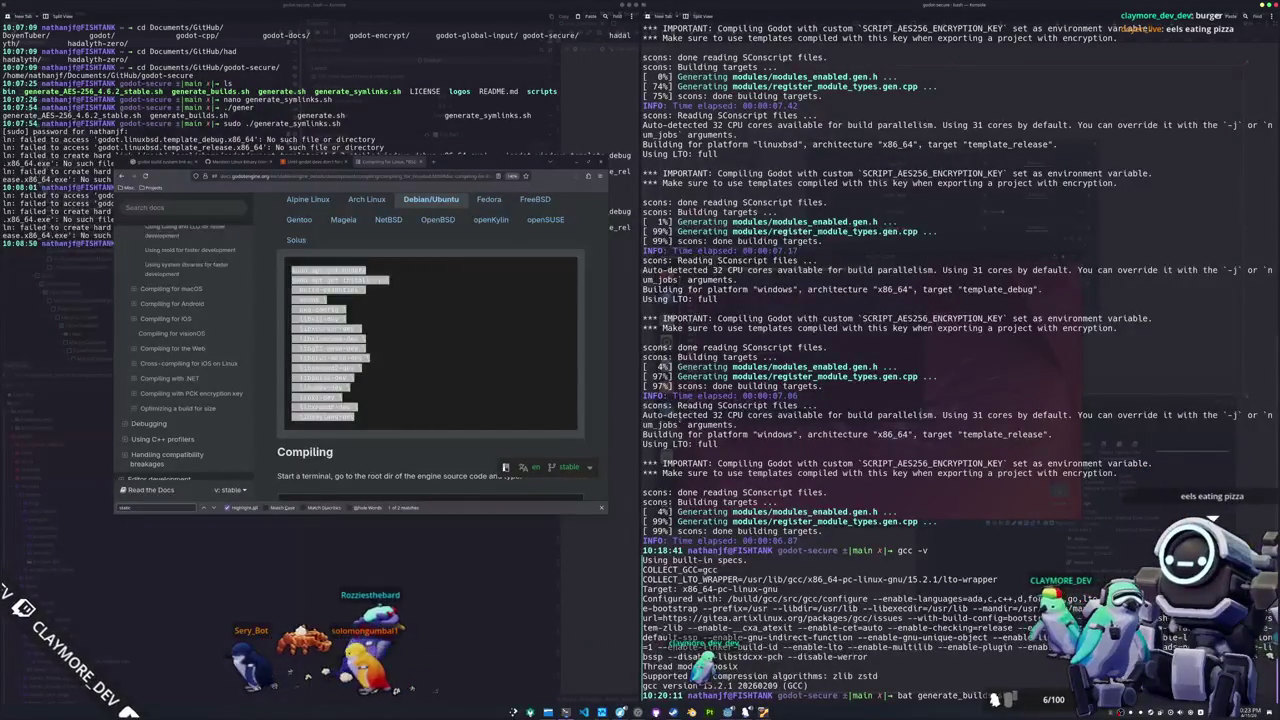
key(ctrl+u)
text(ls -l)
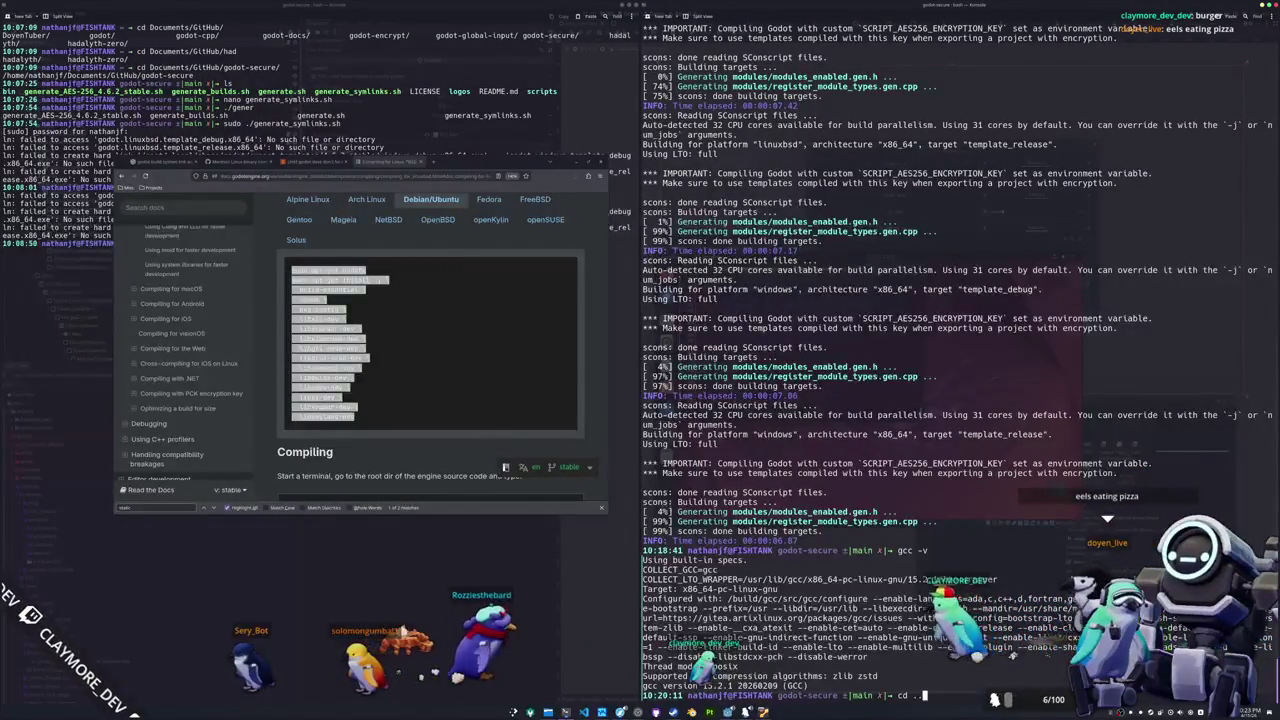
key(ctrl+u)
text(gcc -V)
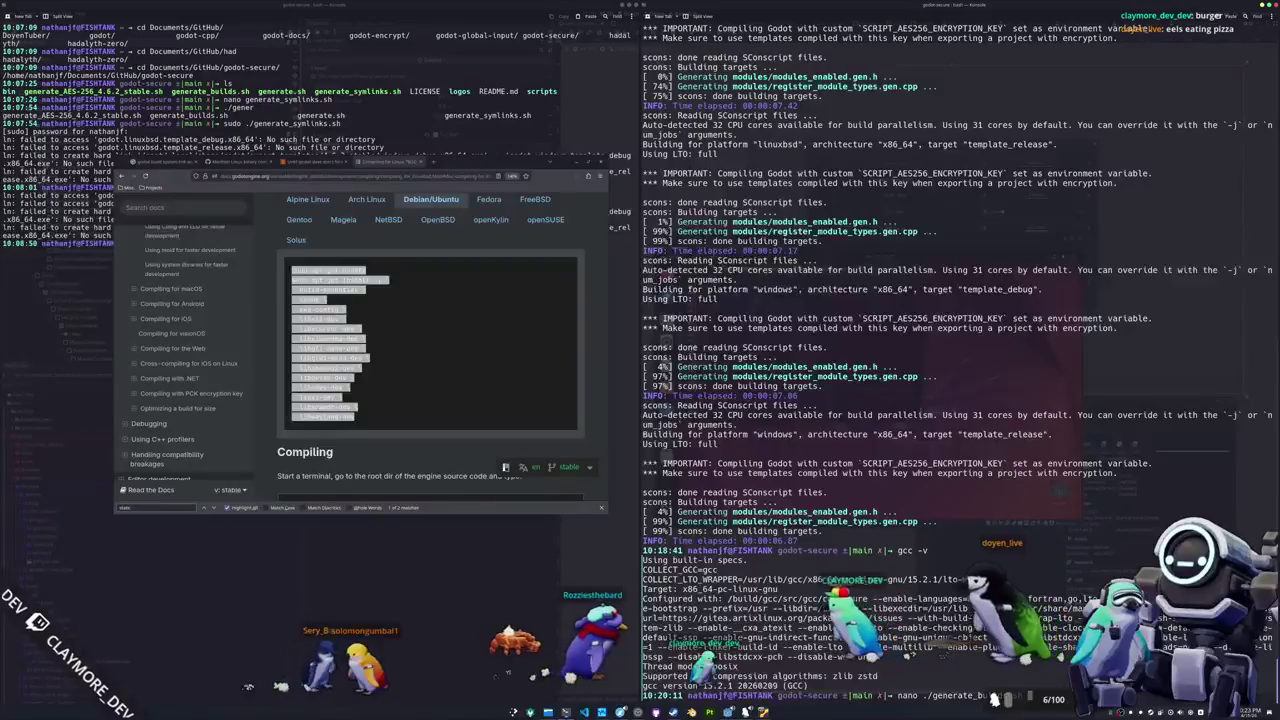
key(ctrl+u)
Run sudo ./generate_symlinks.sh with the administrator password, then rerun it from history
text(sudo ./ge)
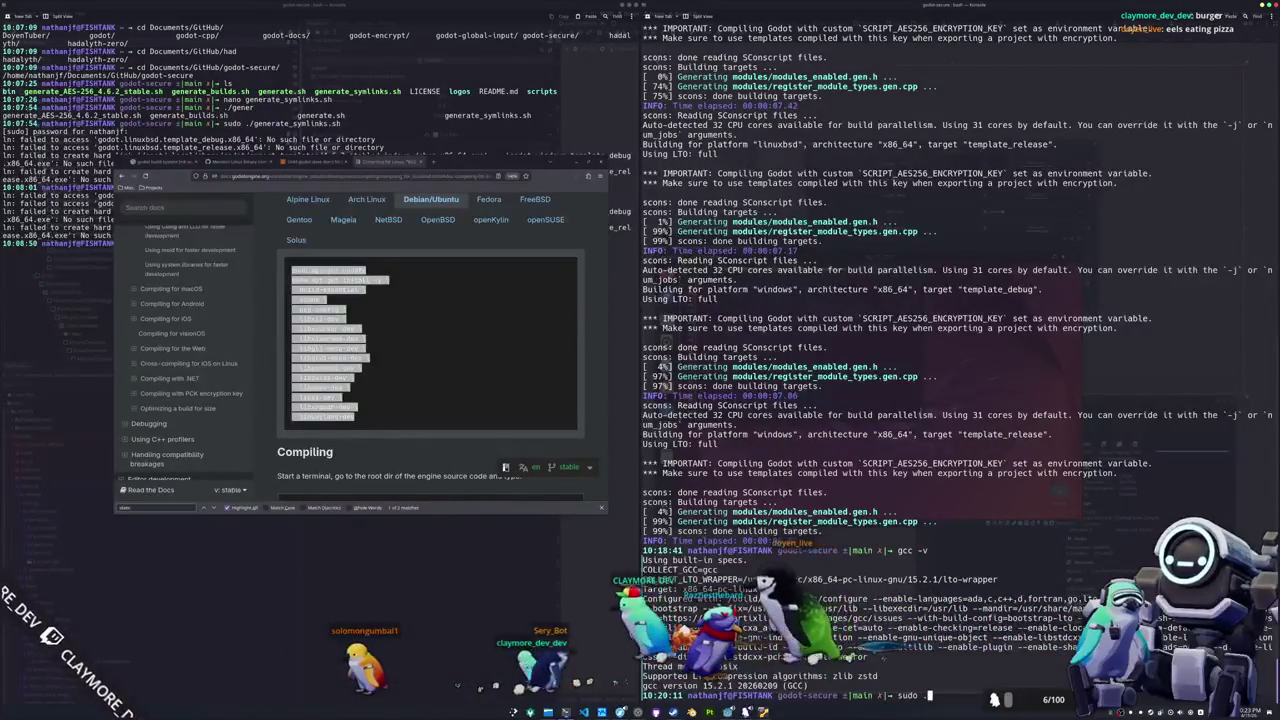
text(n)
key(Tab)
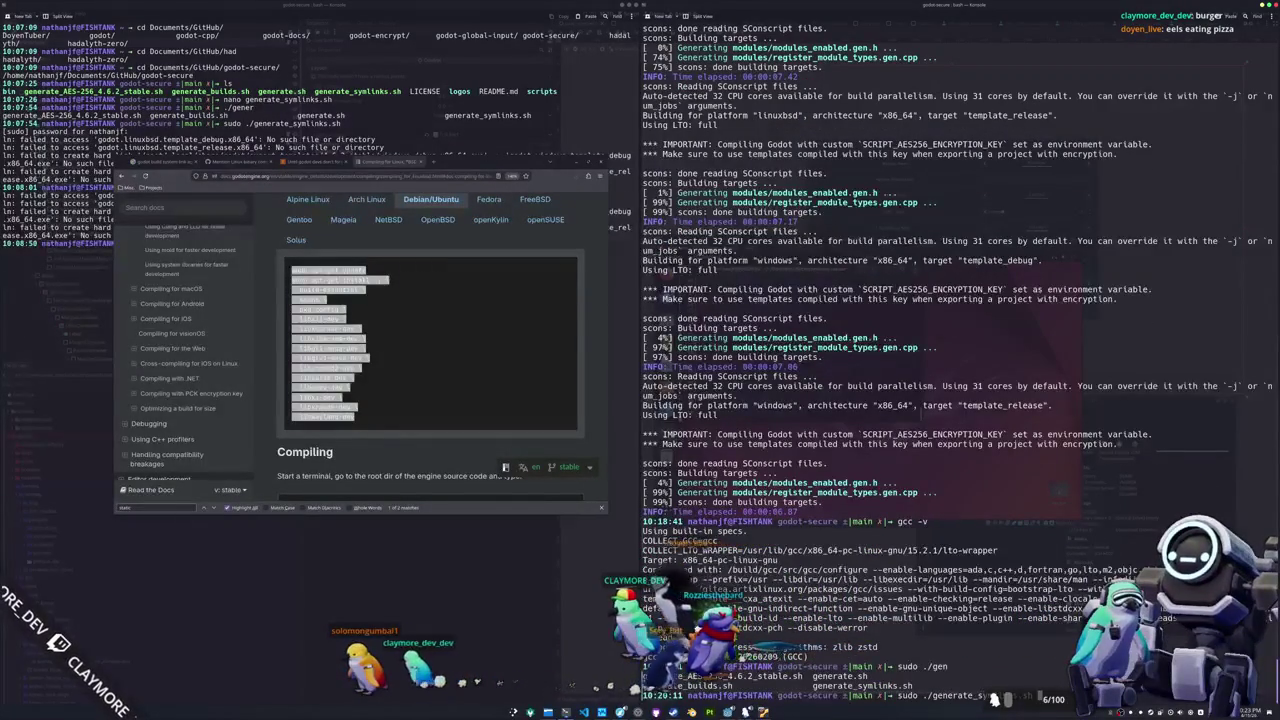
key(Tab)
key(Return)
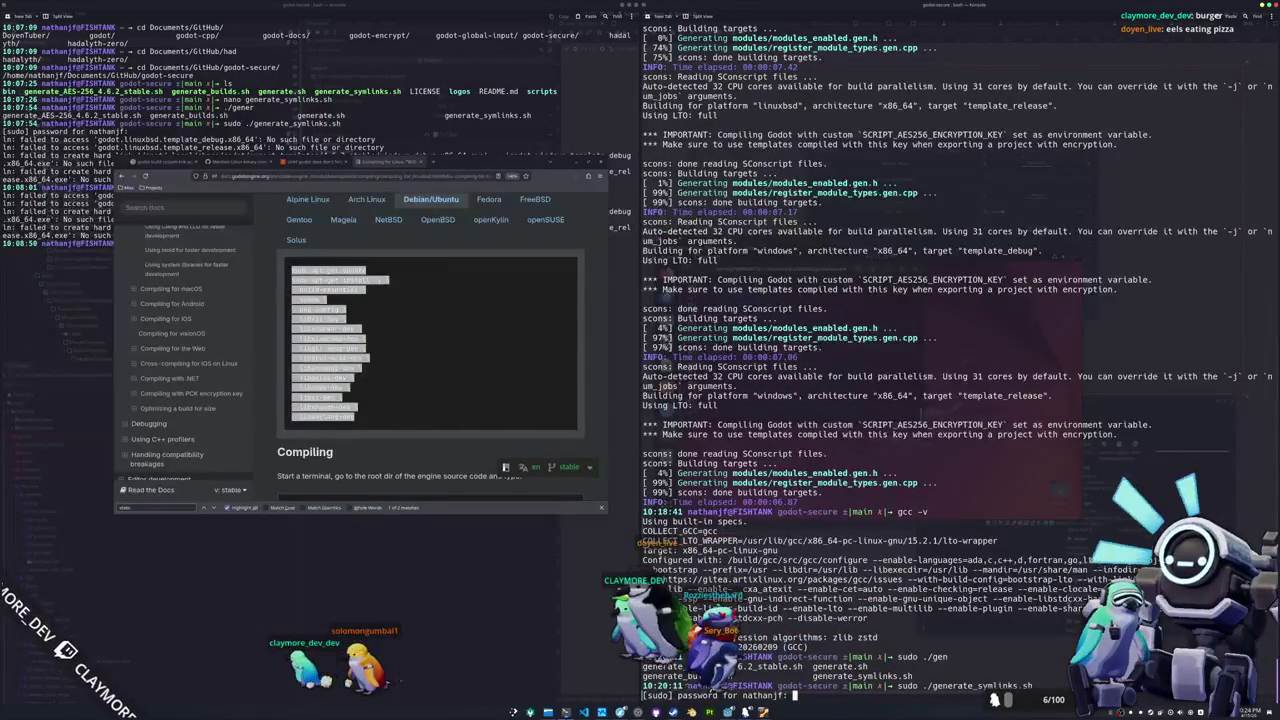
key(Return)
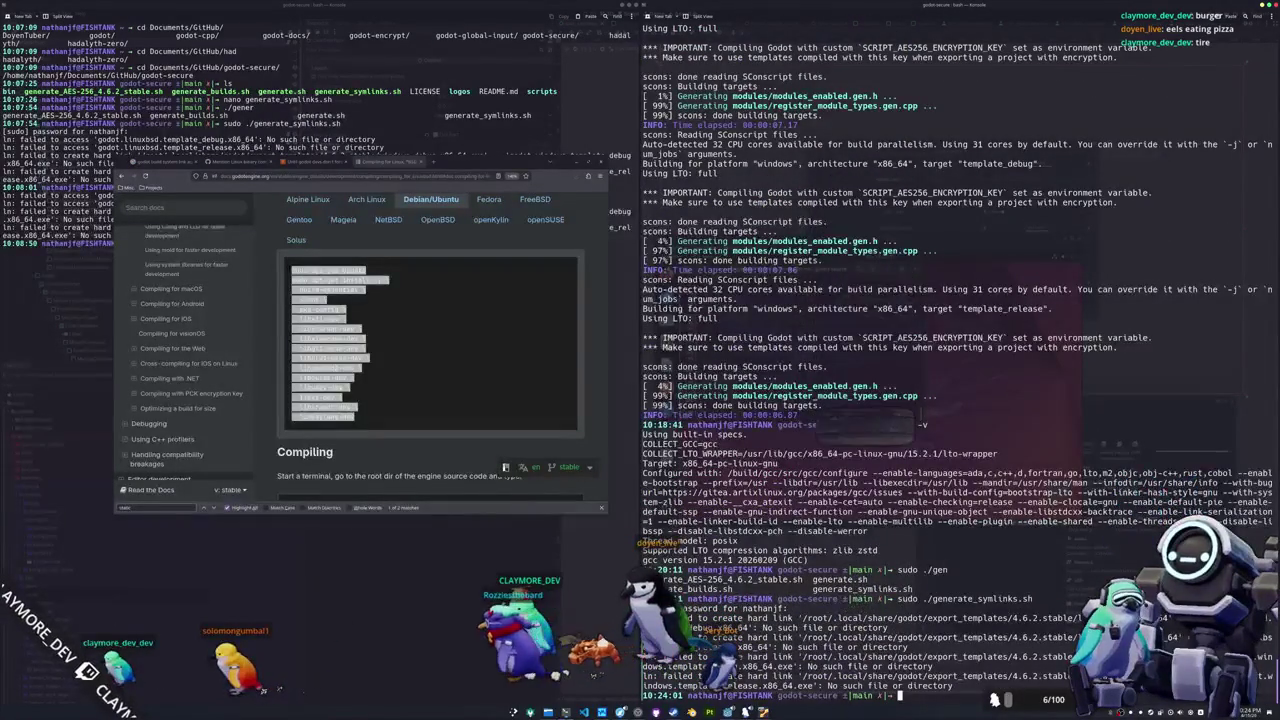
key(Up)
key(Return)
Open Documents/GitHub/godot-encrypt as the Visual Studio Code workspace folder
click(603, 708)
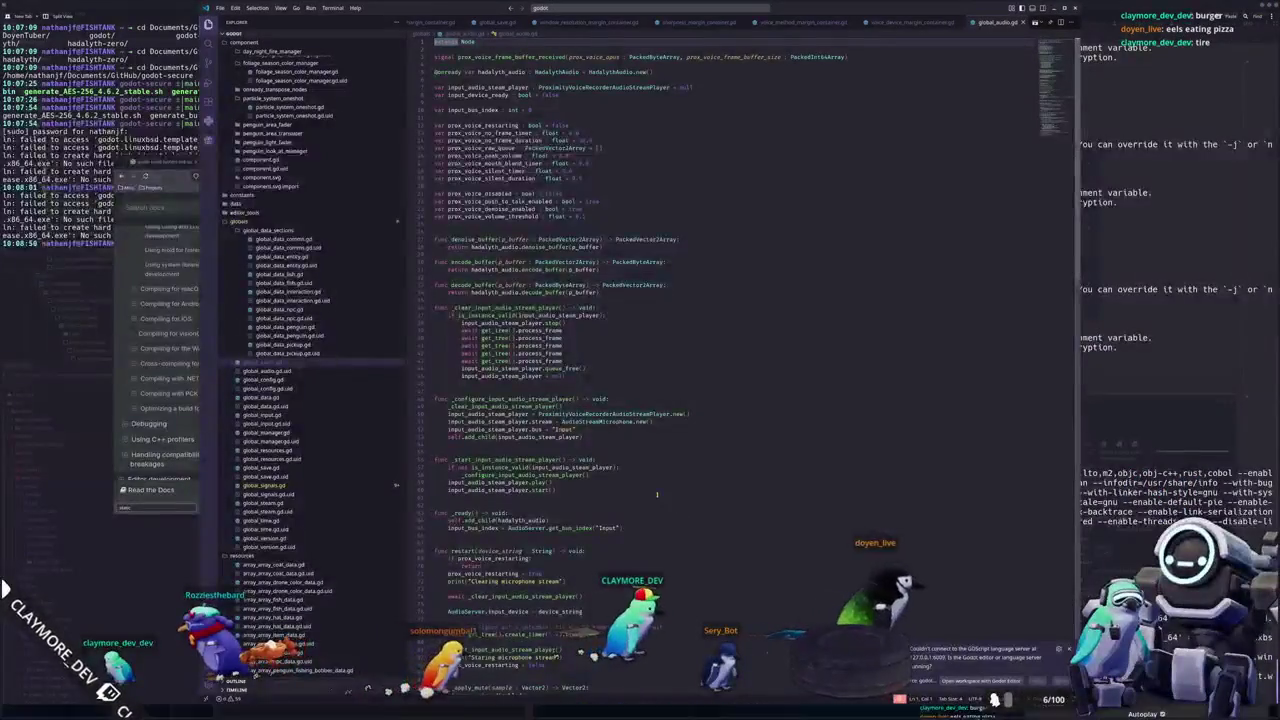
key(ctrl+k)
key(ctrl+o)
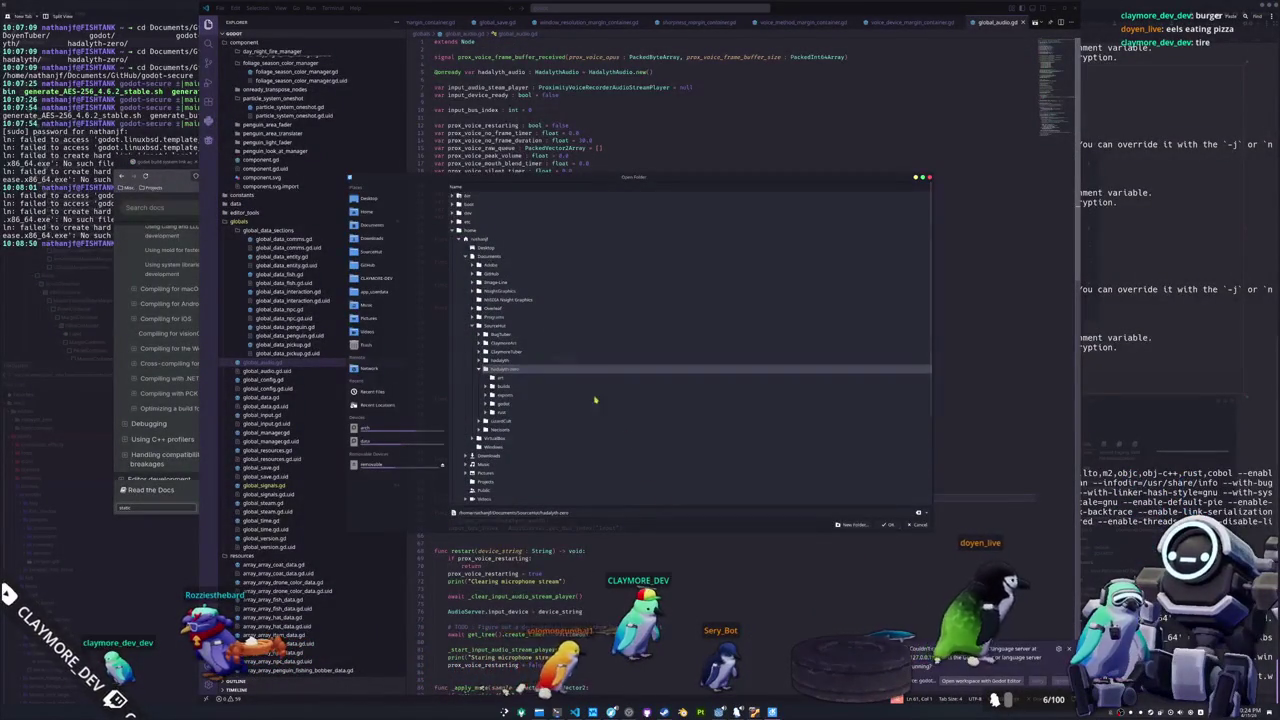
click(370, 265)
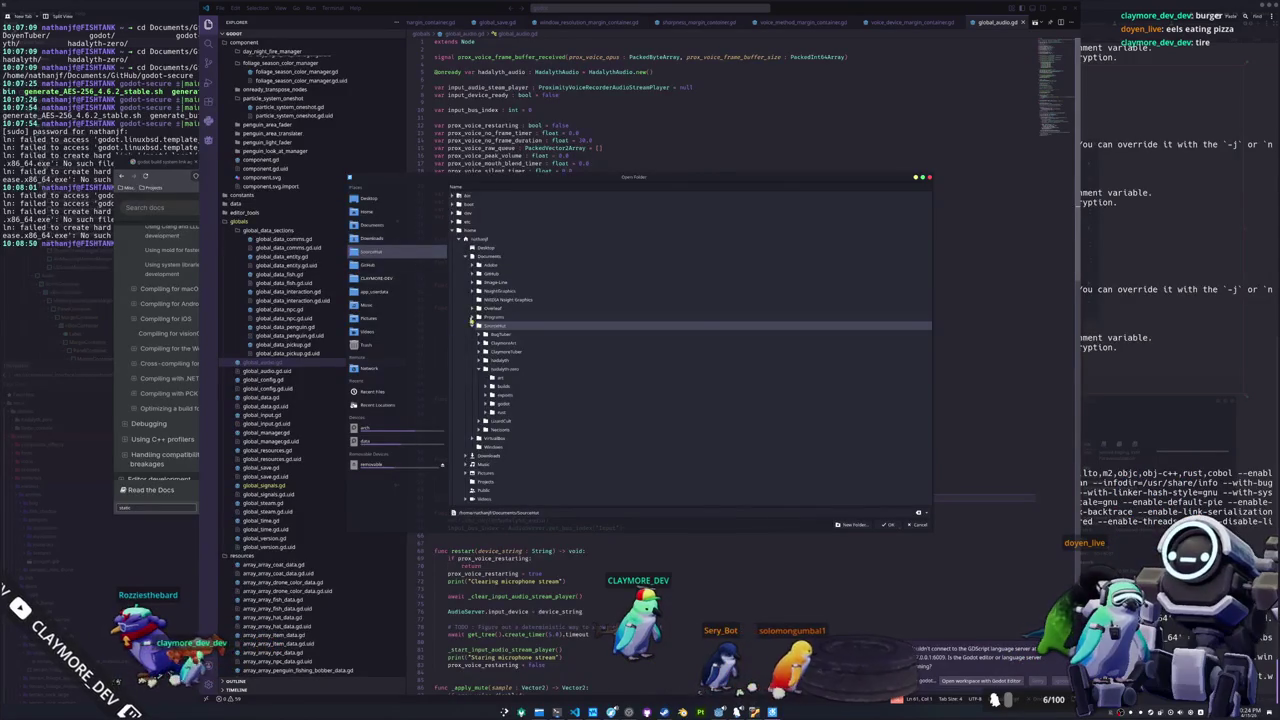
click(474, 327)
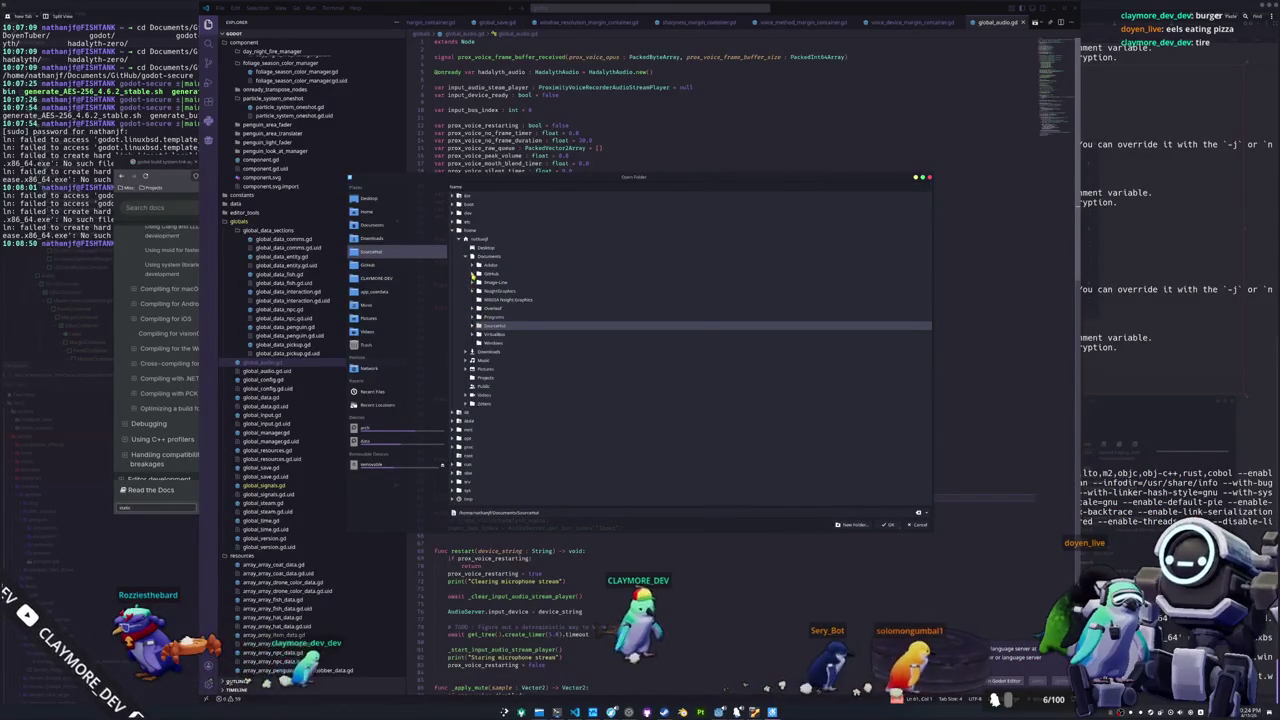
click(473, 274)
click(505, 334)
click(505, 319)
click(886, 524)
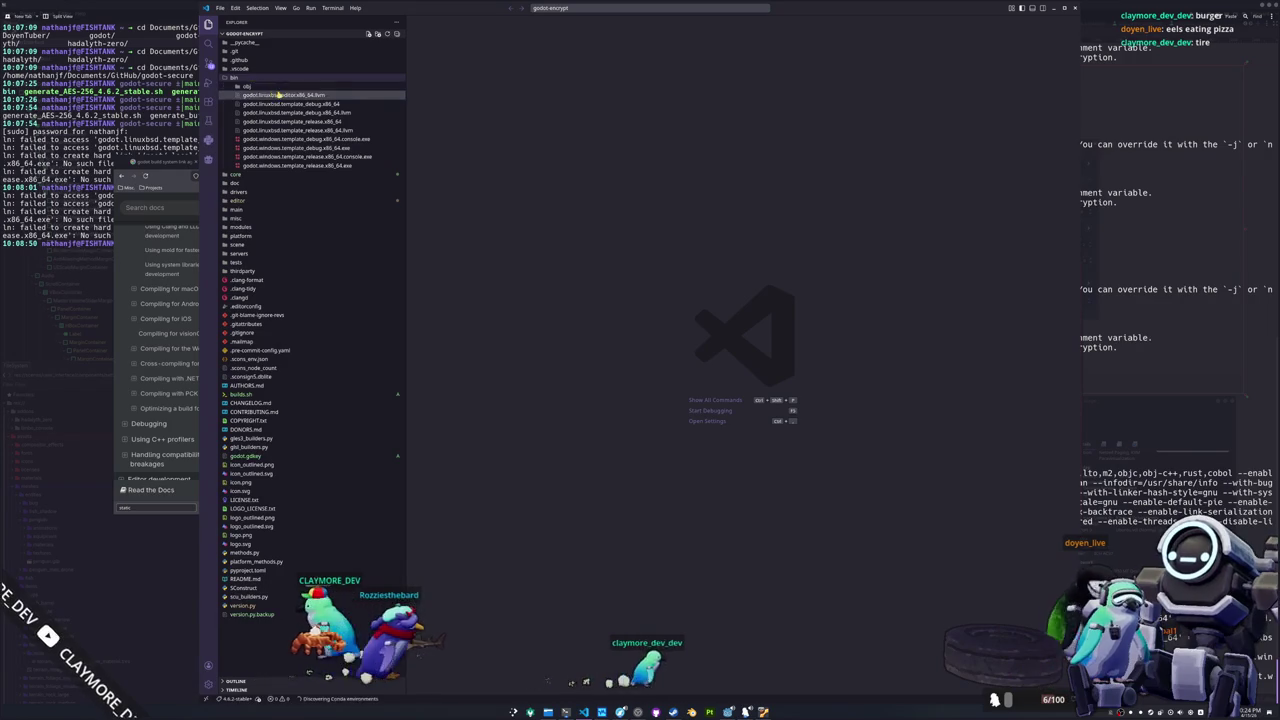
Preview the Linux editor, template_debug and template_release build files in bin
click(285, 104)
click(294, 112)
click(297, 122)
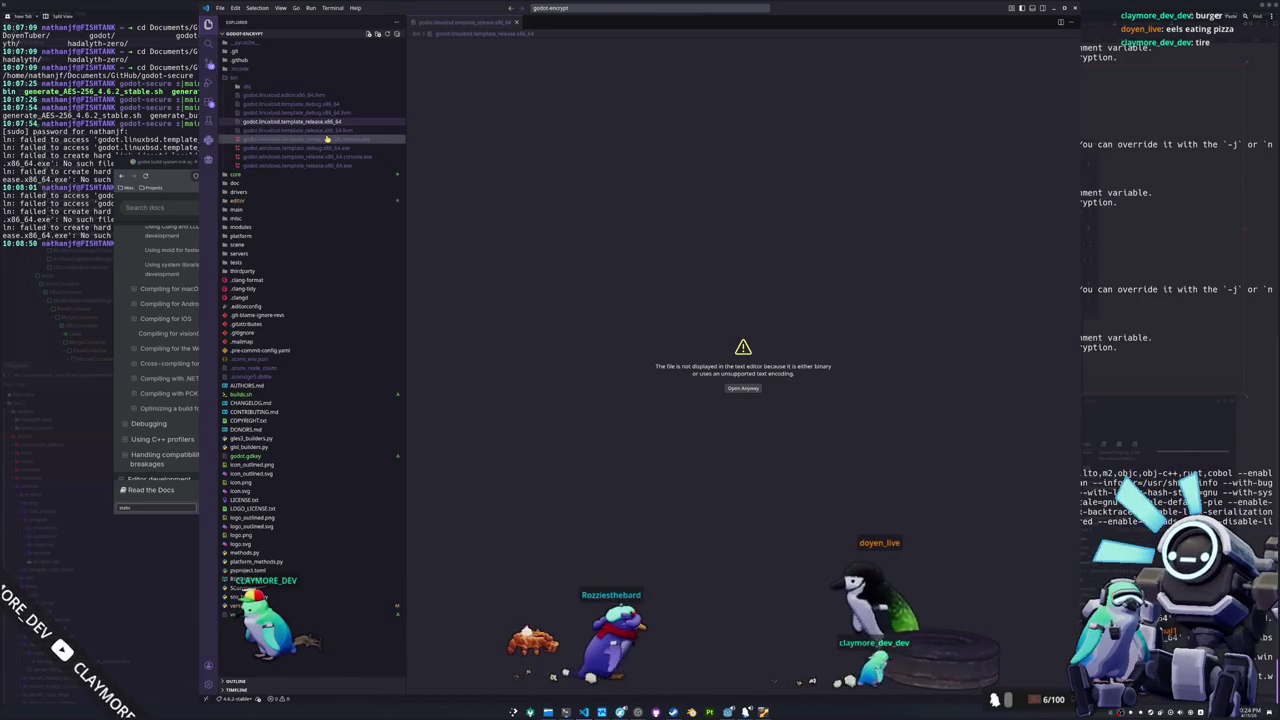
click(325, 95)
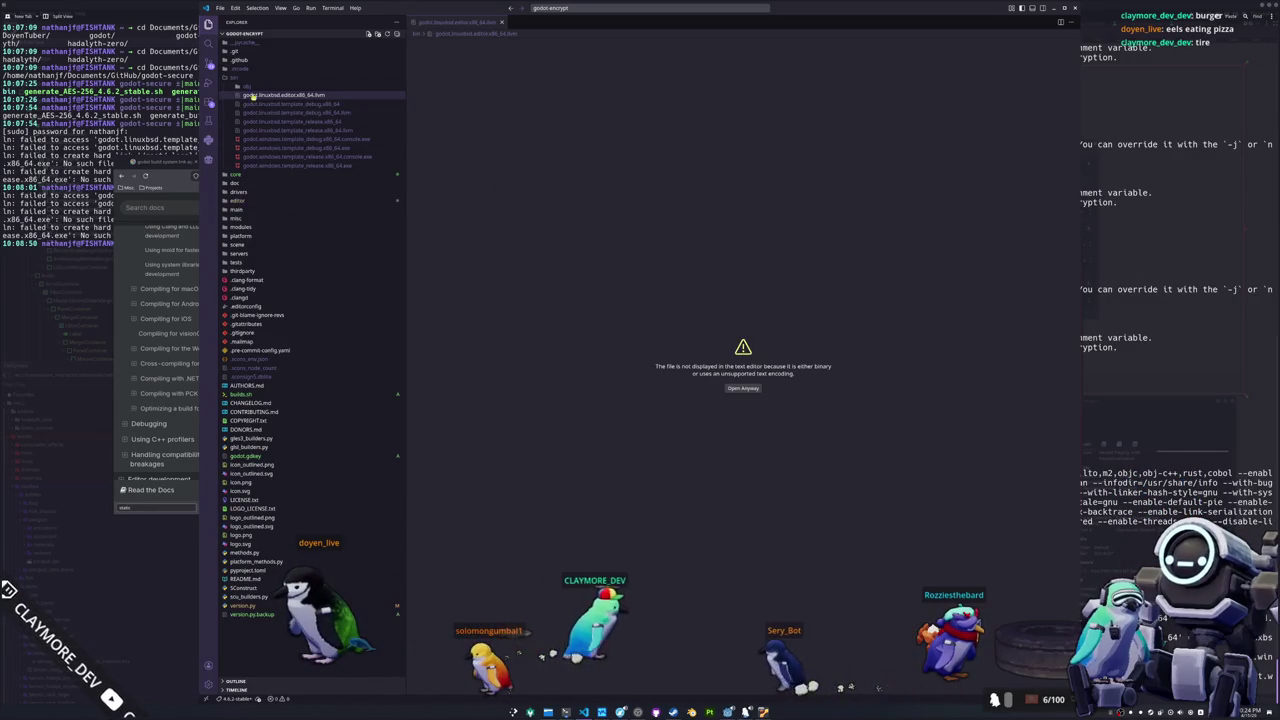
Review the godot.gdkey key file, version.py.backup and version.py
click(250, 457)
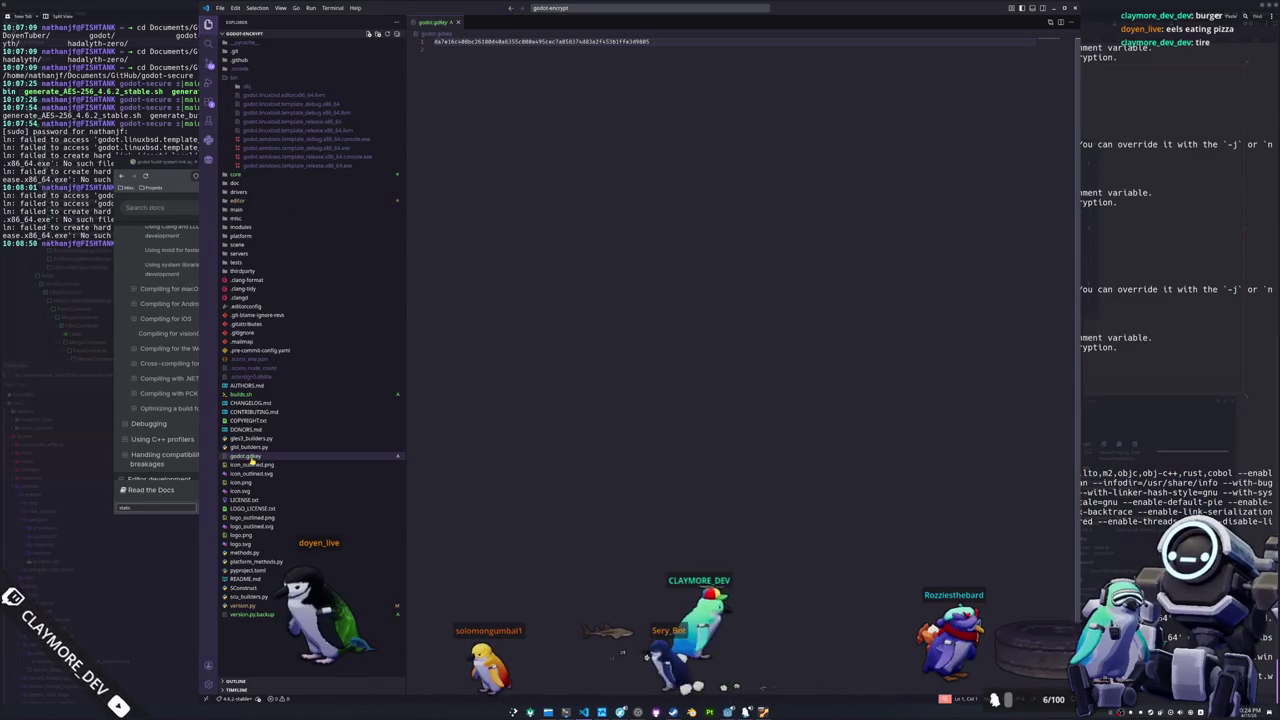
click(252, 613)
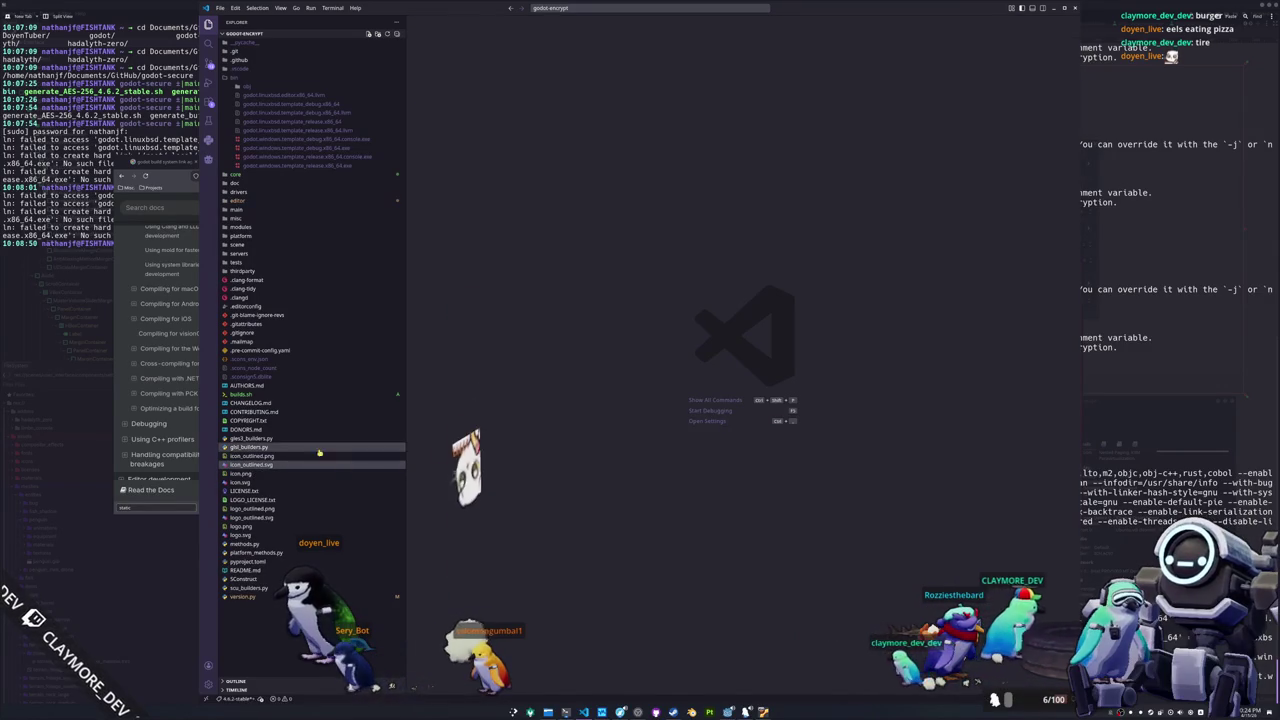
click(270, 598)
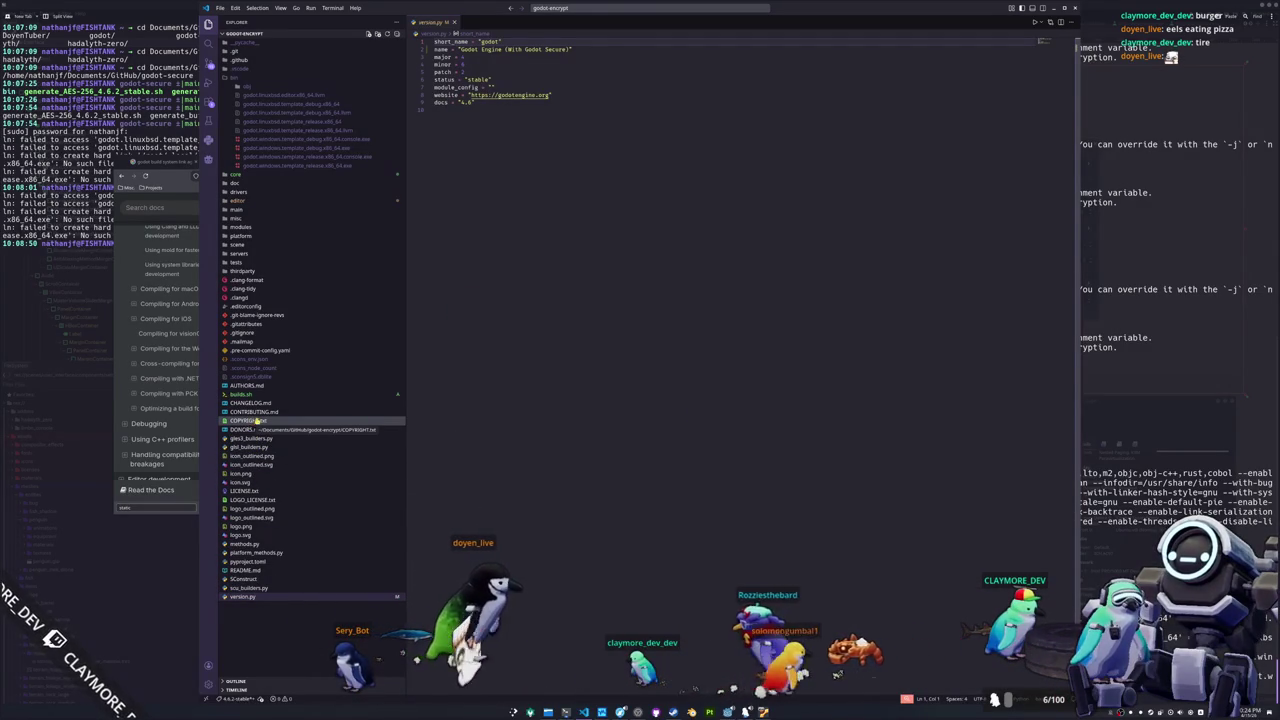
Open the godot-secure folder as the workspace
key(ctrl+k)
key(ctrl+o)
key(Down)
key(Down)
key(Down)
key(Return)
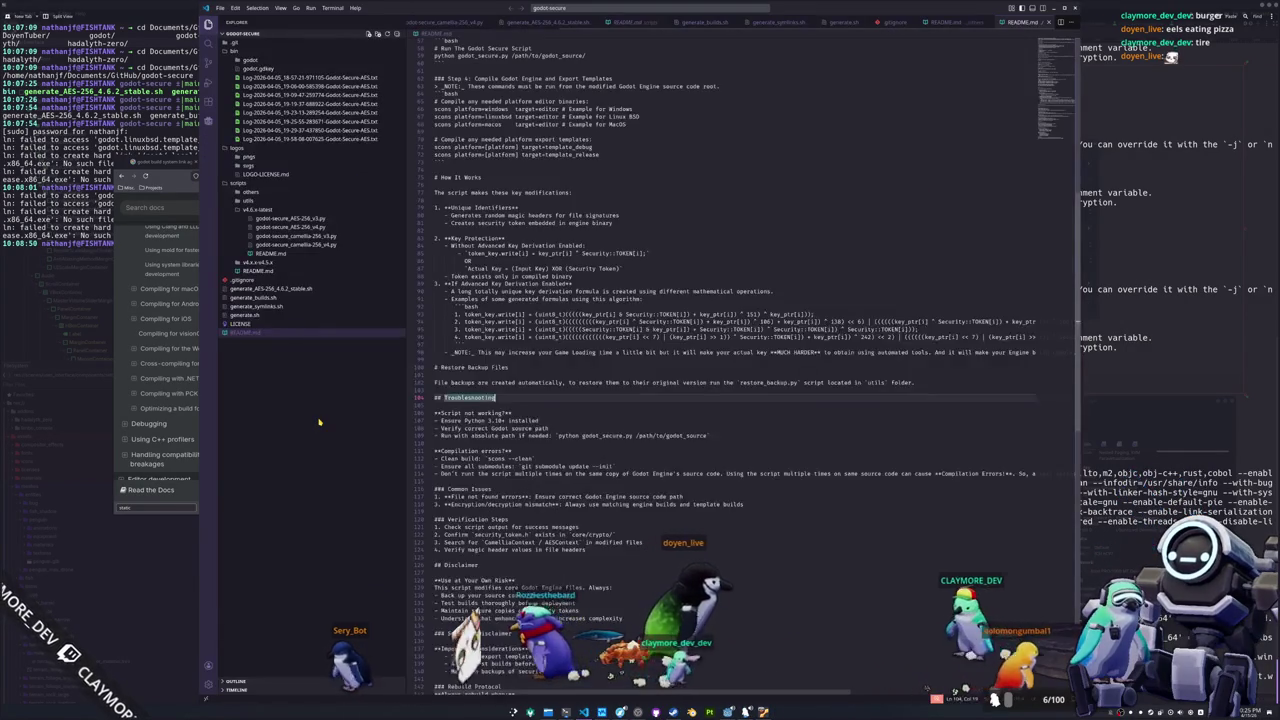
Open generate_builds.sh and inspect the debug_symbols flag on line 11
click(270, 289)
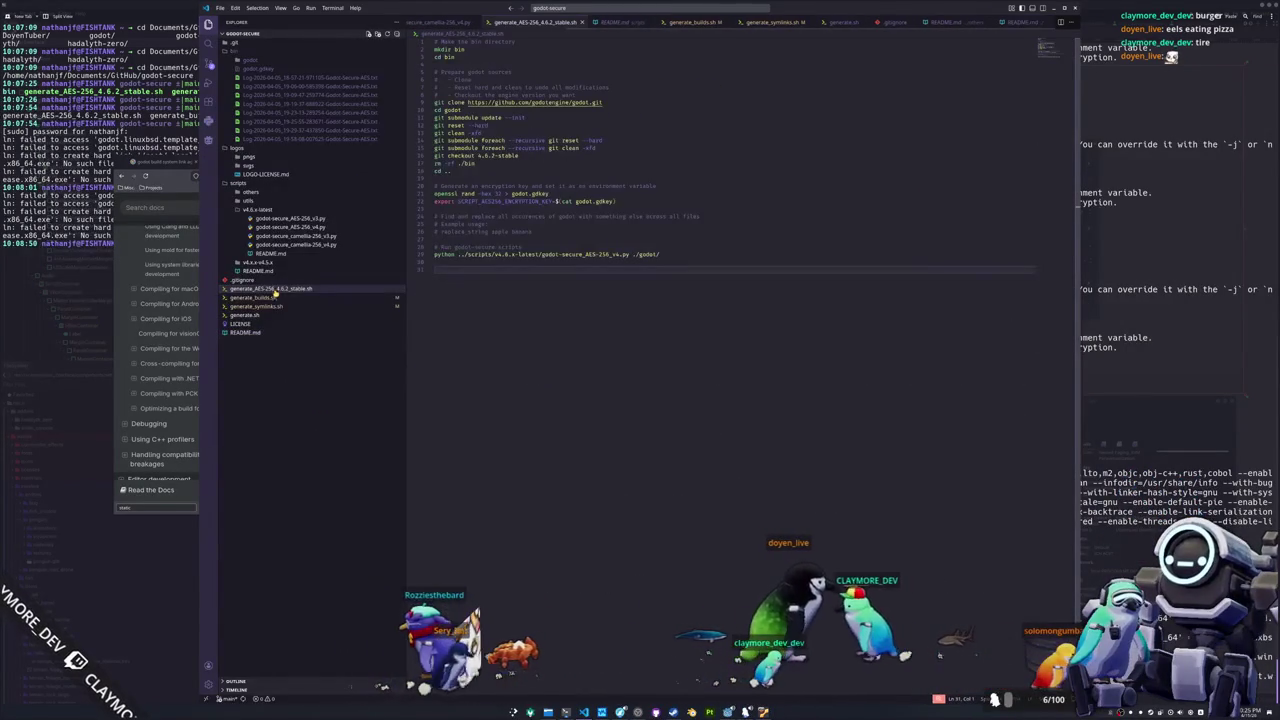
click(272, 298)
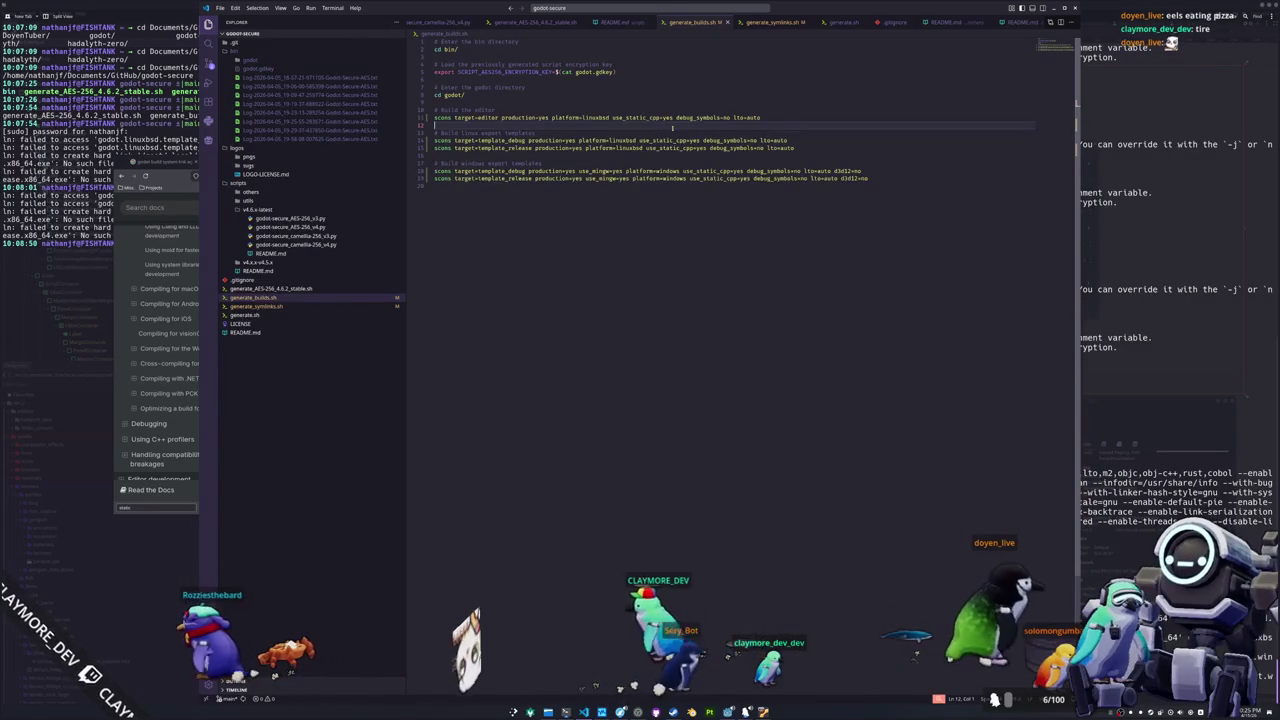
double_click(726, 117)
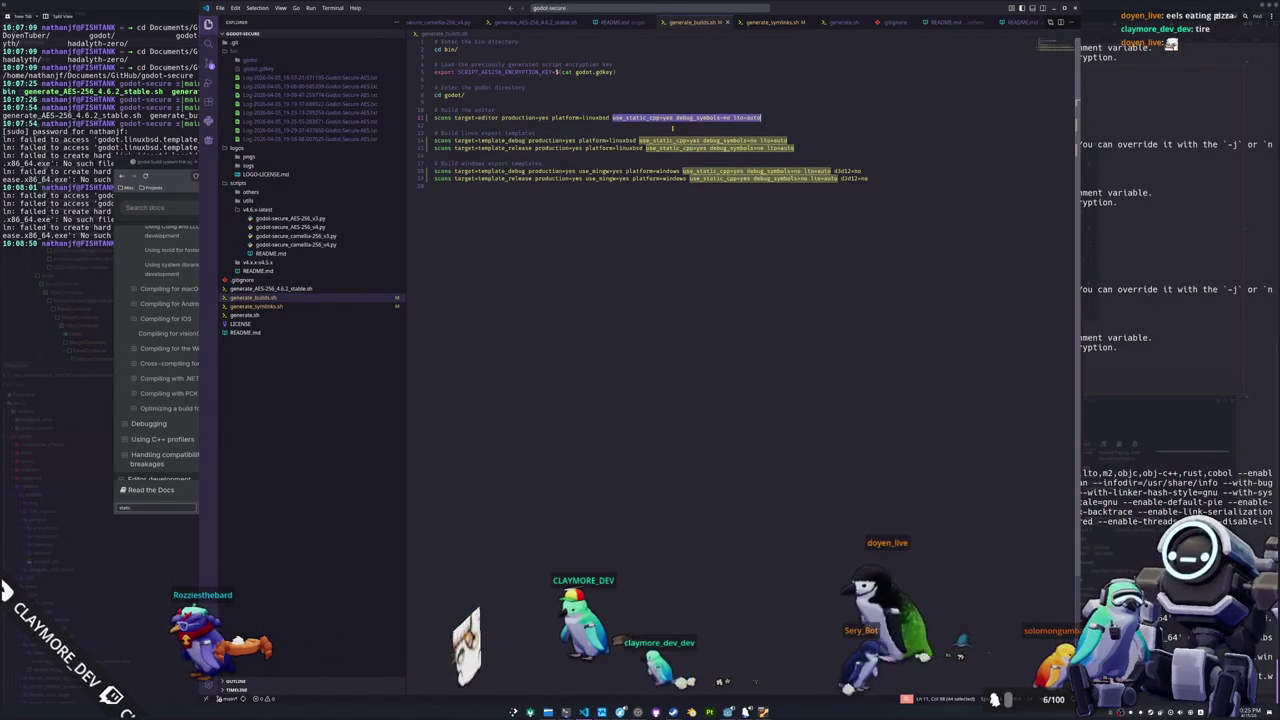
key(End)
key(Down)
key(Down)
key(Down)
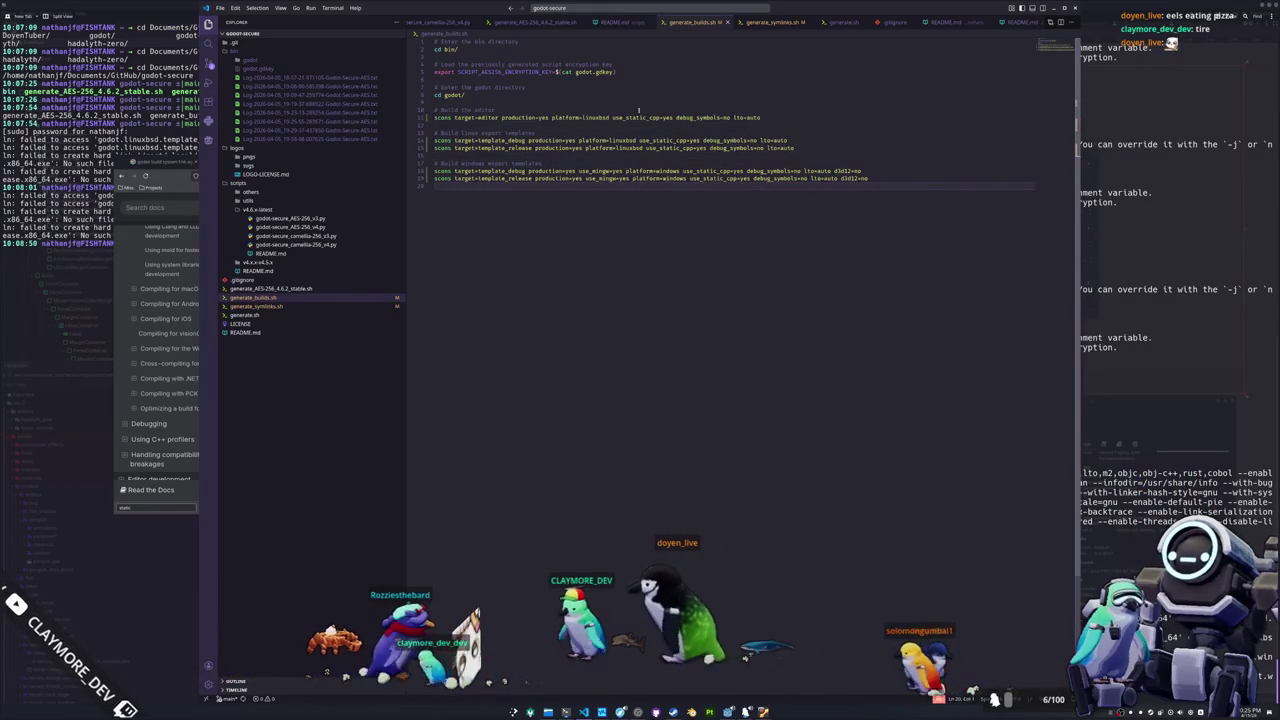
Expand godot > bin to see the built output files
click(250, 60)
click(284, 94)
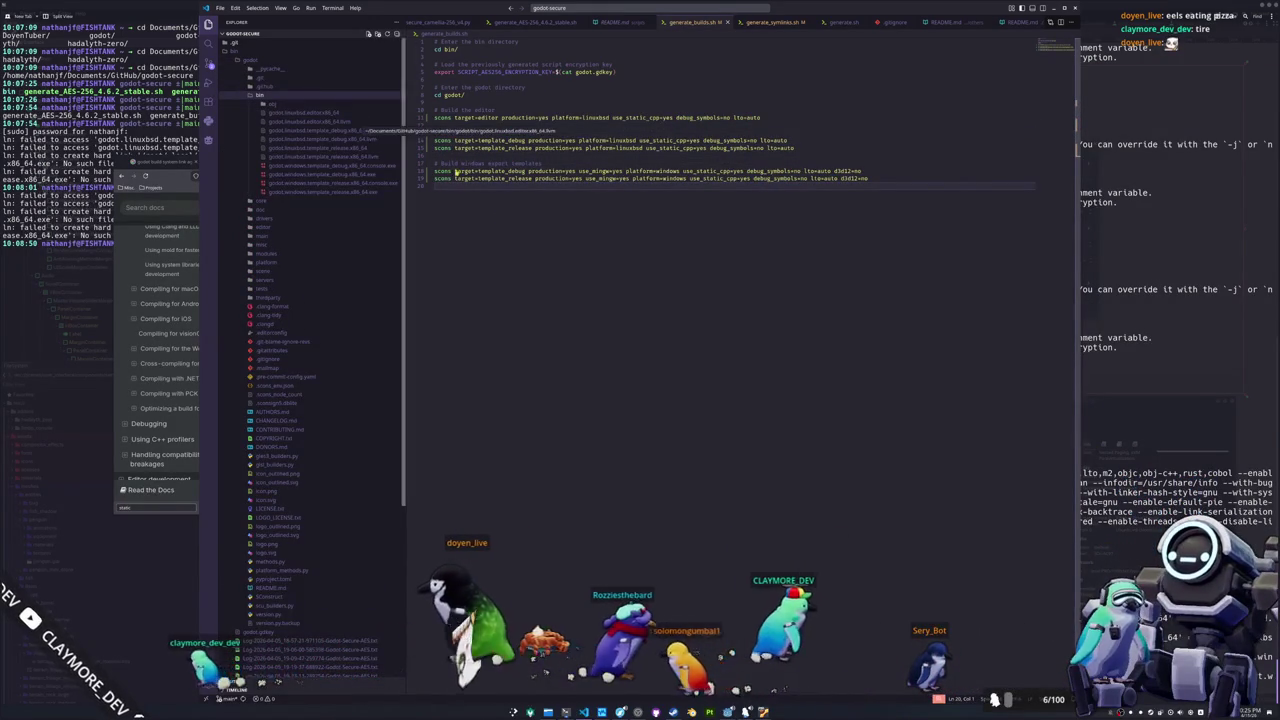
scroll(348, 375, down, 5)
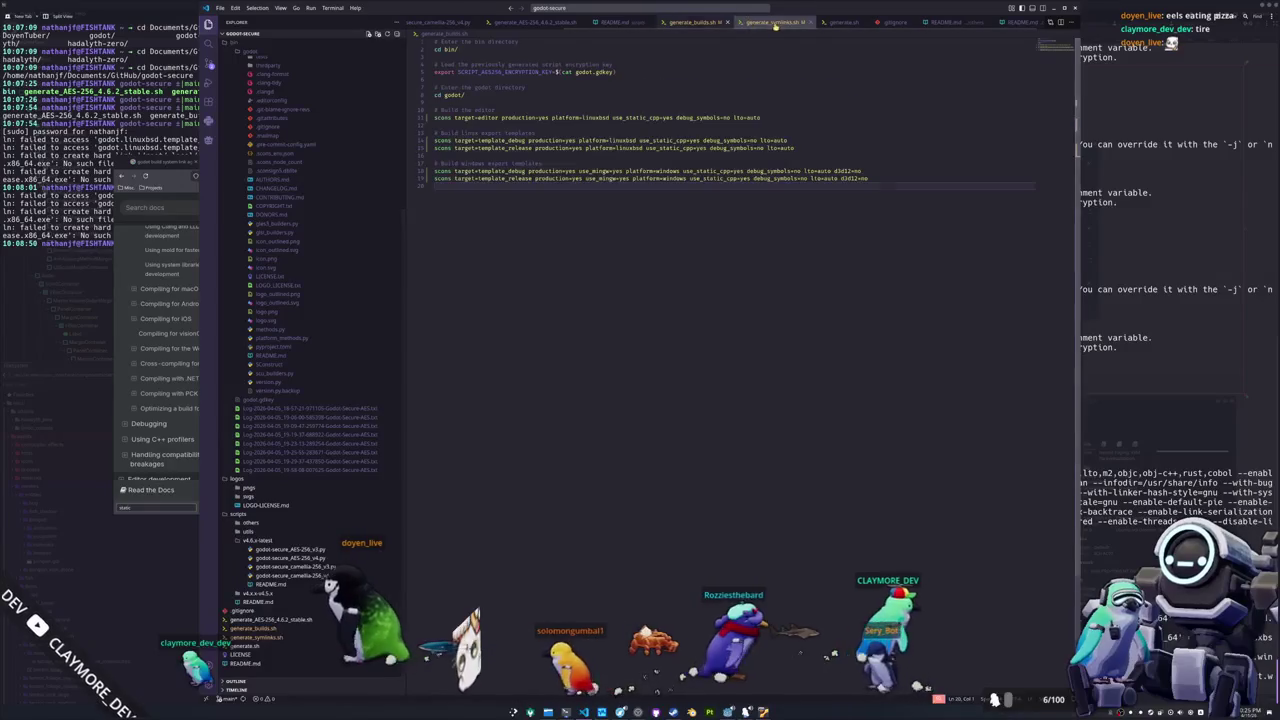
Review generate_symlinks.sh, highlighting every x86_64 occurrence in the link commands
key(ctrl+Page_Down)
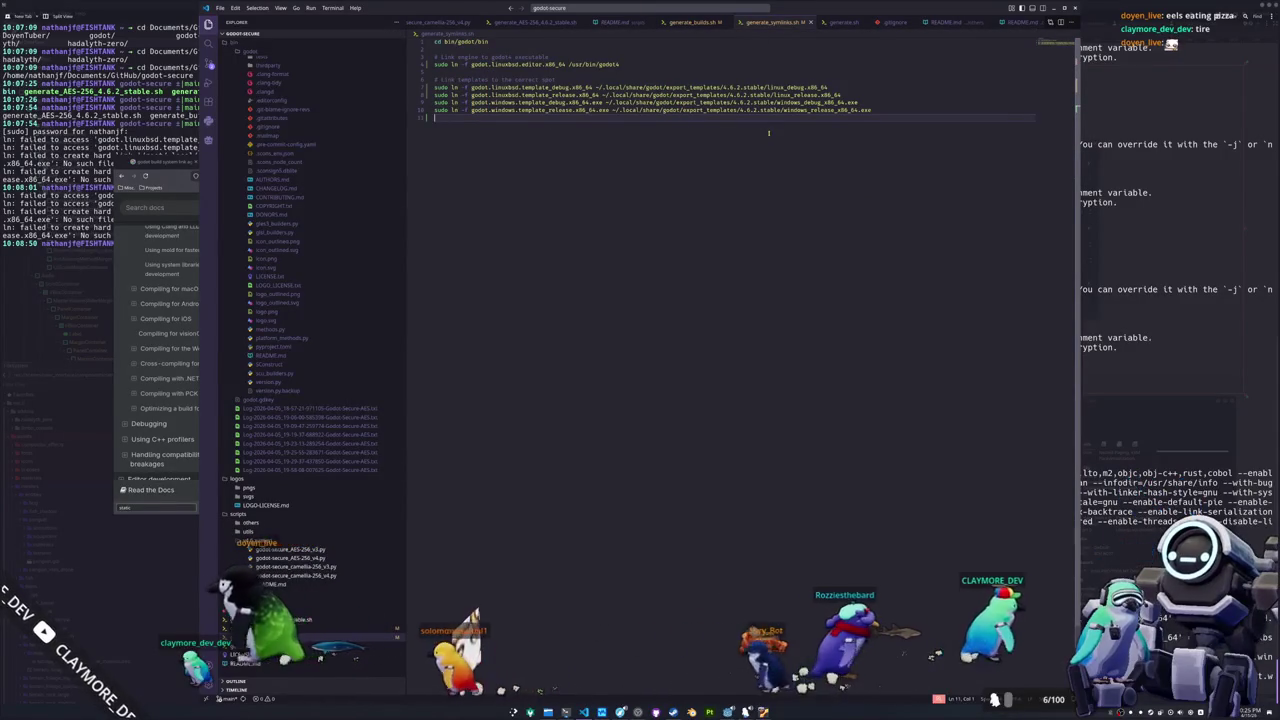
click(588, 87)
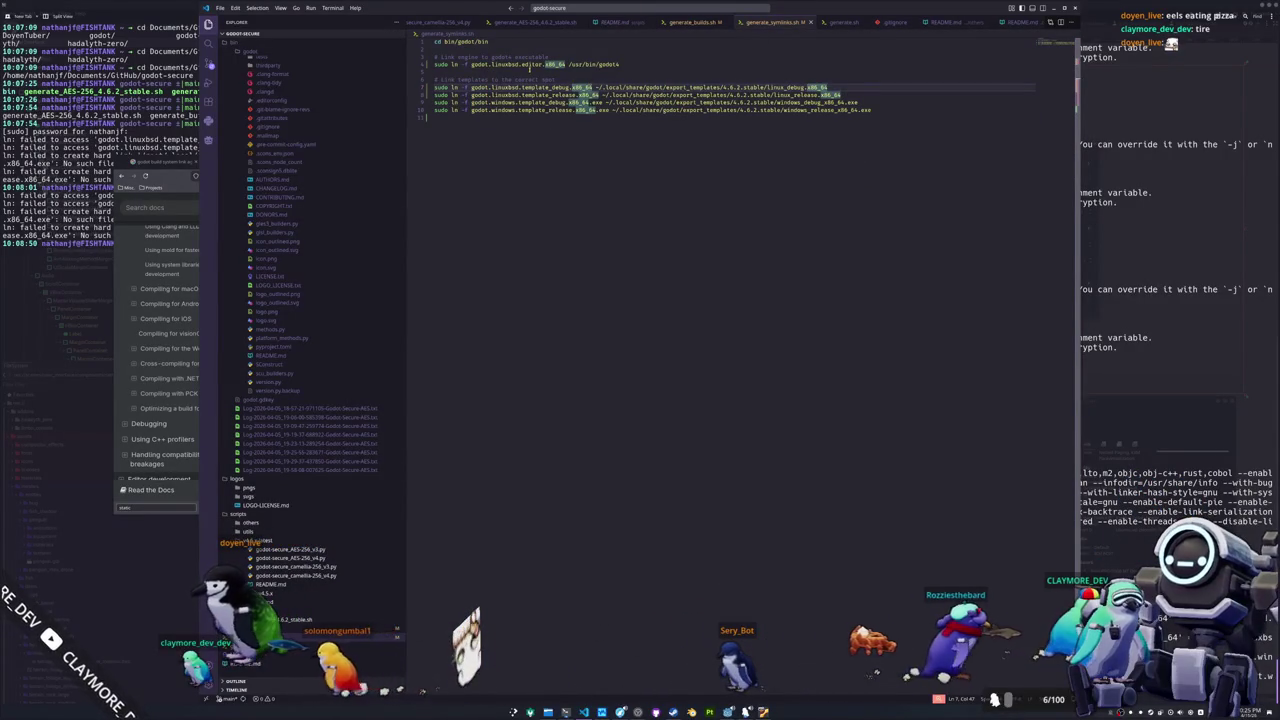
click(528, 71)
scroll(340, 160, up, 5)
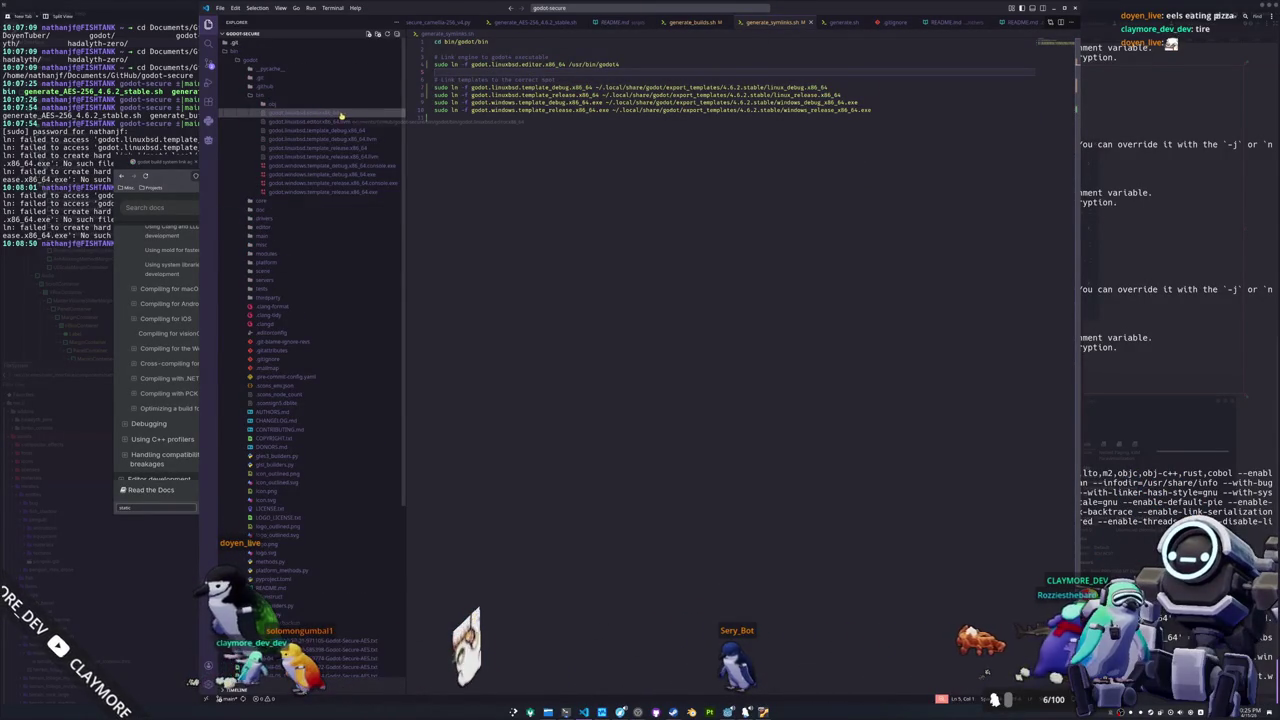
click(592, 87)
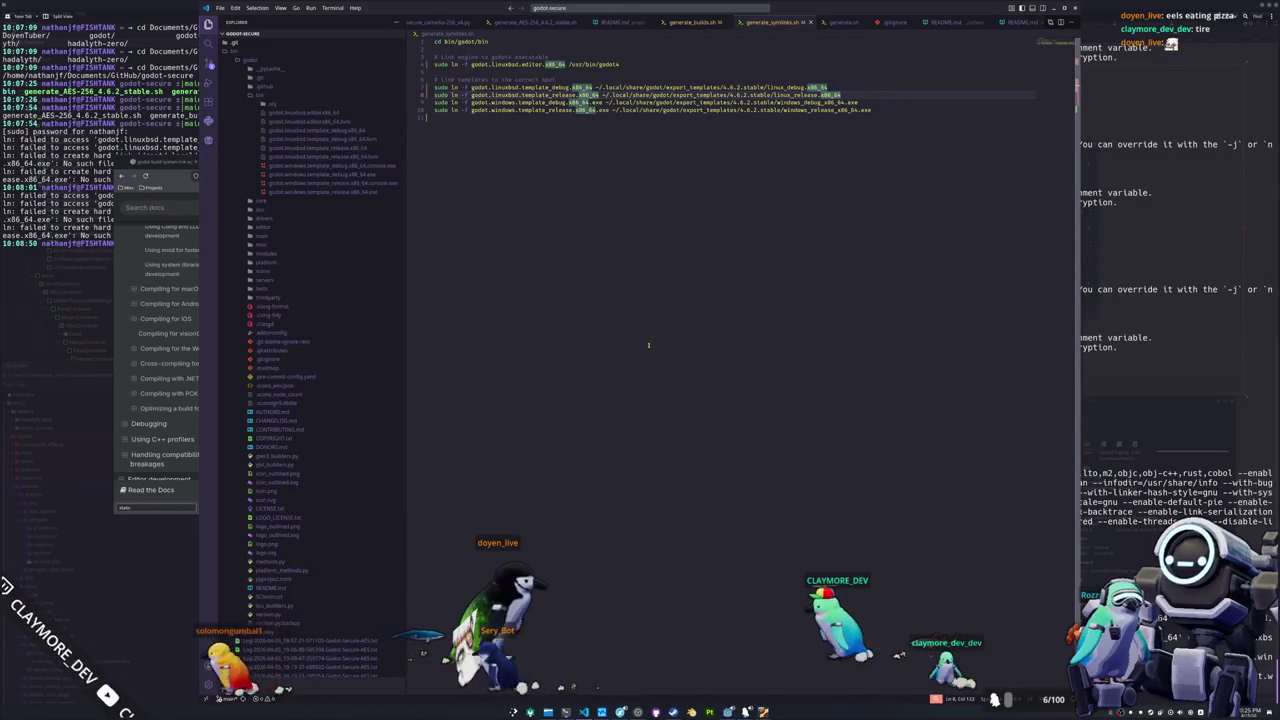
key(alt+Tab)
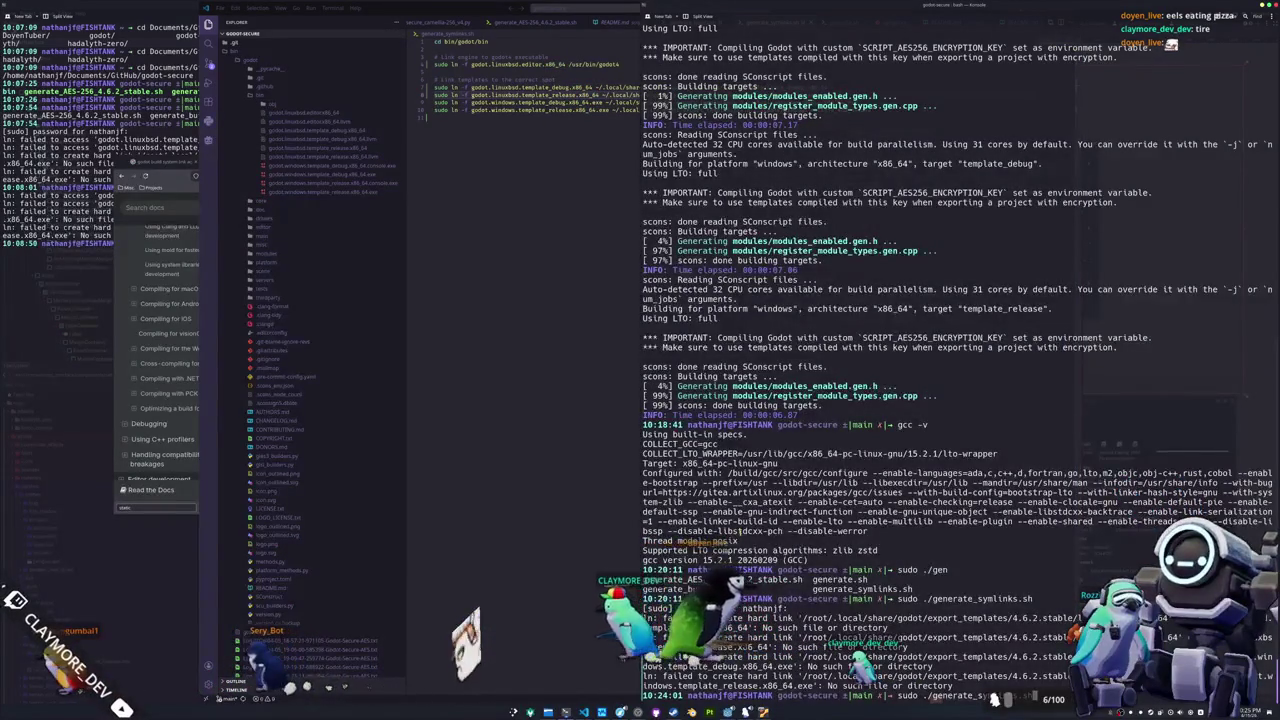
Rerun sudo ./generate_symlinks.sh and shrink the terminal text two steps
key(Return)
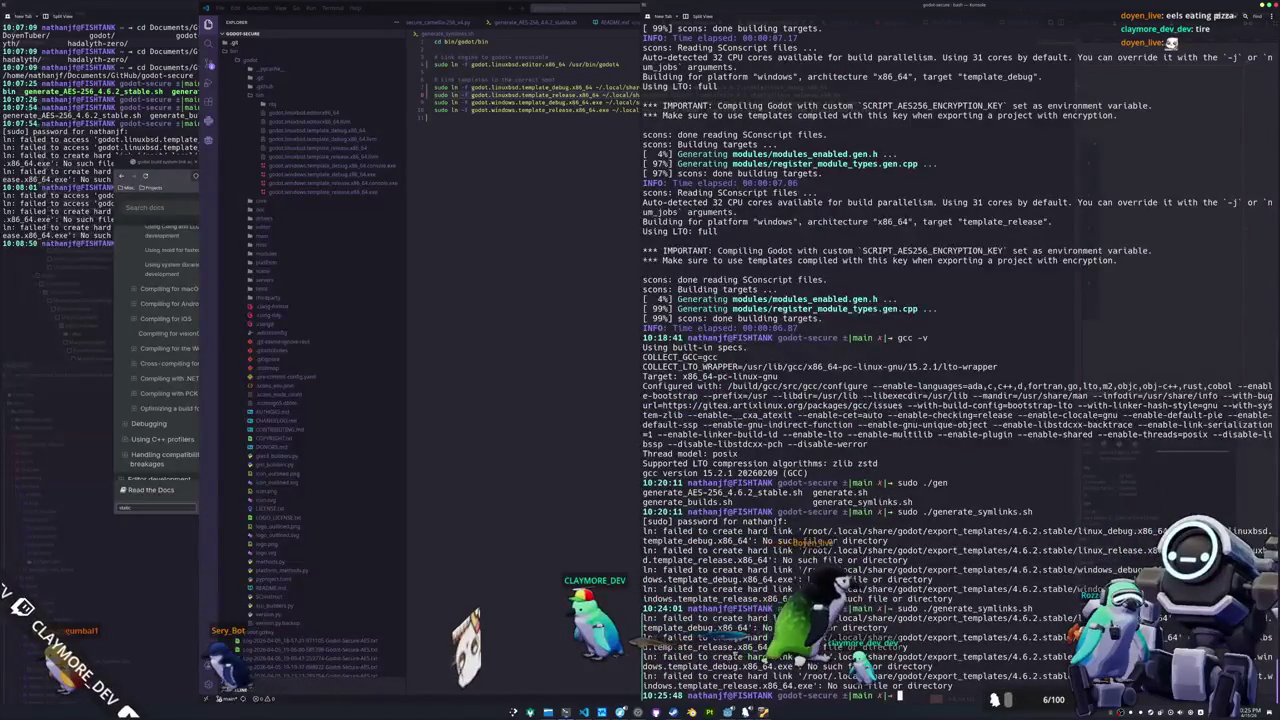
key(ctrl+minus)
key(ctrl+minus)
key(ctrl+minus)
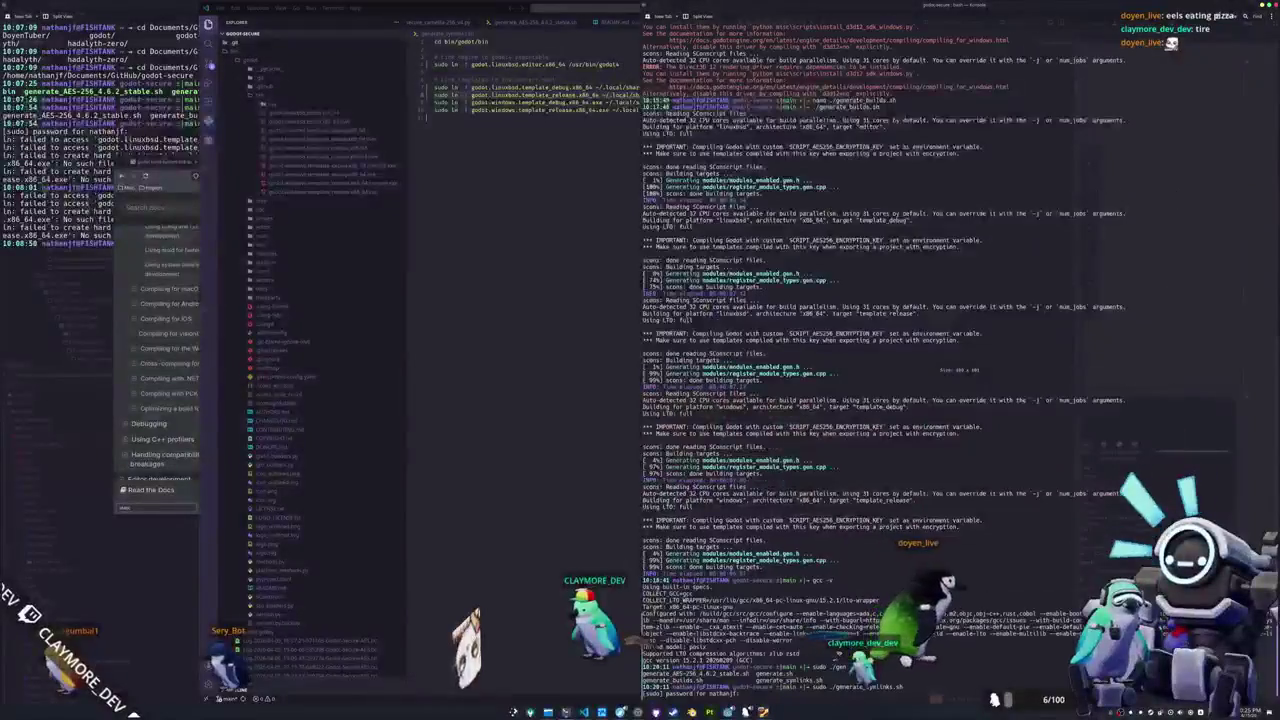
key(ctrl+minus)
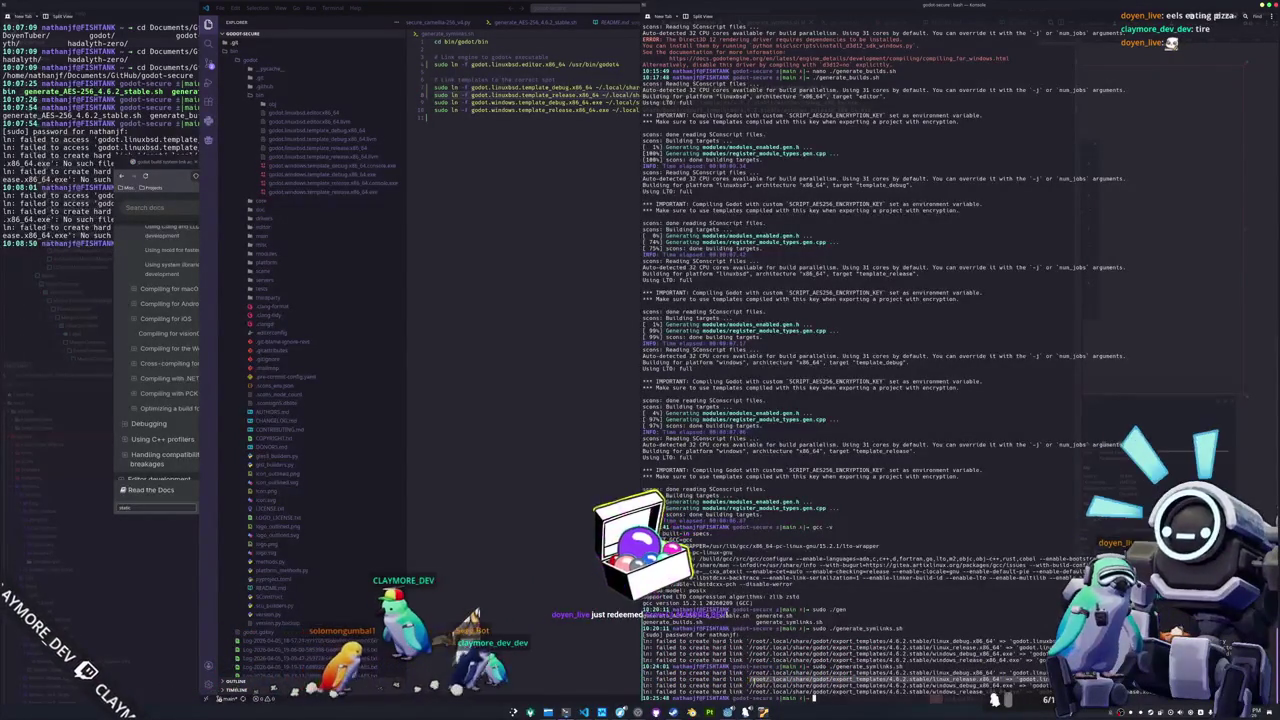
Glance at the editor, then list the repository files with ls
click(615, 289)
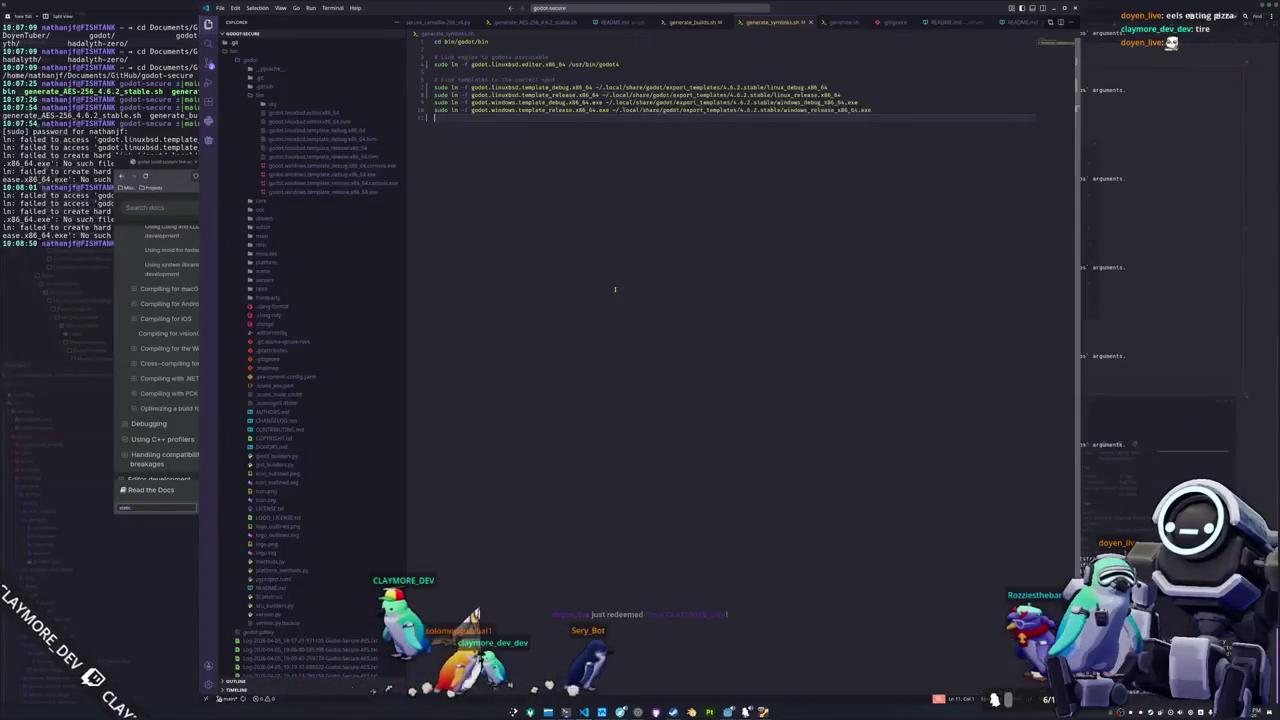
key(alt+Tab)
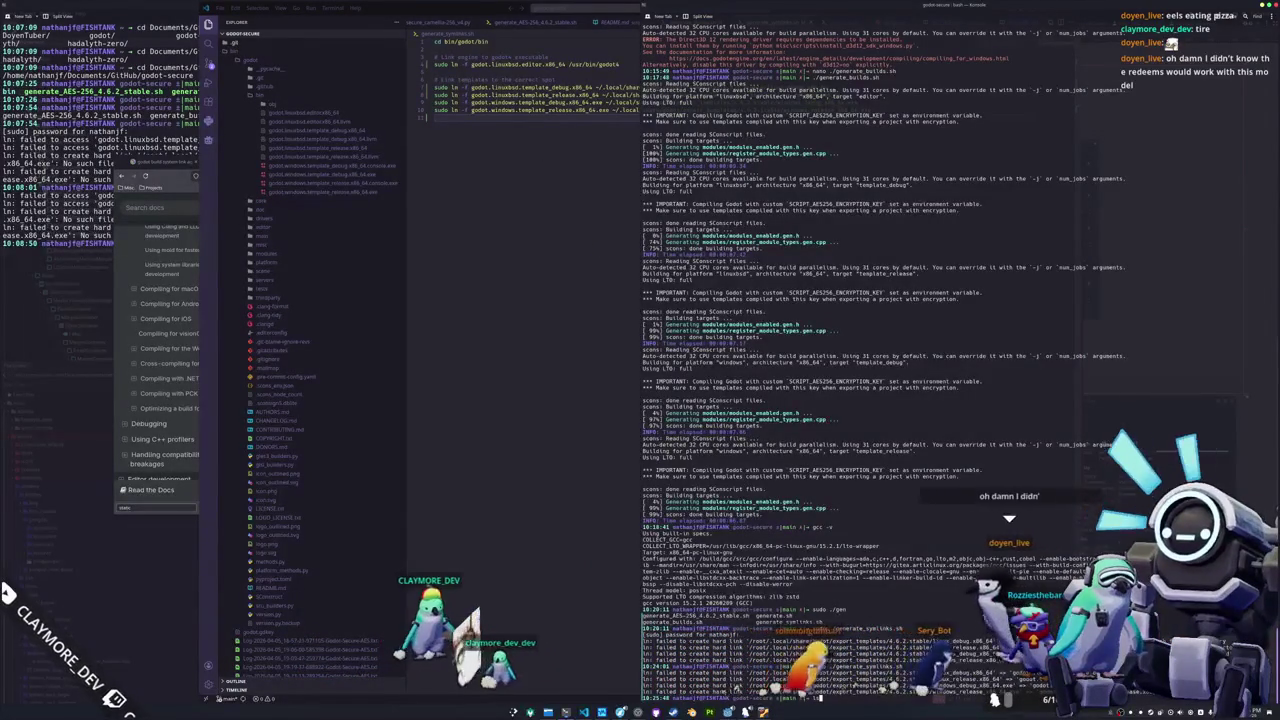
text(s)
key(Return)
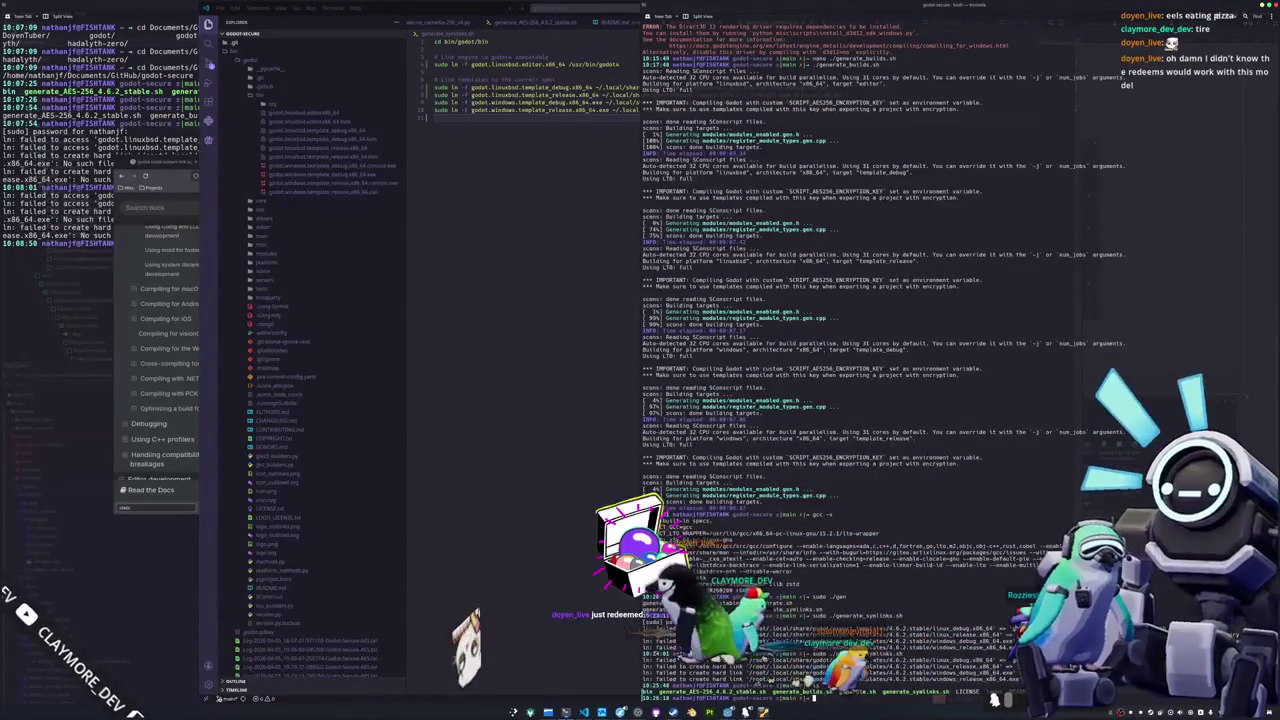
key(Return)
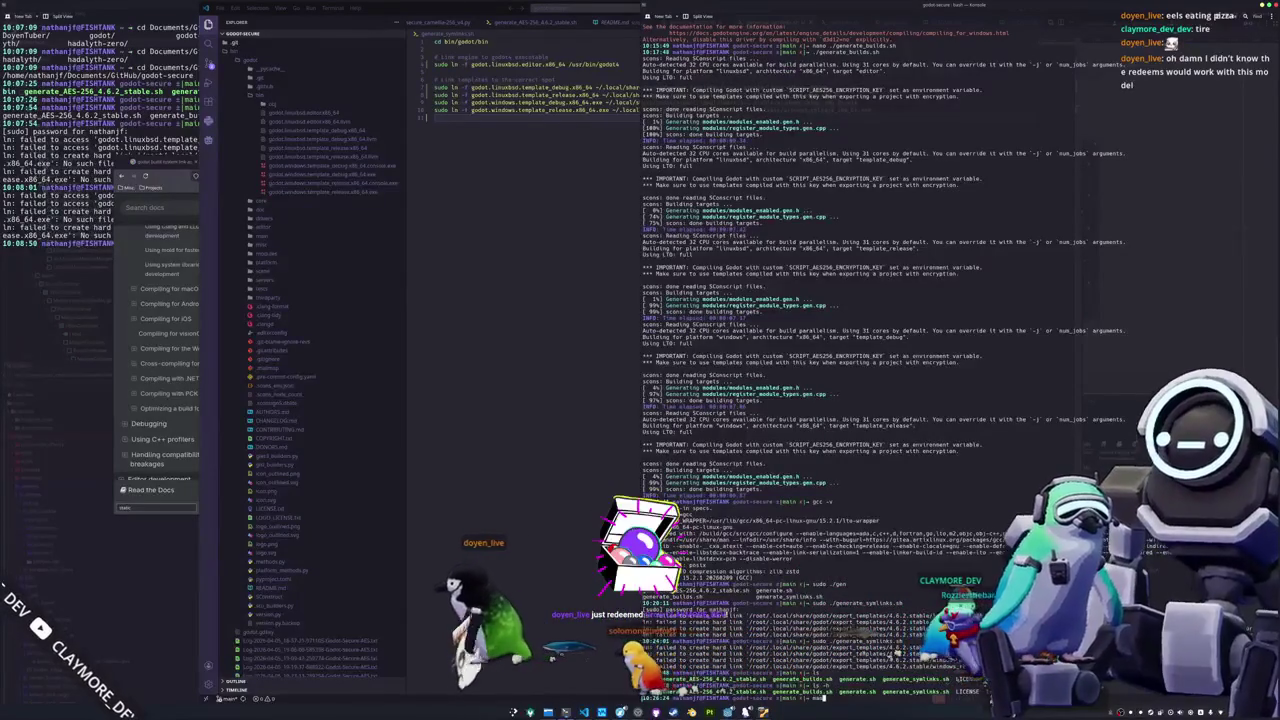
Read the man pages for ls and ln
key(Return)
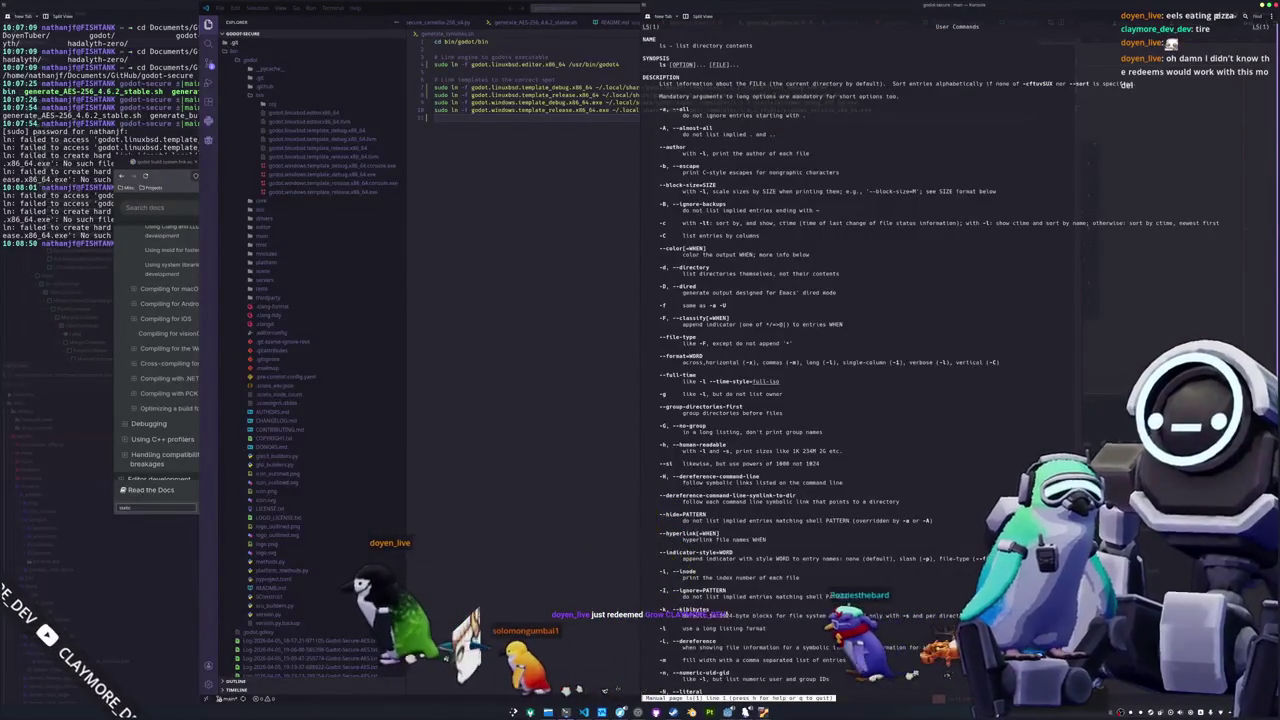
text(qman l)
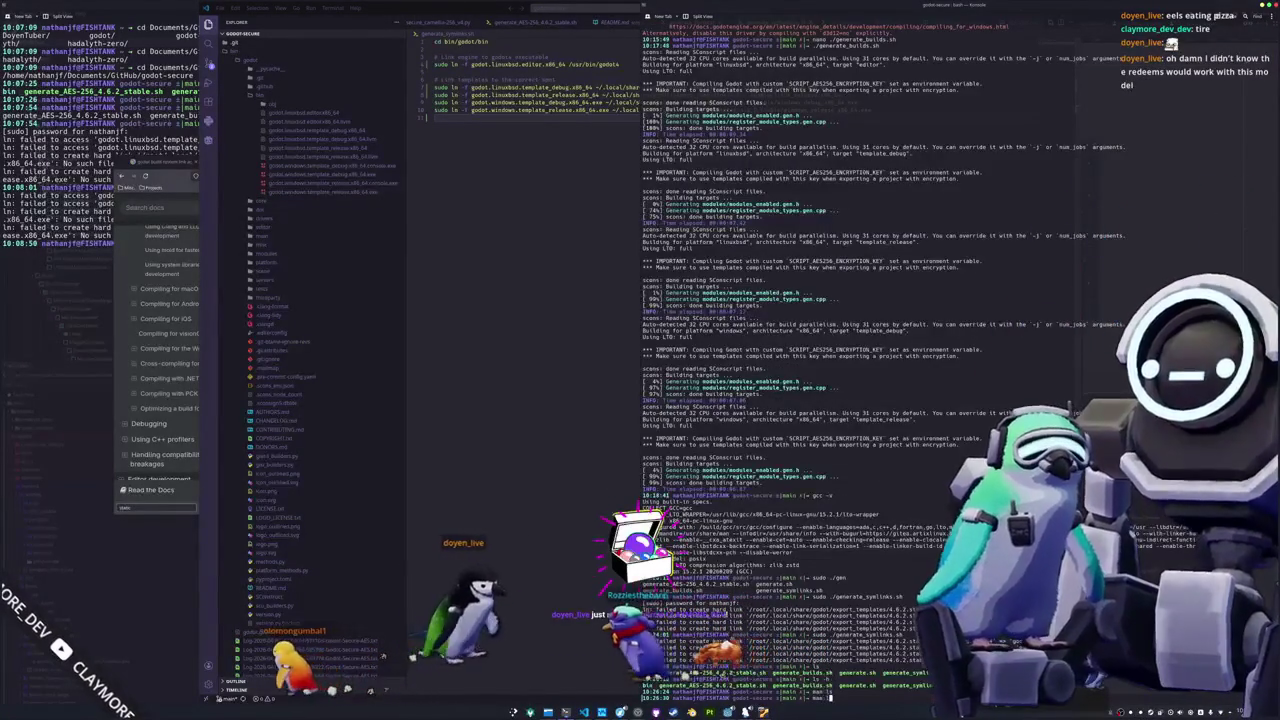
text(n)
key(Return)
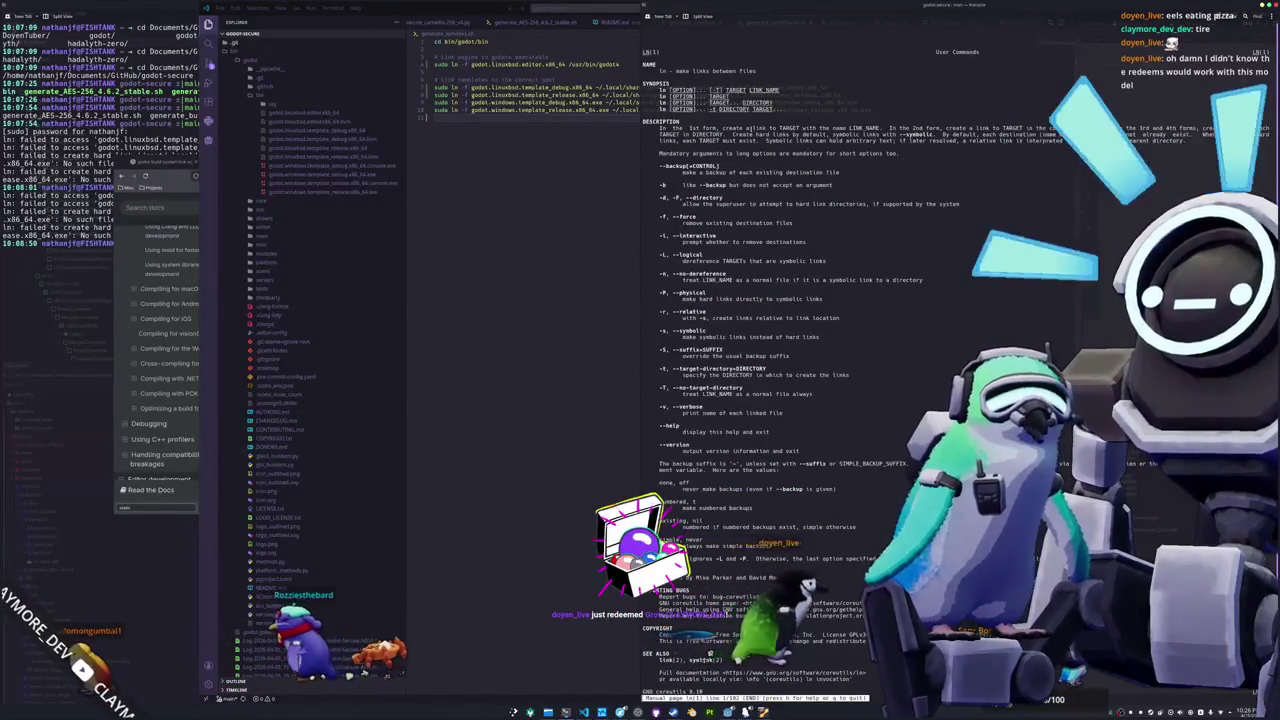
key(q)
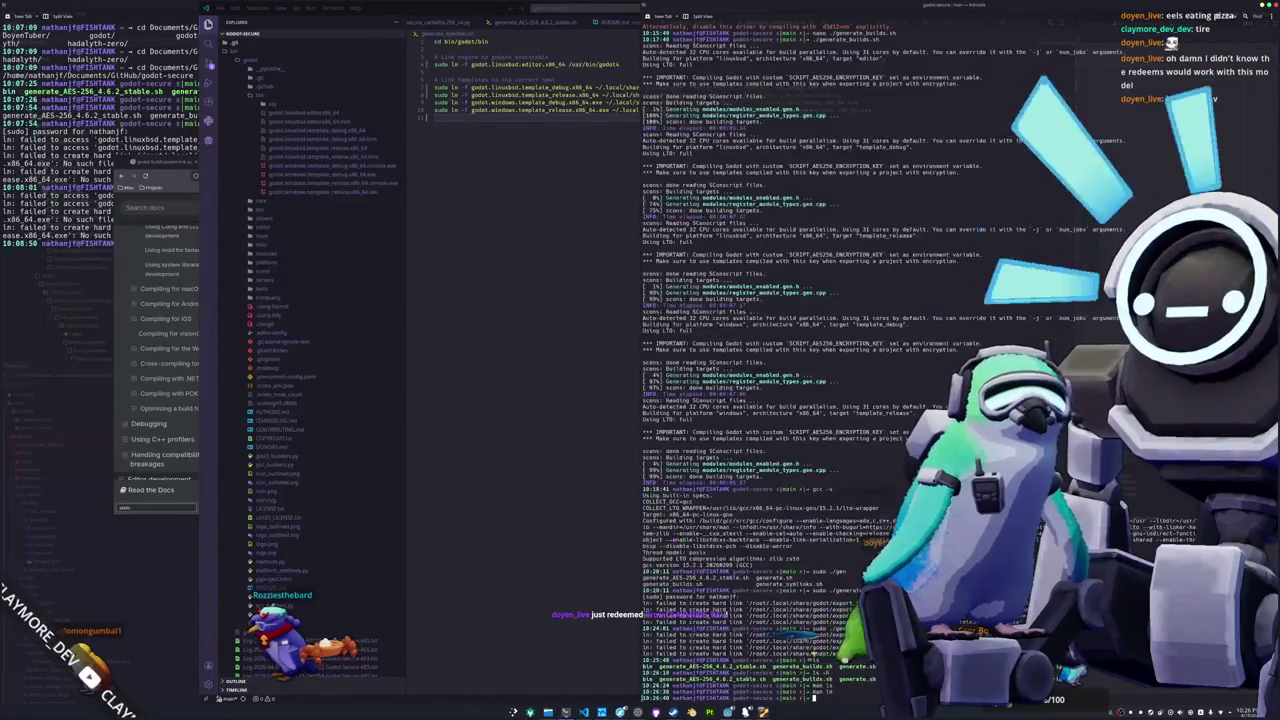
Check the godot.linuxbsd.template_debug.x86_64 name on line 7 of the script
click(536, 350)
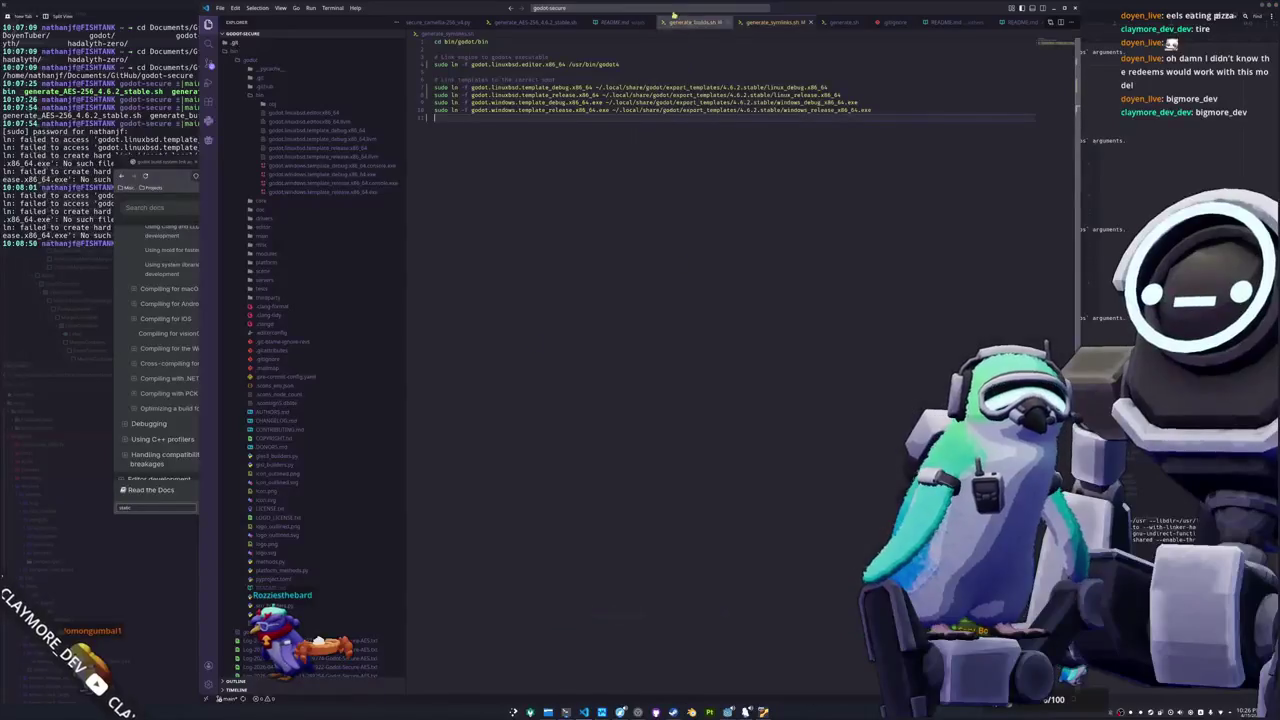
drag(471, 87, 592, 87)
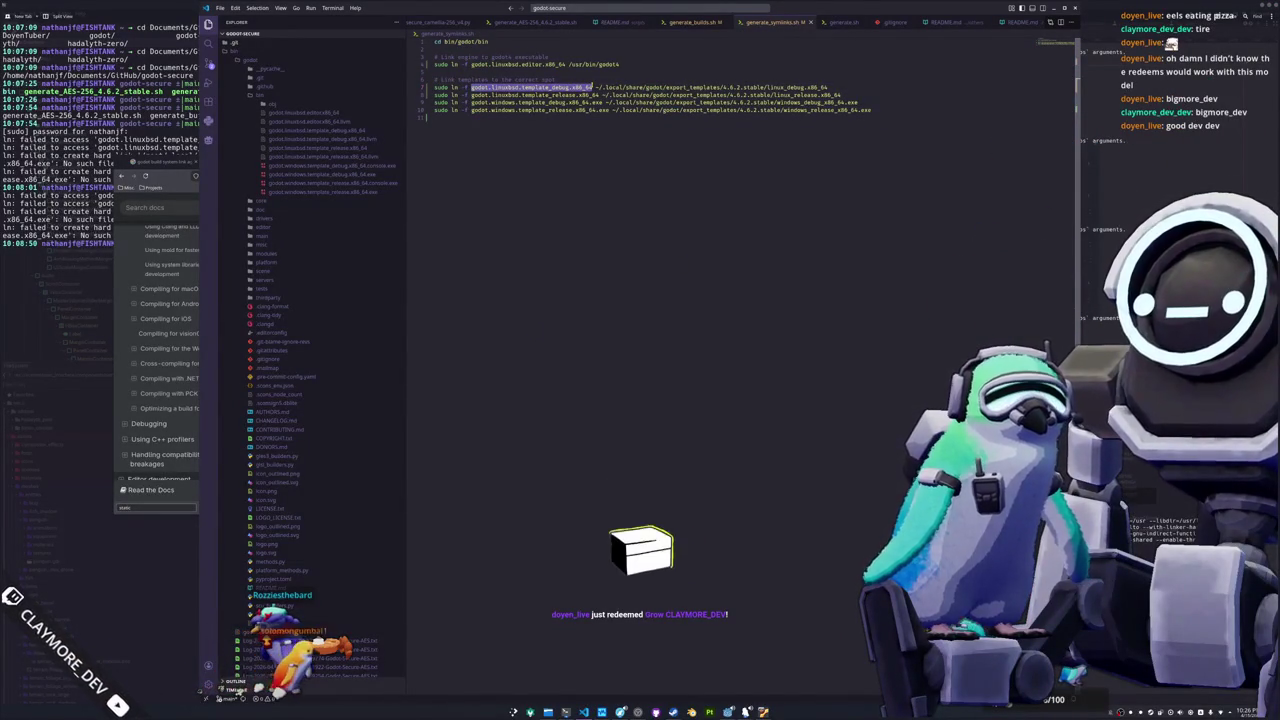
click(534, 141)
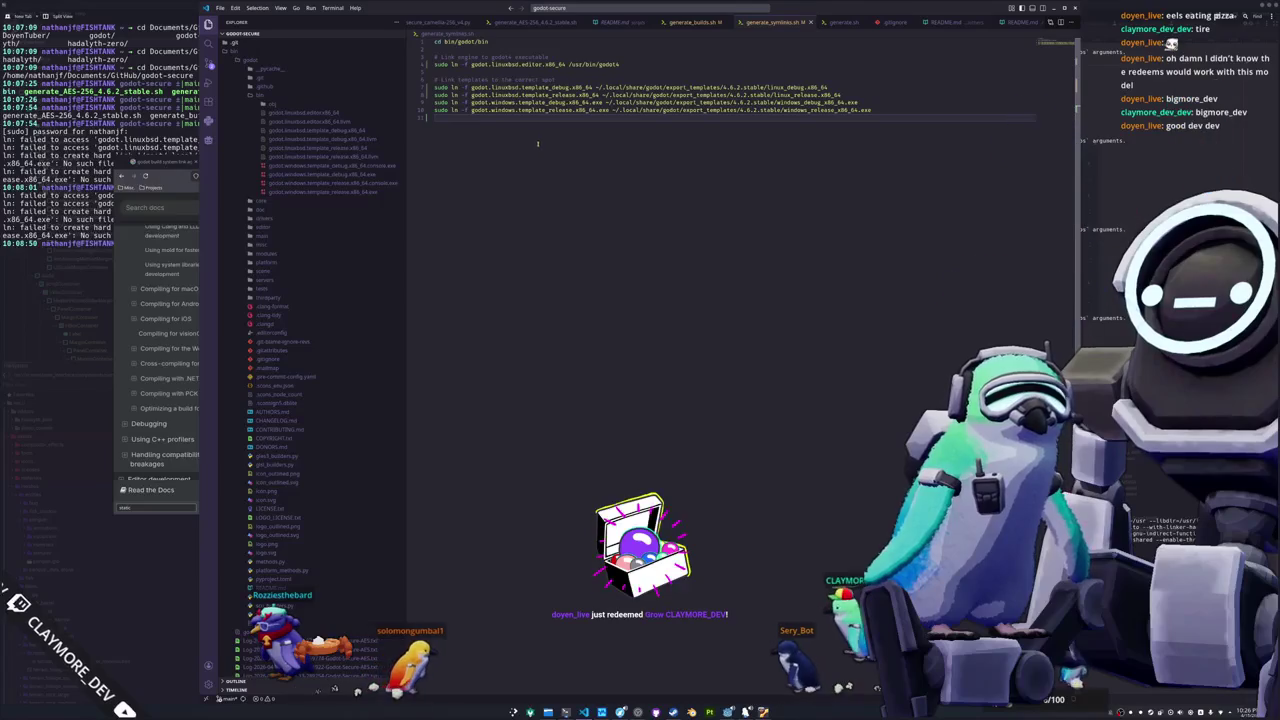
key(alt+Tab)
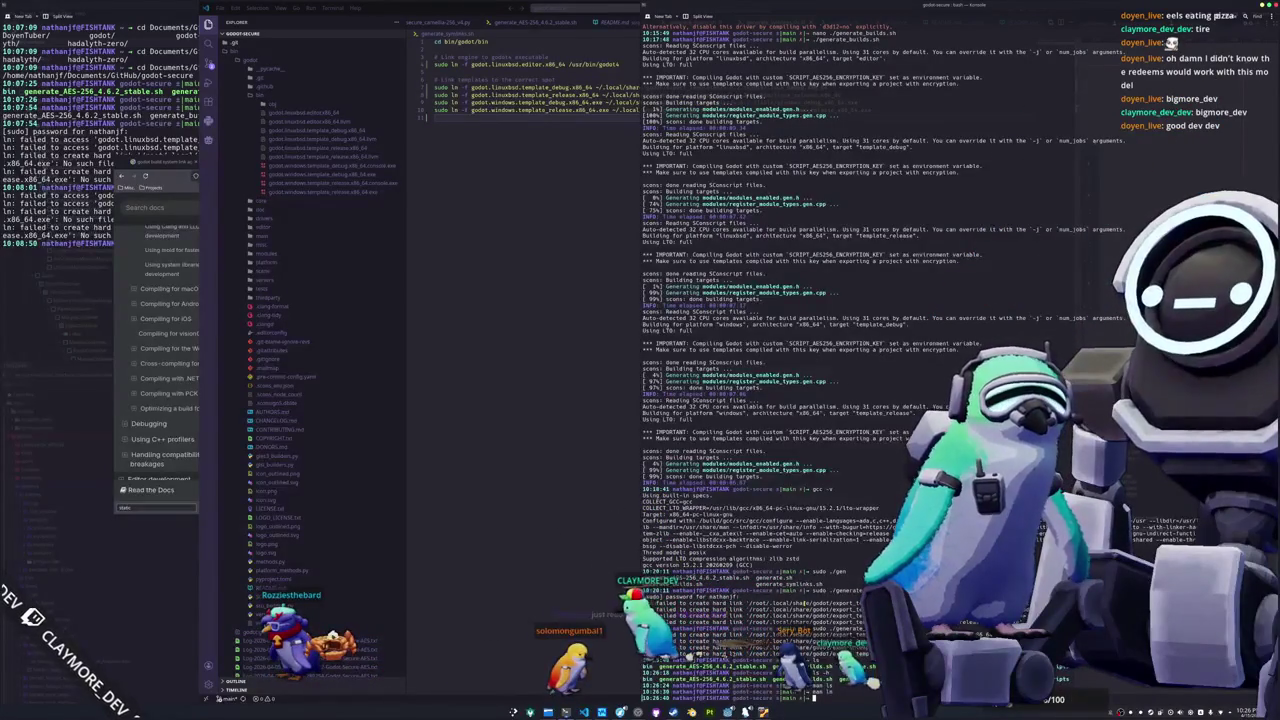
List the repository with ls, clear the screen, and list it in detail with ls -la
text(ls)
key(Return)
text(clear)
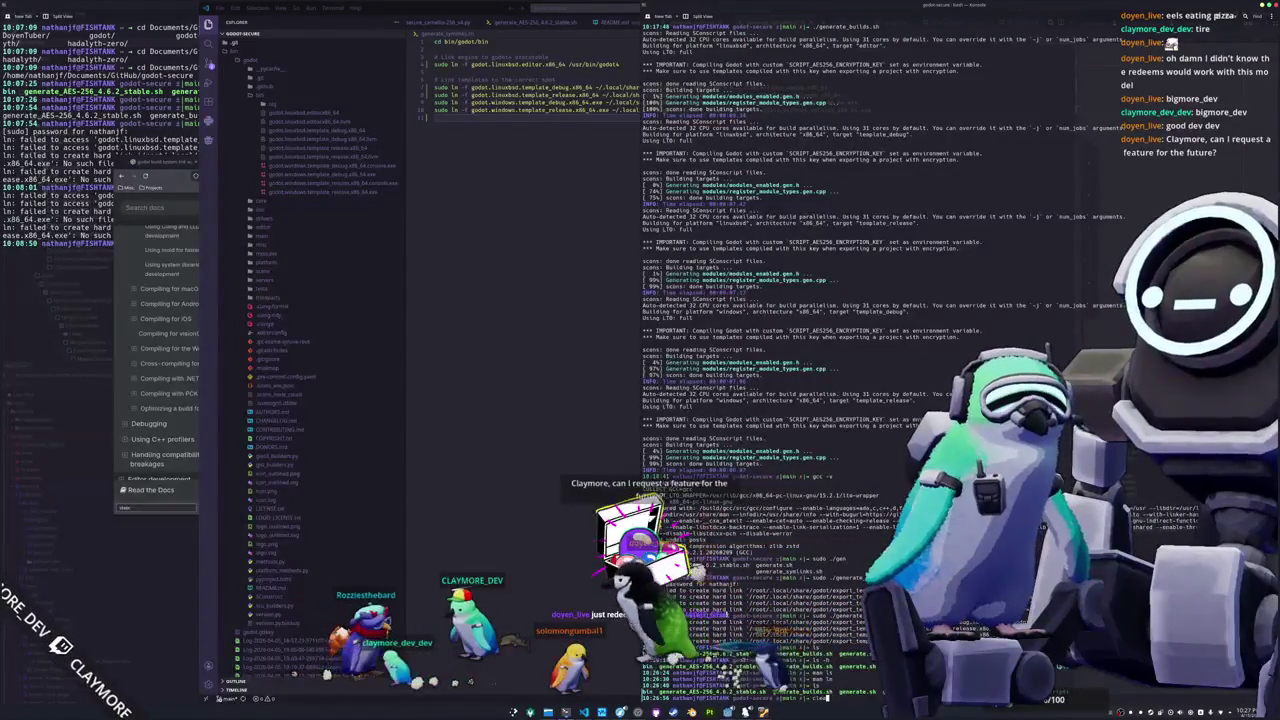
key(Return)
text(s -la)
key(Return)
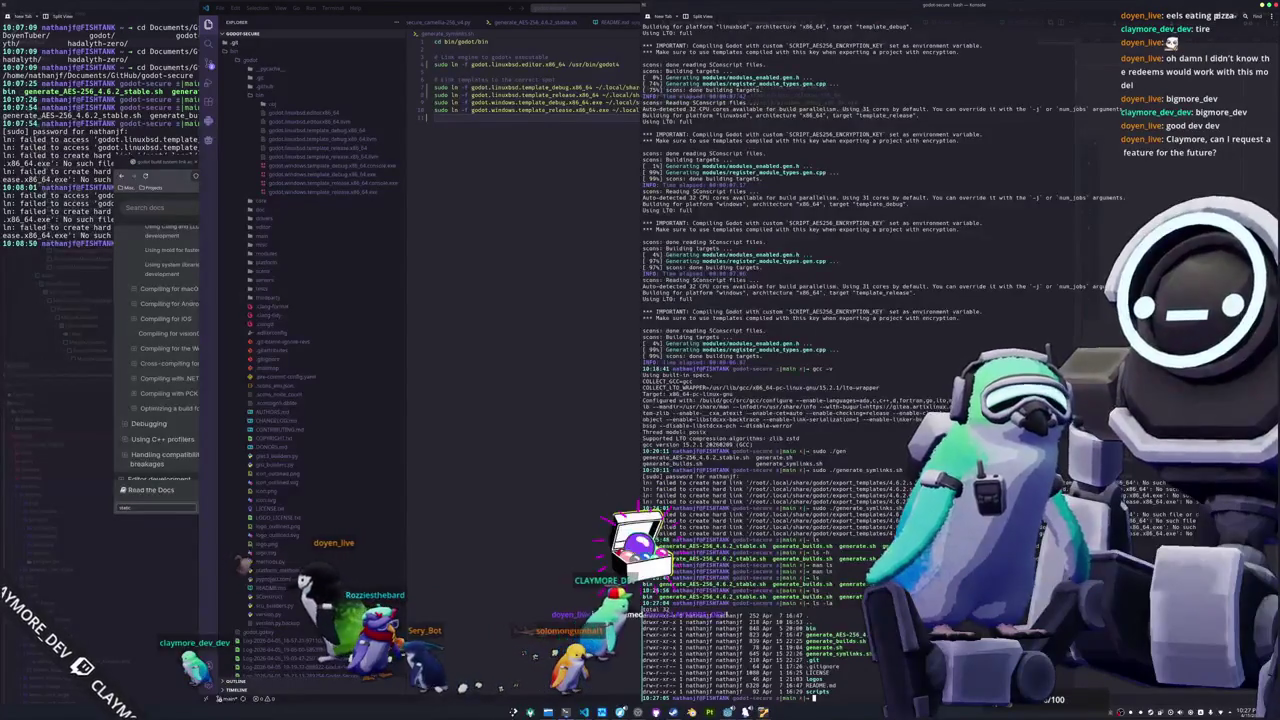
Run ./generate_symlinks.sh again using Tab completion
text(./gen)
key(Tab)
key(Tab)
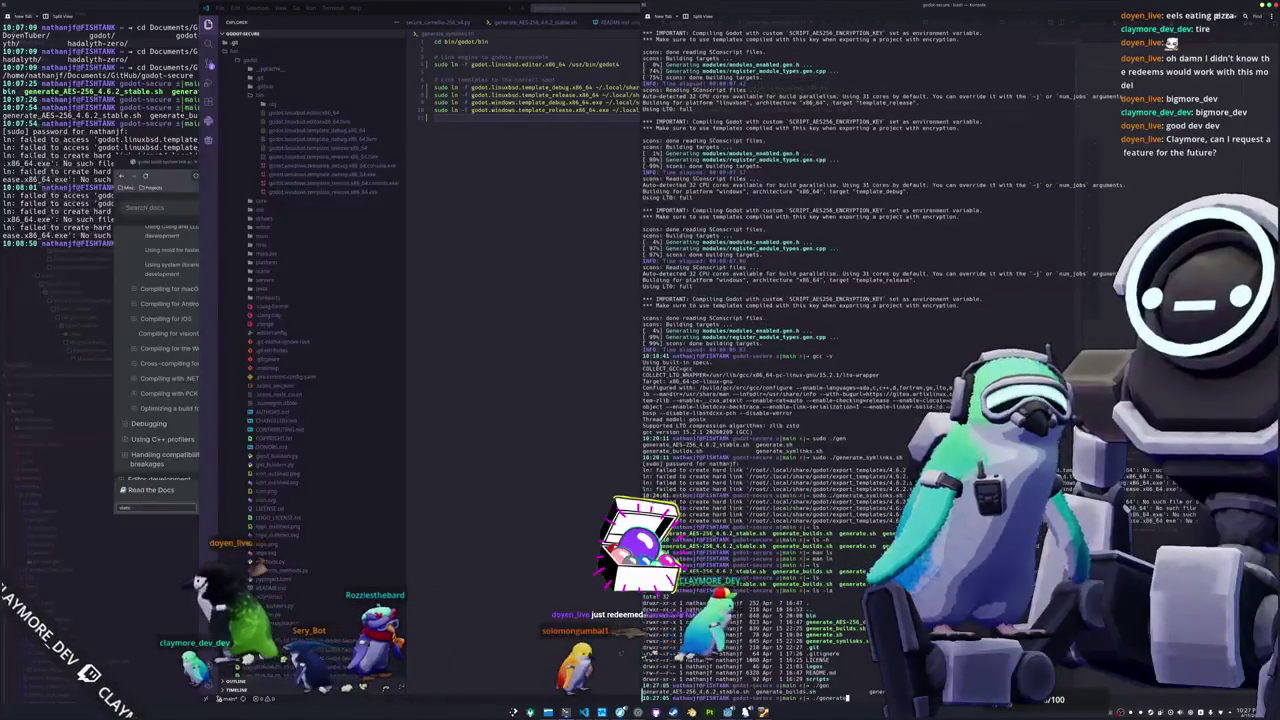
key(Return)
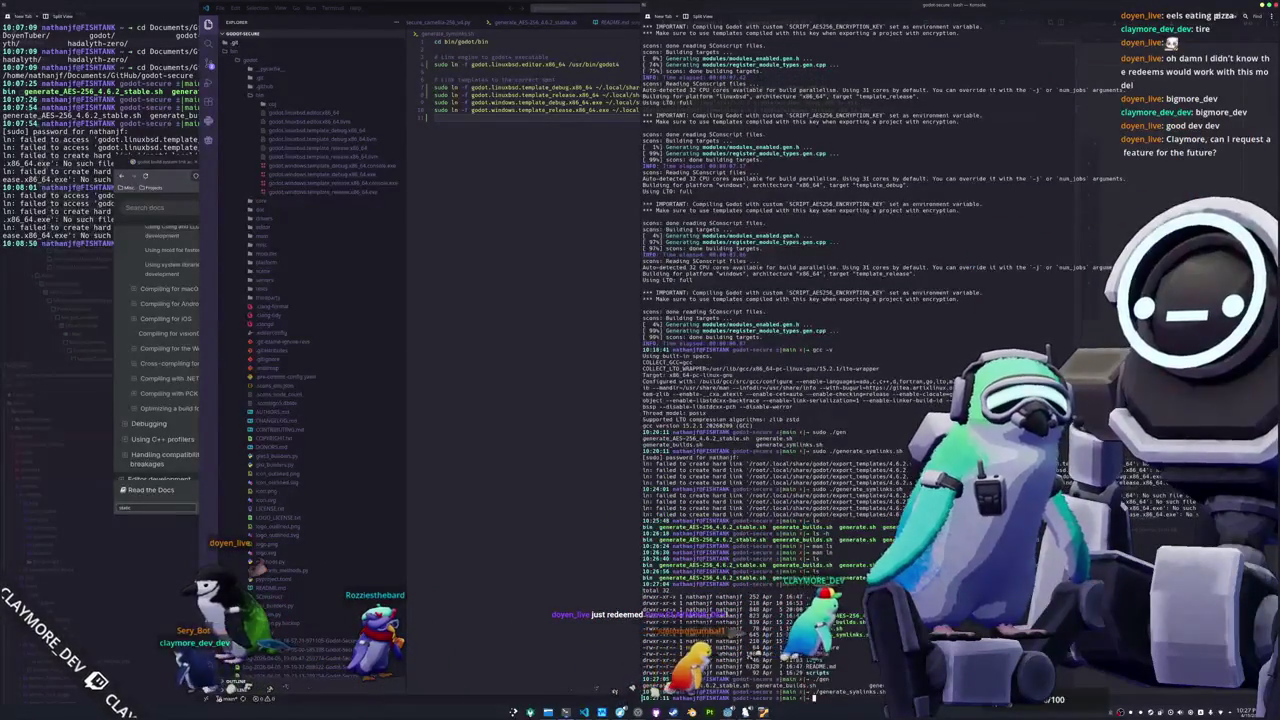
key(Return)
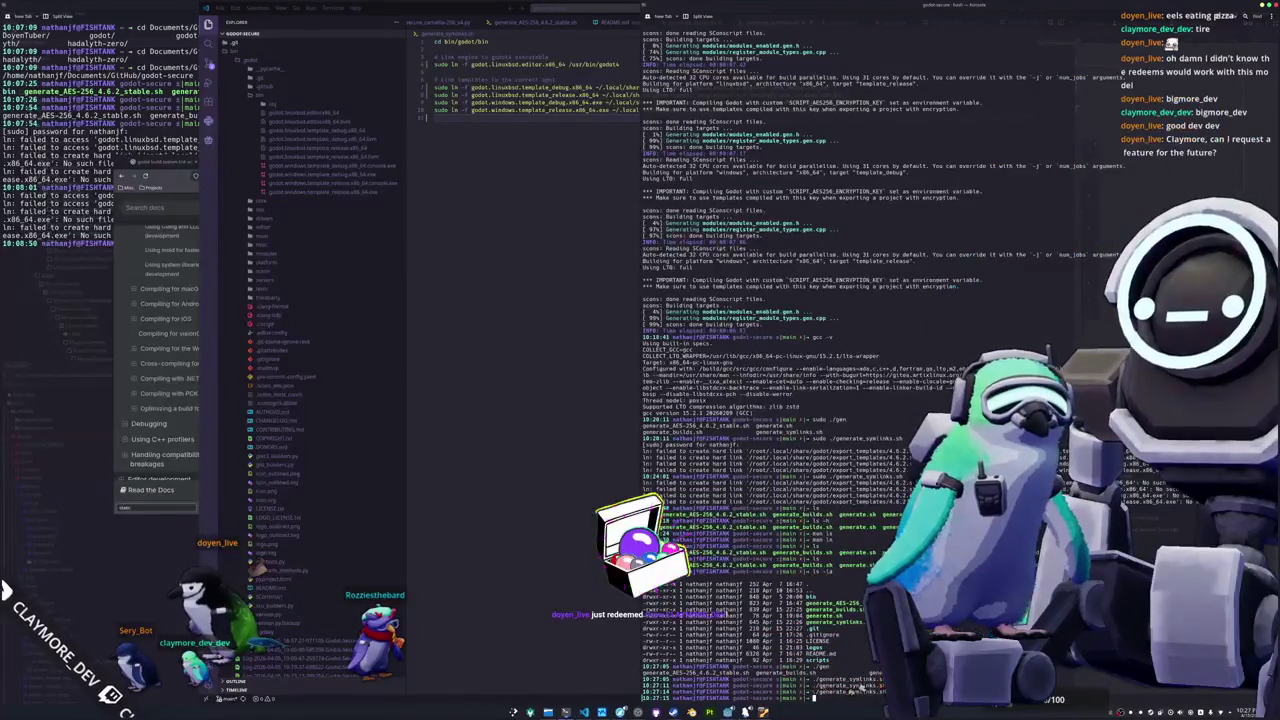
click(727, 712)
Open the HADALYTH ZERO project from Godot's Project Manager list
mouse_move(727, 705)
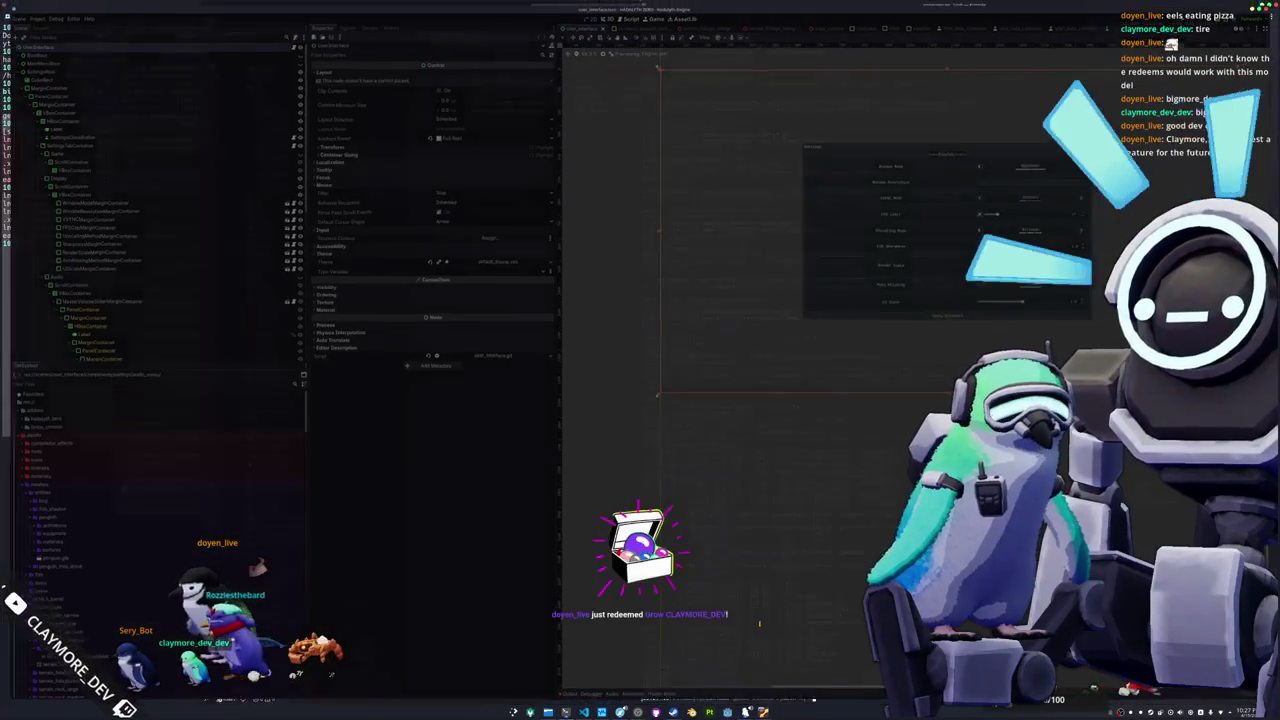
key(alt+Tab)
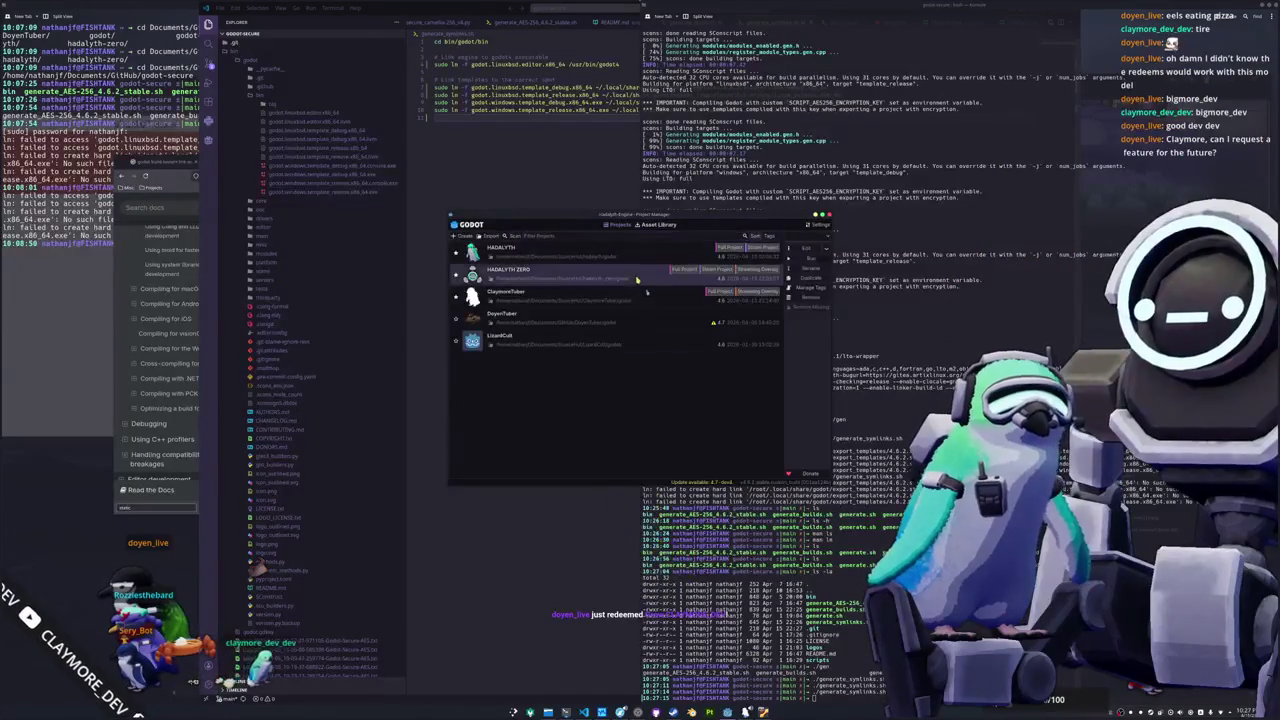
double_click(636, 280)
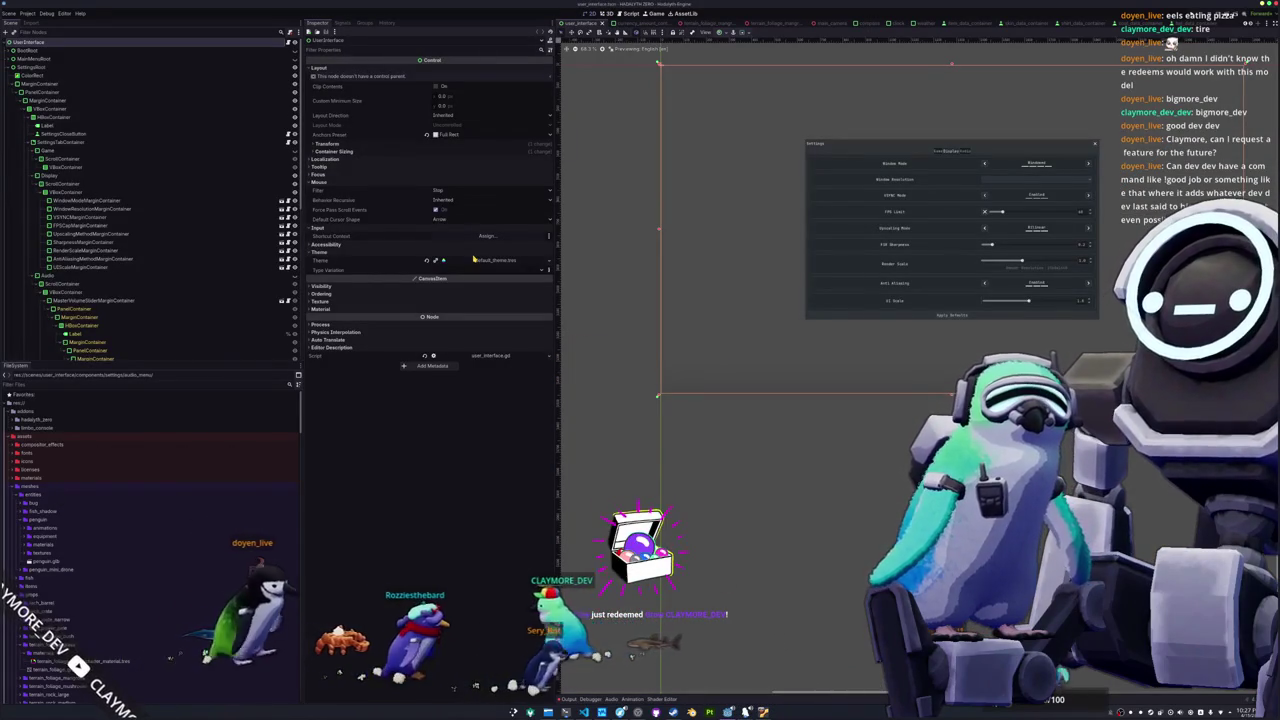
Browse Project Settings' display window, animation and application run groups, then close it
click(27, 13)
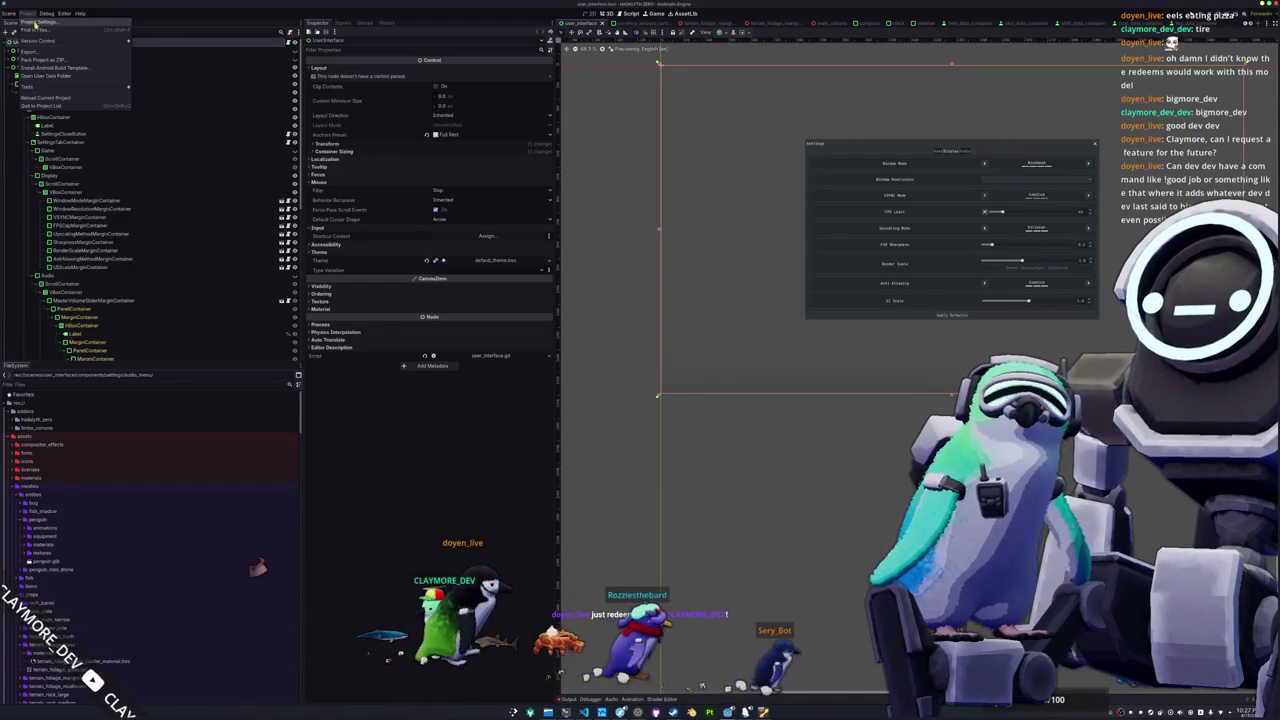
click(36, 22)
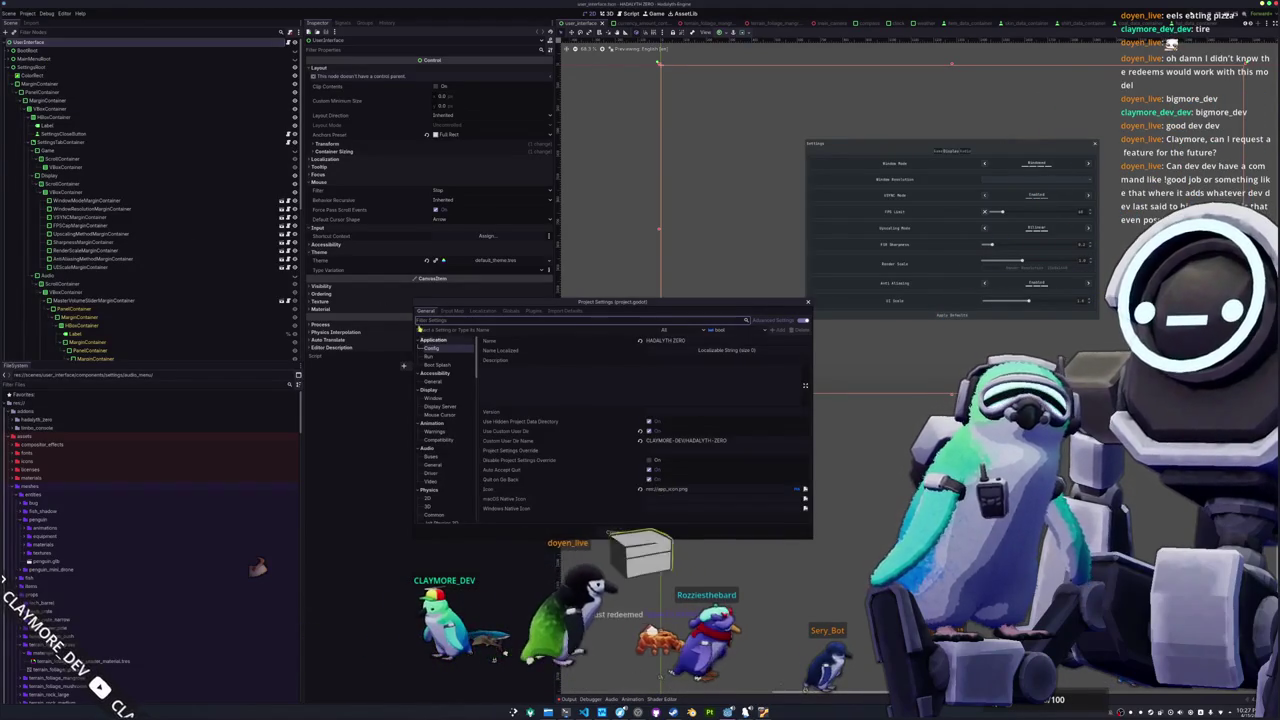
click(434, 398)
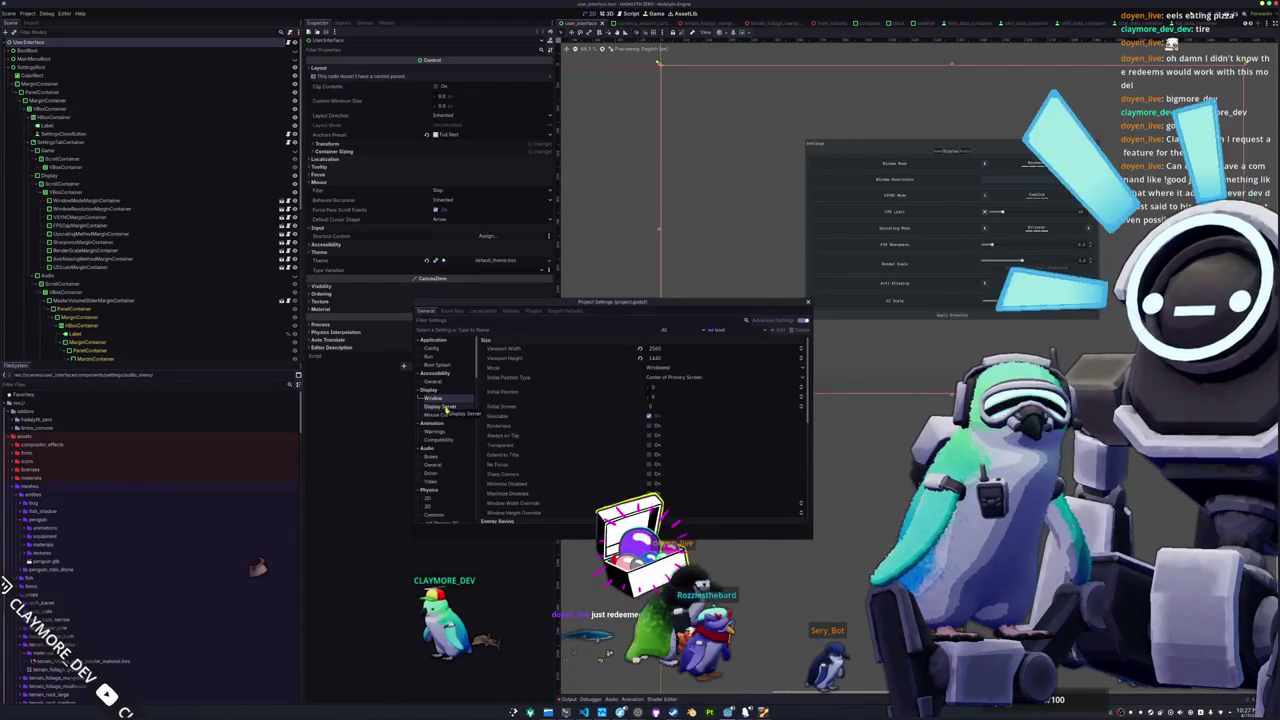
click(440, 407)
click(438, 440)
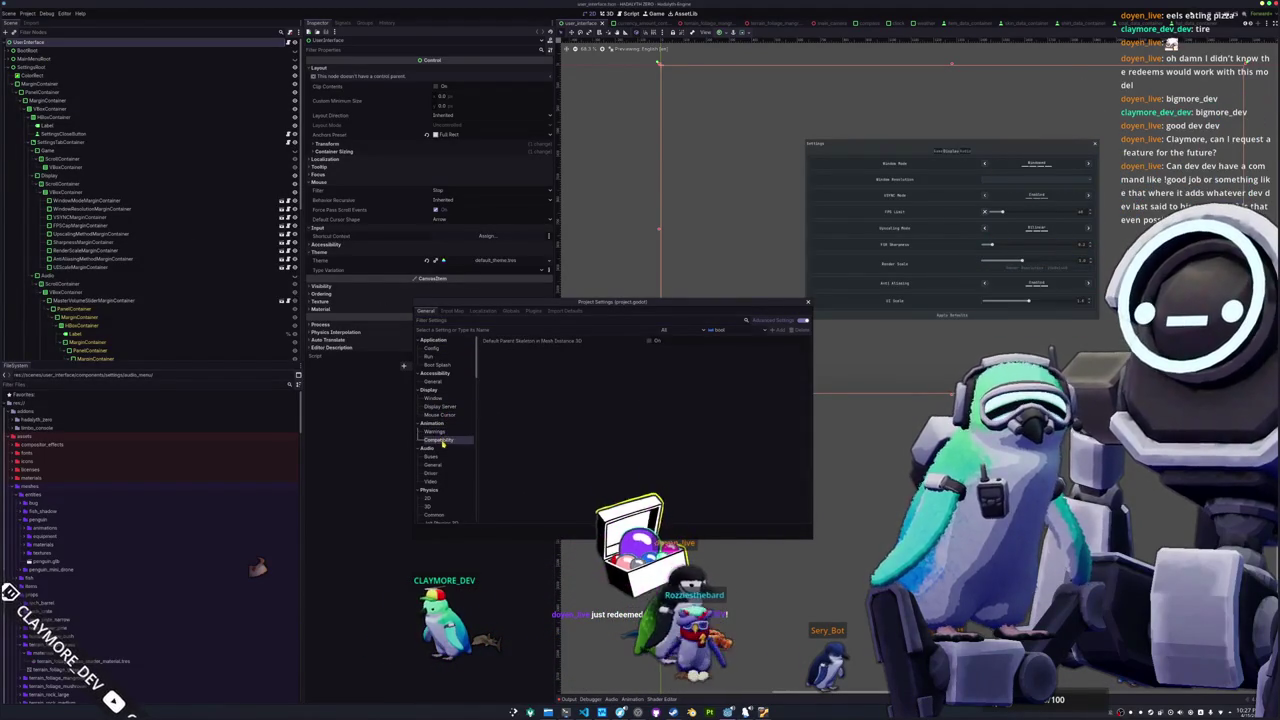
click(431, 356)
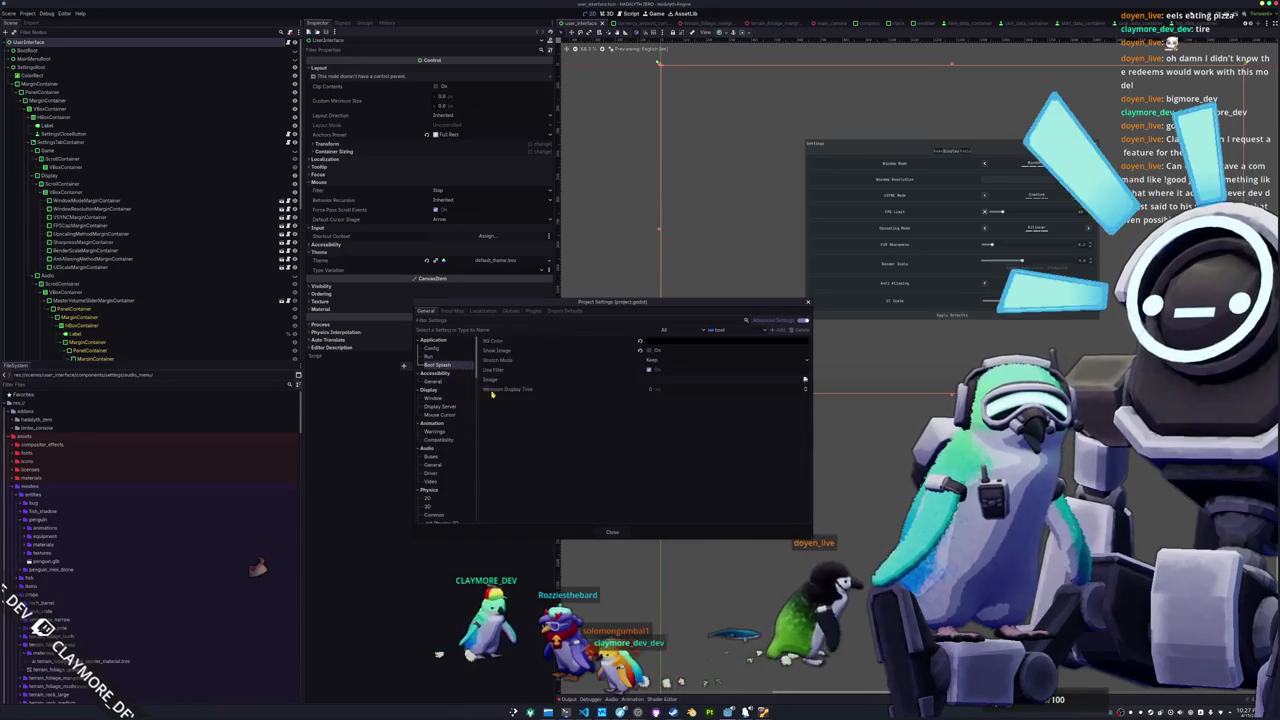
key(Escape)
click(28, 13)
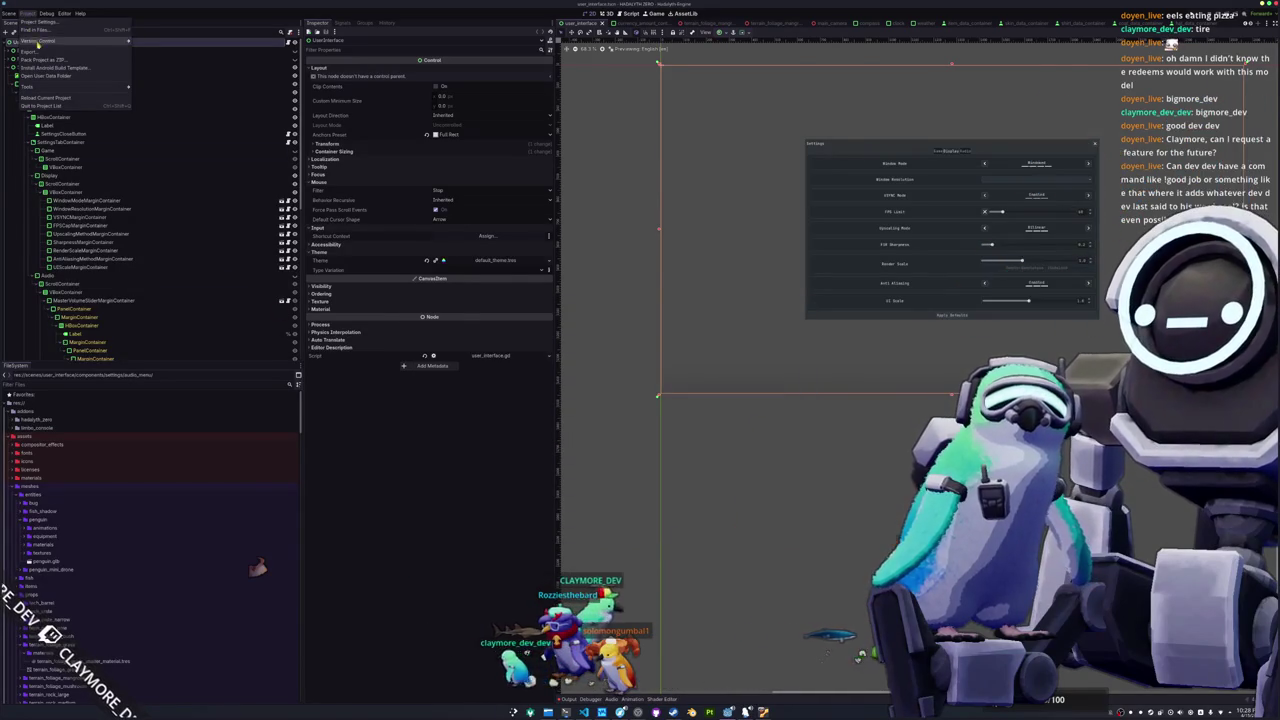
Export all presets as Release builds from the Export dialog, then switch to Dolphin
click(35, 52)
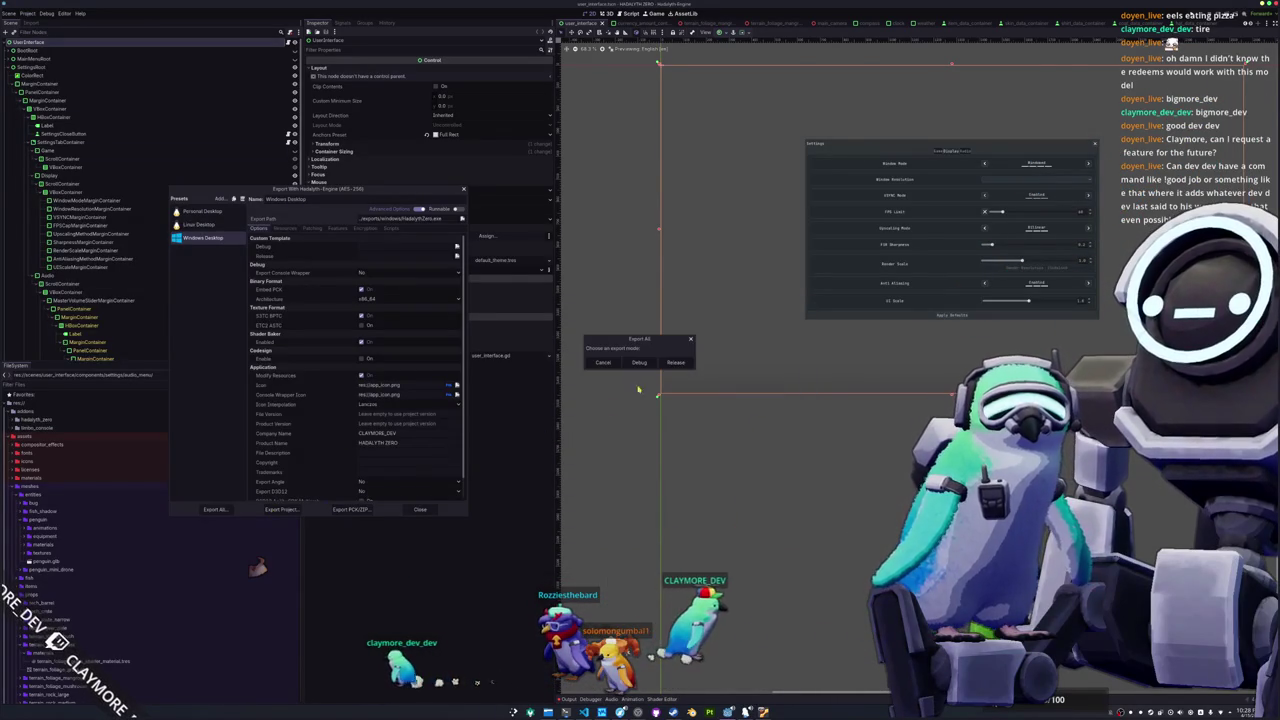
click(675, 363)
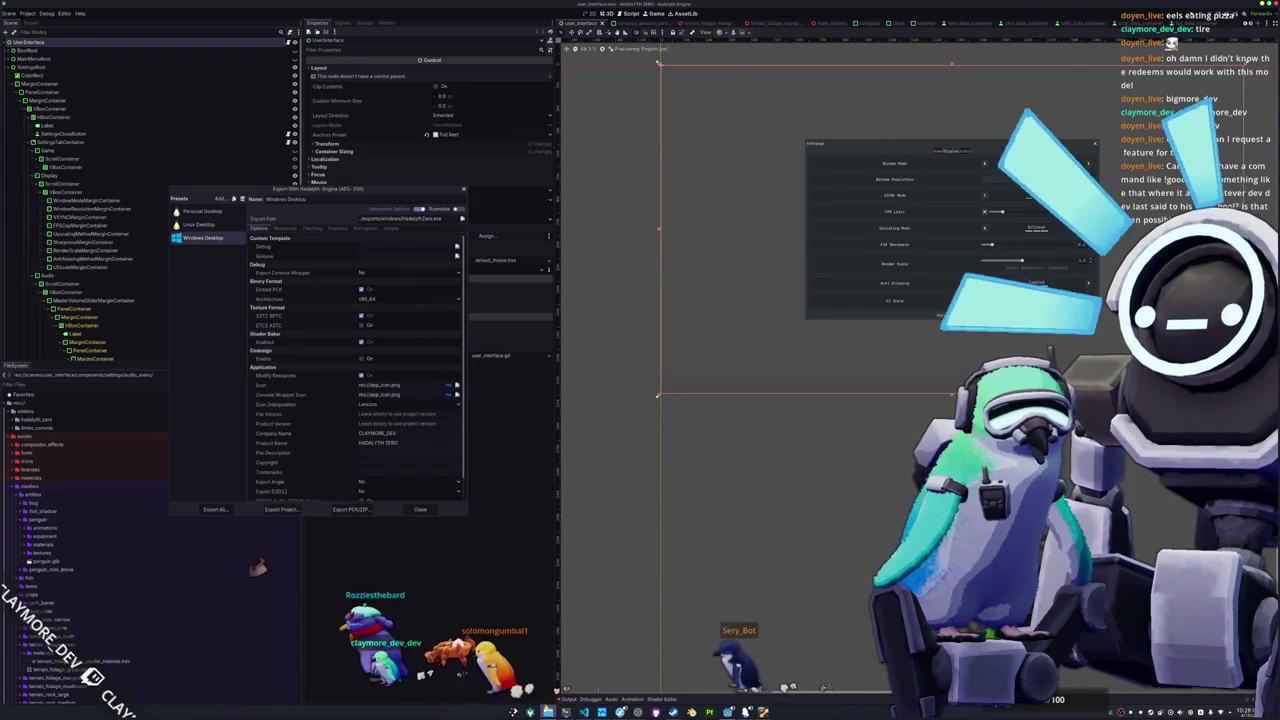
key(alt+Tab)
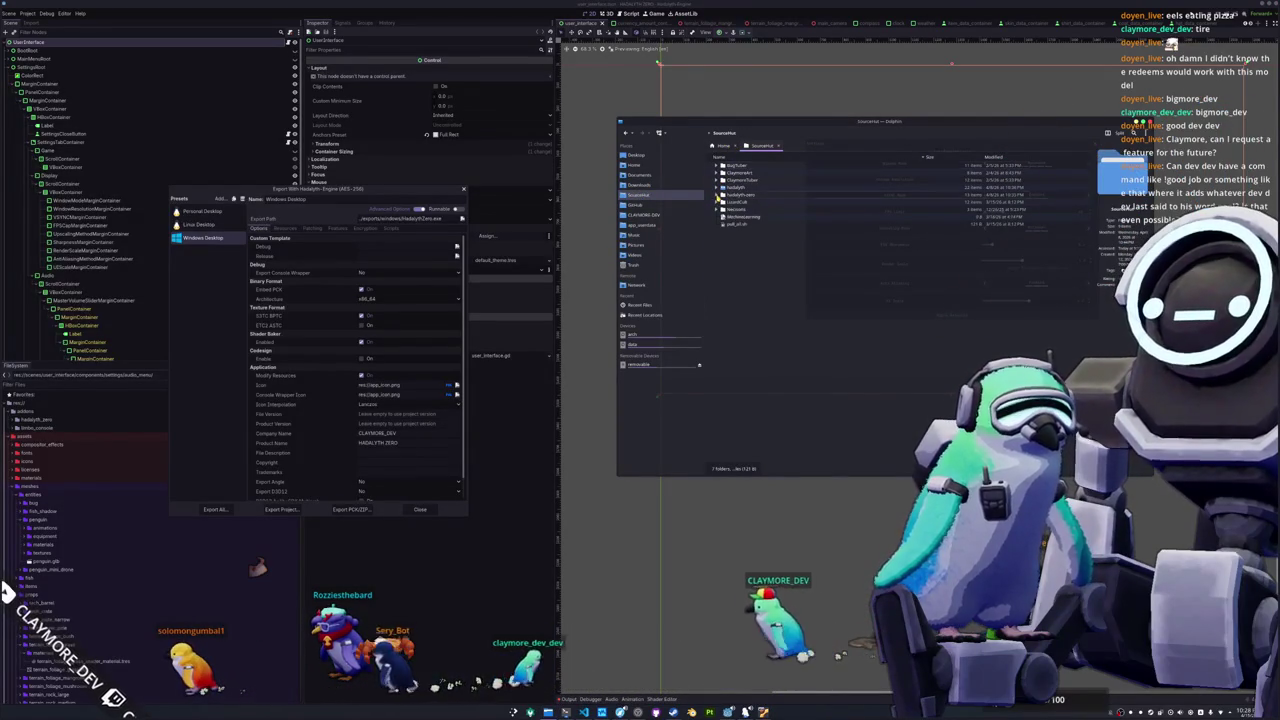
Run the exported hadalyth_zero.x86_64 build from the hadalyth-zero folder, then quit it to desktop
click(722, 193)
double_click(745, 195)
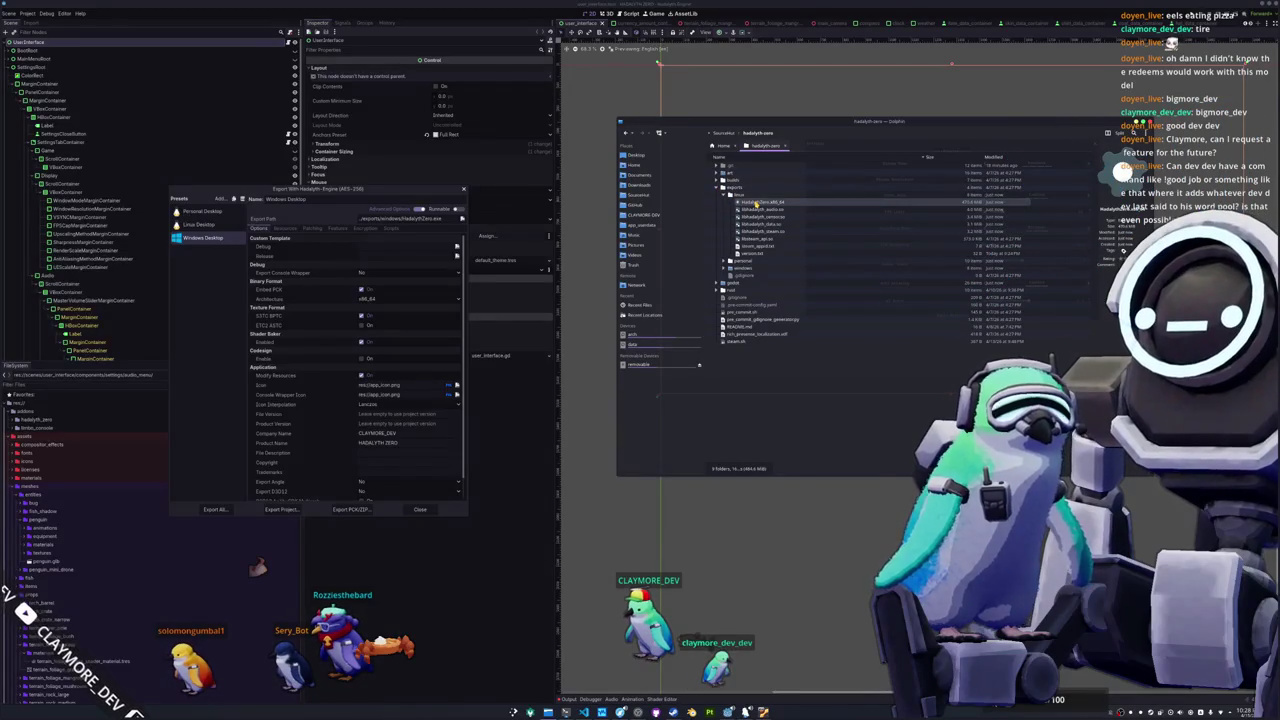
double_click(757, 203)
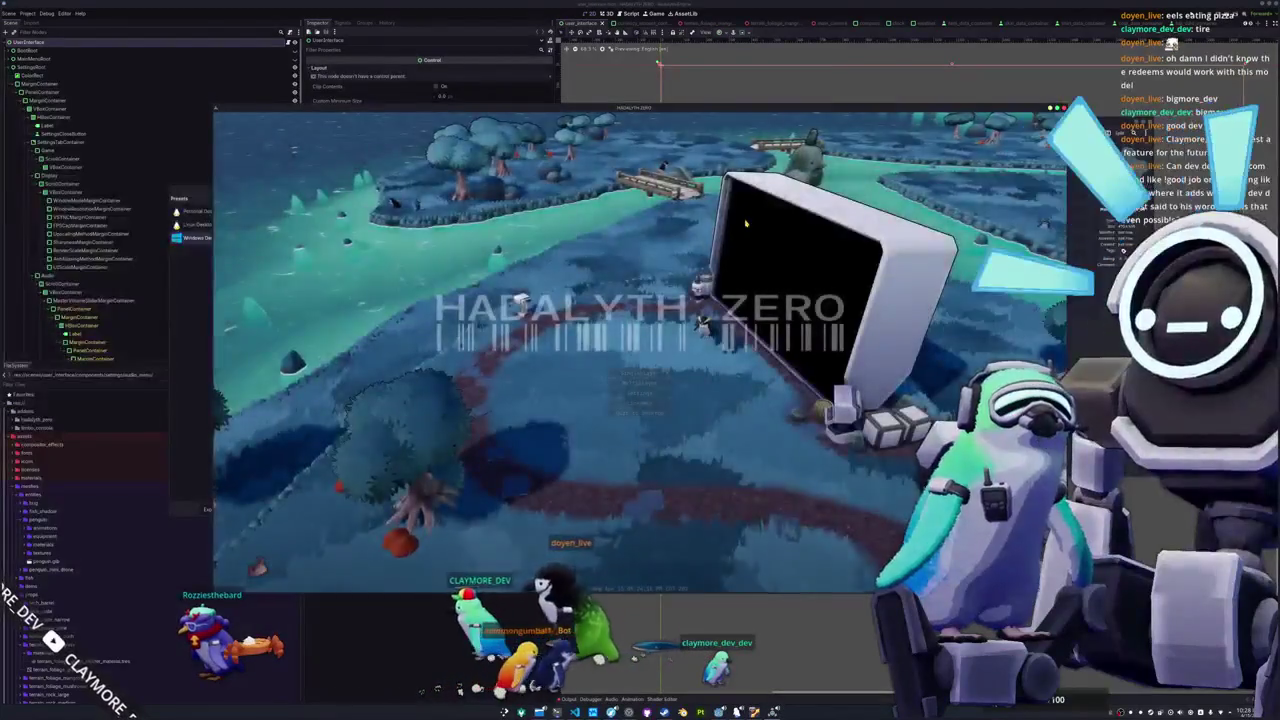
click(645, 415)
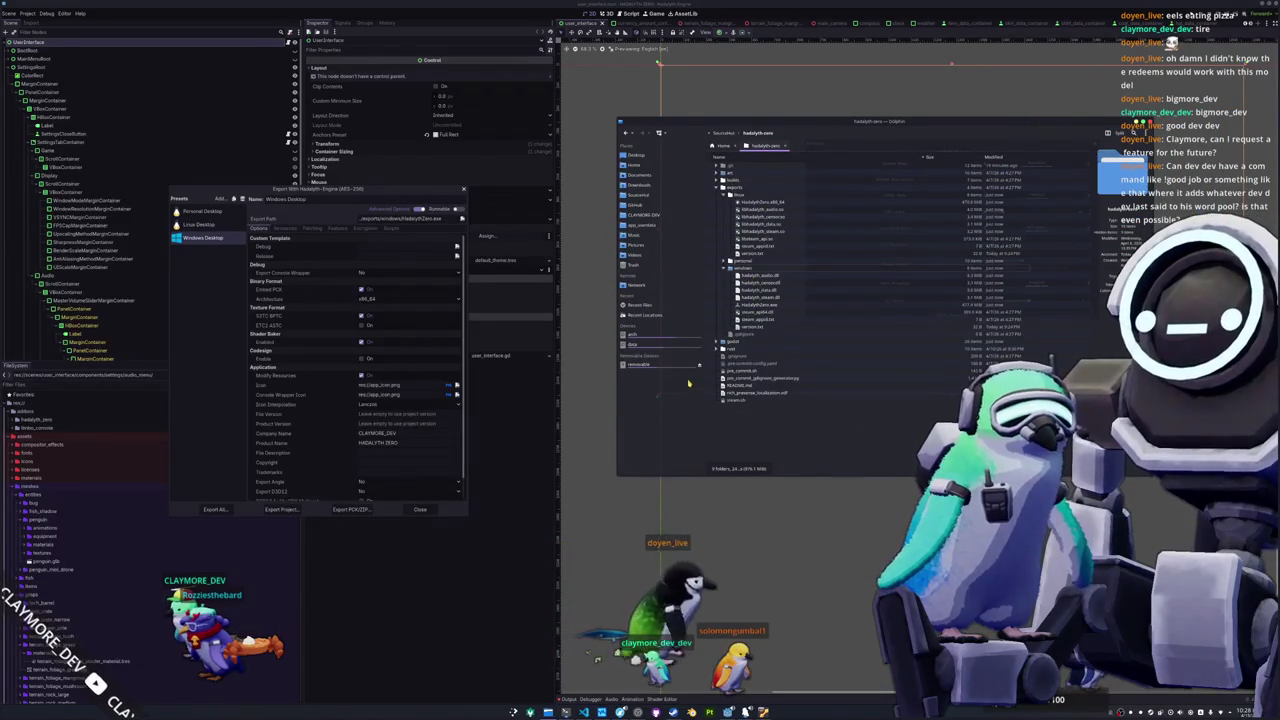
right_click(767, 147)
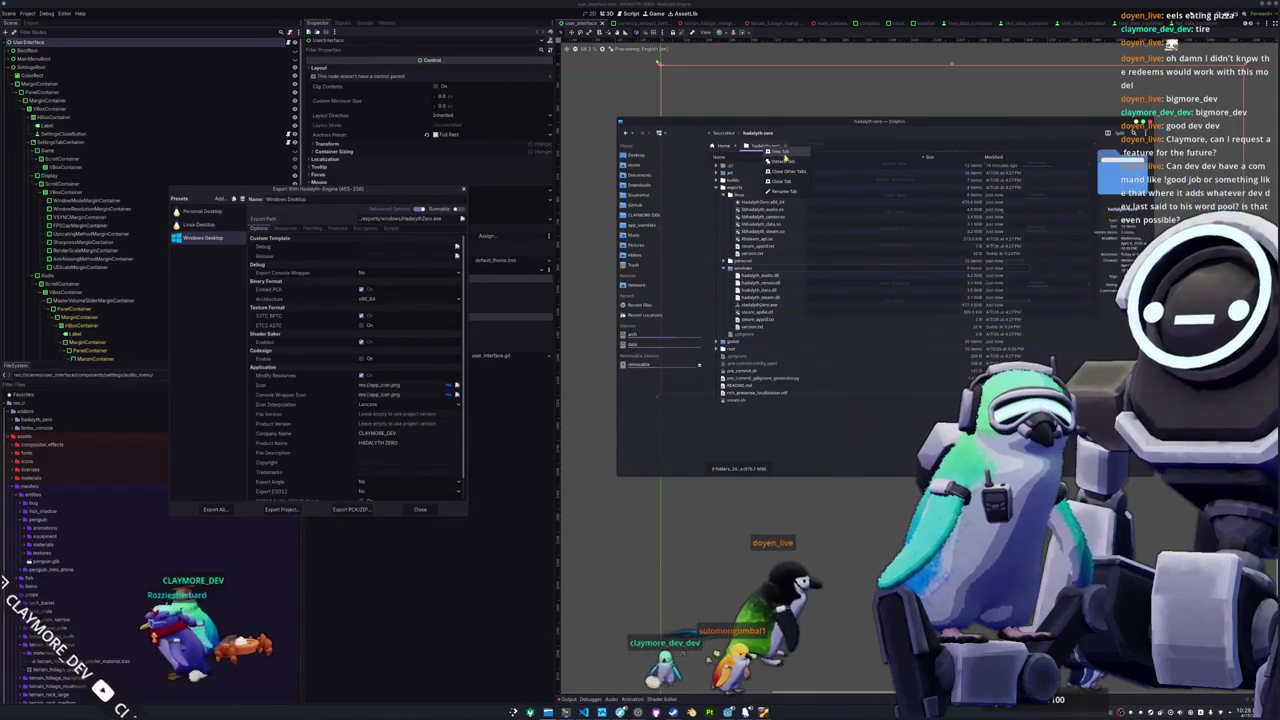
Open a new Dolphin tab and navigate from the arch drive root to usr/bin
click(784, 153)
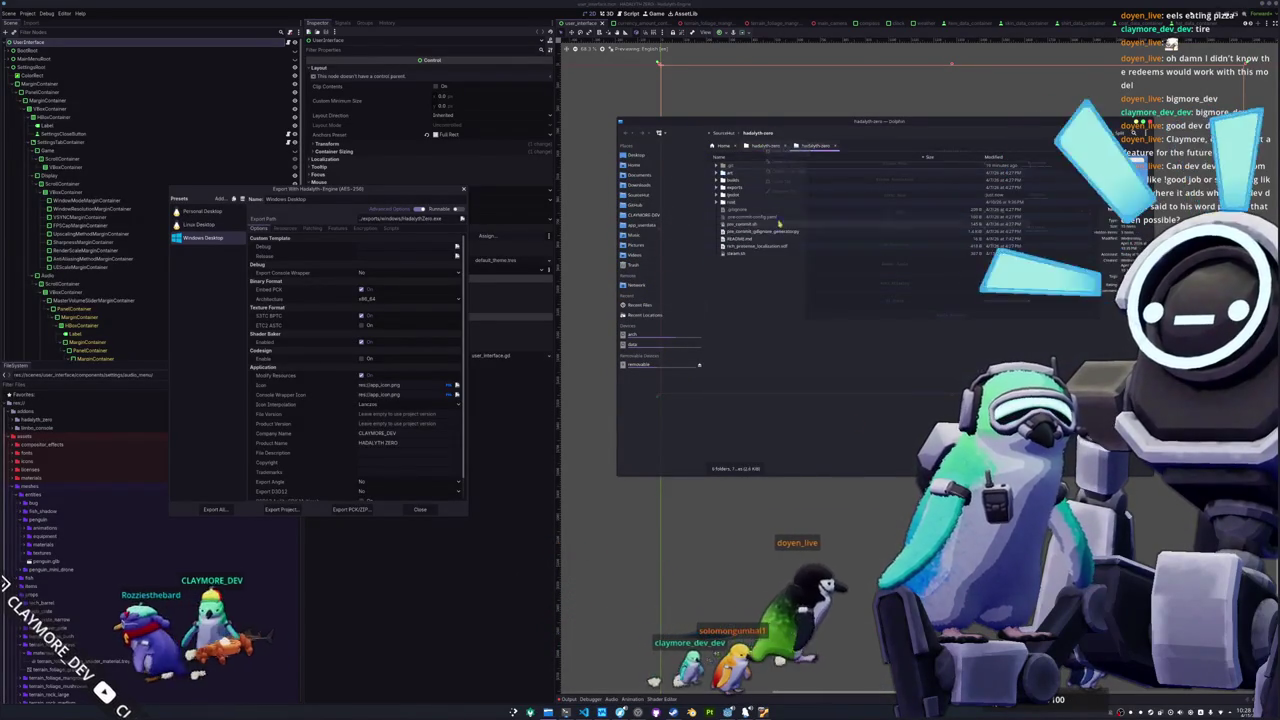
click(670, 165)
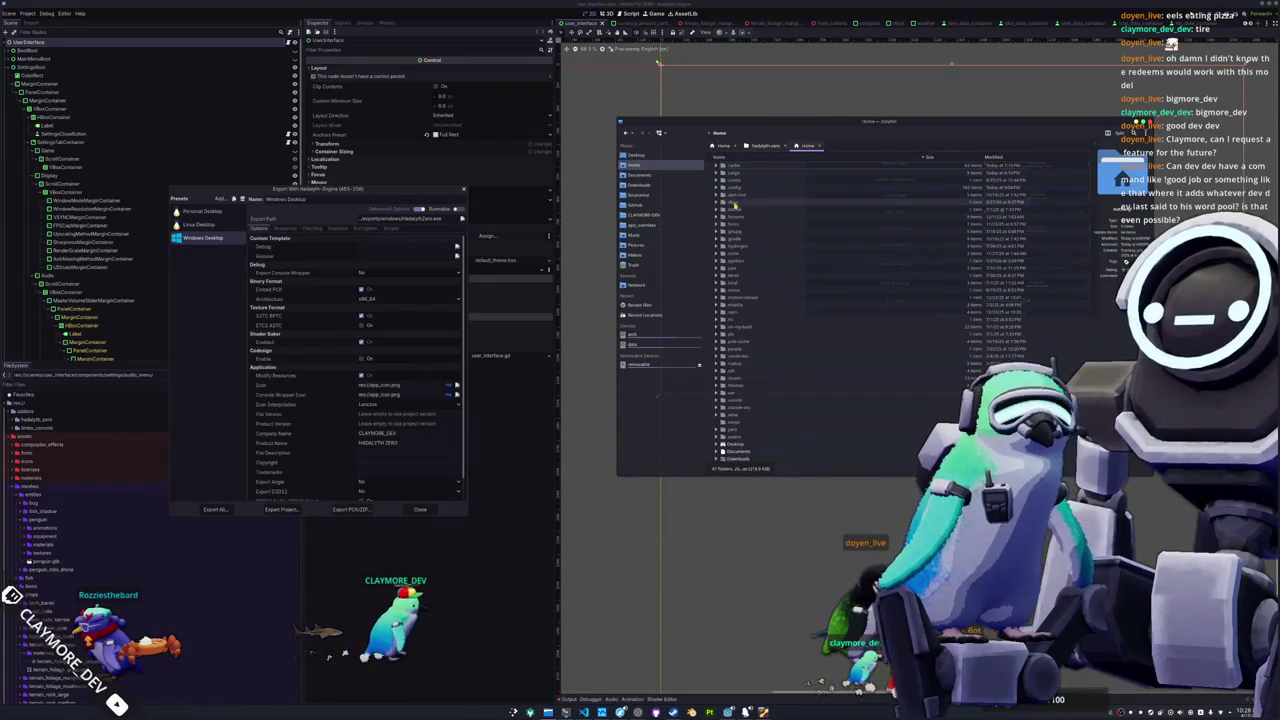
scroll(738, 200, down, 10)
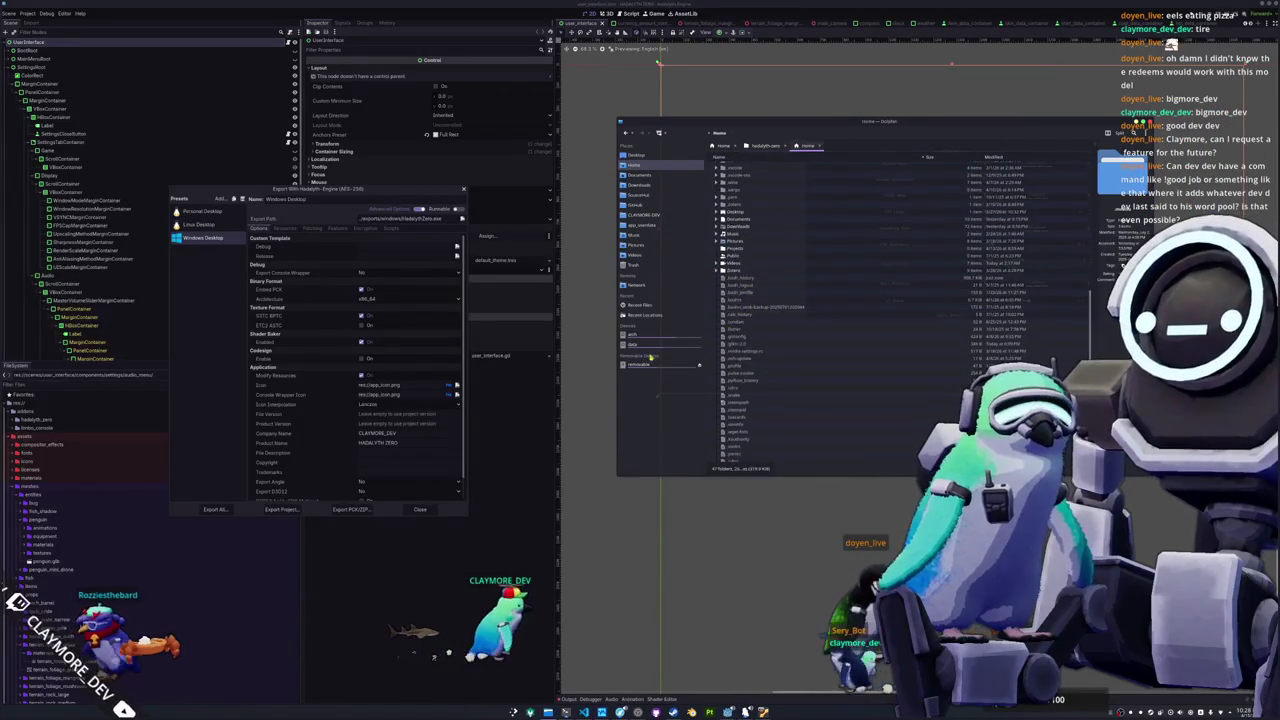
click(657, 336)
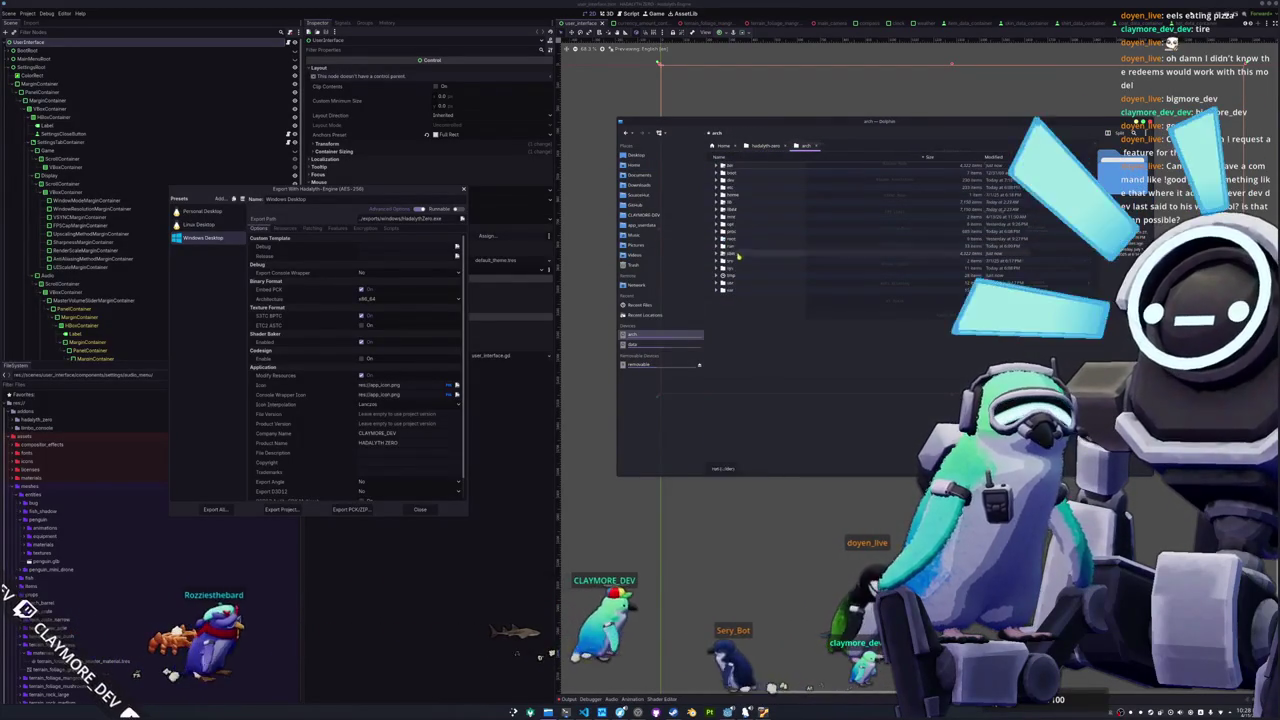
double_click(737, 286)
double_click(732, 166)
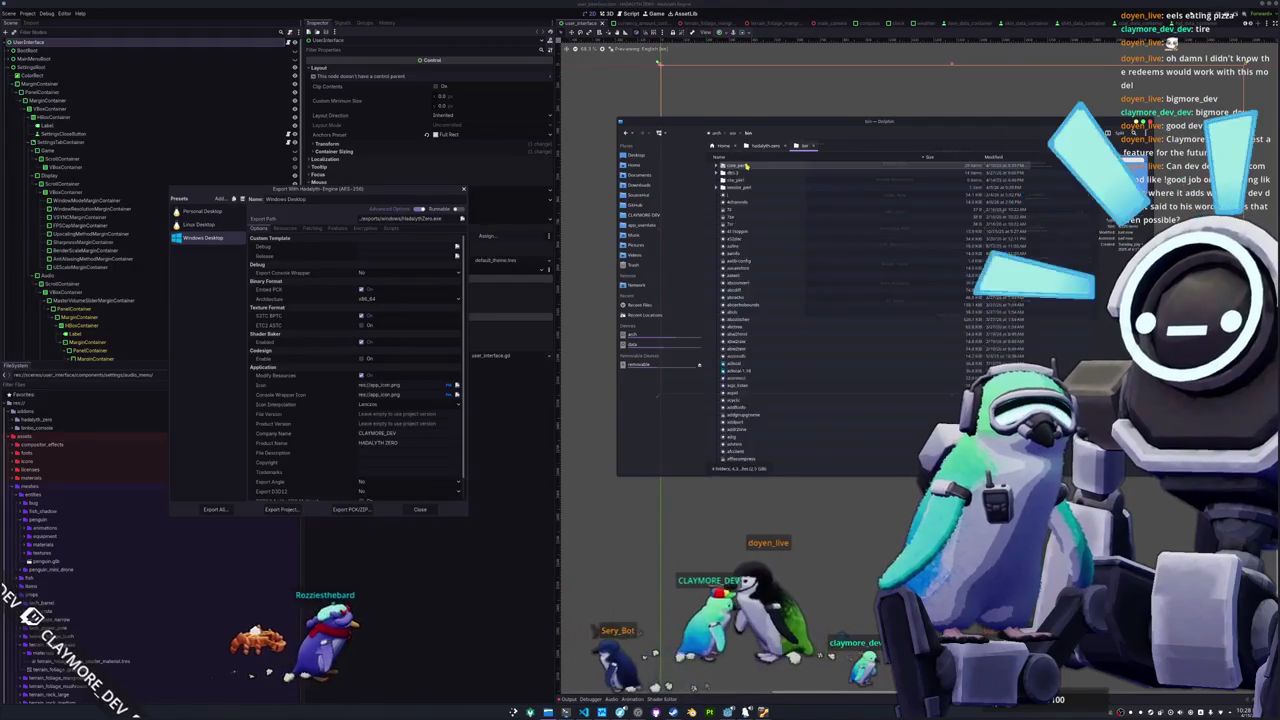
Scroll through the programs in usr/bin and bring up actions for the godot executable
scroll(749, 239, down, 20)
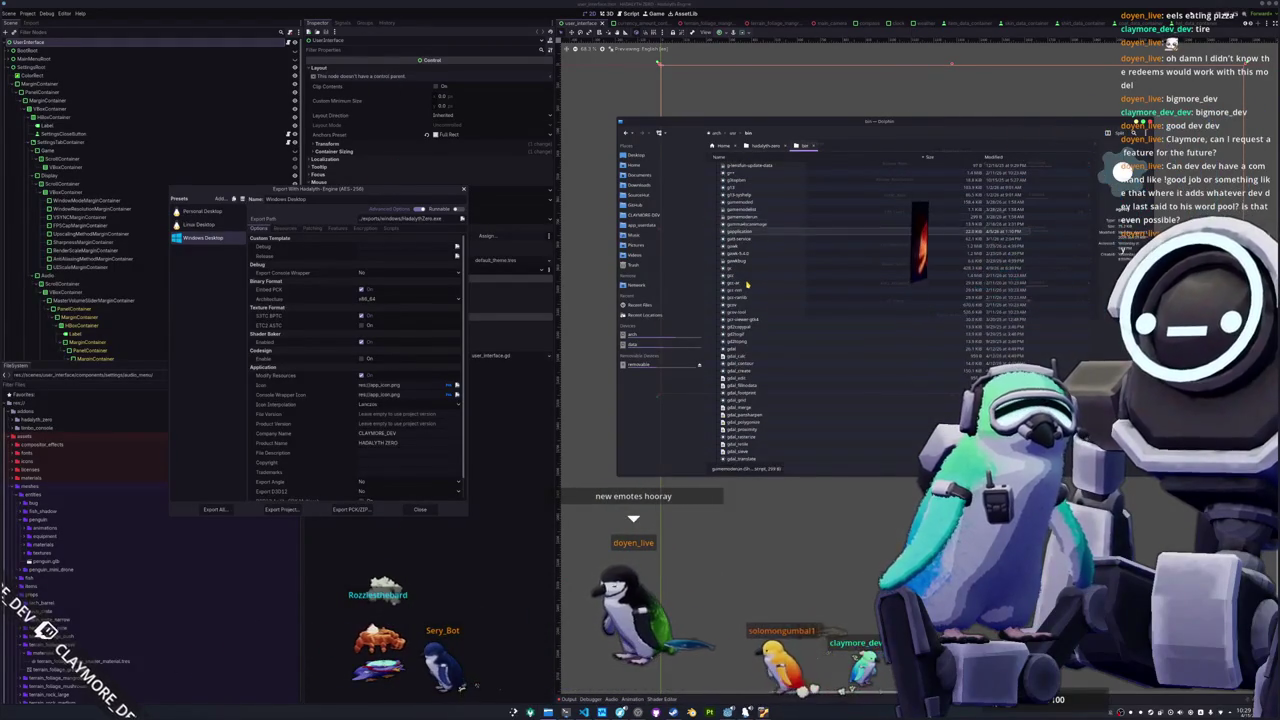
scroll(746, 285, down, 10)
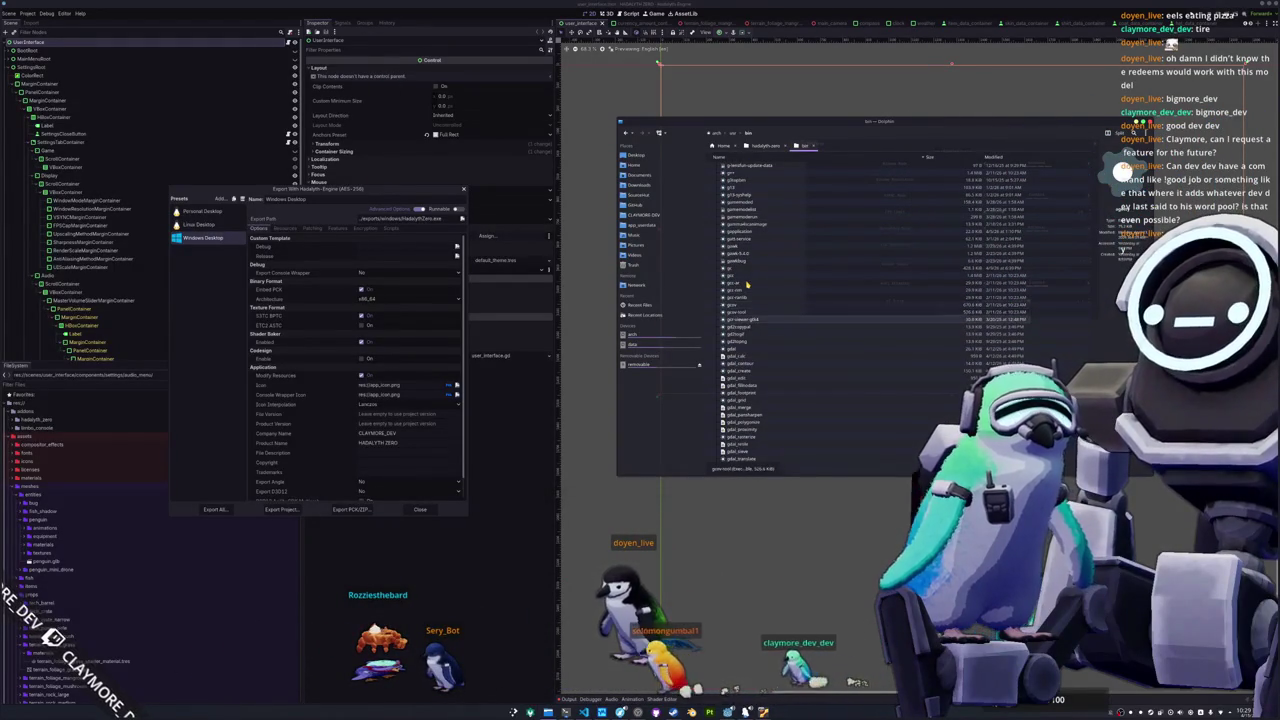
scroll(747, 285, up, 1)
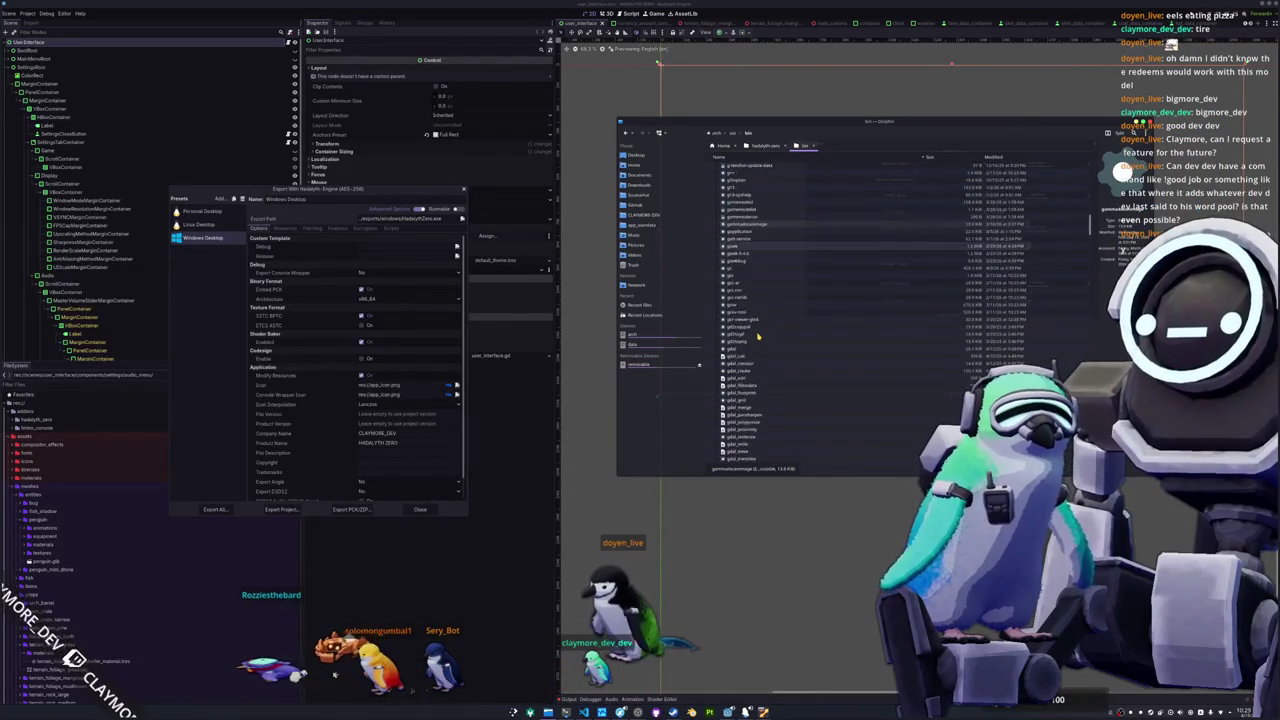
scroll(757, 337, down, 10)
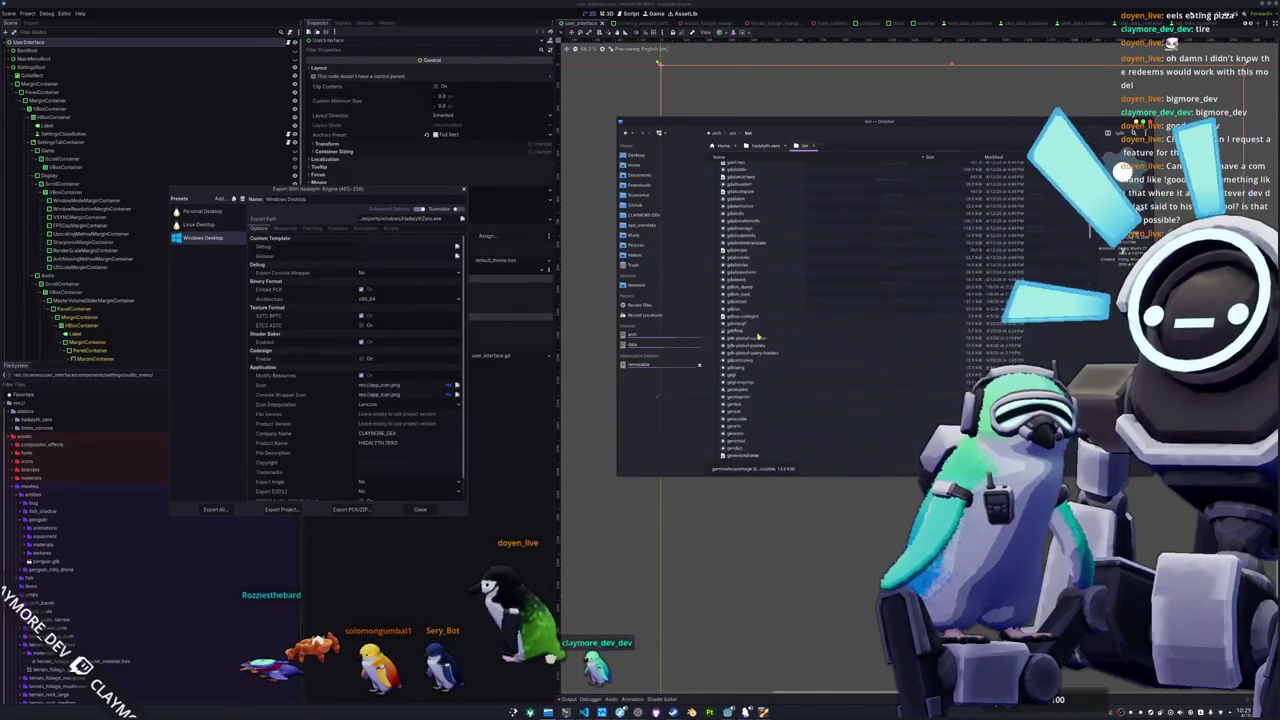
scroll(757, 337, down, 5)
scroll(758, 337, down, 5)
scroll(748, 357, down, 5)
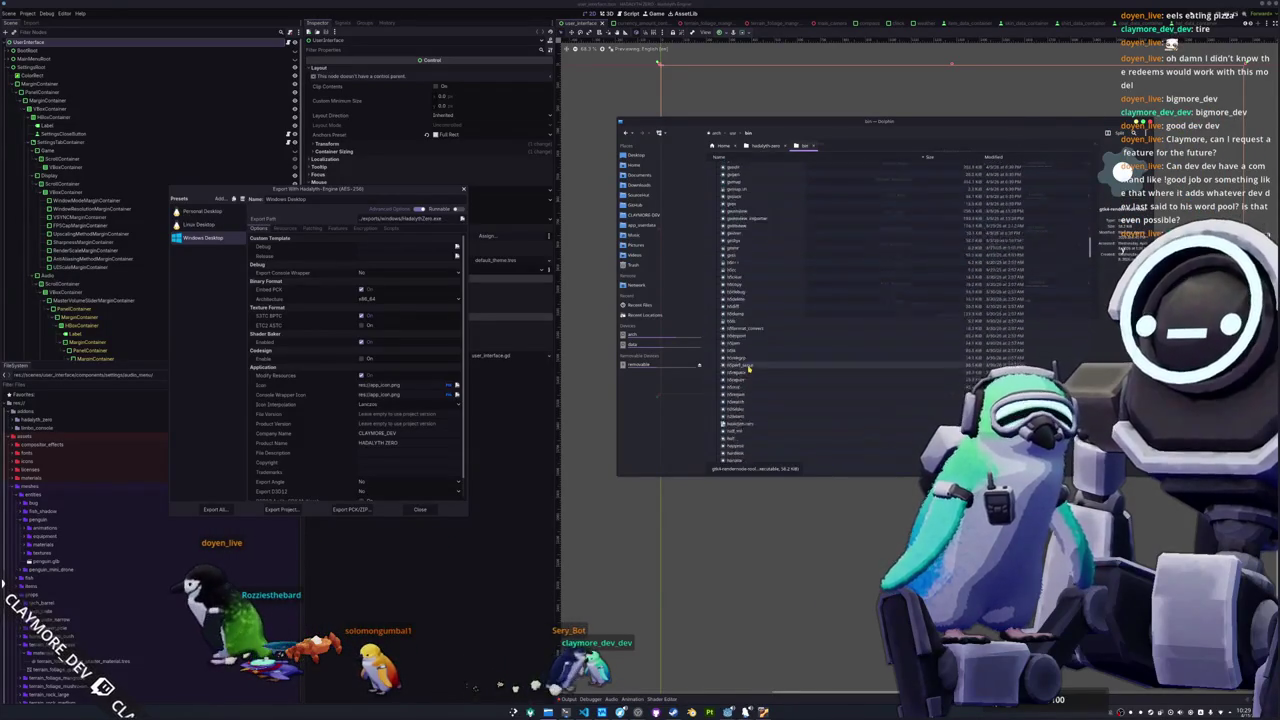
scroll(745, 350, up, 5)
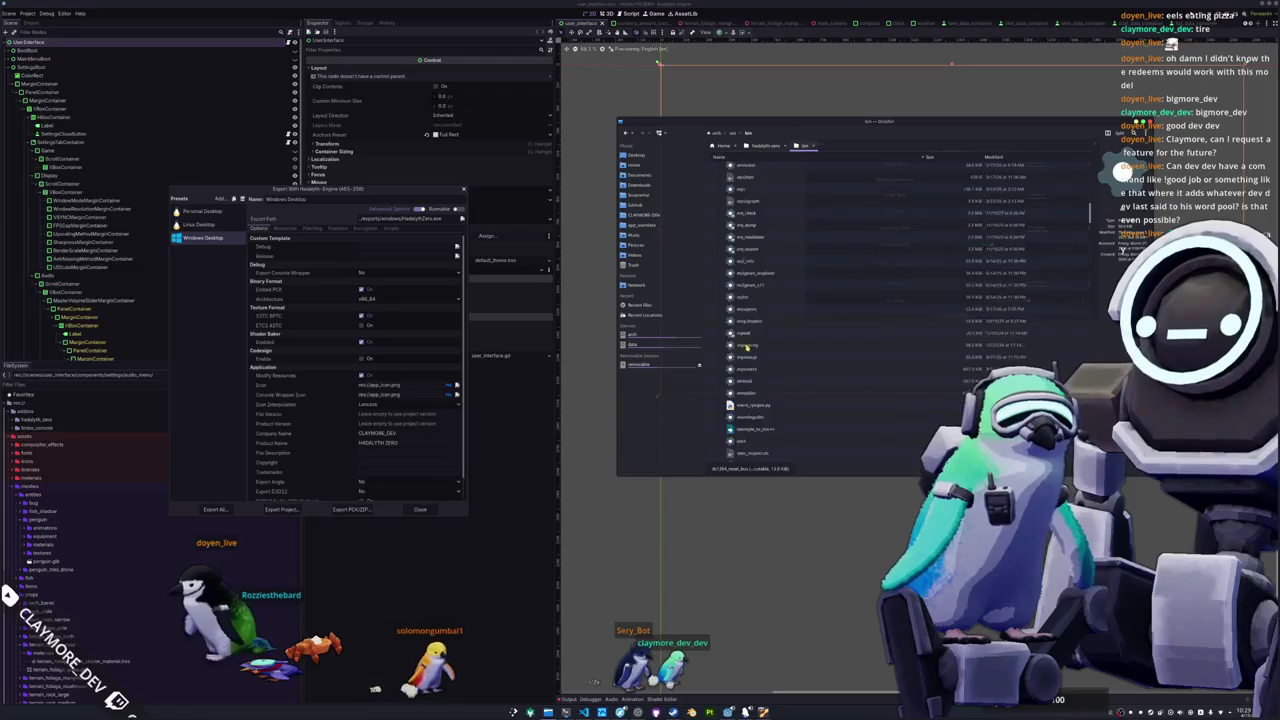
scroll(745, 345, up, 5)
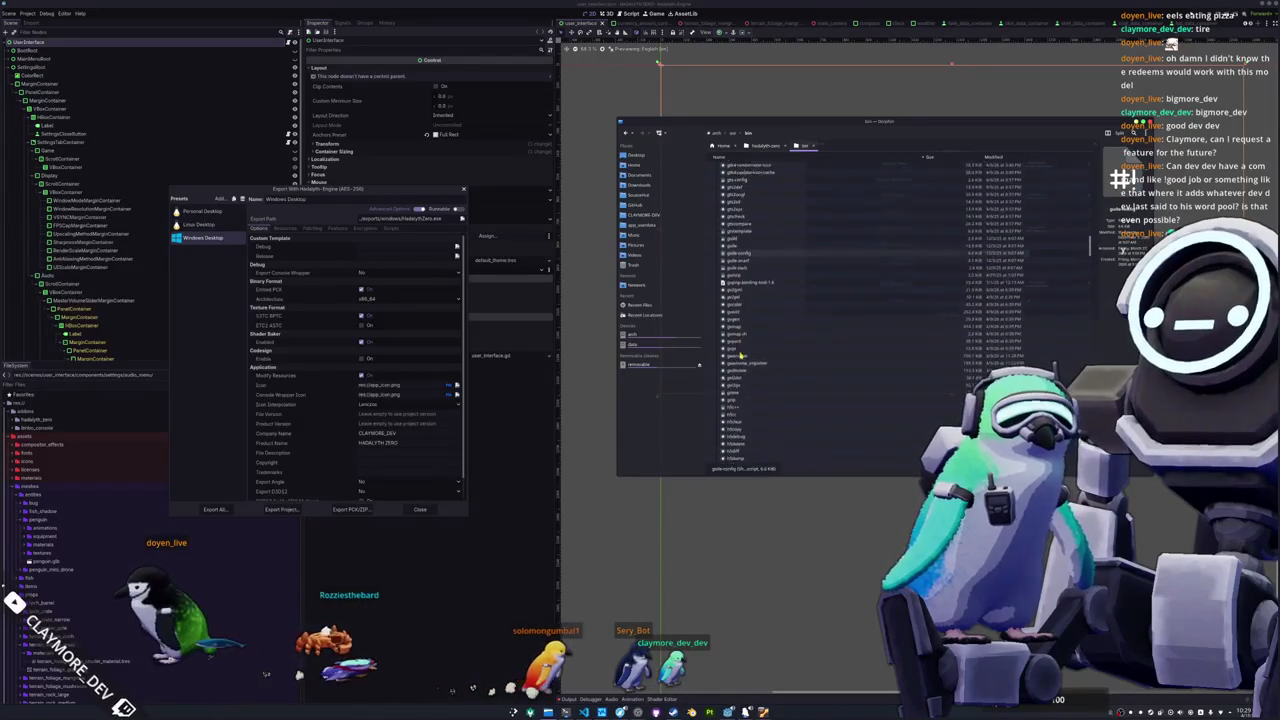
scroll(735, 436, up, 3)
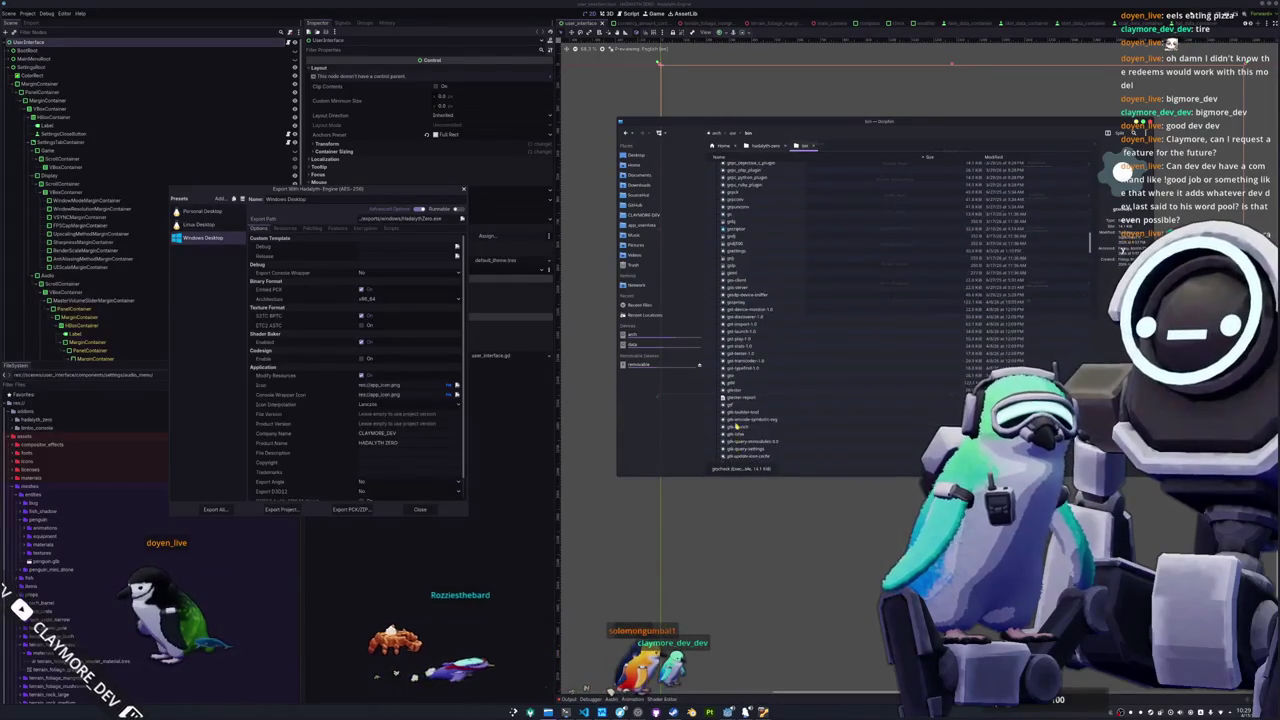
scroll(734, 386, up, 5)
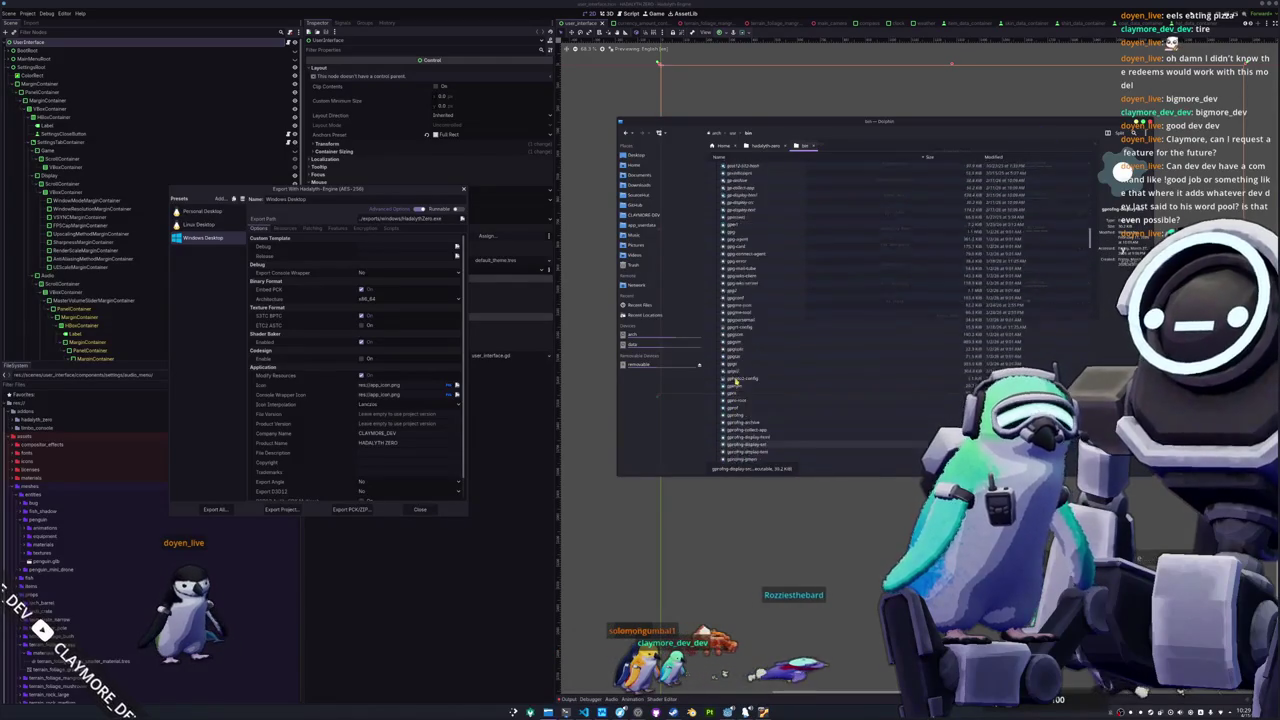
scroll(736, 381, up, 5)
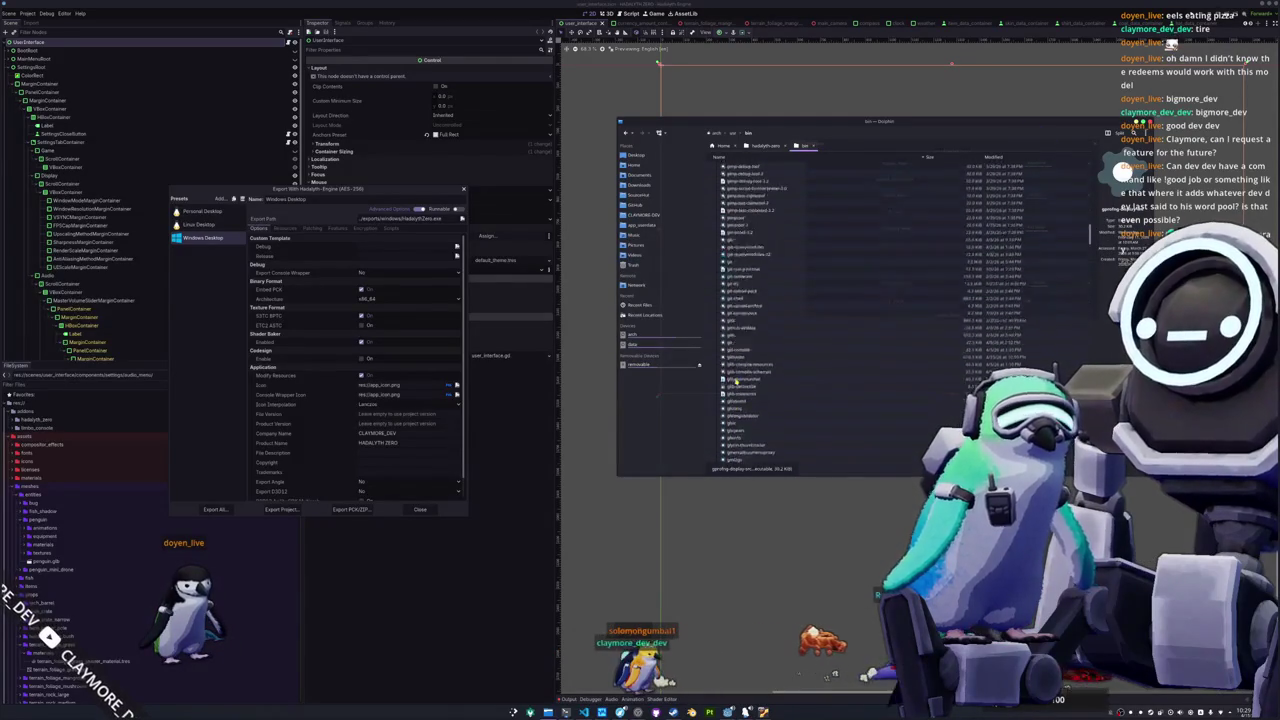
scroll(738, 383, up, 5)
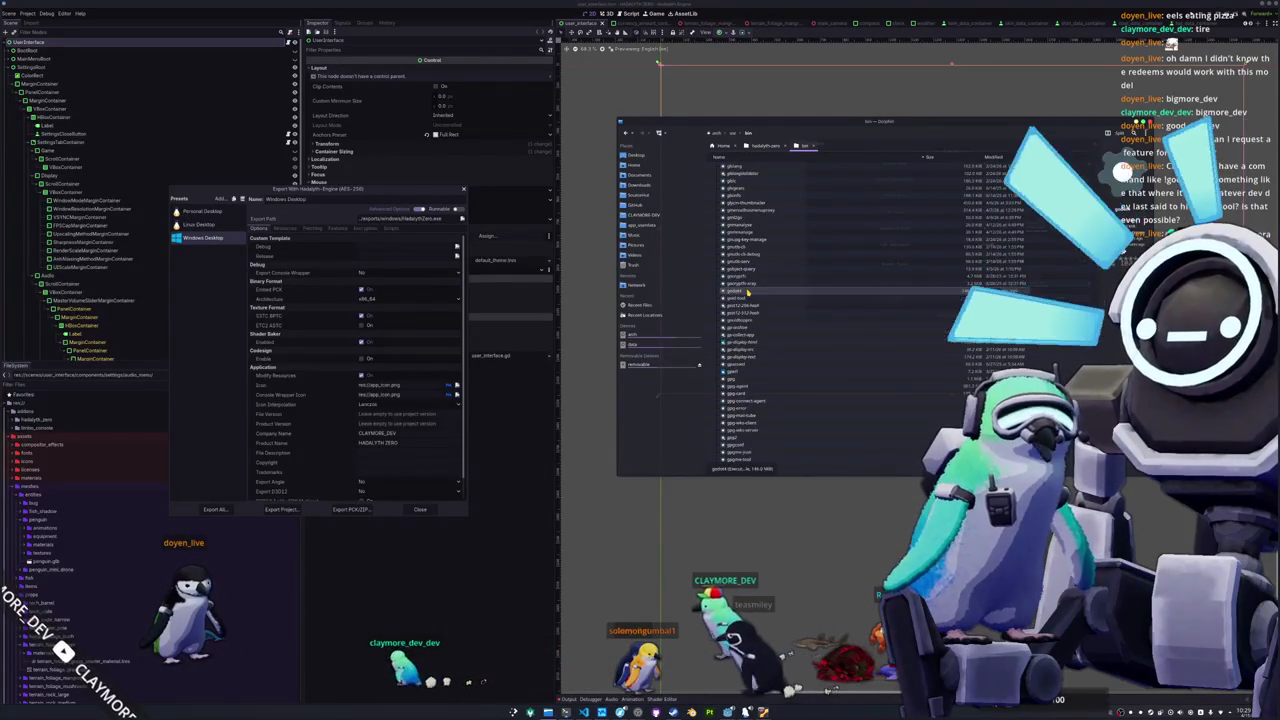
right_click(749, 290)
View the godot executable's properties, widened, with its checksums and details shown
click(786, 327)
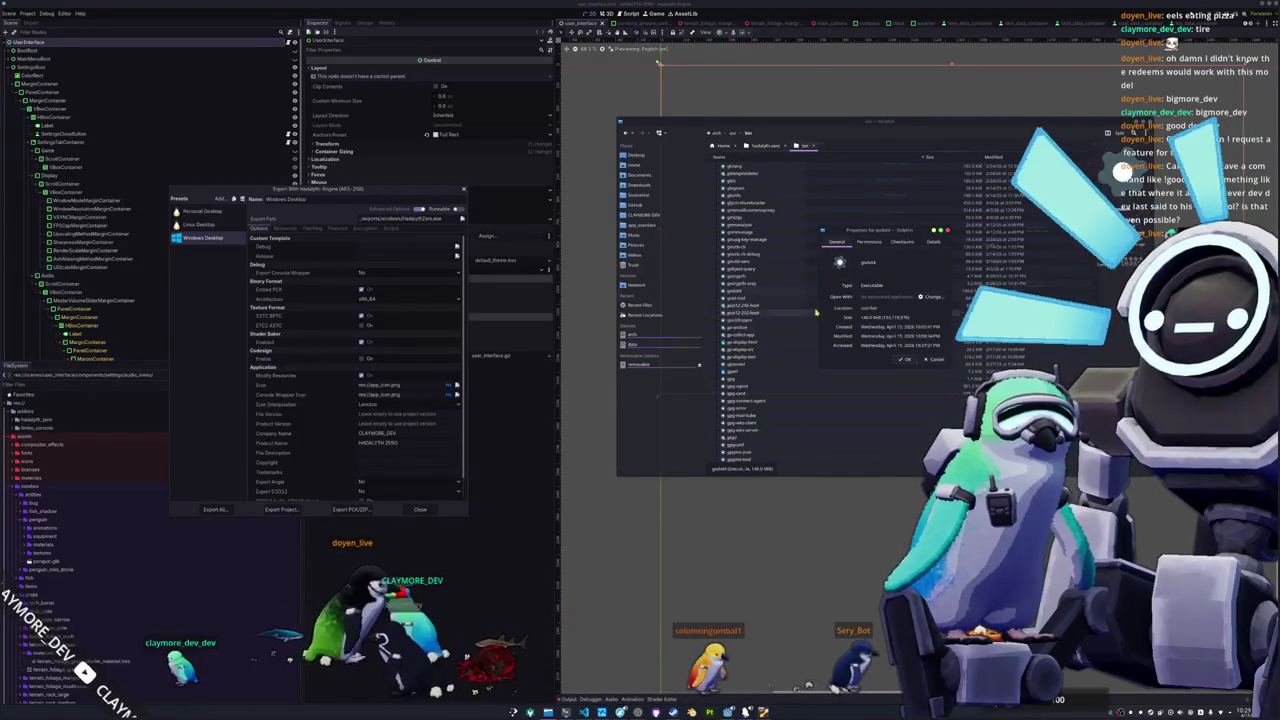
drag(819, 310, 621, 313)
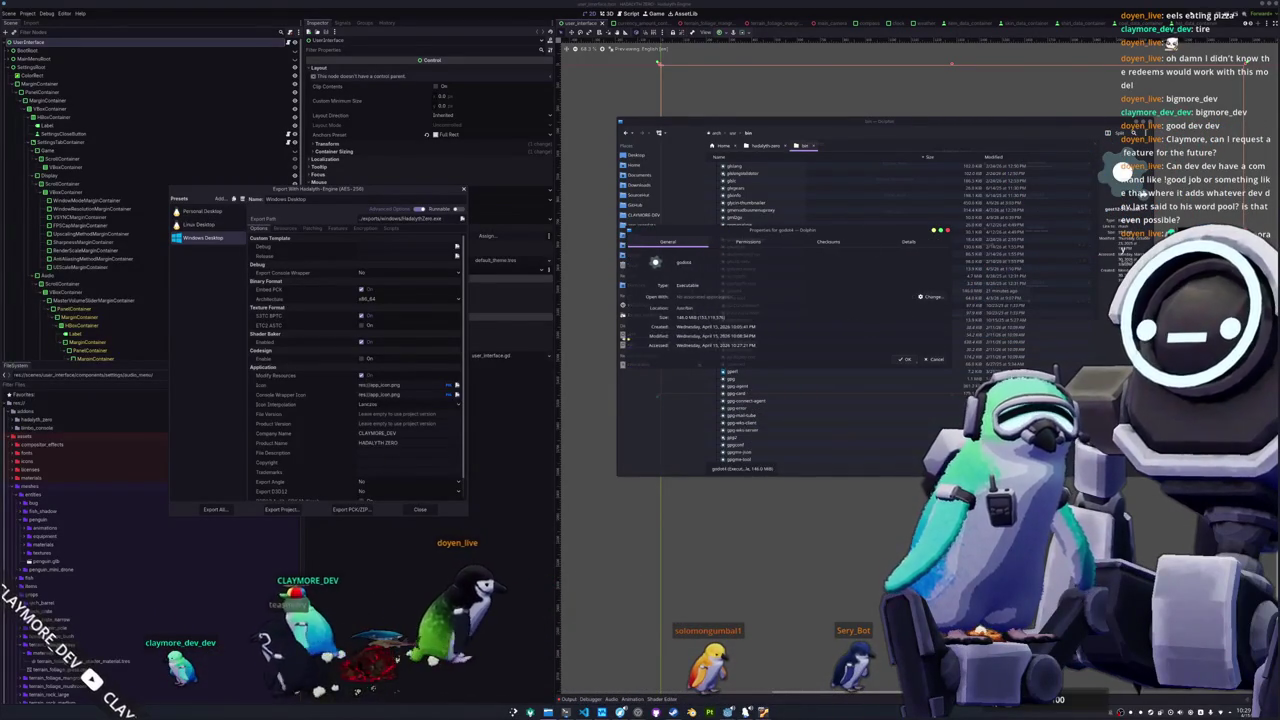
click(822, 243)
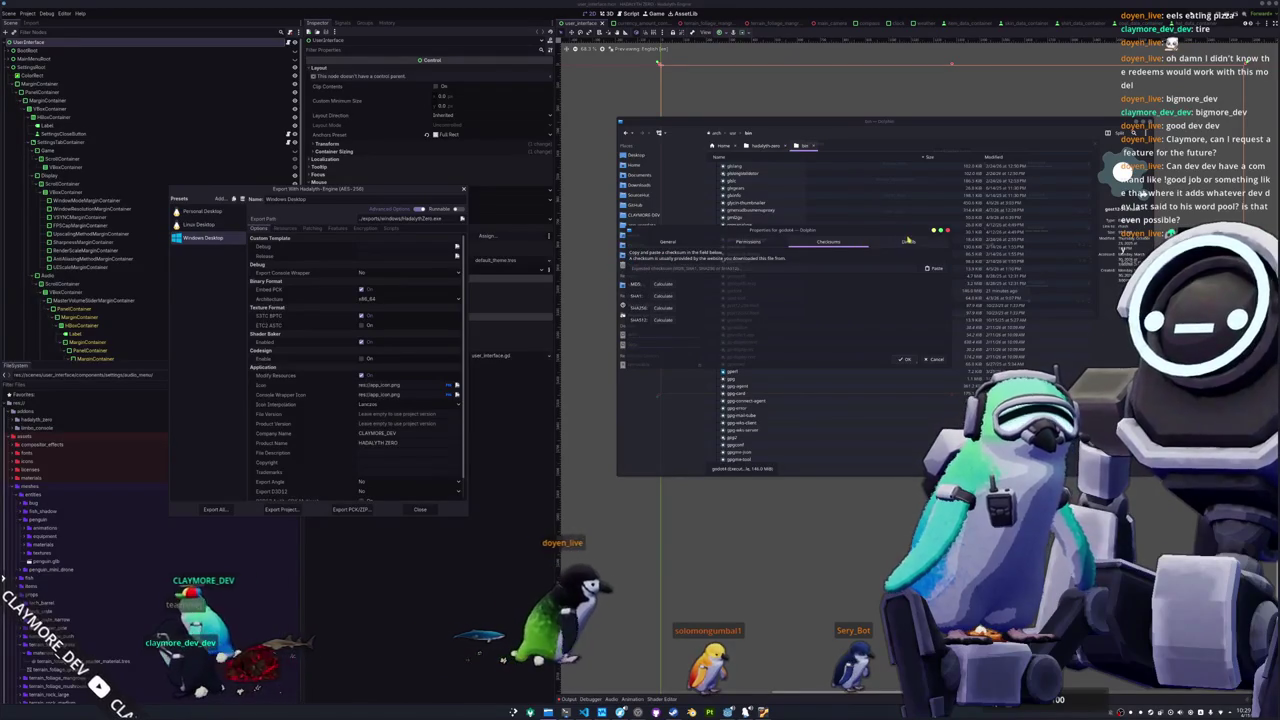
click(908, 242)
Close the properties and export dialogs and bring the Ubuntu VirtualBox VM window forward
click(948, 233)
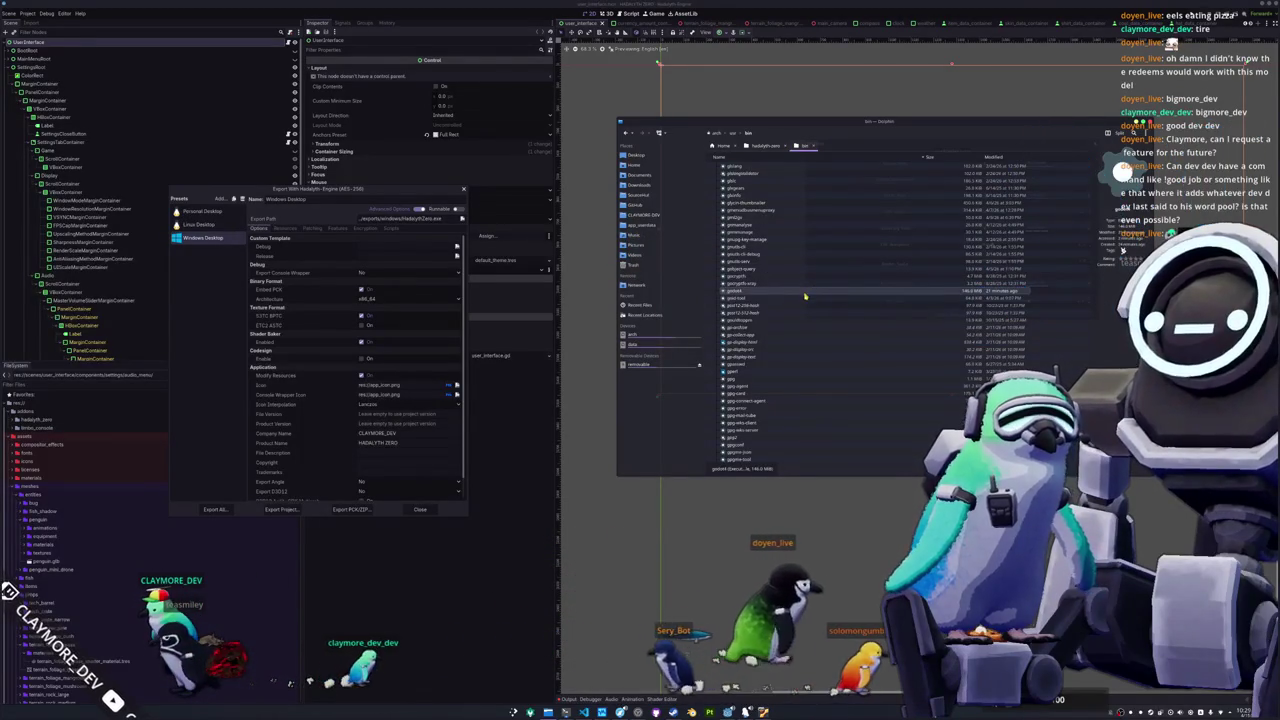
click(419, 511)
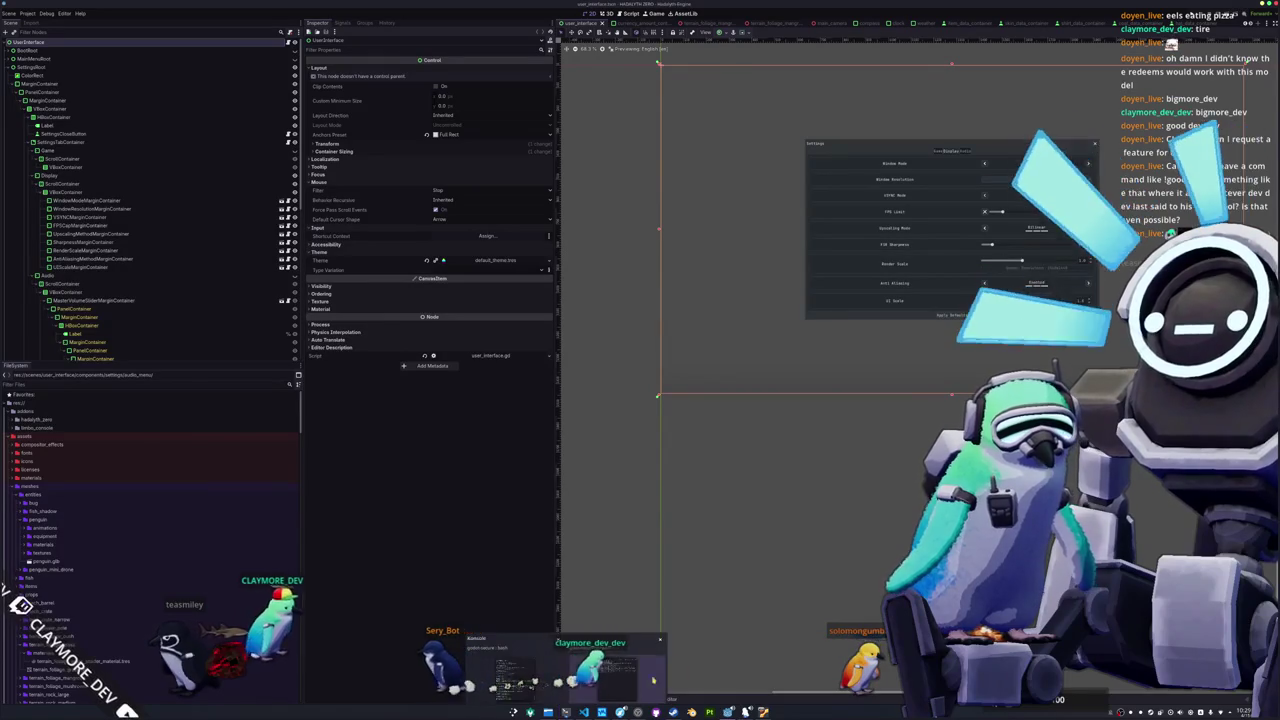
click(763, 711)
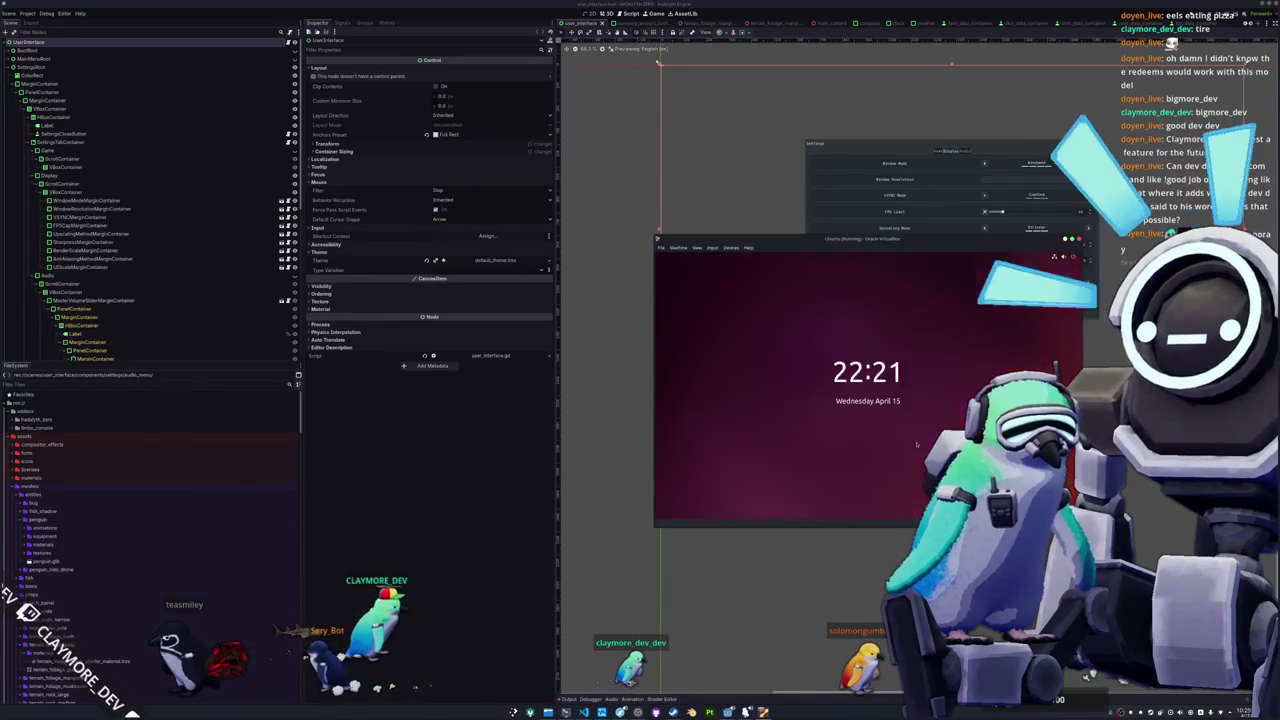
Unlock the Ubuntu VM's lock screen by submitting the account password
click(871, 427)
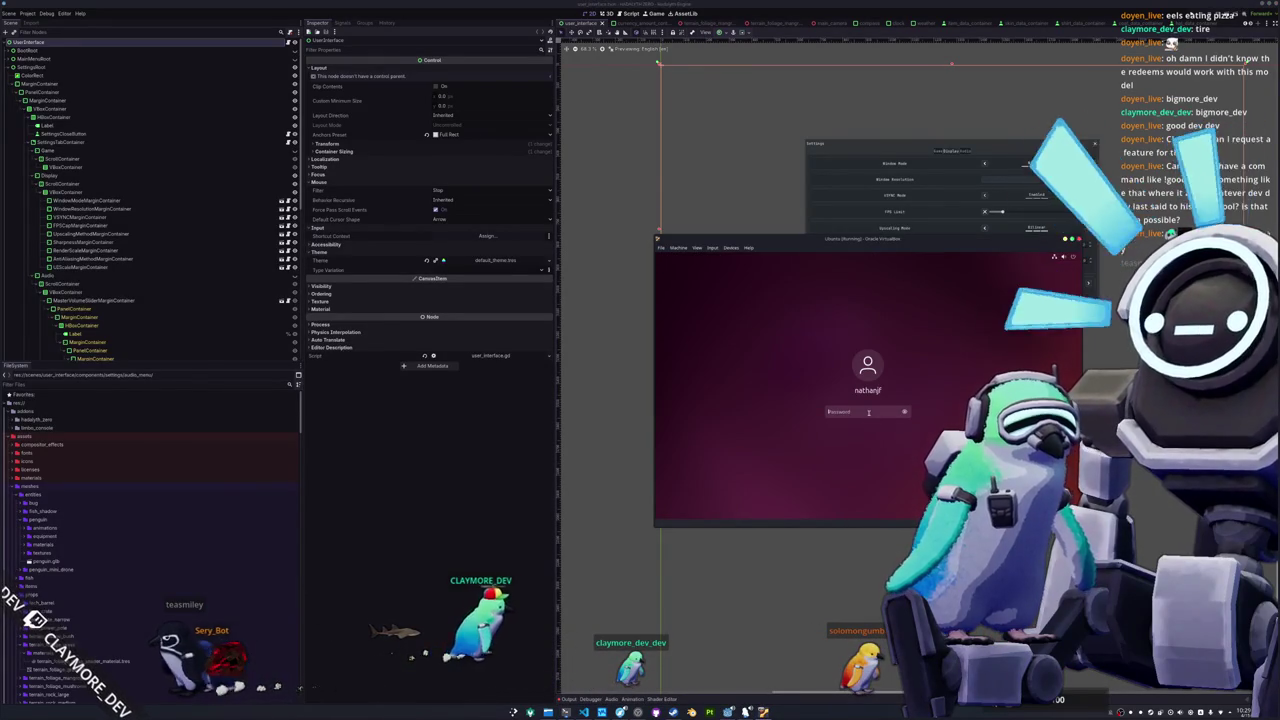
key(Return)
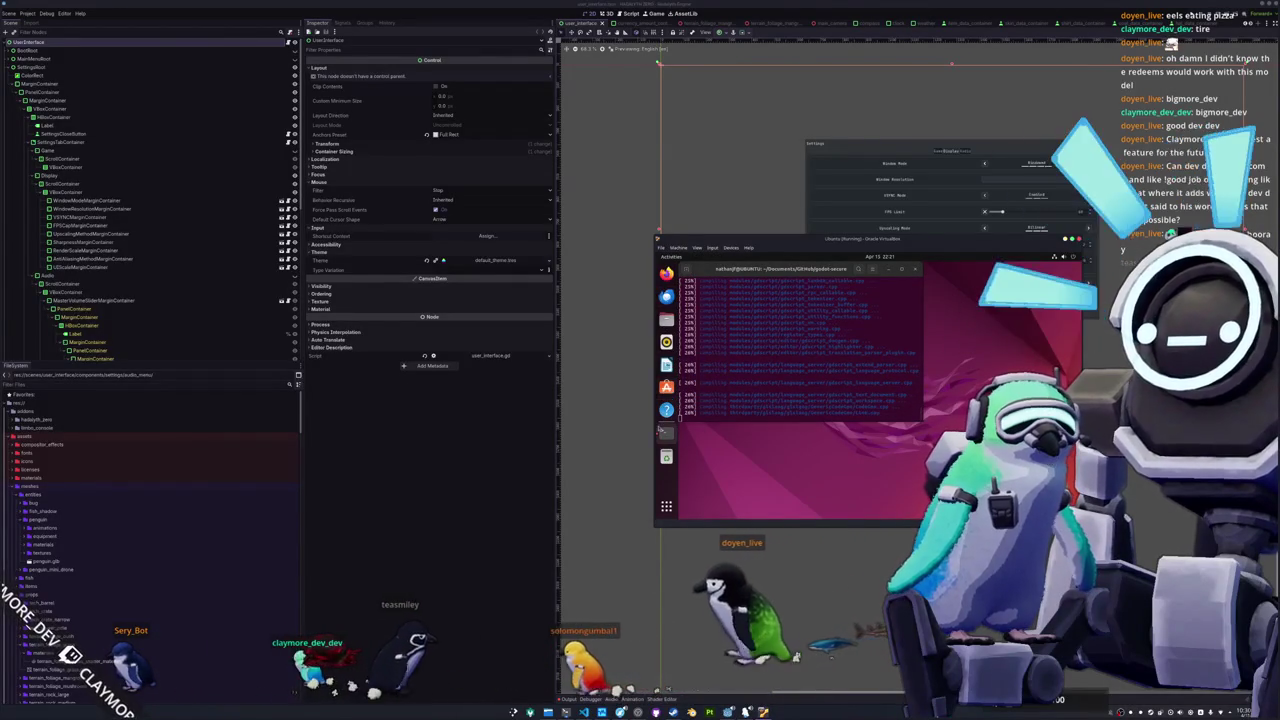
click(731, 247)
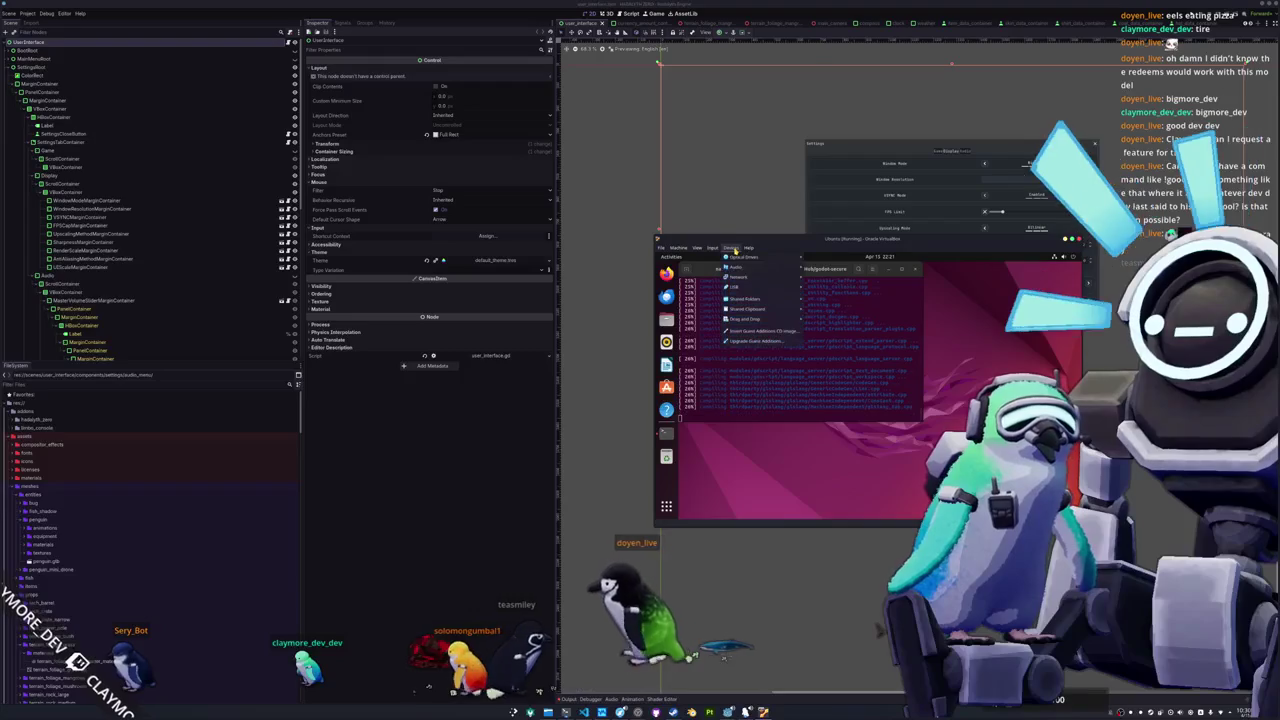
Add the host's SourceHut folder as a new Ubuntu VM shared folder and save the settings
mouse_move(760, 301)
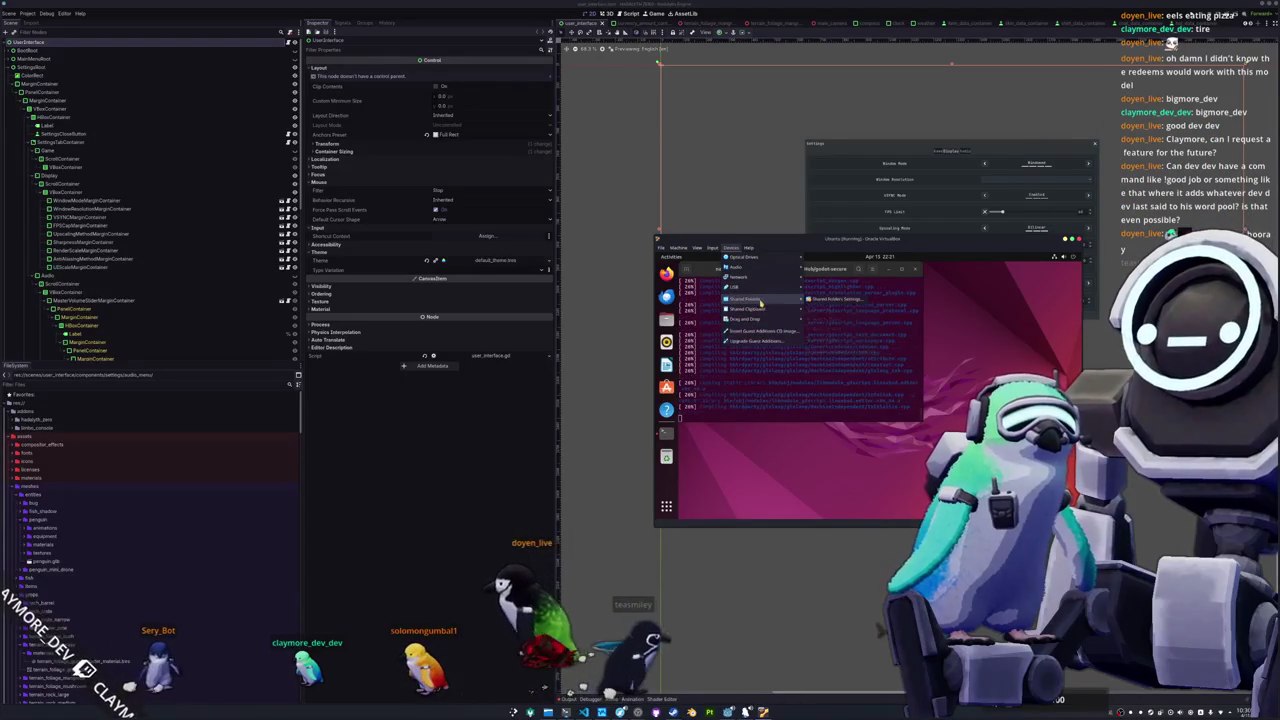
click(817, 300)
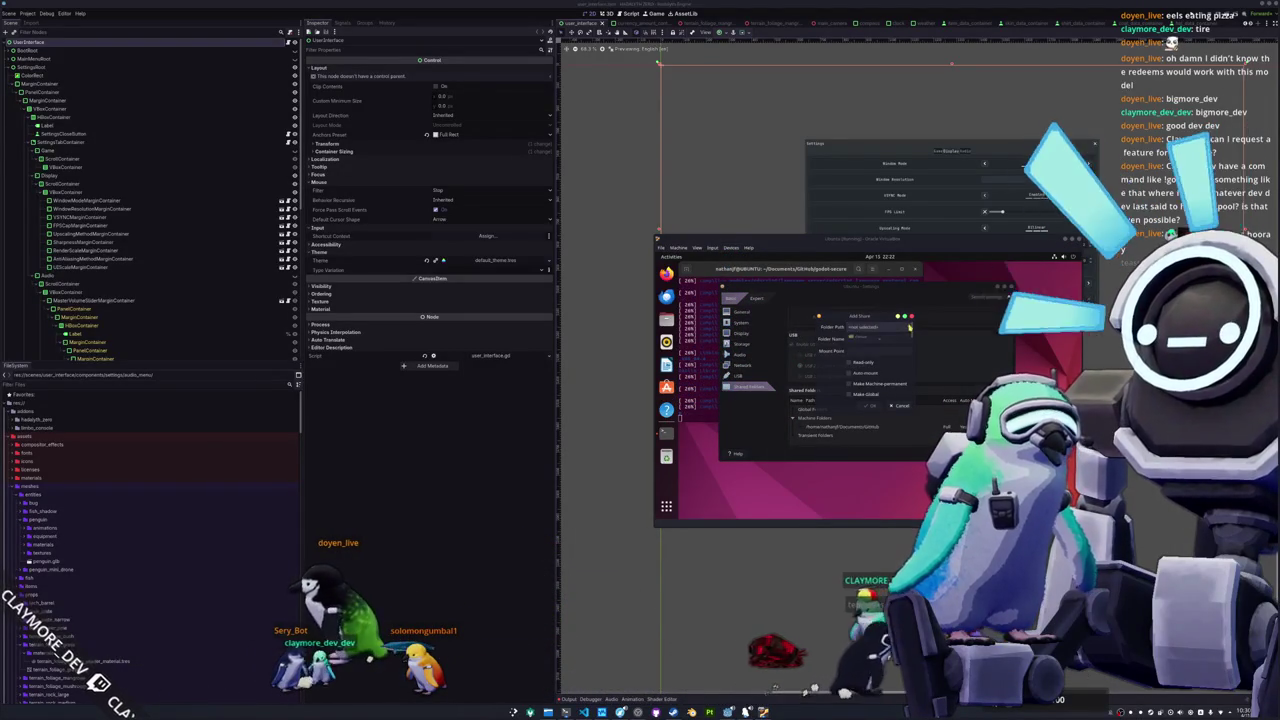
click(880, 338)
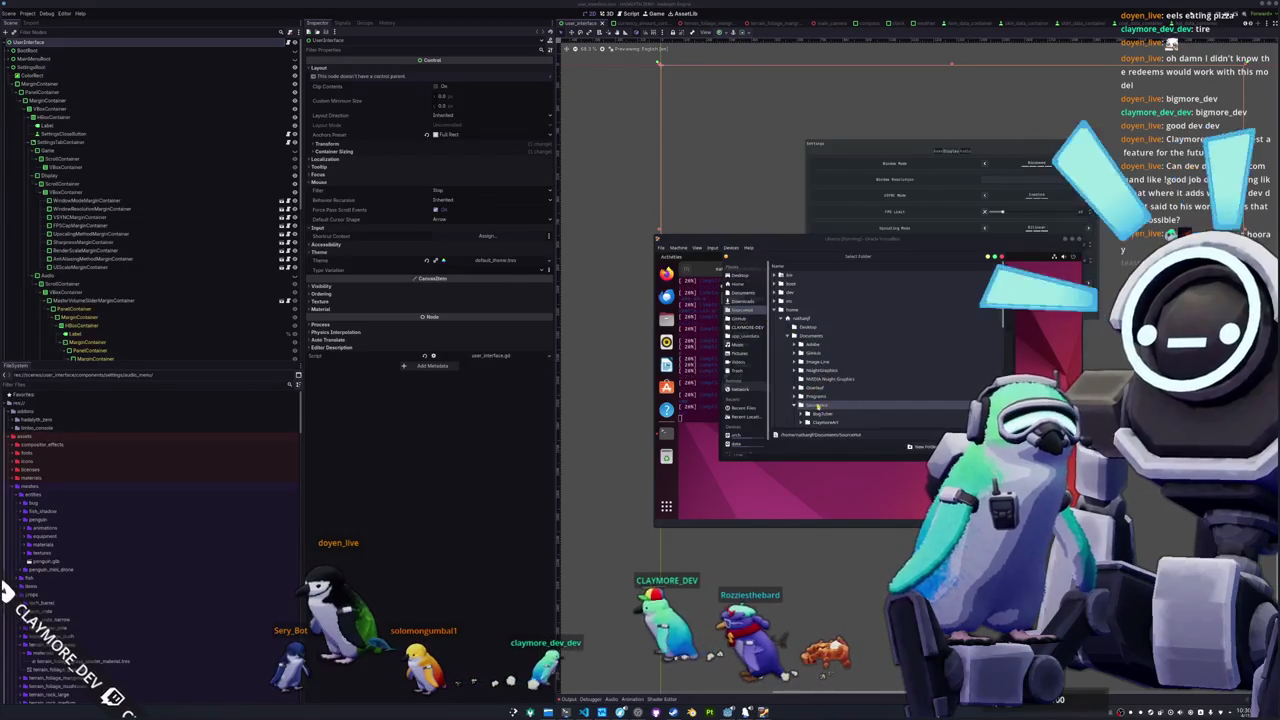
key(Return)
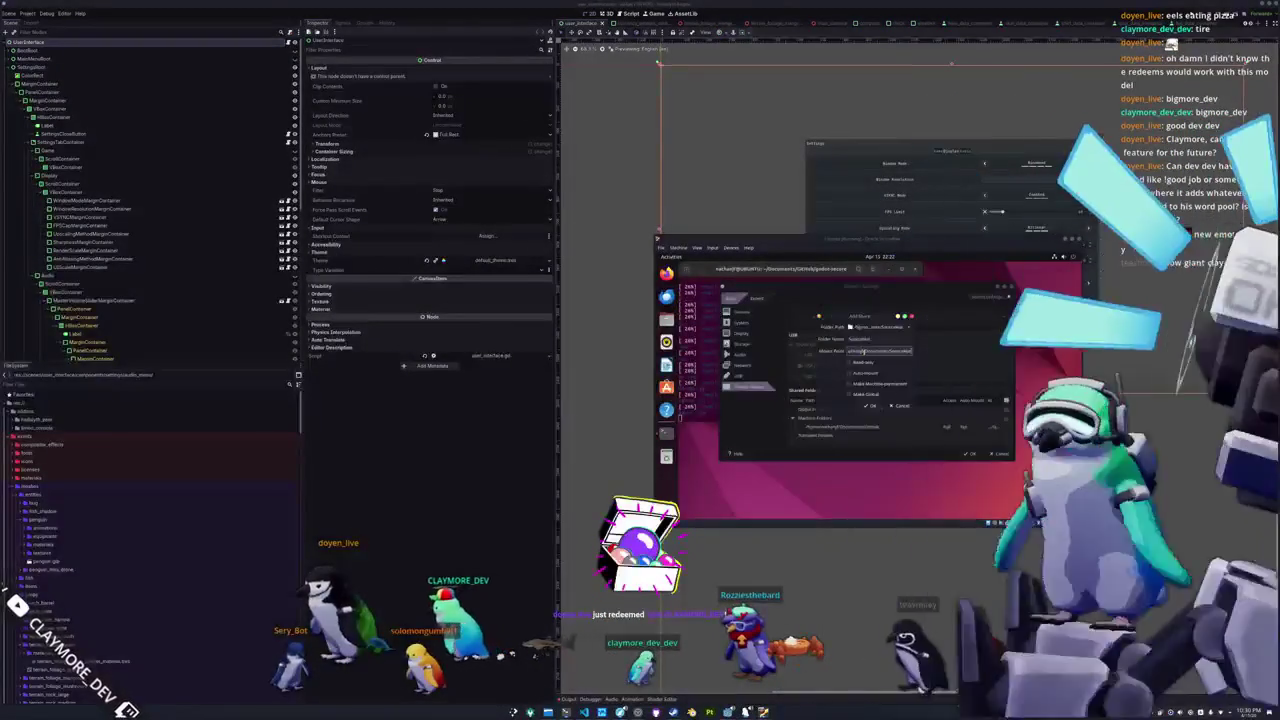
click(868, 406)
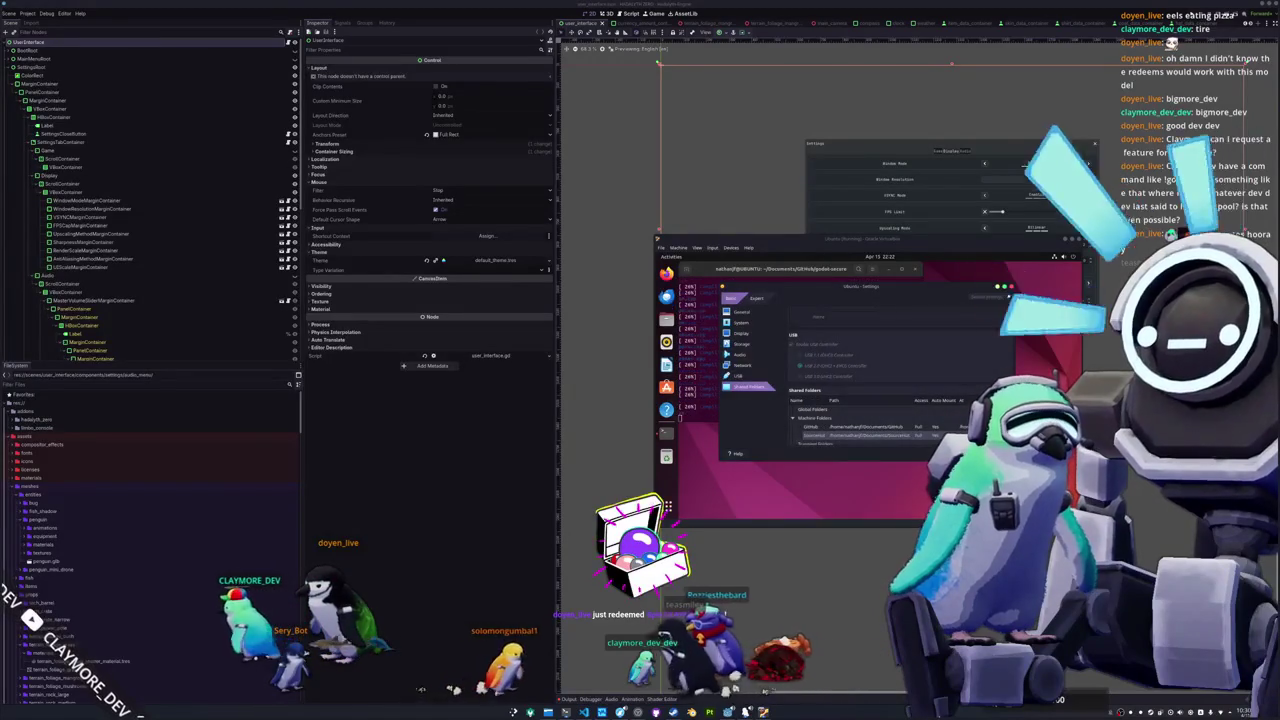
key(Return)
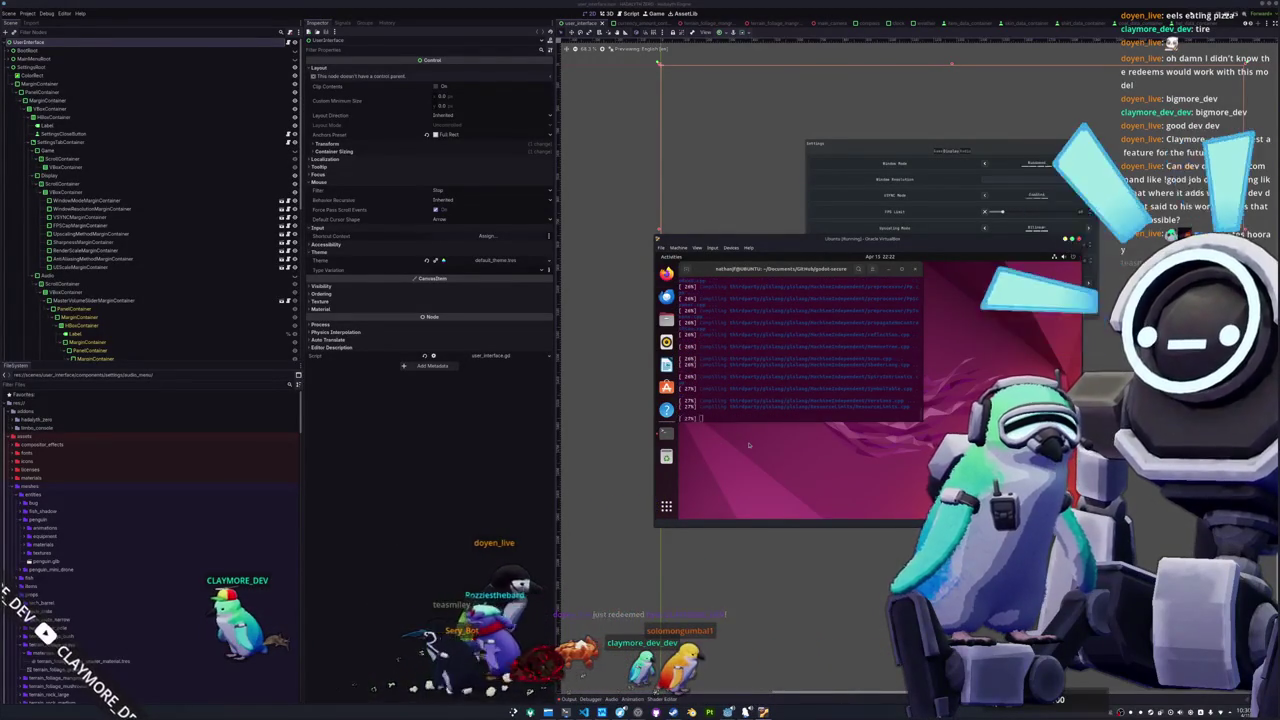
In the Ubuntu Files app, go to Documents › SourceHut › hadalyth-zero › exports › linux
click(666, 319)
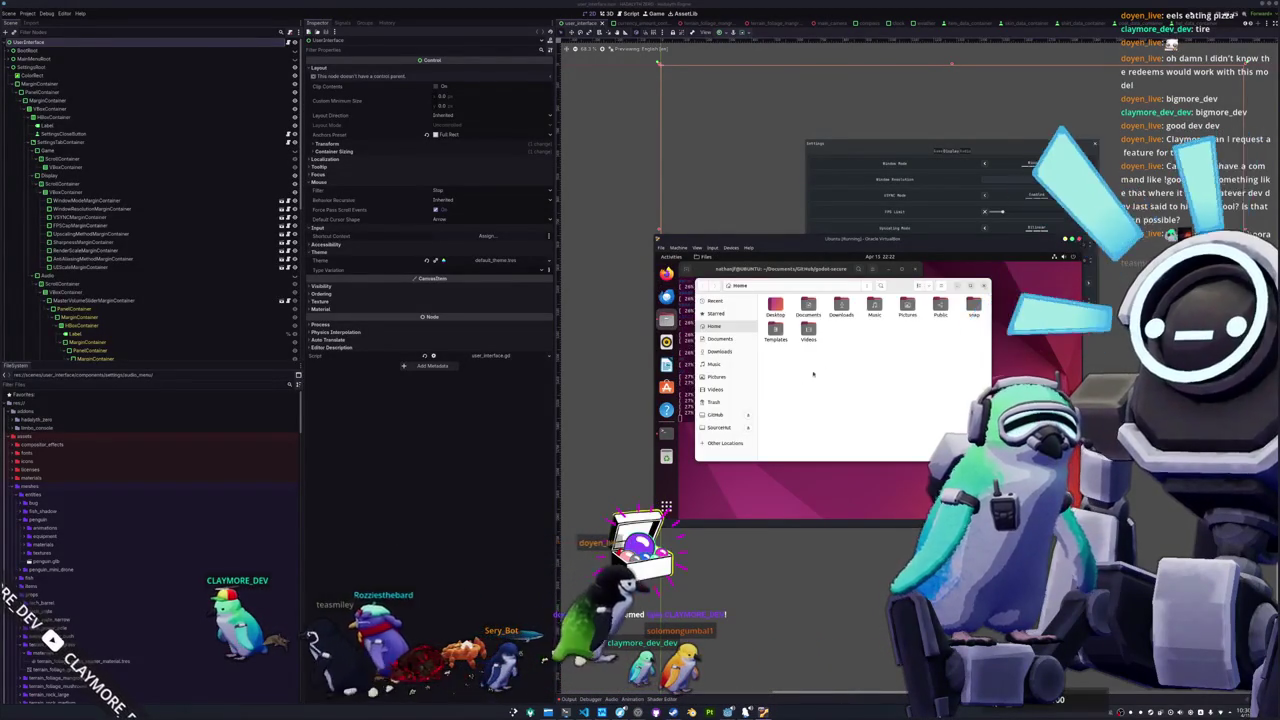
double_click(808, 306)
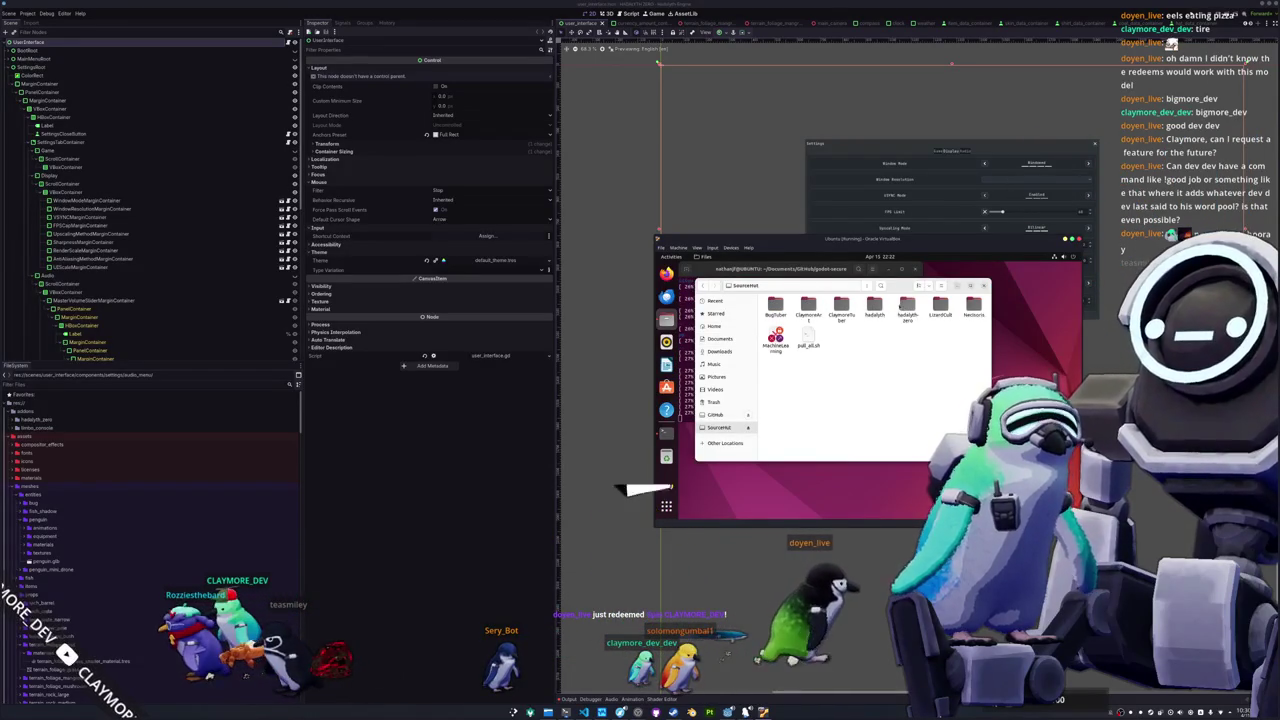
double_click(907, 306)
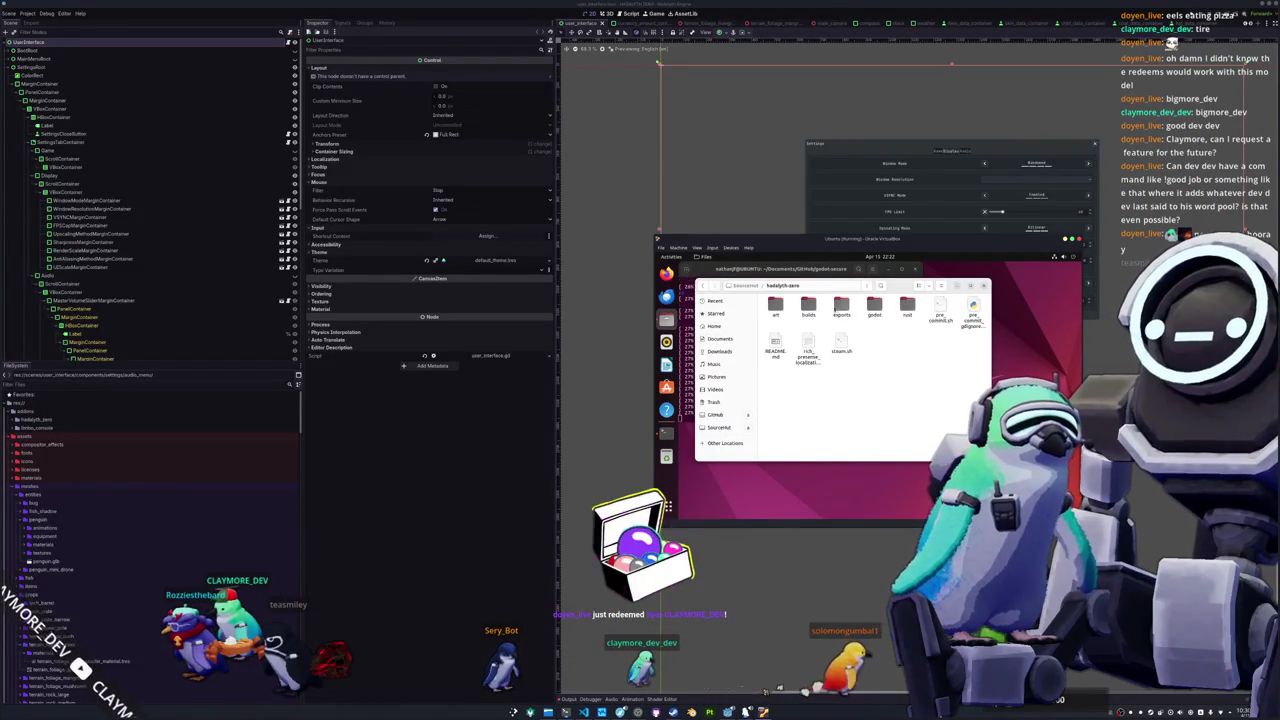
double_click(837, 310)
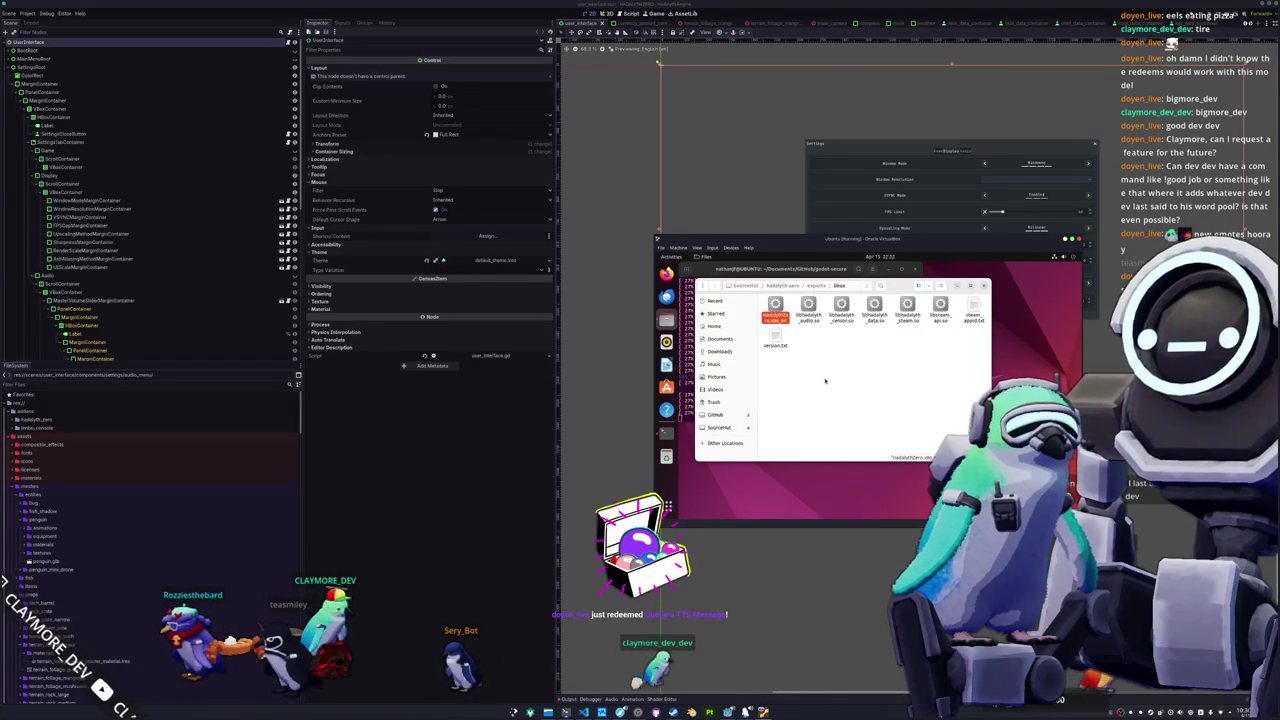
mouse_move(889, 288)
mouse_down()
mouse_move(923, 321)
mouse_move(900, 364)
mouse_move(969, 294)
mouse_up()
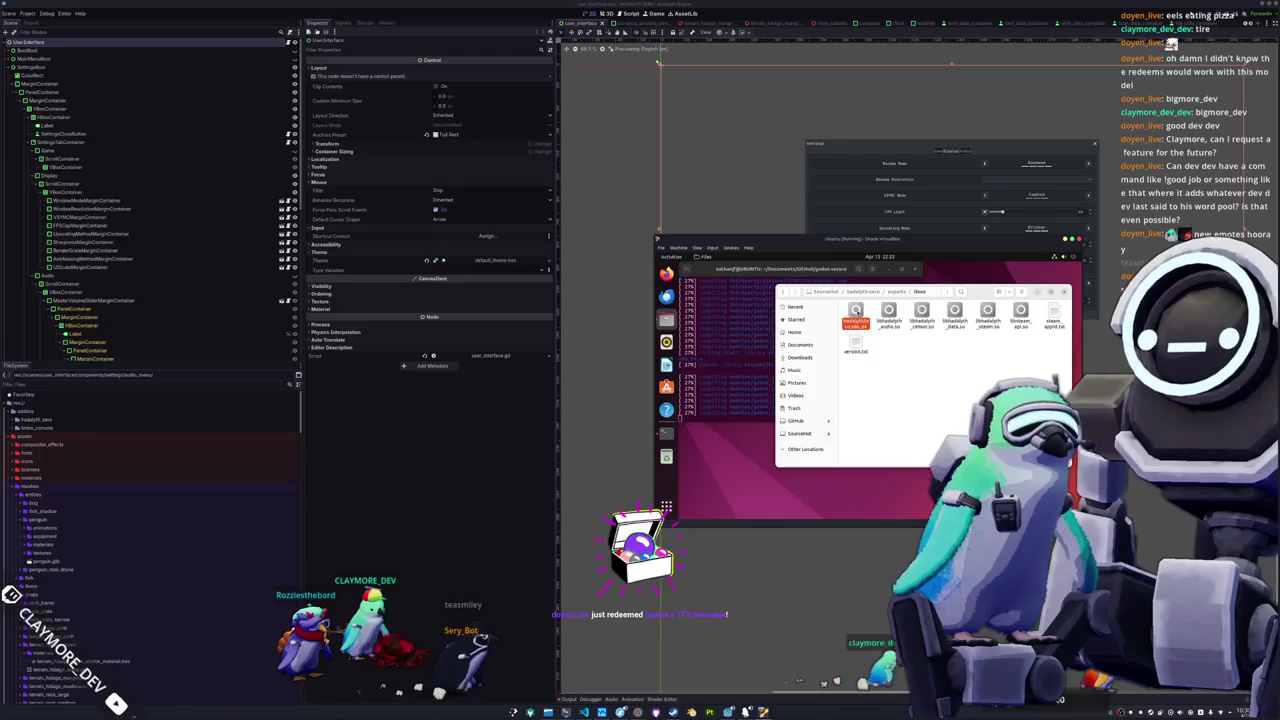
right_click(856, 316)
click(903, 375)
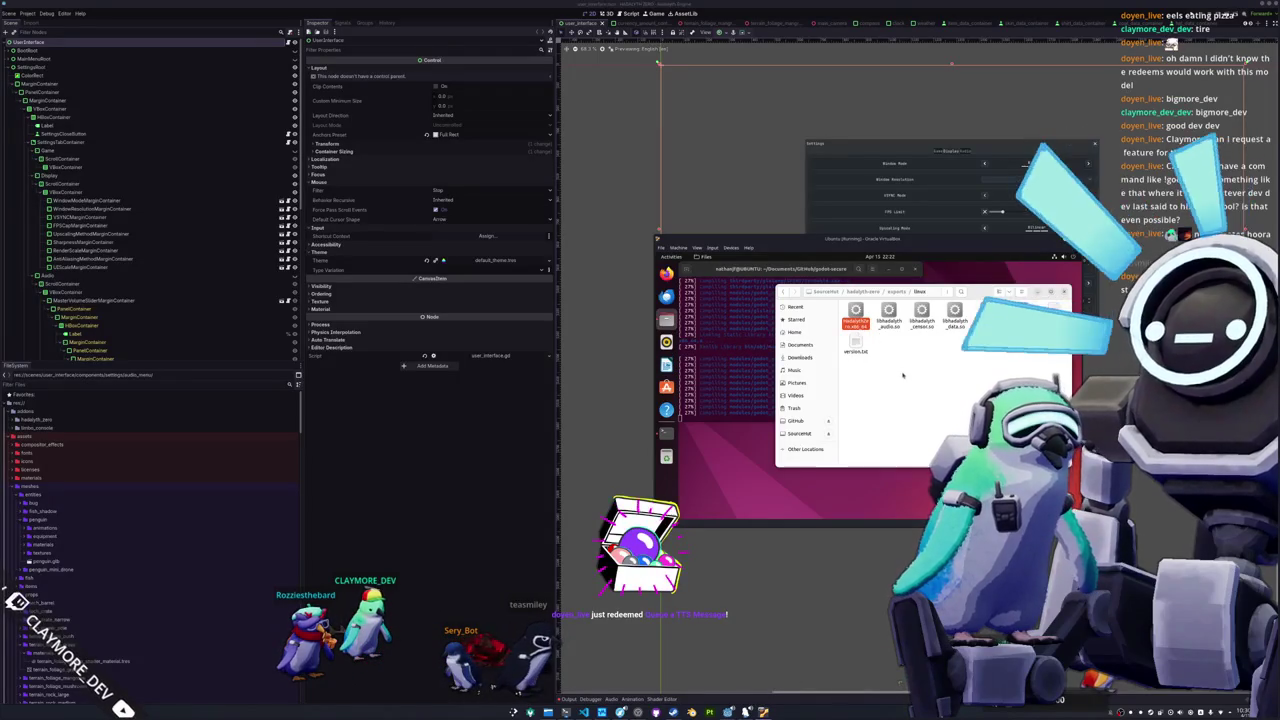
right_click(903, 375)
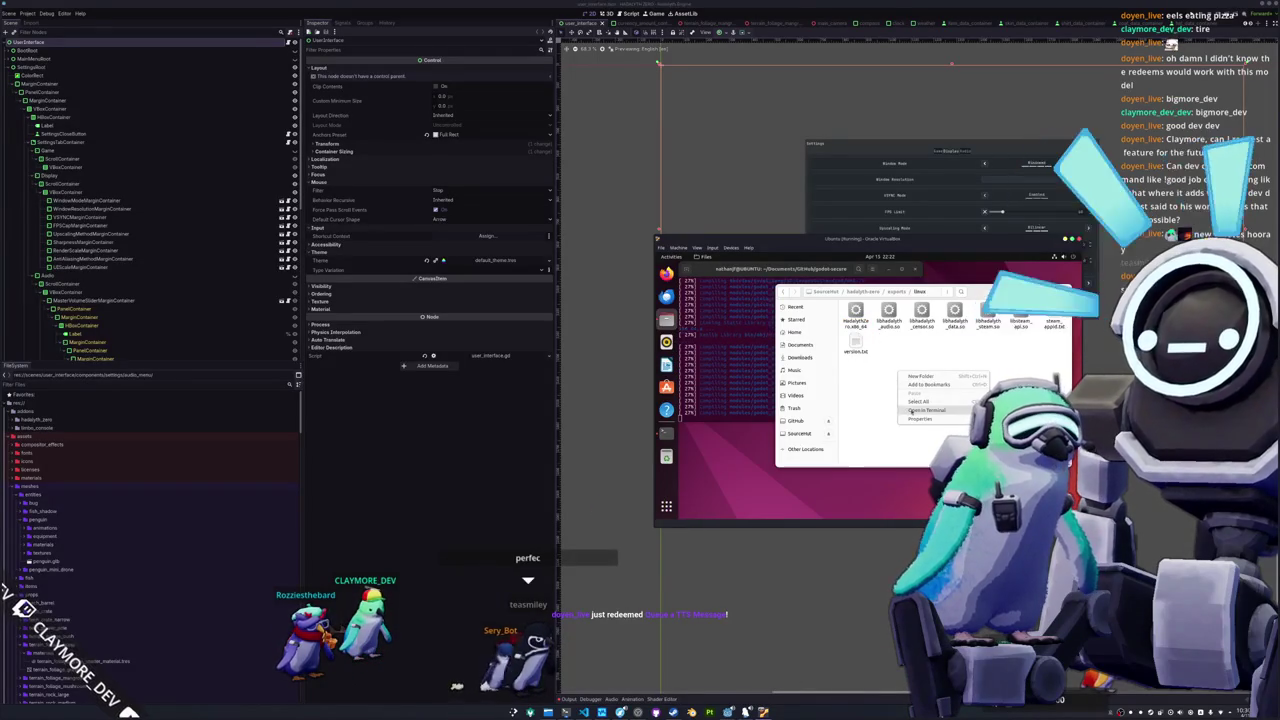
Open a terminal in the linux exports folder and run ./HadalythZero.x86_64
click(911, 411)
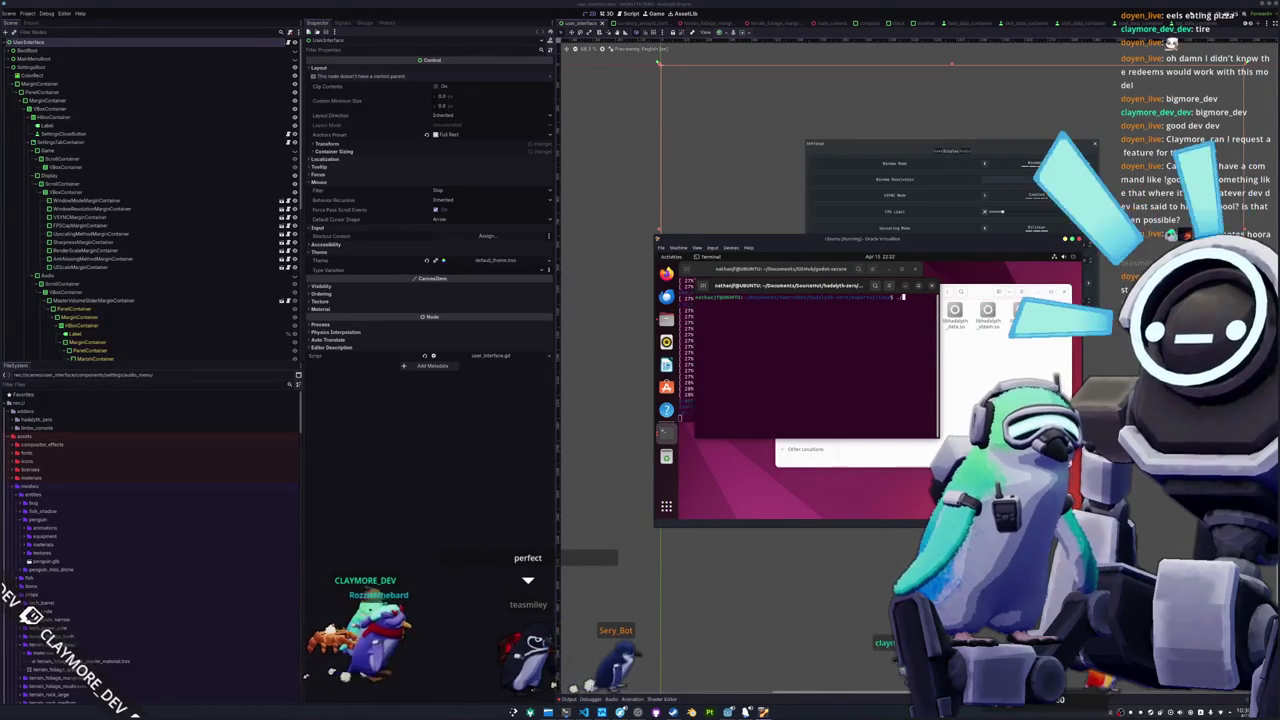
text(HadalythZero.x86_64)
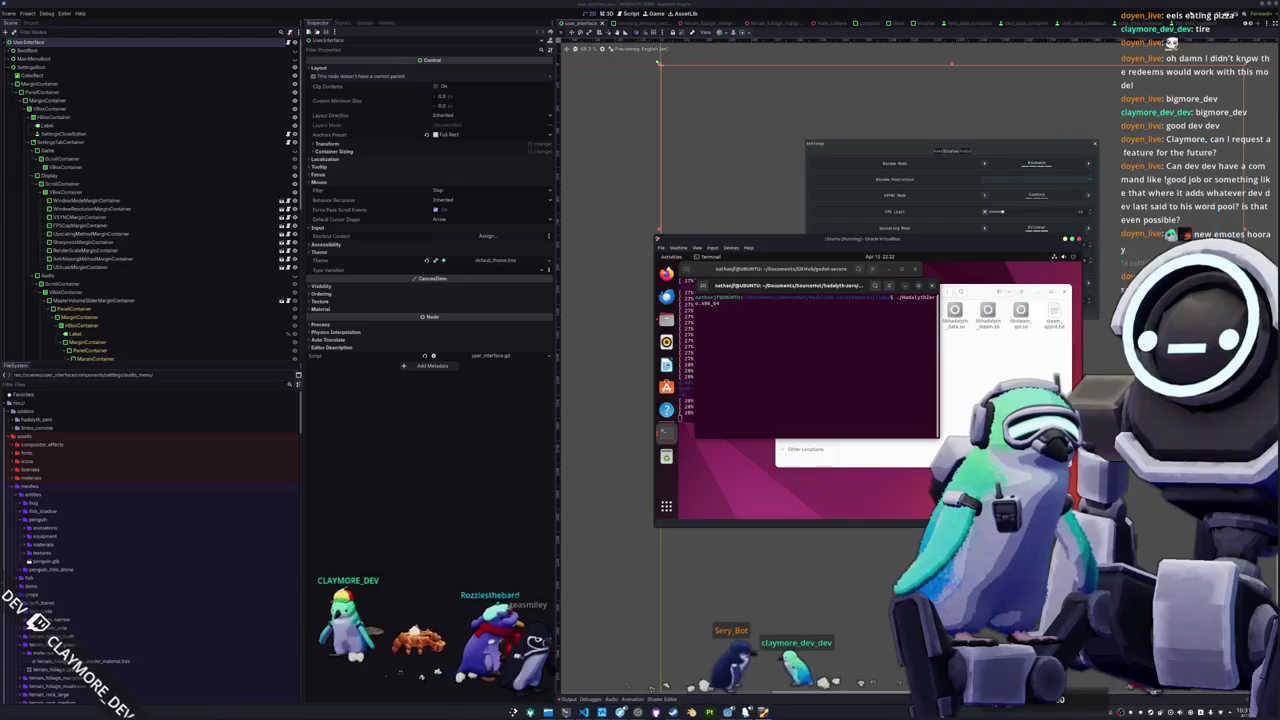
key(Return)
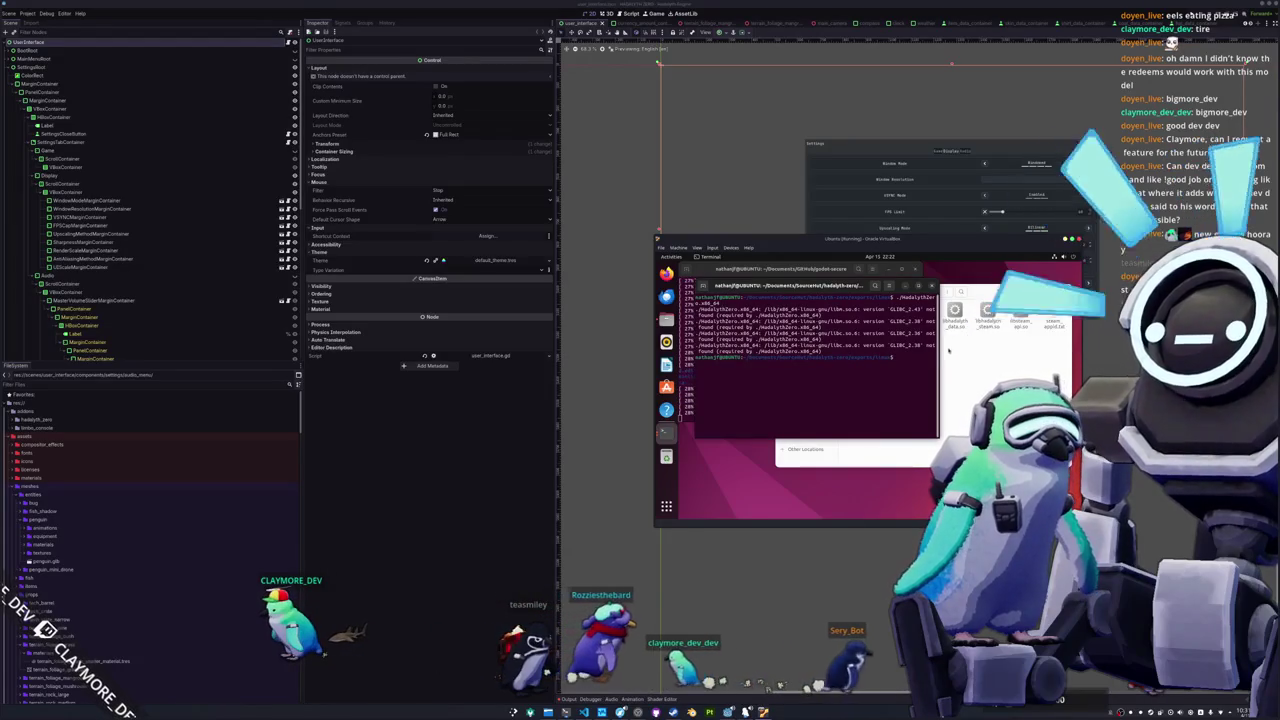
Widen the terminal, rerun the launch command to recheck the GLIBC errors, then clear the output
drag(938, 390, 1068, 390)
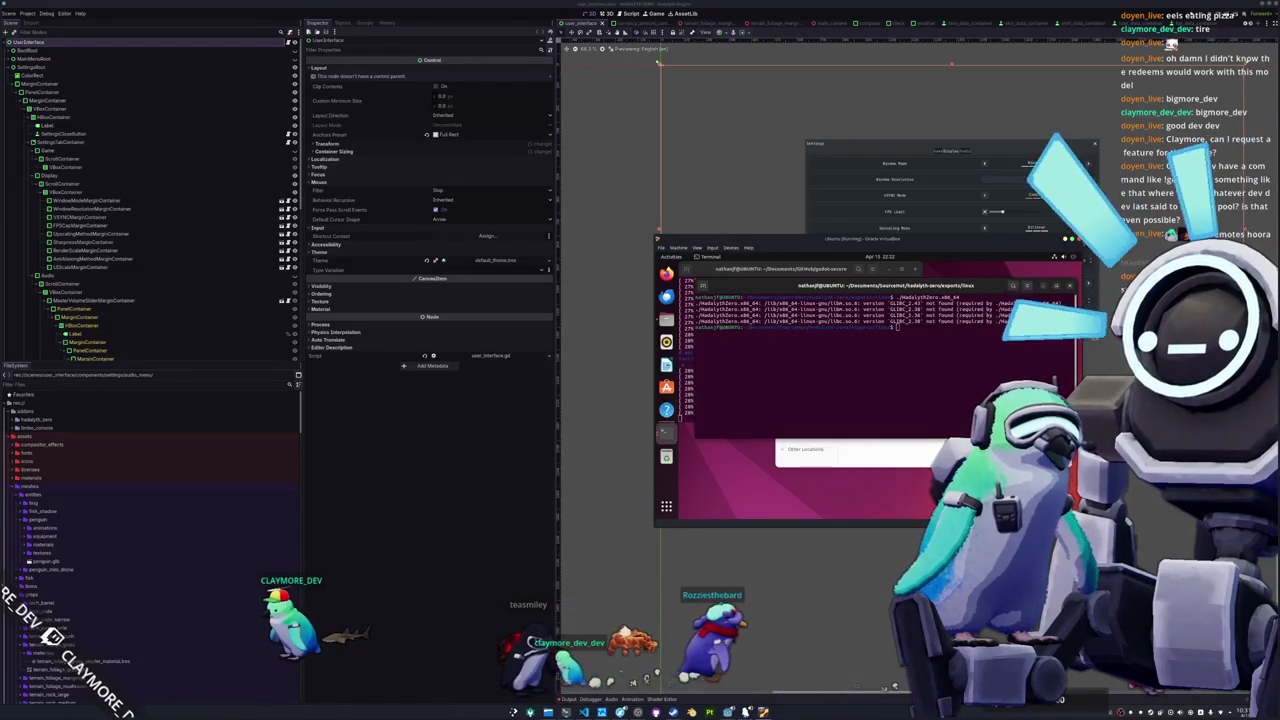
drag(880, 285, 880, 303)
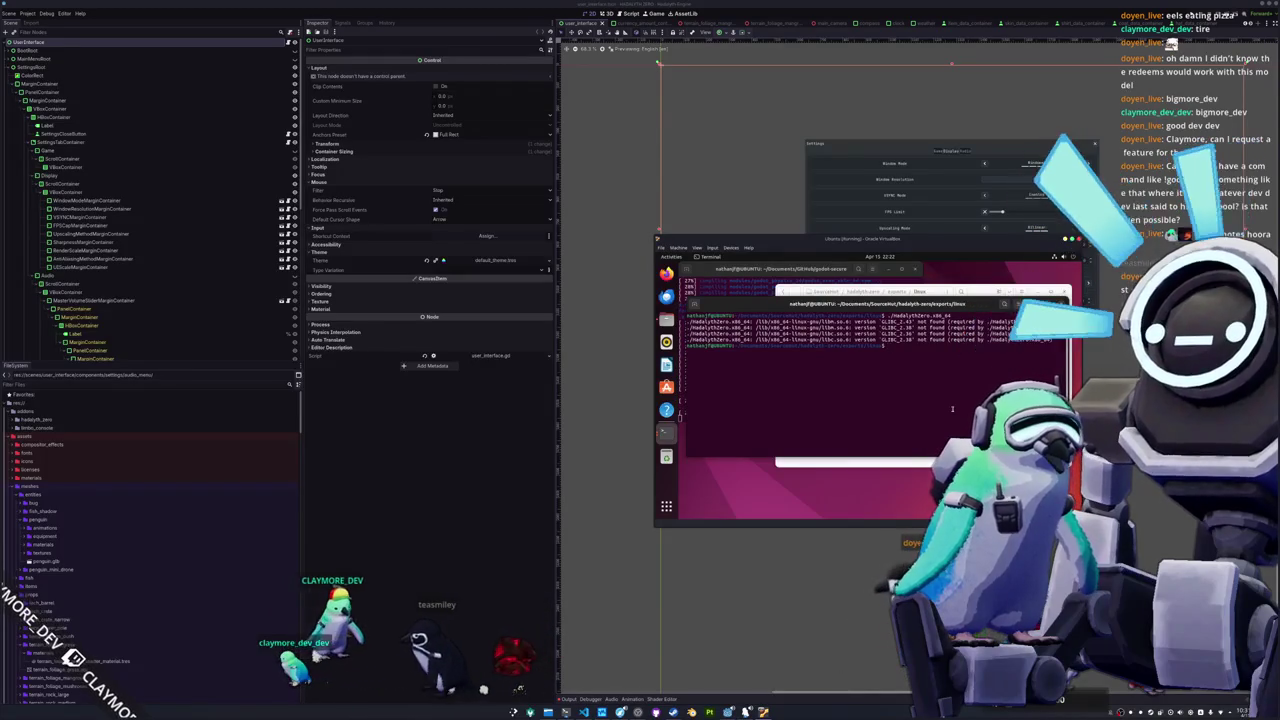
key(Up)
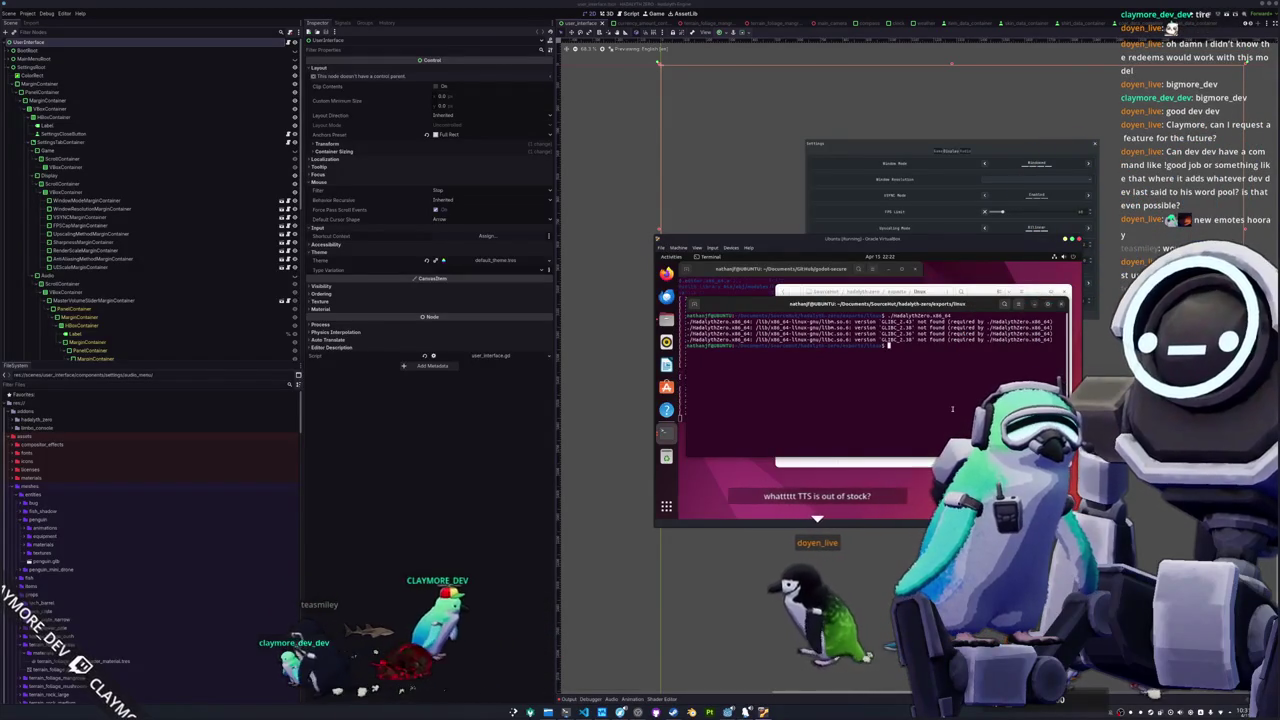
key(Return)
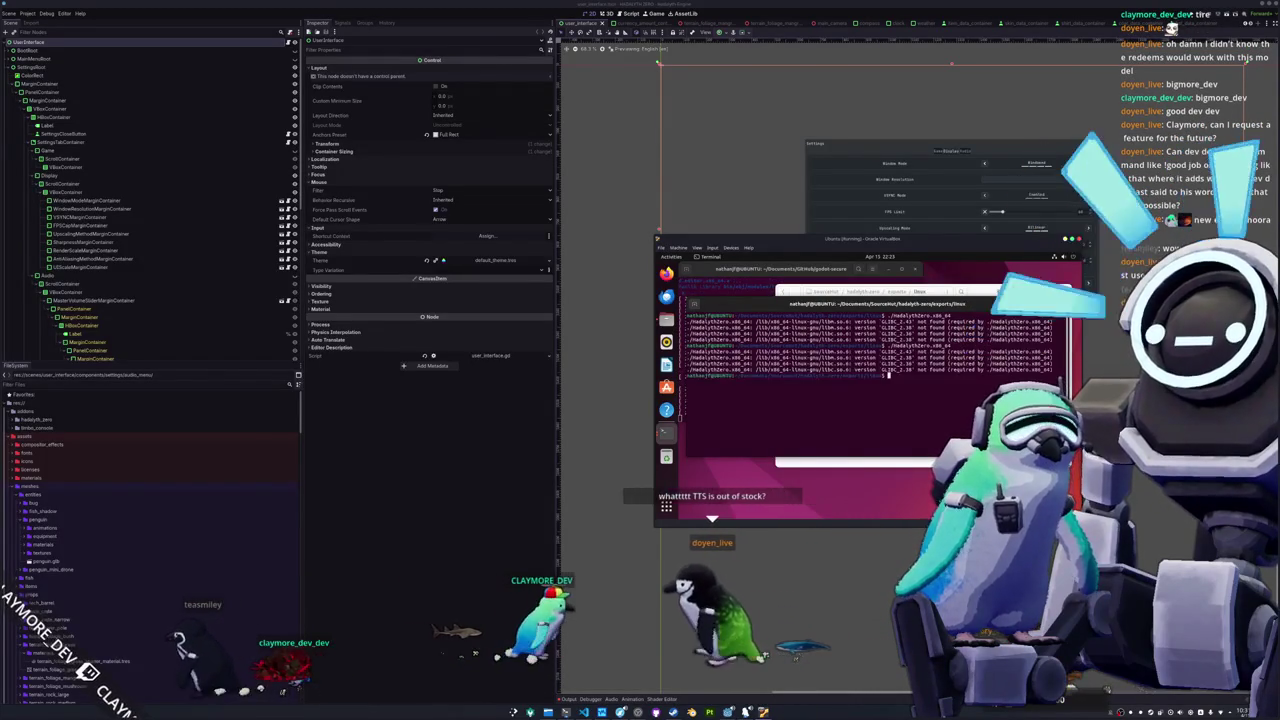
key(Up)
key(Return)
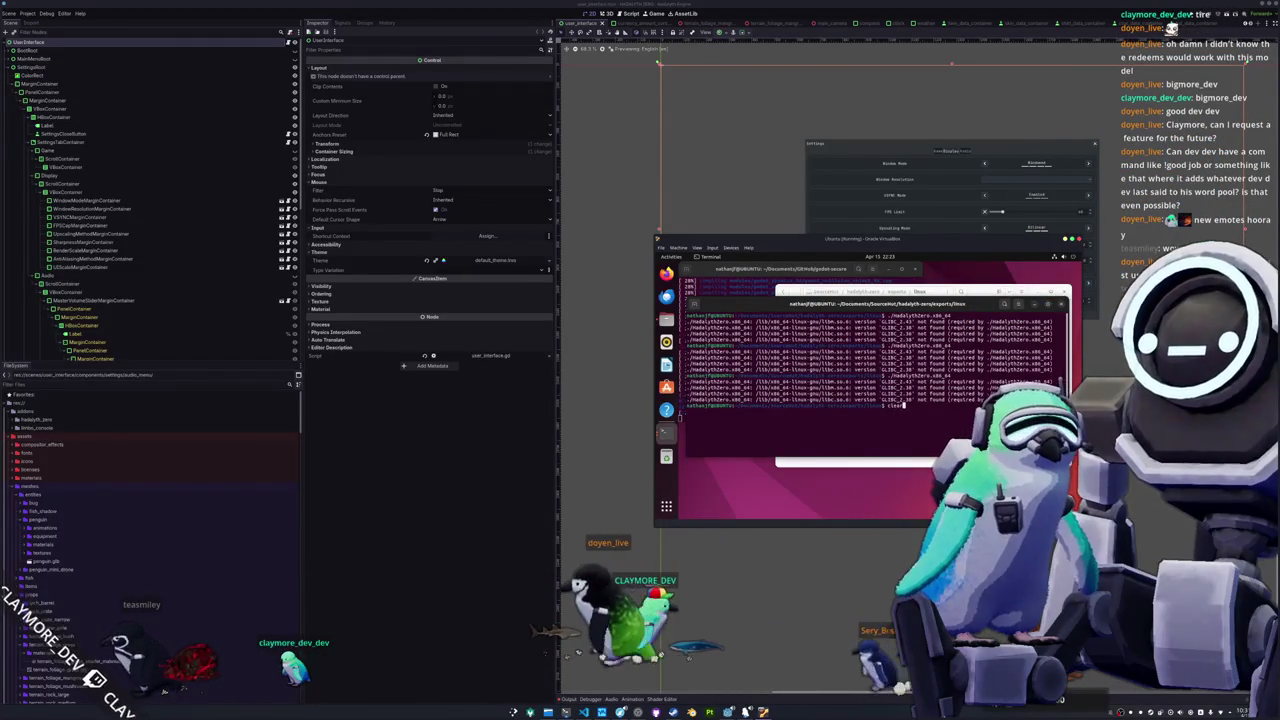
key(ctrl+l)
key(alt+Tab)
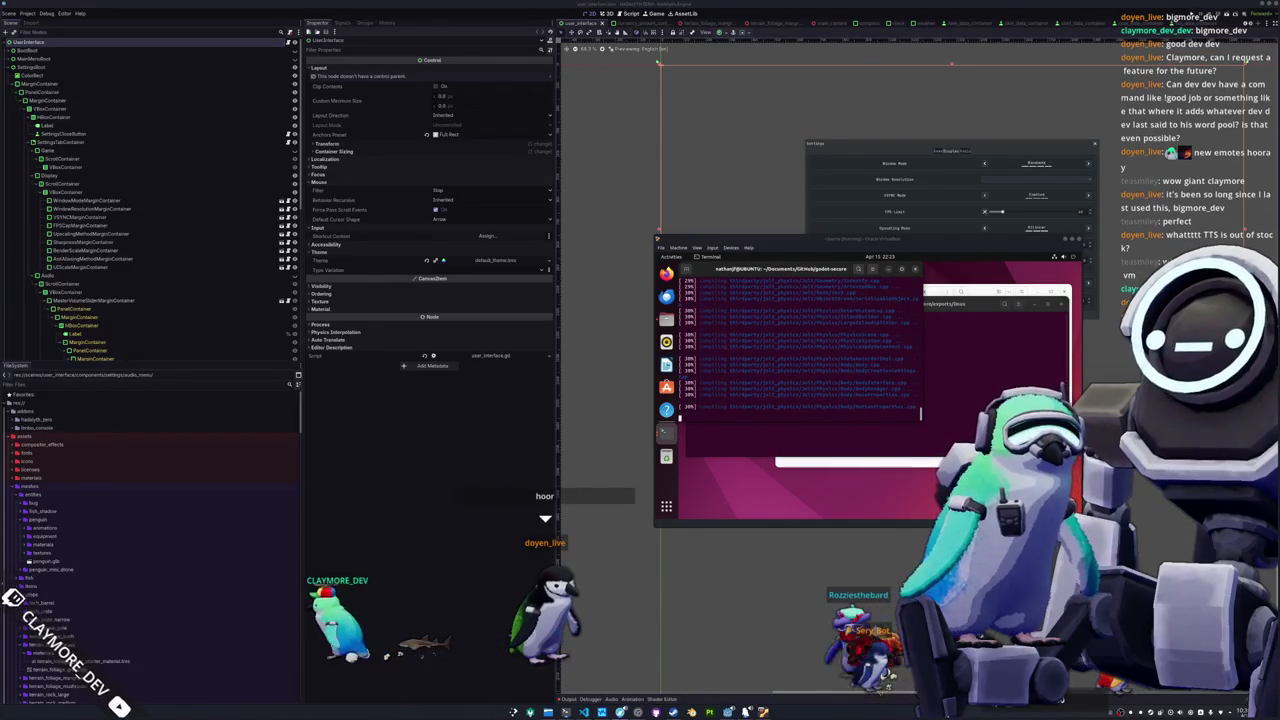
Drag the godot-secure compile terminal down and right, in front of the exports terminal
mouse_move(810, 268)
mouse_down()
mouse_move(826, 350)
mouse_move(817, 281)
mouse_up()
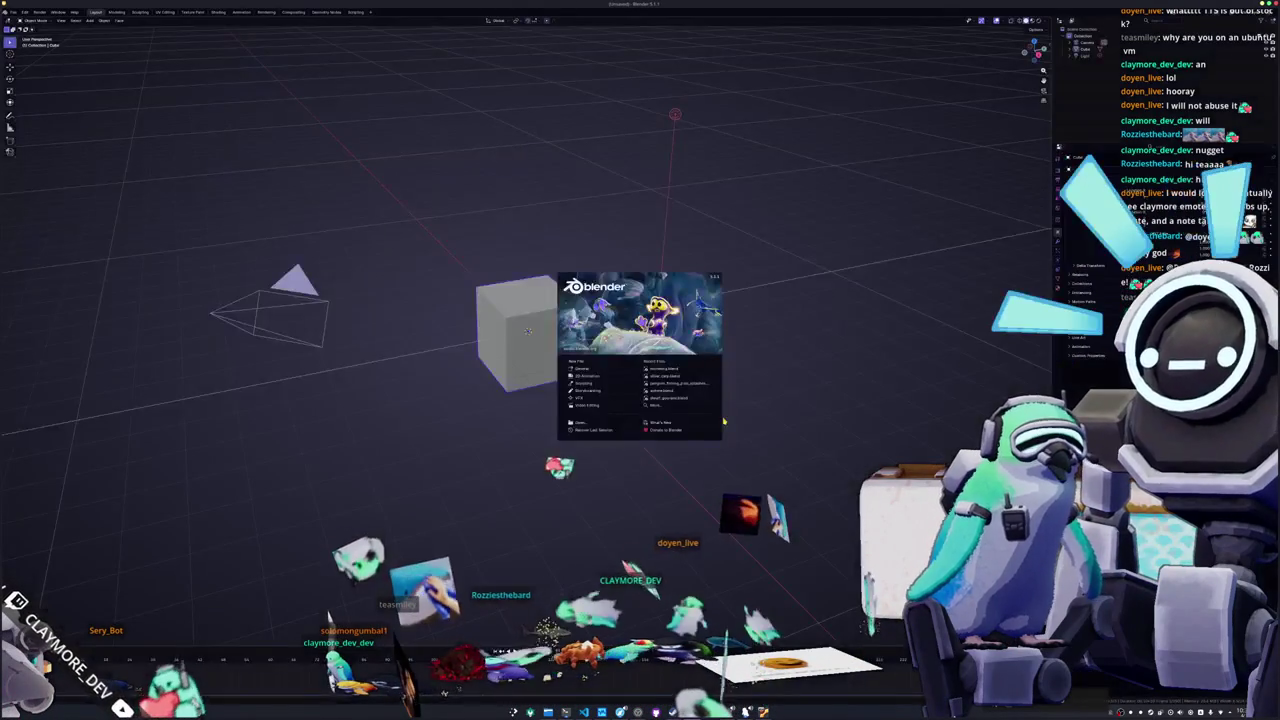
Browse the File > Open dialog through the project folders and load the penguin .blend file
click(590, 425)
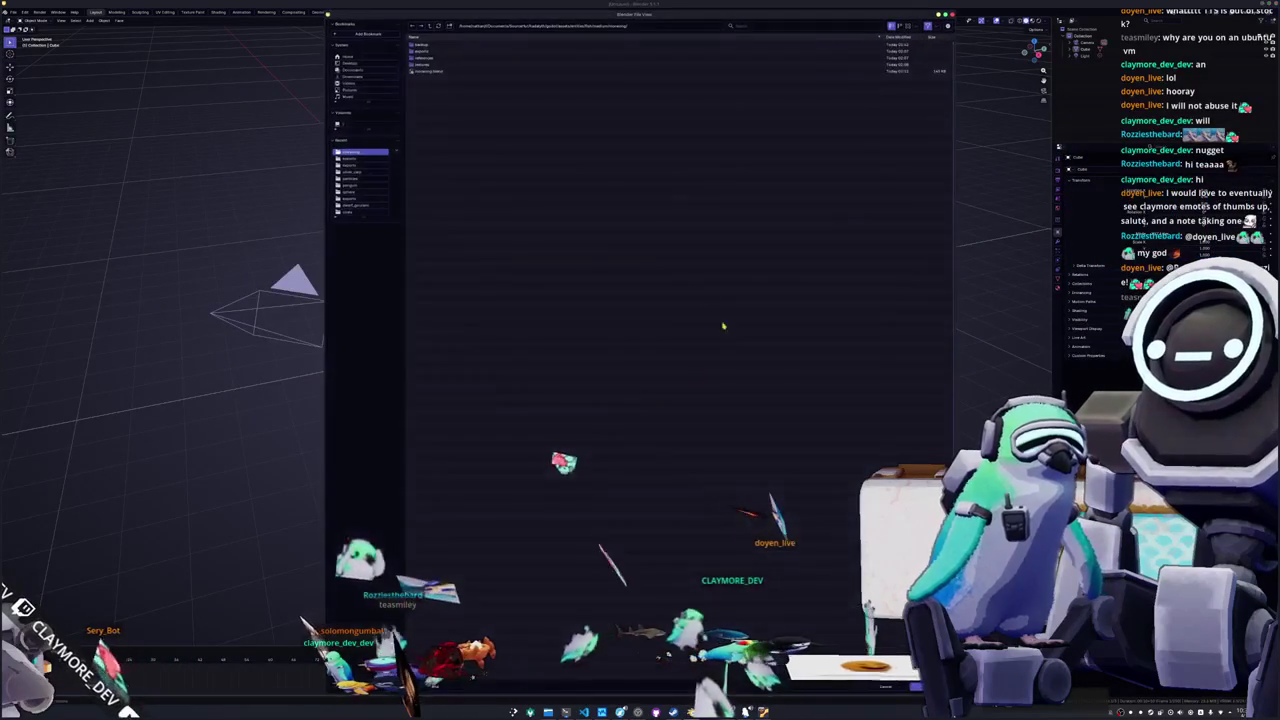
click(431, 27)
click(431, 27)
double_click(431, 98)
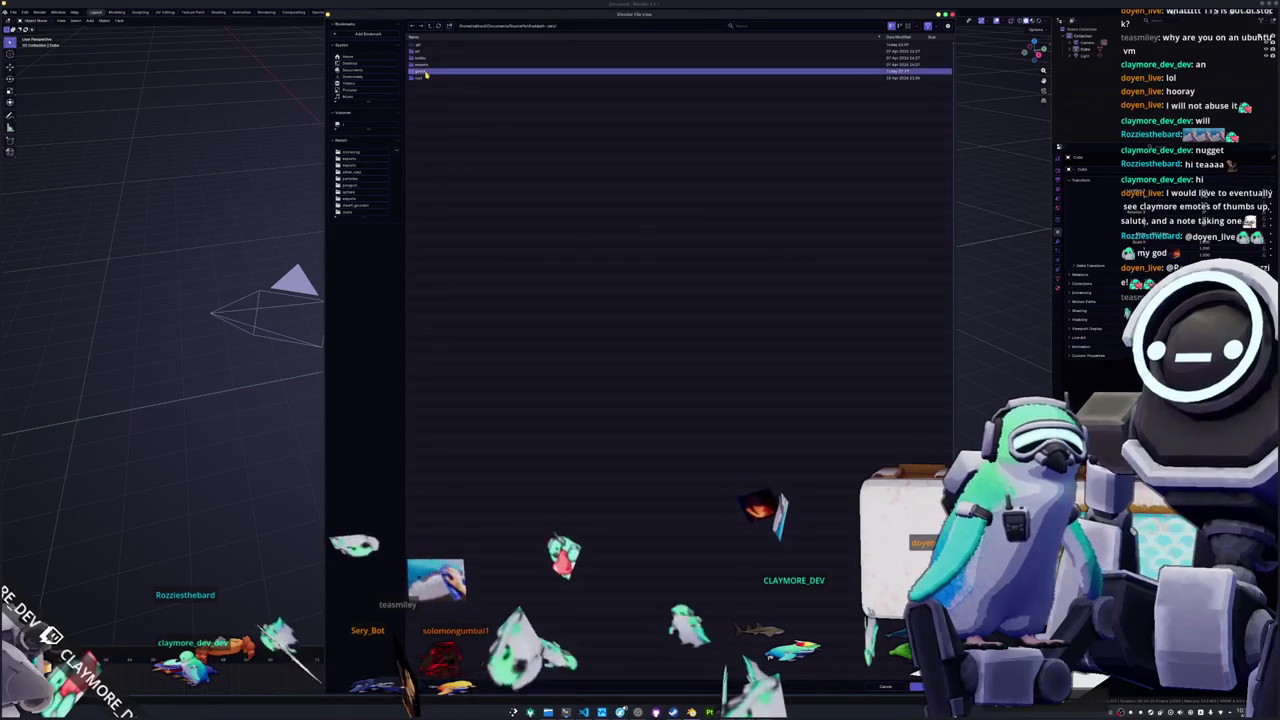
double_click(427, 72)
double_click(432, 63)
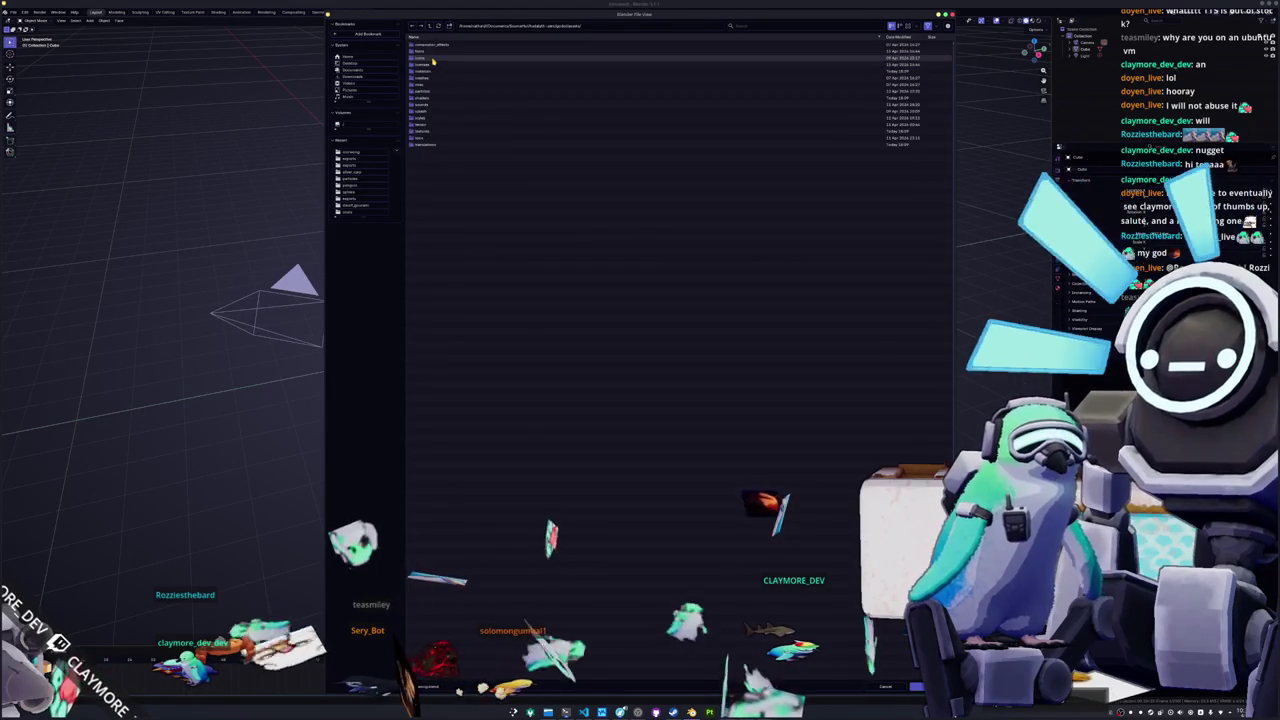
double_click(430, 78)
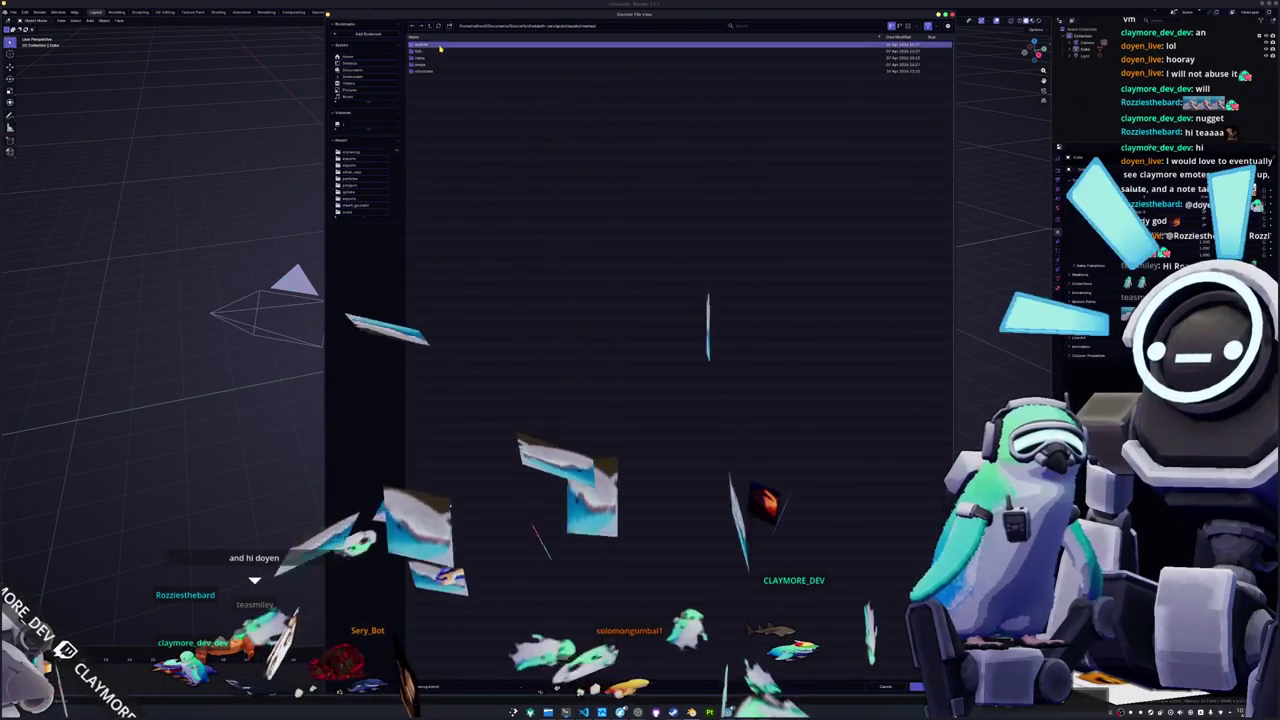
double_click(425, 57)
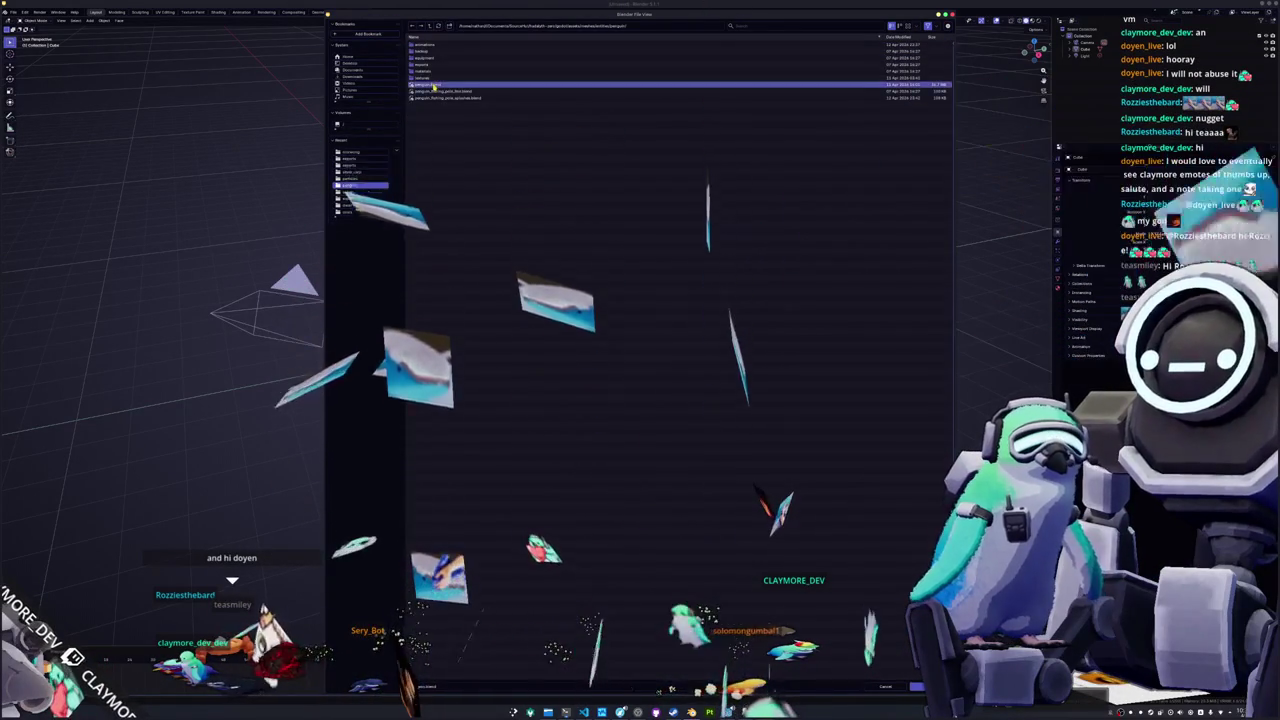
scroll(472, 325, up, 2)
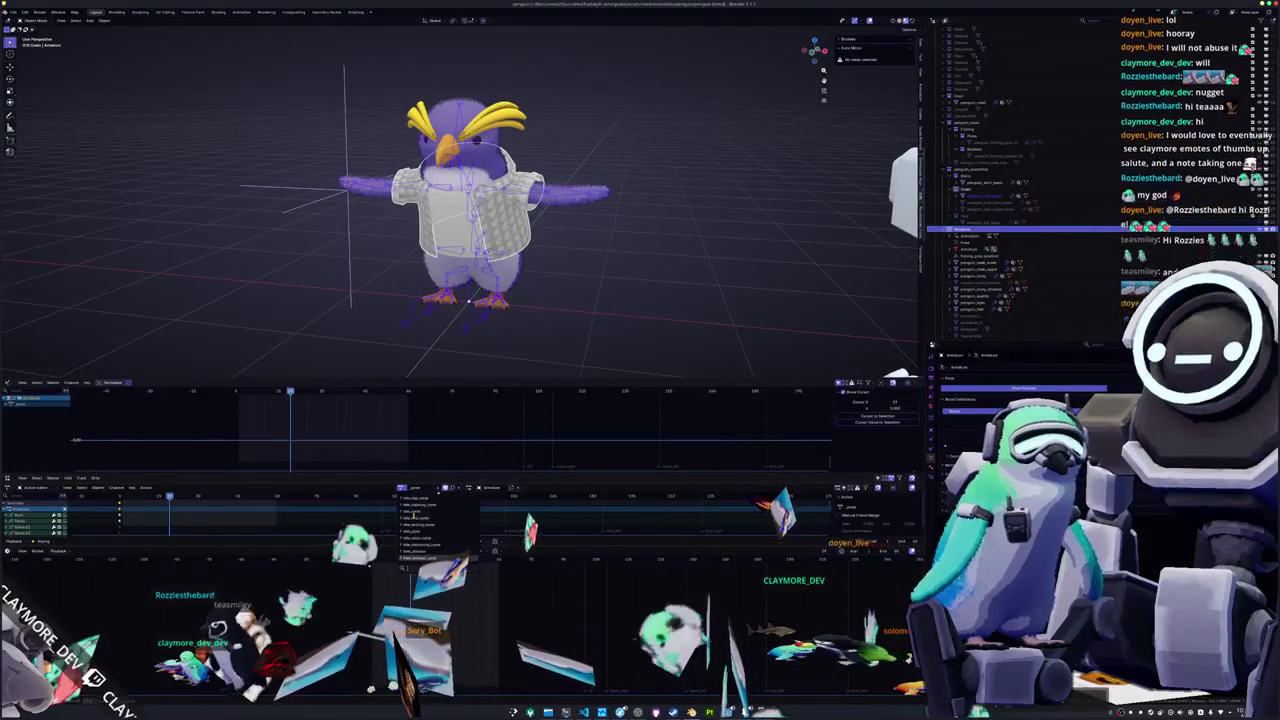
Assign the idle_flapping_cycle action to the penguin rig
text(idle)
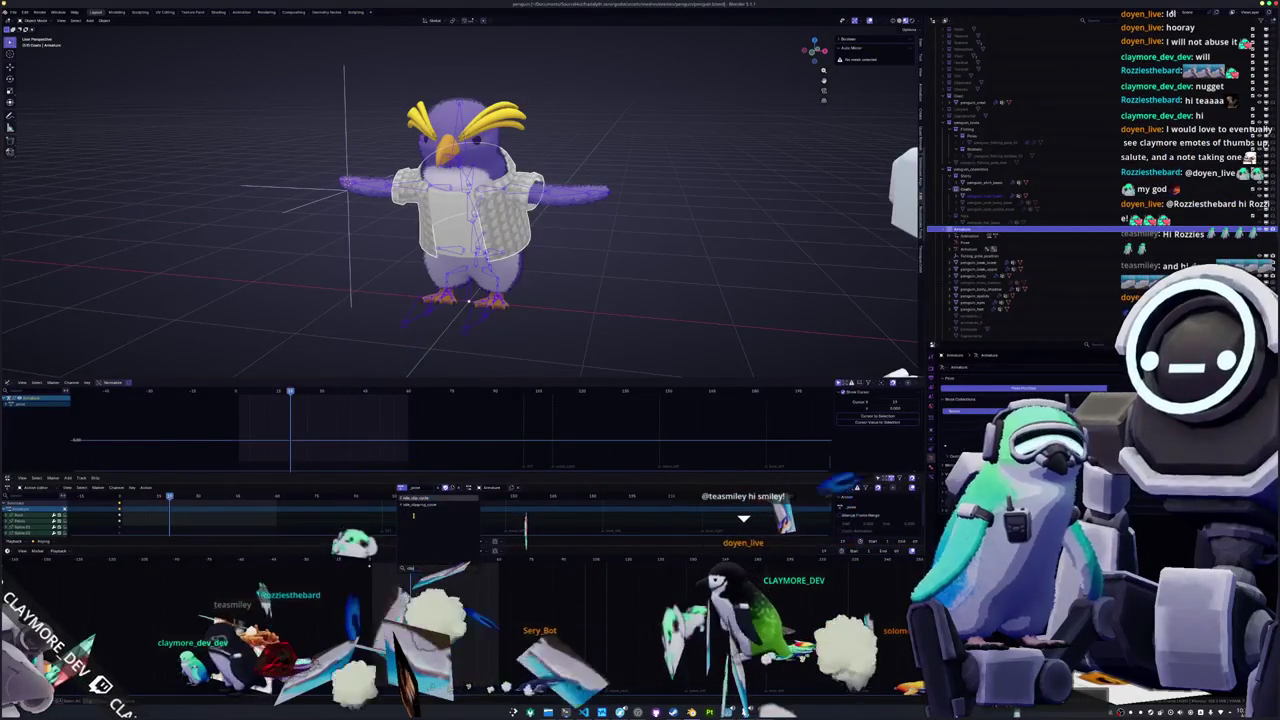
click(414, 506)
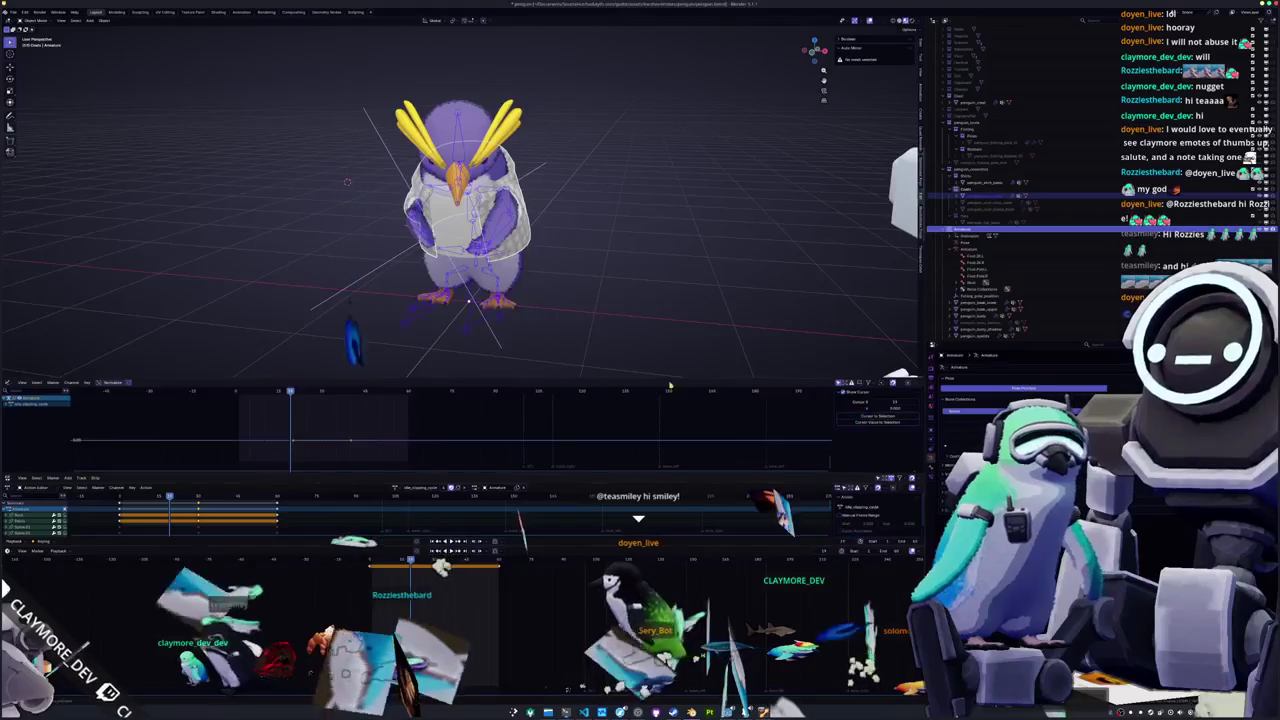
scroll(1020, 200, up, 2)
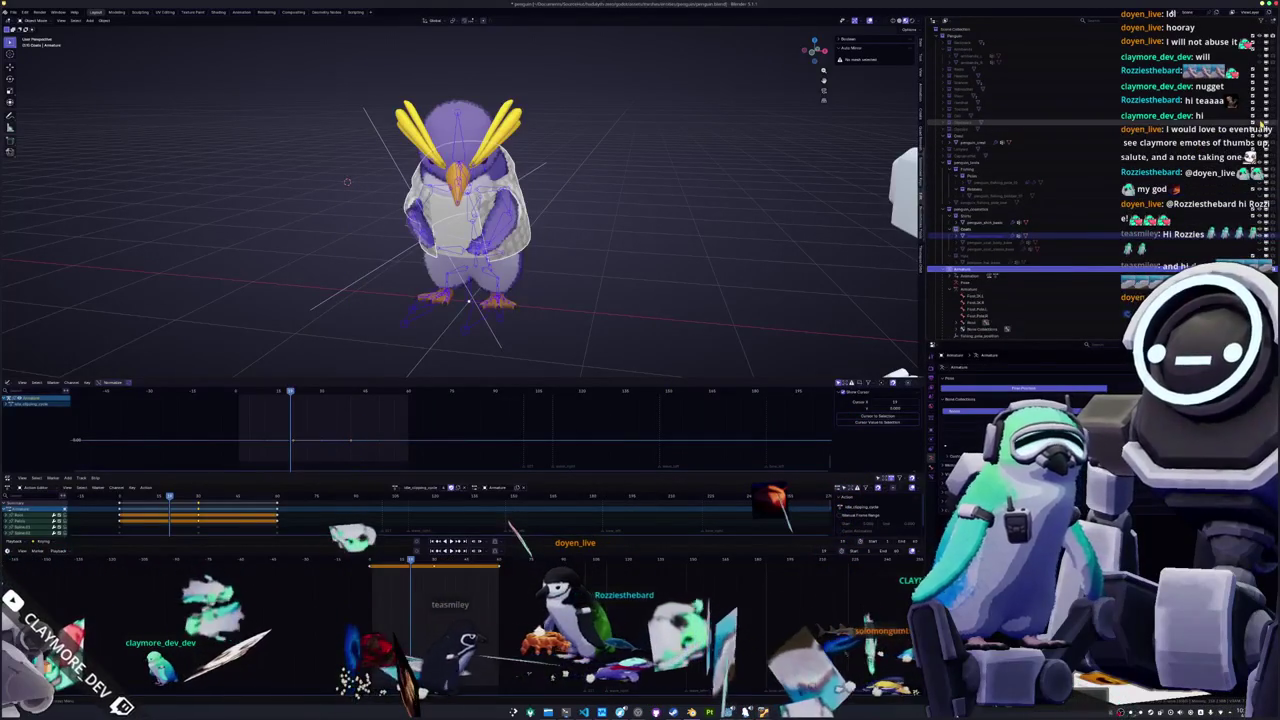
scroll(460, 200, up, 3)
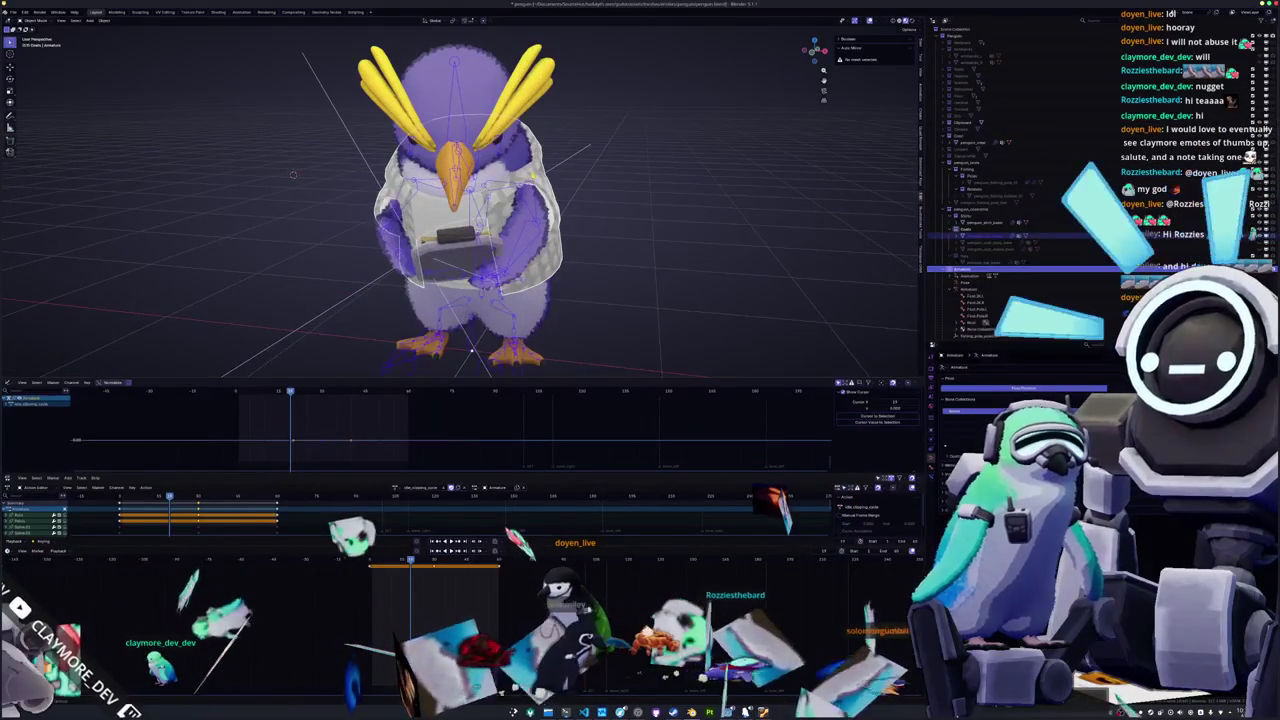
Hide the penguin_coat_base mesh, rotate the rig around Z, and view through the scene camera
click(1000, 235)
key(h)
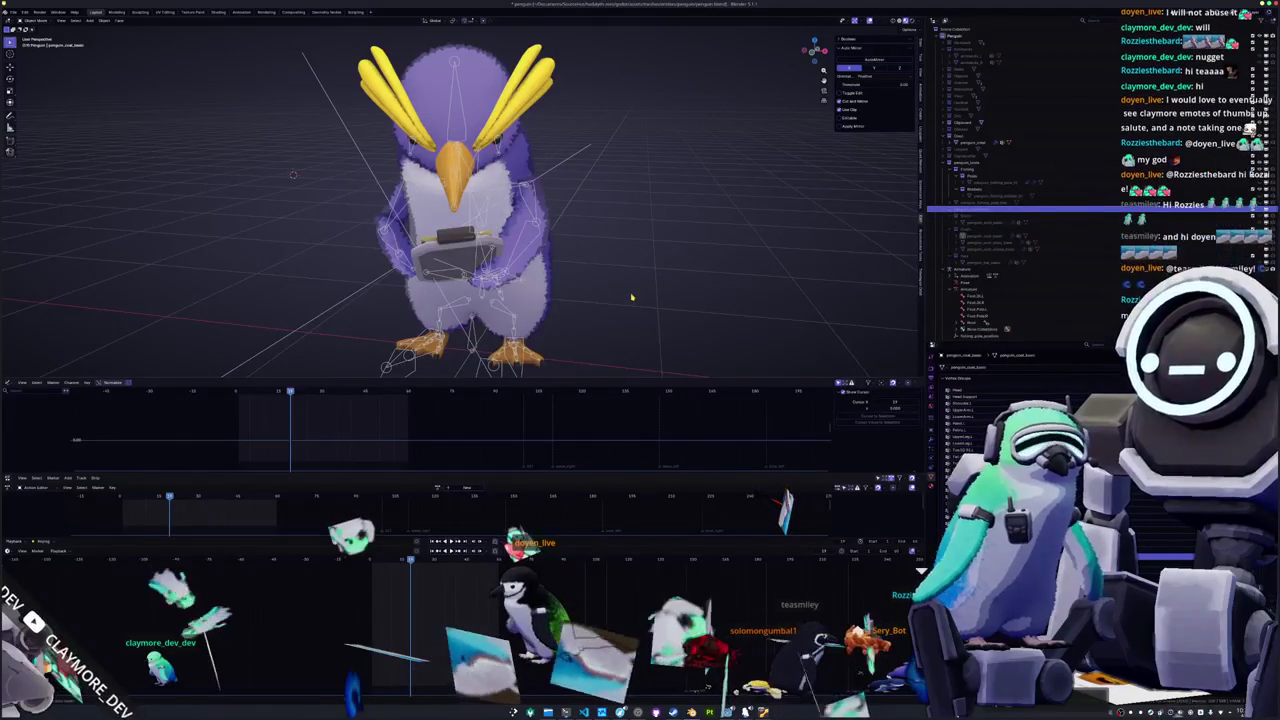
key(r)
key(z)
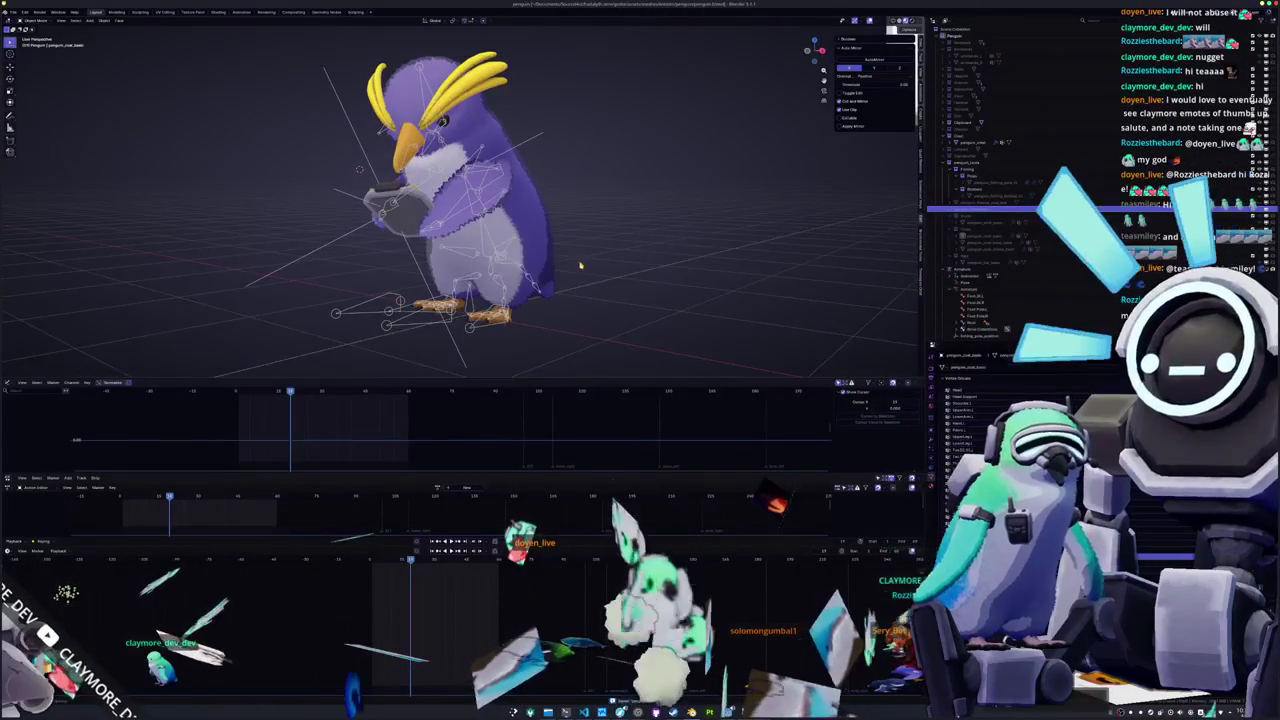
click(592, 287)
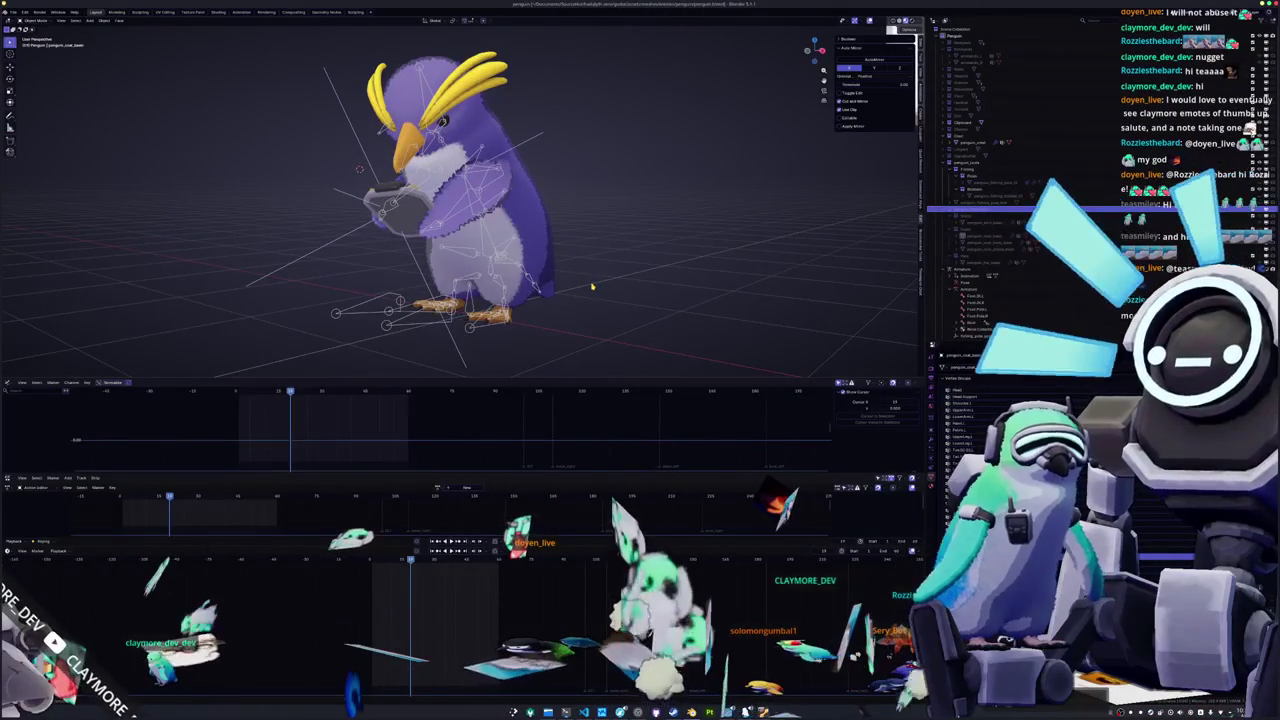
scroll(566, 238, down, 4)
key(KP_0)
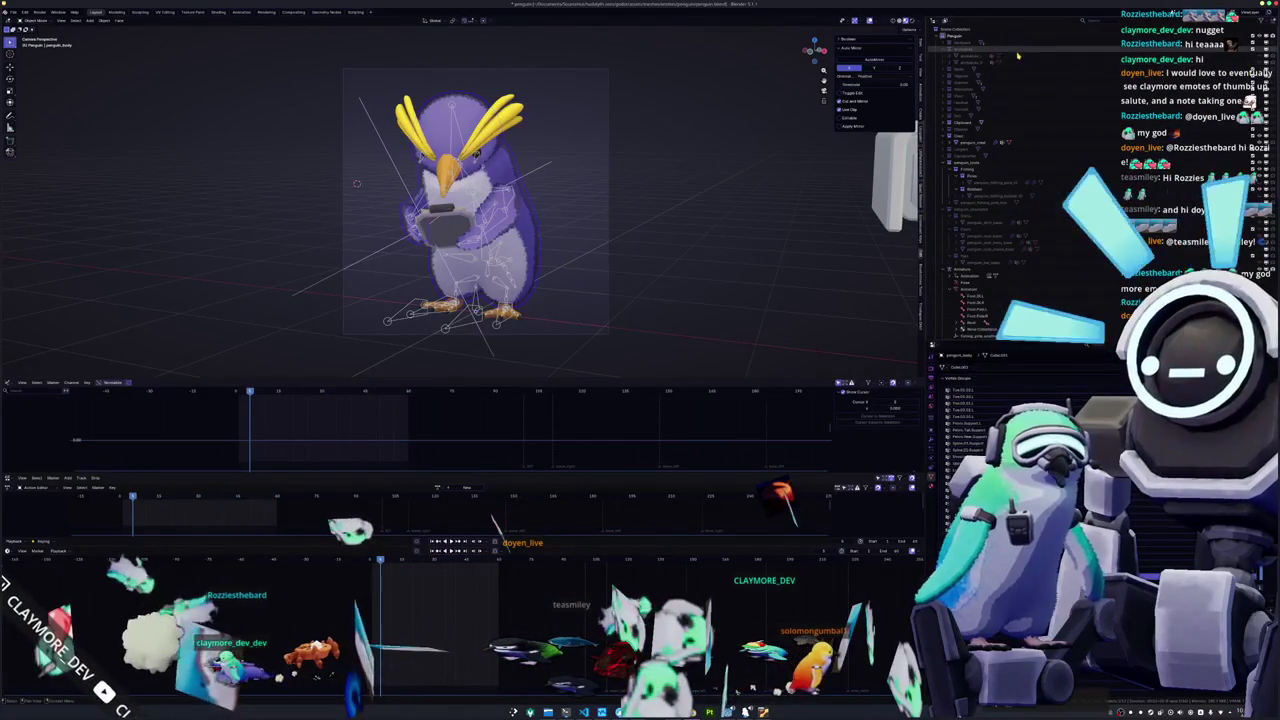
Make the glasses and notepad props visible in the Outliner
click(946, 49)
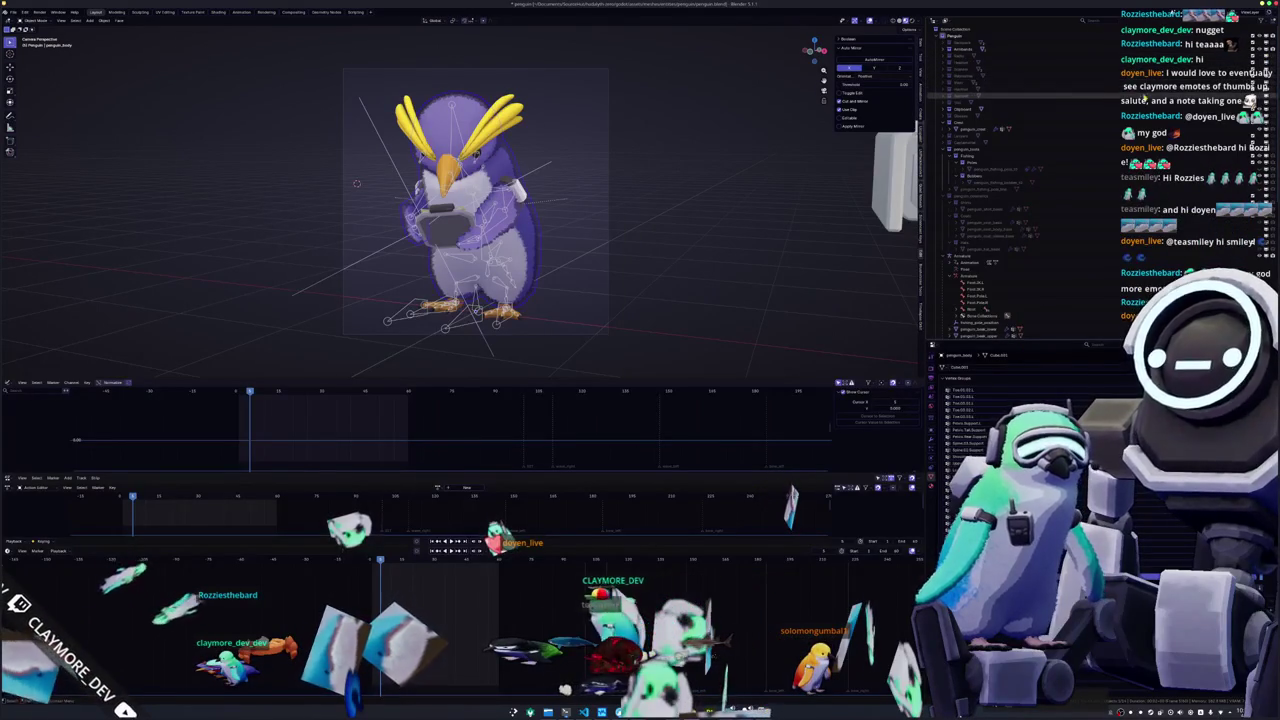
click(946, 115)
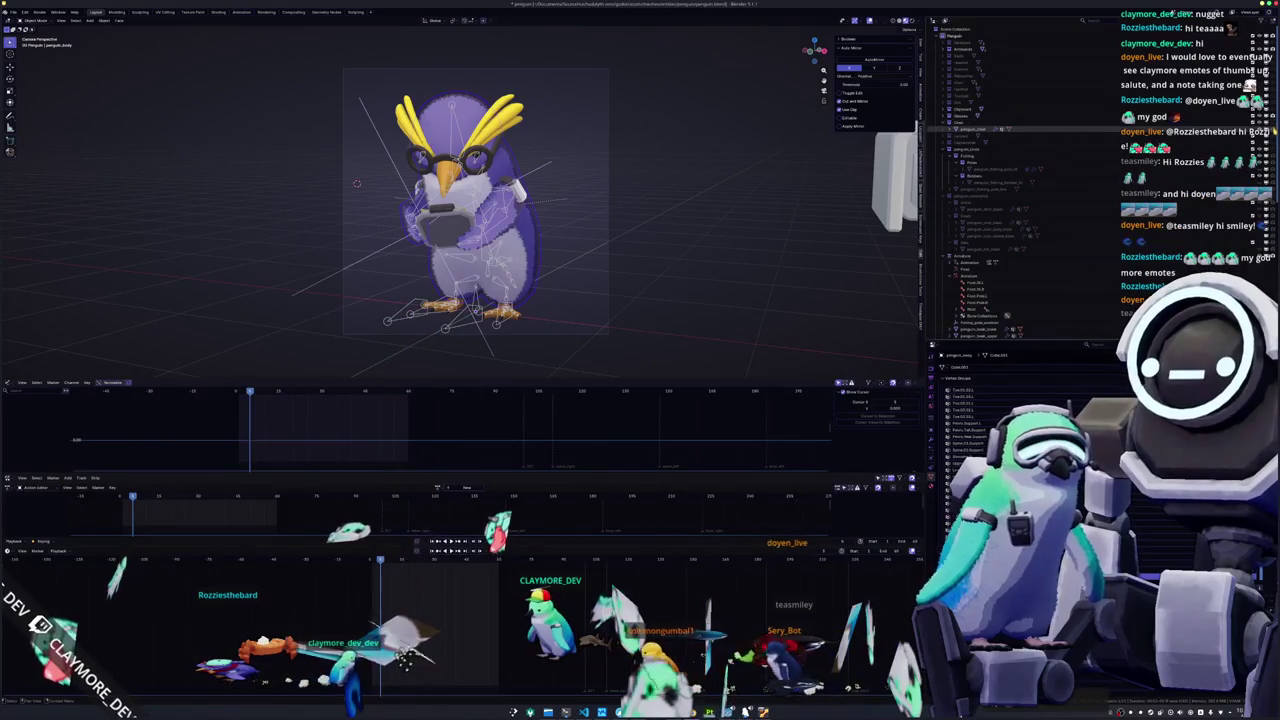
scroll(1000, 180, down, 8)
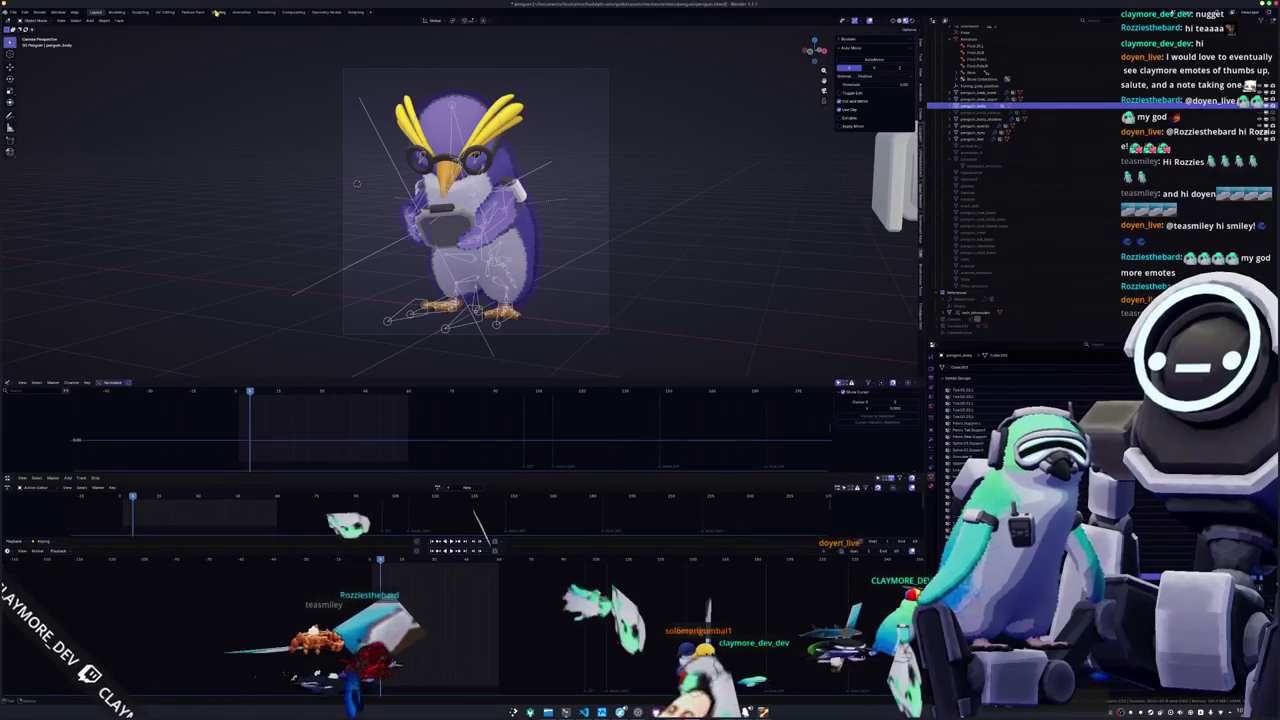
scroll(993, 215, up, 7)
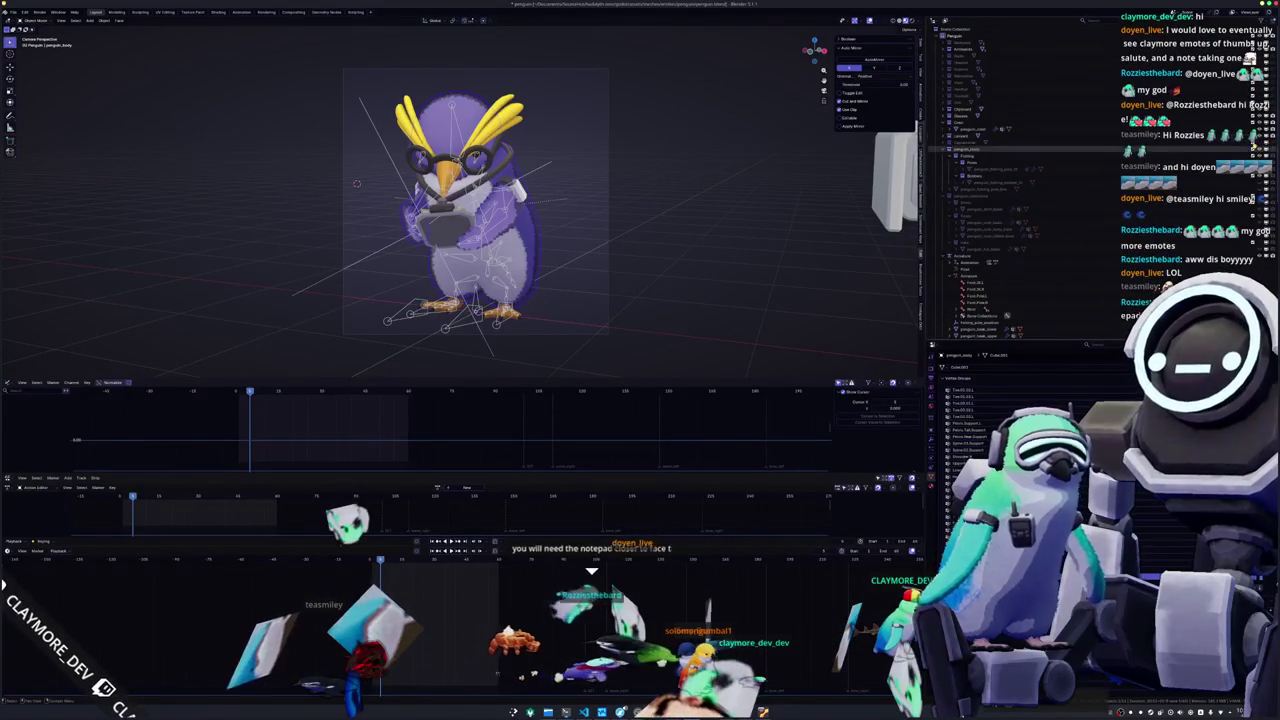
scroll(628, 288, up, 2)
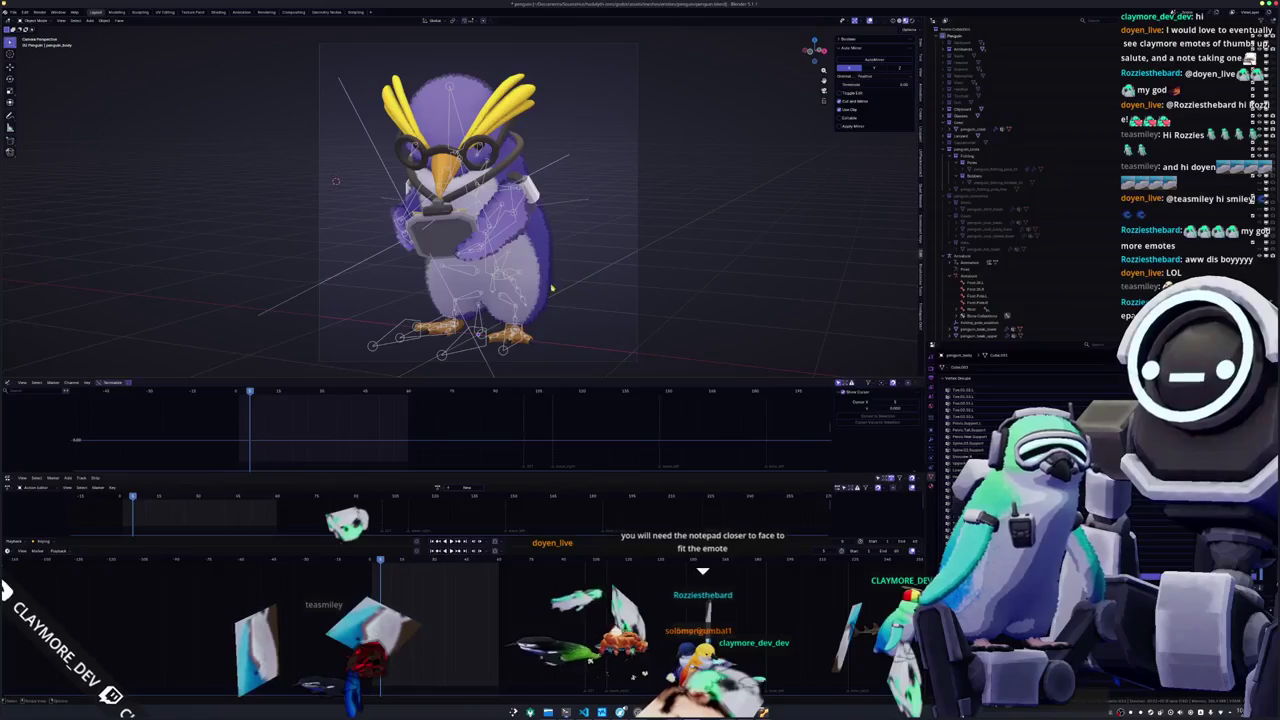
click(490, 228)
click(628, 270)
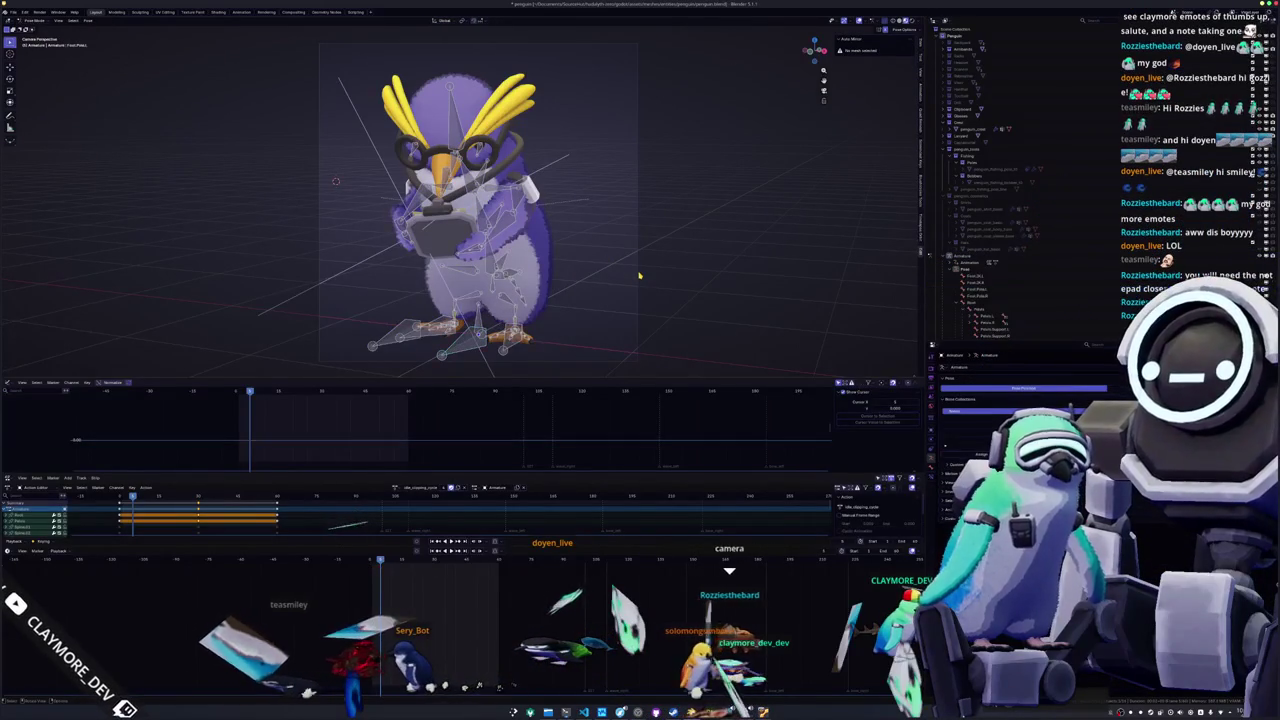
Leave the camera view to reveal the scene camera beside the penguin, then select it
scroll(633, 284, down, 2)
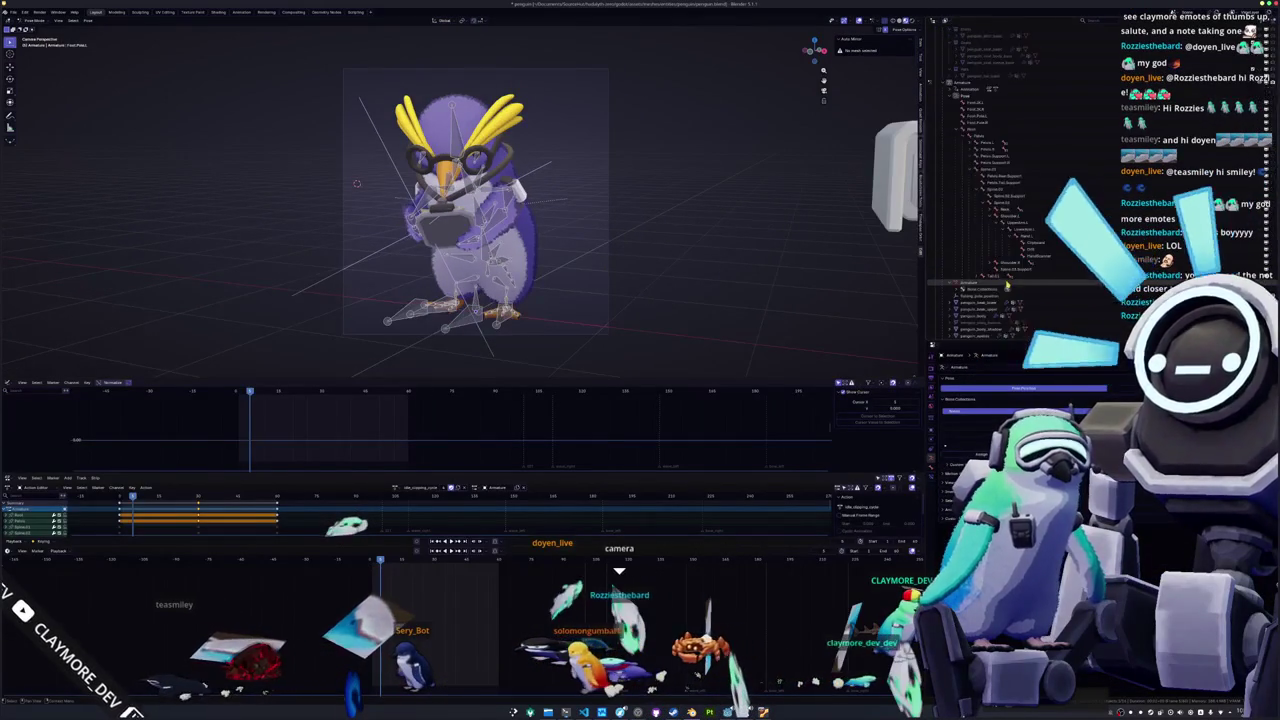
scroll(978, 297, down, 5)
scroll(978, 297, down, 1)
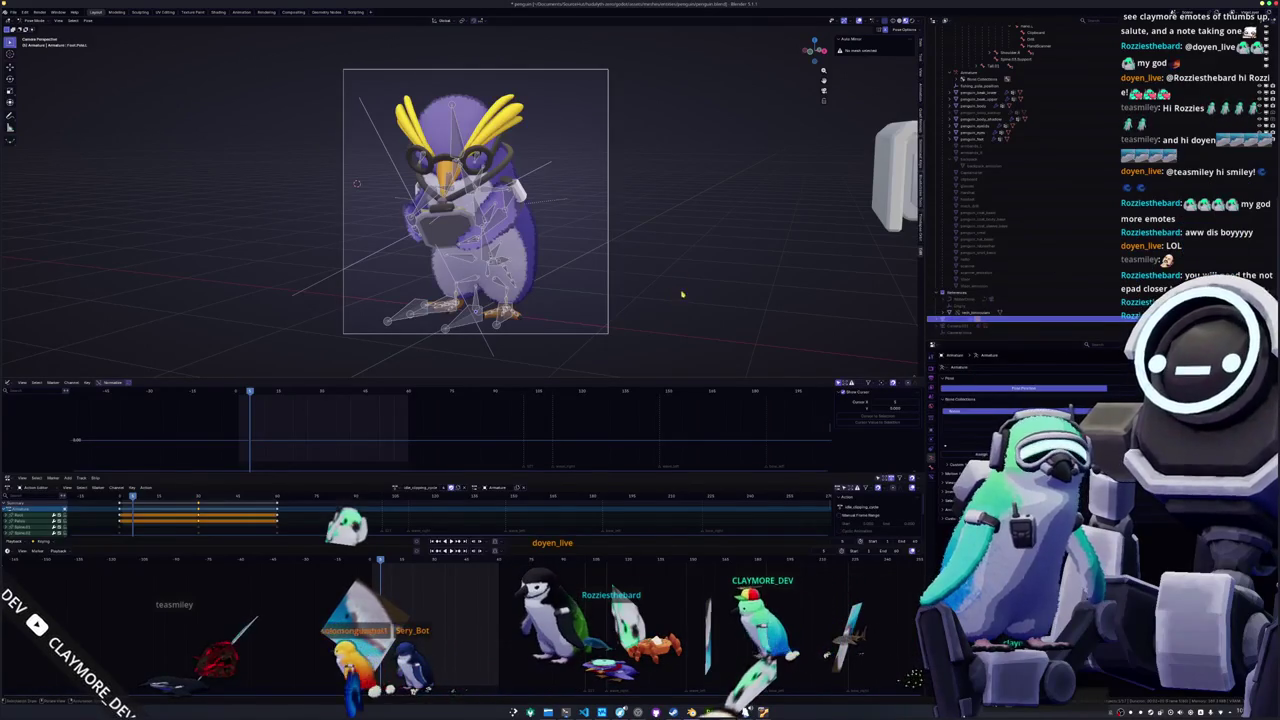
key(KP_0)
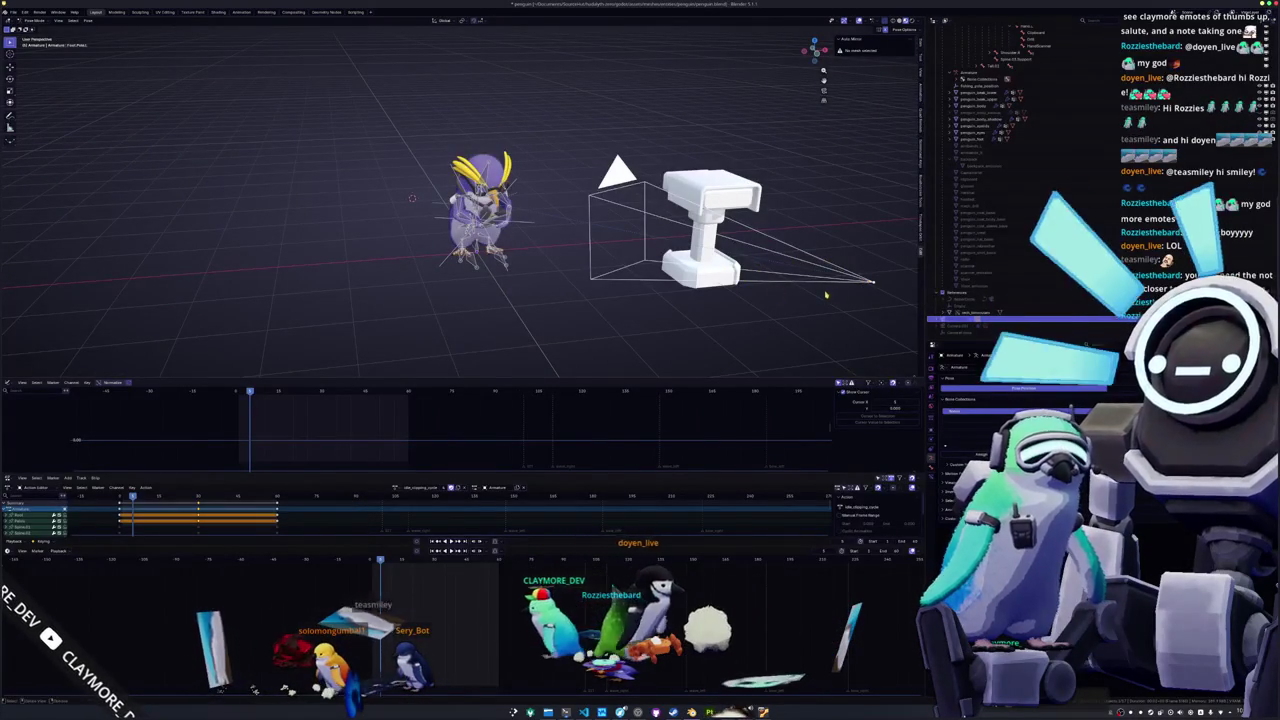
click(961, 321)
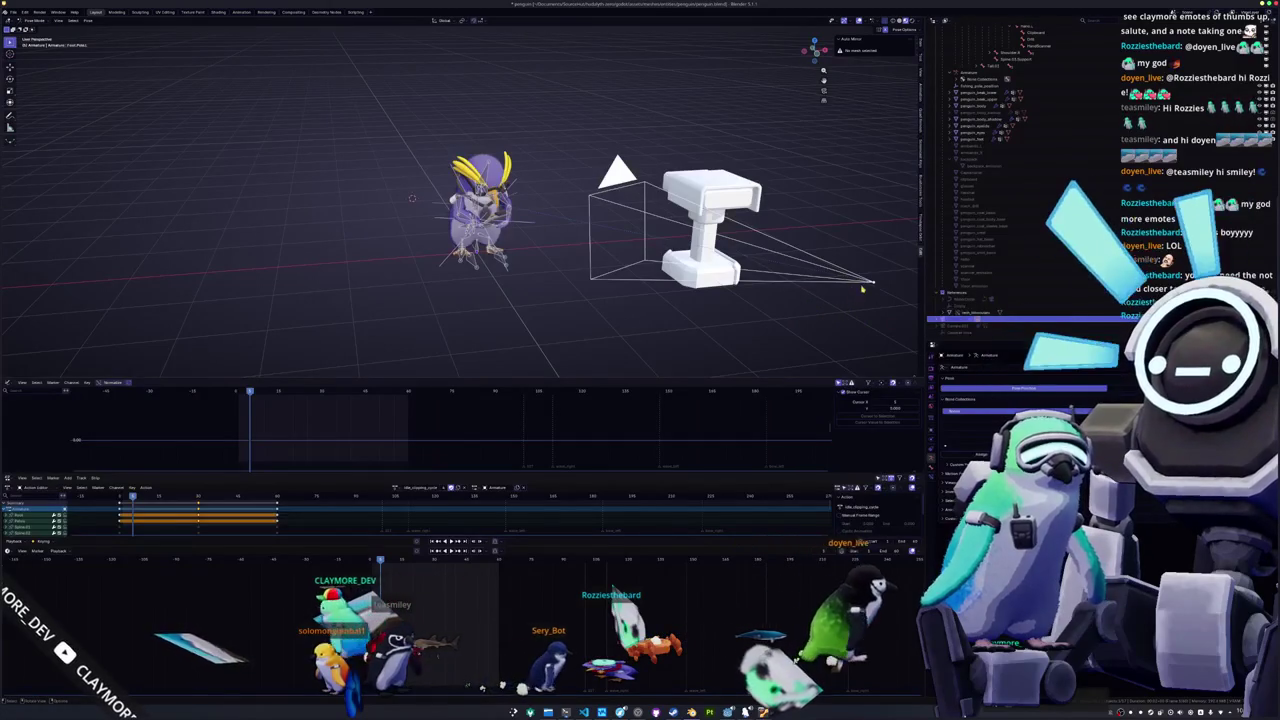
scroll(862, 289, down, 3)
scroll(674, 336, up, 2)
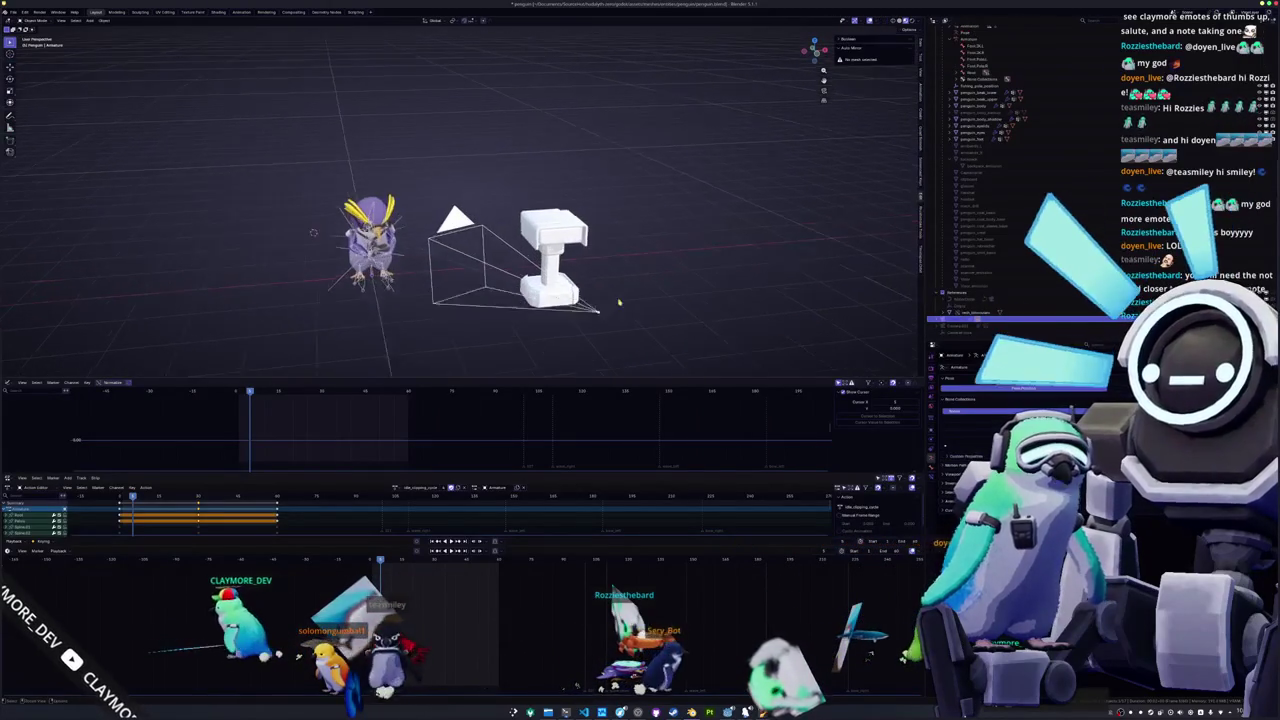
click(598, 322)
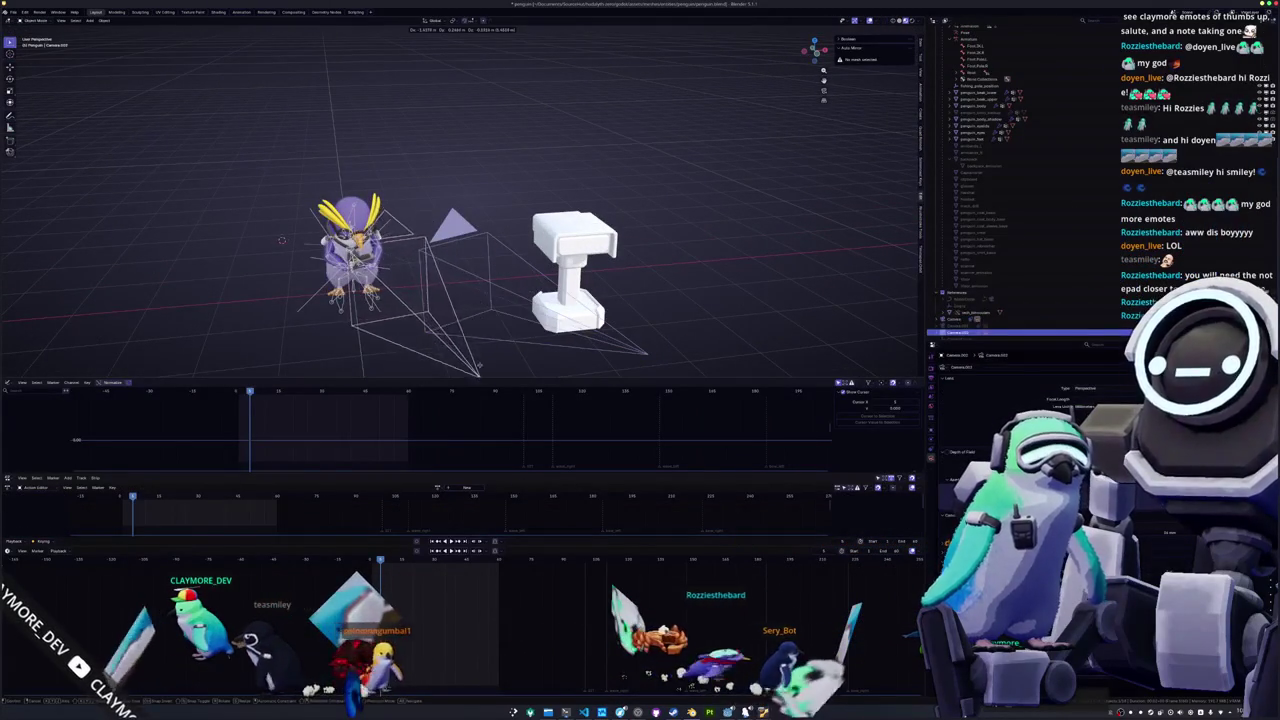
Duplicate the camera and move the copy to a front-facing shot of the penguin
key(shift+d)
click(472, 323)
key(KP_0)
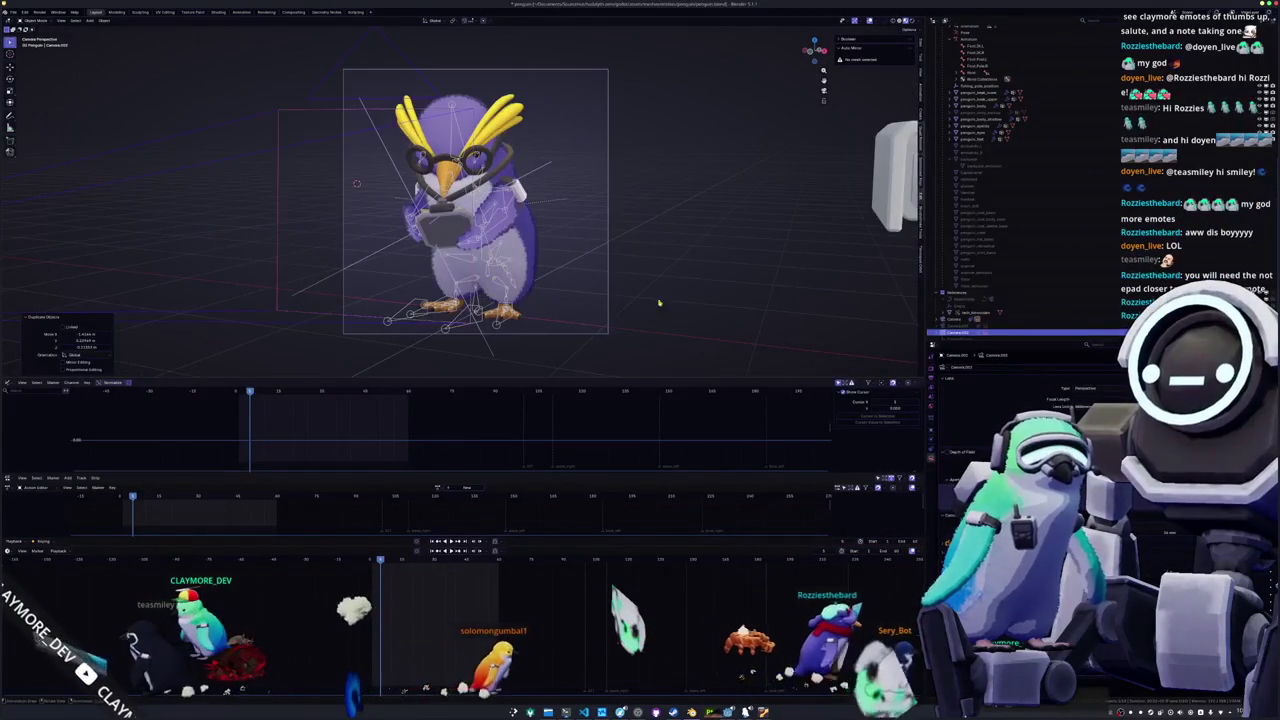
click(986, 334)
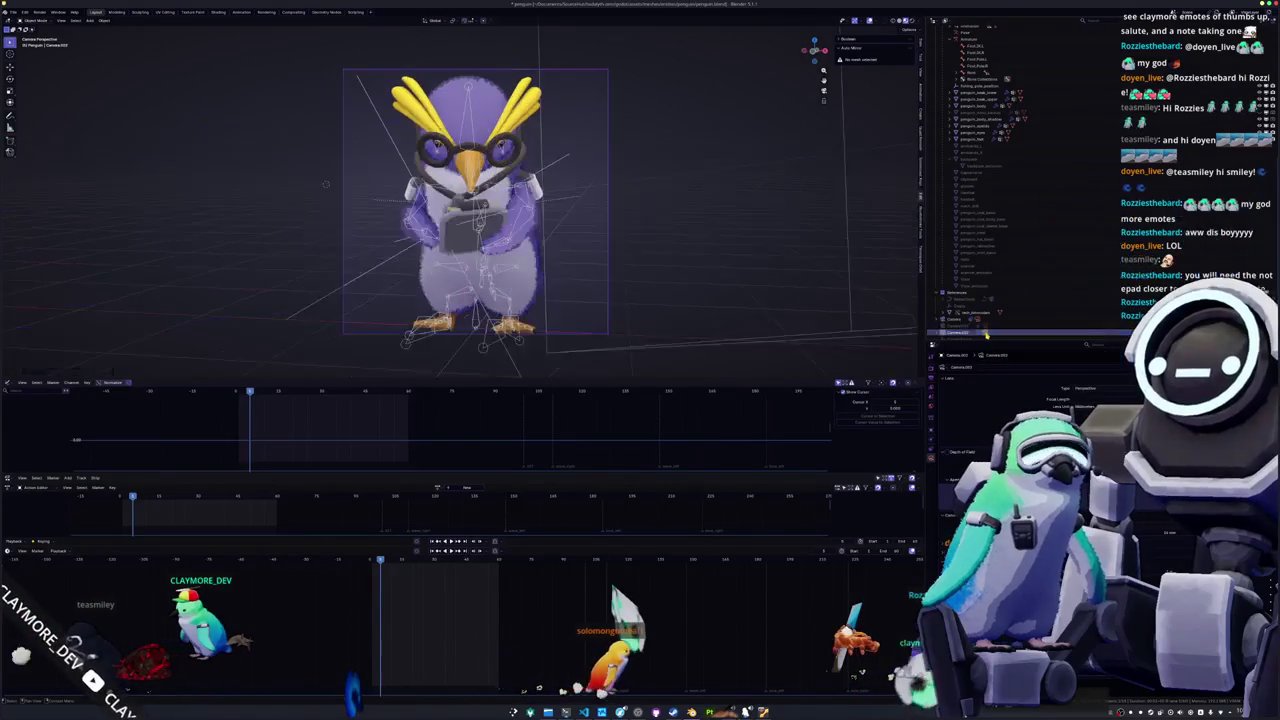
key(g)
click(559, 268)
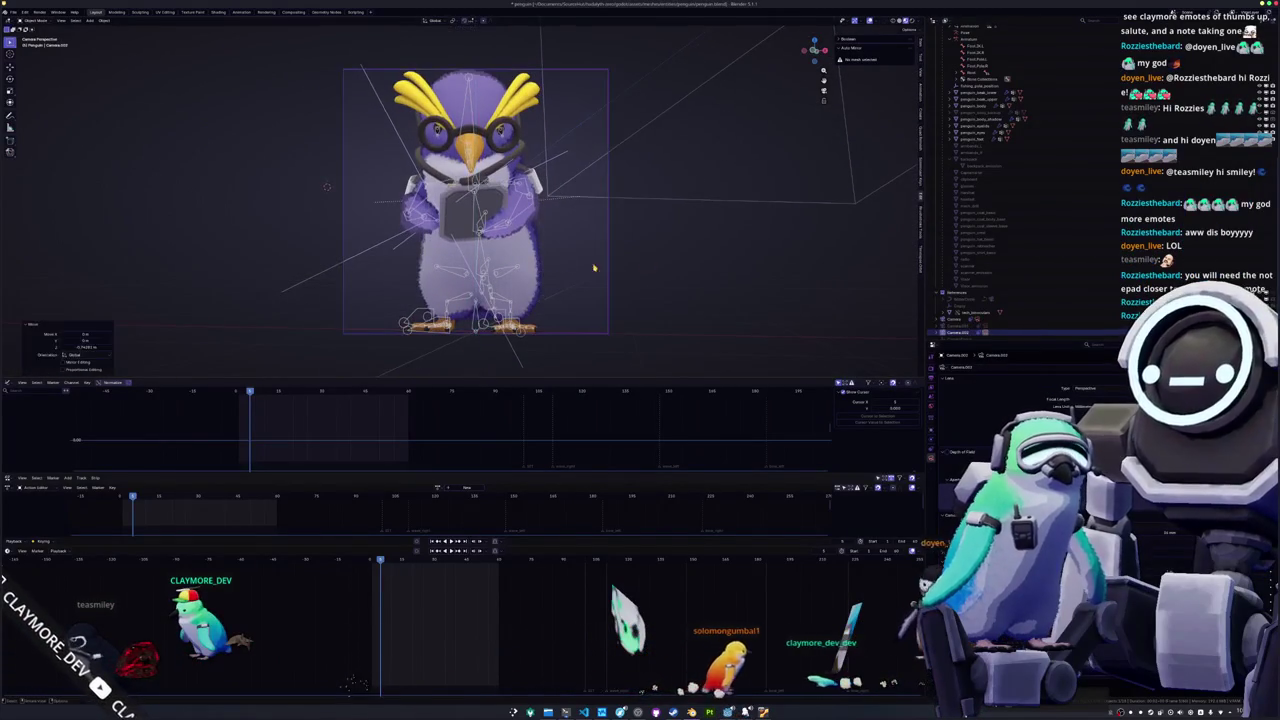
click(972, 300)
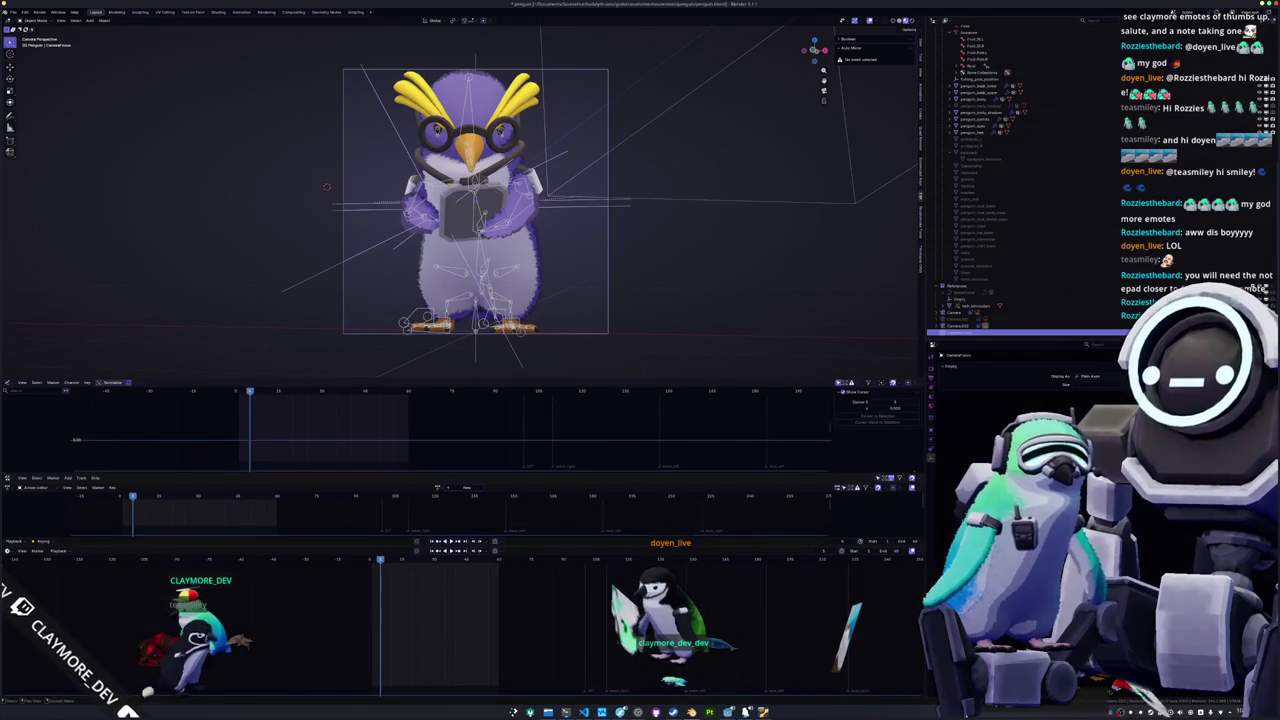
Duplicate the camera with its focus empty and rename the copies ClipCamera and ClipCameraFocus
key(shift+d)
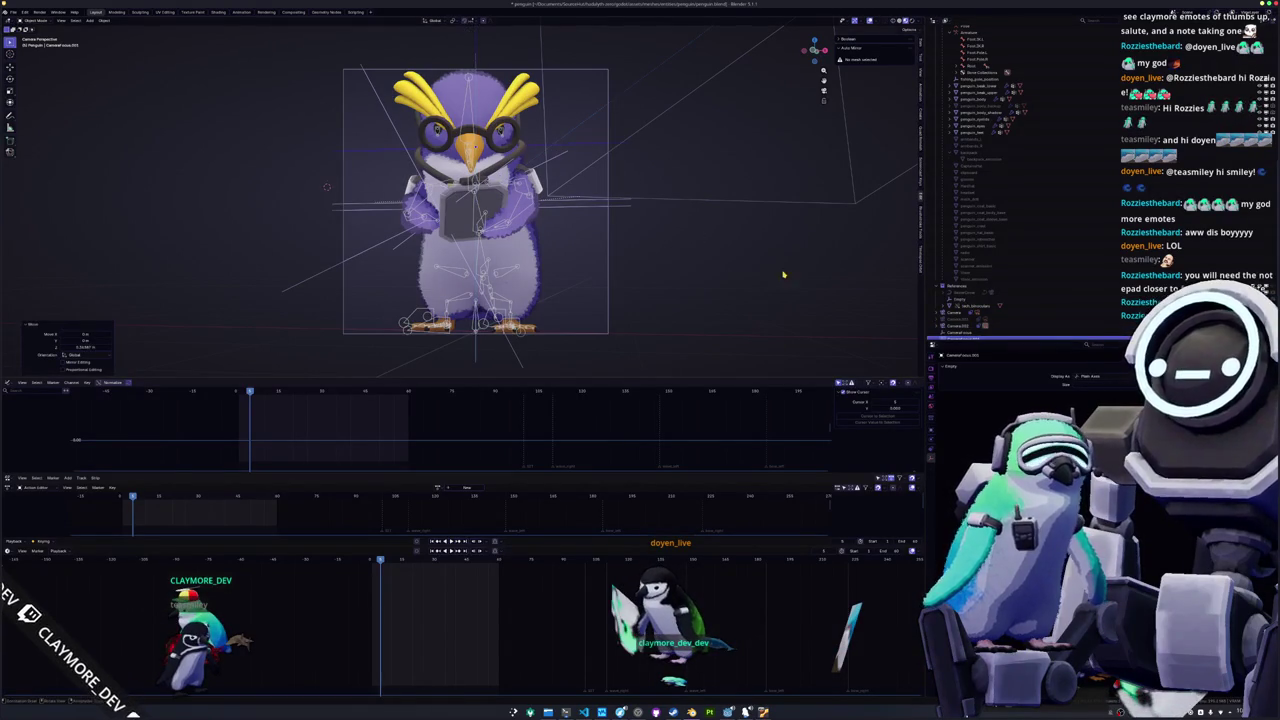
click(965, 327)
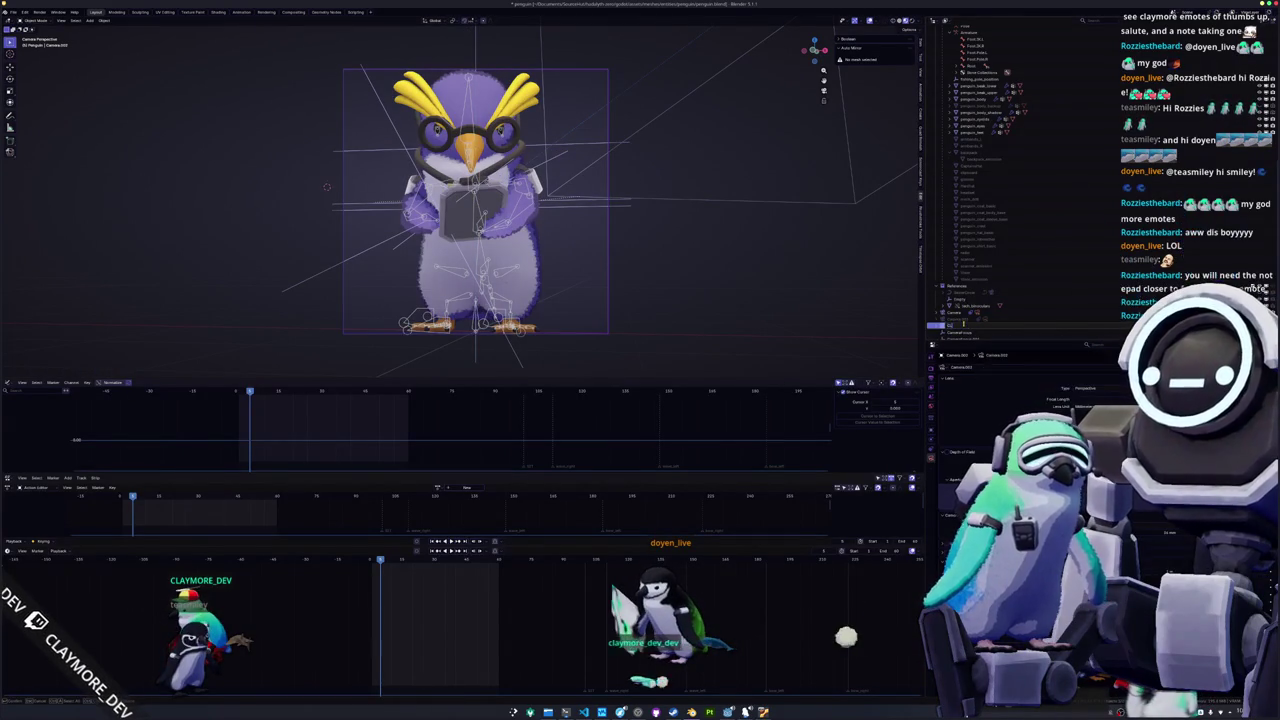
double_click(964, 326)
text(ClipCamera)
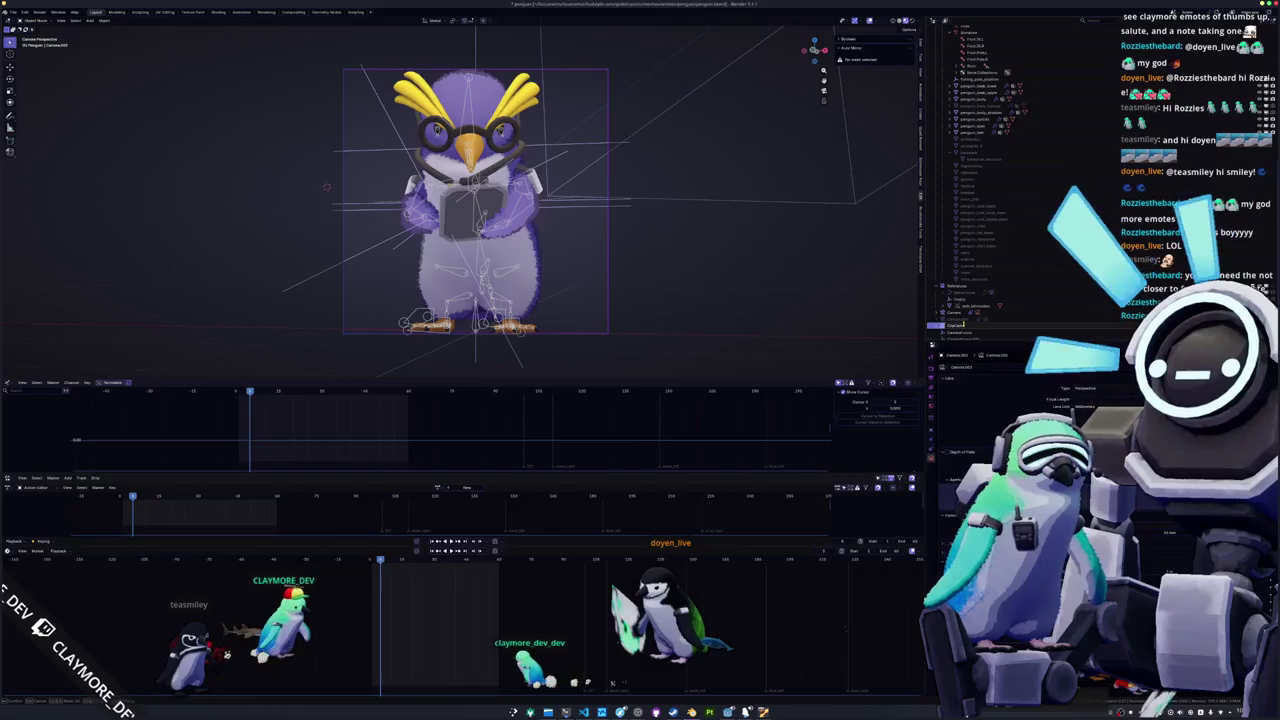
key(Return)
double_click(961, 326)
text(ClipCameraFocus)
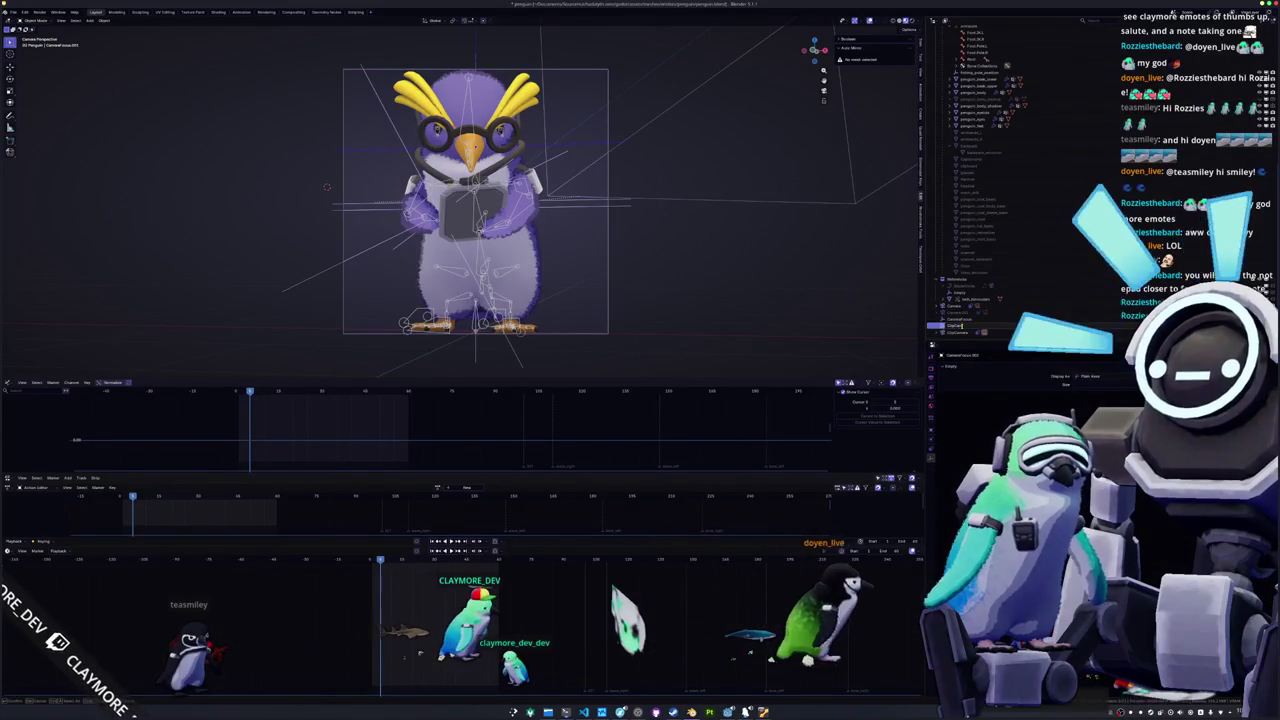
key(Return)
click(961, 322)
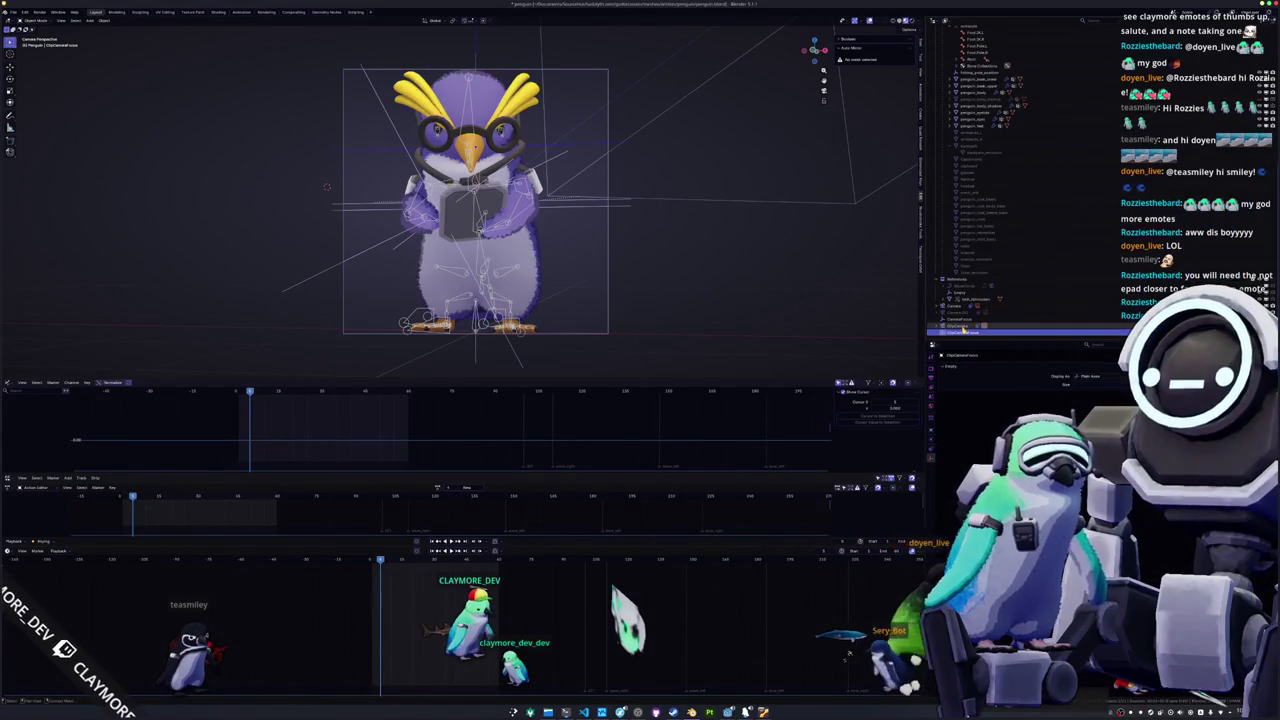
click(932, 445)
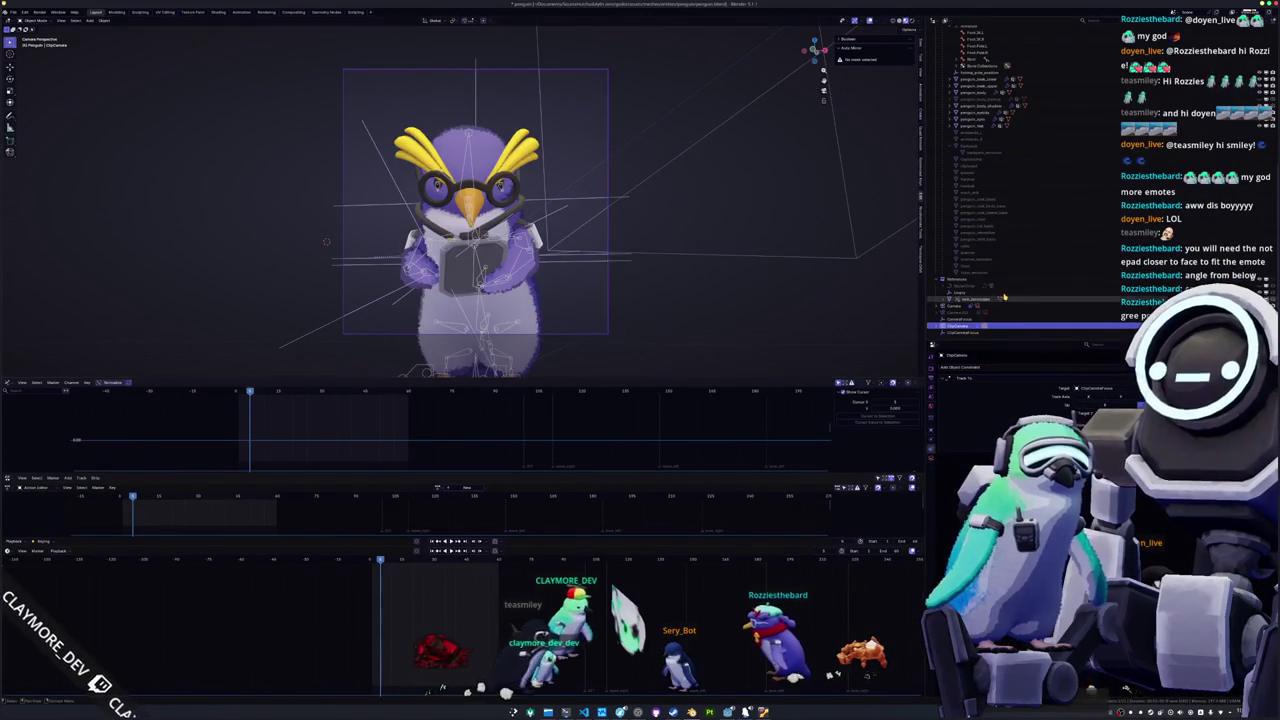
Lower ClipCameraFocus along the Z axis
click(968, 331)
key(g)
key(z)
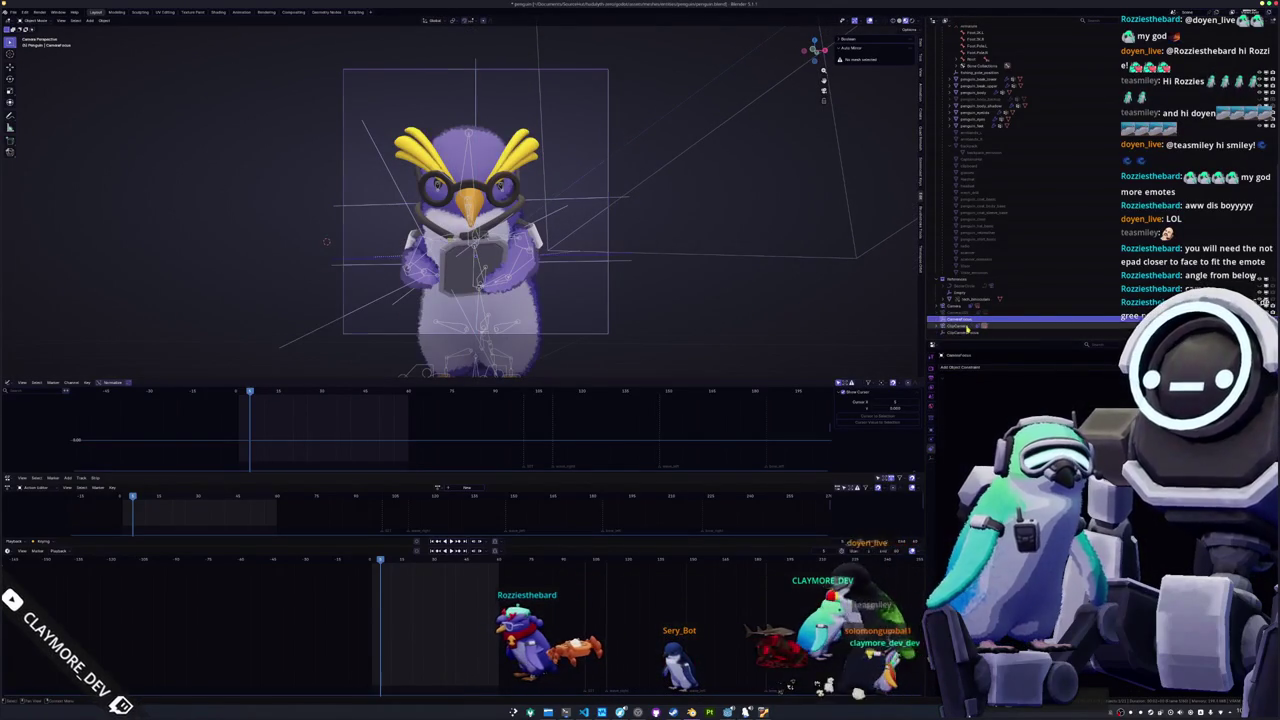
key(g)
key(z)
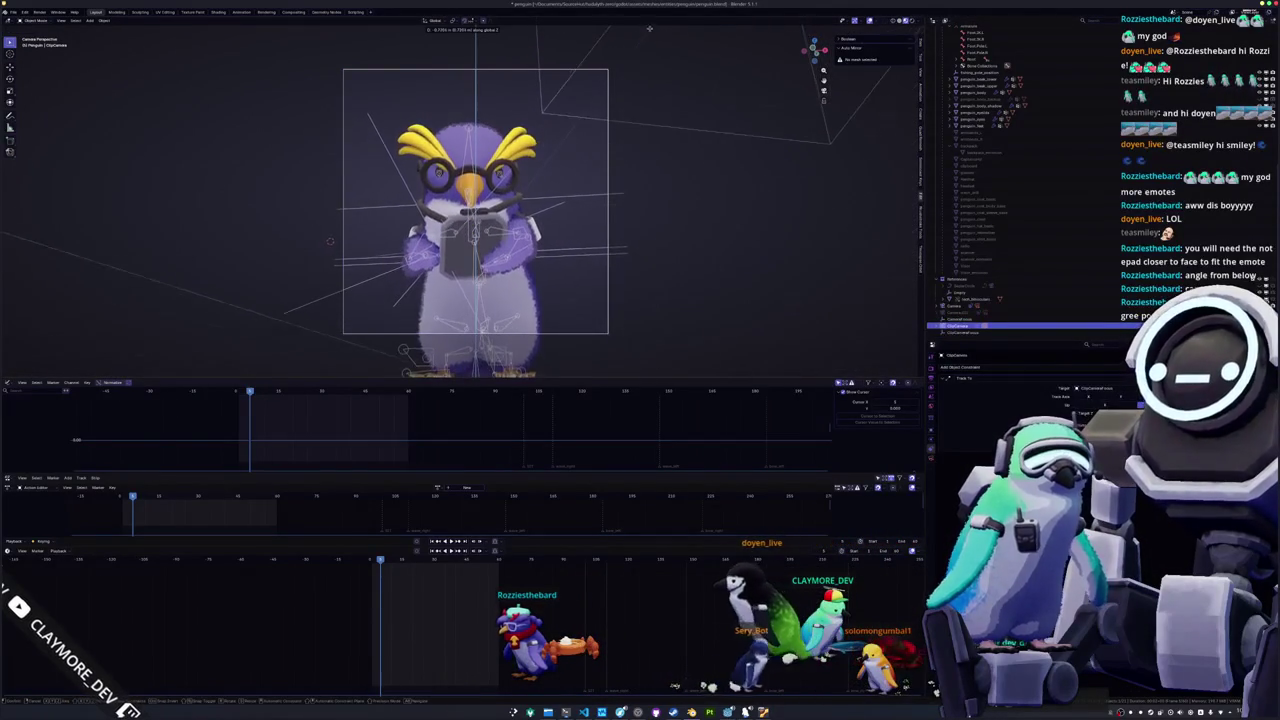
click(642, 293)
Shift ClipCamera along the Y axis for a closer three-quarter shot
key(g)
key(y)
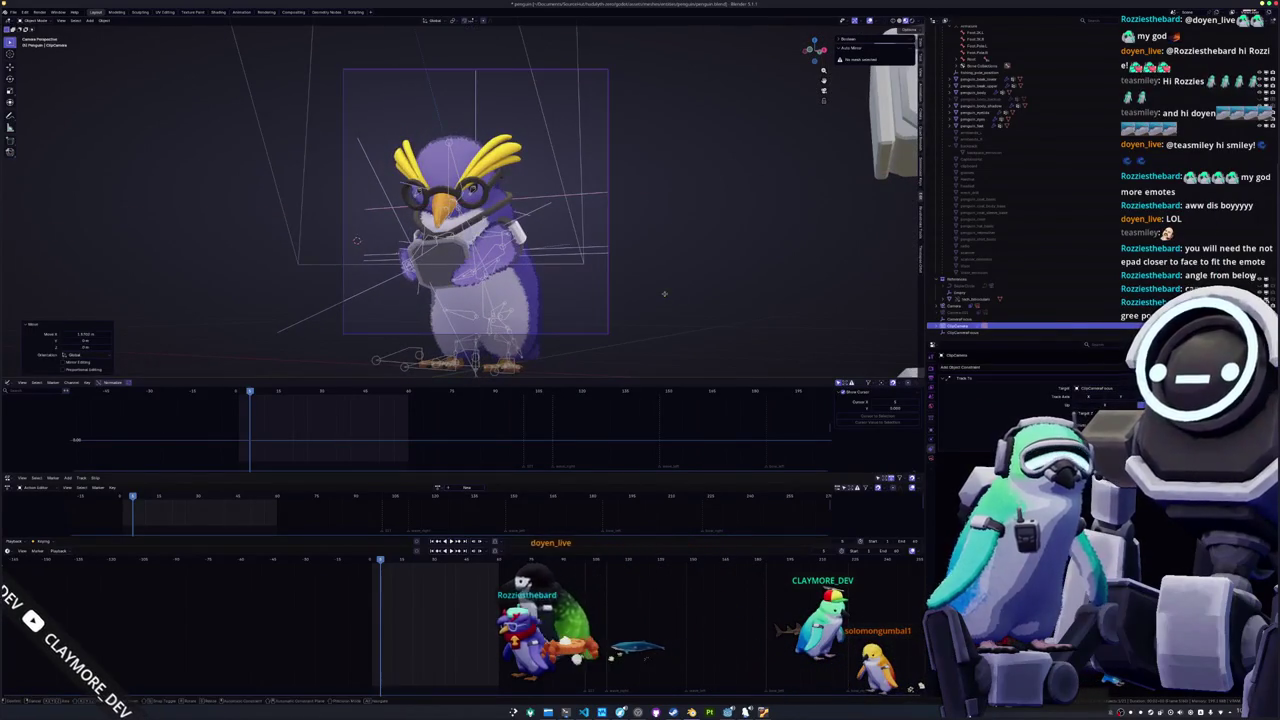
click(726, 267)
click(960, 319)
key(g)
key(x)
key(Escape)
key(ctrl+z)
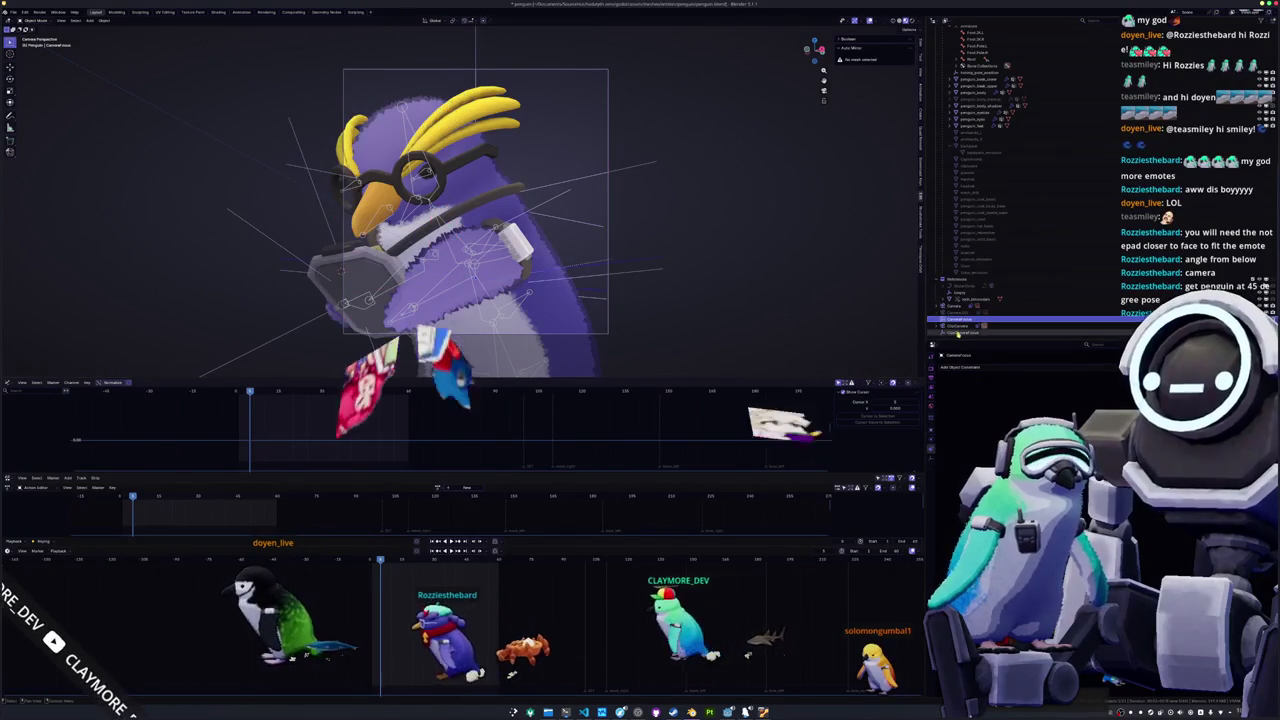
key(y)
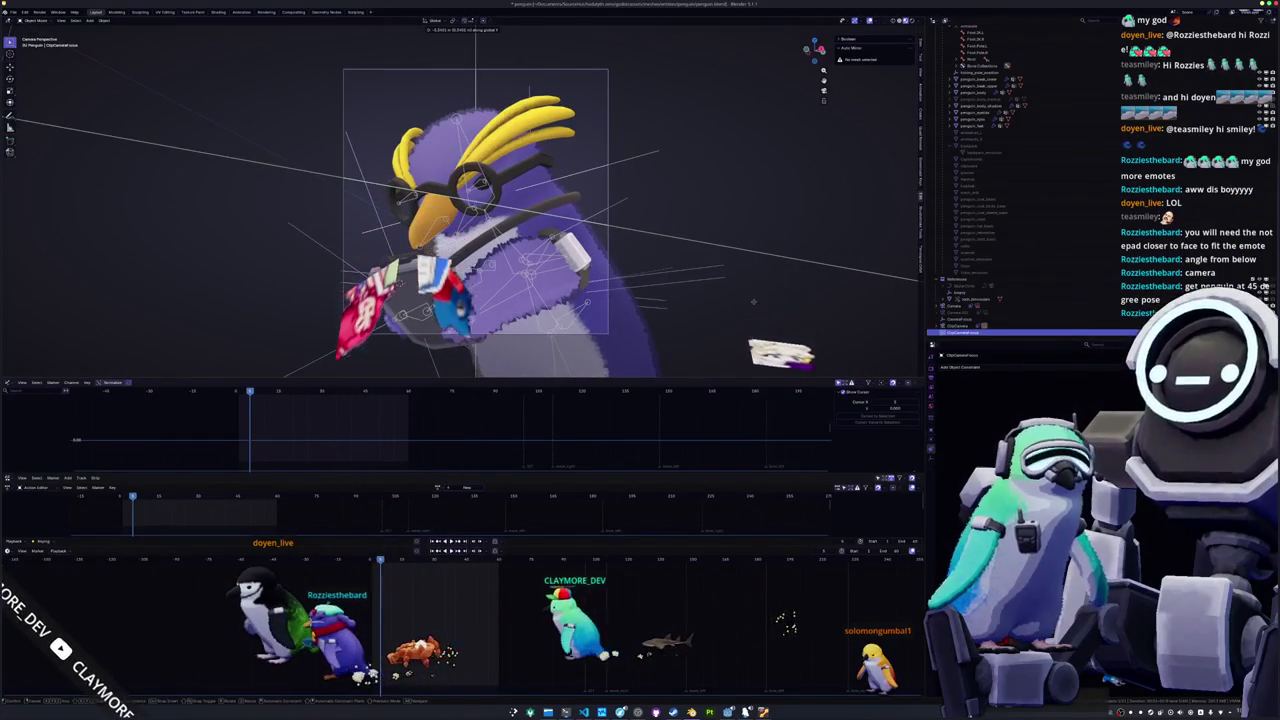
click(755, 304)
Play the animation to check the framing, then select penguin_body
key(space)
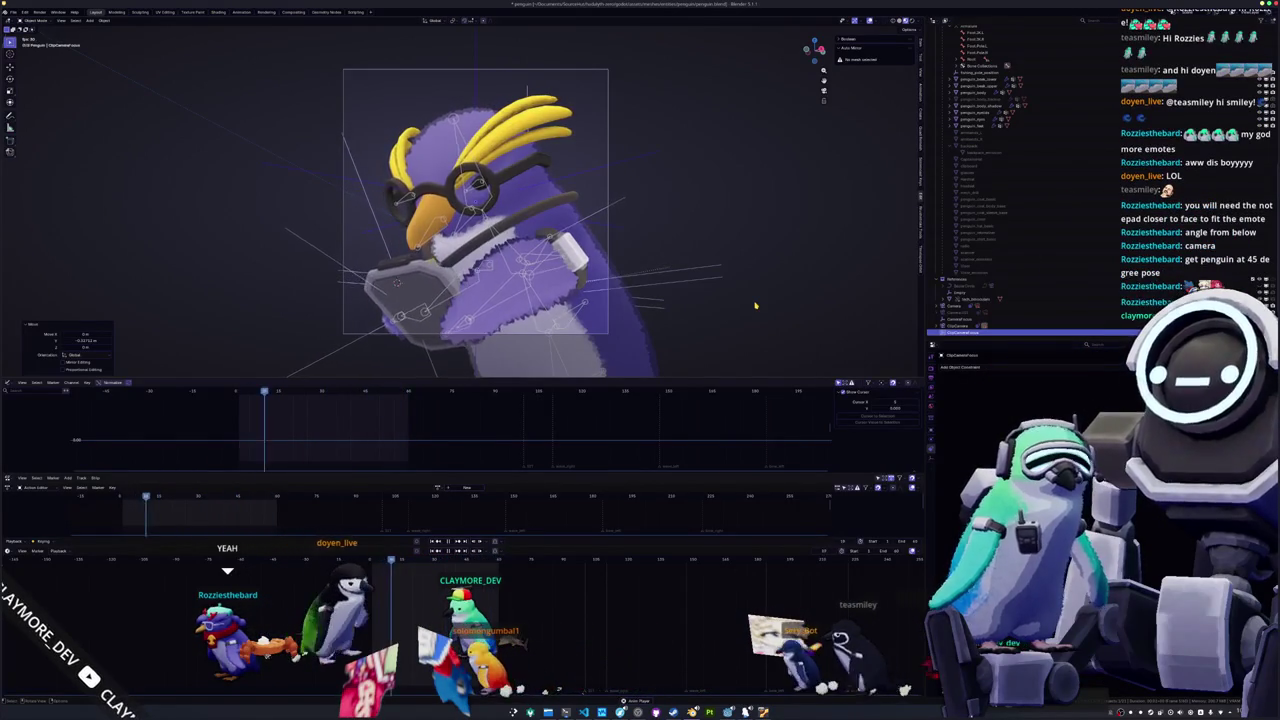
scroll(755, 305, down, 2)
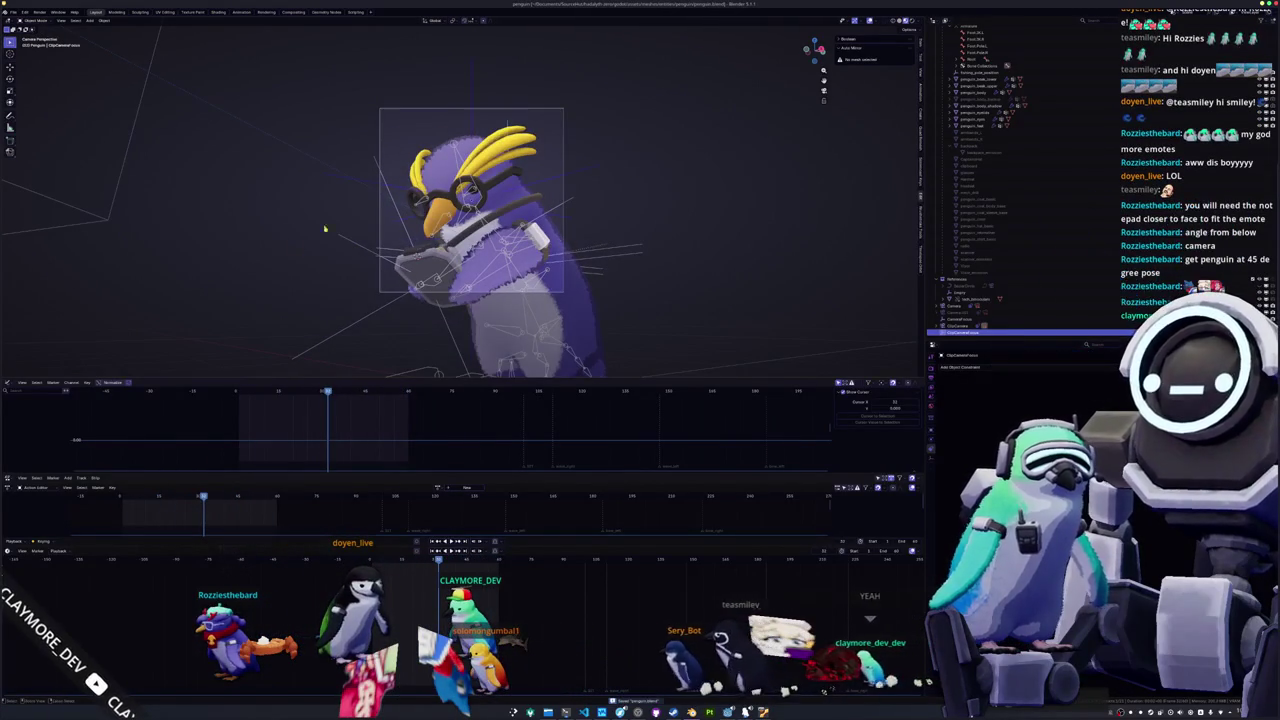
click(970, 91)
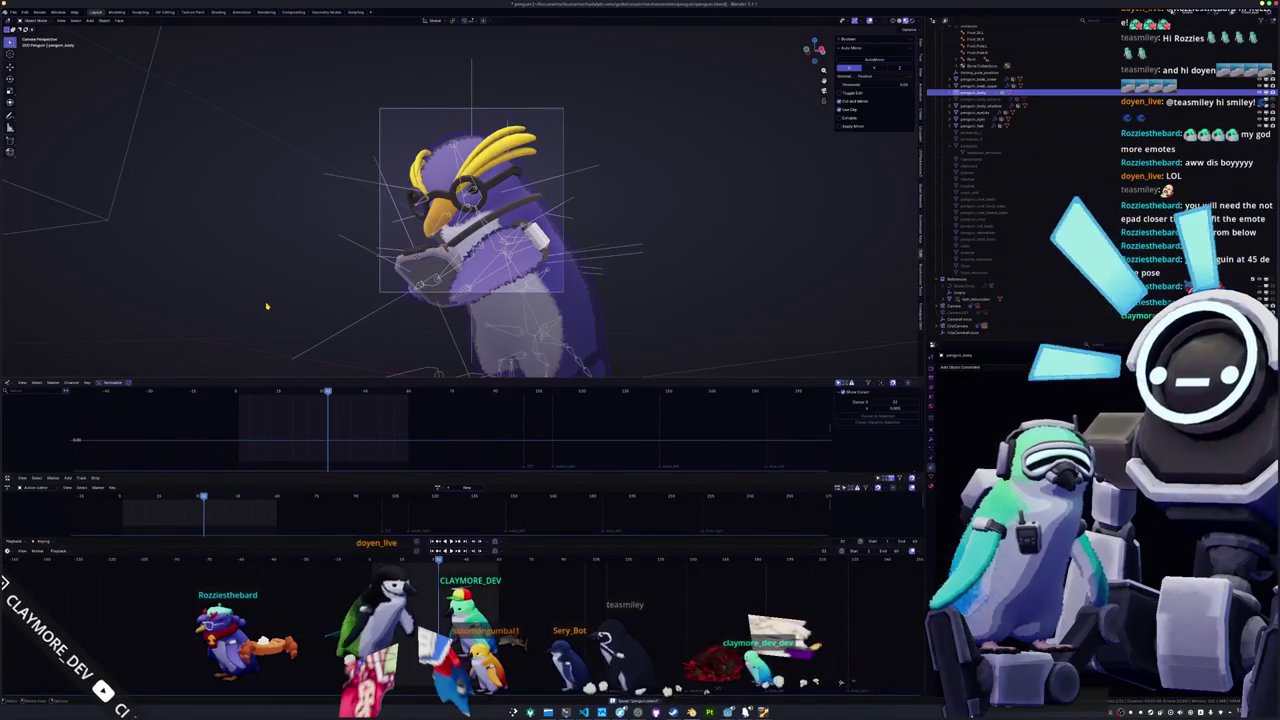
Hide the penguin's yellow crest in the Shading workspace and enlarge the 3D view
click(220, 12)
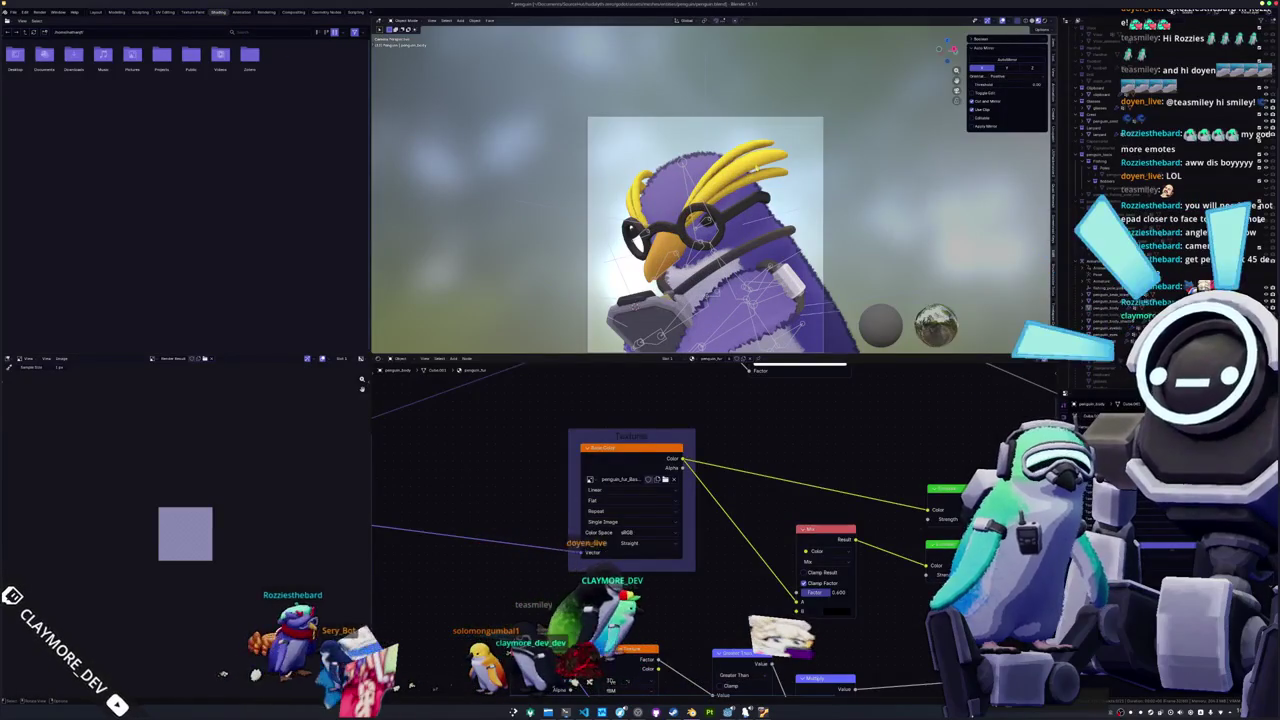
click(1110, 120)
click(1267, 118)
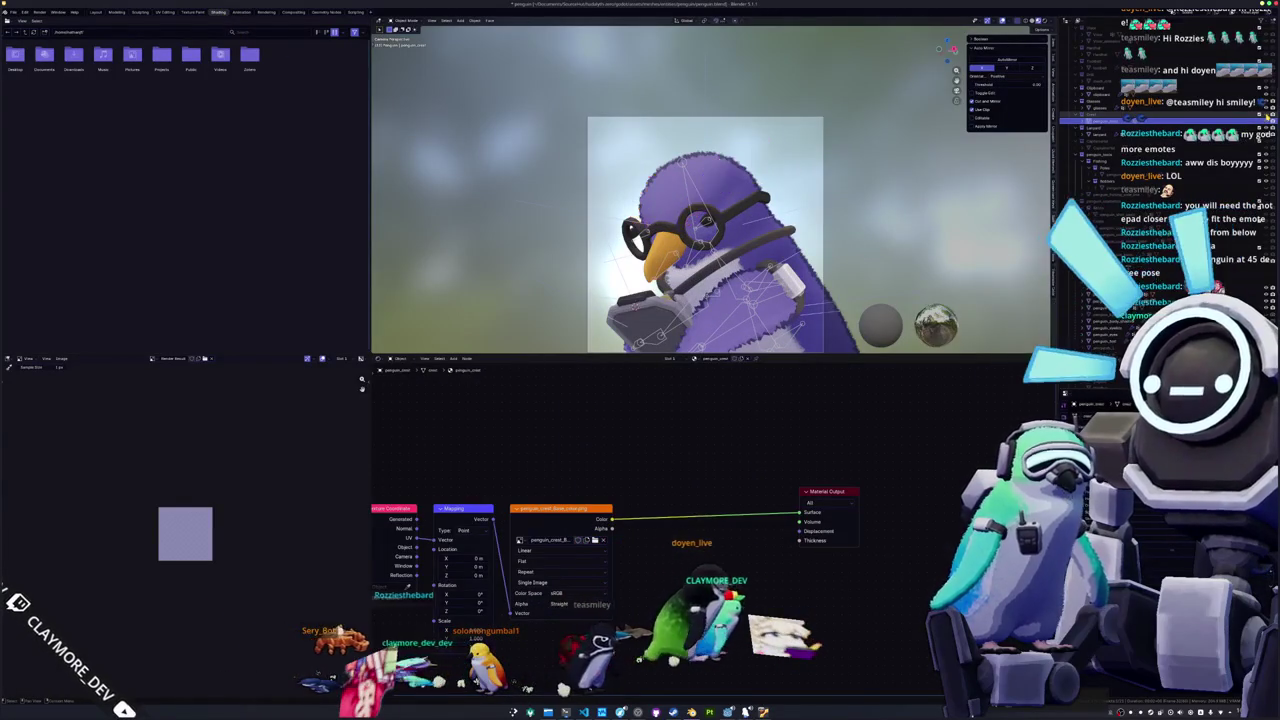
scroll(846, 206, down, 2)
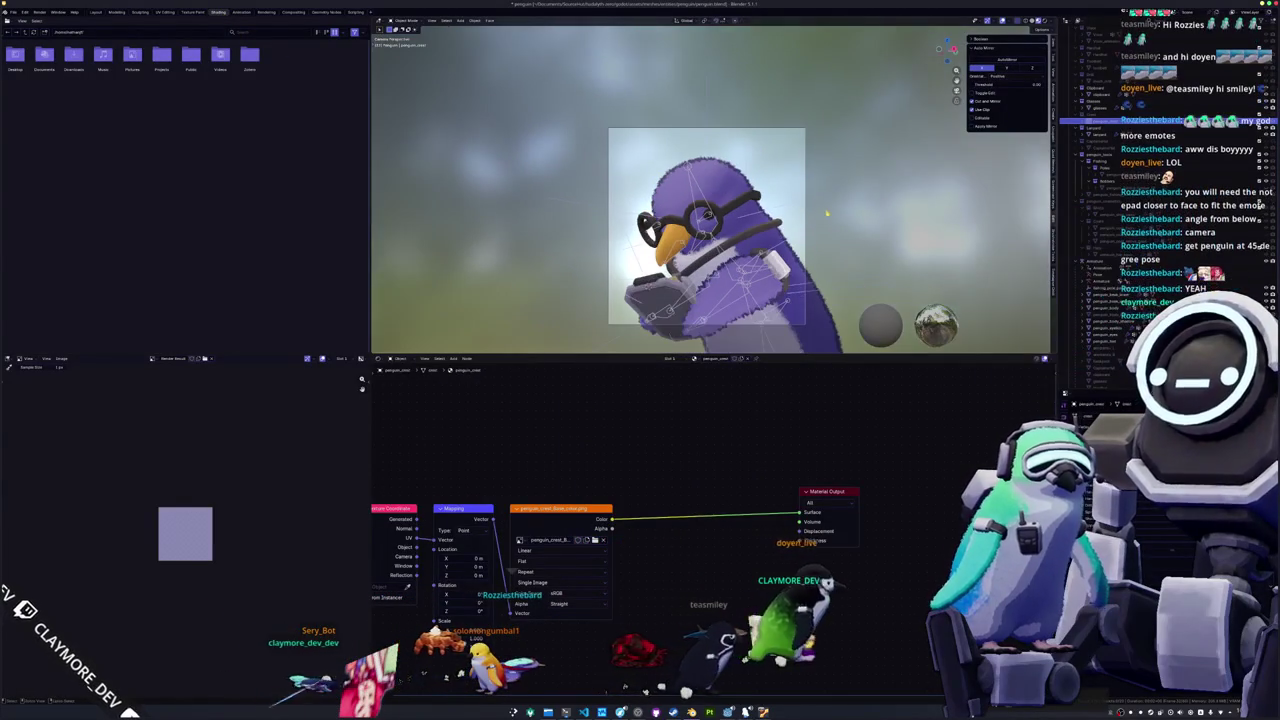
scroll(815, 214, down, 2)
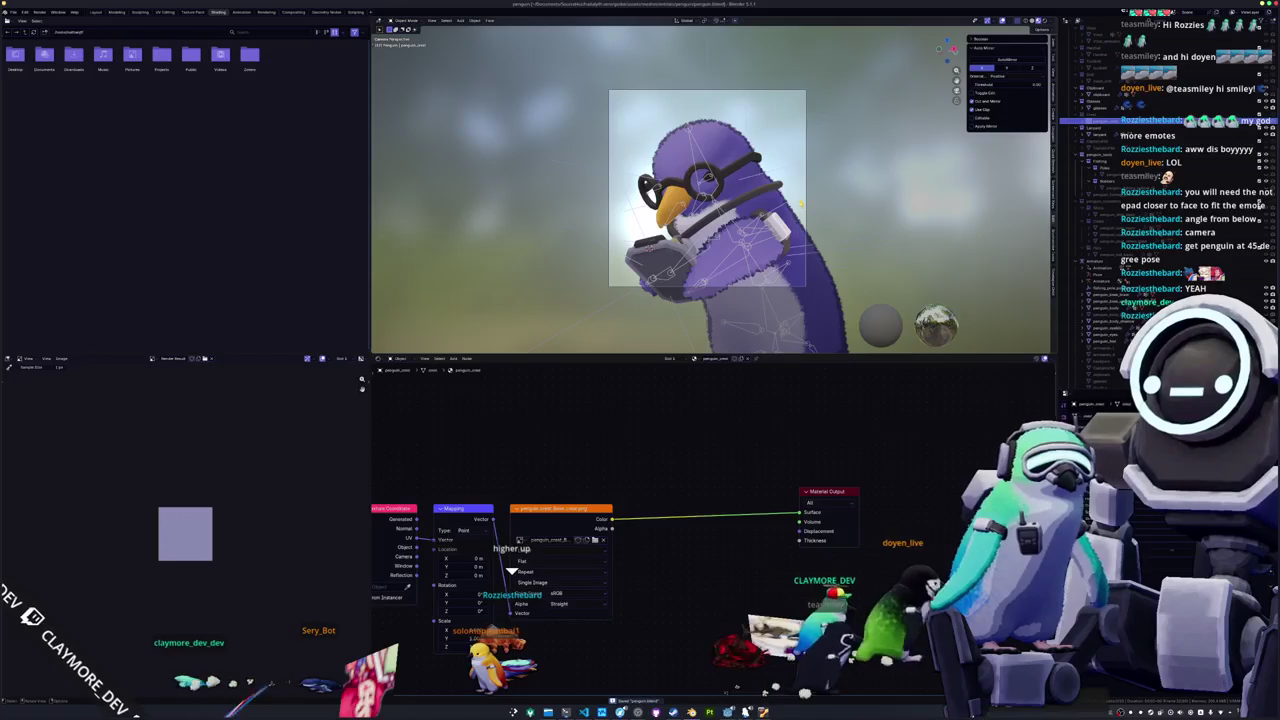
key(alt+a)
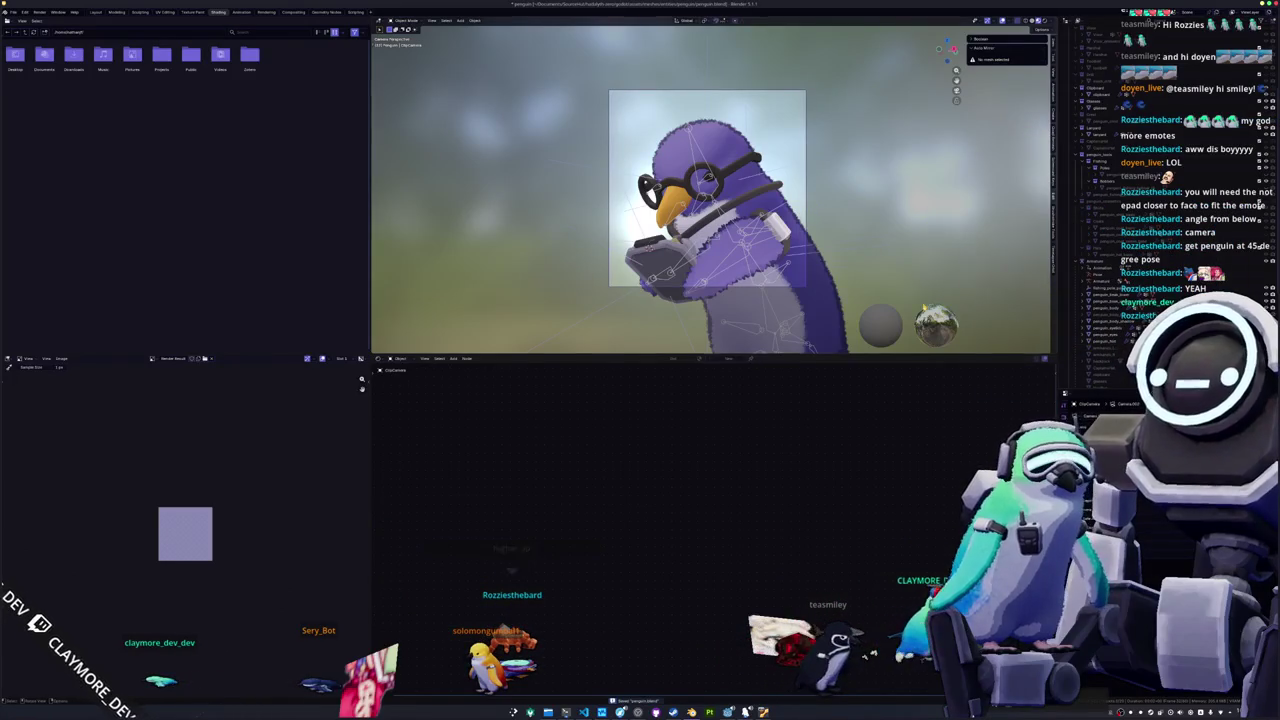
scroll(710, 190, up, 4)
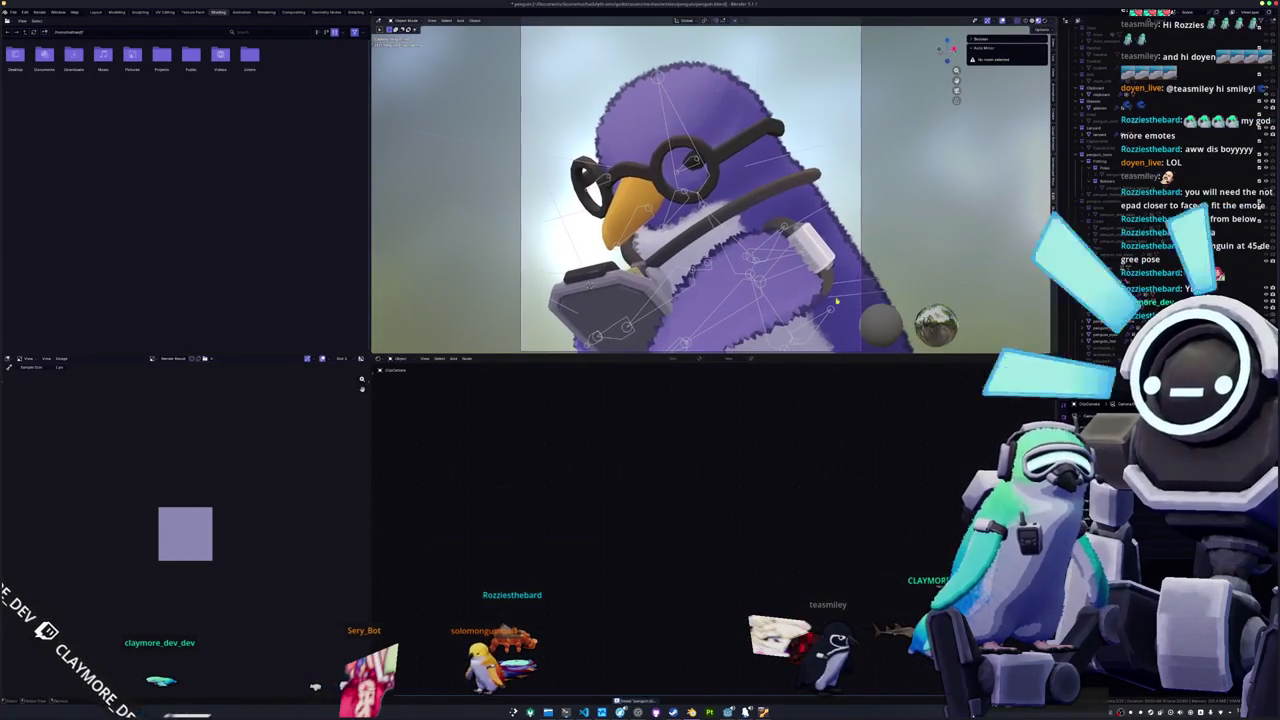
drag(805, 355, 805, 570)
scroll(1093, 300, down, 5)
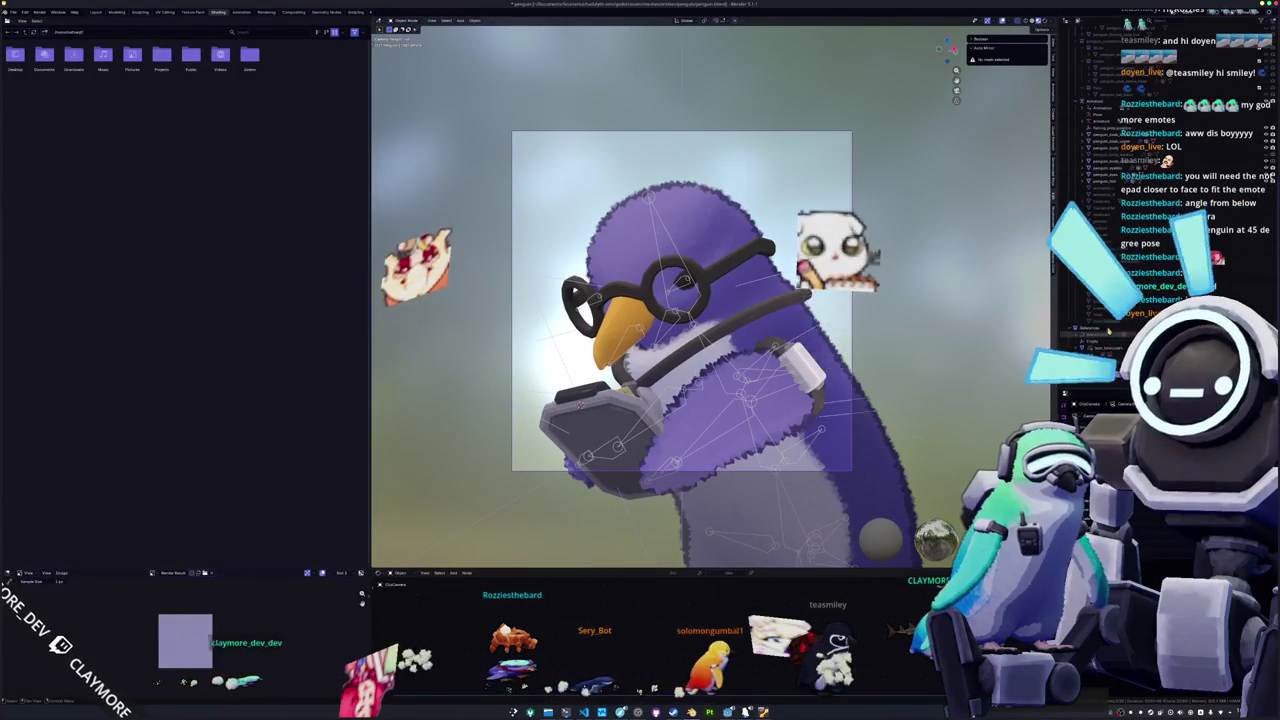
Adjust the camera's height along Z
click(1093, 373)
key(g)
key(z)
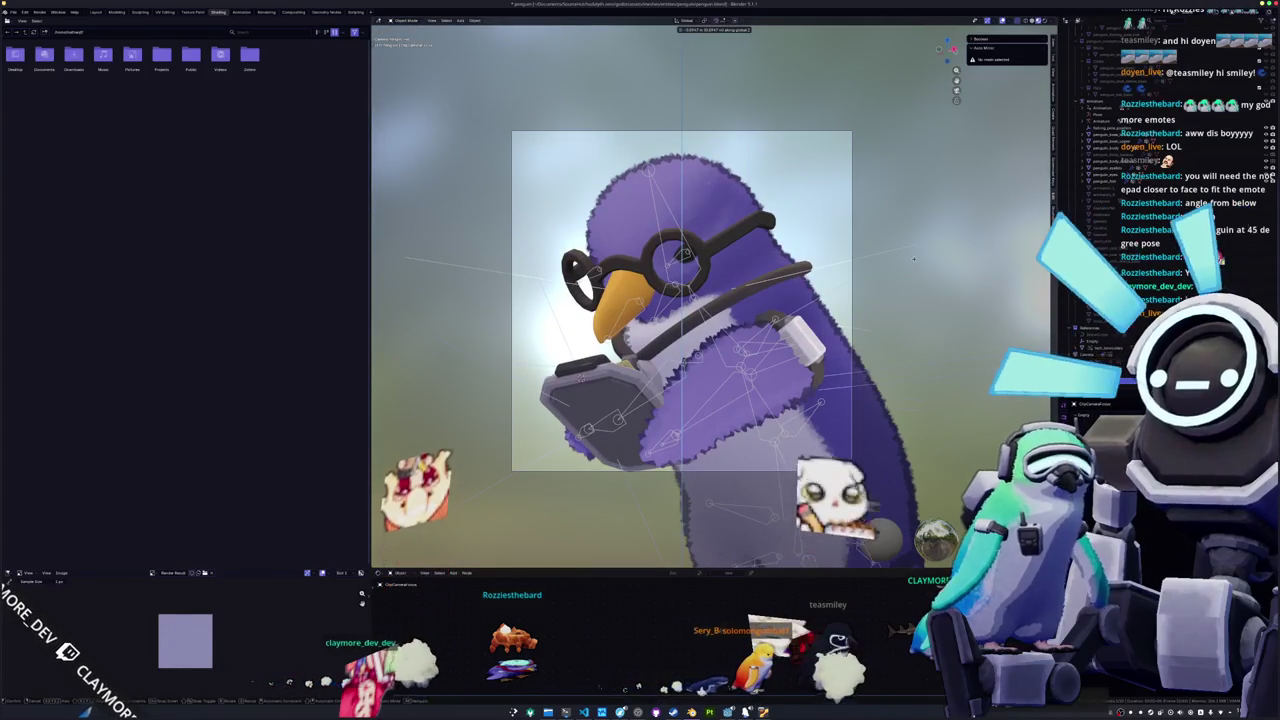
click(961, 338)
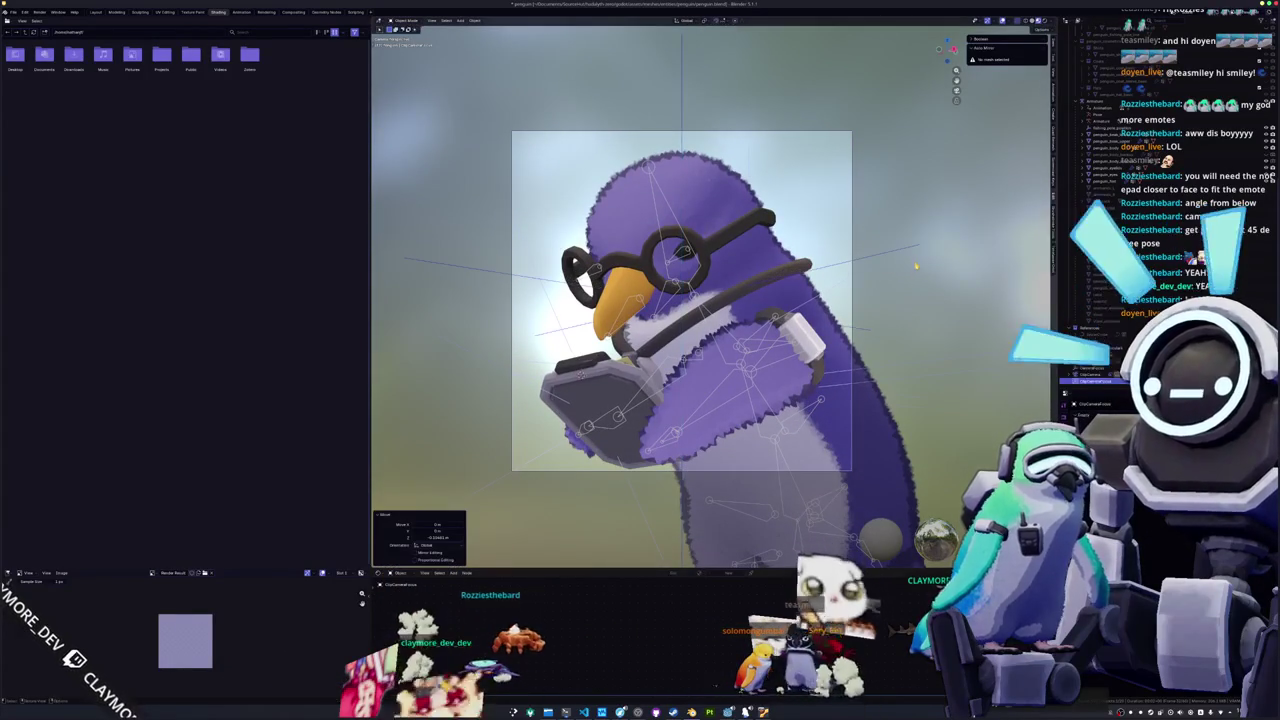
click(975, 341)
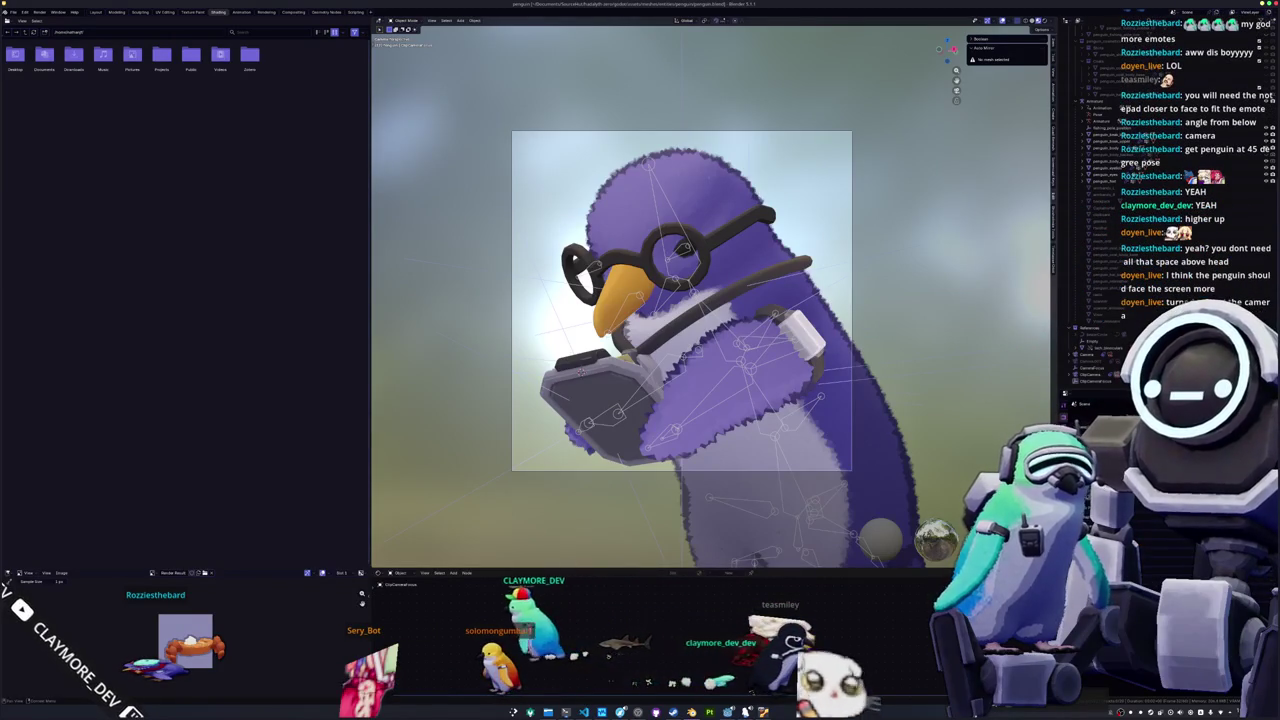
Rotate all the armature's bones around Z to turn the penguin toward the camera
click(1093, 380)
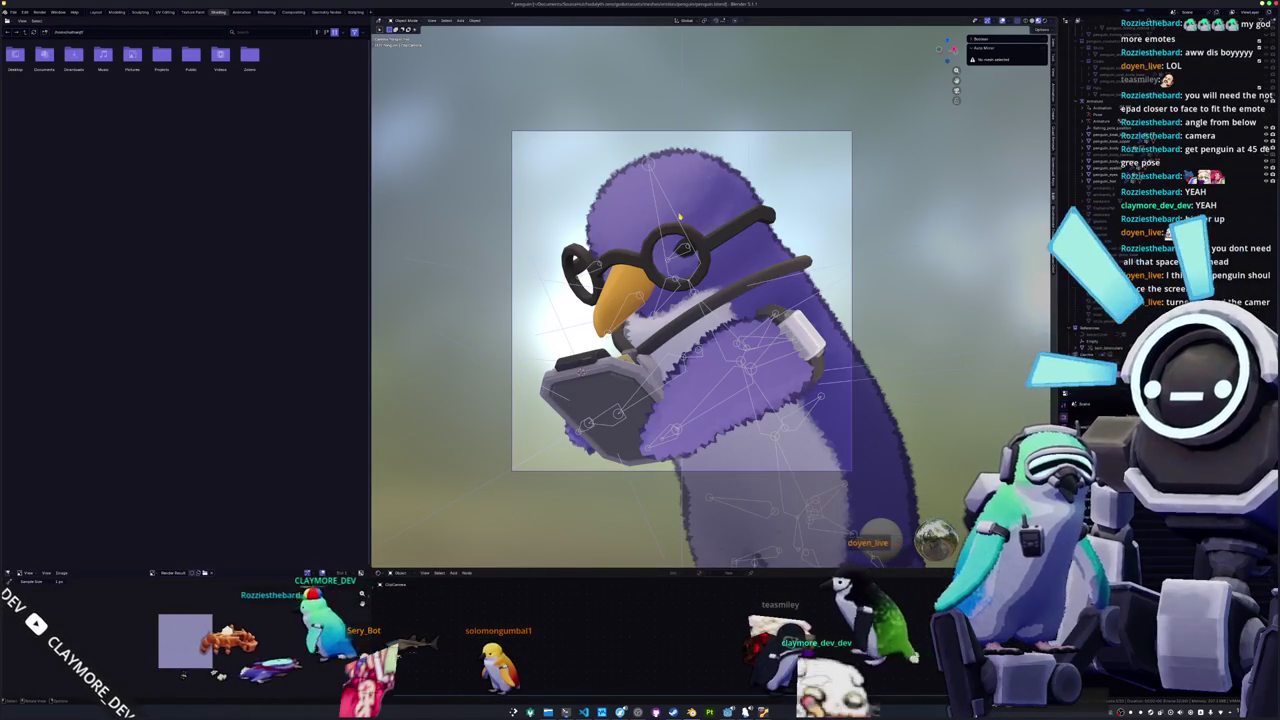
key(a)
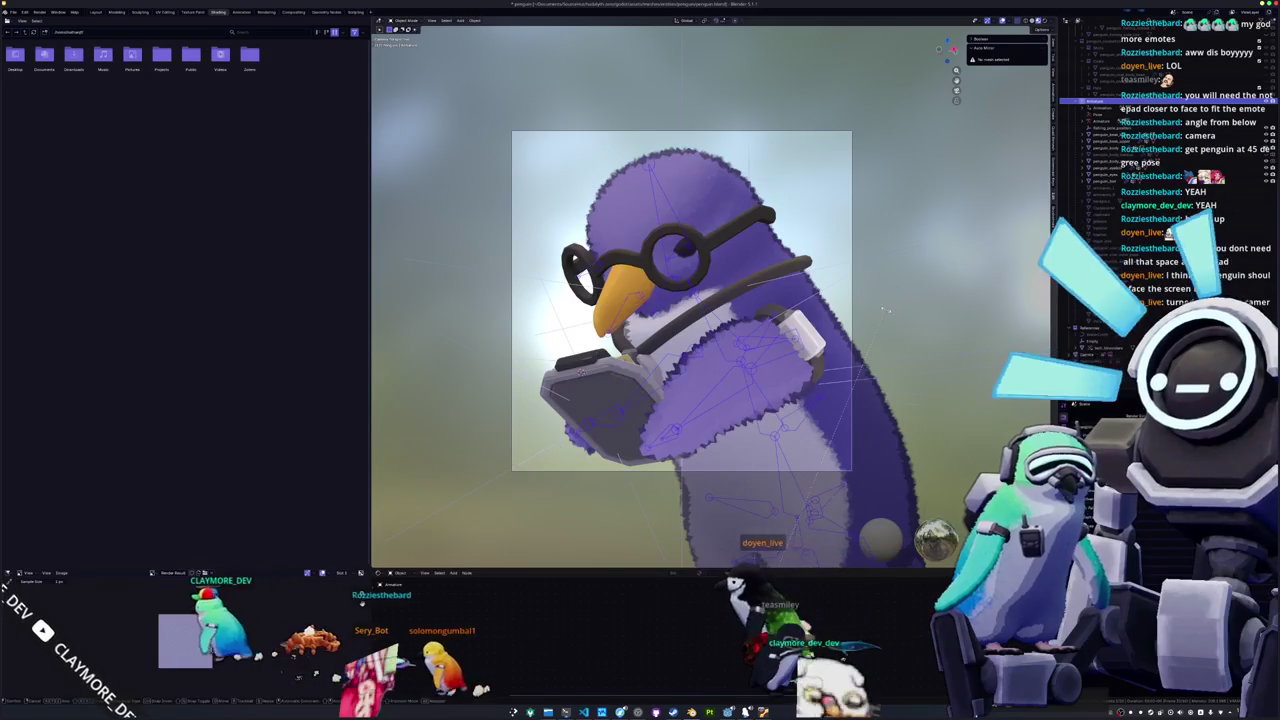
key(r)
key(z)
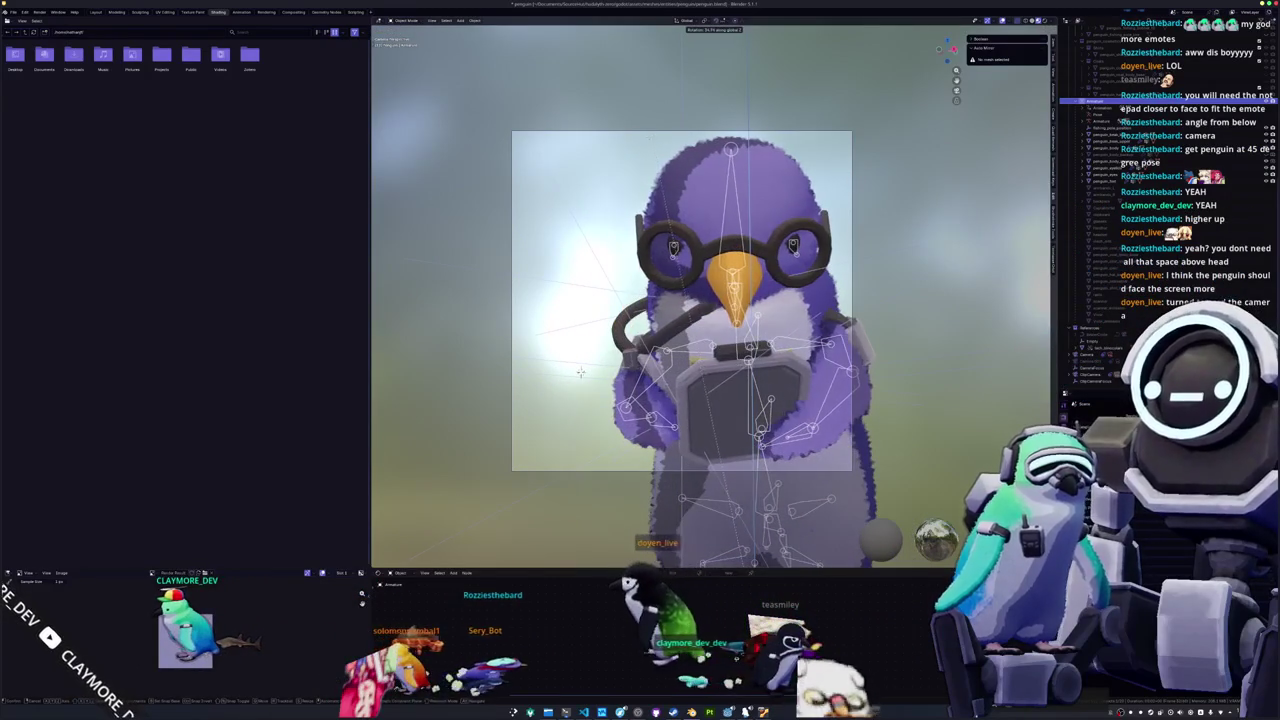
click(884, 274)
key(ctrl+z)
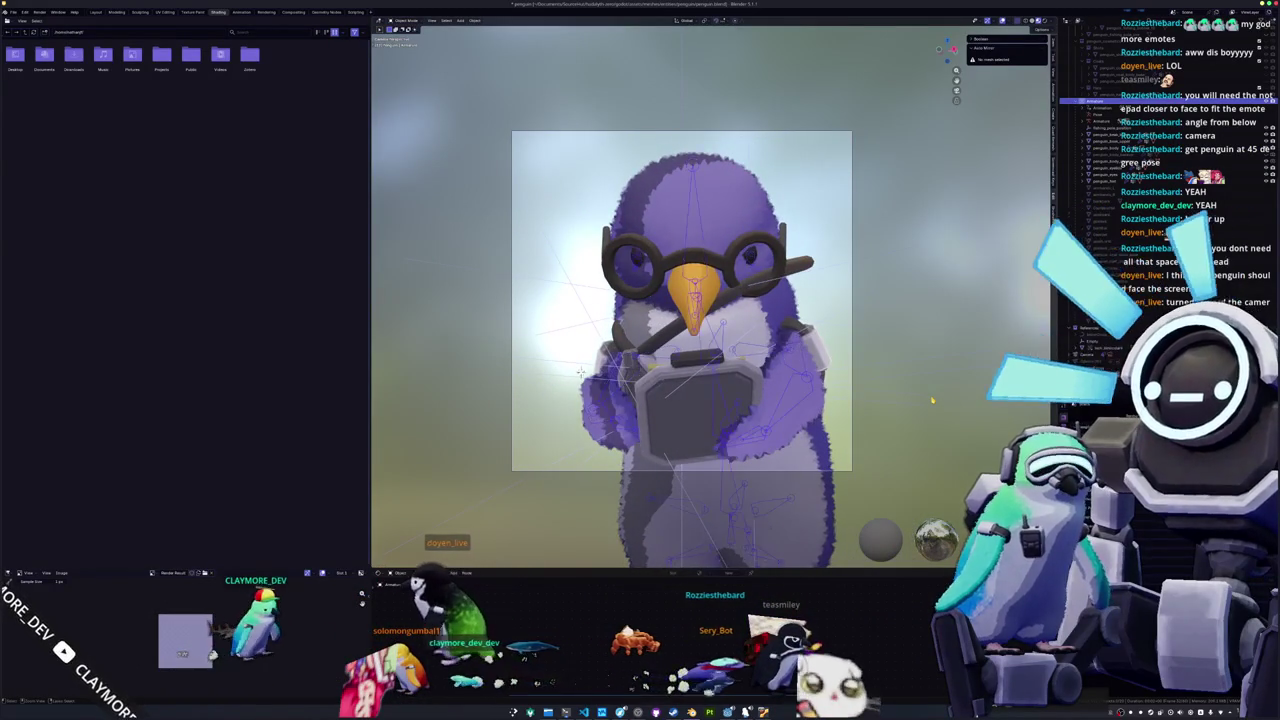
key(r)
key(z)
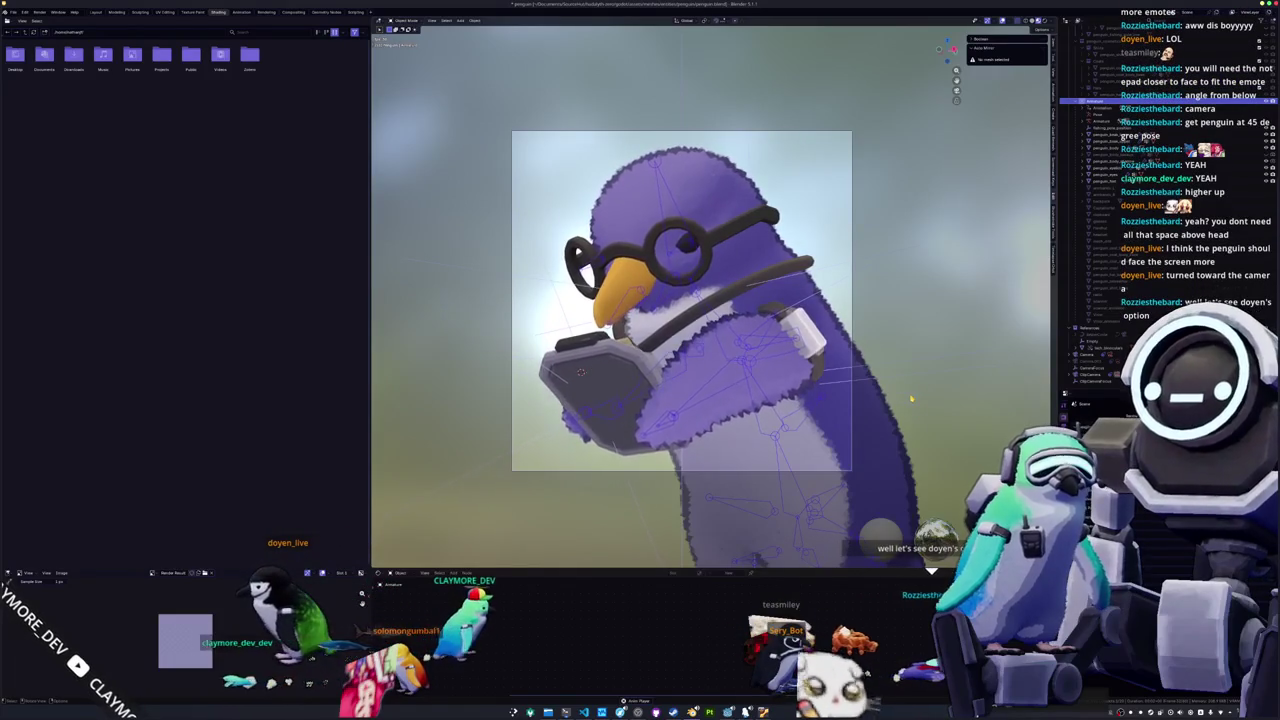
key(r)
key(z)
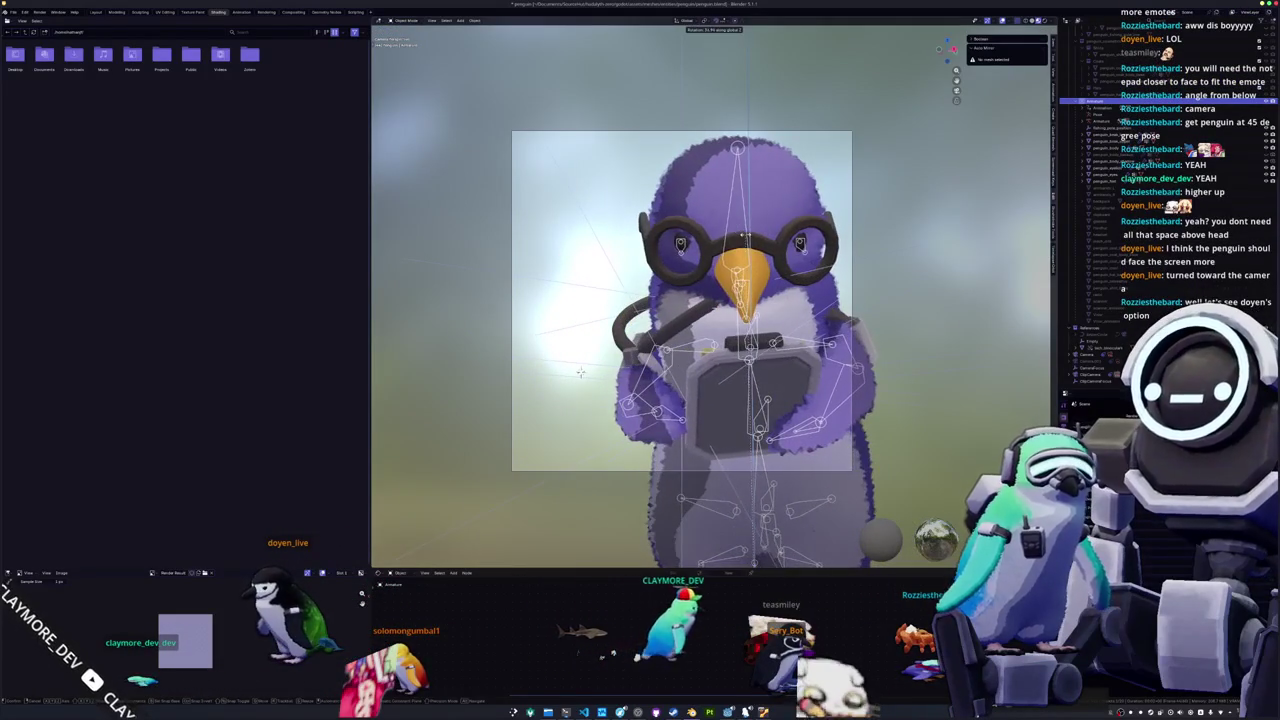
click(580, 372)
Undo the rotations to restore the earlier three-quarter pose in Object Mode
key(g)
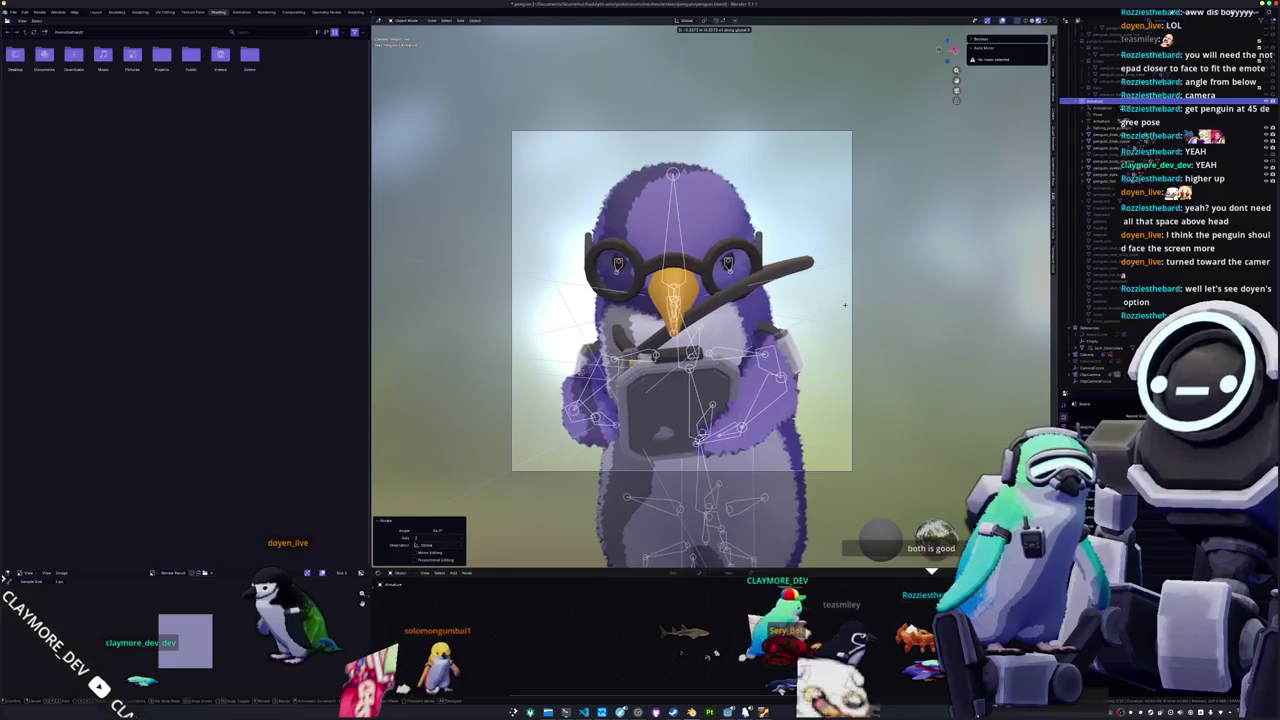
key(Escape)
key(ctrl+z)
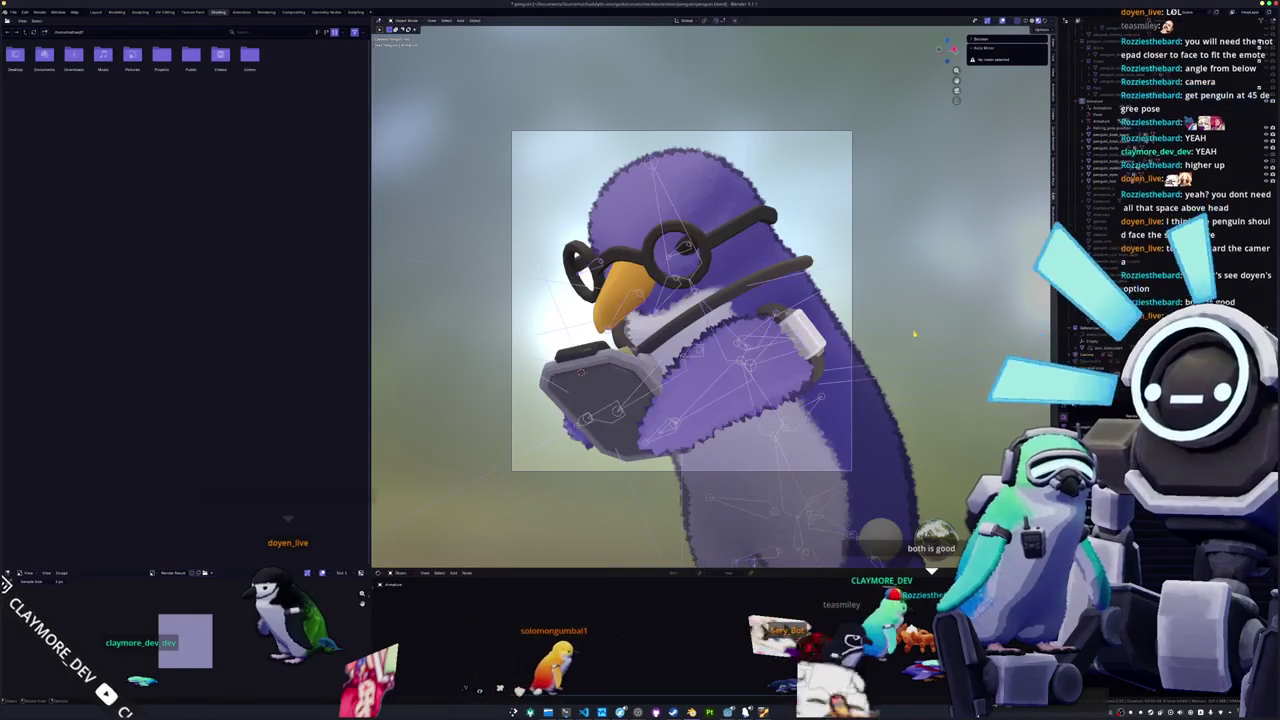
key(ctrl+z)
key(ctrl+z)
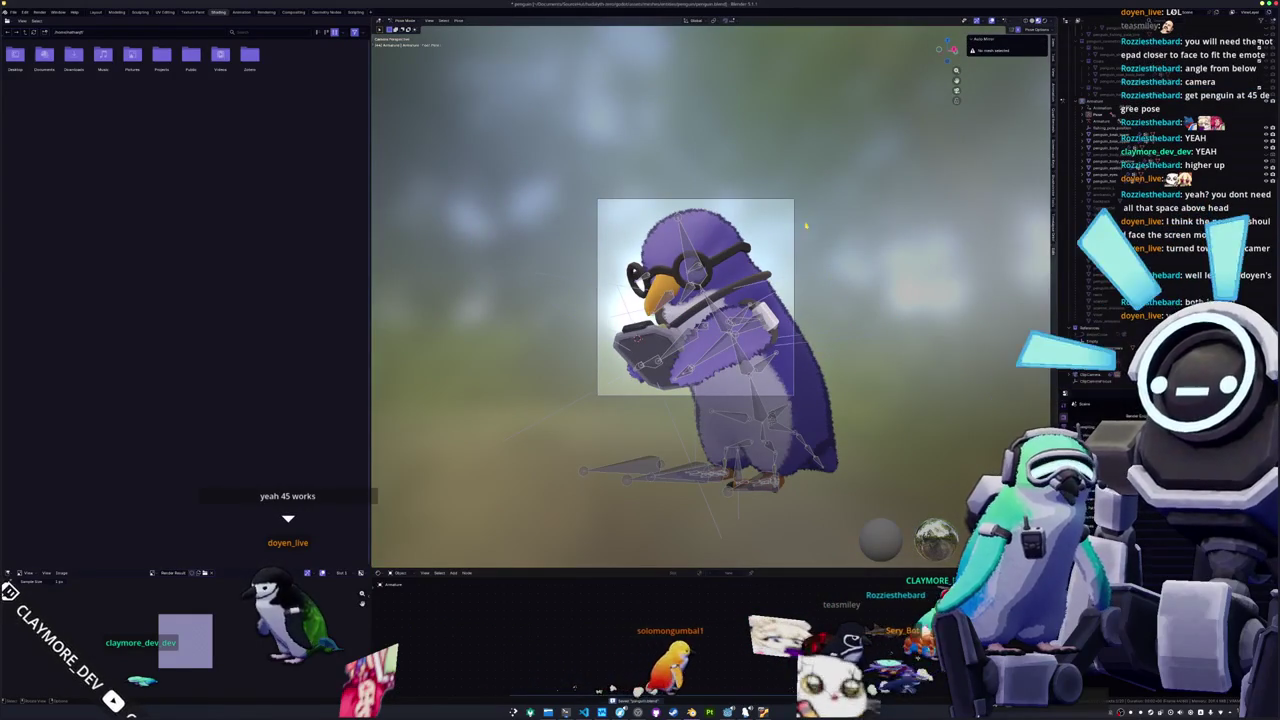
key(ctrl+z)
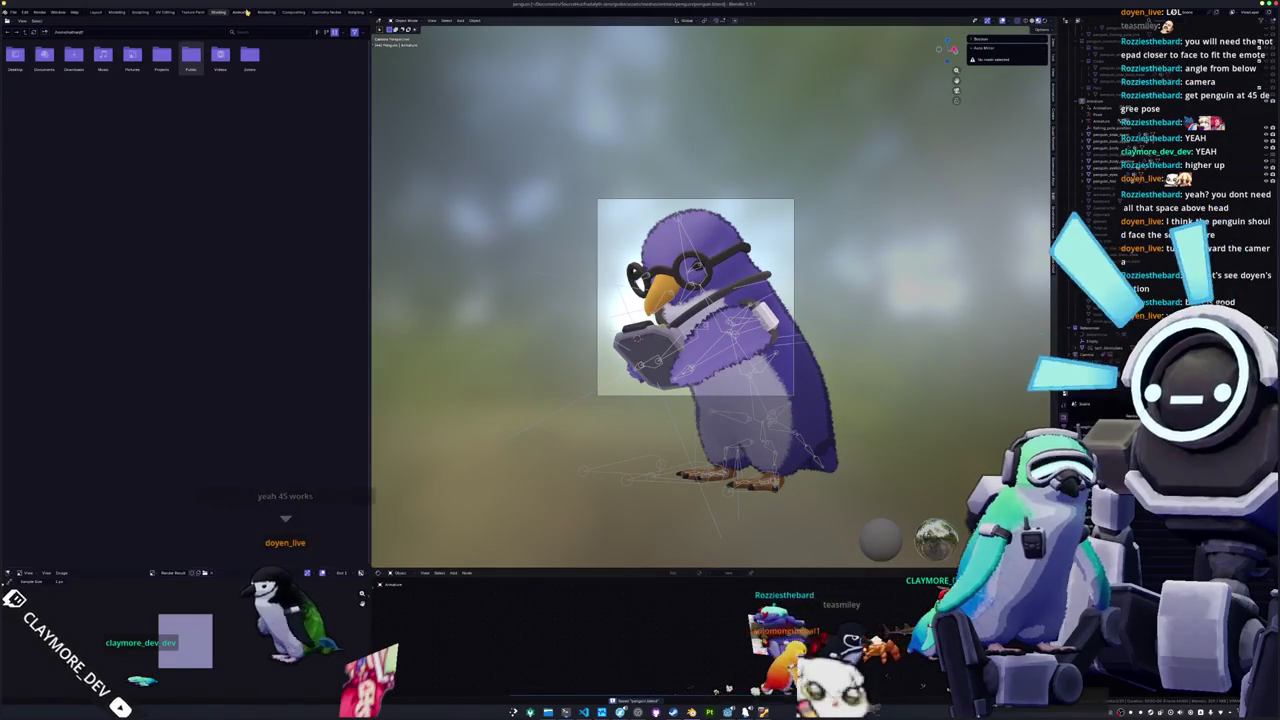
click(244, 13)
Box-select the camera from the top view
scroll(555, 244, up, 3)
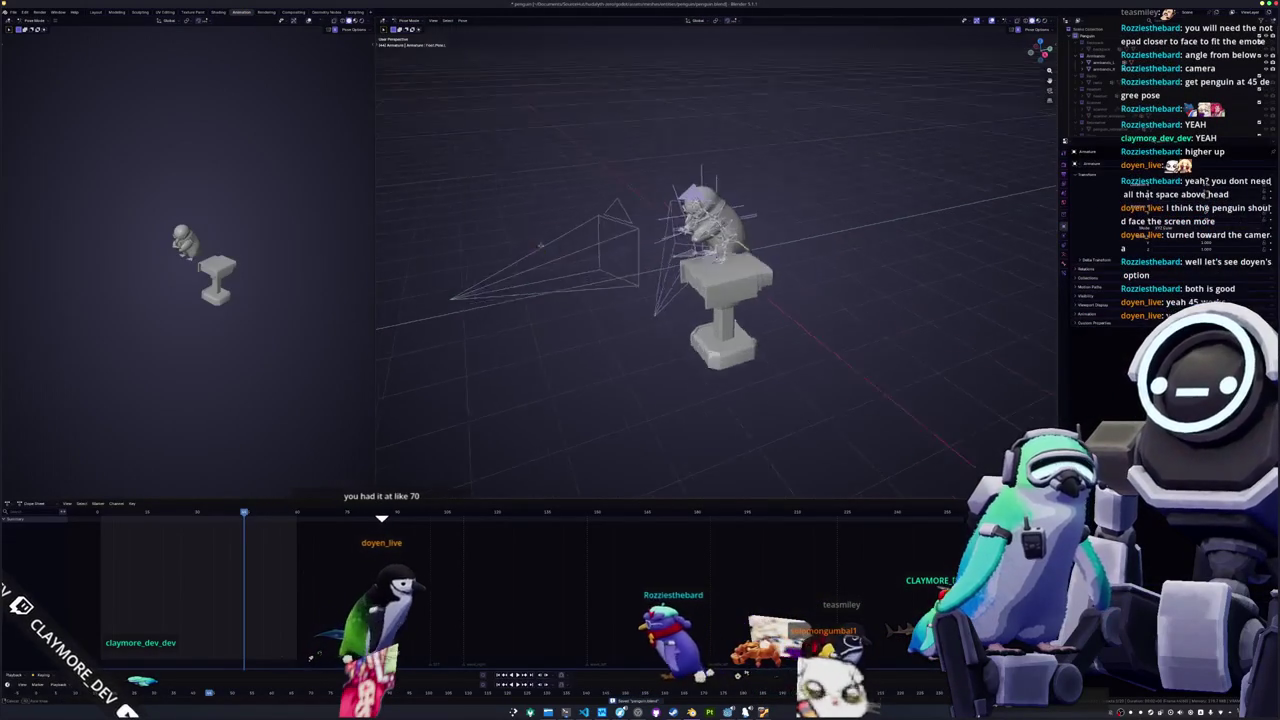
scroll(587, 259, up, 3)
scroll(586, 259, up, 2)
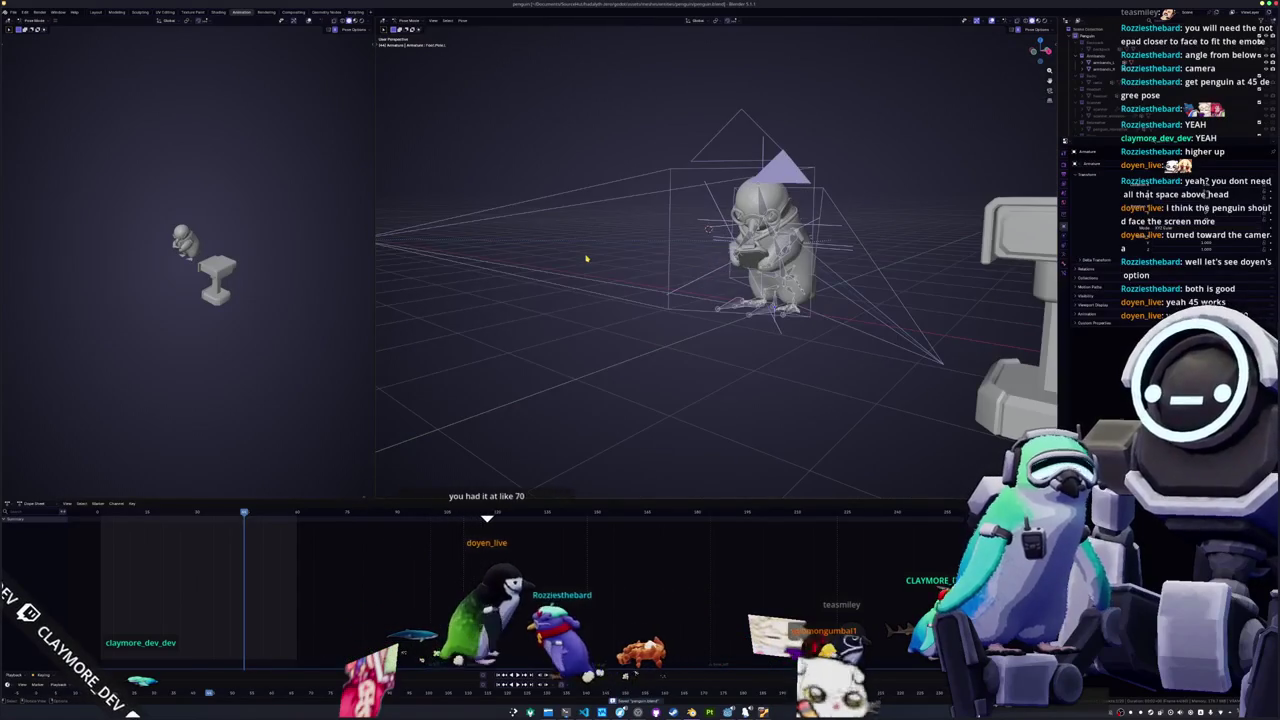
key(KP_0)
scroll(590, 250, down, 4)
key(KP_7)
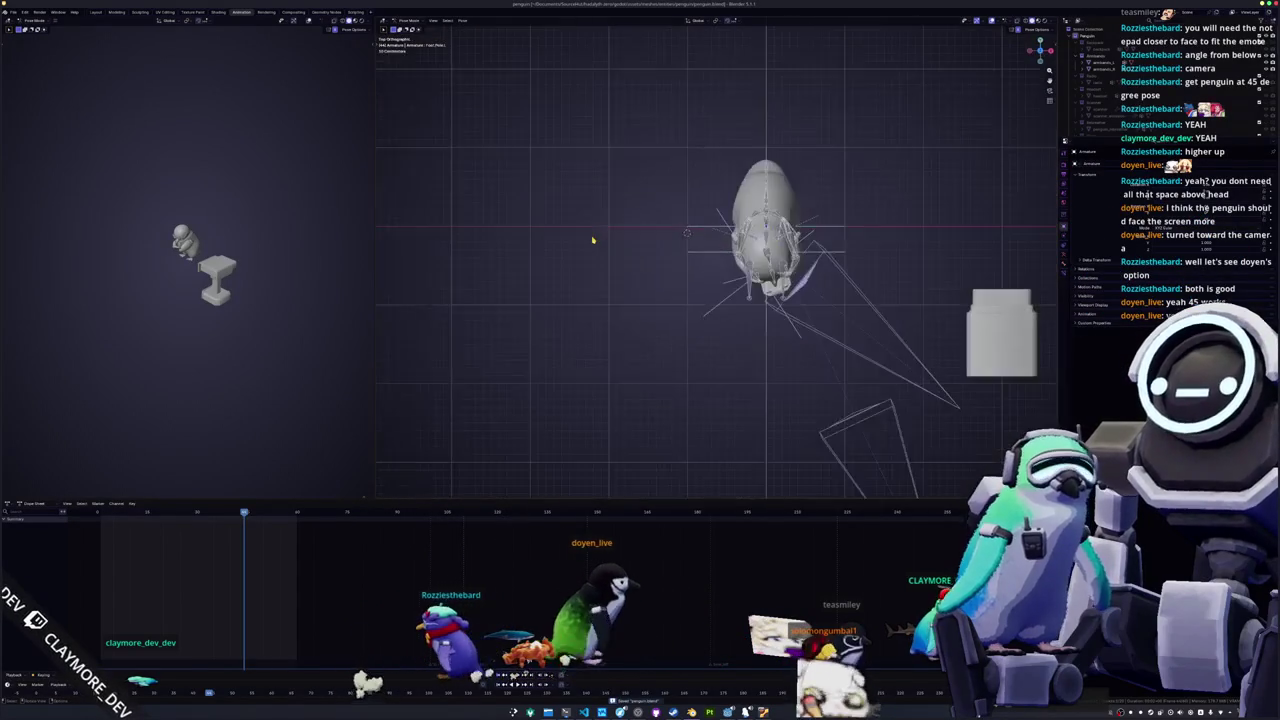
scroll(791, 375, down, 3)
scroll(794, 380, up, 1)
drag(834, 337, 731, 412)
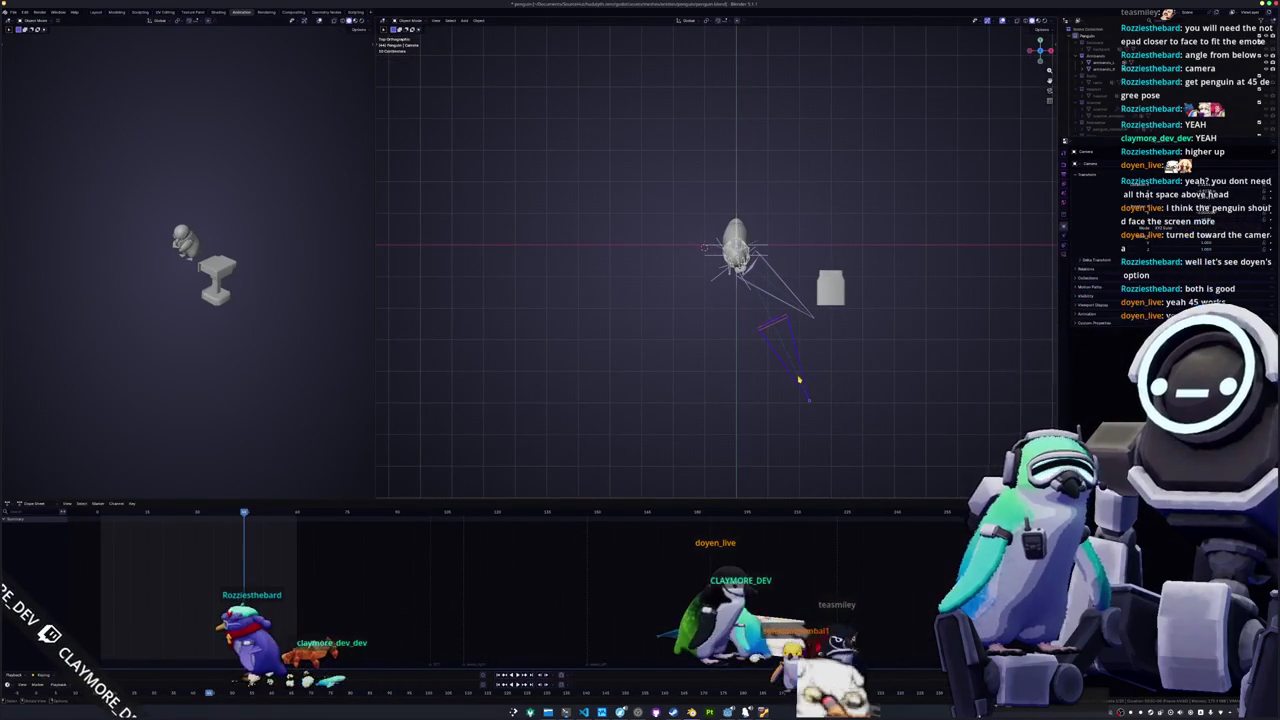
Move the camera closer to the penguin and check the shot through the camera view
key(KP_0)
scroll(755, 400, down, 3)
key(KP_7)
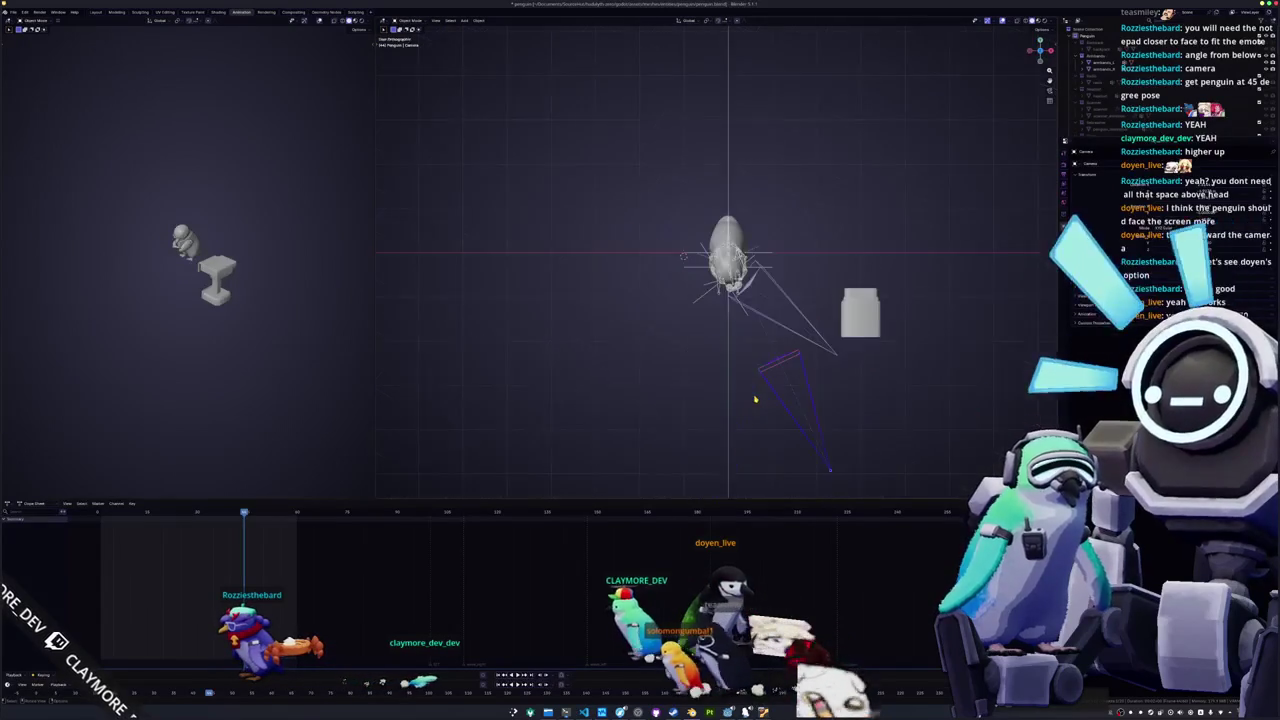
scroll(820, 395, up, 2)
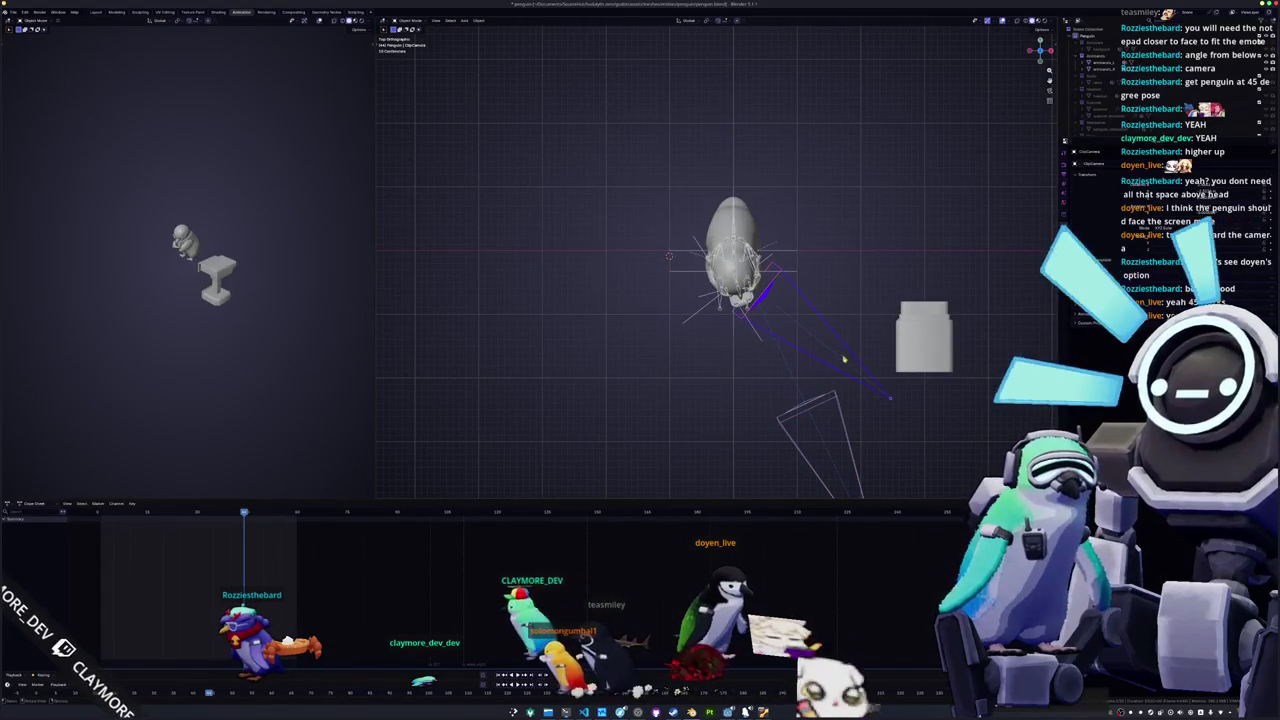
key(g)
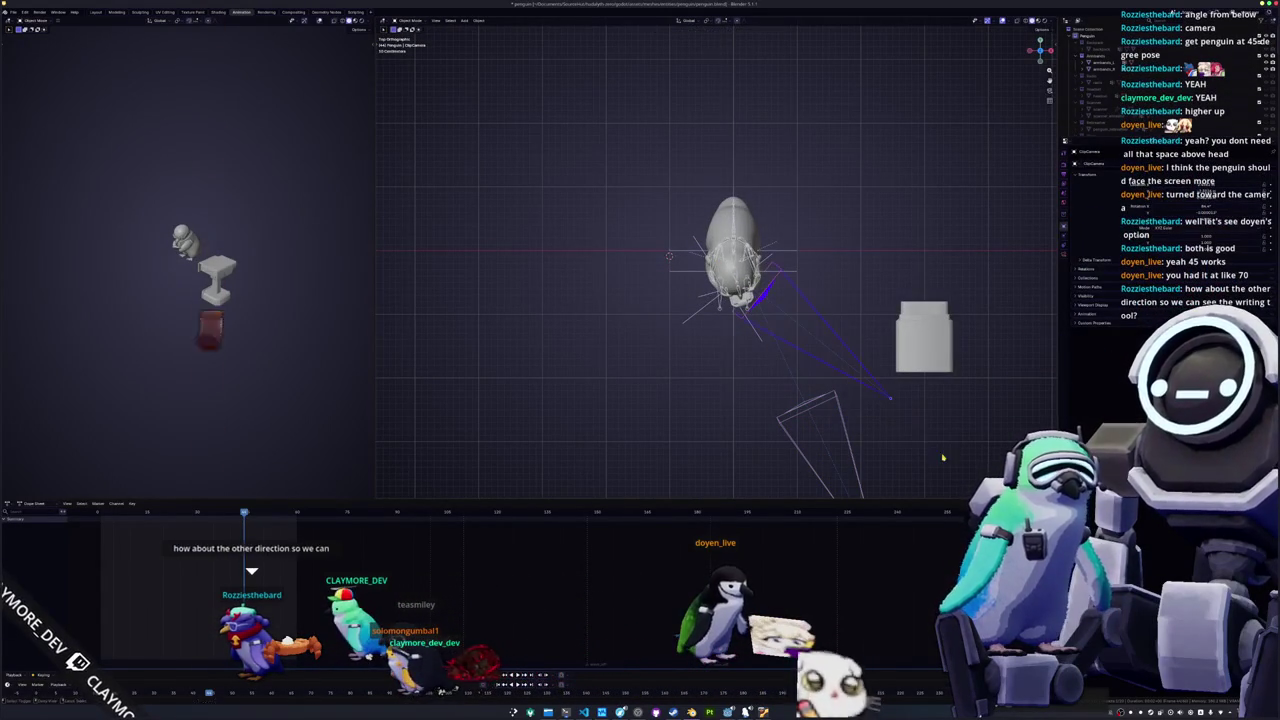
scroll(841, 425, up, 4)
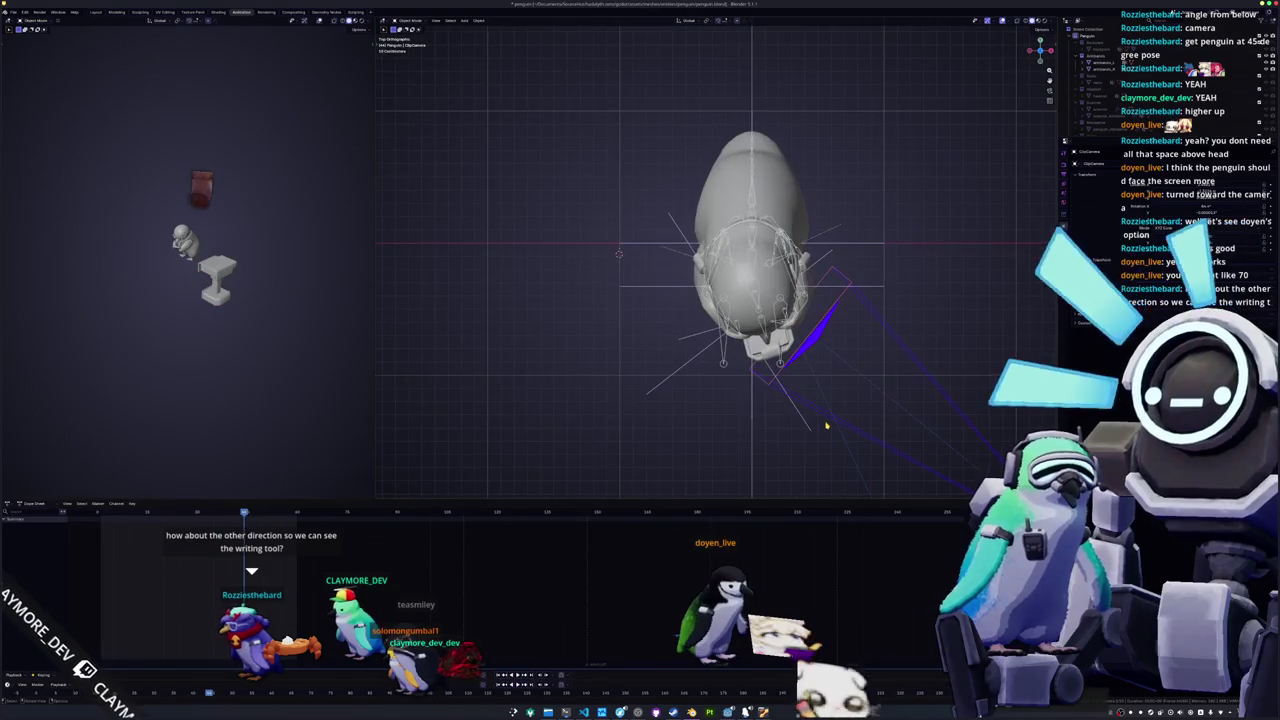
key(KP_0)
scroll(716, 260, up, 10)
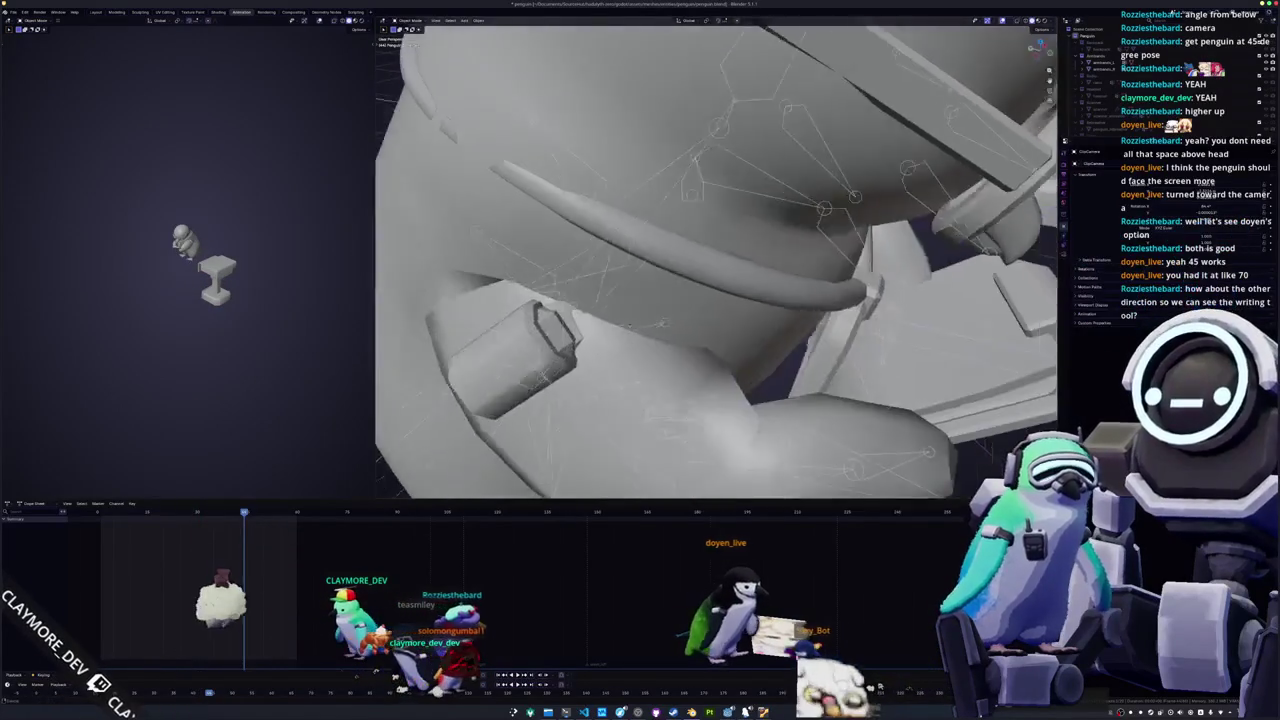
key(KP_8)
key(KP_8)
key(KP_8)
scroll(632, 277, down, 8)
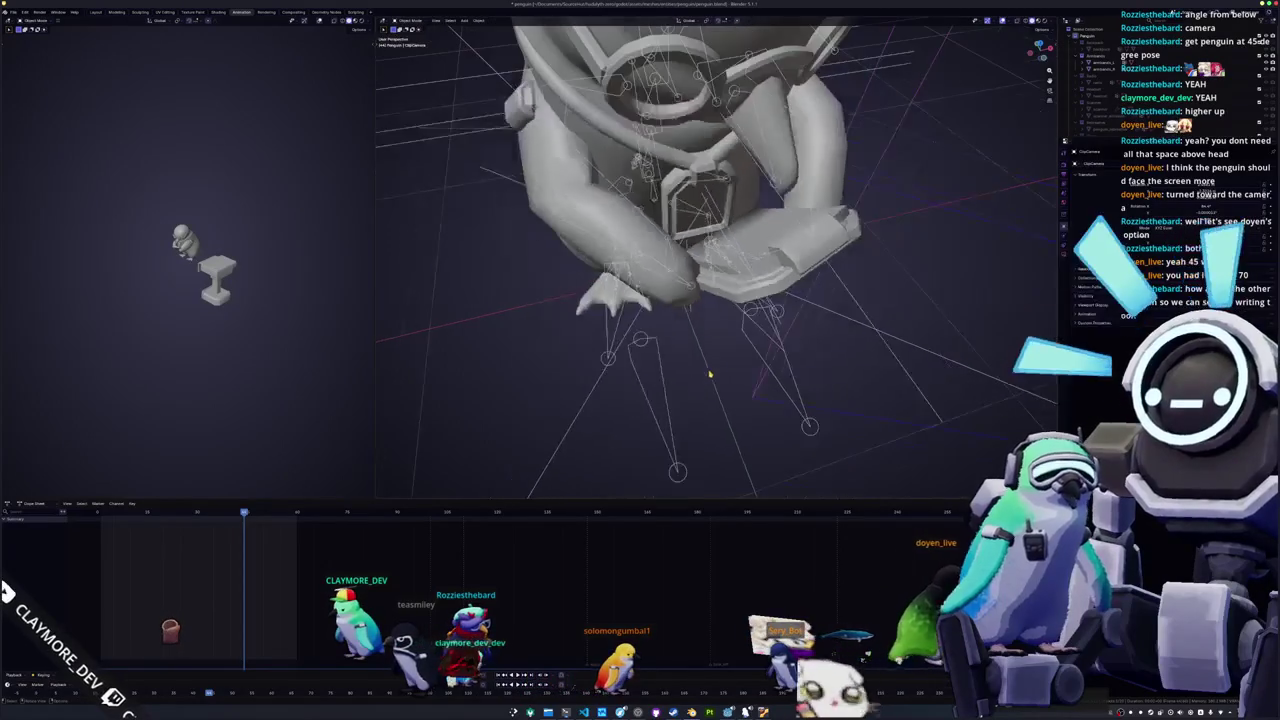
key(KP_0)
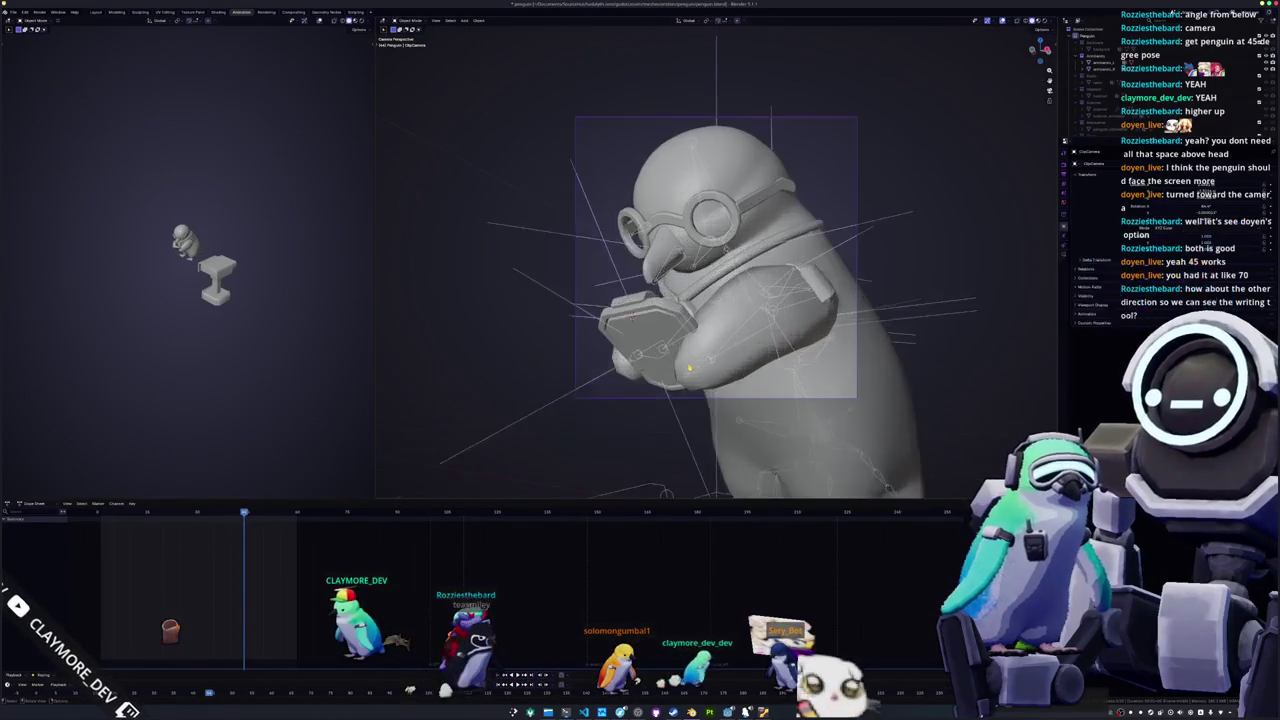
click(265, 12)
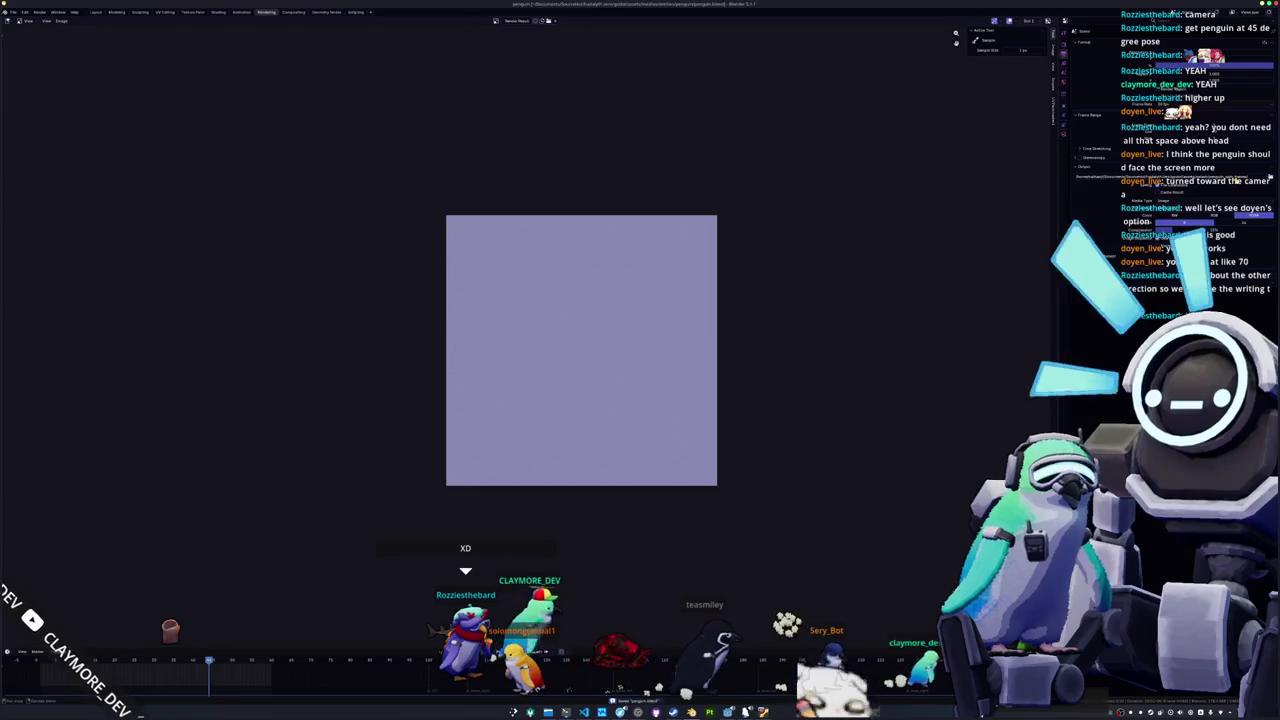
Browse to the penguin_icons folder and accept it as the render output path
key(shift+alt+s)
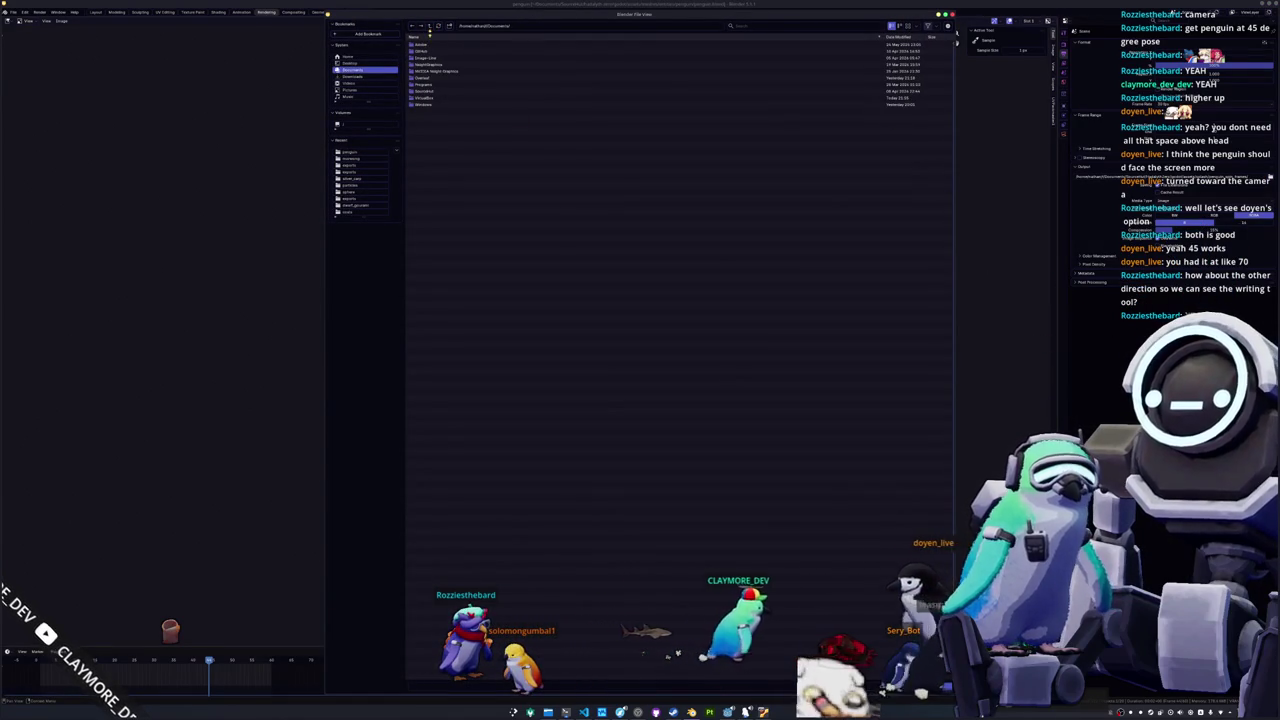
click(429, 29)
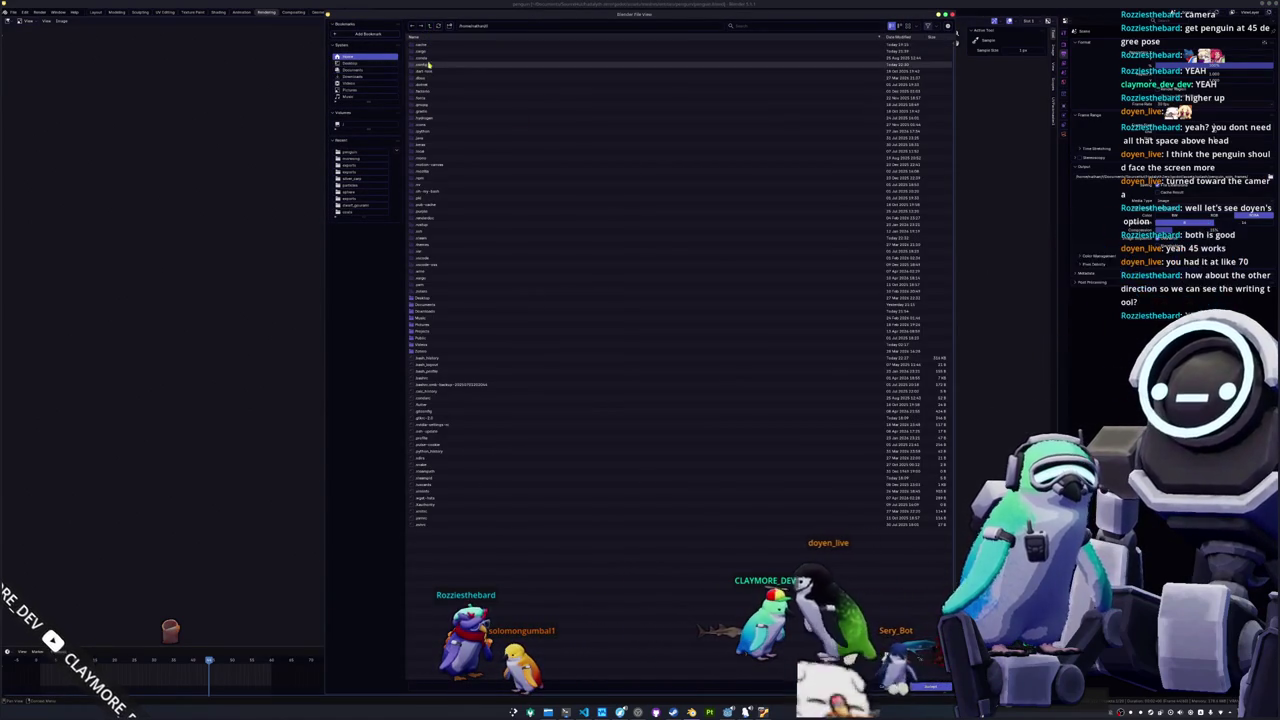
click(360, 159)
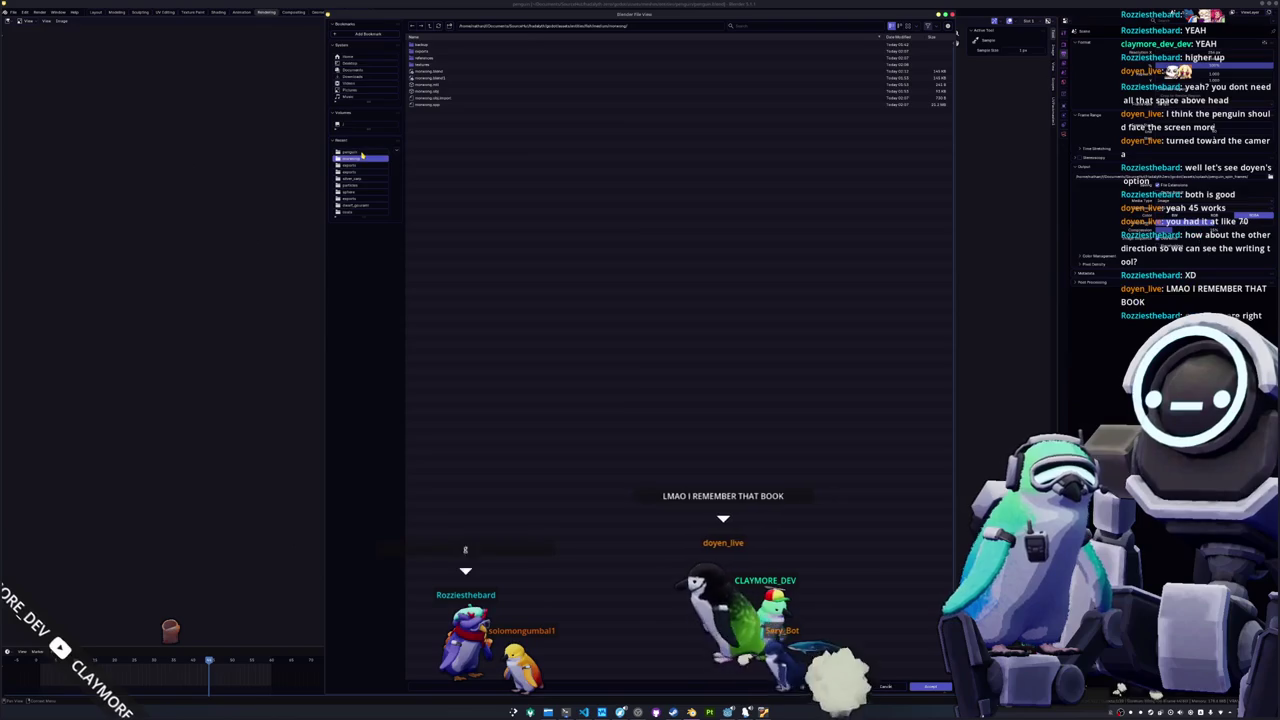
click(360, 152)
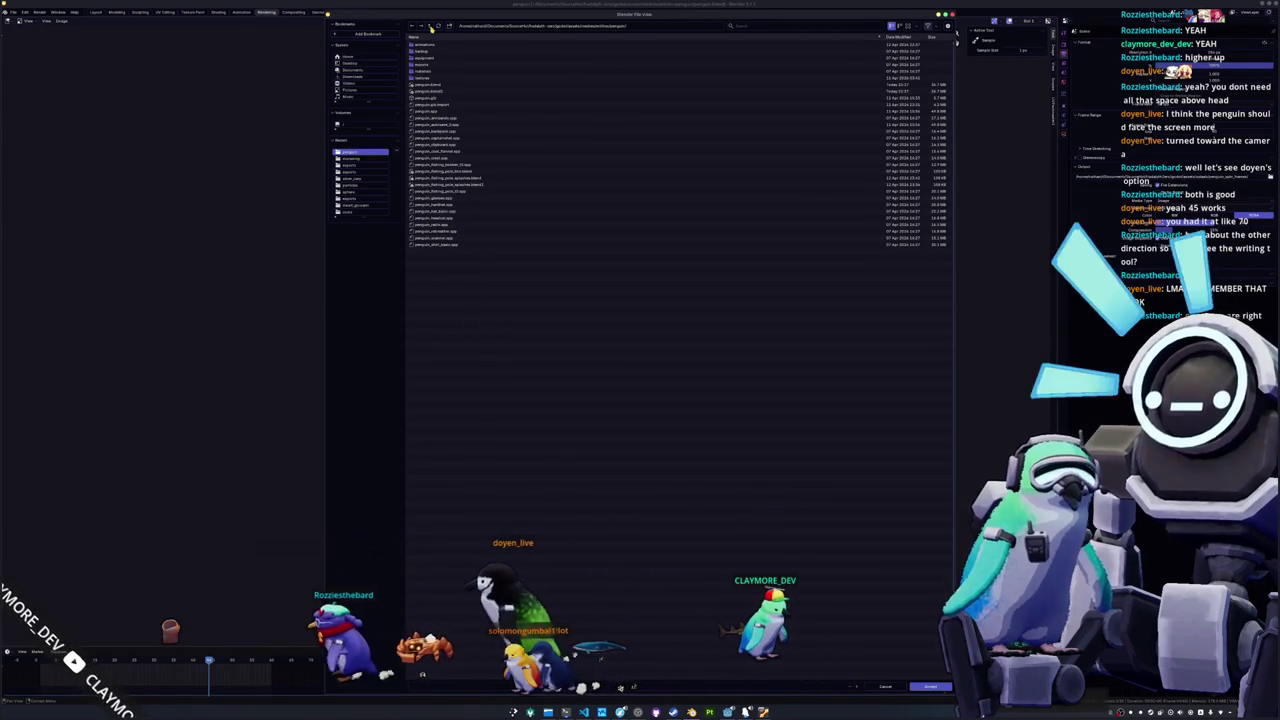
click(431, 26)
click(431, 26)
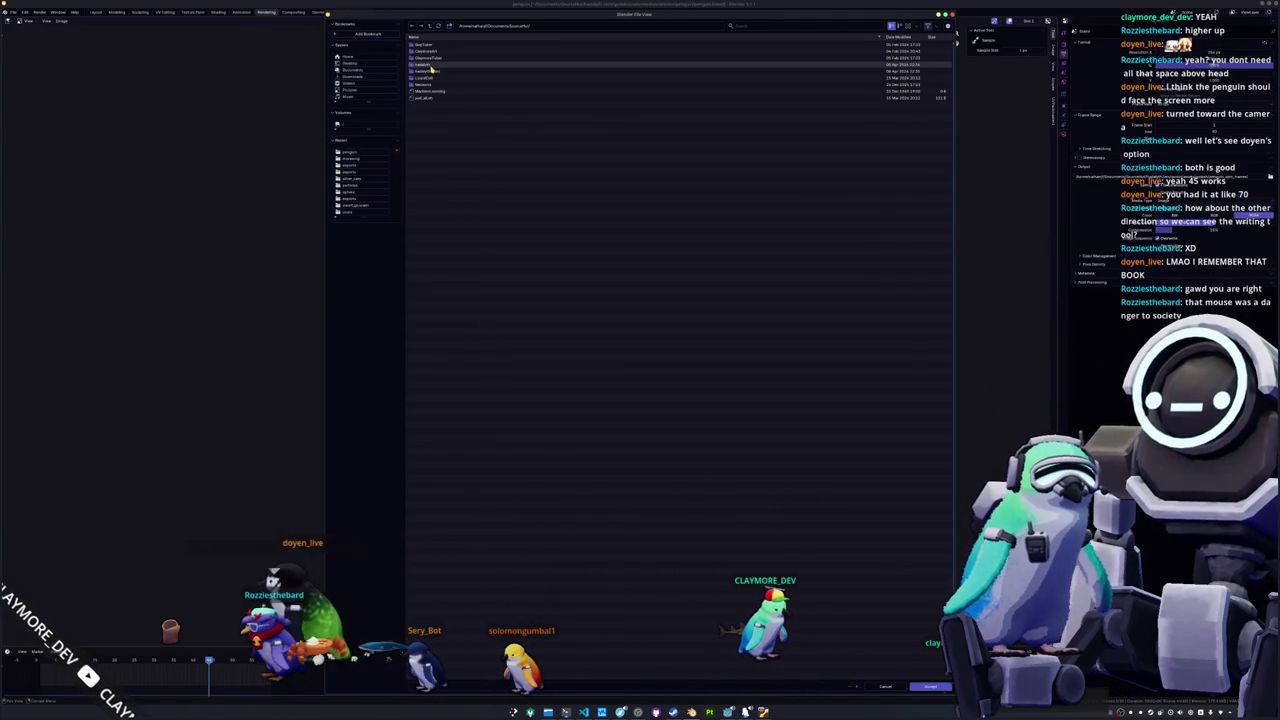
double_click(427, 54)
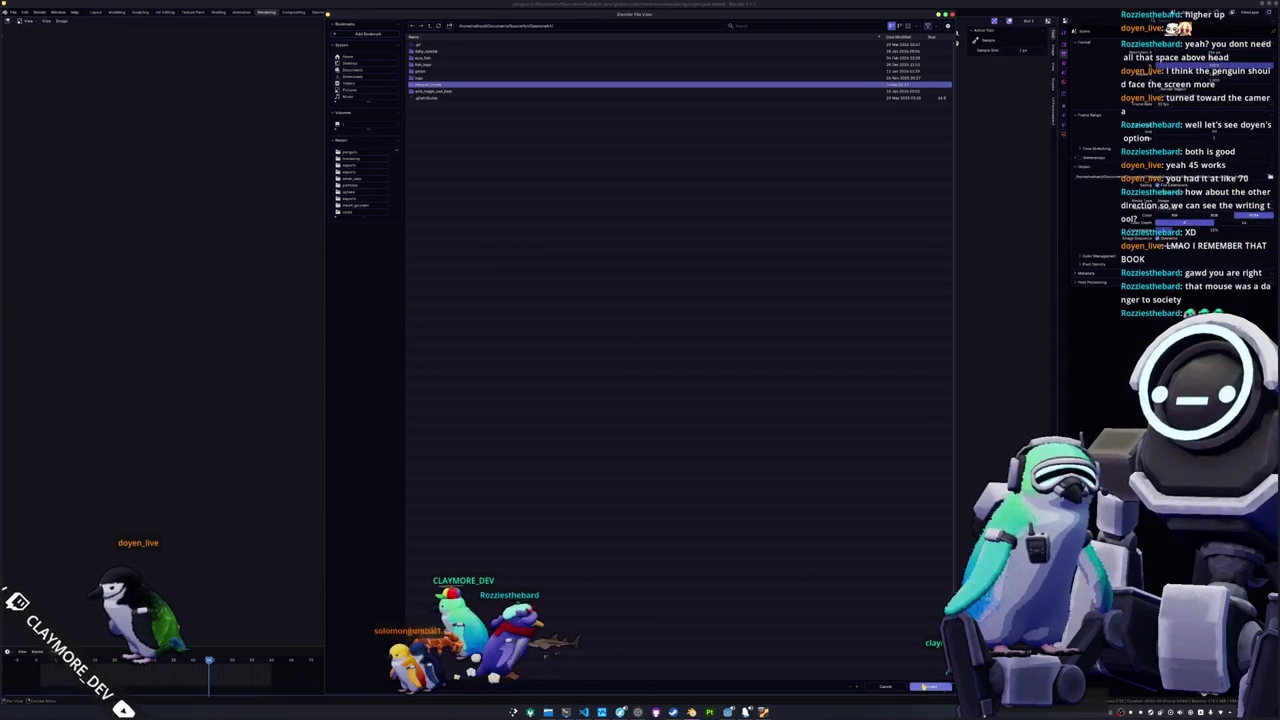
double_click(497, 86)
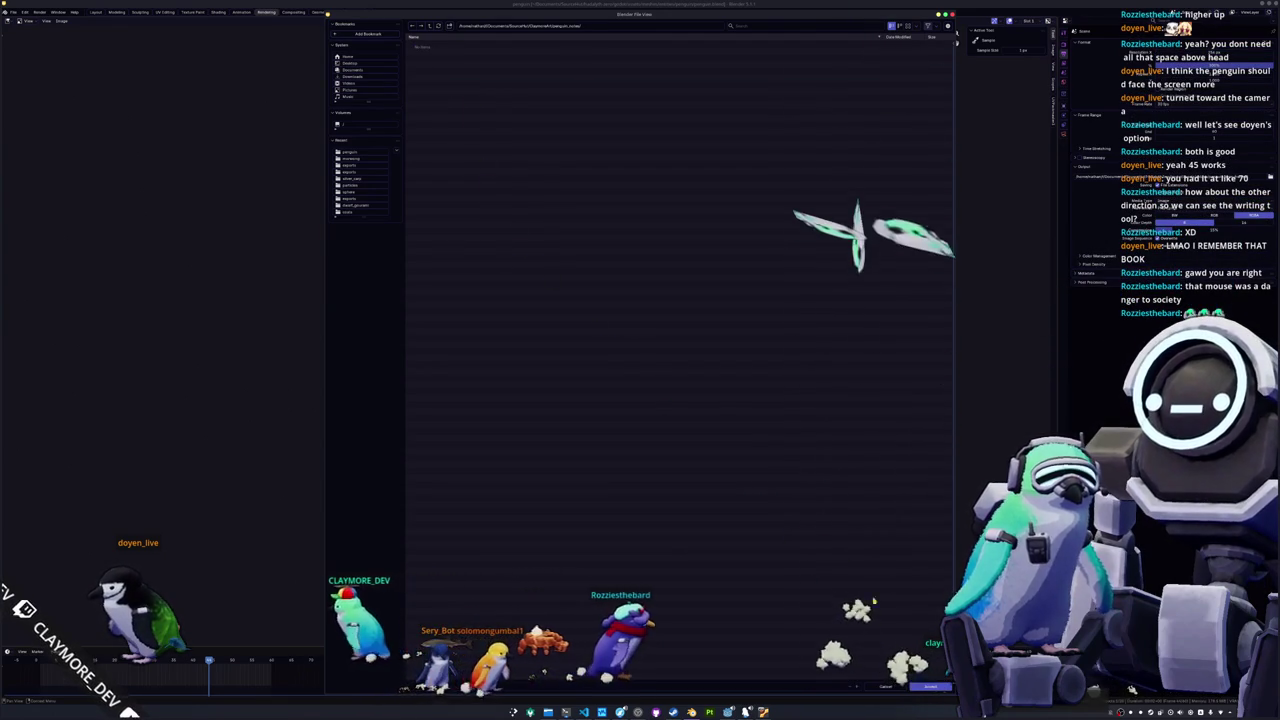
click(930, 687)
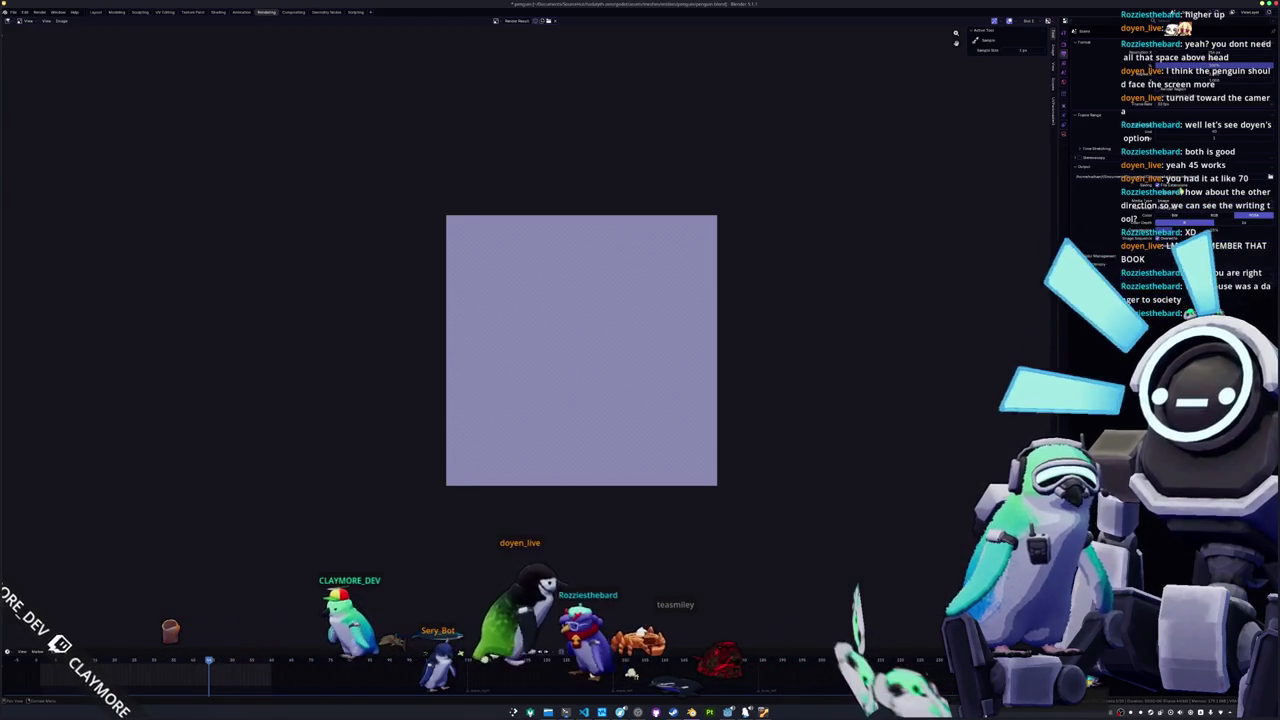
Pick a video media type as the render output format
click(1175, 217)
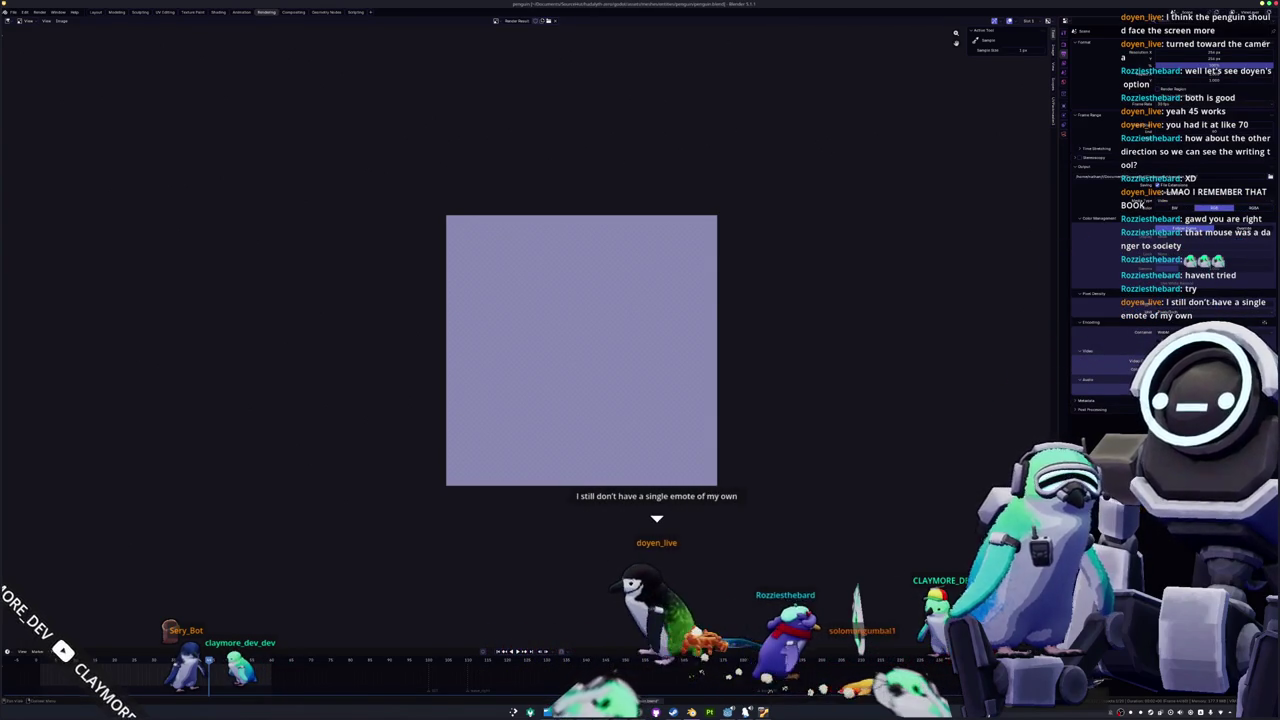
scroll(529, 336, up, 1)
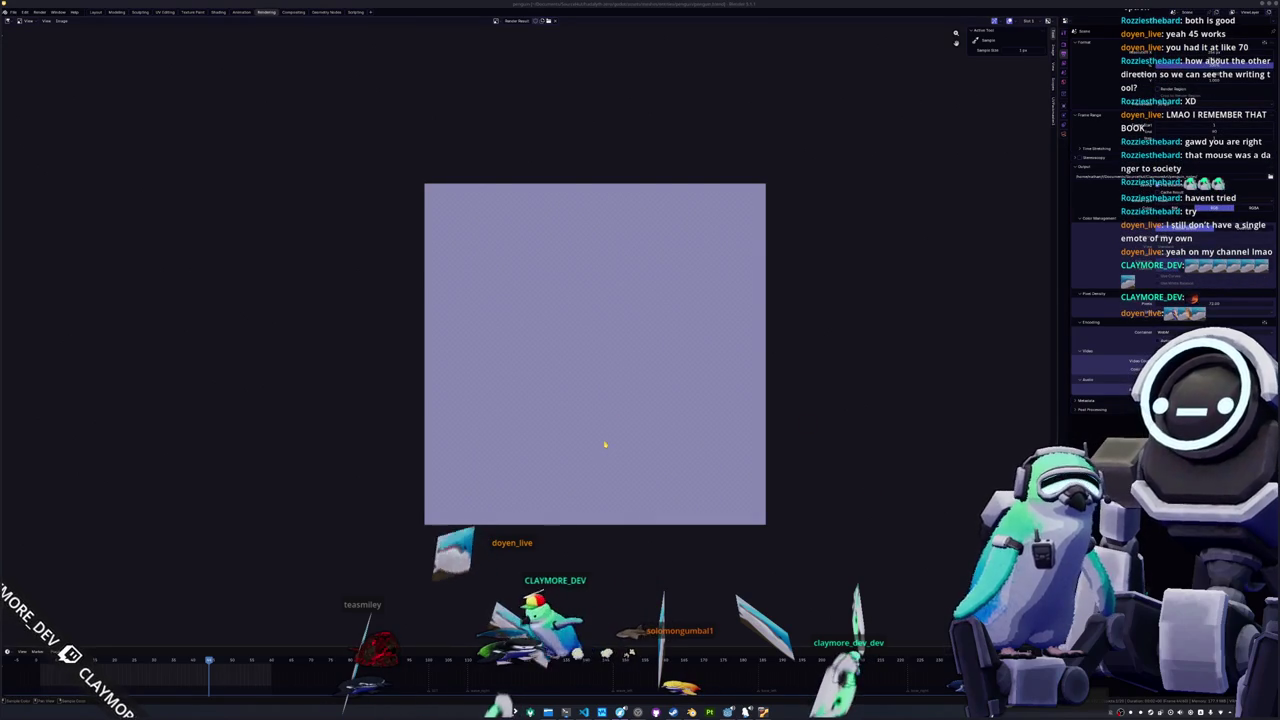
scroll(604, 444, down, 1)
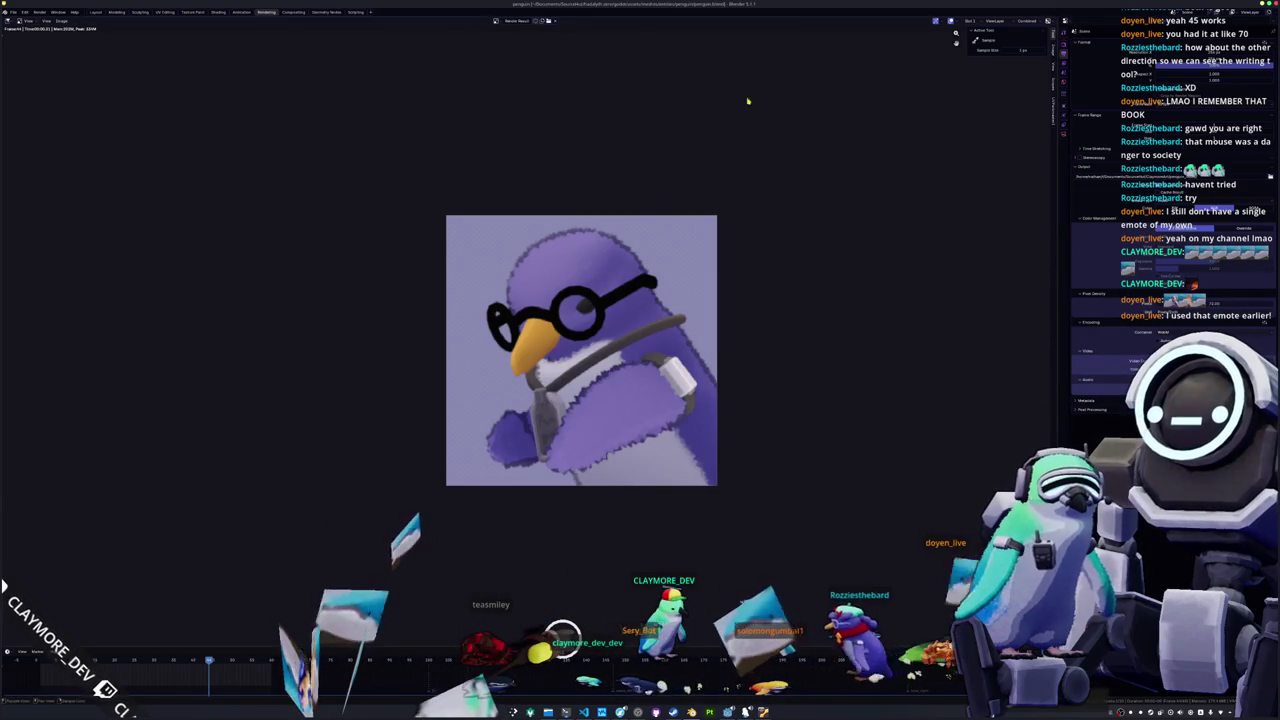
Return to the Layout workspace and select items in the scene hierarchy
click(96, 12)
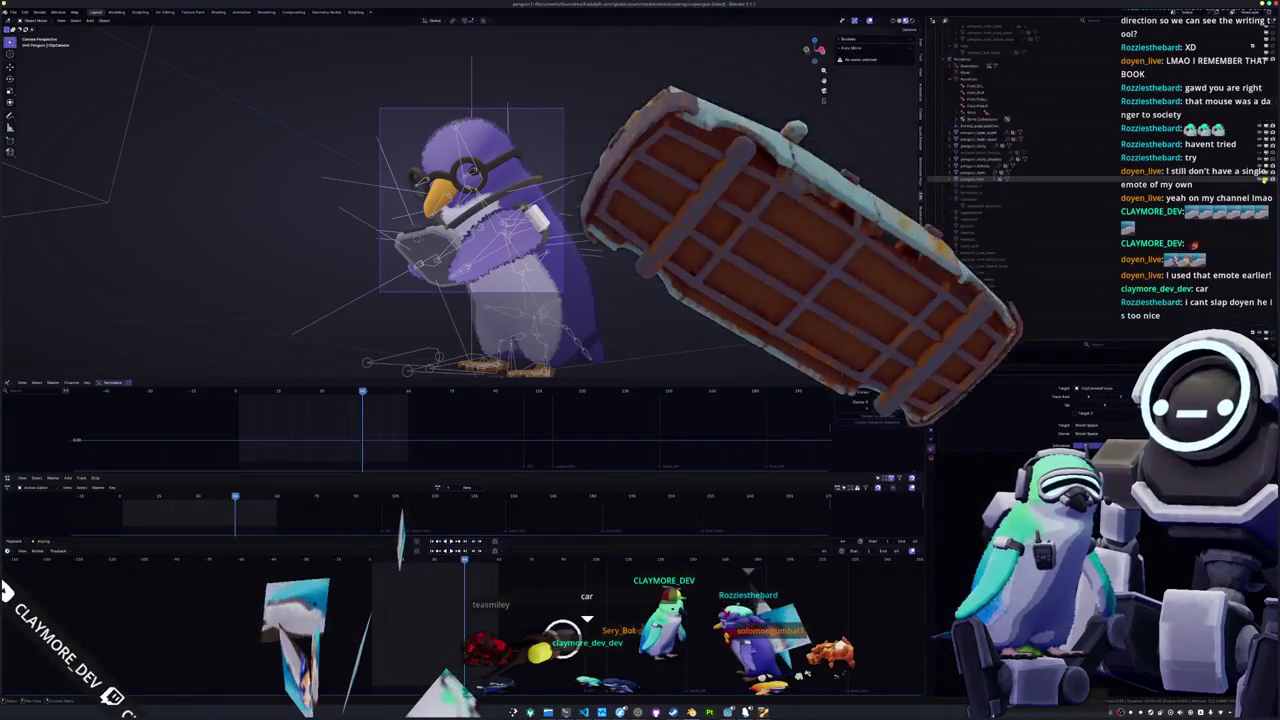
scroll(1264, 101, down, 2)
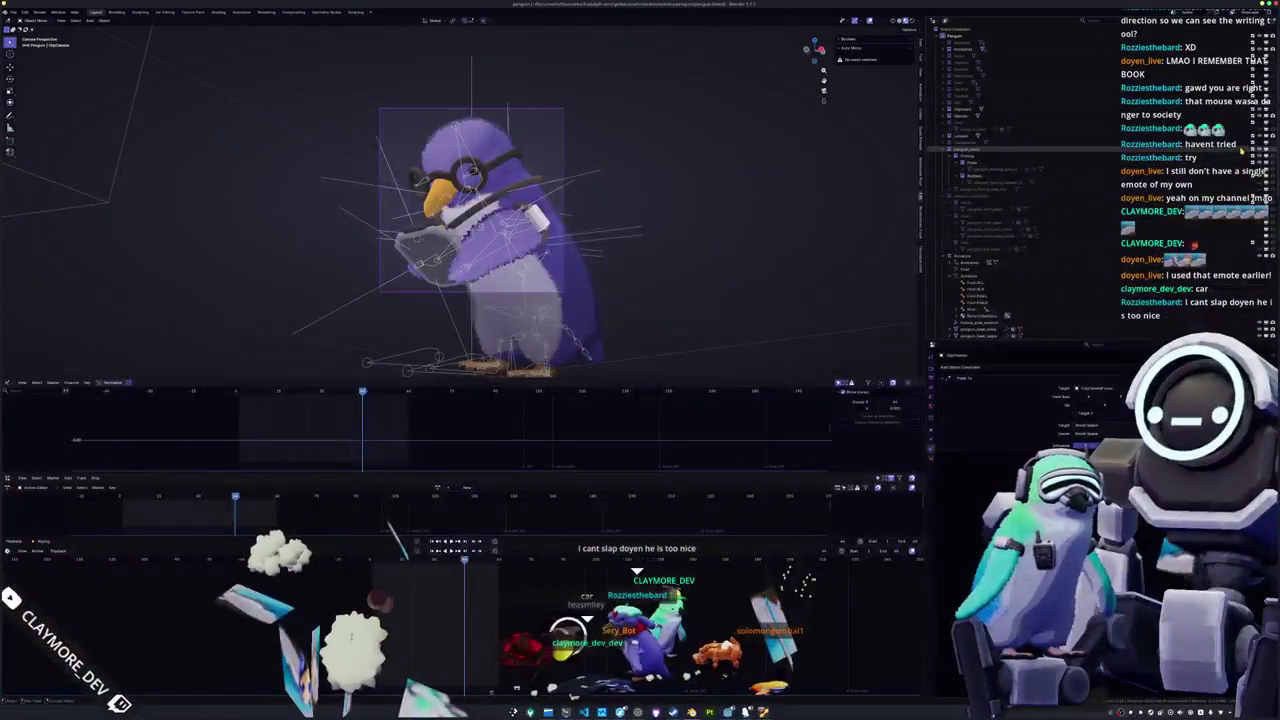
click(1268, 116)
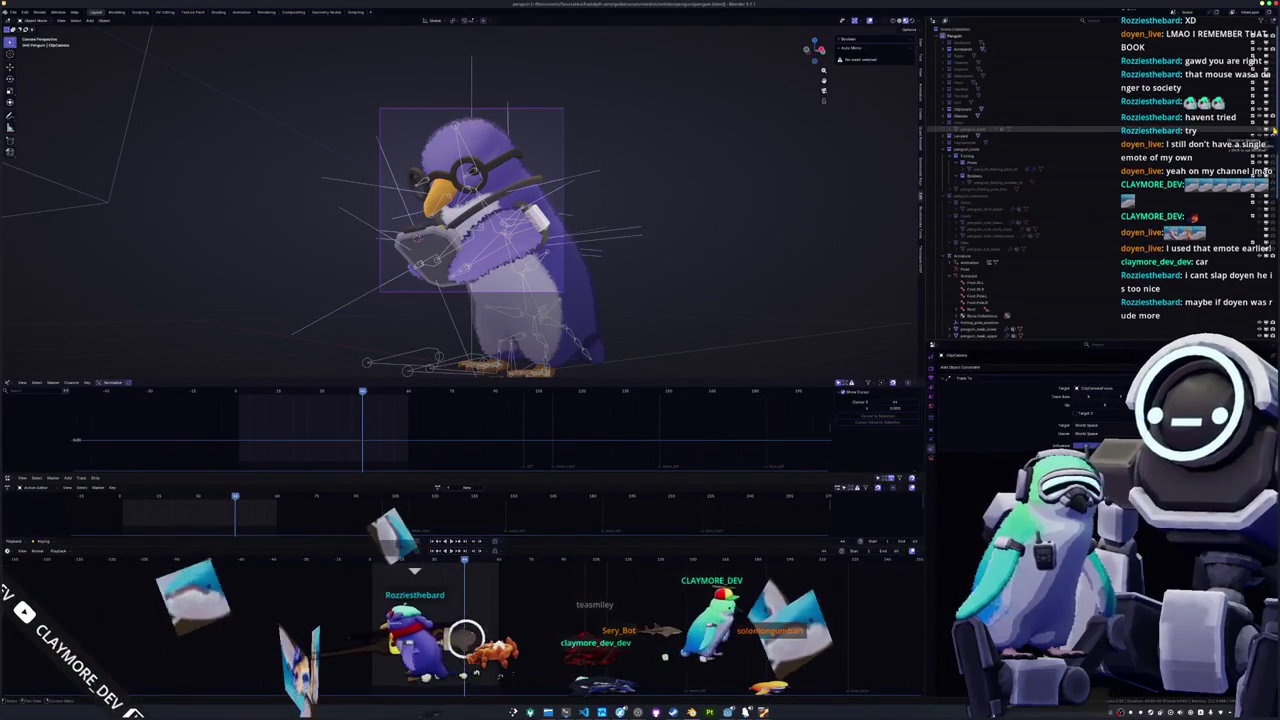
click(975, 108)
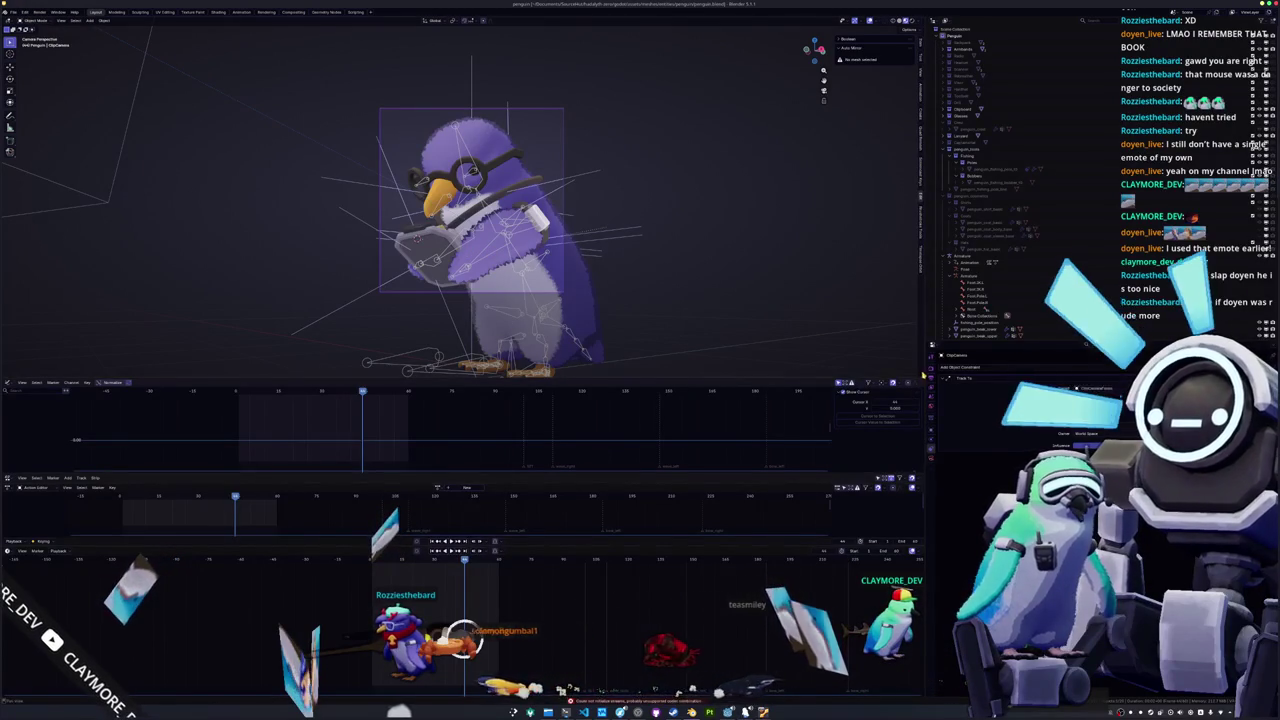
Review the Render, View Layer and Tool tabs, end on Output settings, and rewind to frame start
click(932, 377)
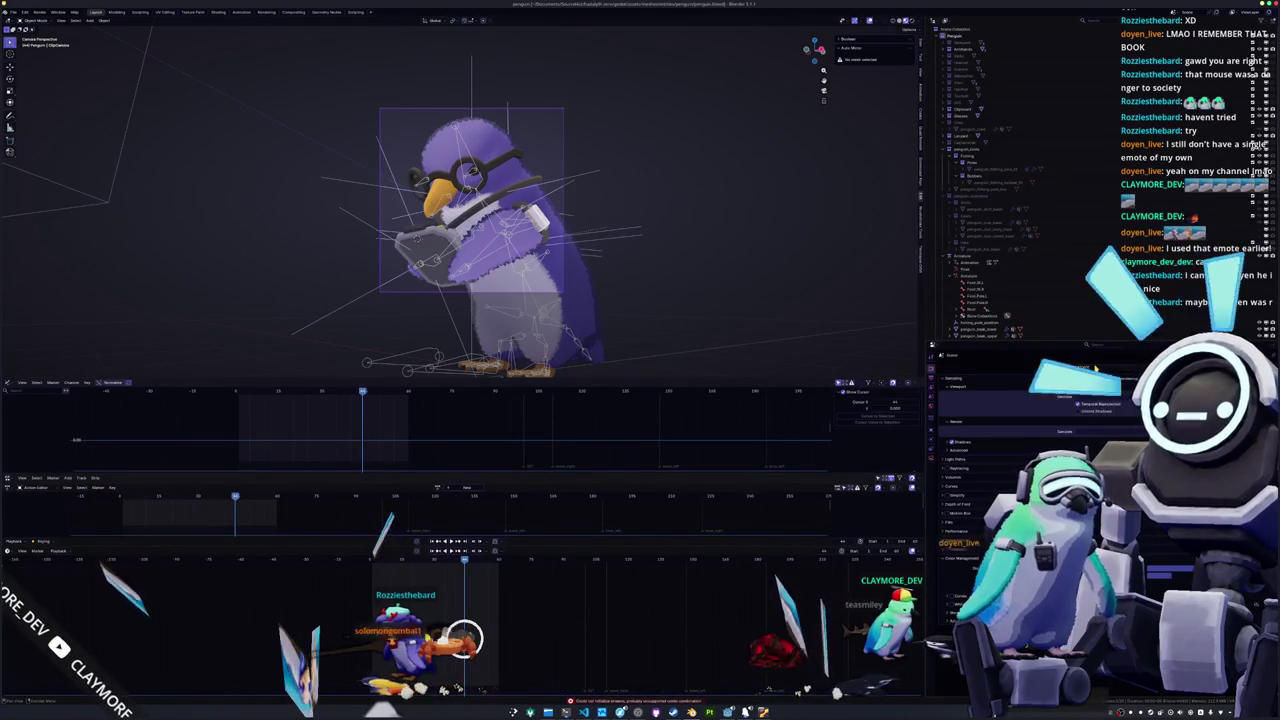
click(931, 391)
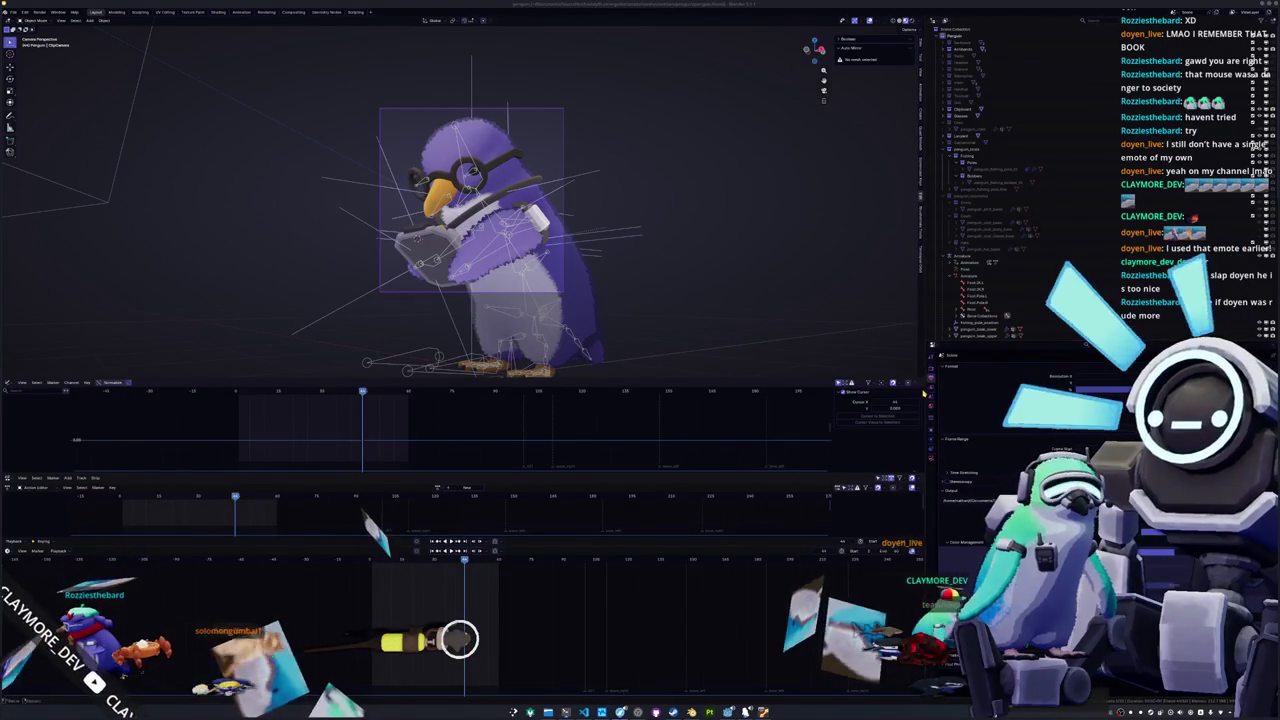
click(931, 381)
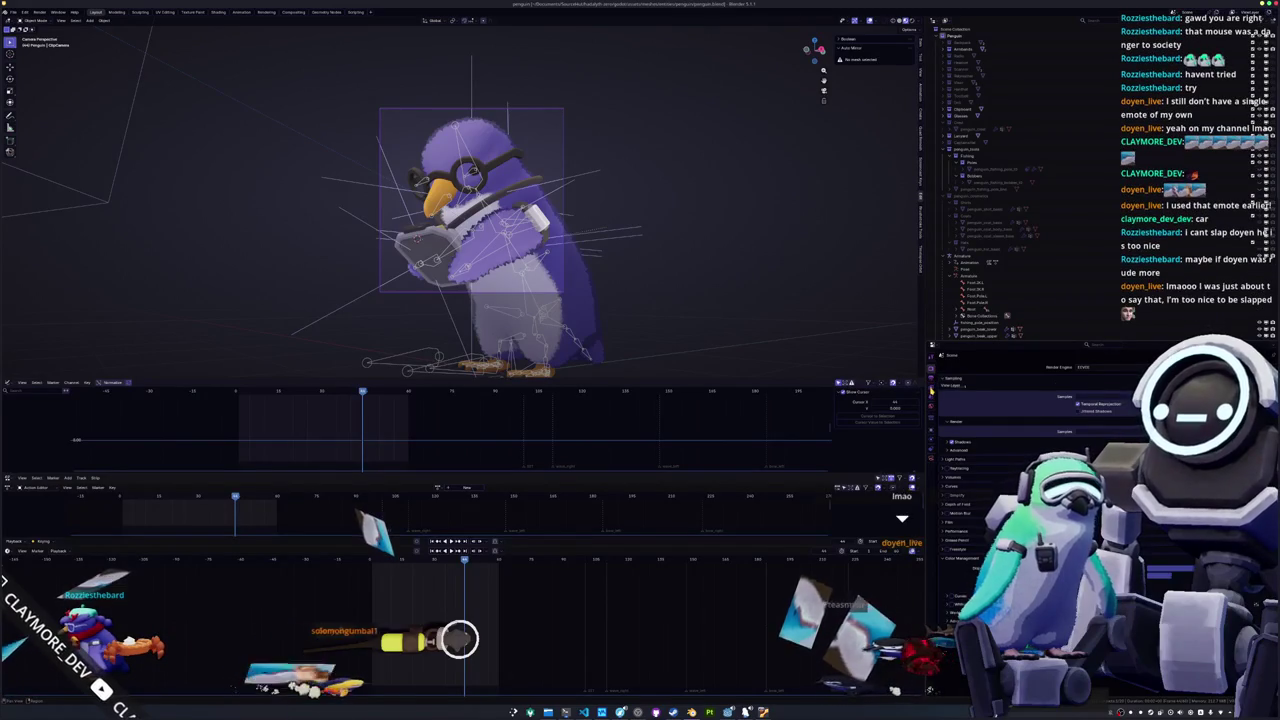
click(931, 404)
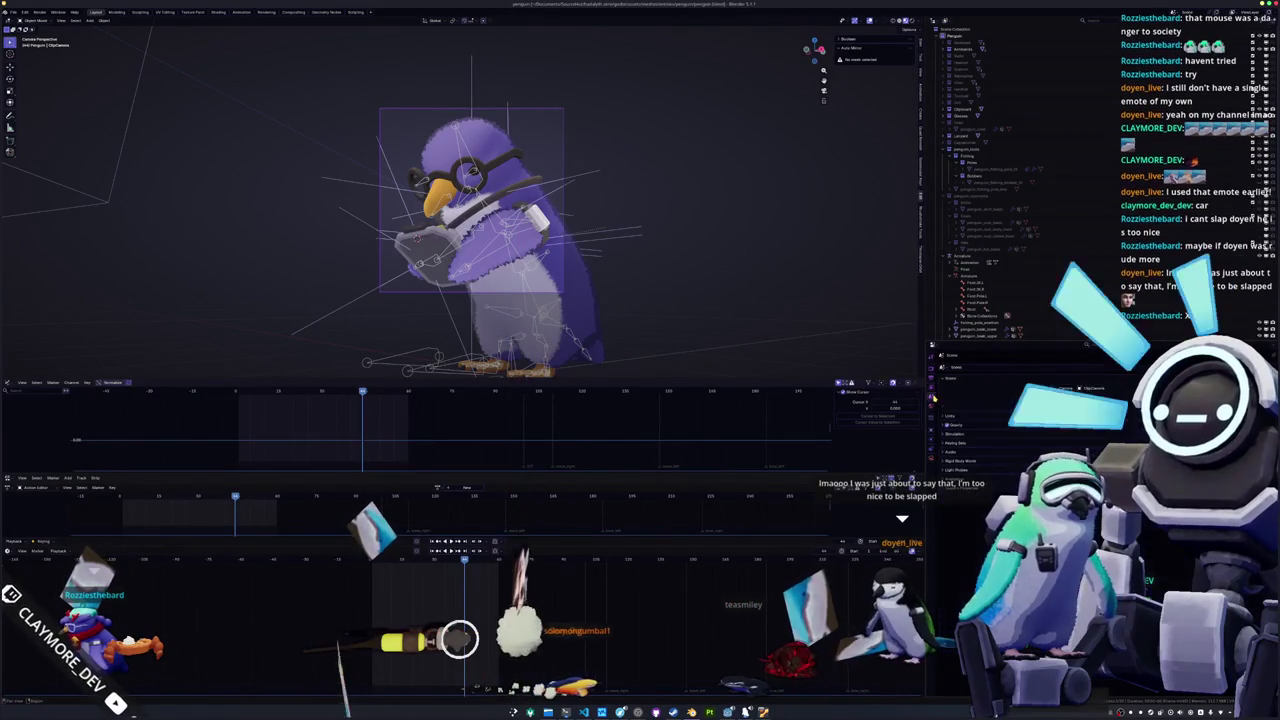
click(931, 356)
click(931, 392)
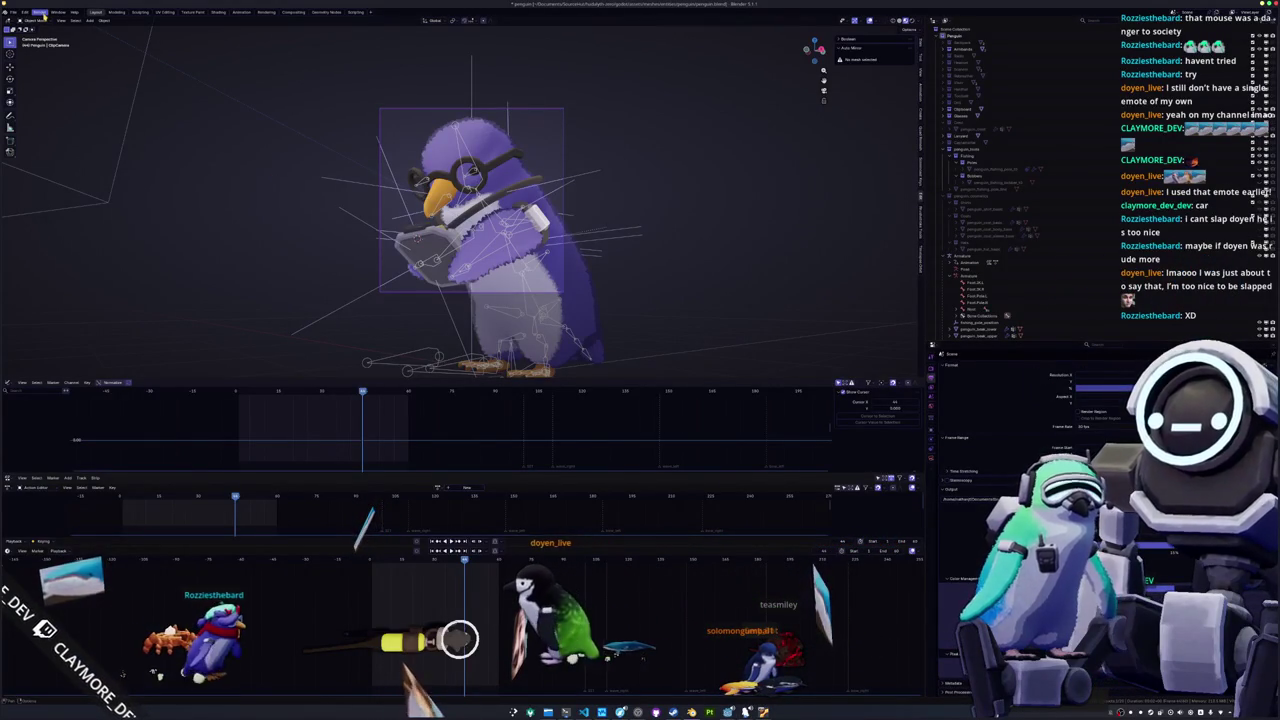
key(shift+Left)
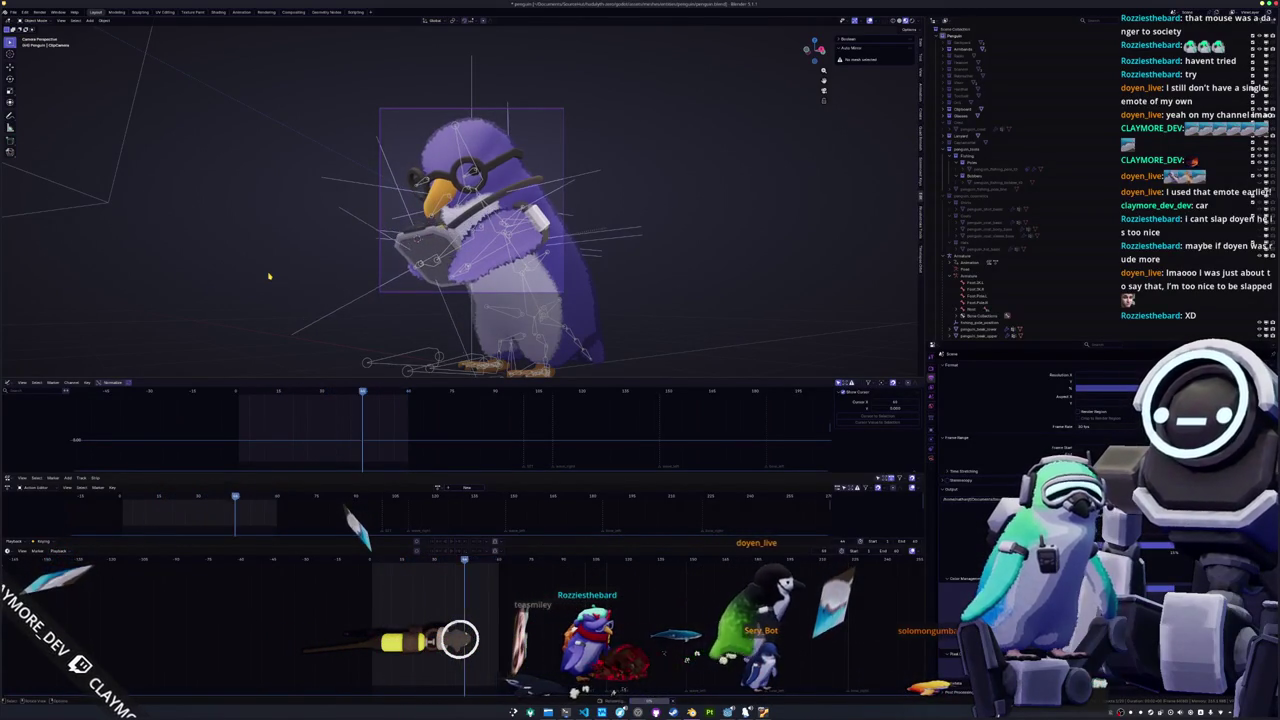
key(super)
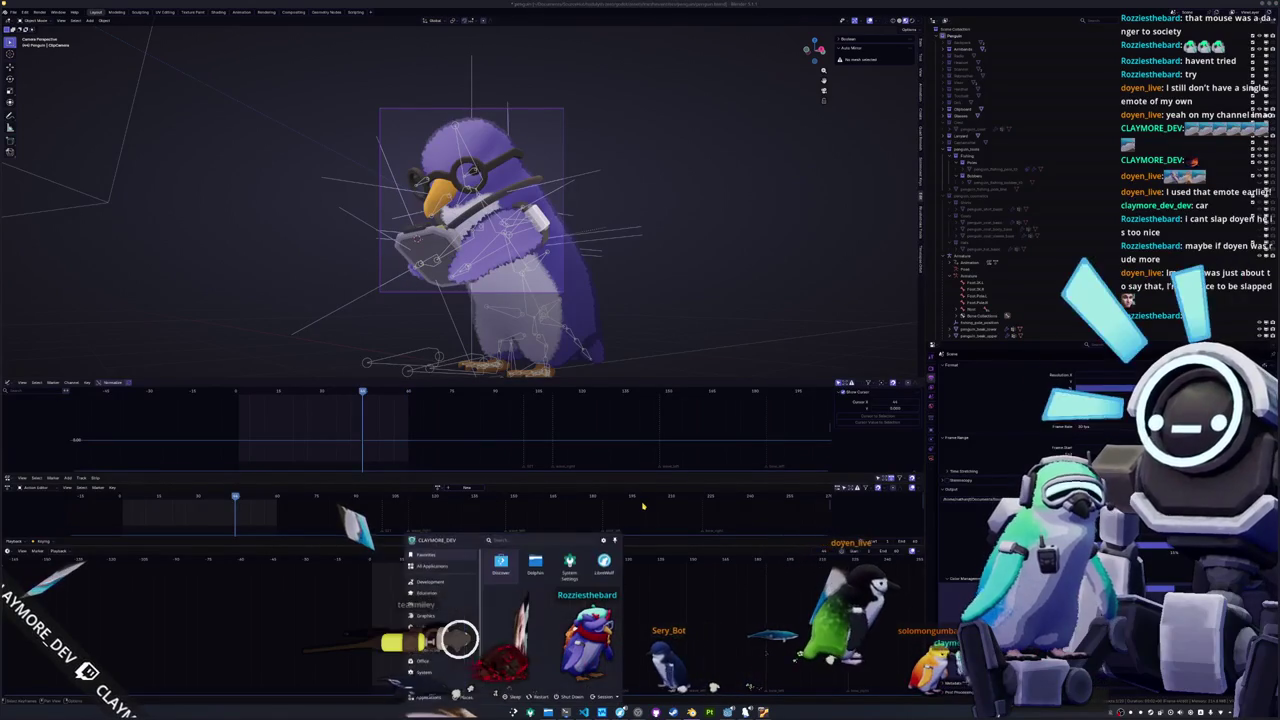
Launch Kdenlive by searching 'kden' and start a new HD-profile project
key(Escape)
key(super)
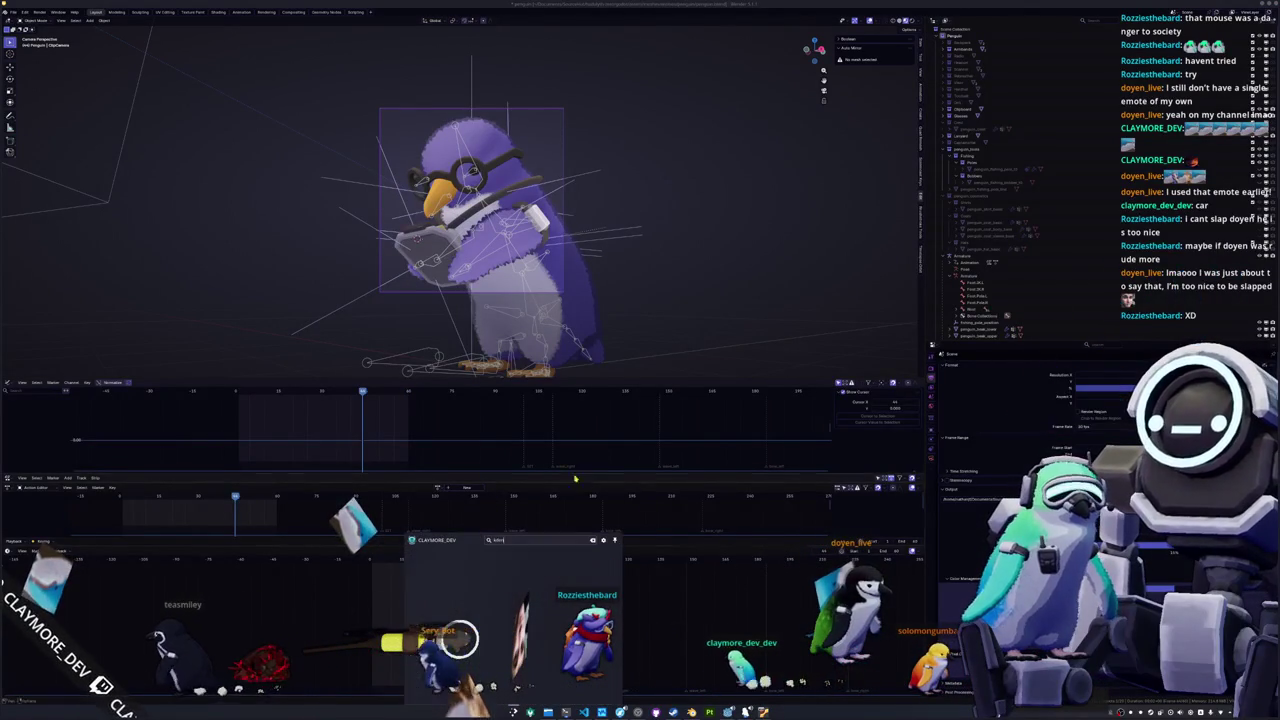
text(kden)
key(Return)
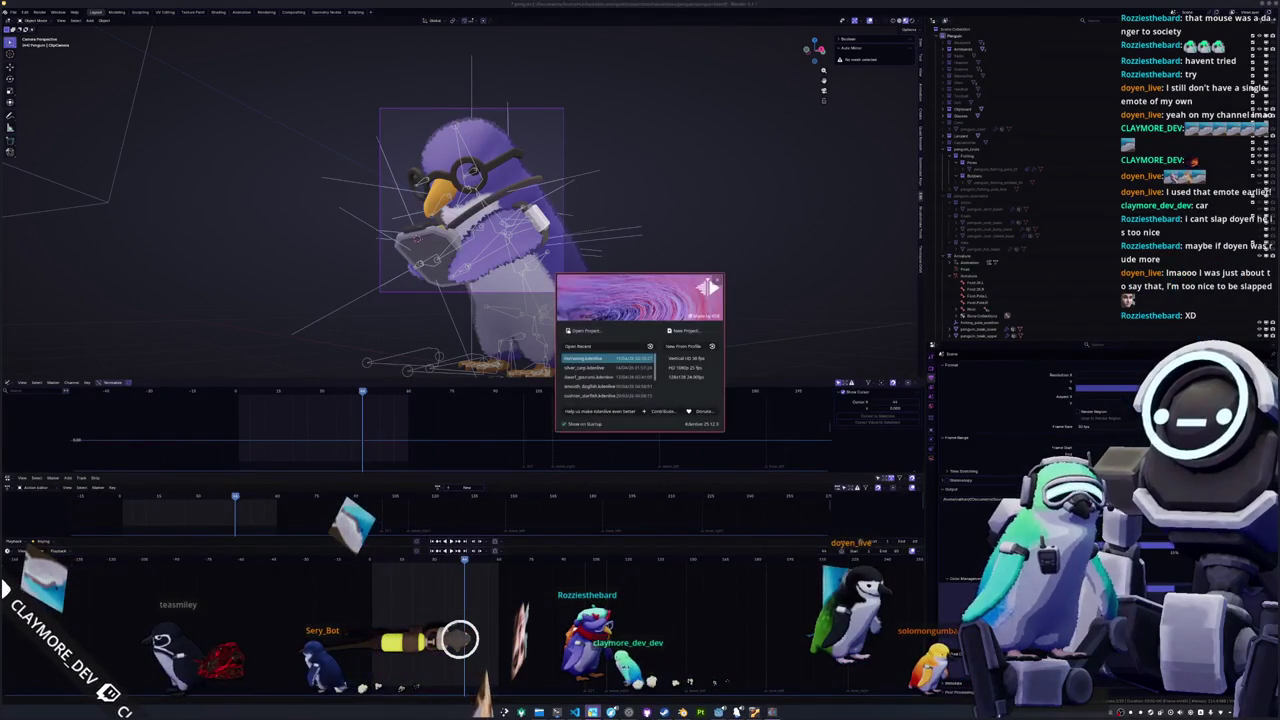
double_click(683, 360)
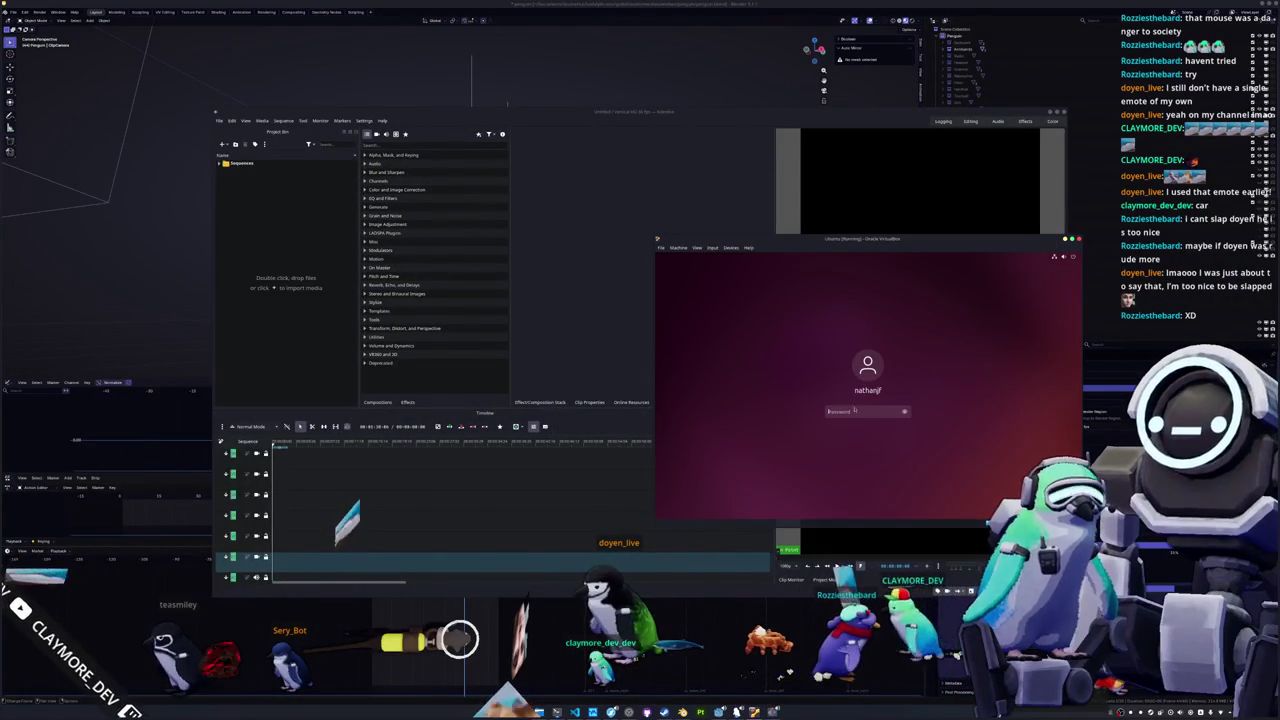
key(Return)
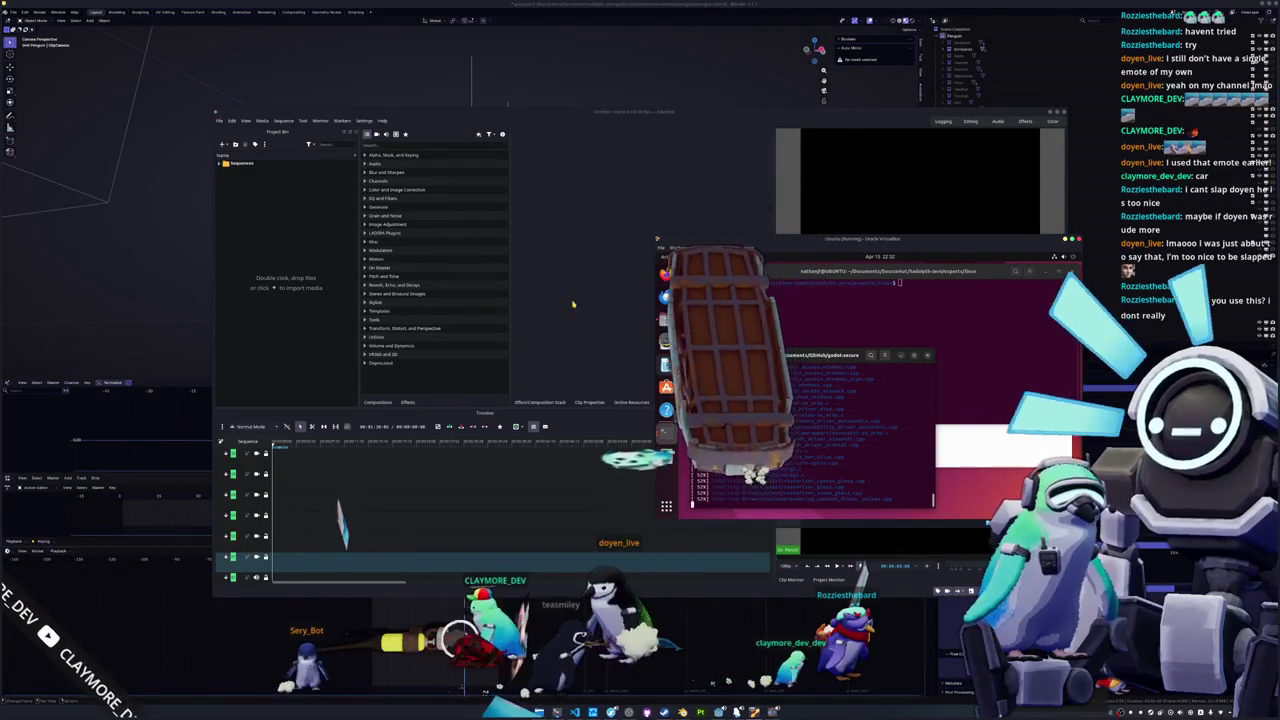
click(444, 399)
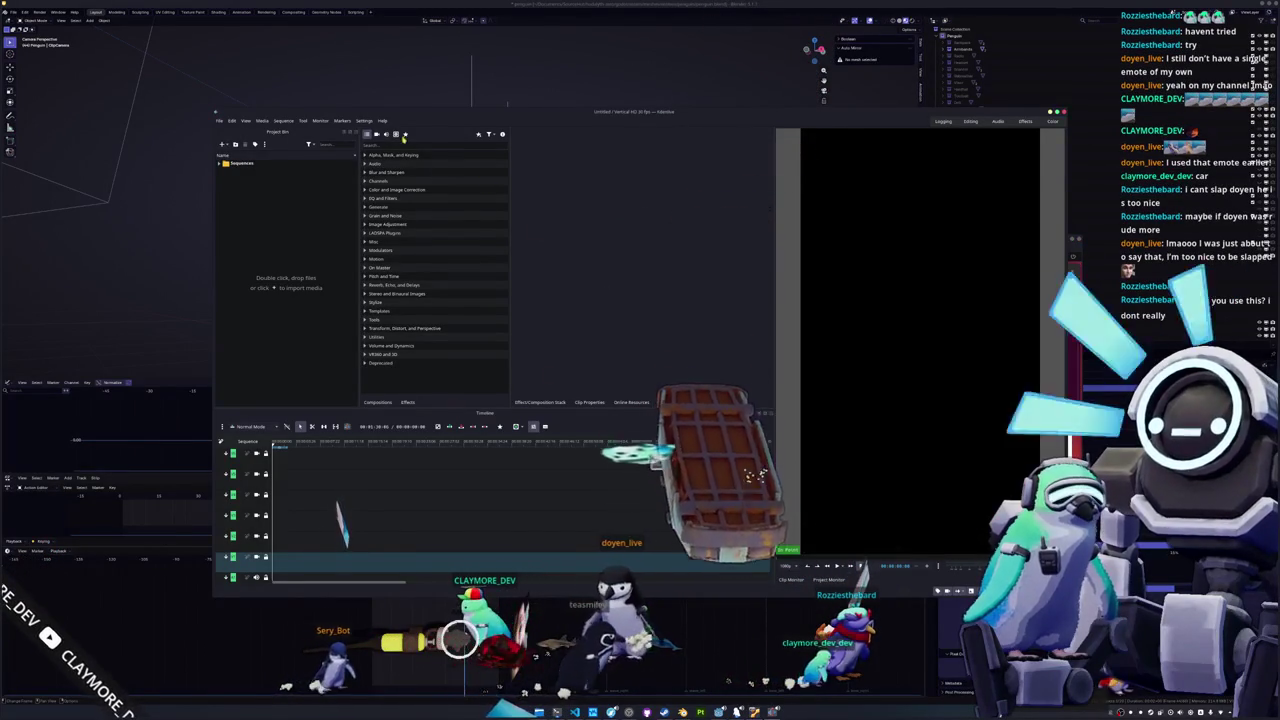
click(218, 121)
Open Project Settings and select the Square 1080p 30 fps video profile
click(232, 169)
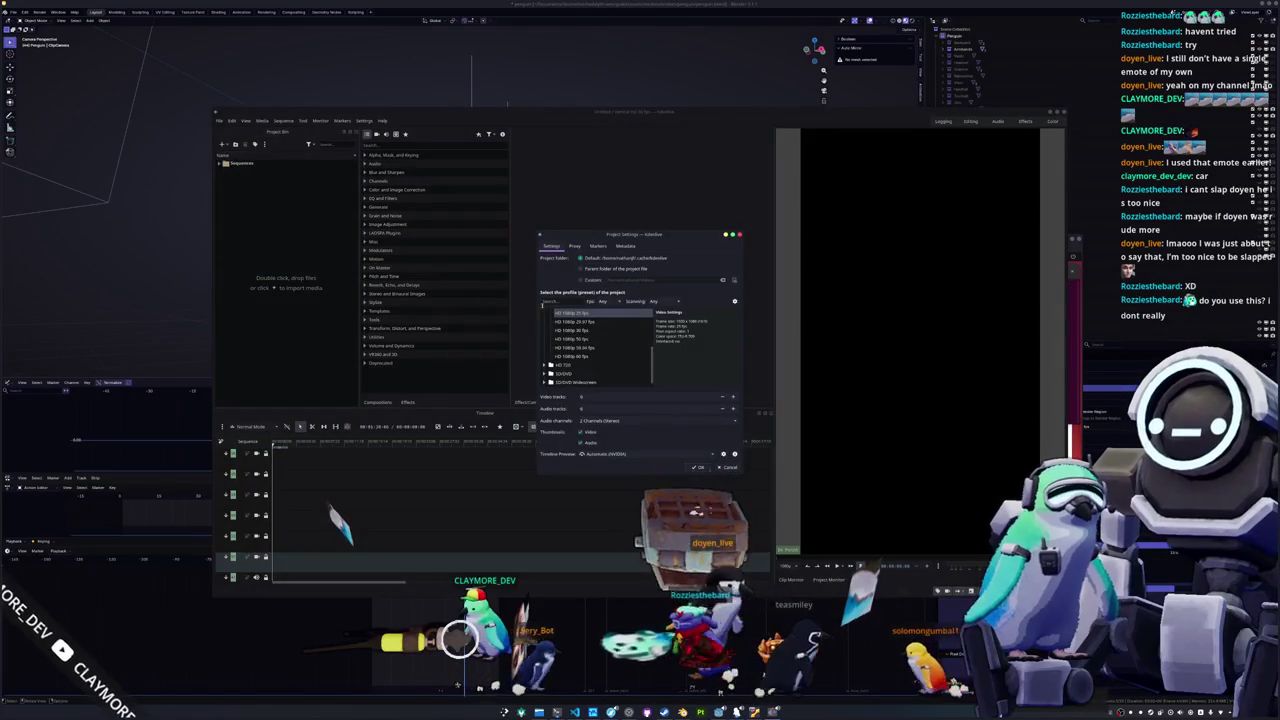
scroll(575, 356, down, 1)
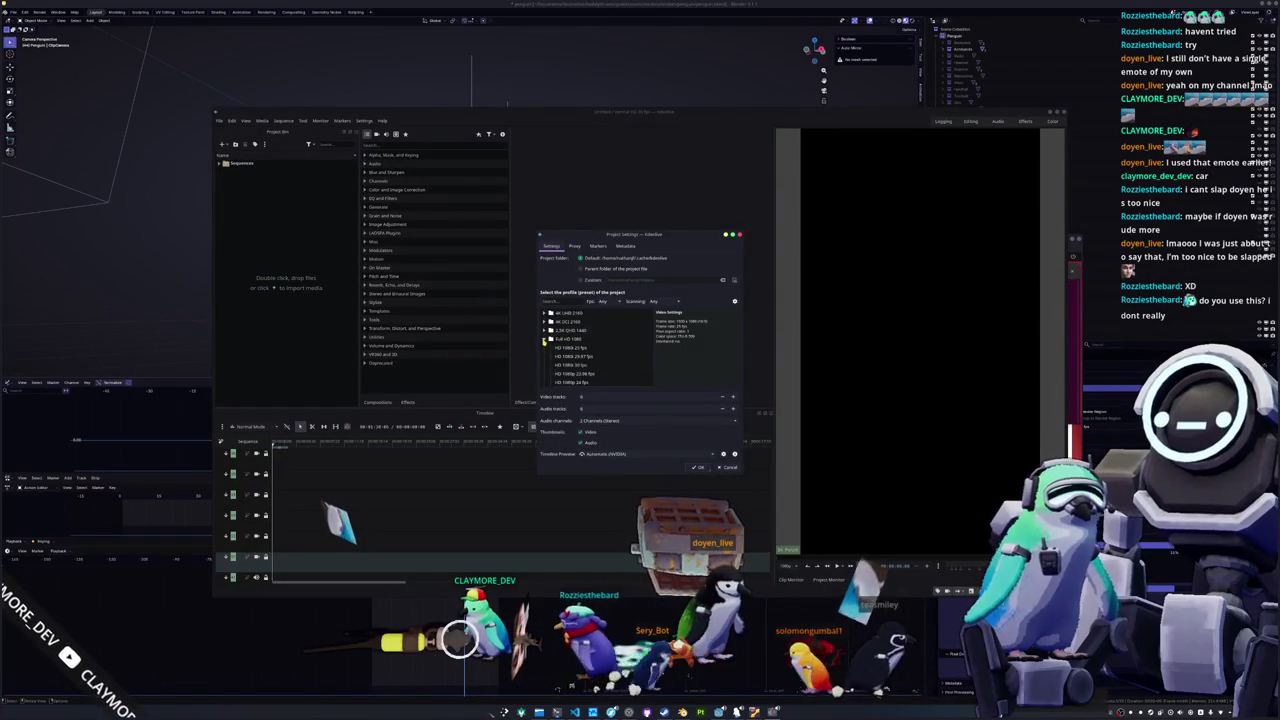
scroll(600, 362, down, 3)
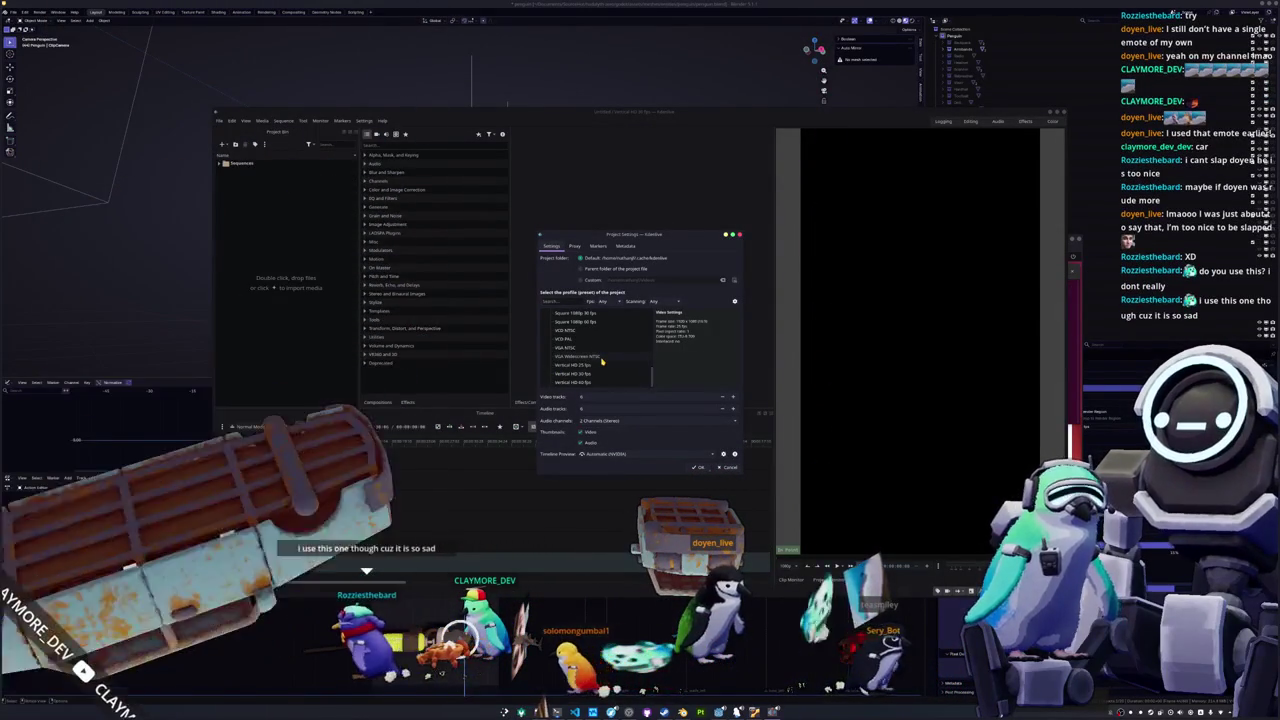
scroll(595, 370, up, 5)
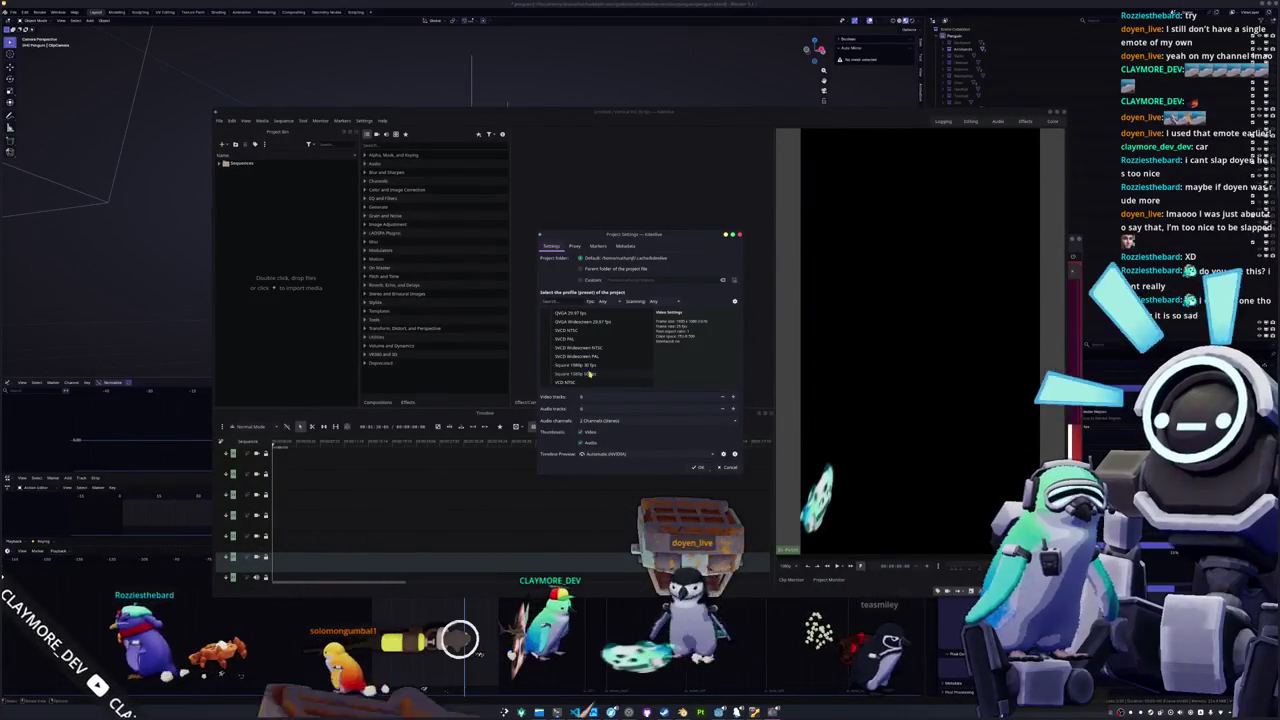
click(592, 365)
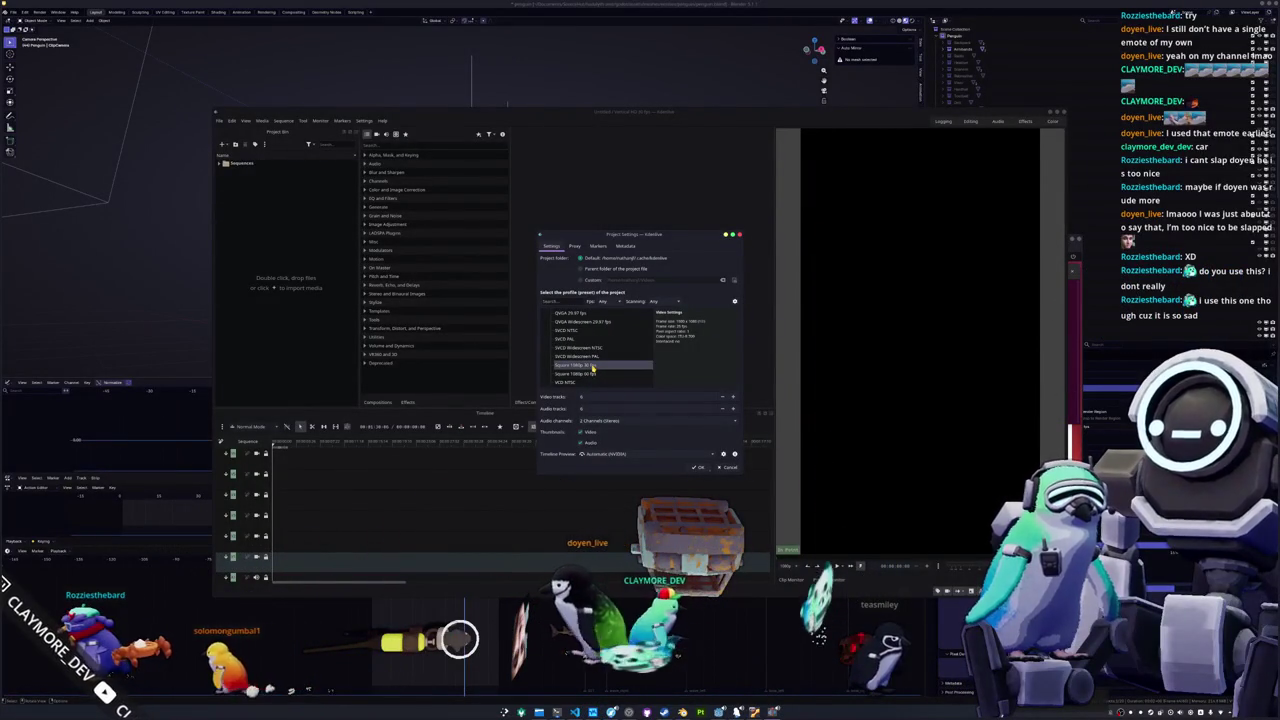
Collapse the profile list to the preset folders and browse the other presets
scroll(570, 350, up, 5)
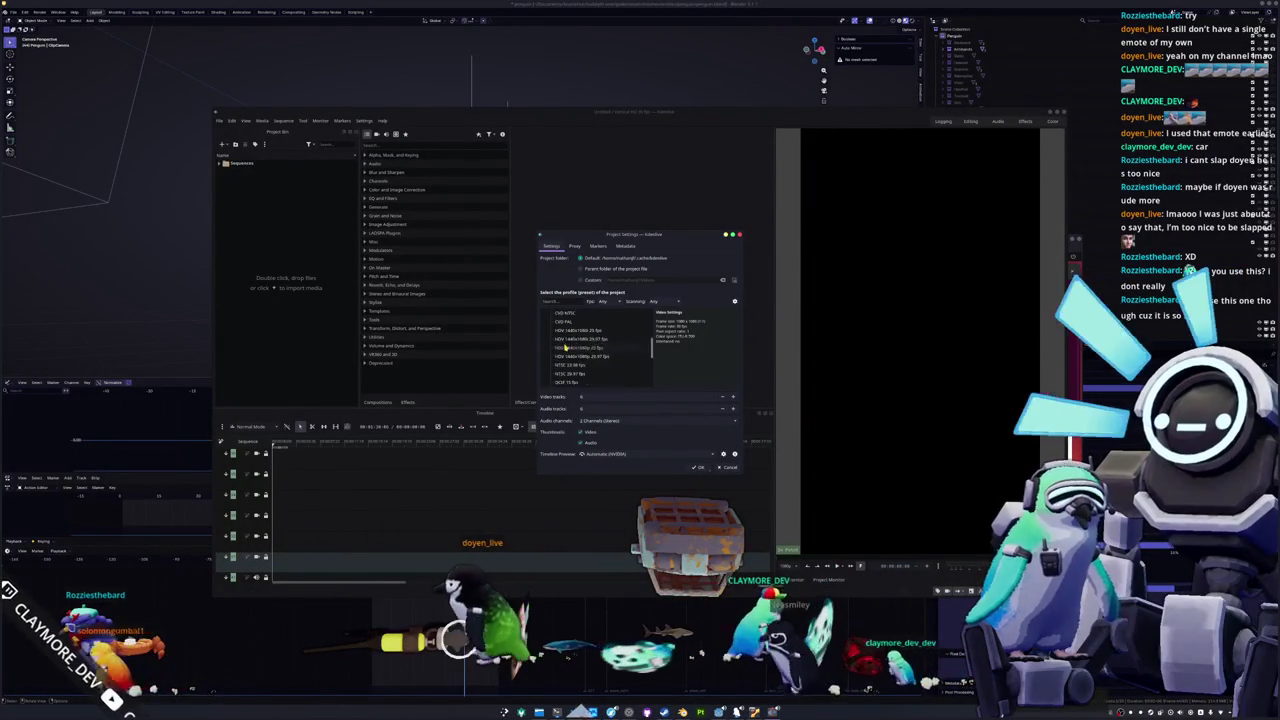
click(576, 246)
click(560, 247)
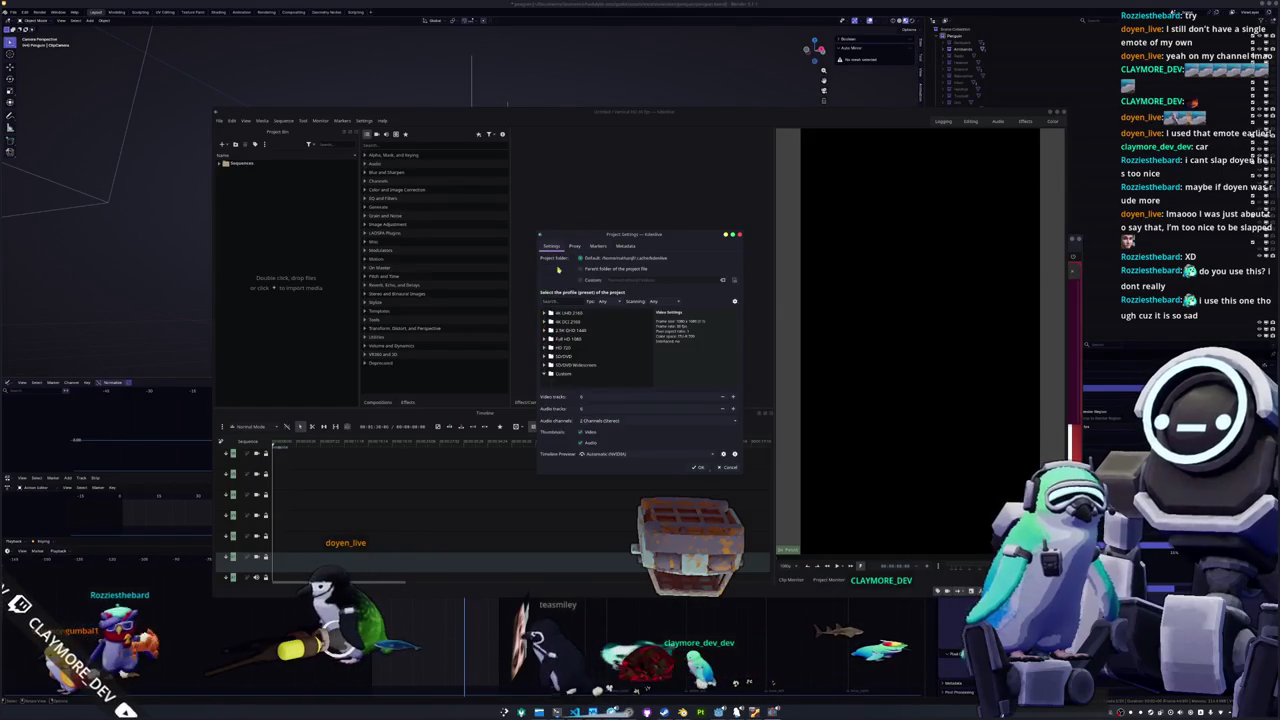
scroll(575, 366, down, 5)
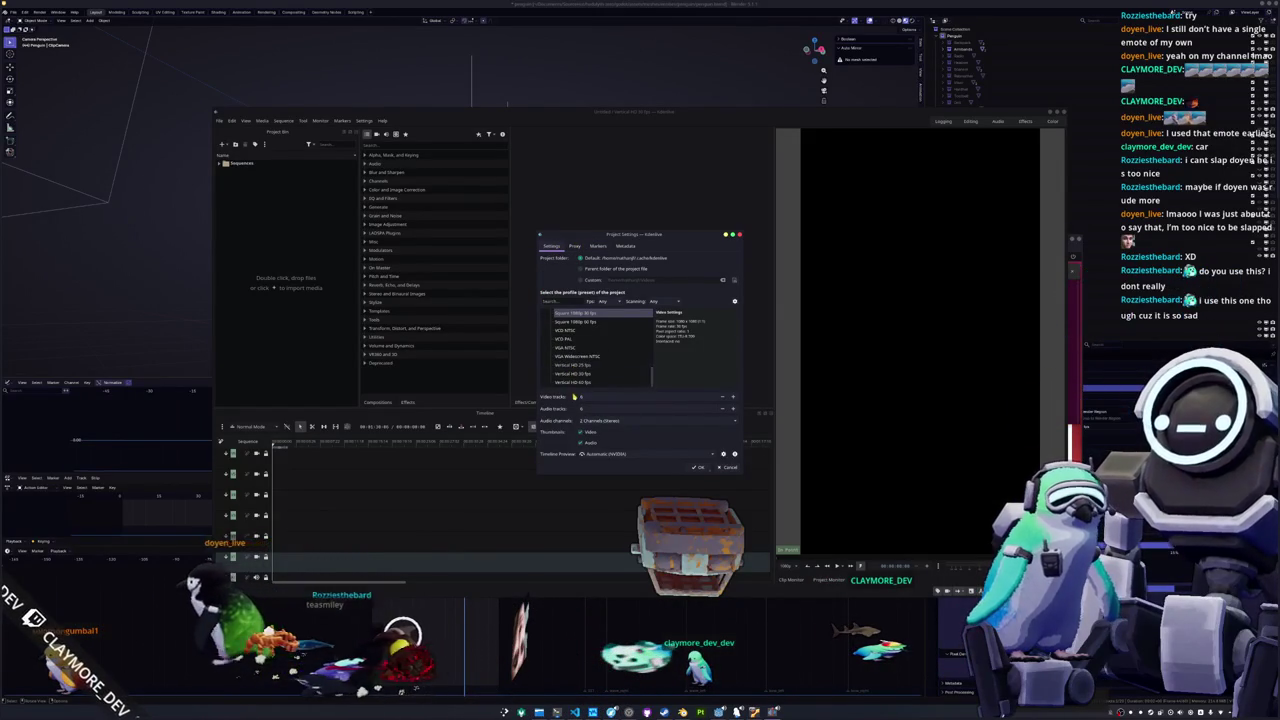
scroll(576, 369, up, 2)
scroll(580, 365, up, 3)
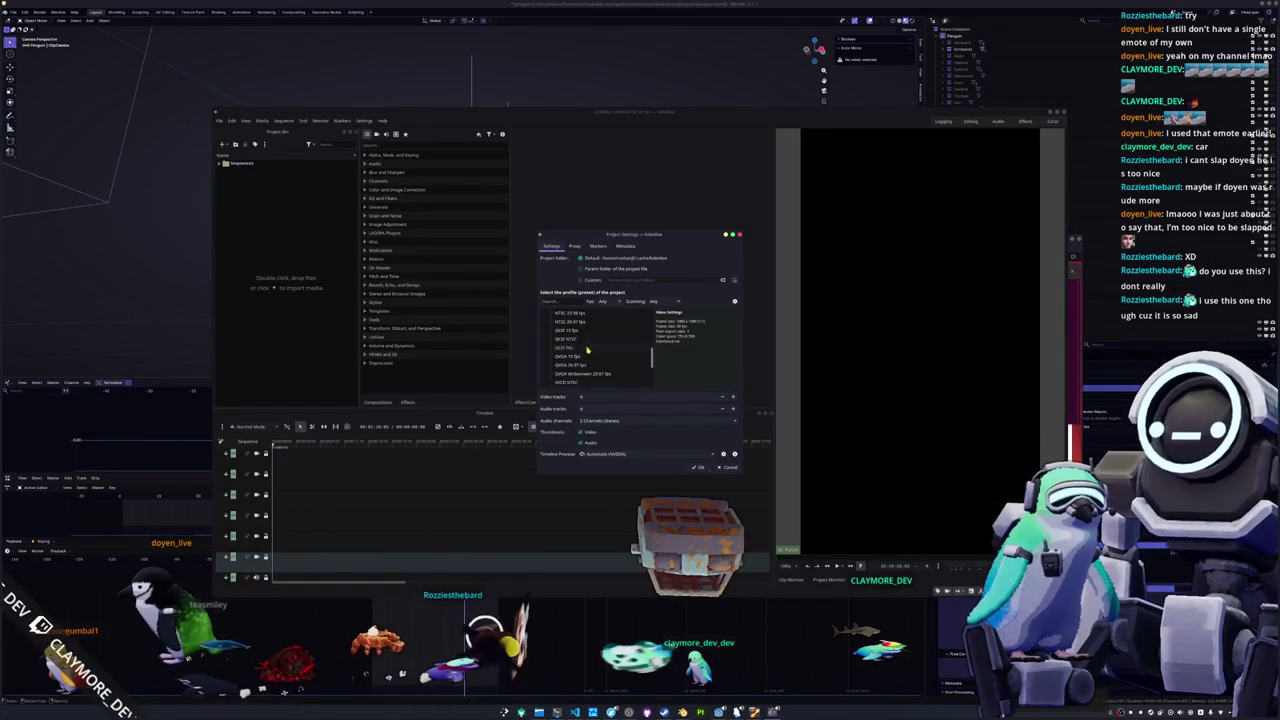
scroll(573, 366, down, 1)
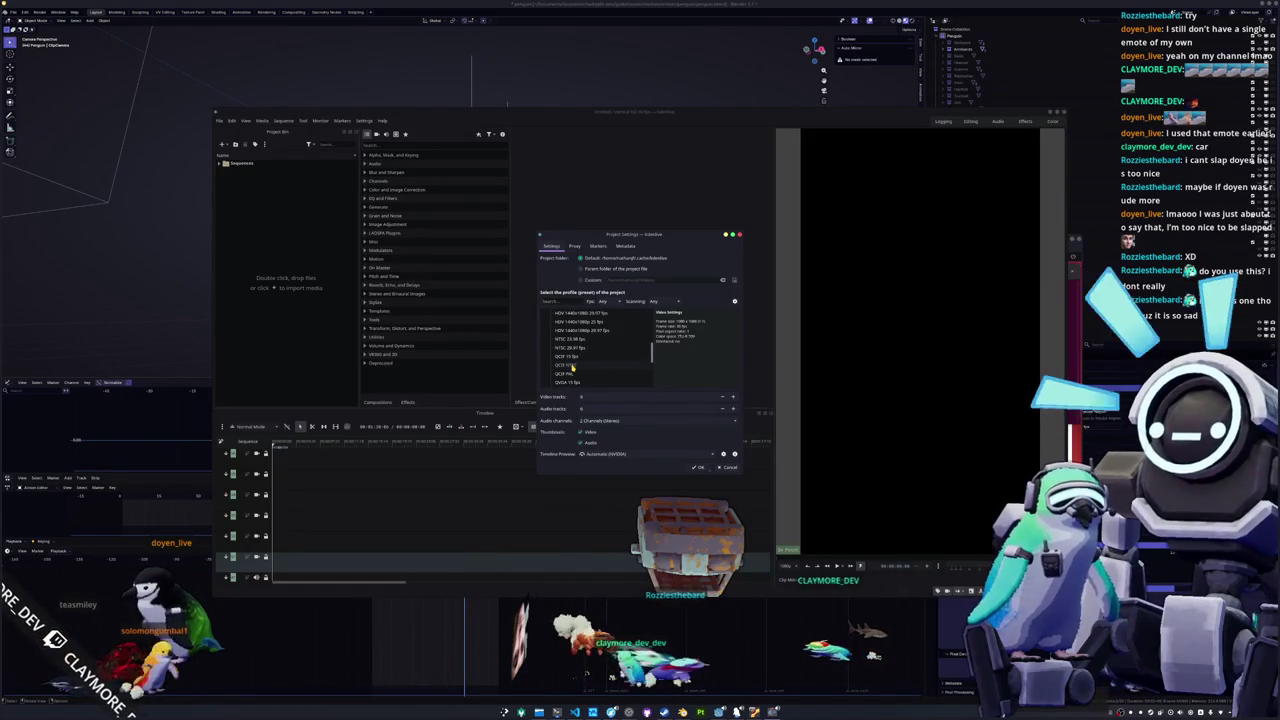
scroll(573, 367, up, 5)
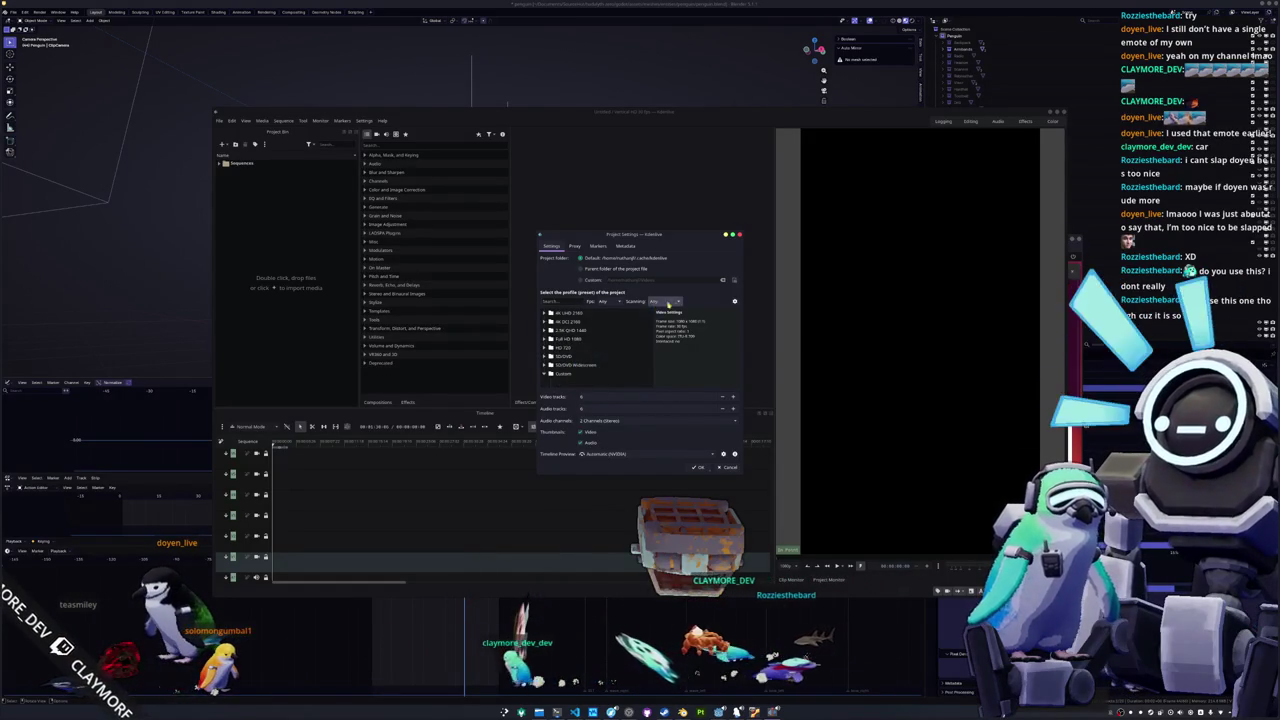
click(735, 301)
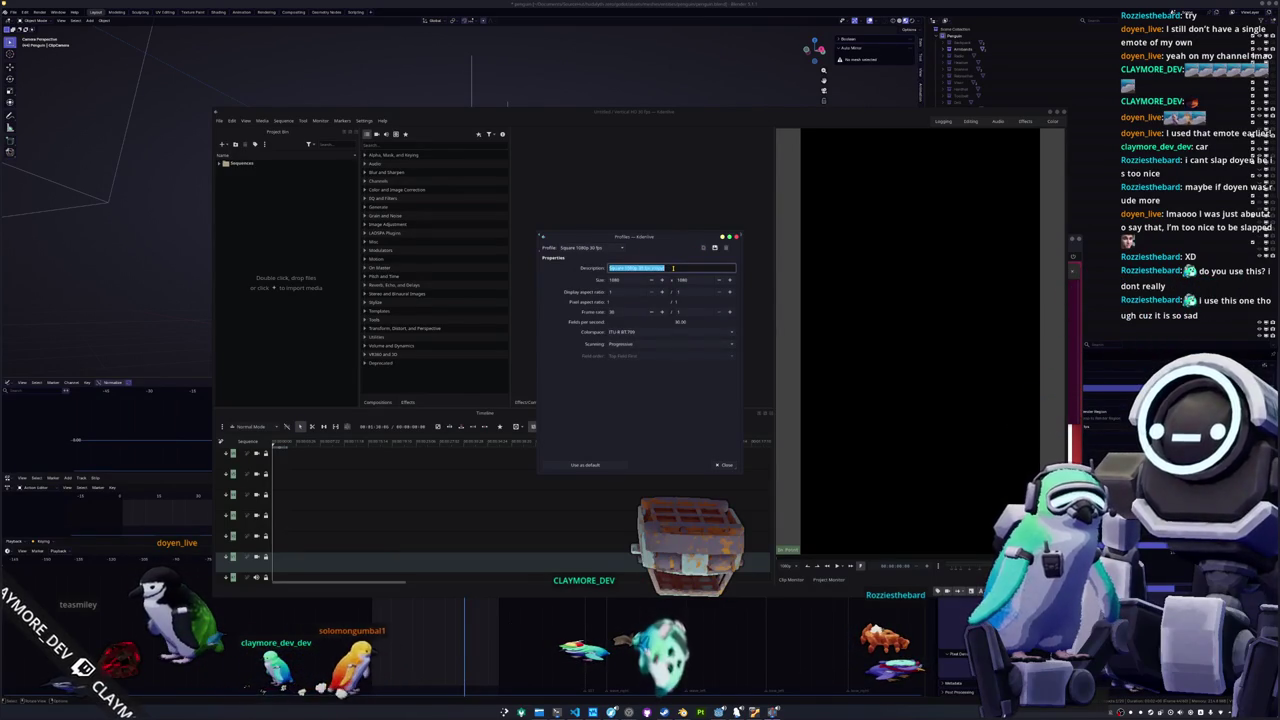
Create the custom 256 GIF profile (256×256, 30 fps, ITU-R BT.709) and apply it to the project
text(Vertical)
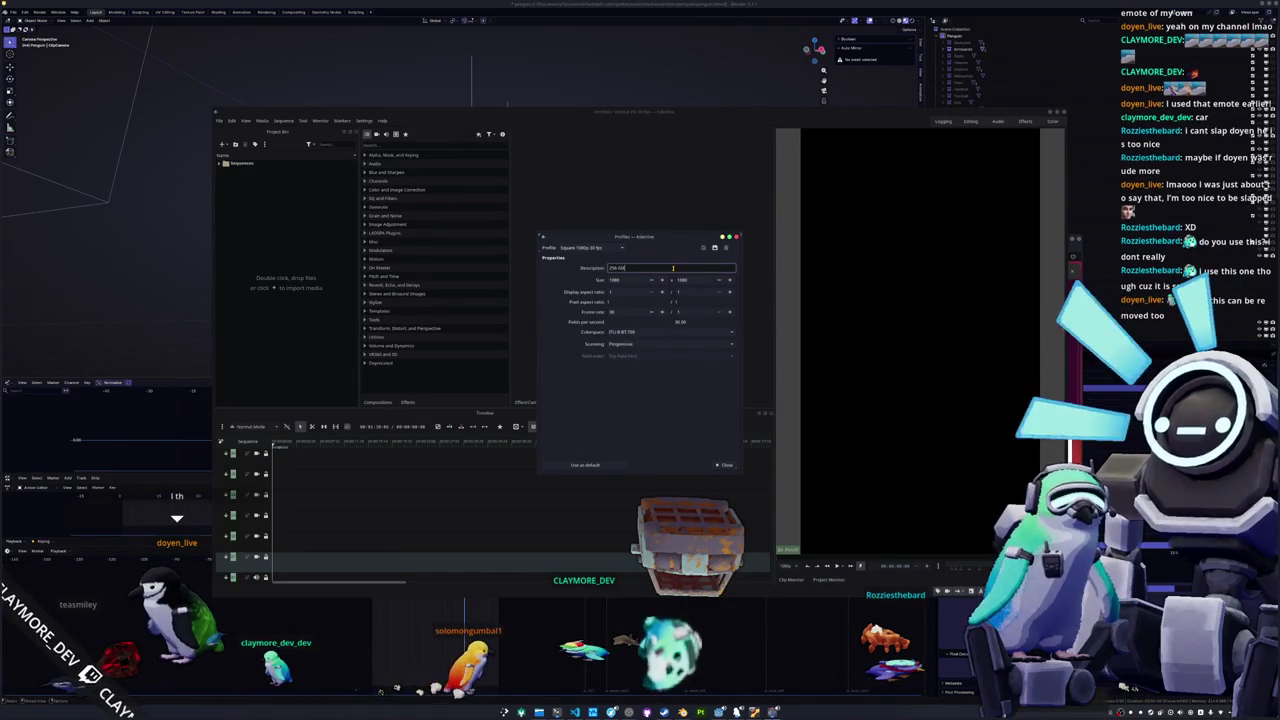
double_click(630, 281)
text(256)
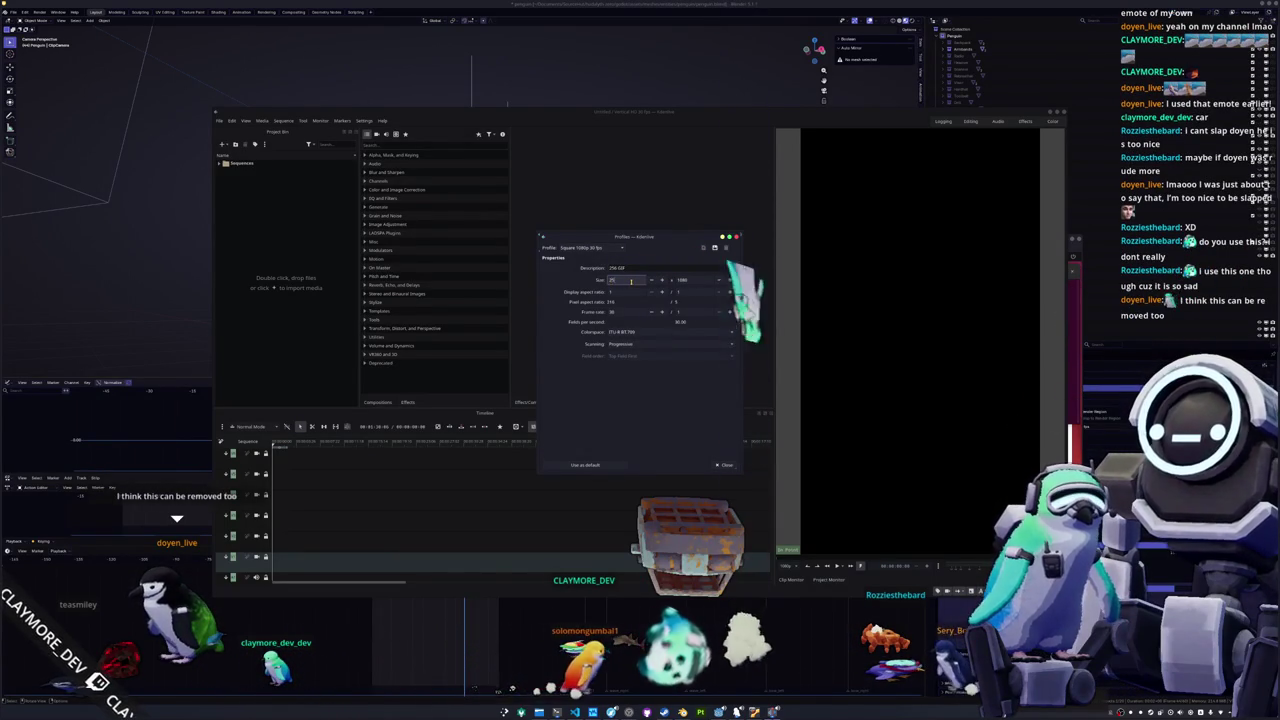
double_click(697, 281)
text(256)
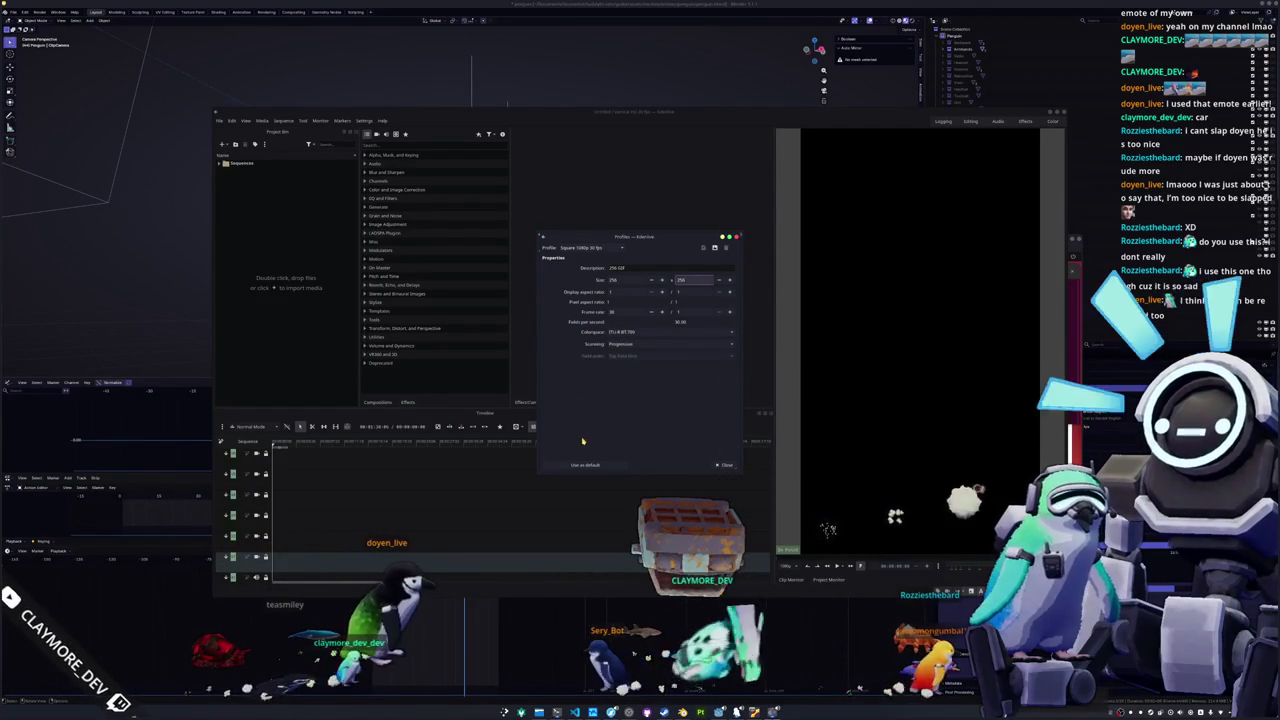
click(636, 333)
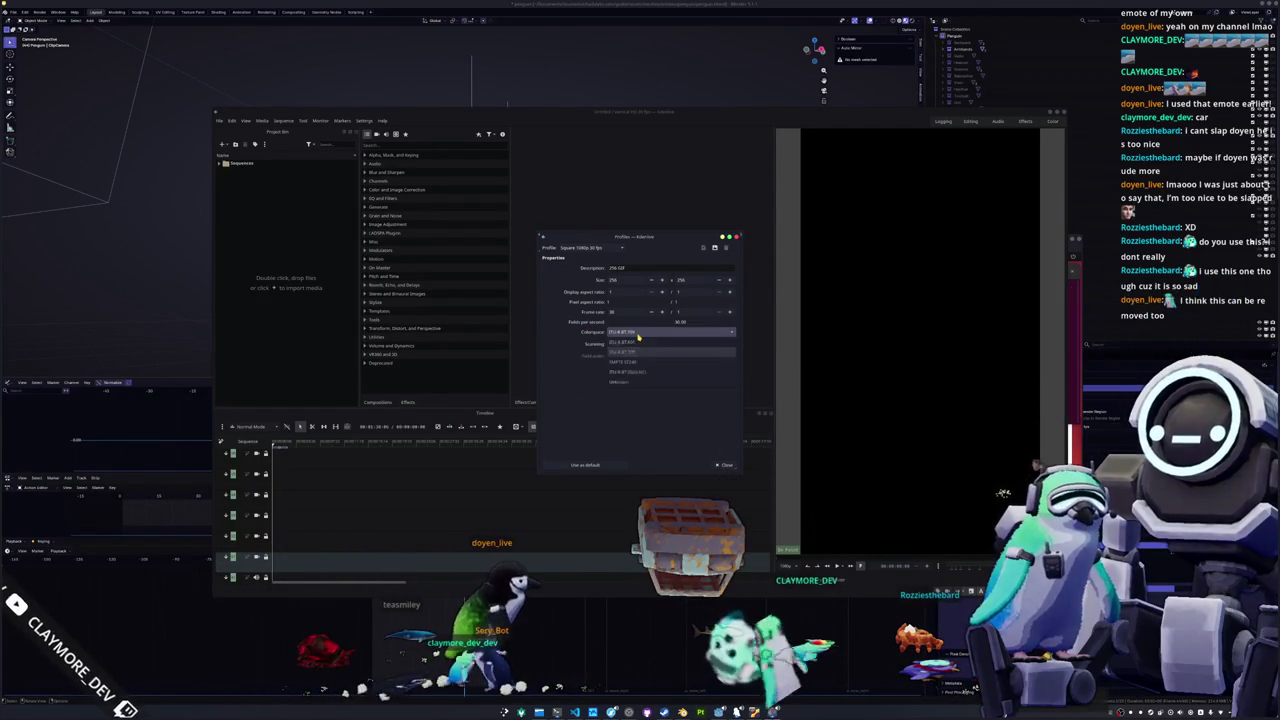
click(637, 338)
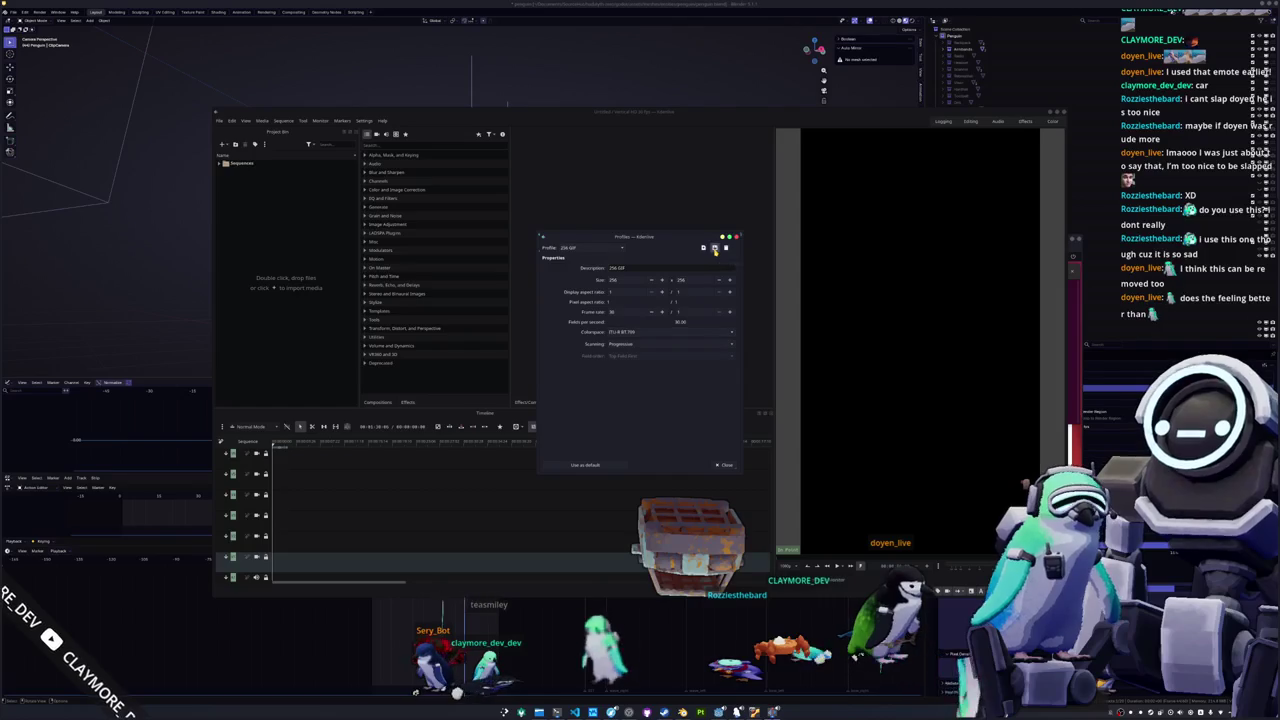
click(722, 466)
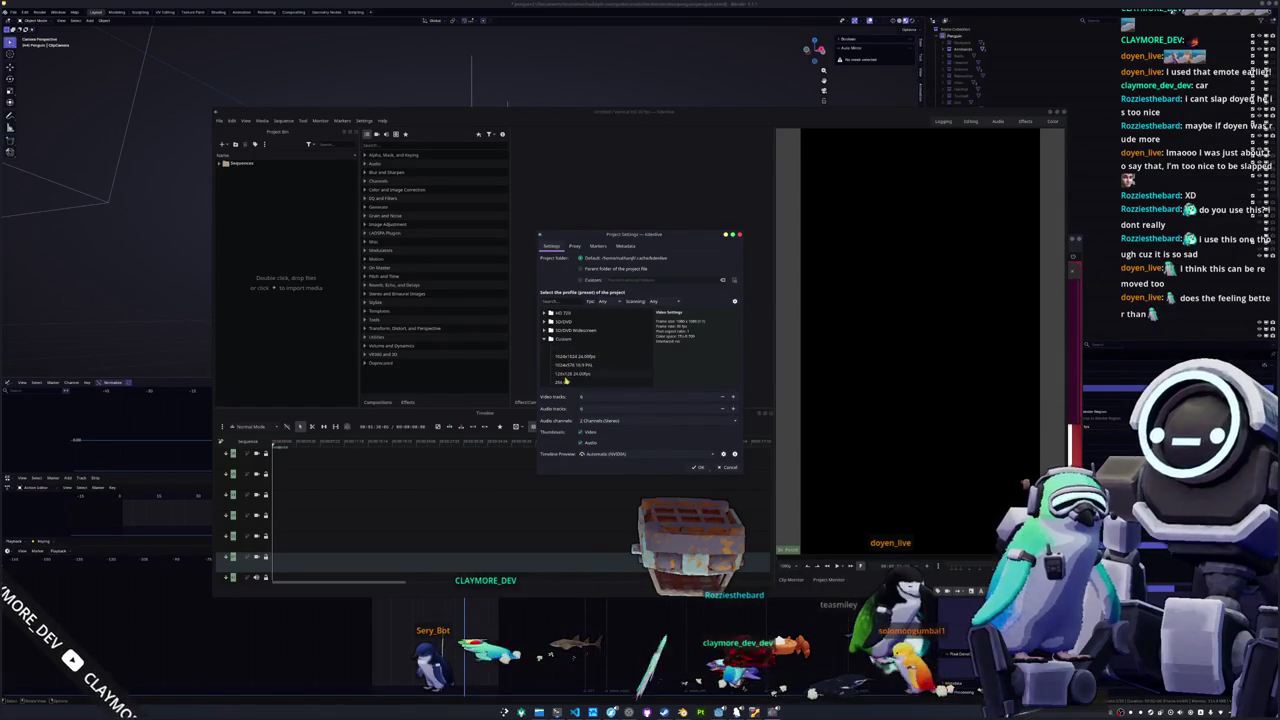
click(697, 467)
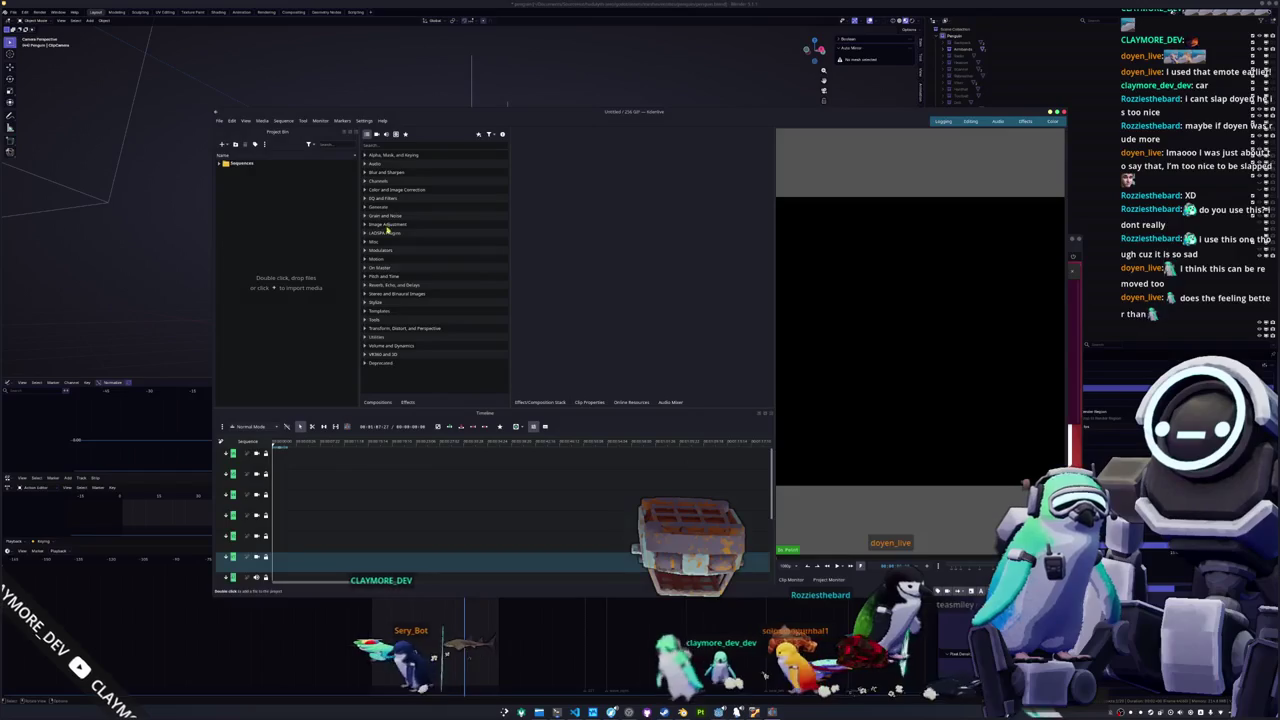
Start an image sequence clip from the SourceHut/ClaymoreArt/penguin_notes folder
right_click(248, 215)
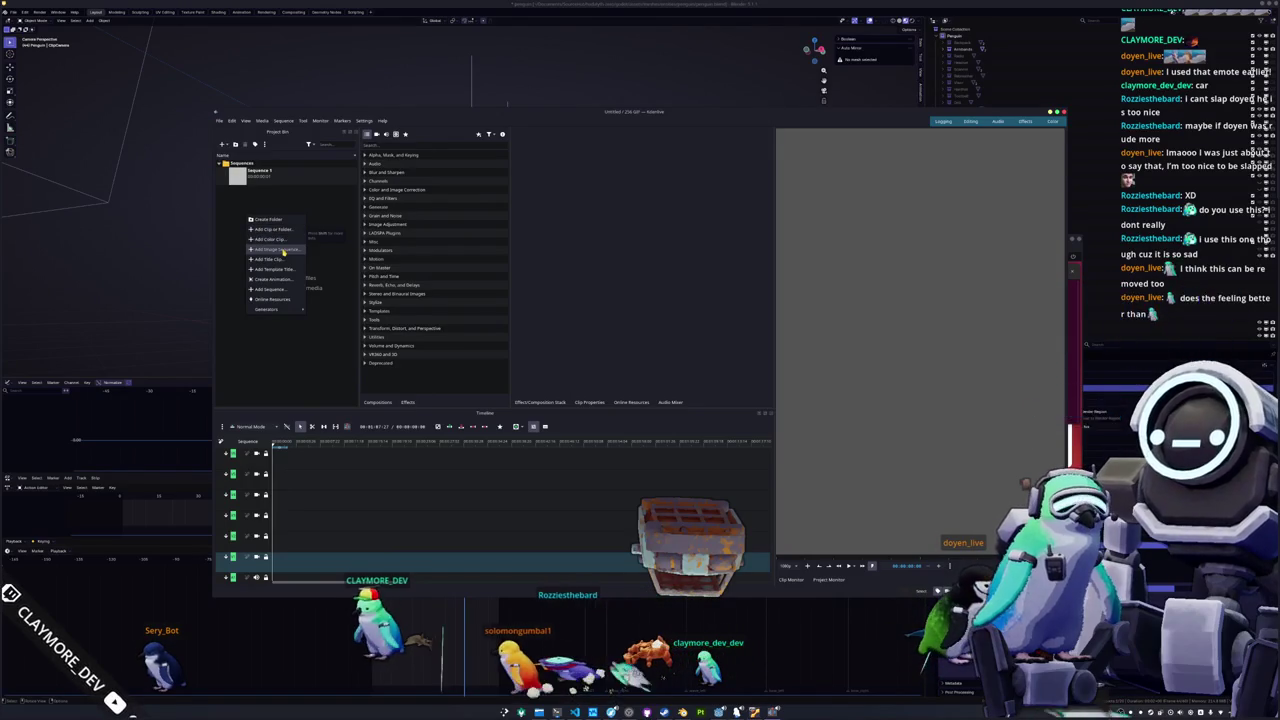
click(272, 249)
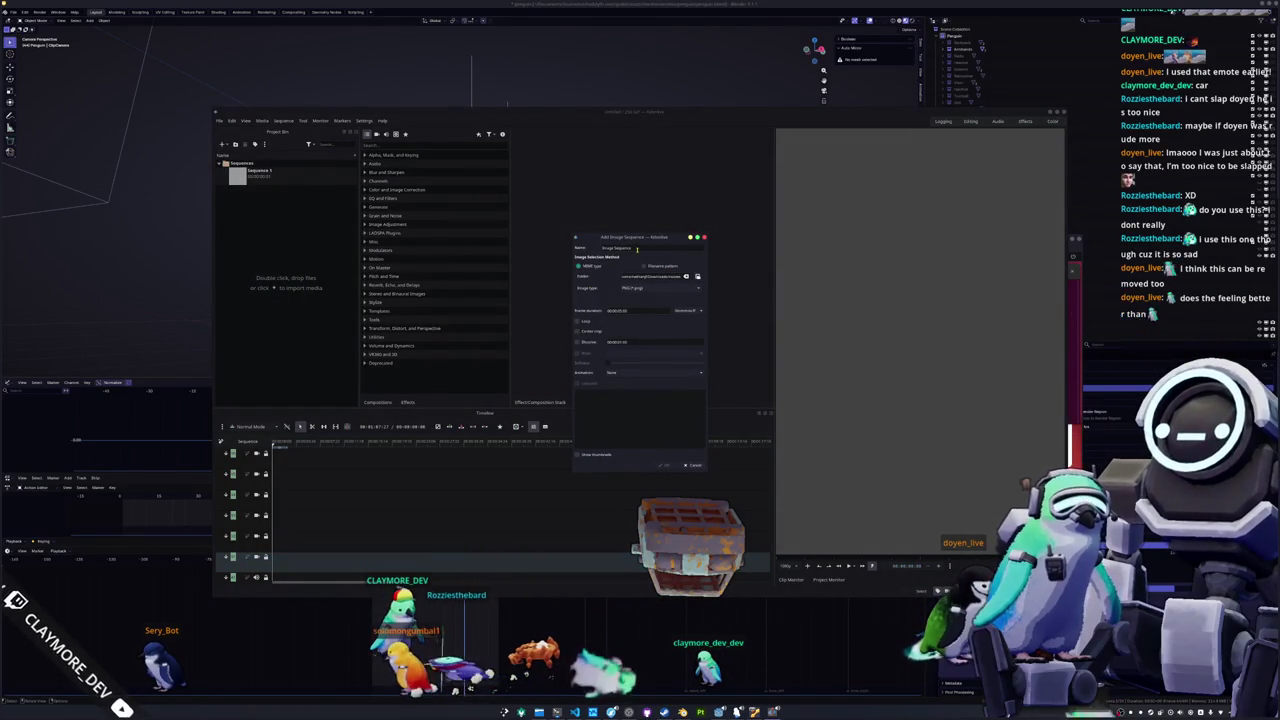
click(698, 278)
click(383, 260)
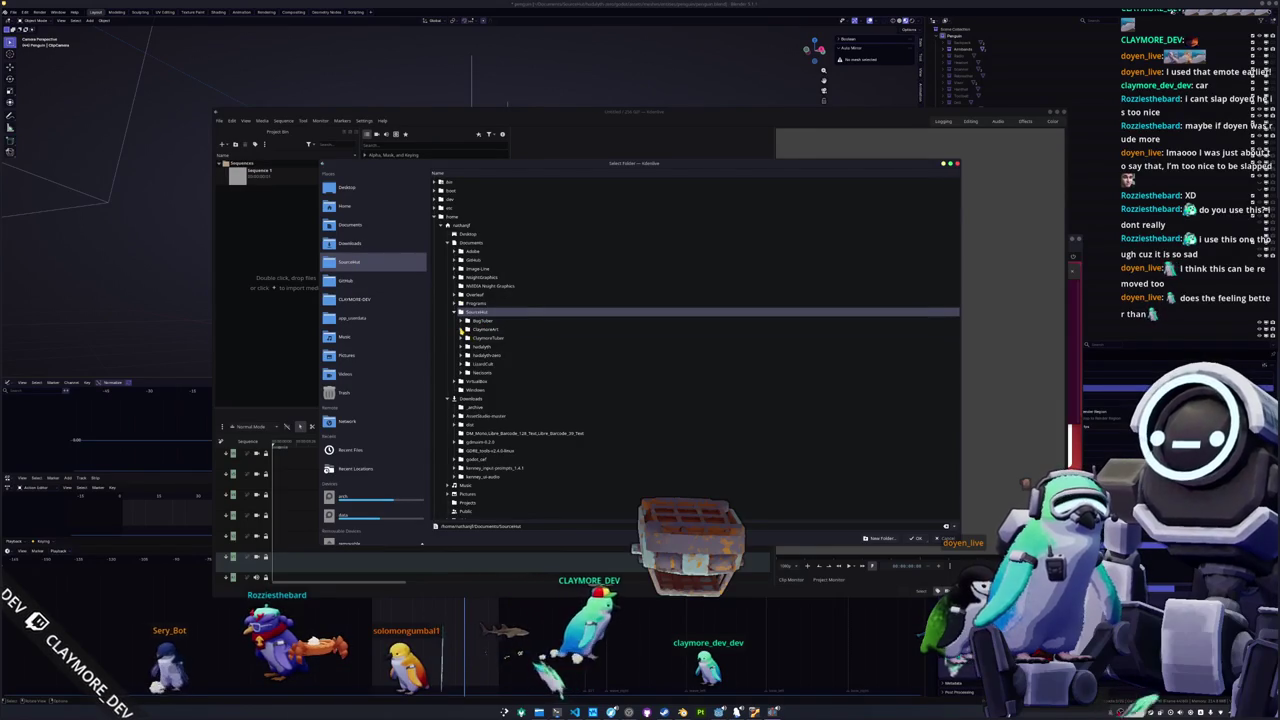
click(461, 329)
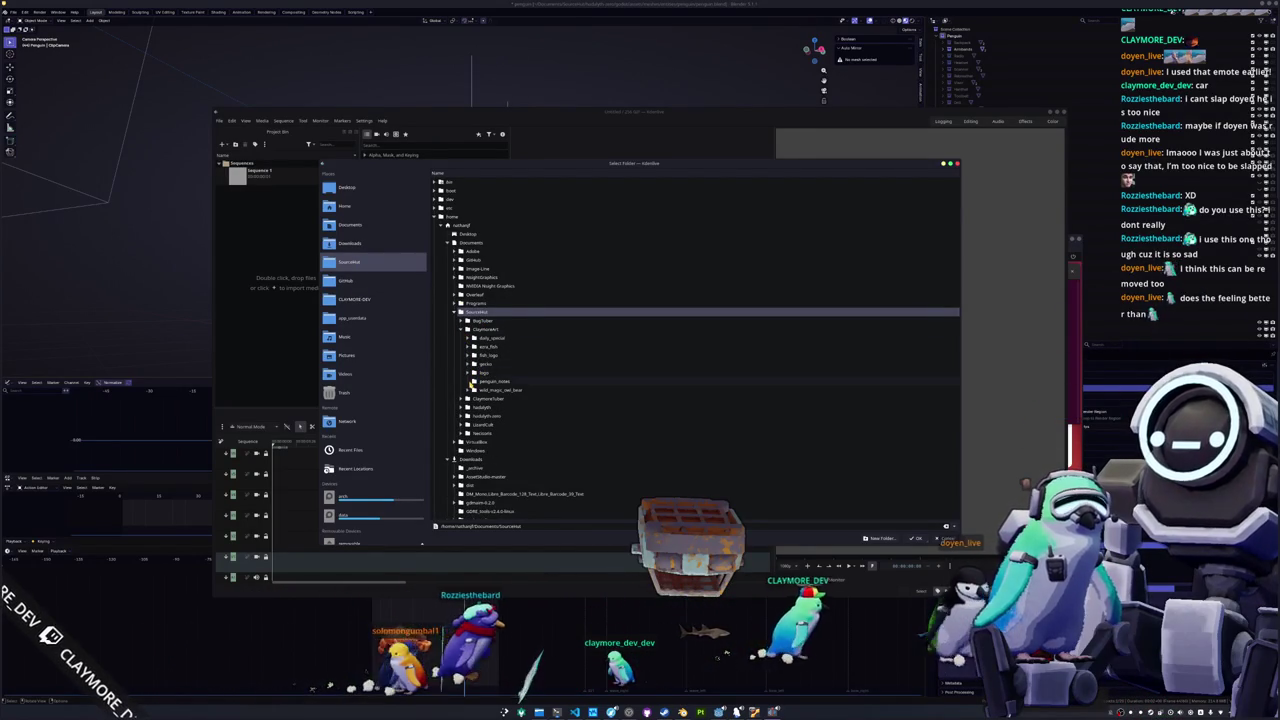
click(473, 382)
click(914, 538)
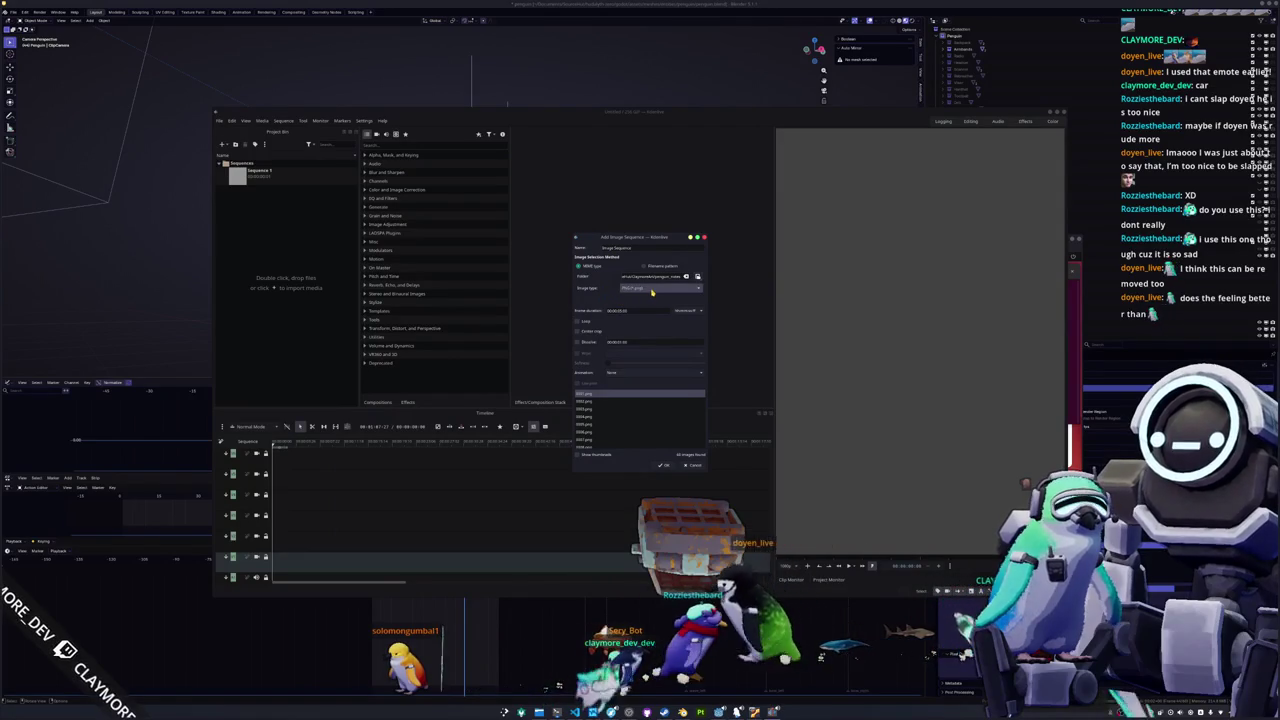
Set each frame to last 10 frames, add the clip, place it at the timeline start, and play it
click(628, 311)
text(10)
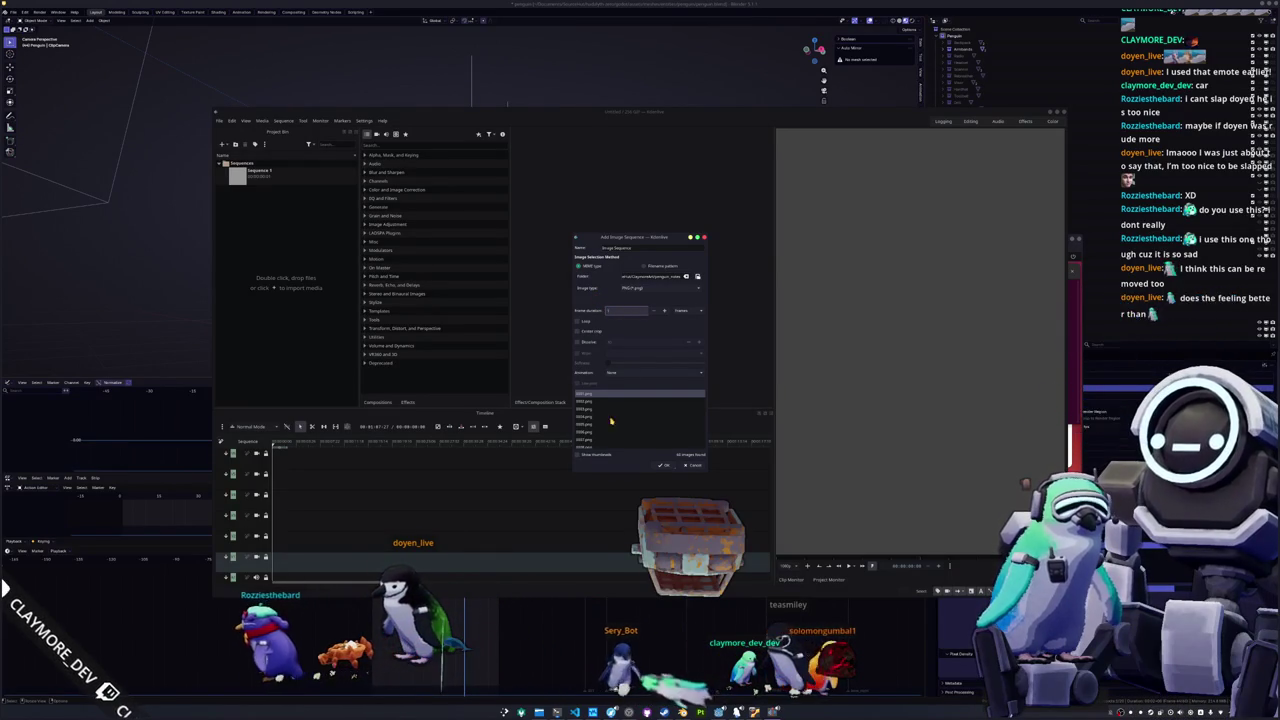
scroll(596, 440, down, 3)
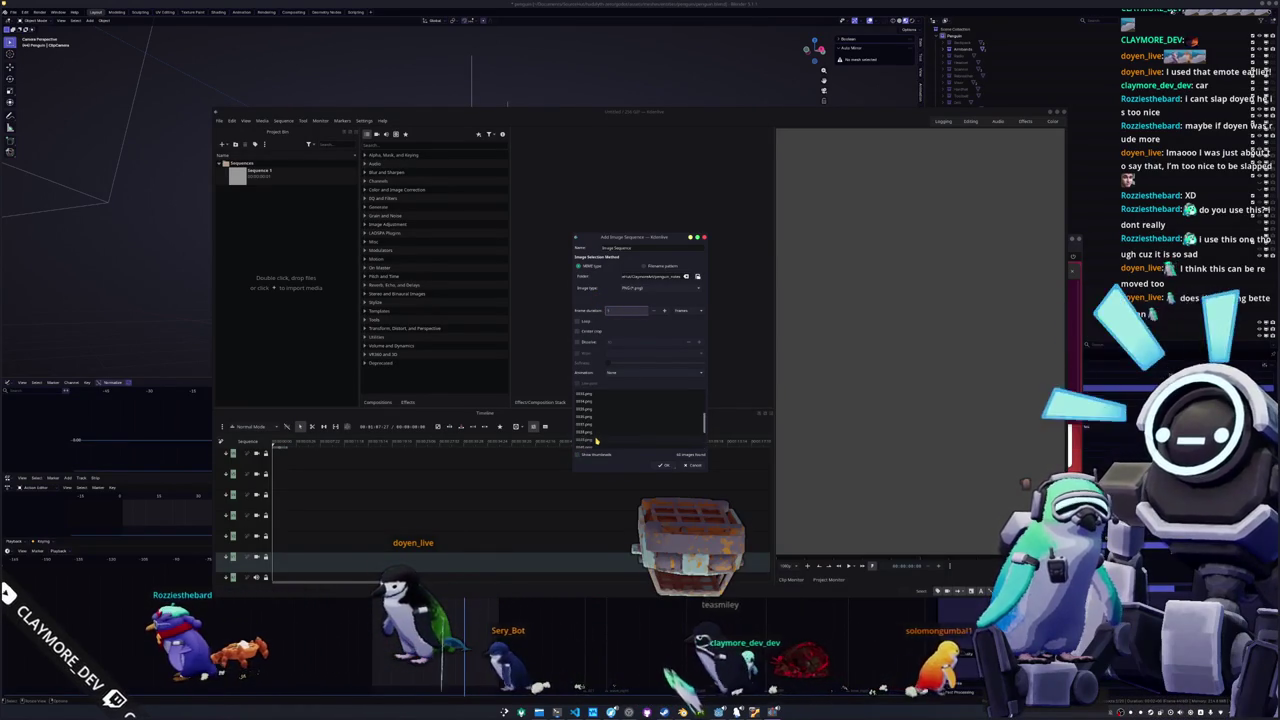
scroll(597, 441, up, 3)
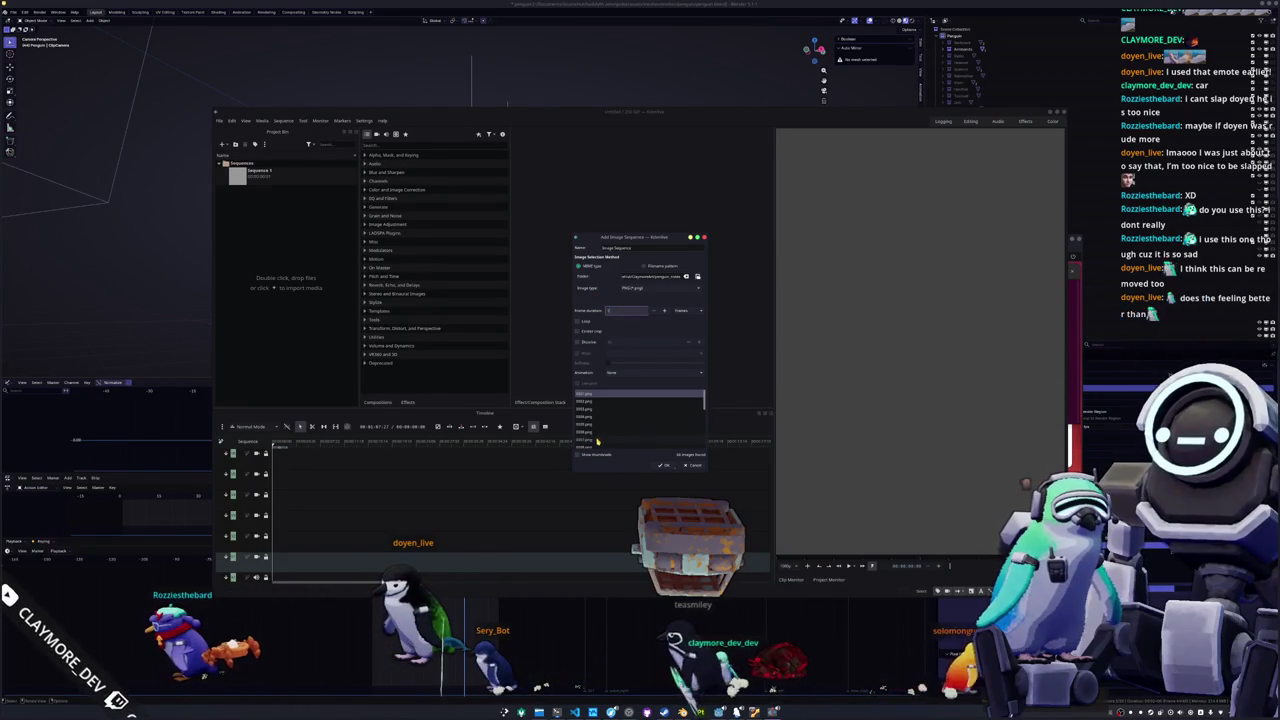
click(665, 465)
mouse_move(689, 528)
mouse_down()
mouse_move(285, 545)
mouse_move(270, 564)
mouse_up()
key(space)
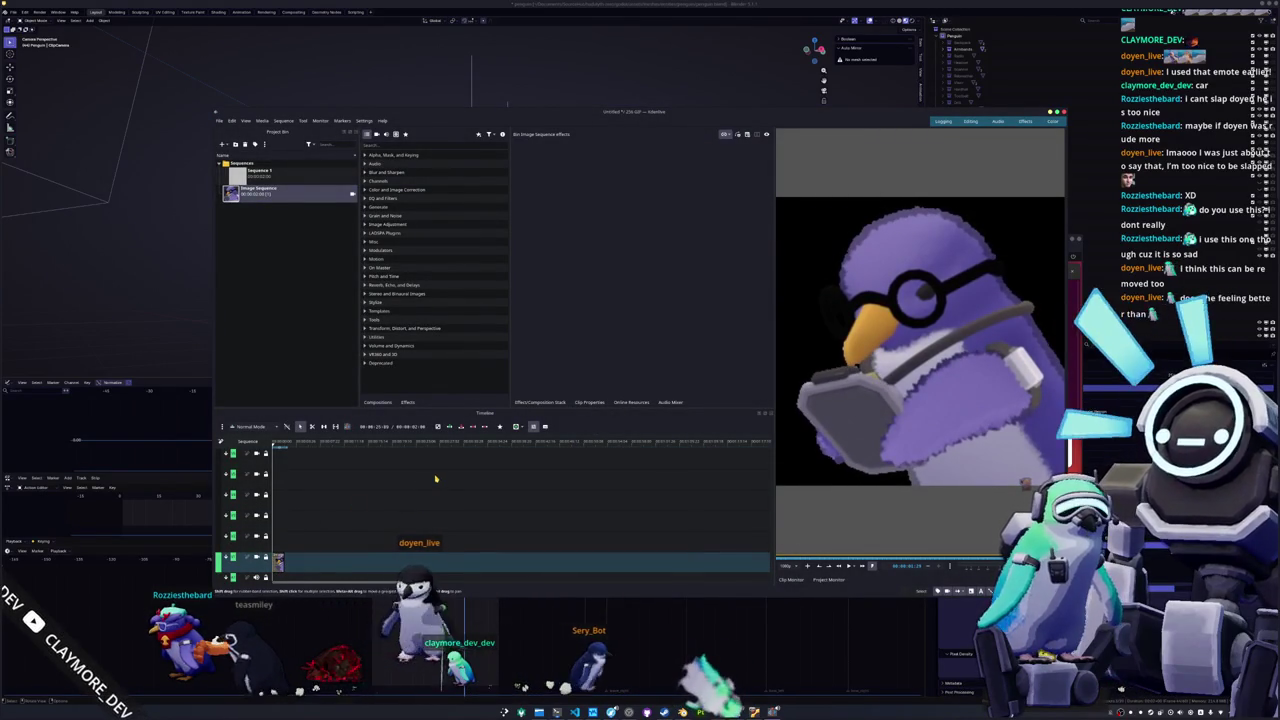
In the render settings, choose GIF High Quality and rename the output to penguin_clipboard.gif
click(222, 120)
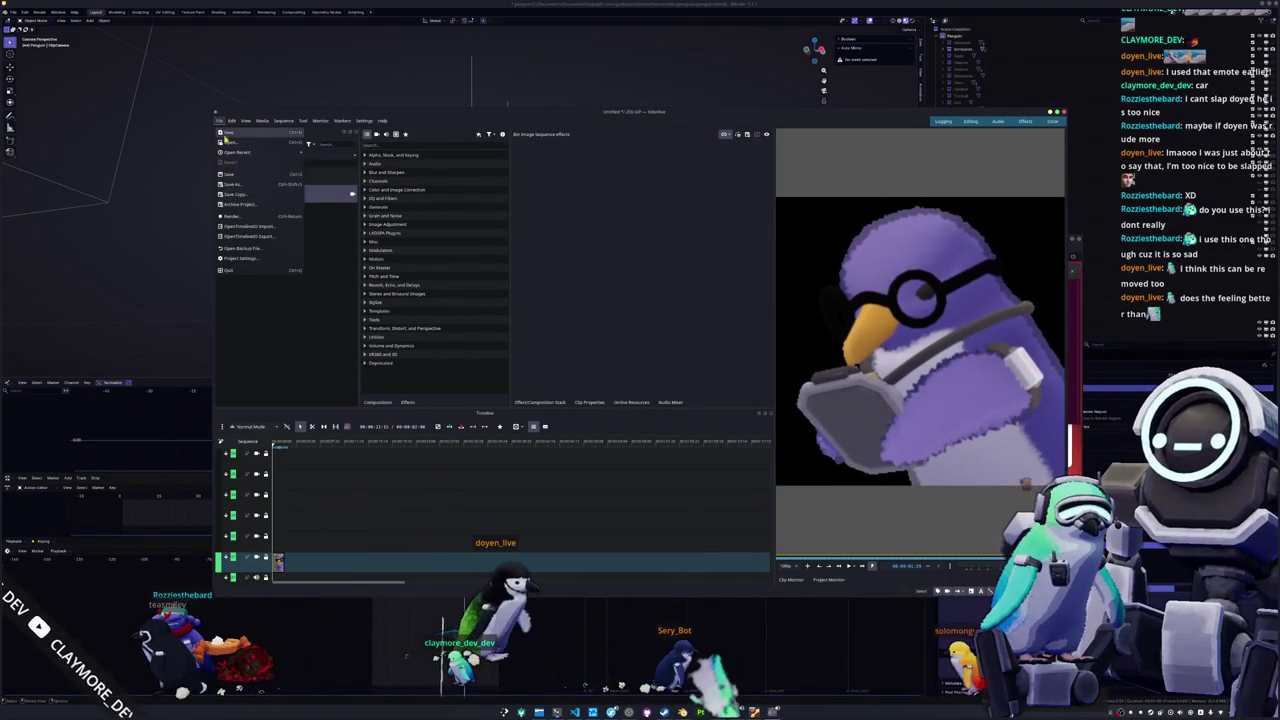
click(241, 216)
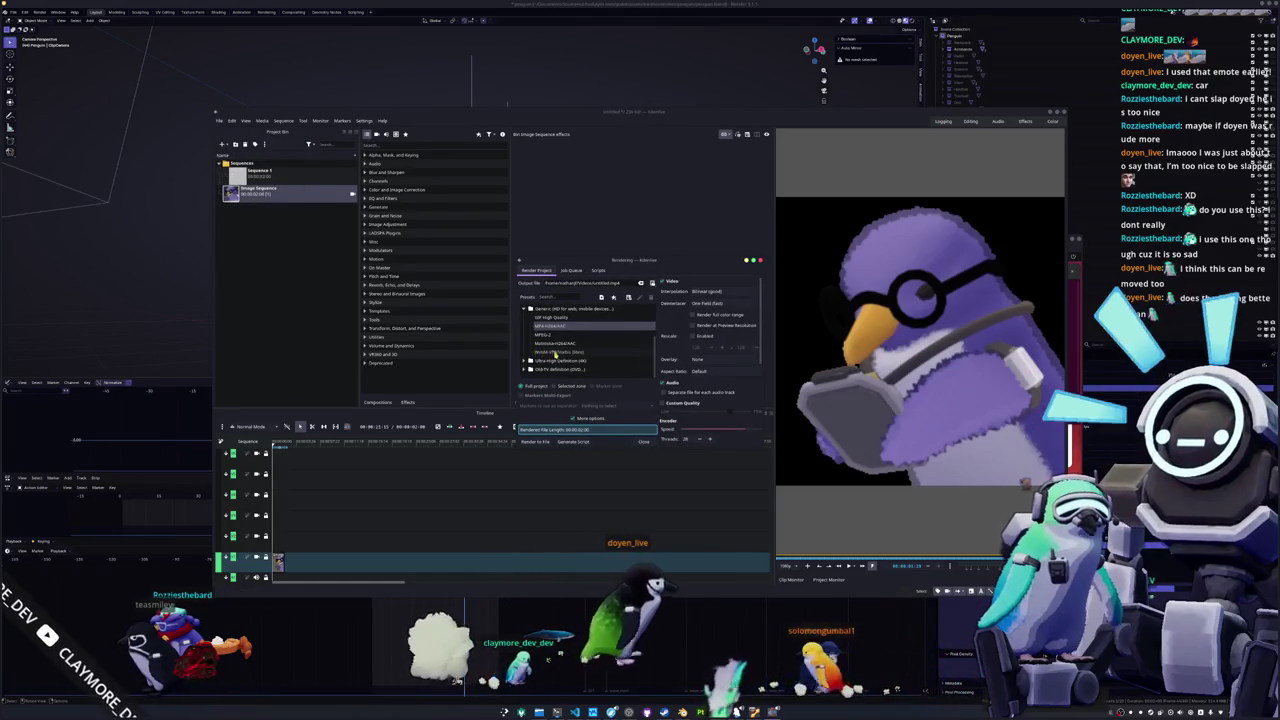
click(550, 317)
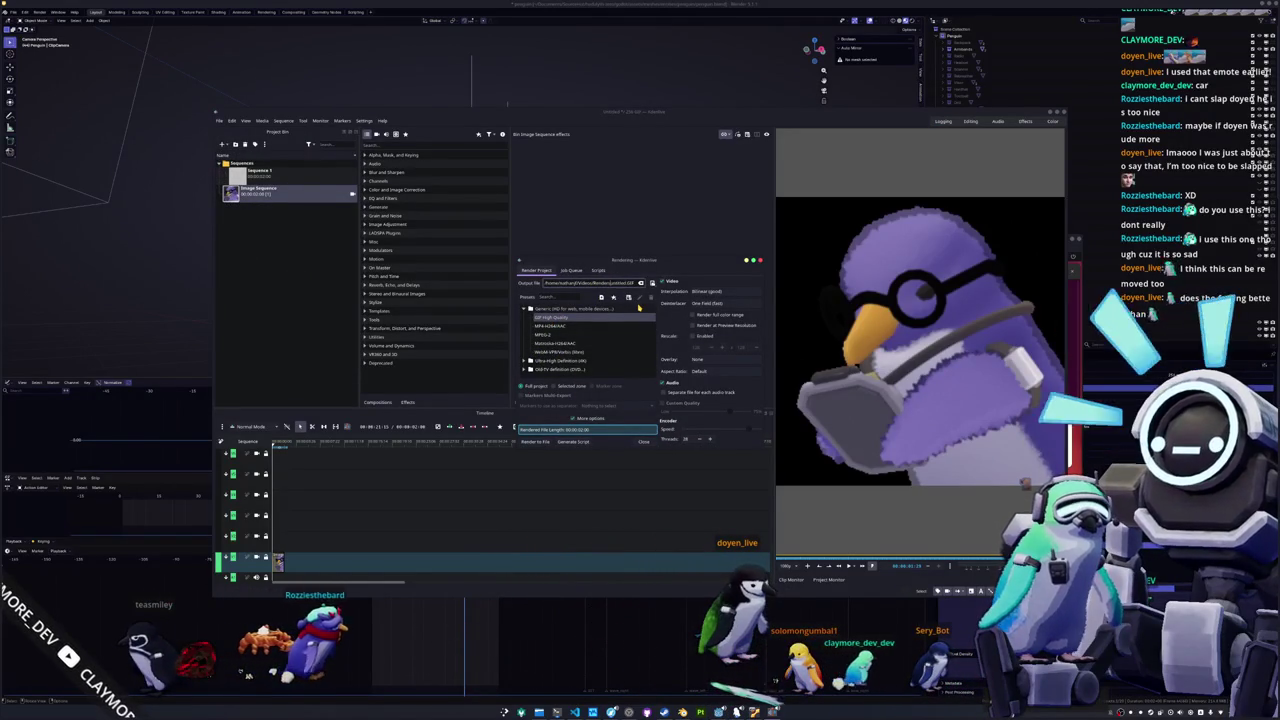
double_click(621, 283)
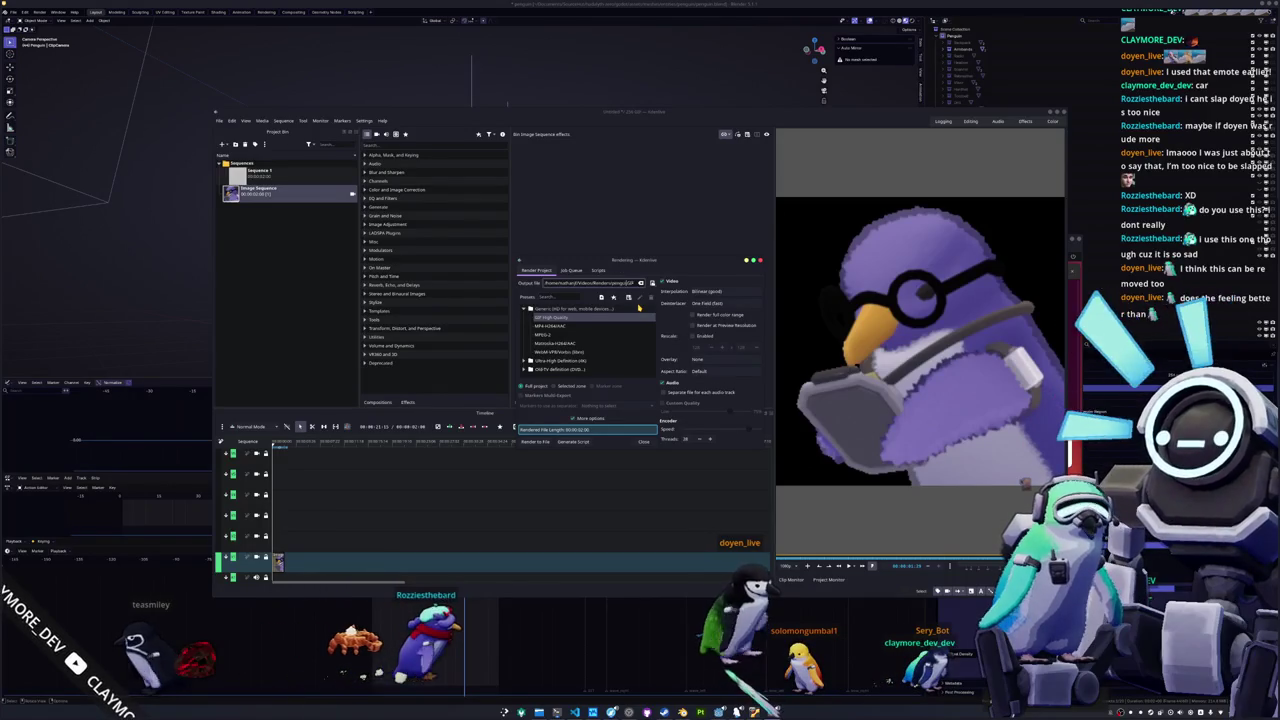
text(clipbound)
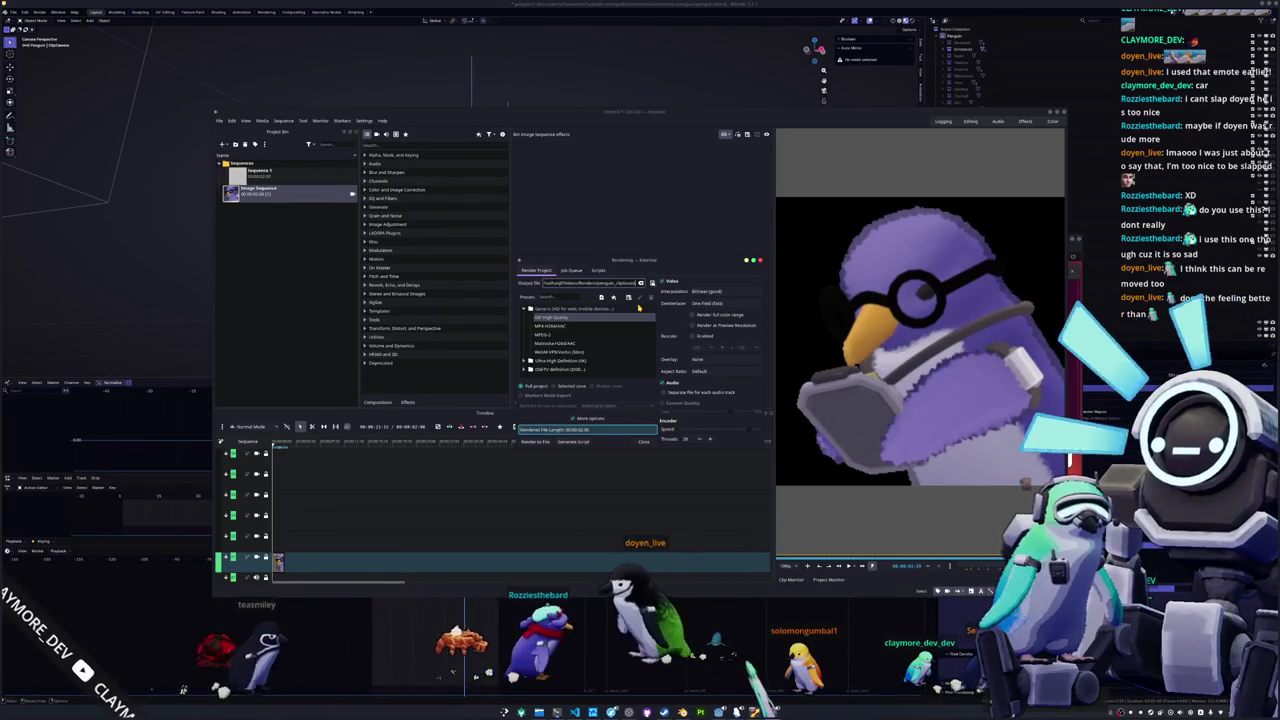
Render the GIF to file and close the render window
scroll(665, 330, down, 2)
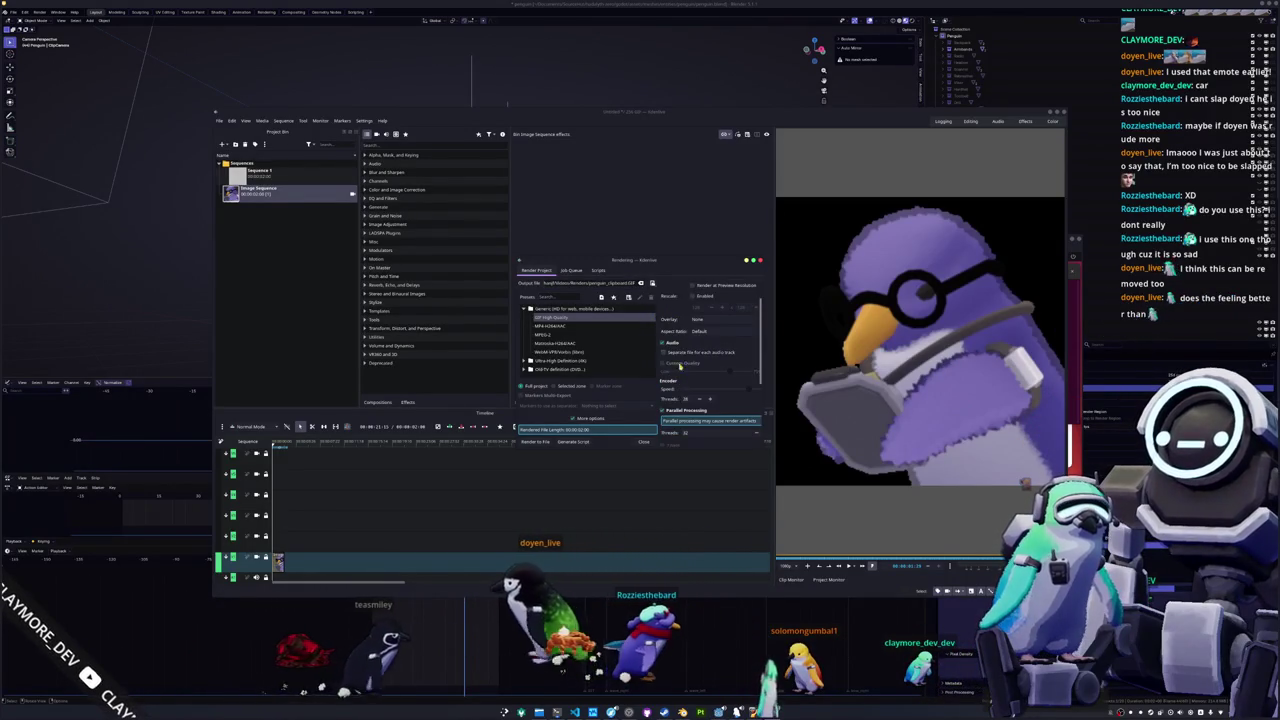
scroll(668, 375, down, 5)
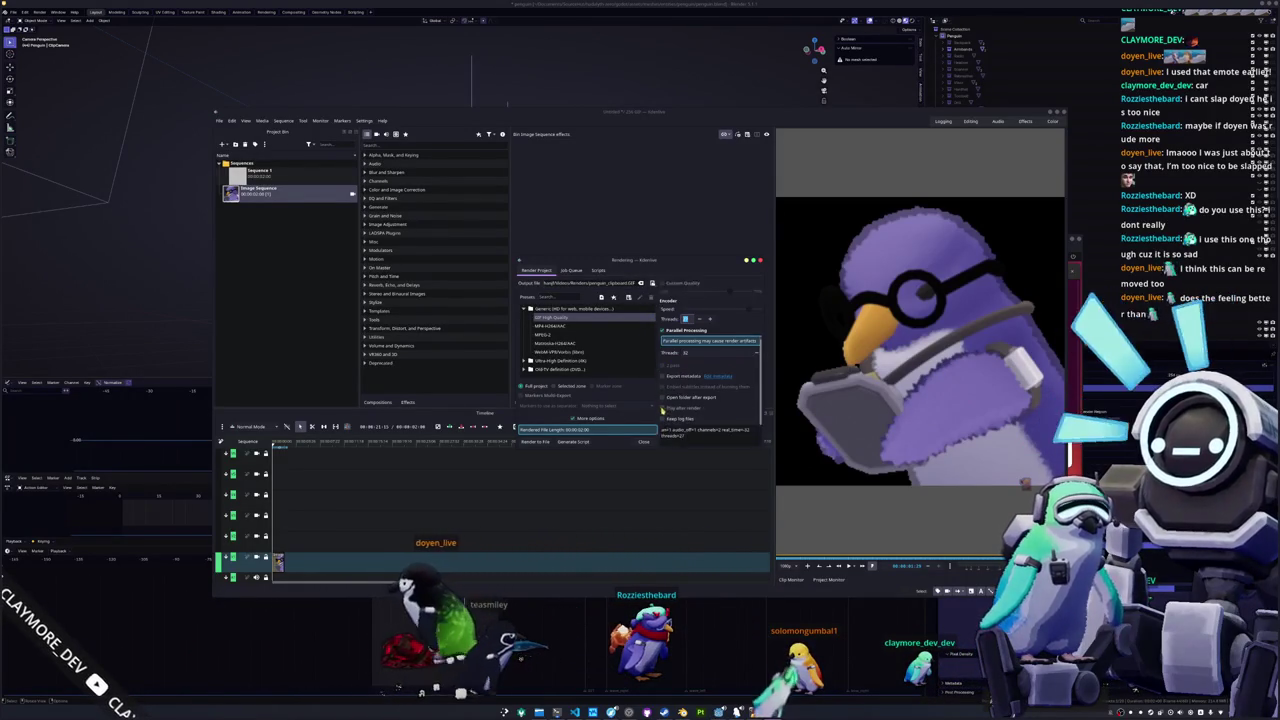
scroll(664, 406, up, 5)
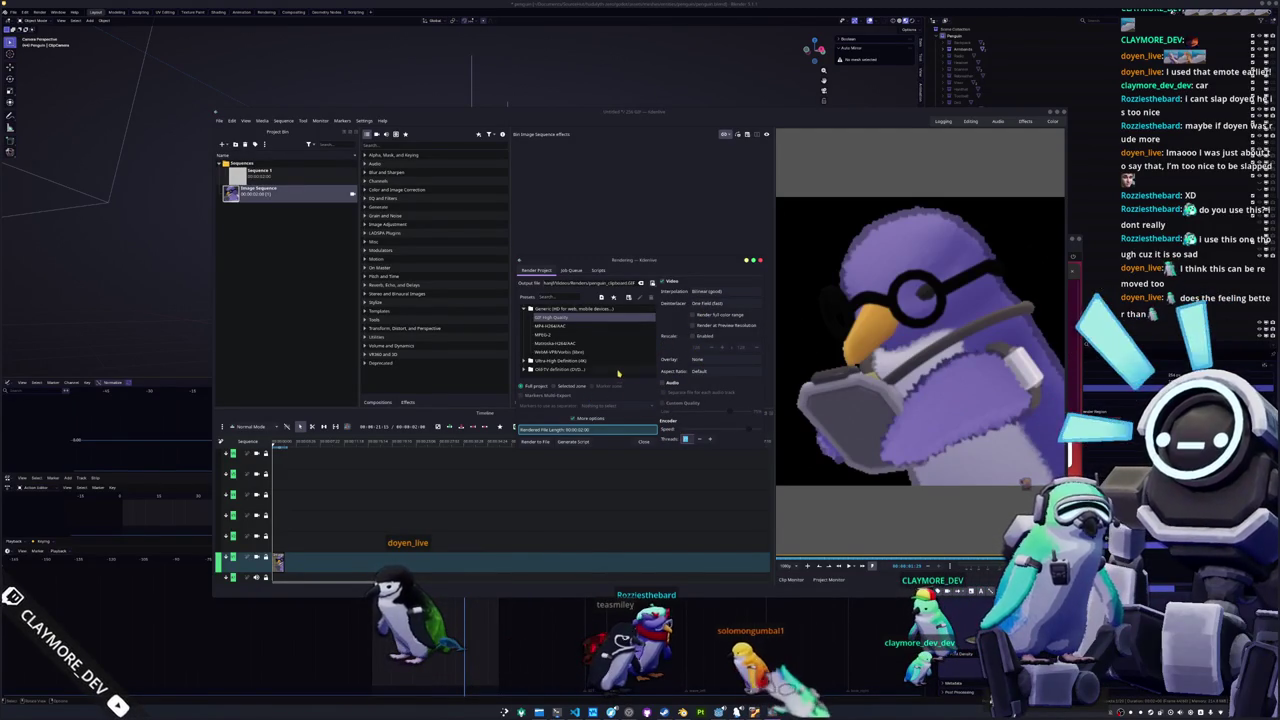
scroll(618, 373, up, 3)
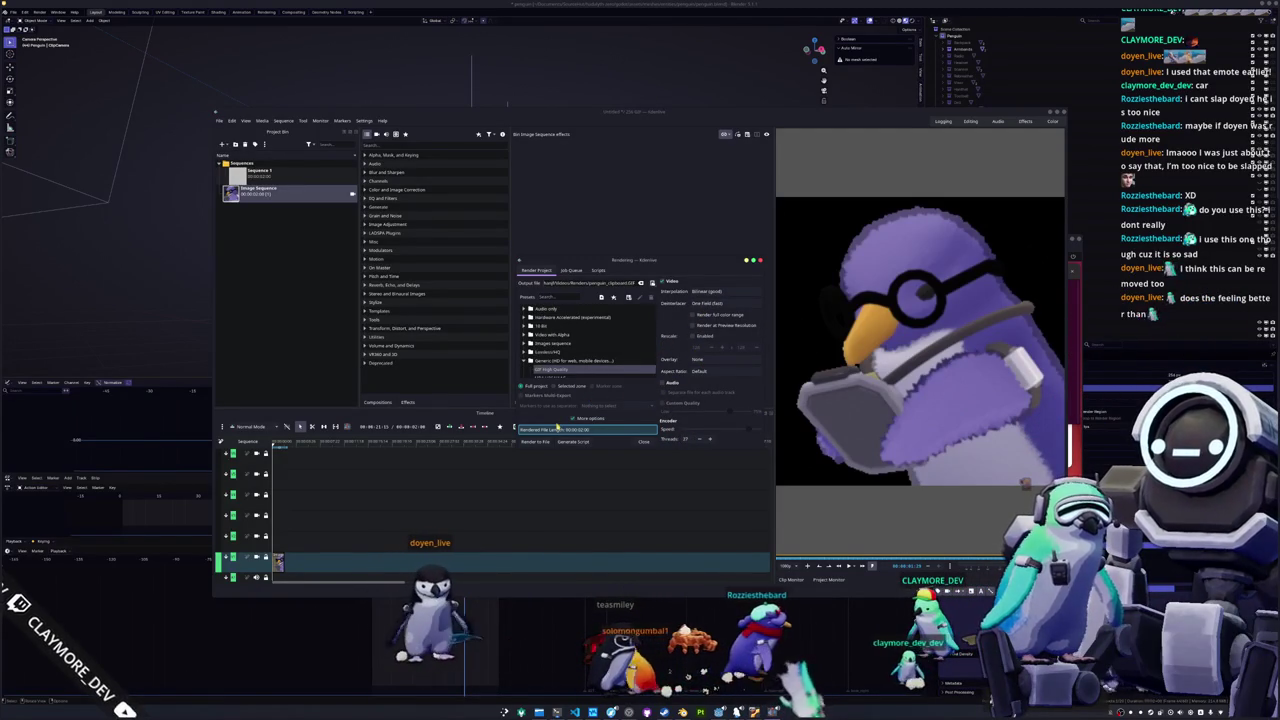
click(533, 442)
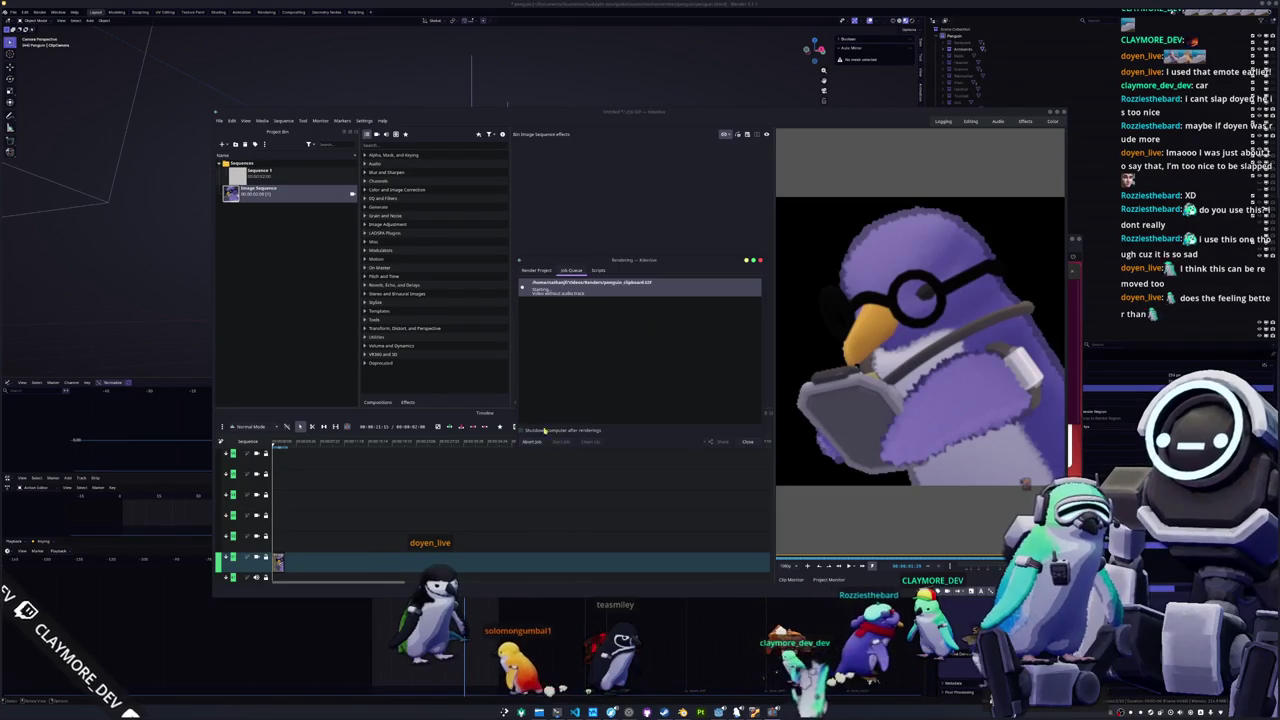
click(747, 443)
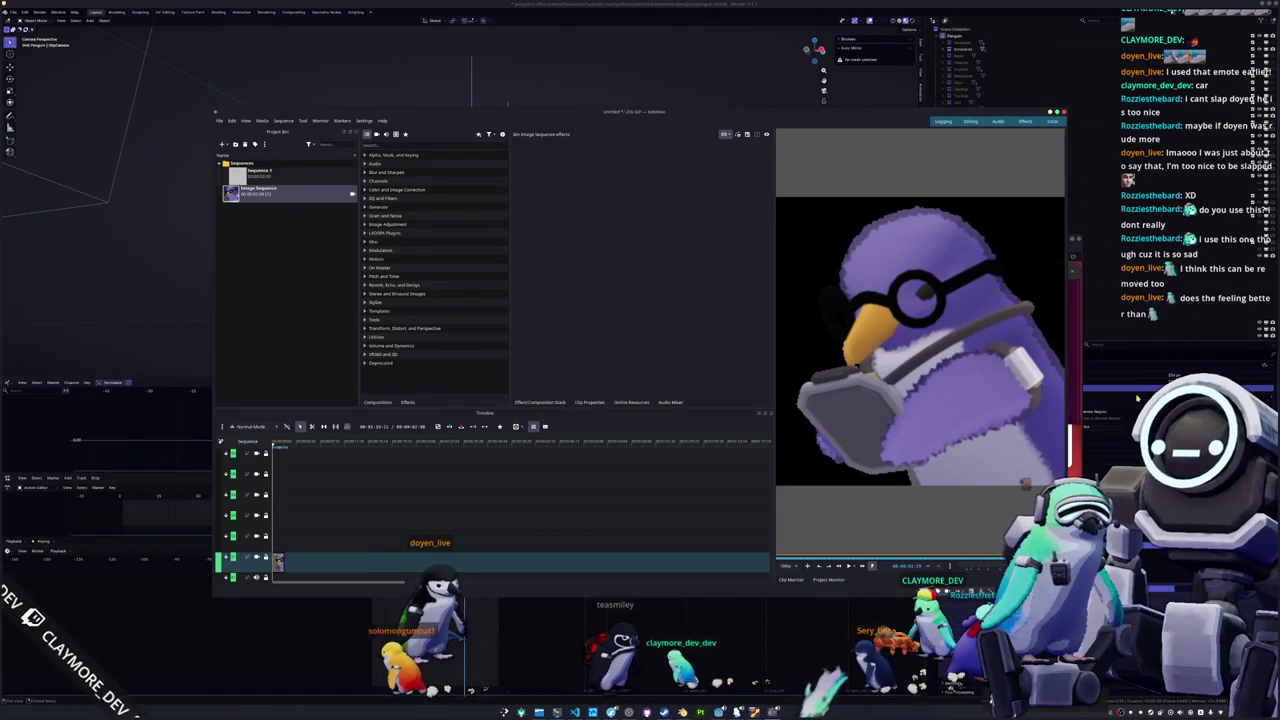
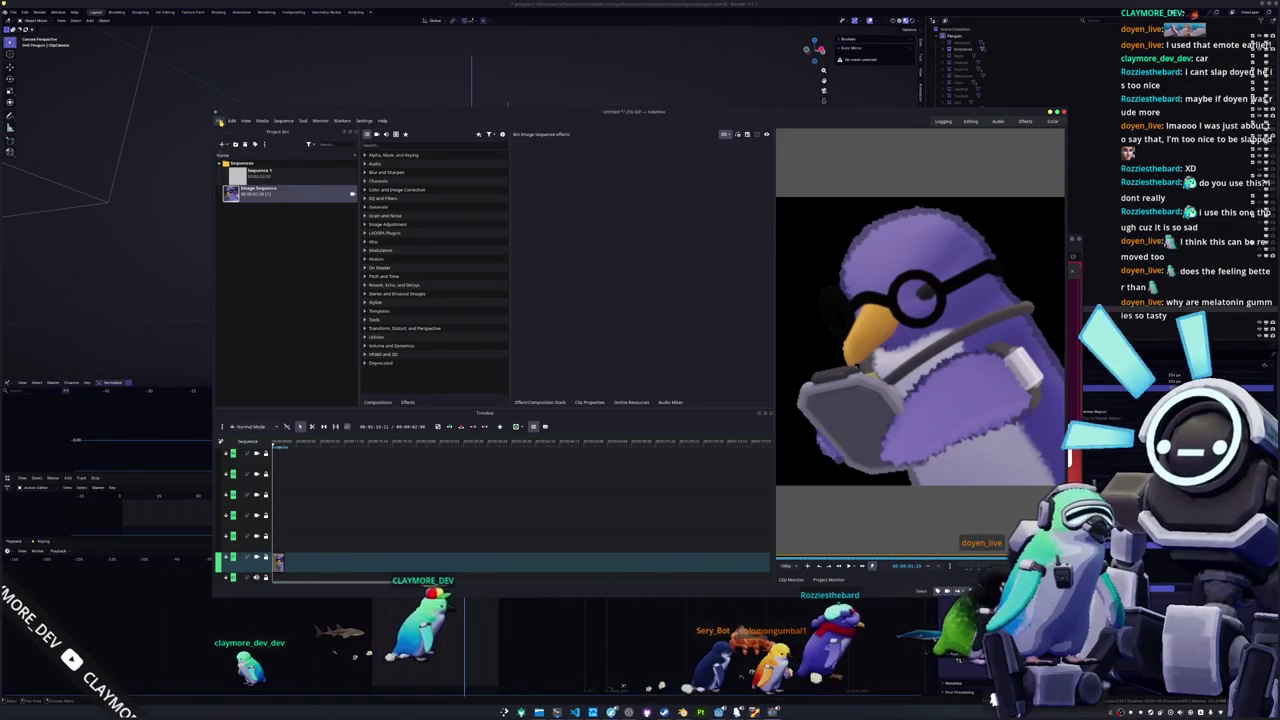
Open Kdenlive's Render dialog on the Render Project tab and browse the preset list
click(219, 121)
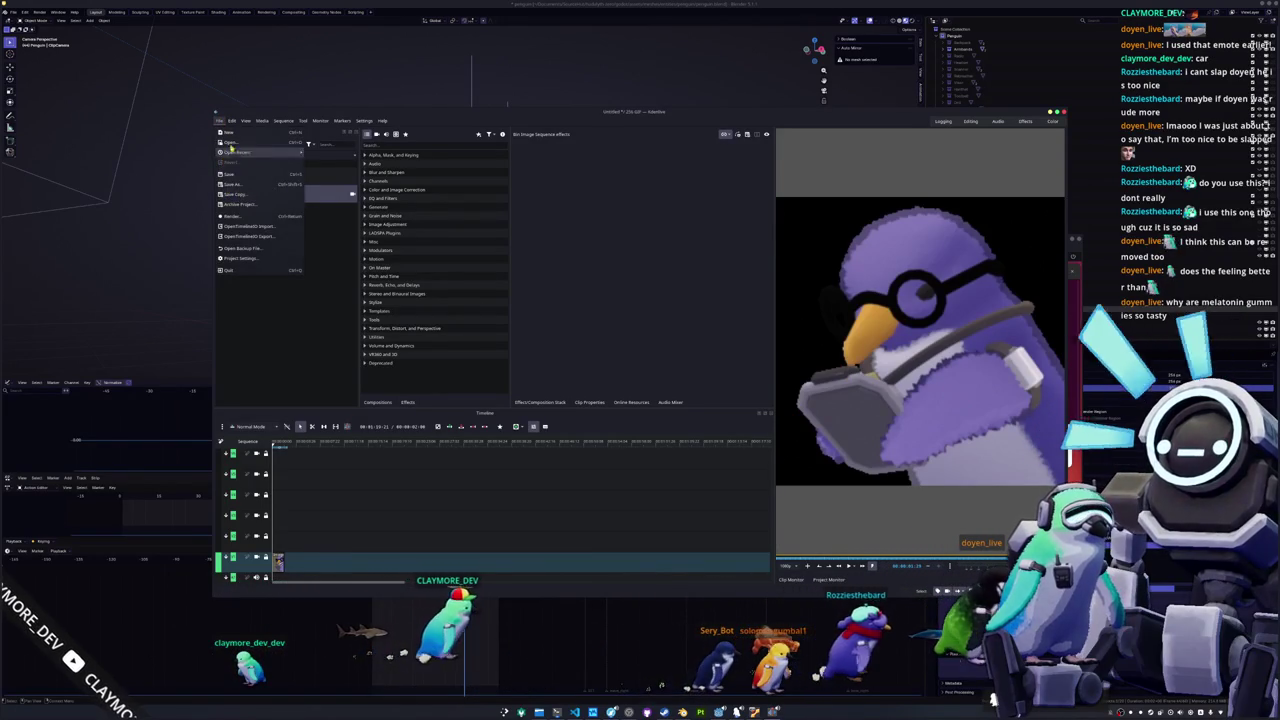
click(237, 217)
click(533, 270)
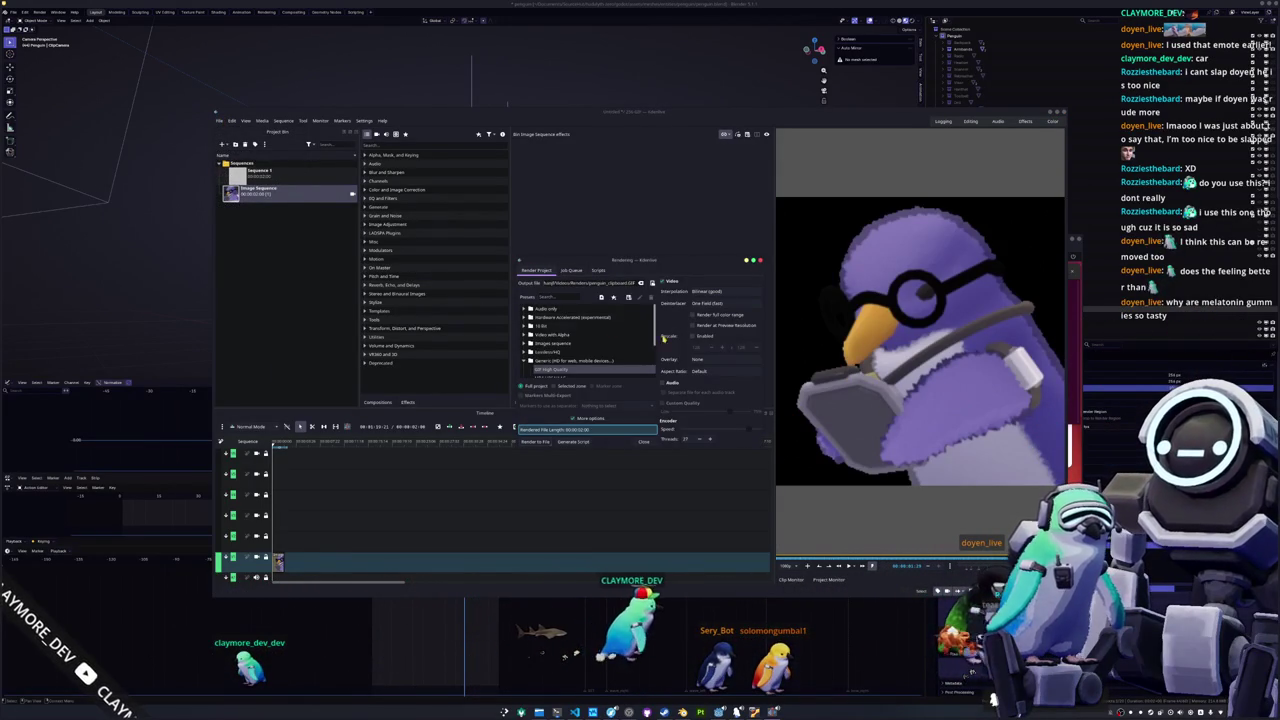
scroll(677, 381, down, 3)
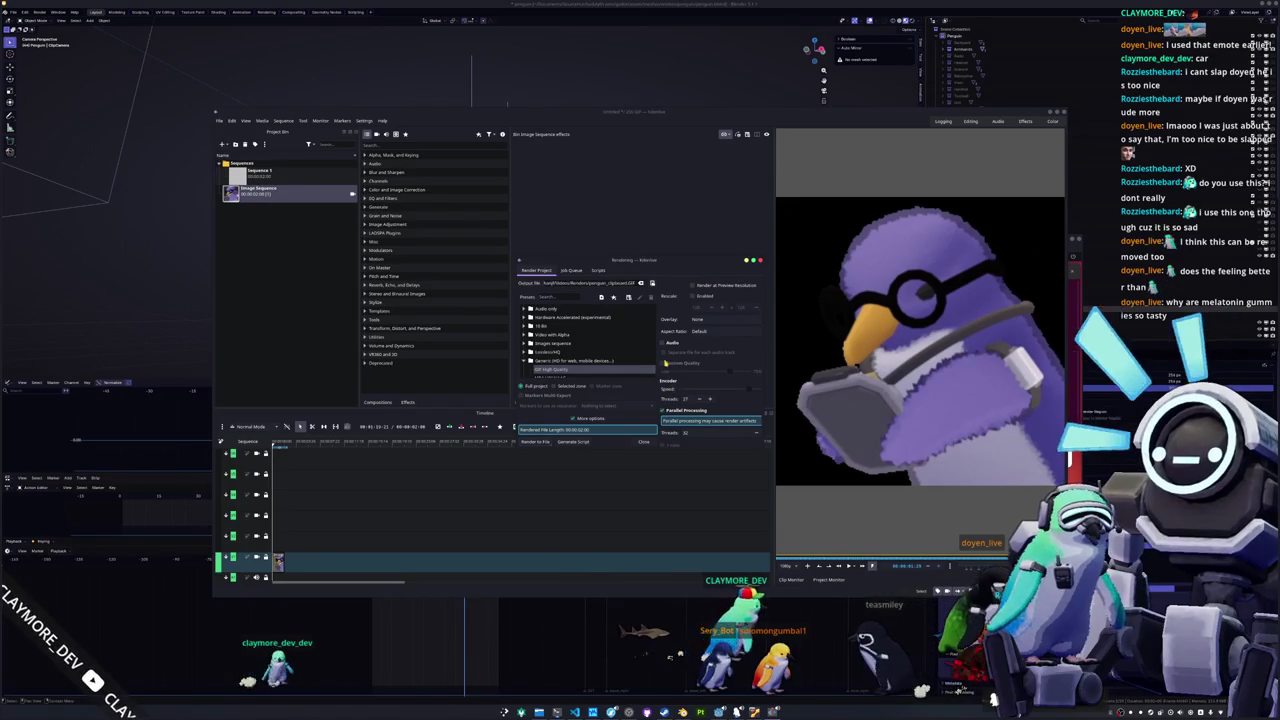
scroll(665, 375, down, 5)
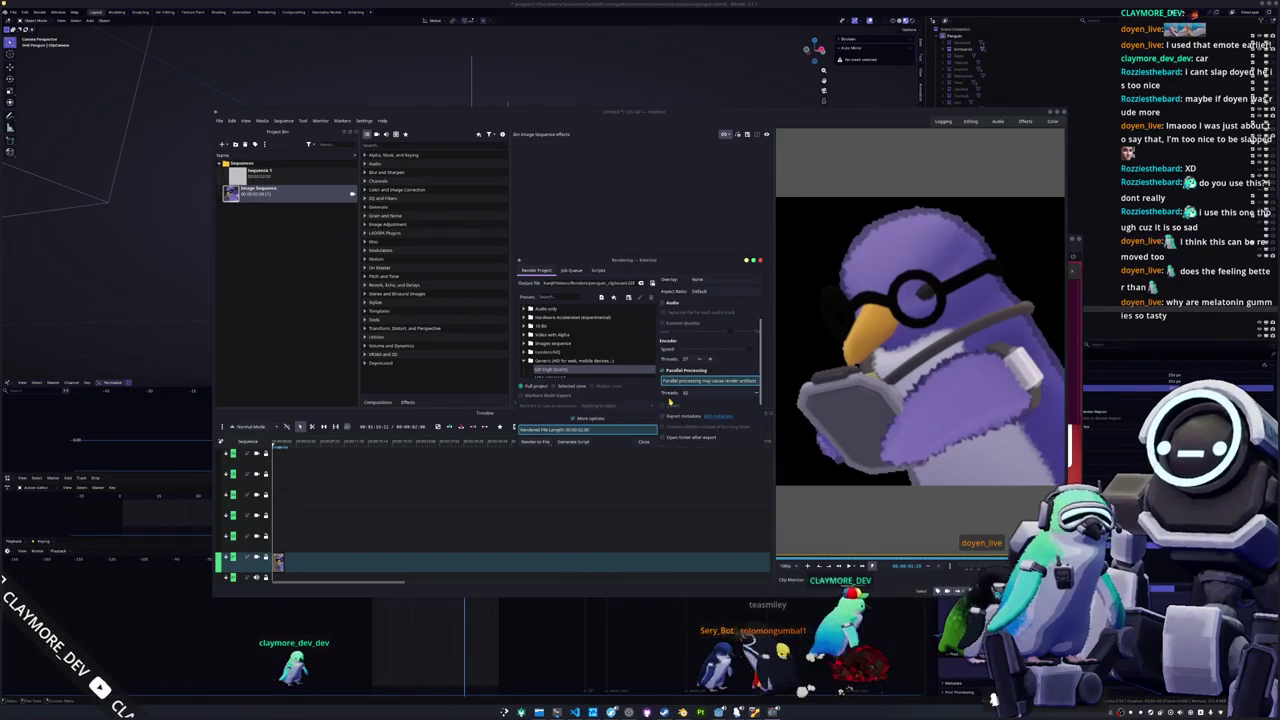
scroll(682, 403, up, 5)
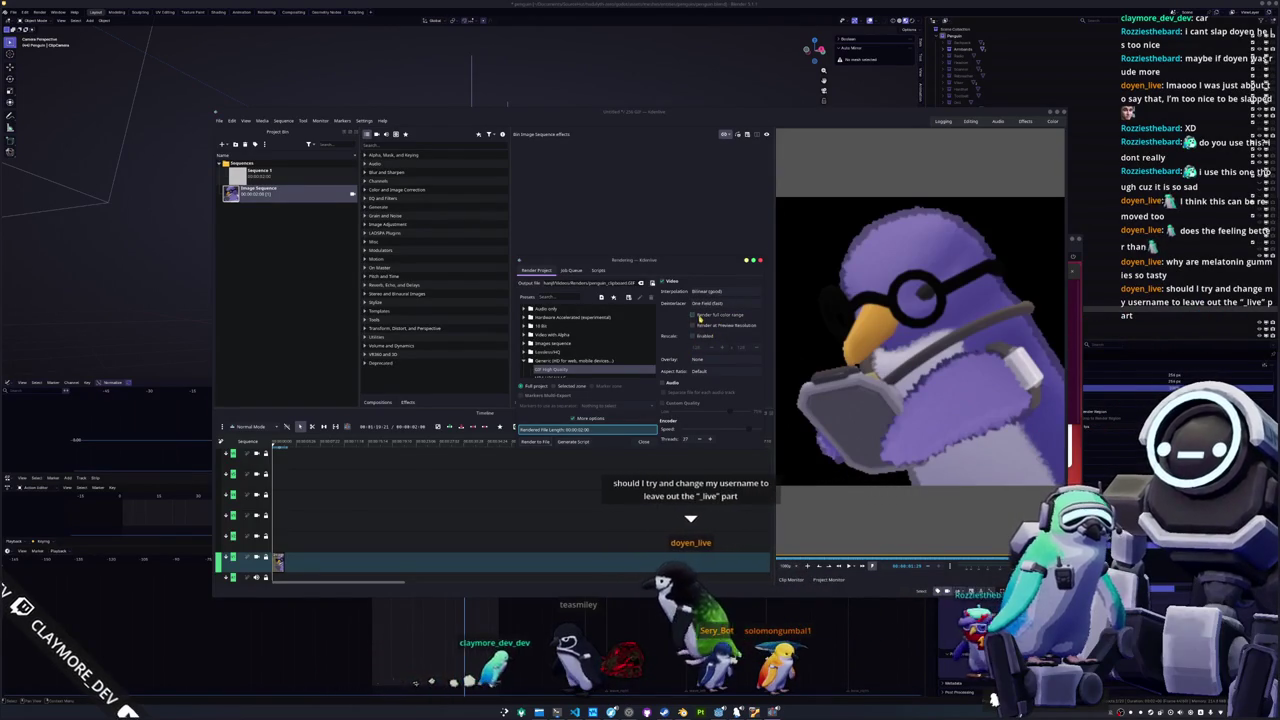
scroll(685, 351, down, 5)
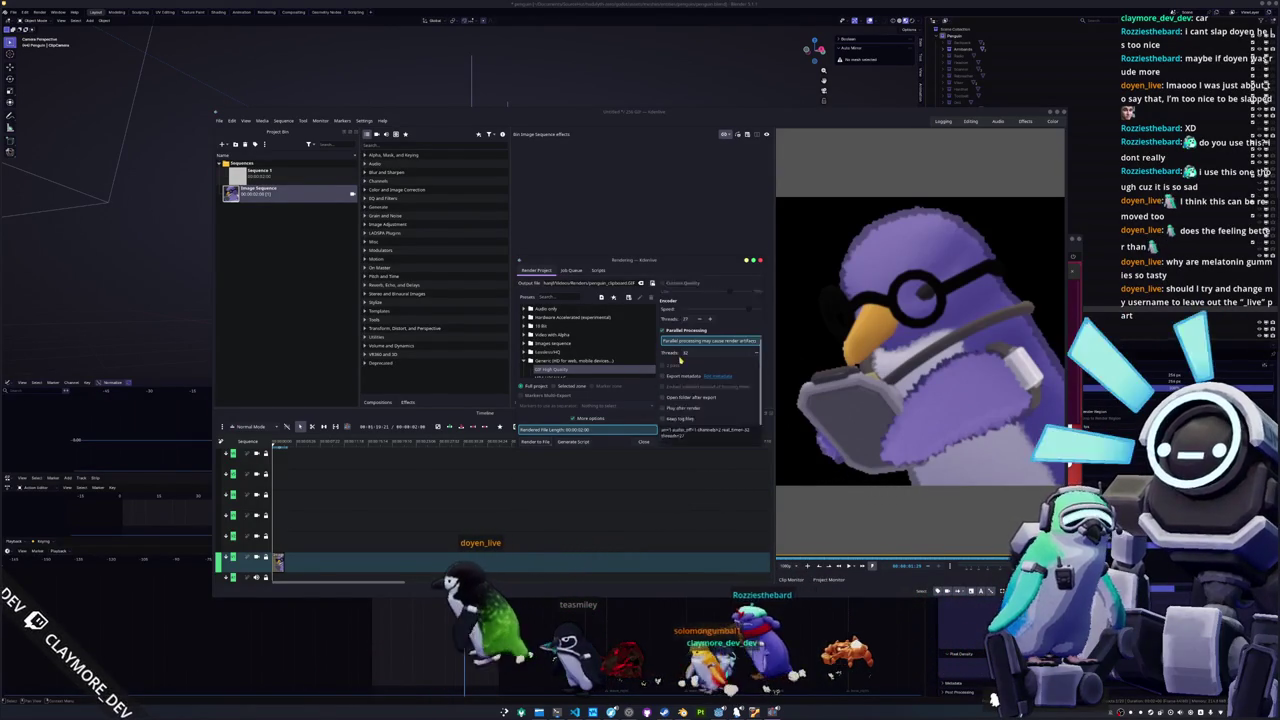
scroll(681, 364, up, 1)
scroll(680, 367, up, 5)
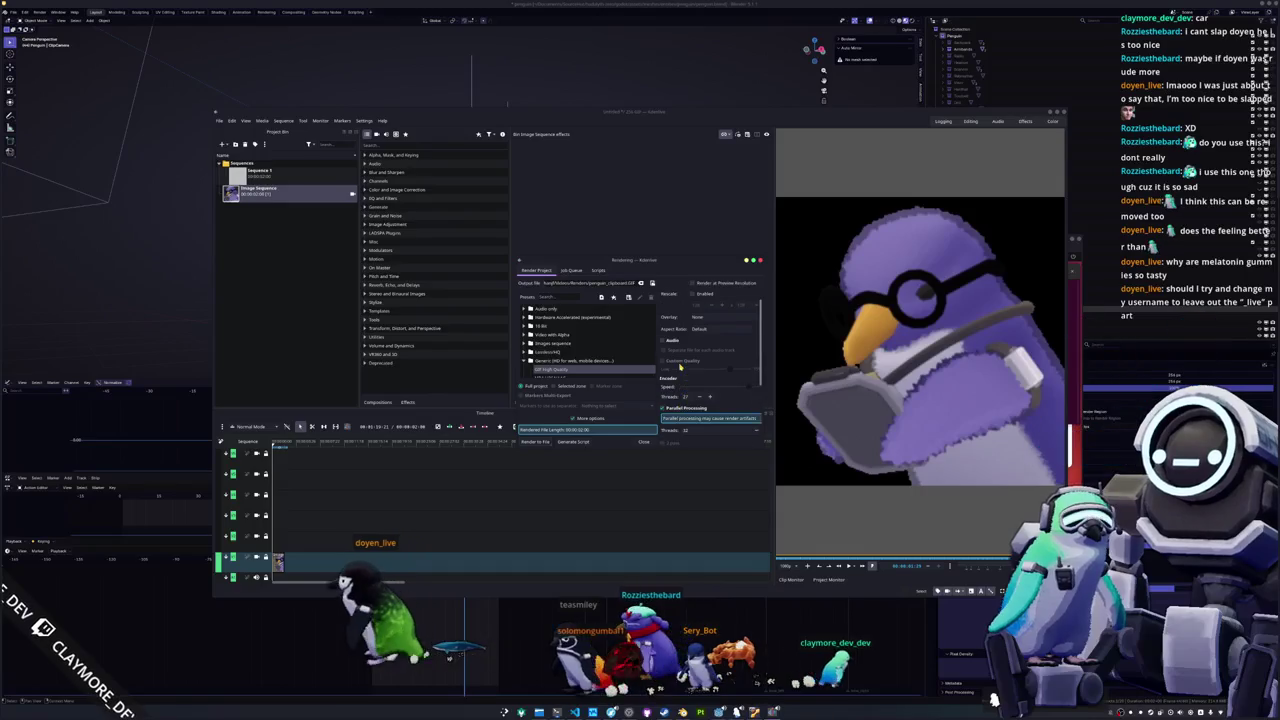
scroll(580, 355, down, 3)
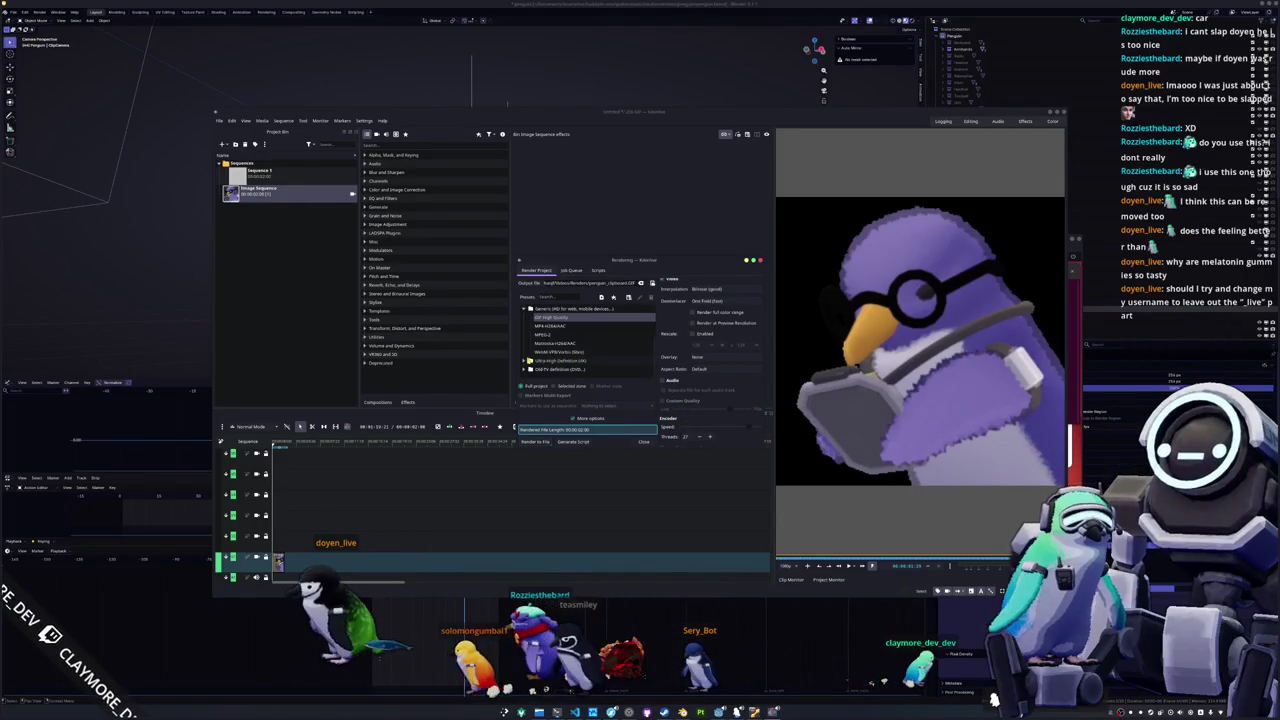
scroll(560, 340, up, 3)
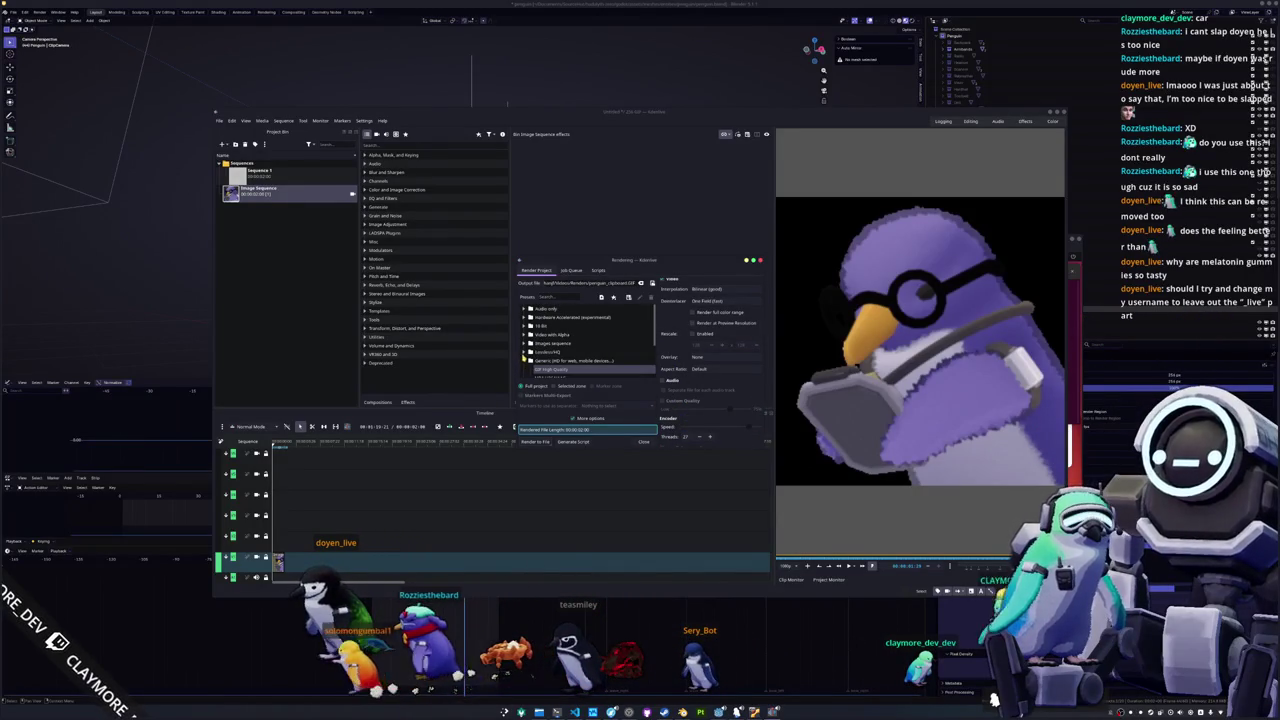
Expand the Image sequence presets, choose GIF and start rendering
click(521, 344)
scroll(554, 357, down, 2)
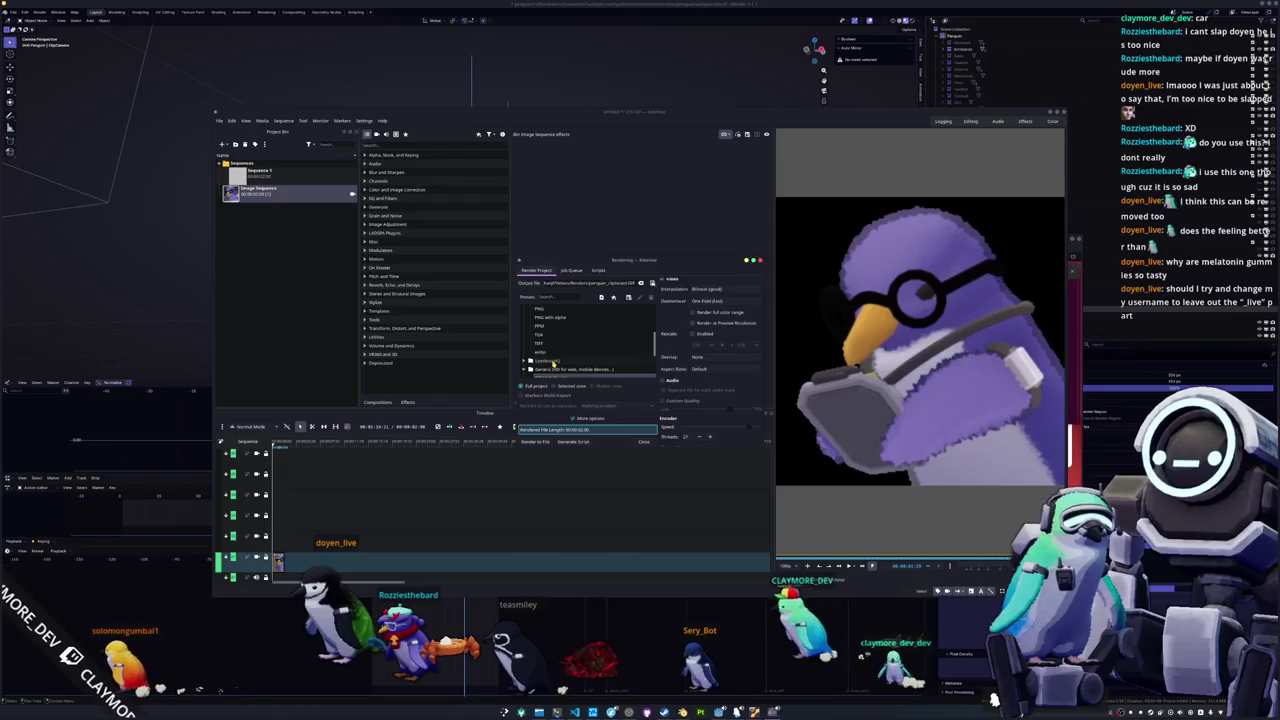
scroll(558, 350, up, 1)
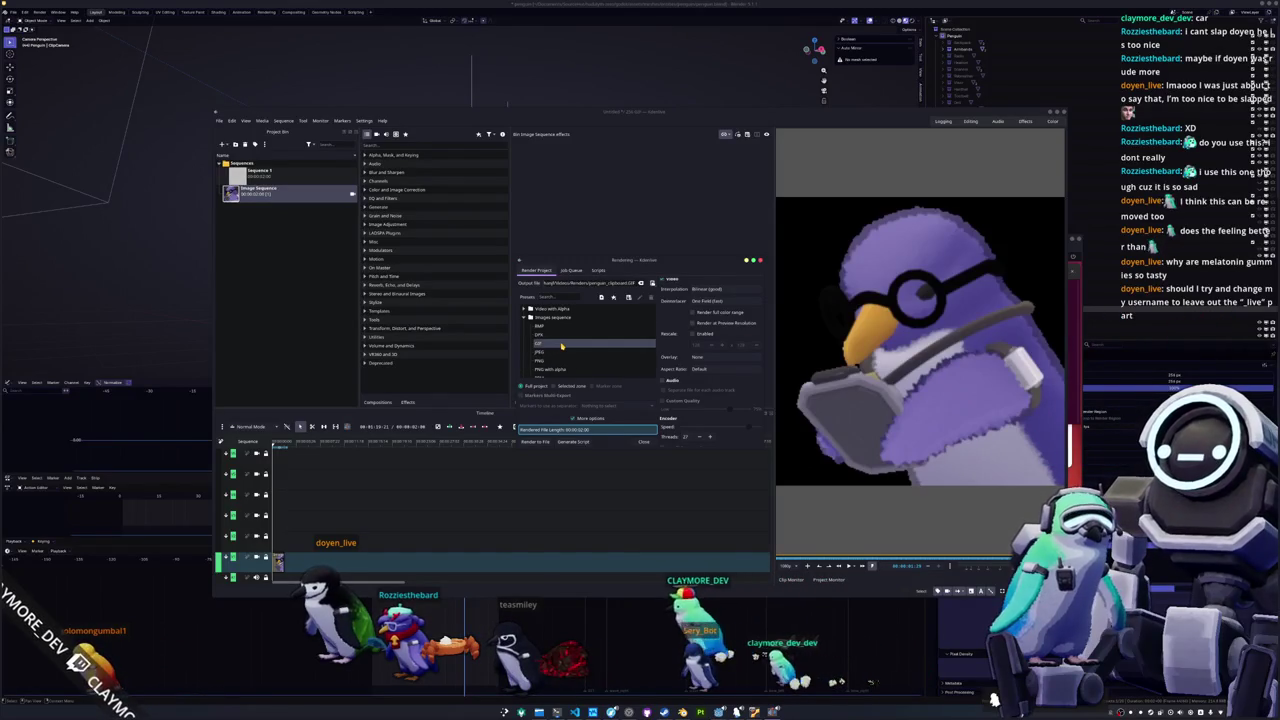
scroll(676, 369, down, 5)
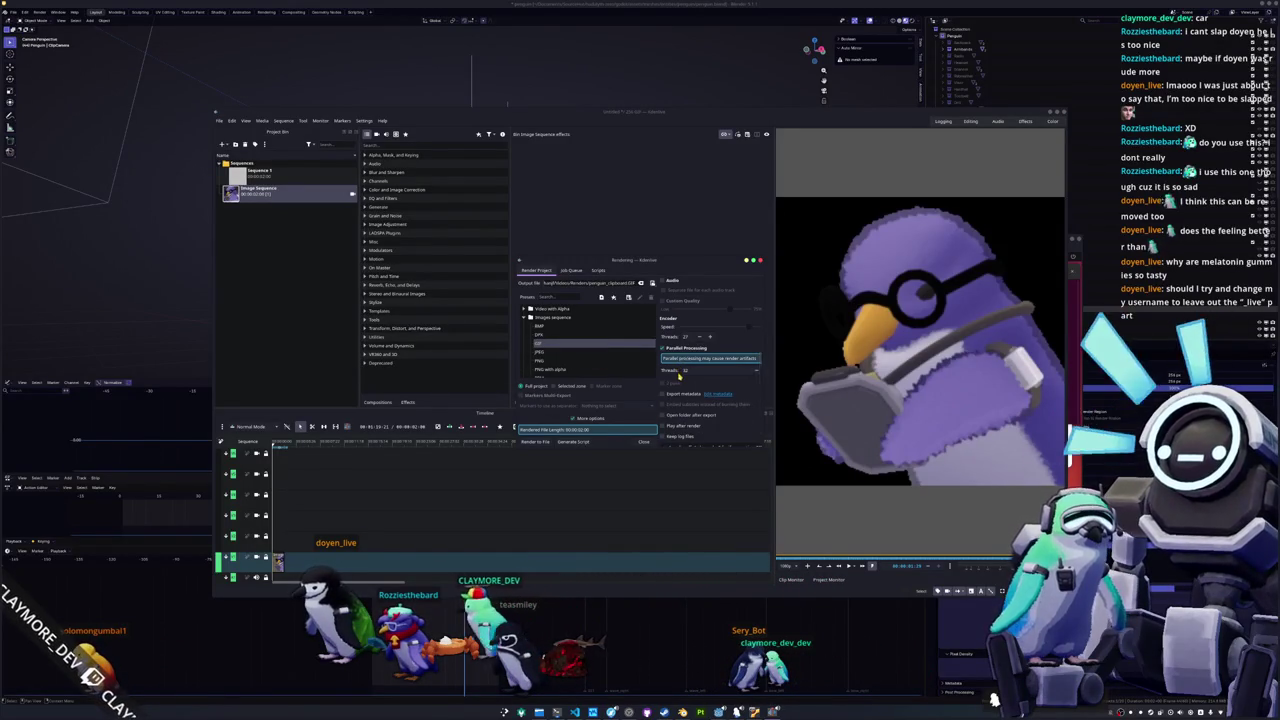
scroll(679, 376, up, 5)
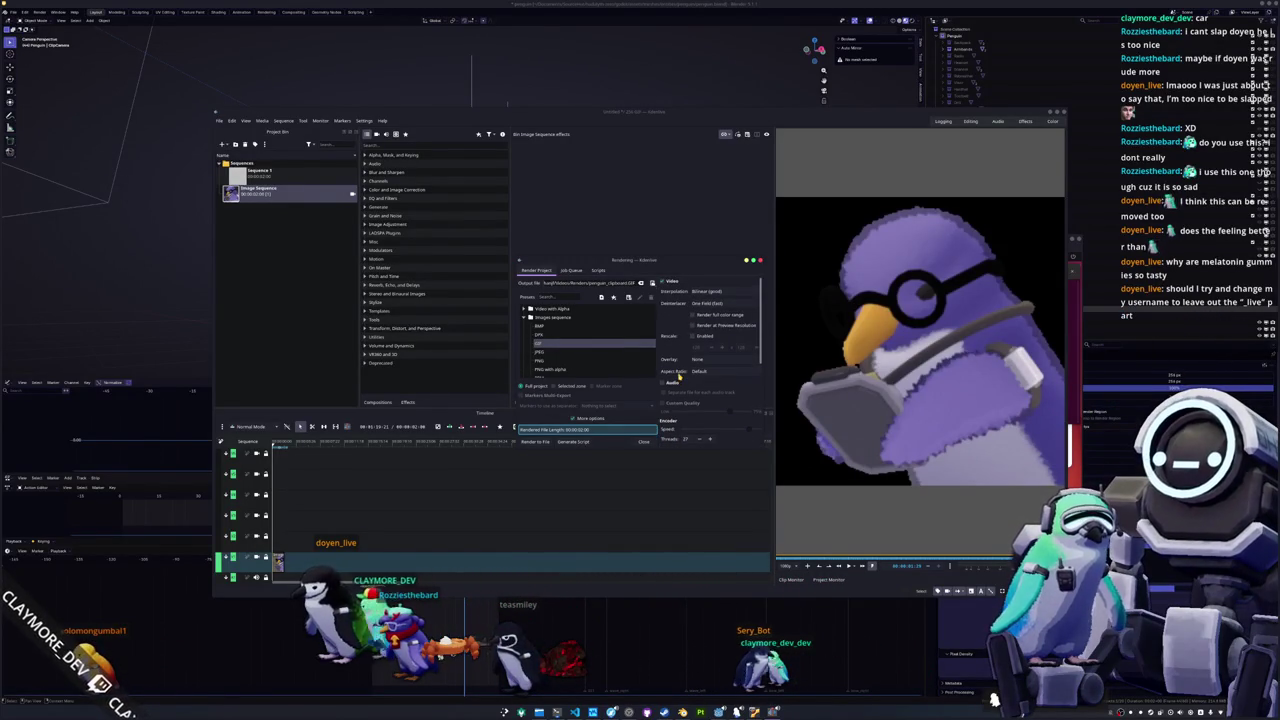
click(543, 443)
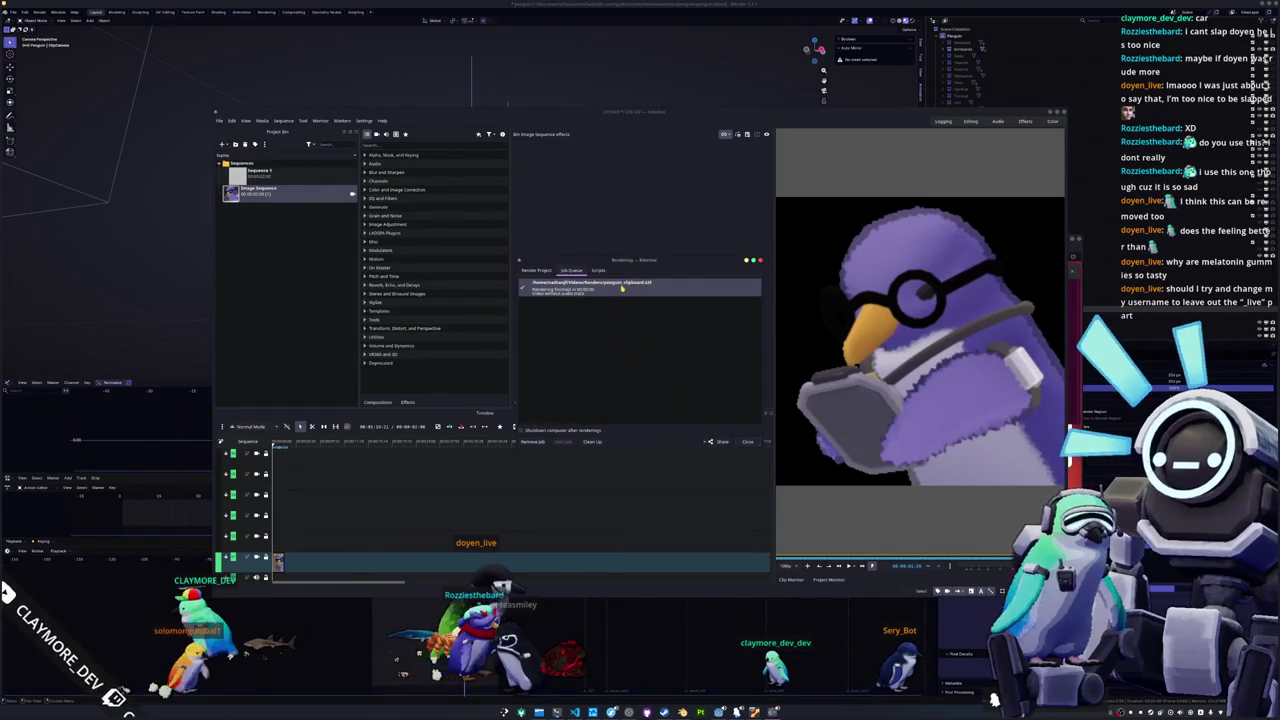
Open the output folder and view penguin_clipboard.gif in the image viewer
click(621, 284)
scroll(696, 415, down, 10)
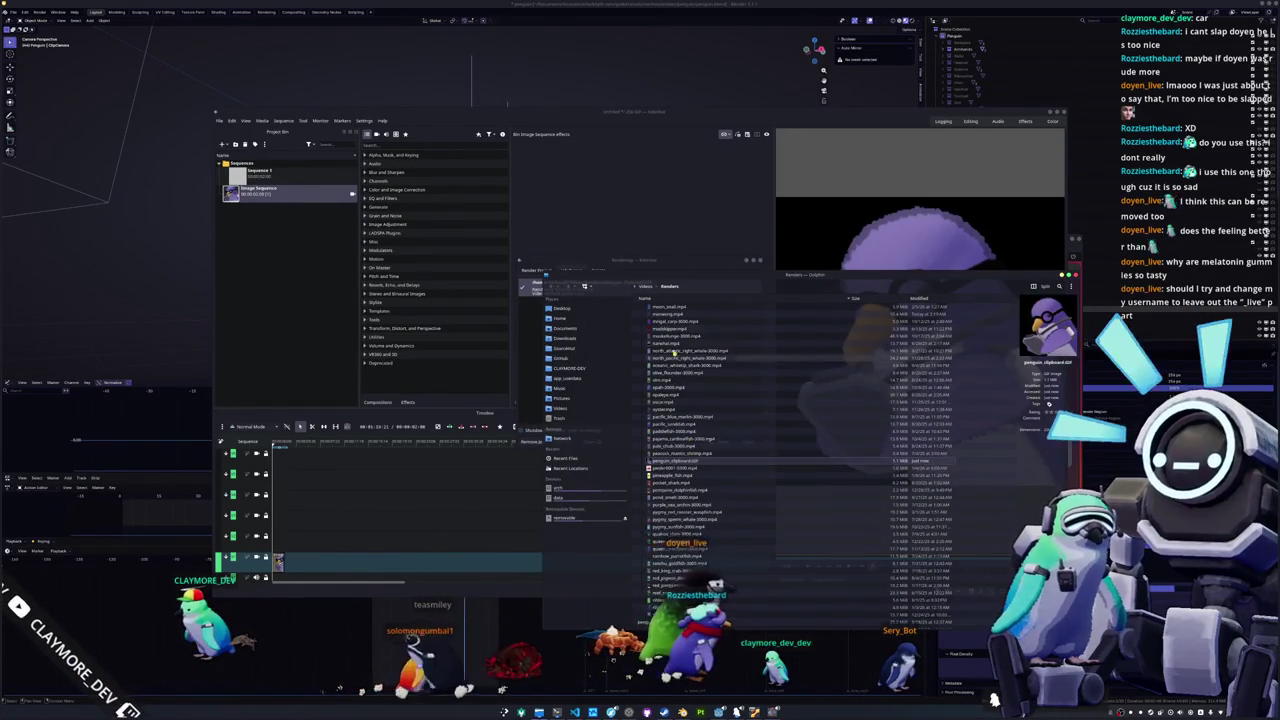
double_click(680, 465)
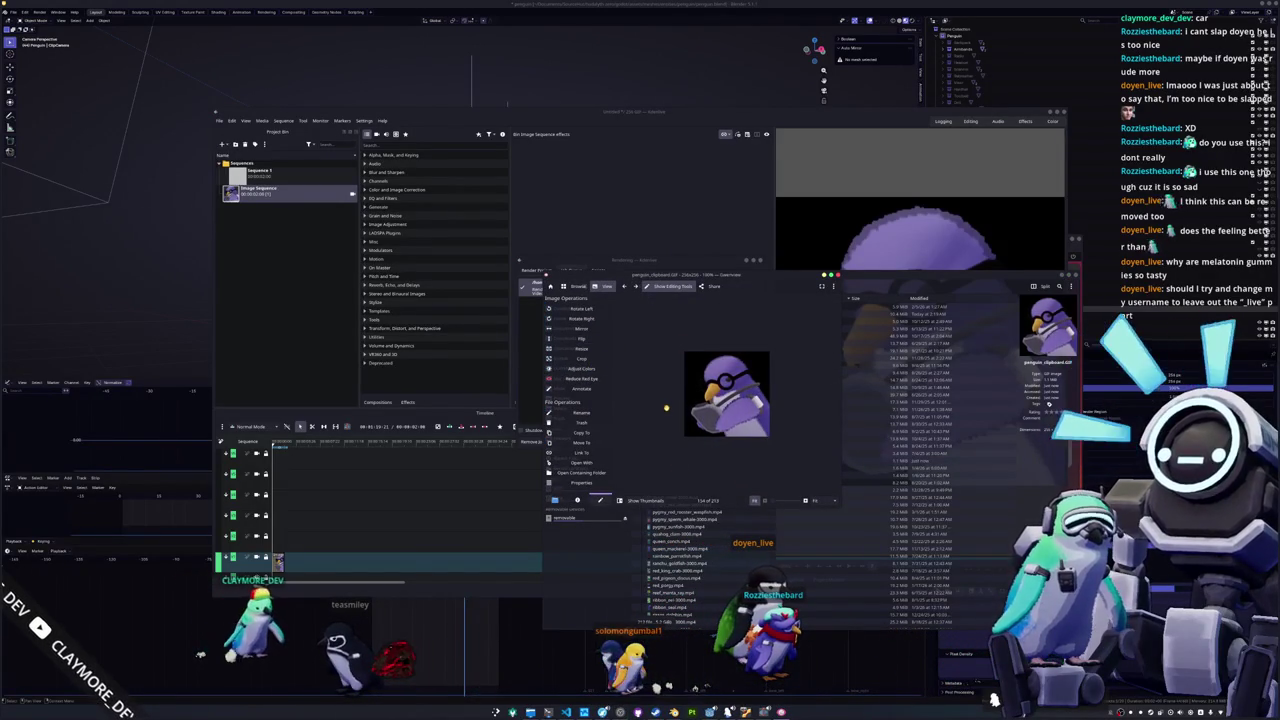
scroll(686, 410, up, 5)
scroll(686, 410, down, 4)
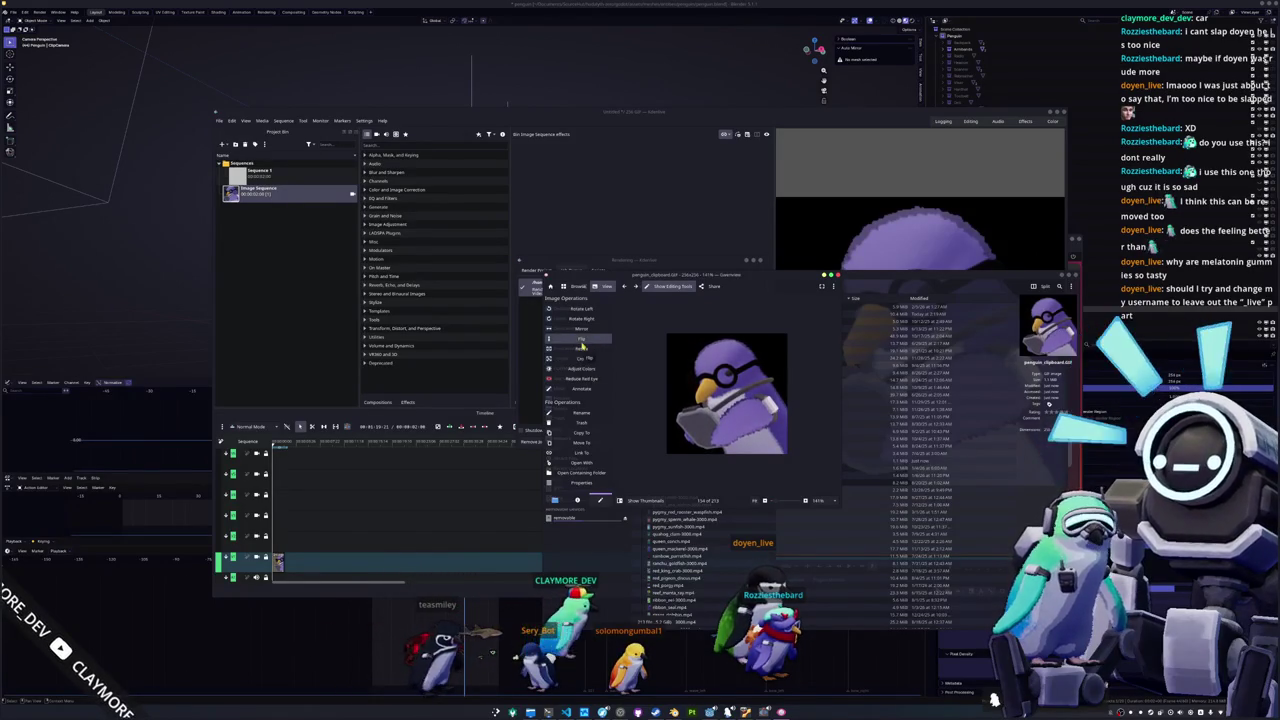
Try resizing the GIF, dismiss the cannot-edit error, close the viewer and return to Kdenlive's render window
click(583, 350)
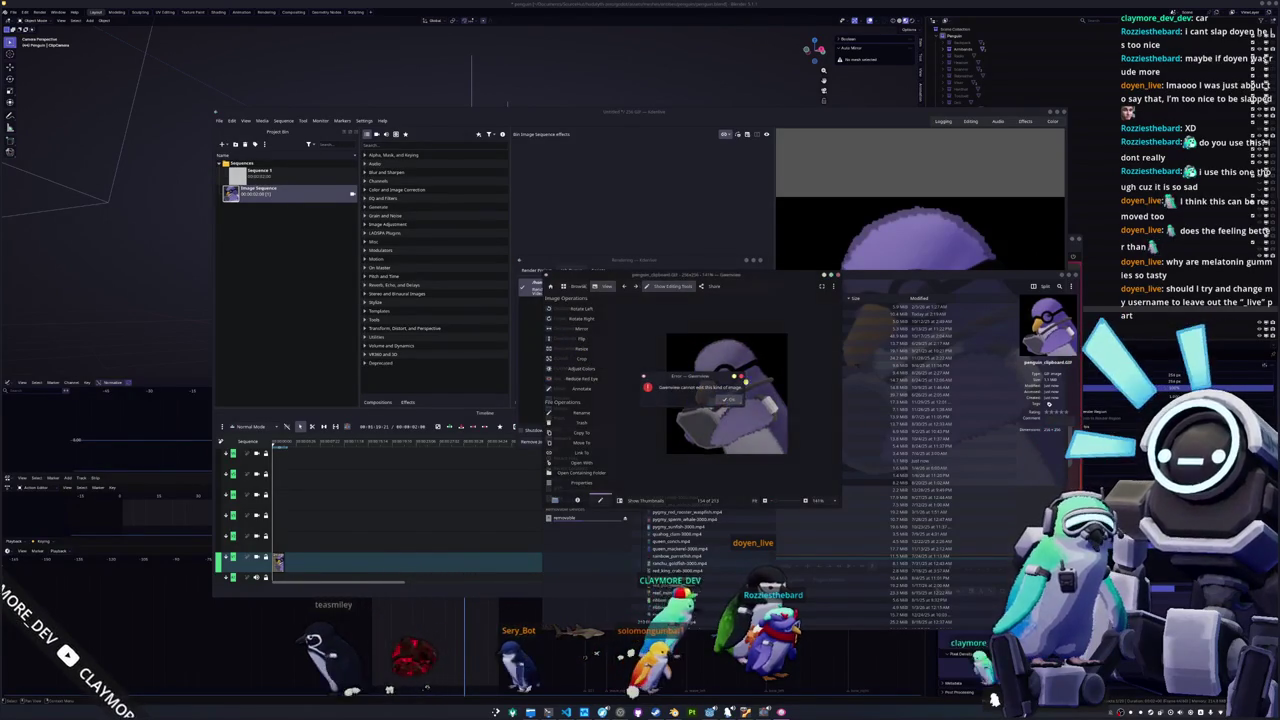
click(728, 398)
click(837, 274)
click(702, 263)
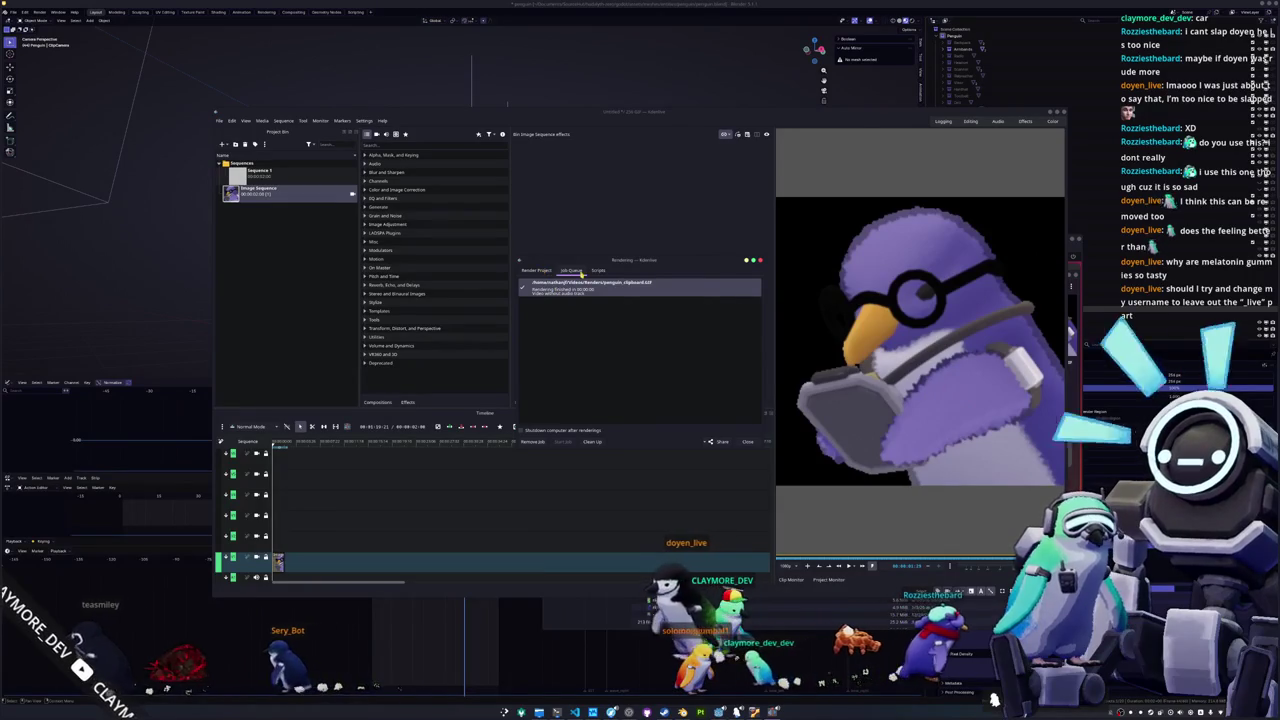
Enable rescaling to 250 pixels wide and re-render, overwriting penguin_clipboard.gif
click(536, 270)
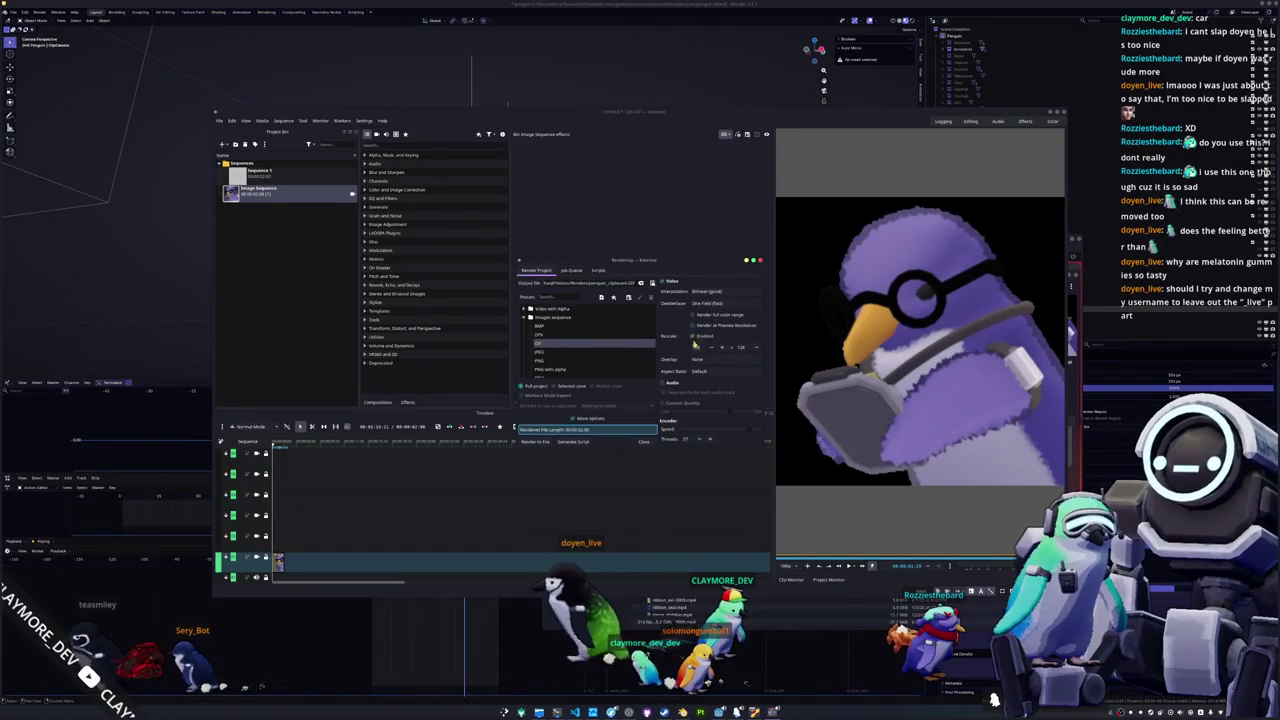
click(693, 337)
text(250)
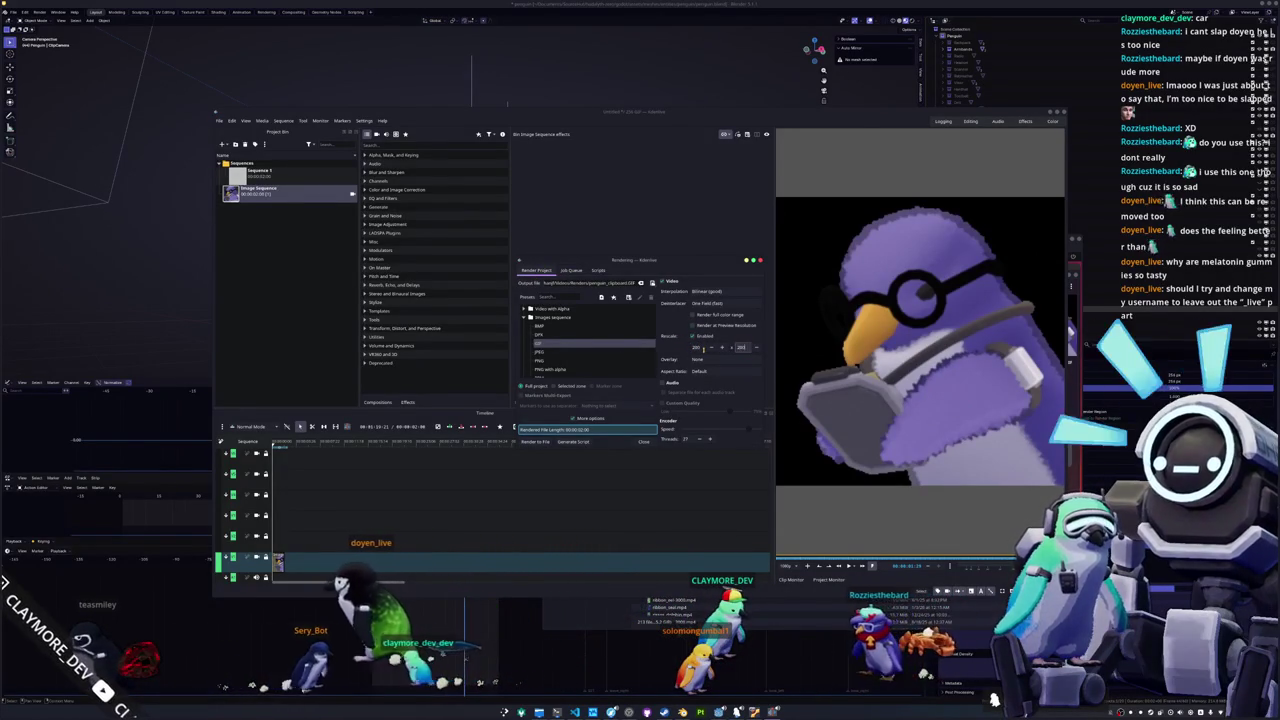
click(535, 441)
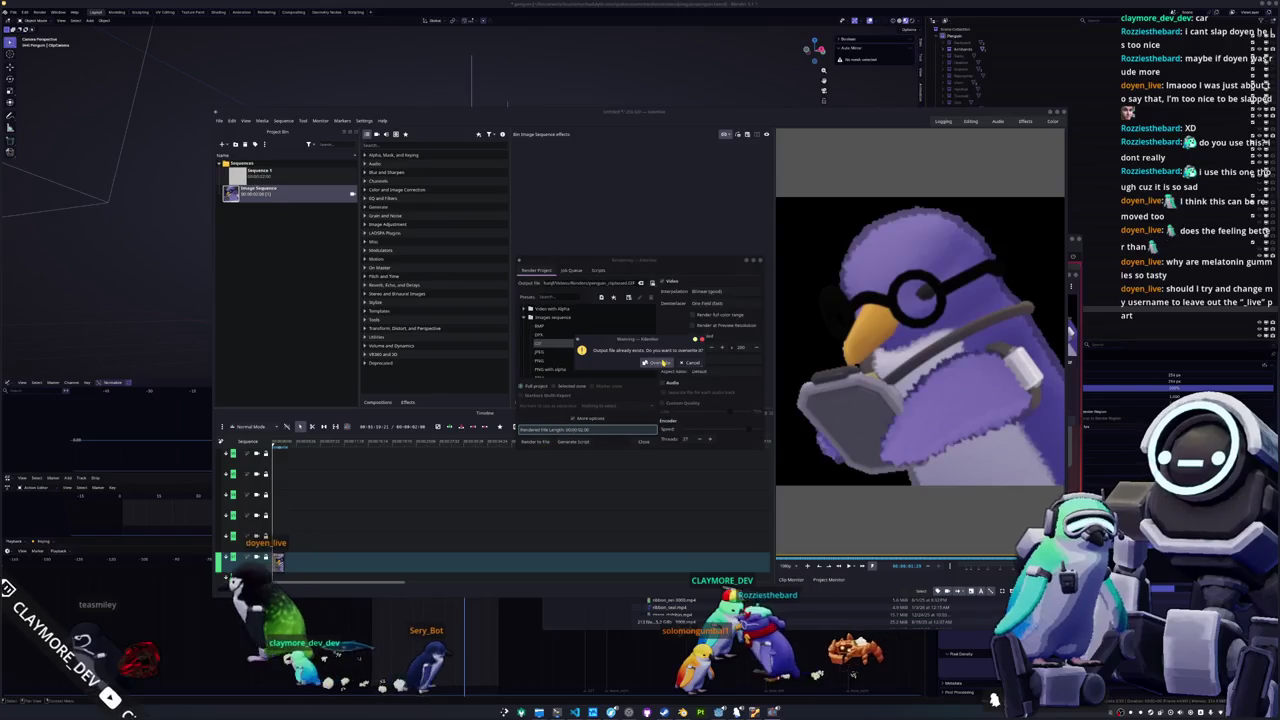
click(657, 363)
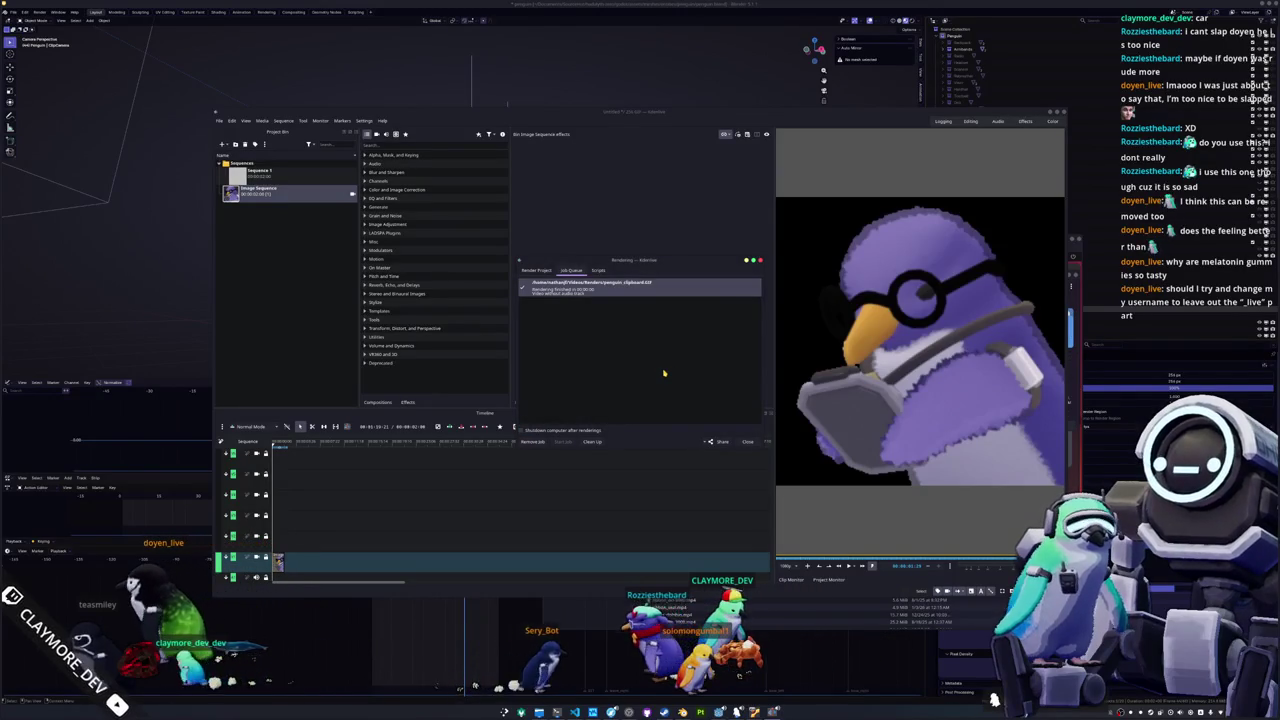
Open the finished render job's folder, close the file manager, then close Kdenlive
right_click(665, 288)
click(690, 301)
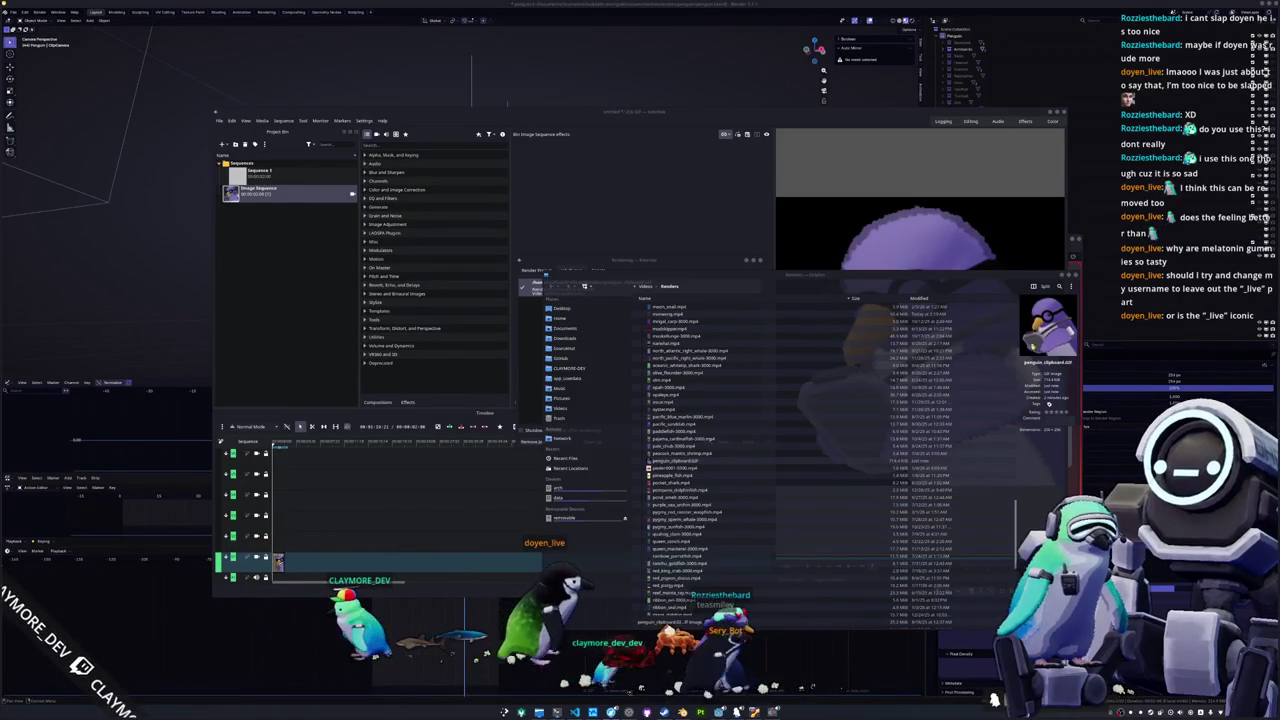
click(1070, 272)
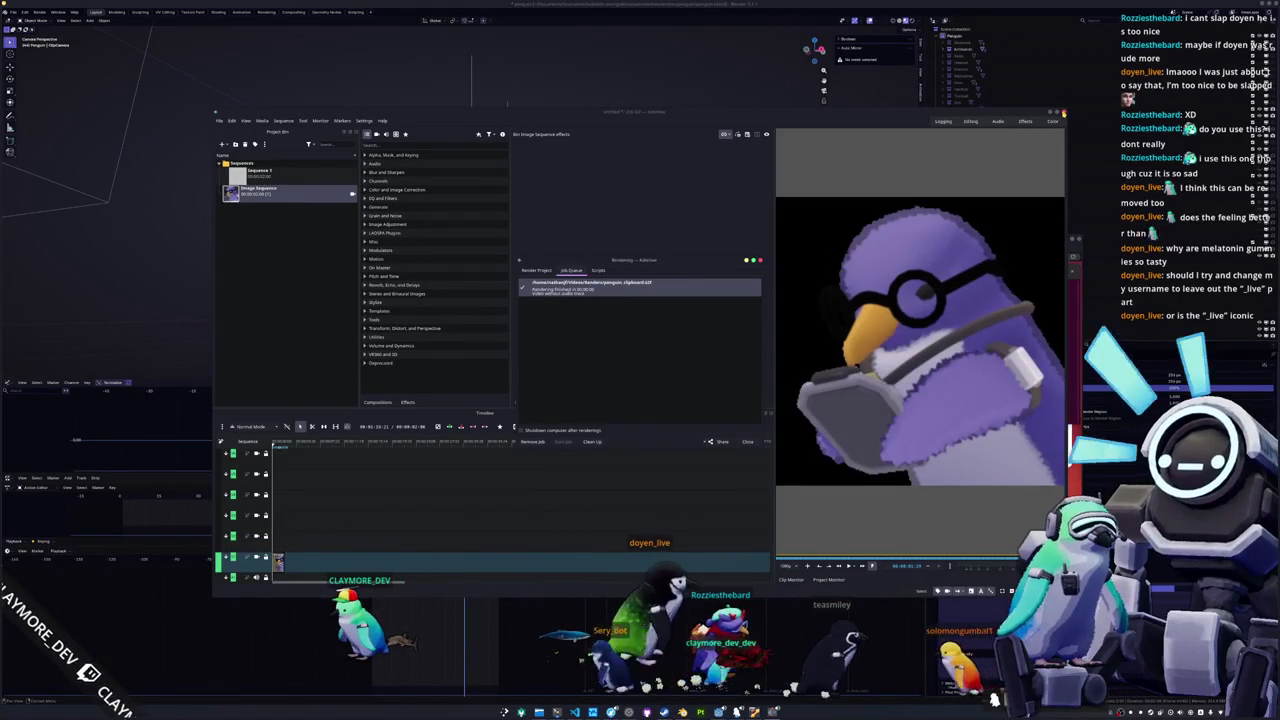
click(1063, 113)
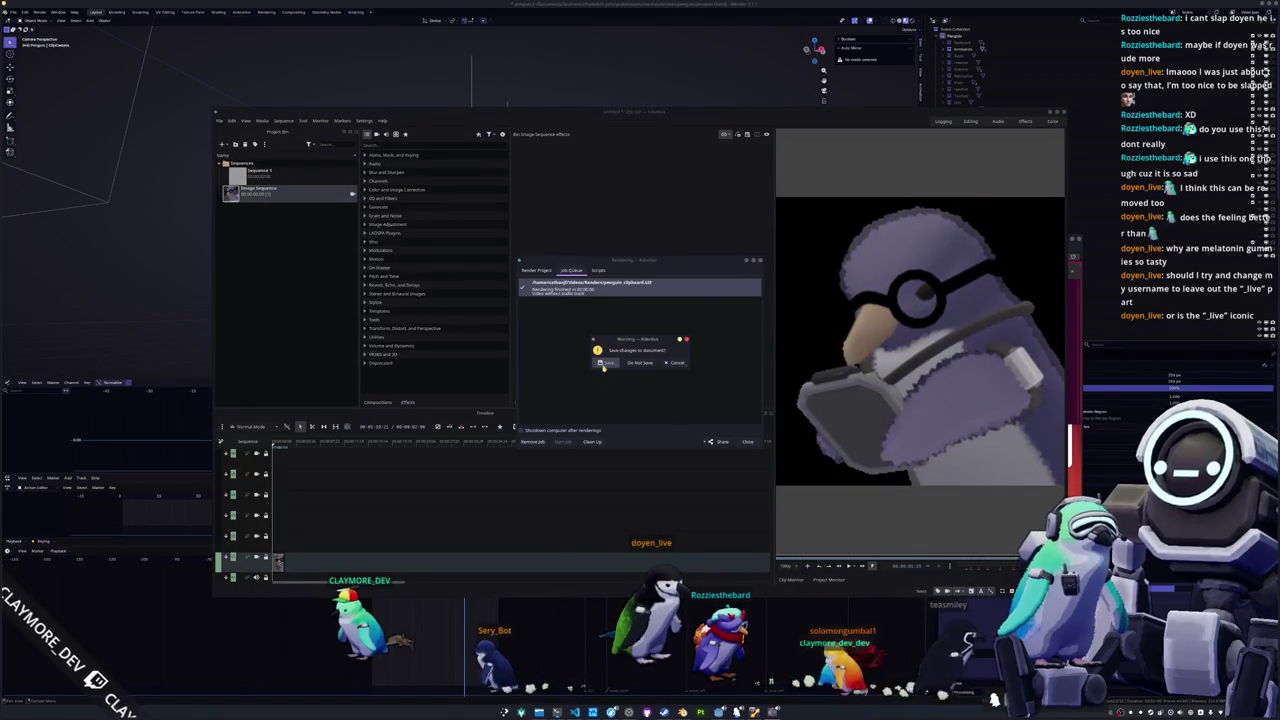
Close Kdenlive without saving the project changes
click(603, 363)
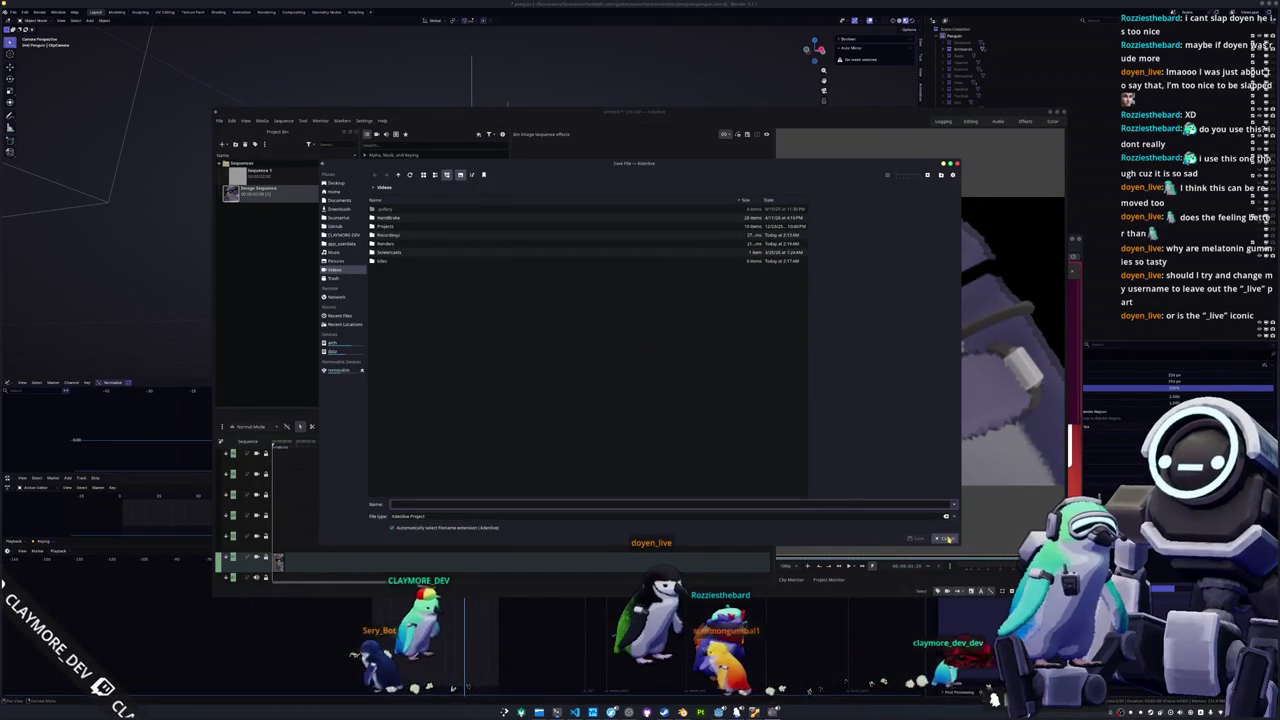
click(947, 539)
click(630, 362)
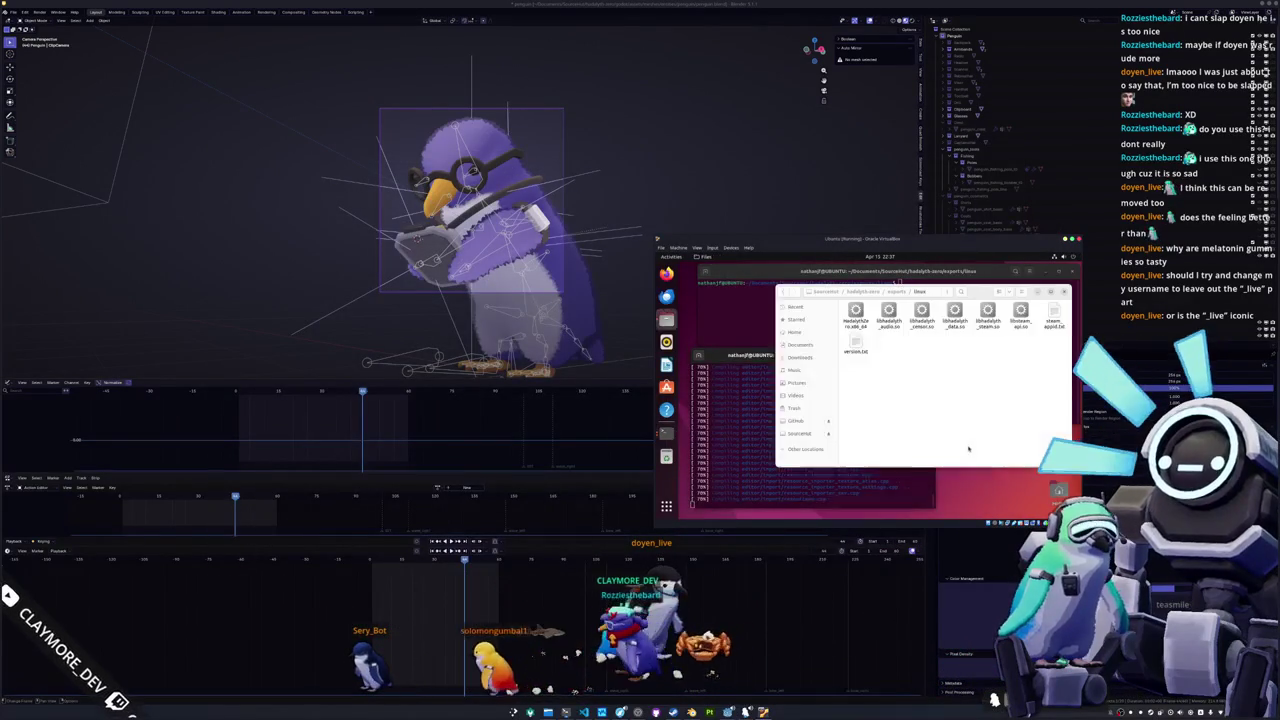
Return to the Blender scene and select the penguin armature to show its animation
click(747, 321)
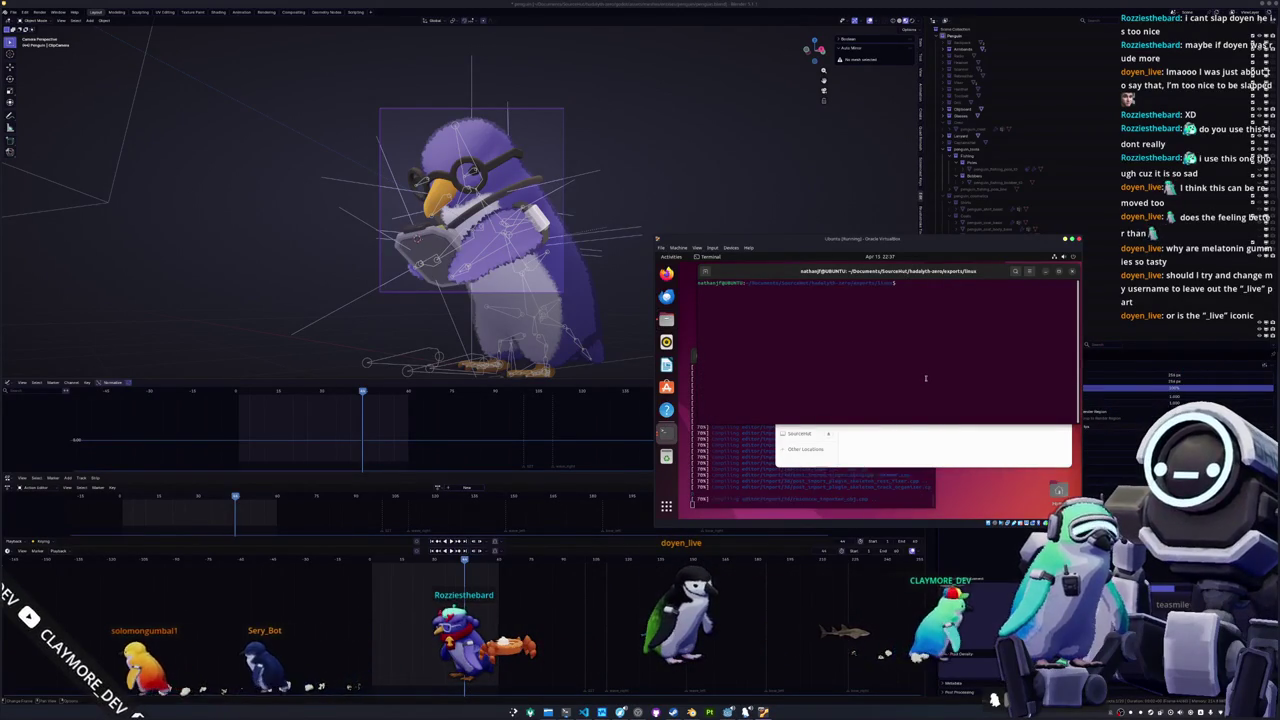
click(587, 238)
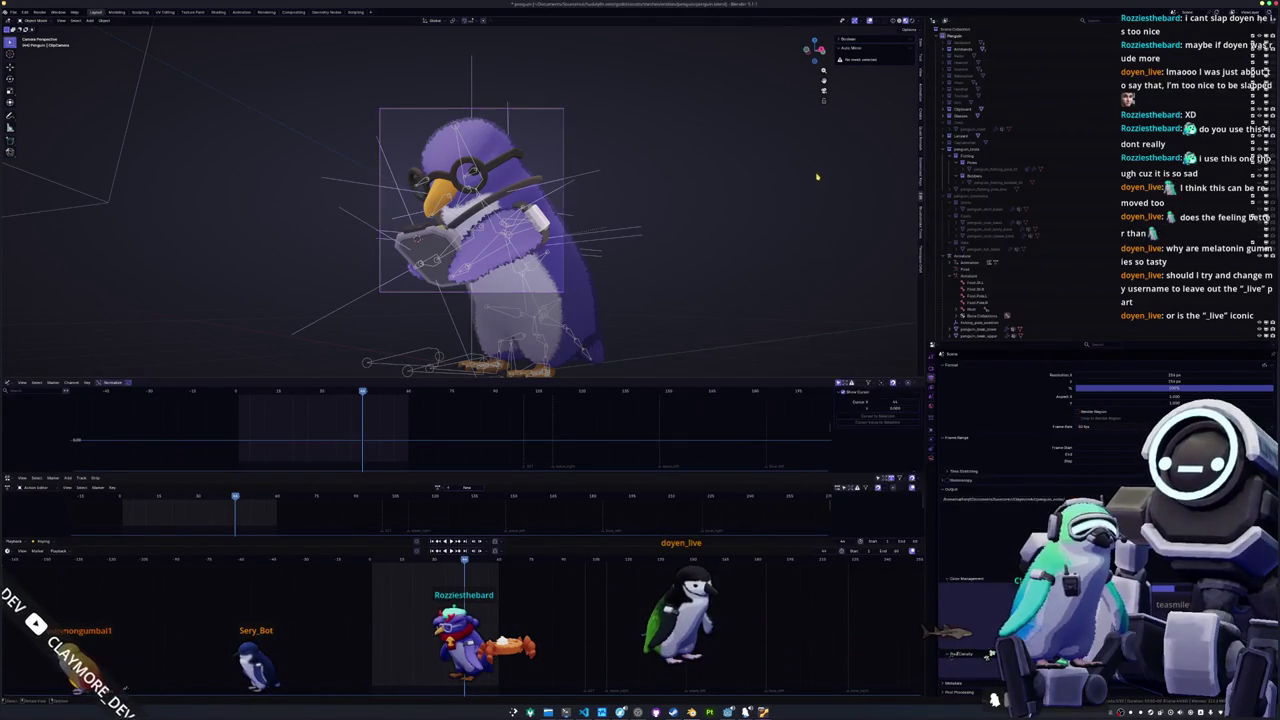
scroll(587, 238, down, 4)
scroll(587, 238, down, 1)
scroll(570, 250, up, 3)
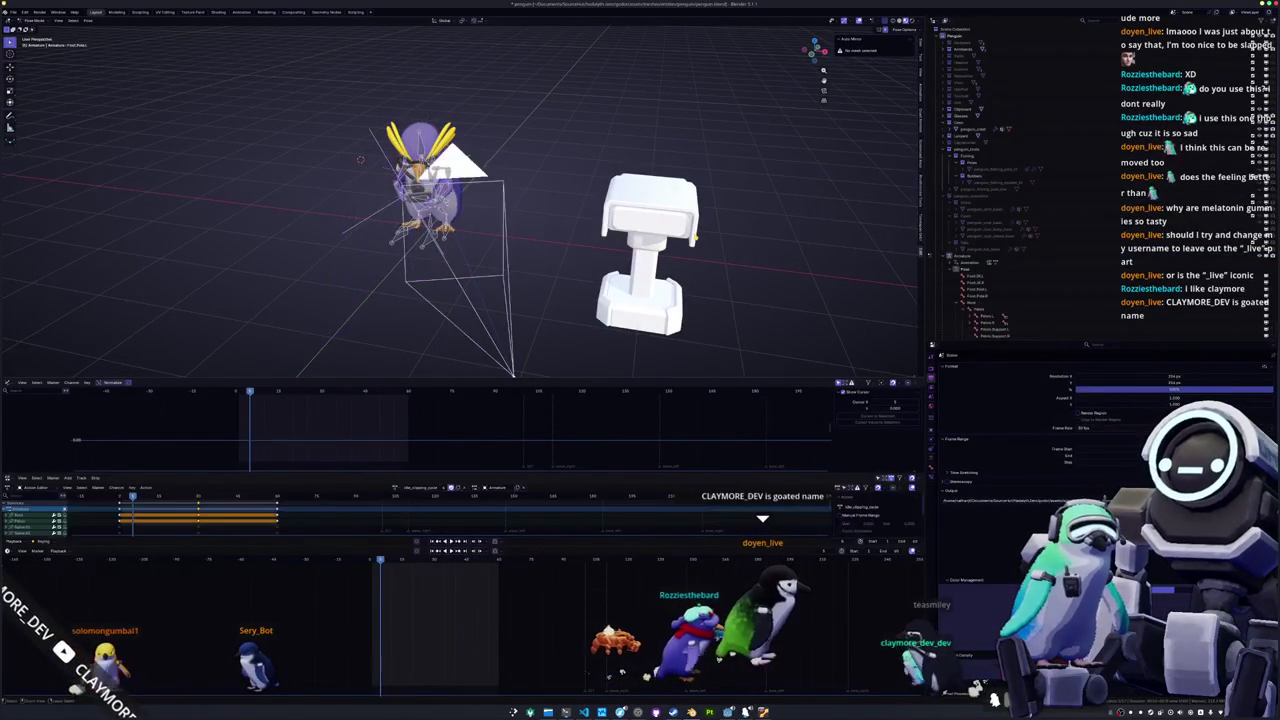
click(965, 256)
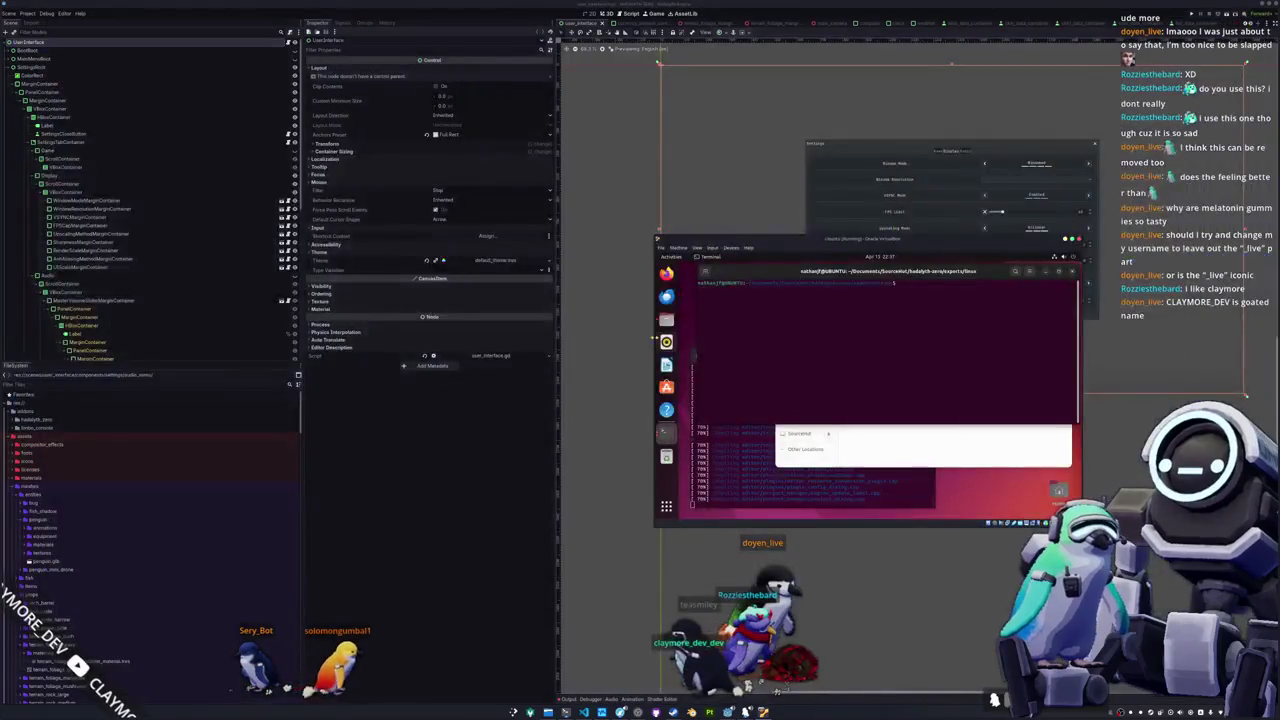
Close the large Ubuntu terminal with Ctrl+D and arrange the exports/linux window above the godot-secure build terminal
click(789, 467)
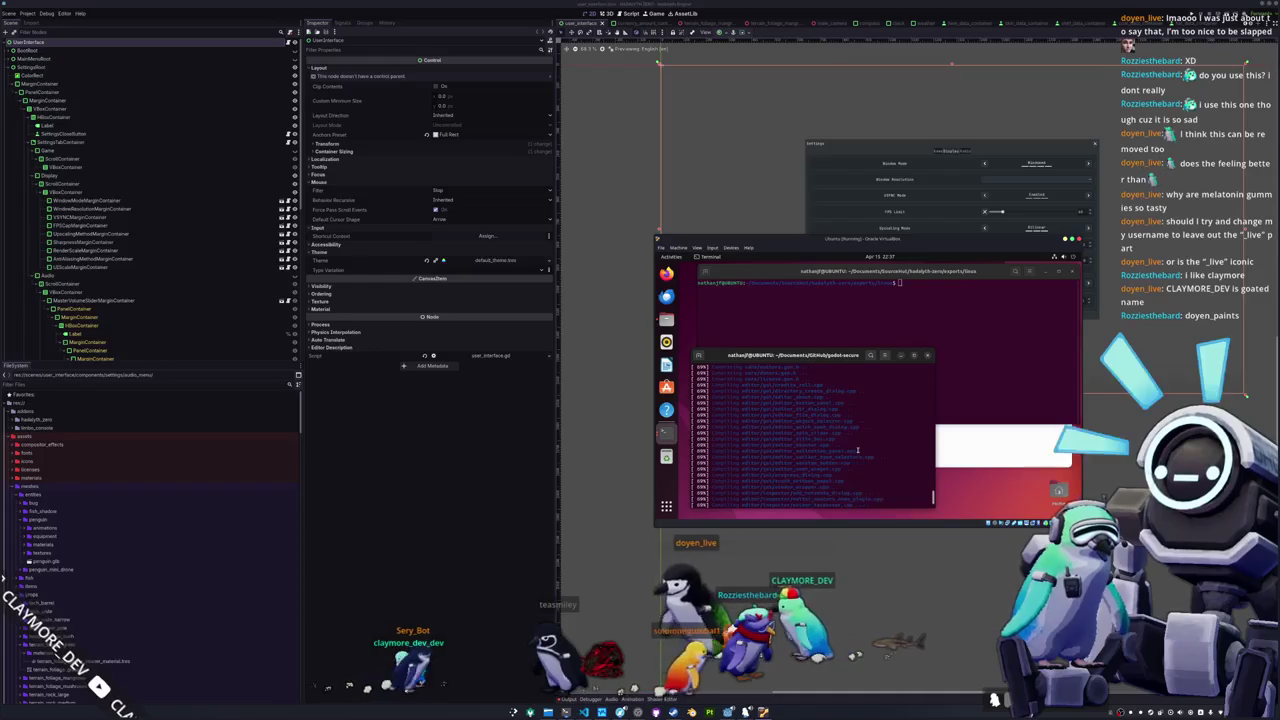
drag(933, 493, 950, 411)
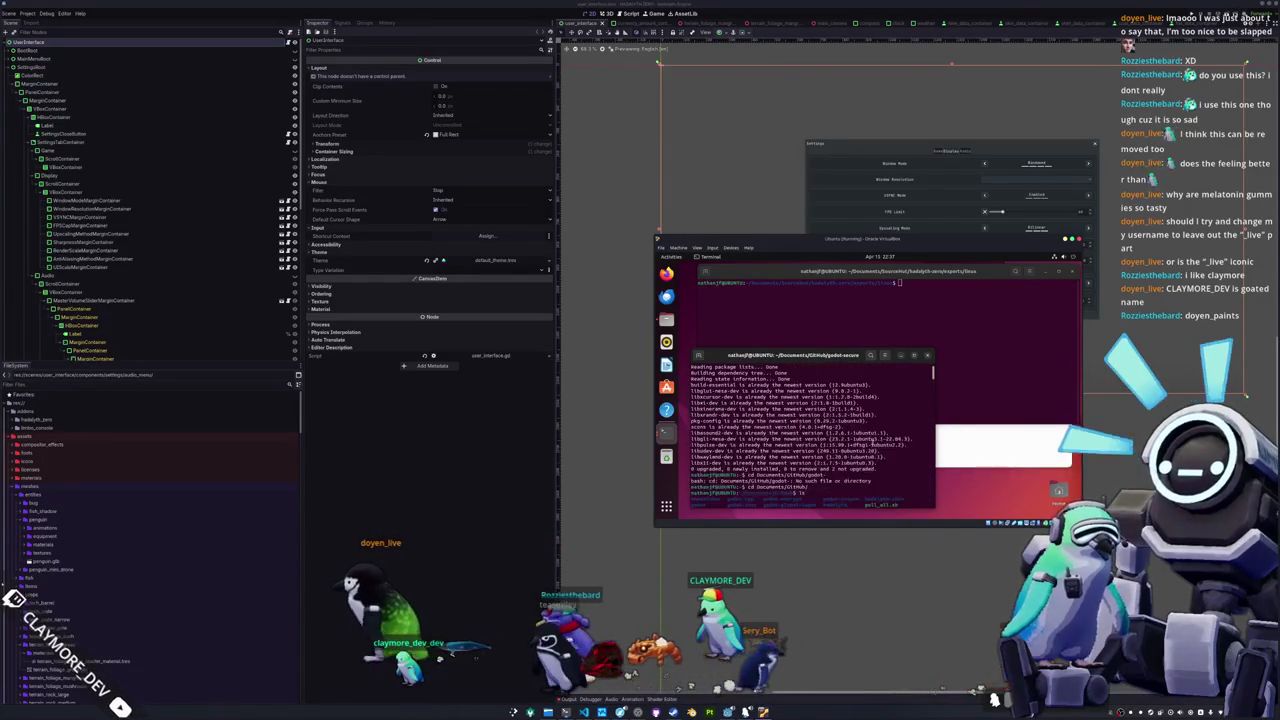
scroll(876, 456, up, 5)
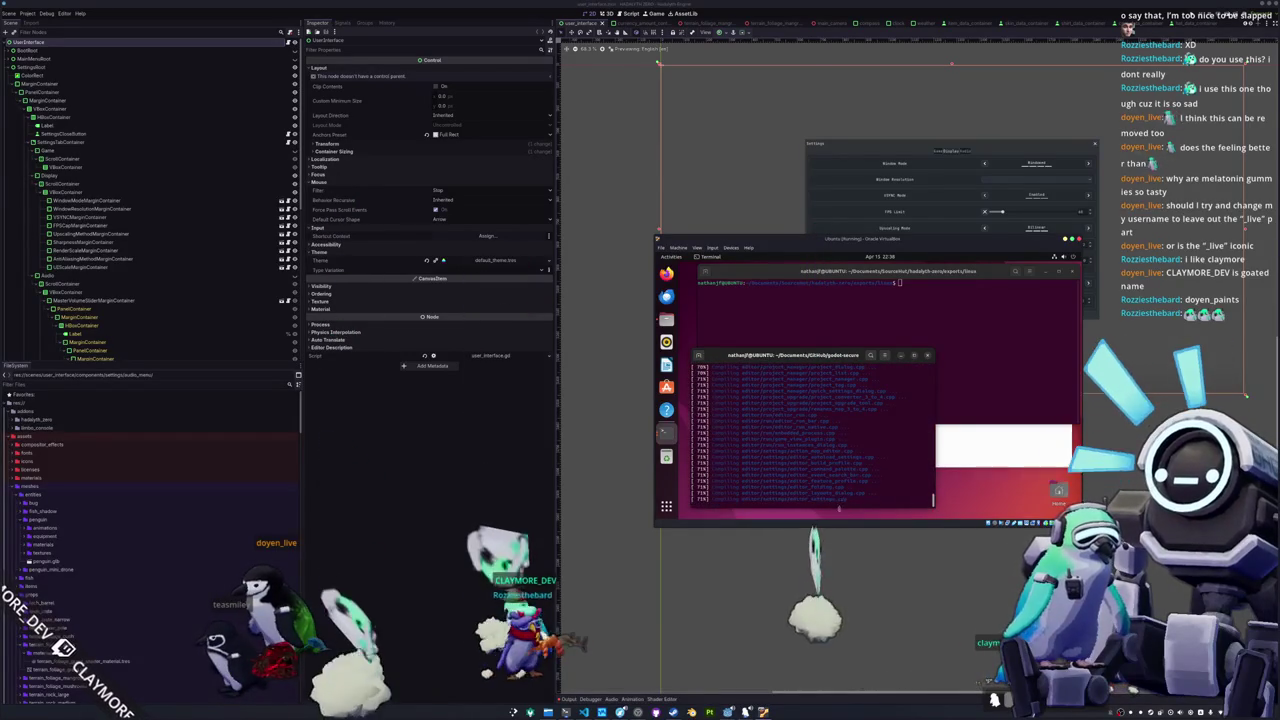
click(998, 389)
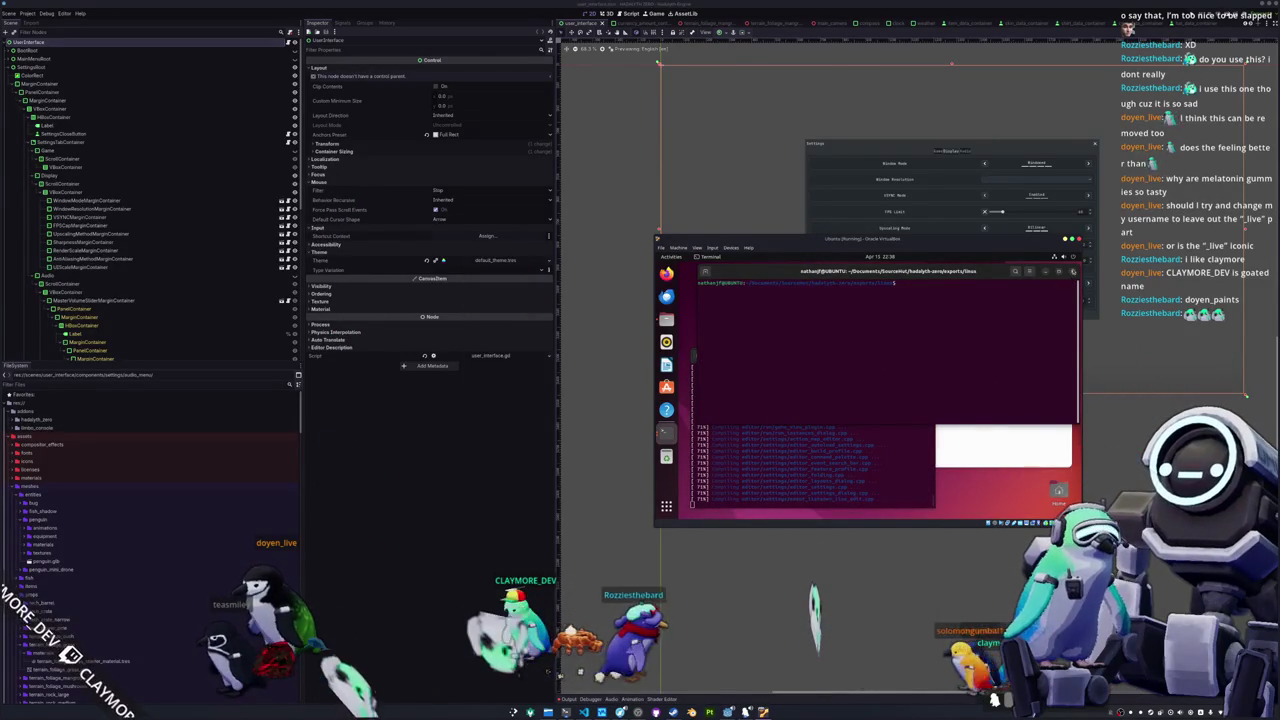
key(ctrl+d)
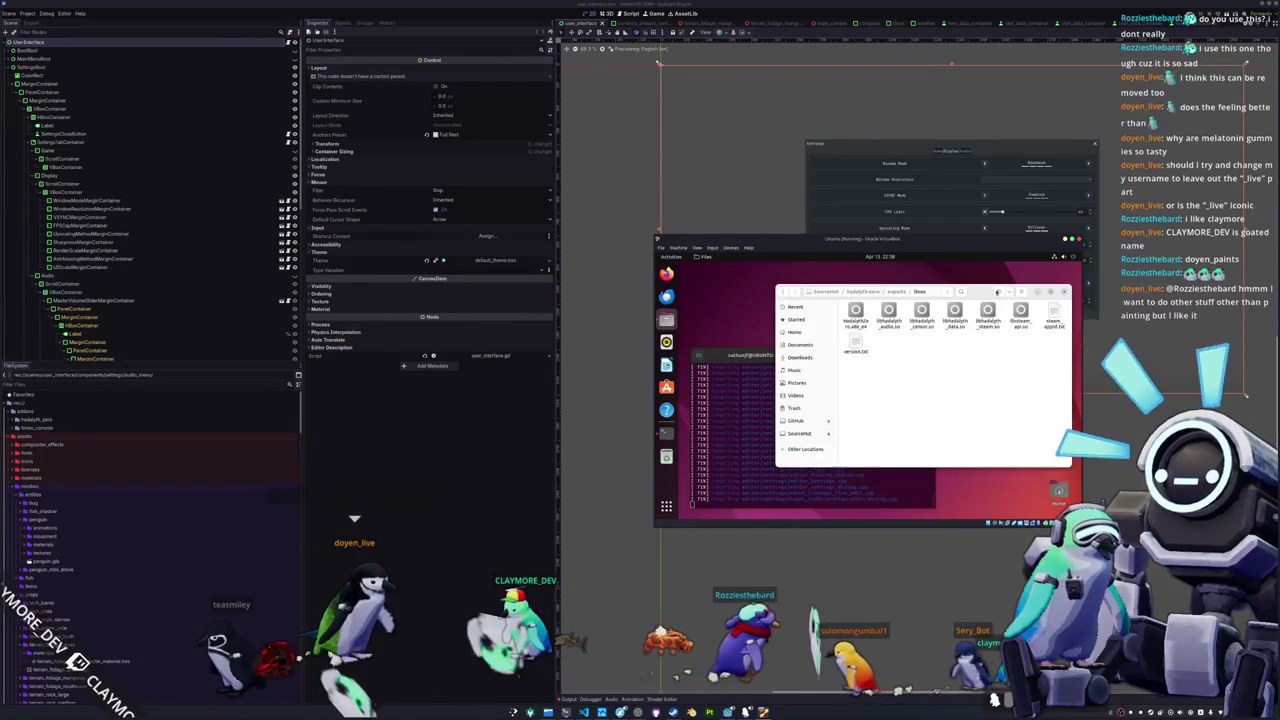
drag(988, 289, 998, 266)
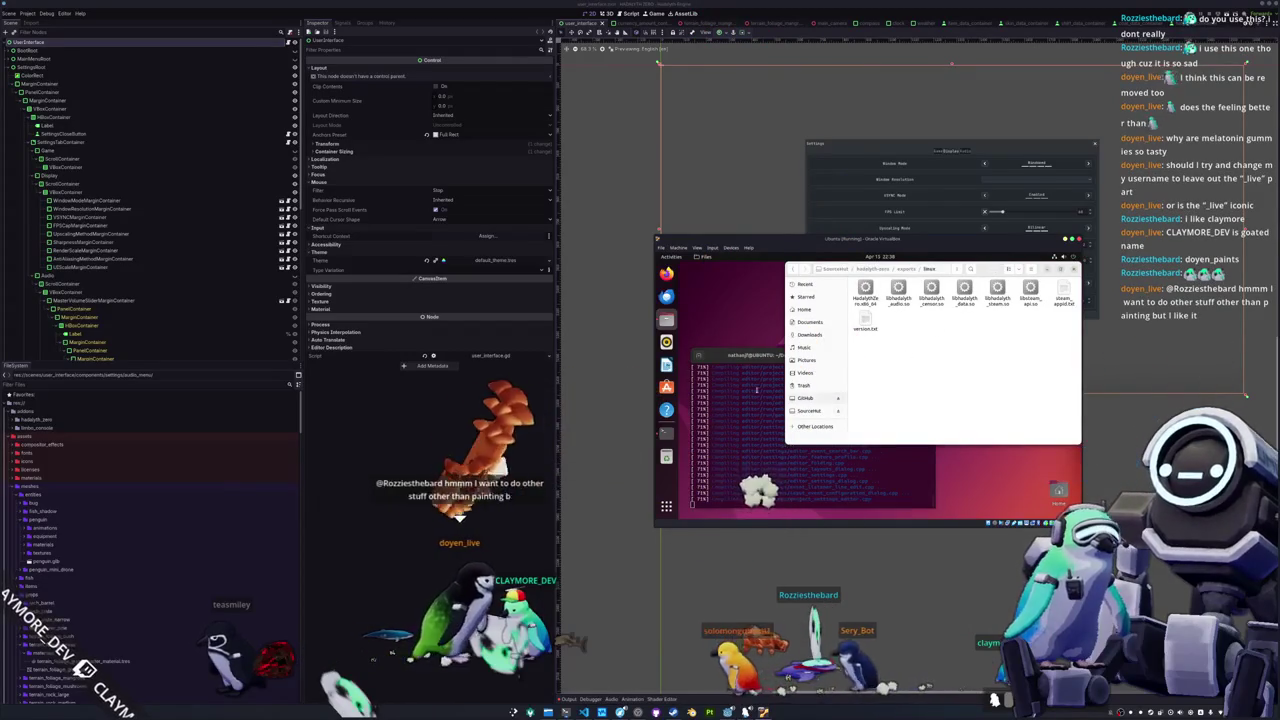
drag(712, 351, 712, 364)
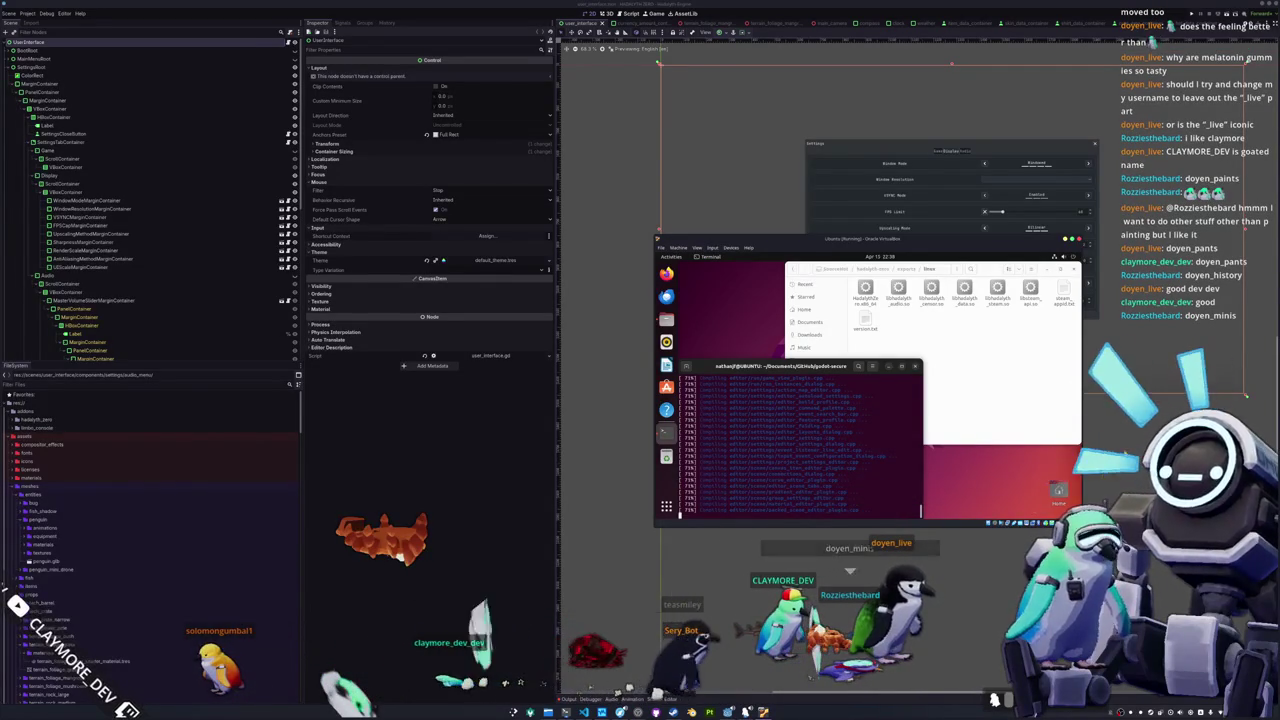
Inspect SettingsTabContainer, select the Game tab node, save the scene with Ctrl+S, and switch back to the VM
click(891, 233)
scroll(891, 233, up, 5)
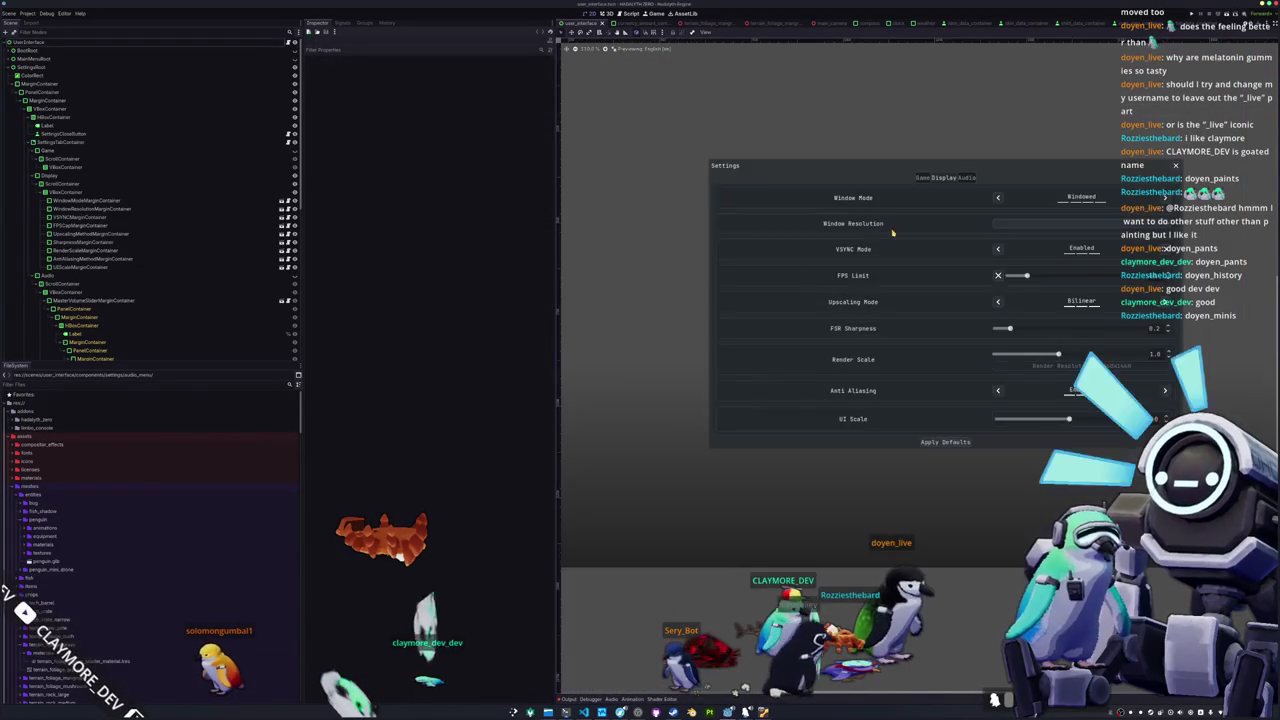
click(921, 177)
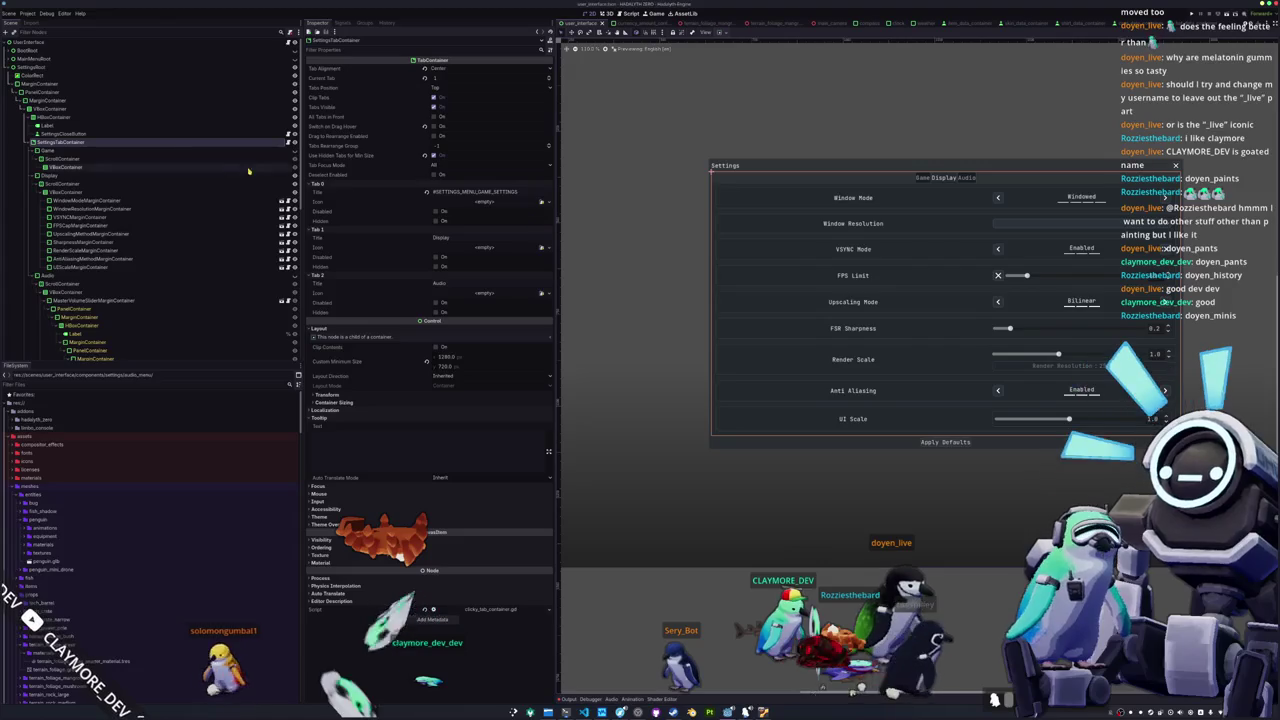
click(200, 150)
click(205, 142)
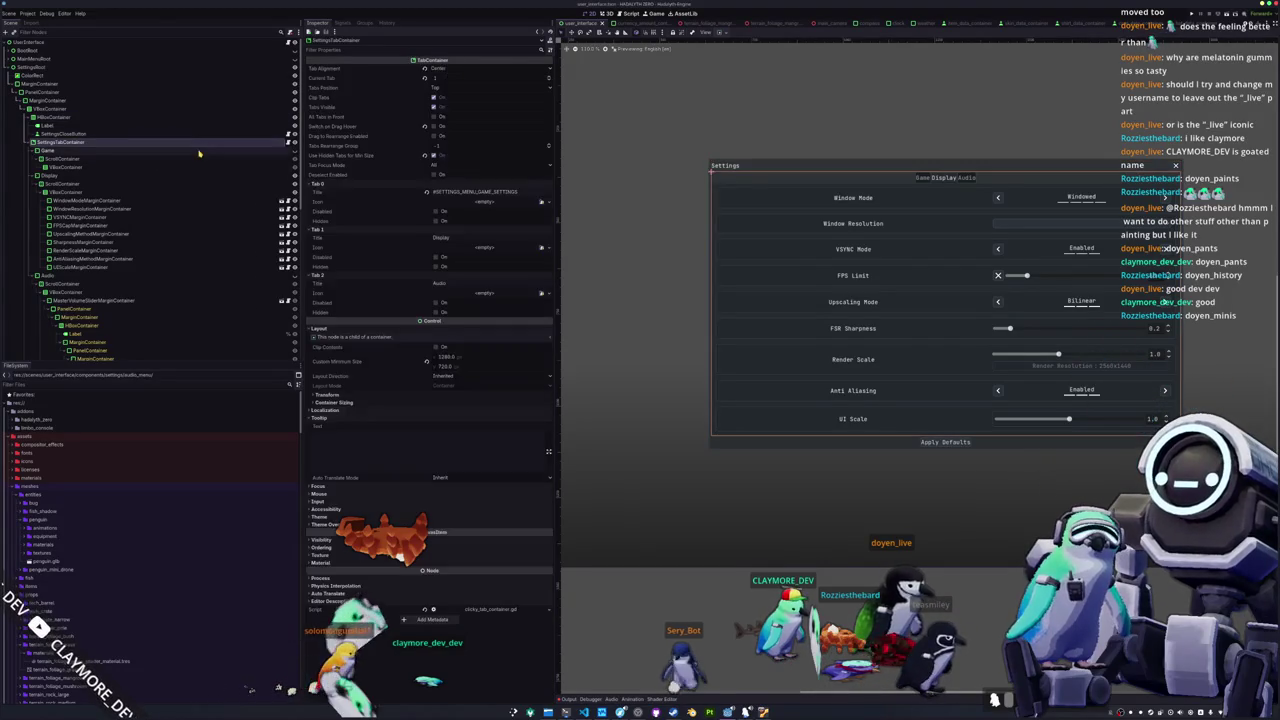
click(200, 150)
key(ctrl+s)
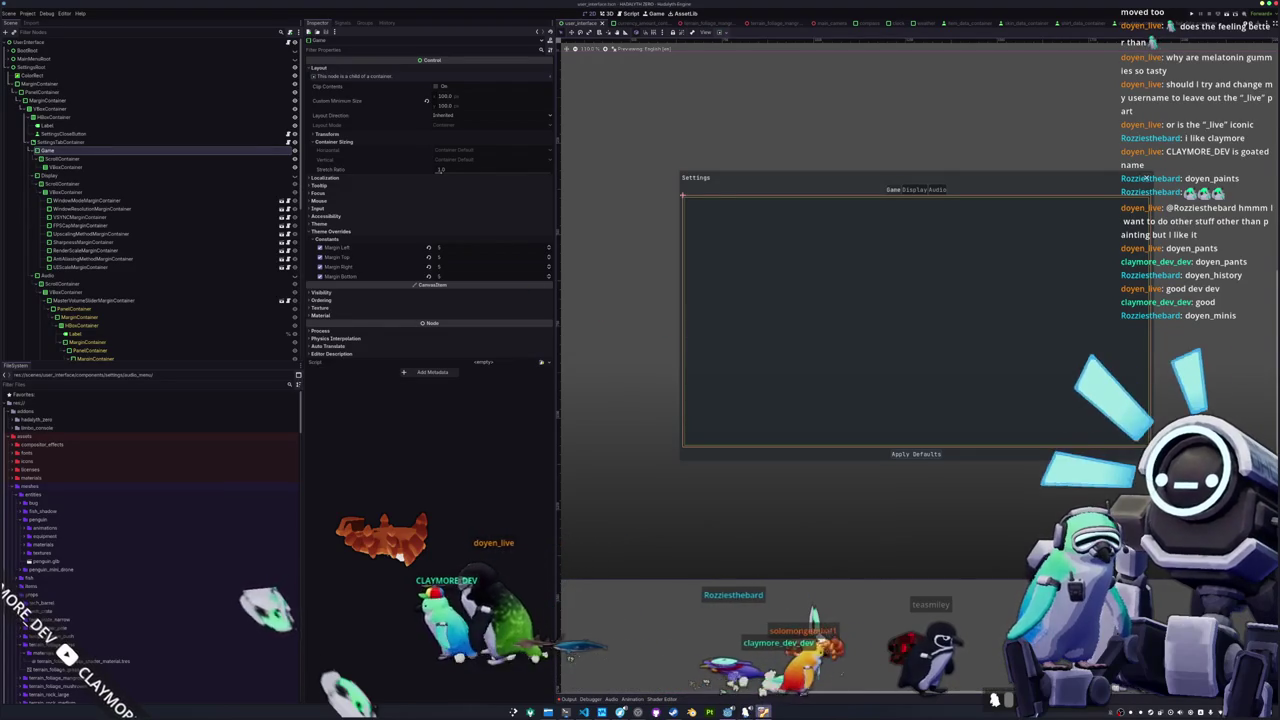
key(alt+Tab)
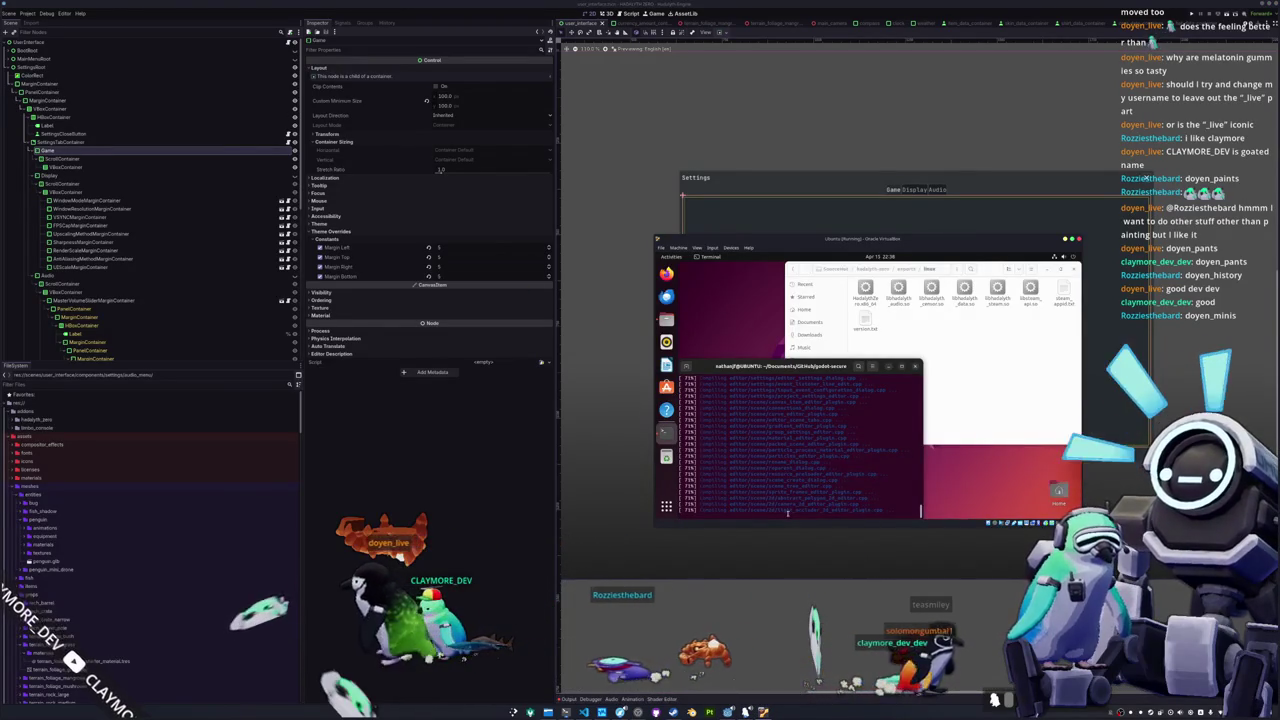
Clear the build terminal selection, then open a terminal from the exports/linux folder's background menu
drag(788, 513, 700, 439)
click(724, 484)
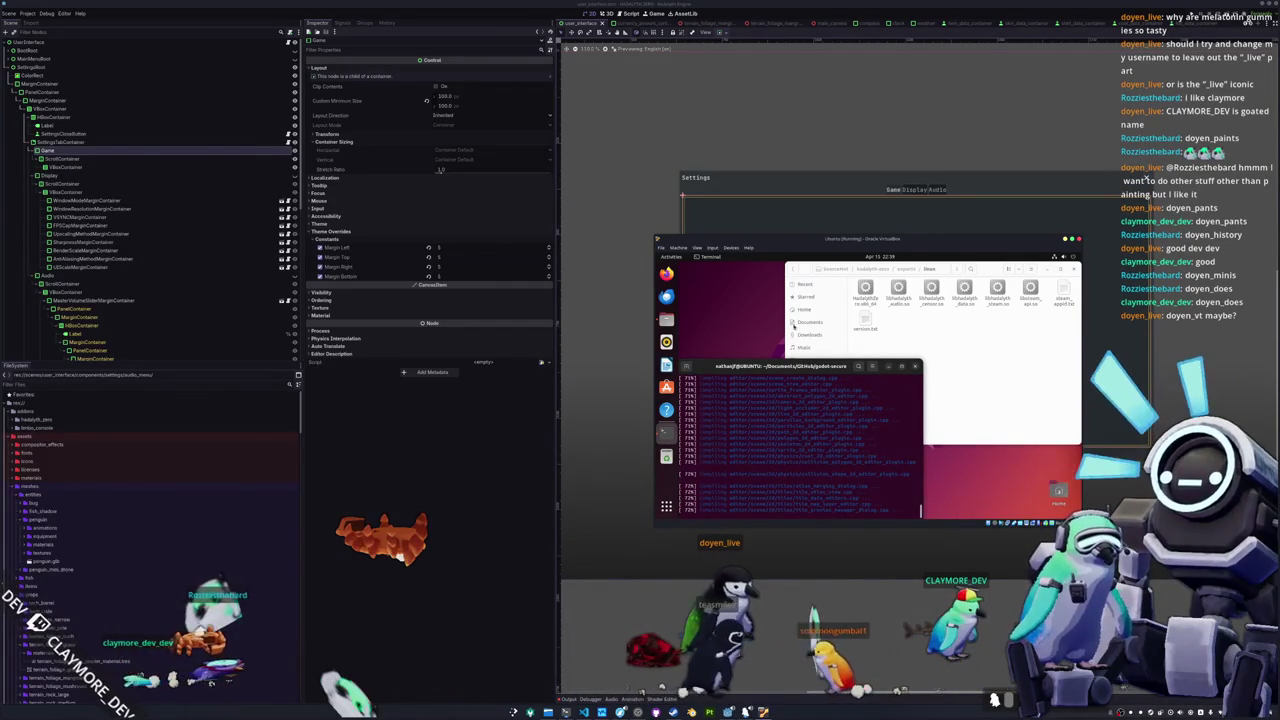
click(794, 326)
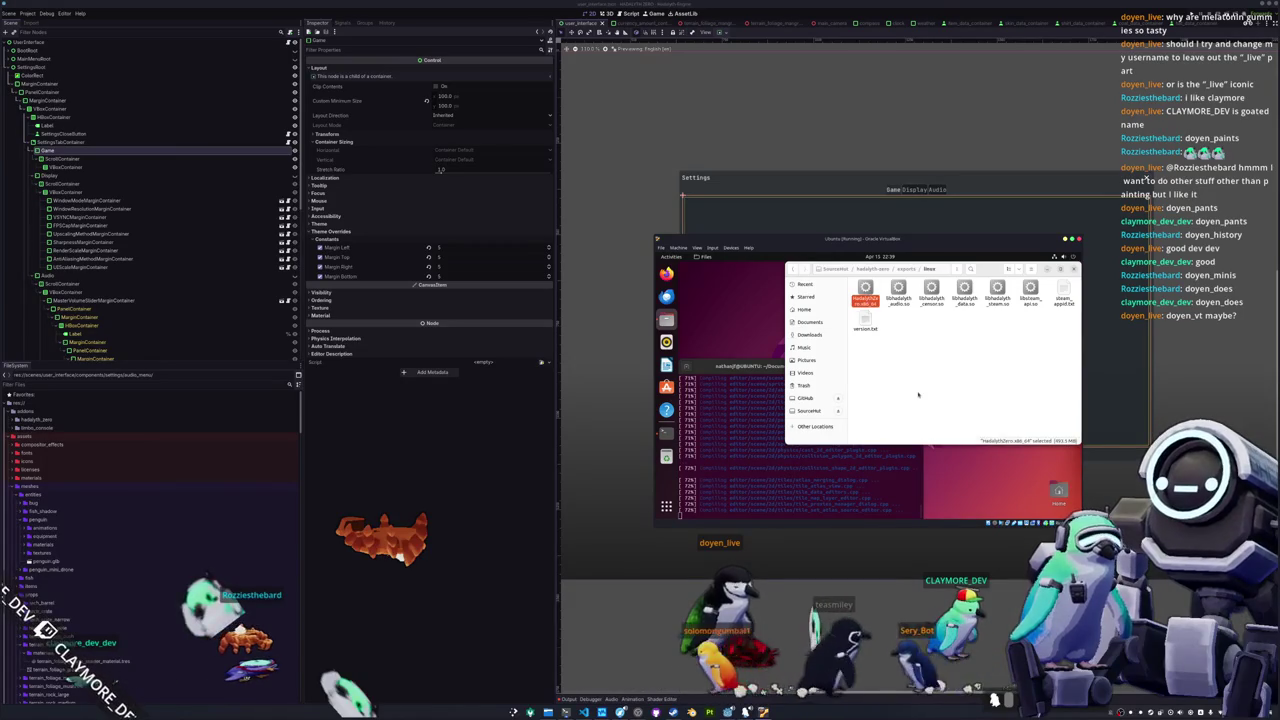
right_click(877, 293)
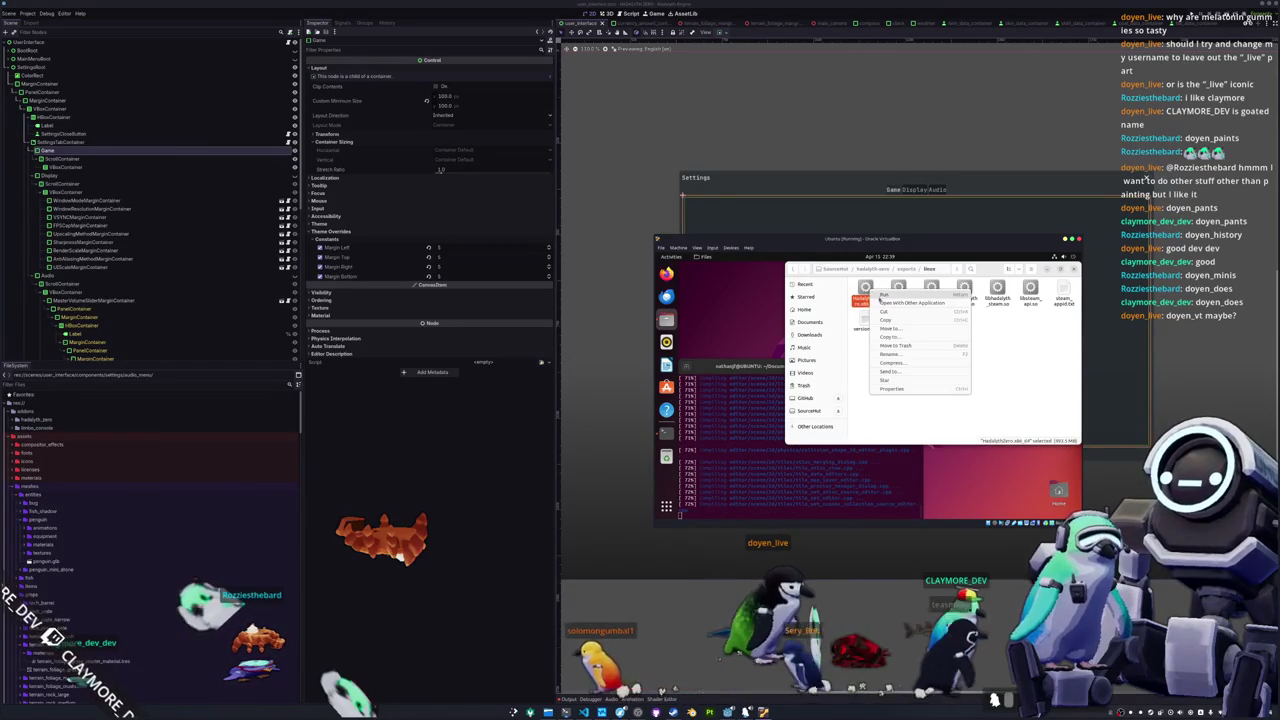
click(1042, 389)
right_click(938, 376)
click(946, 380)
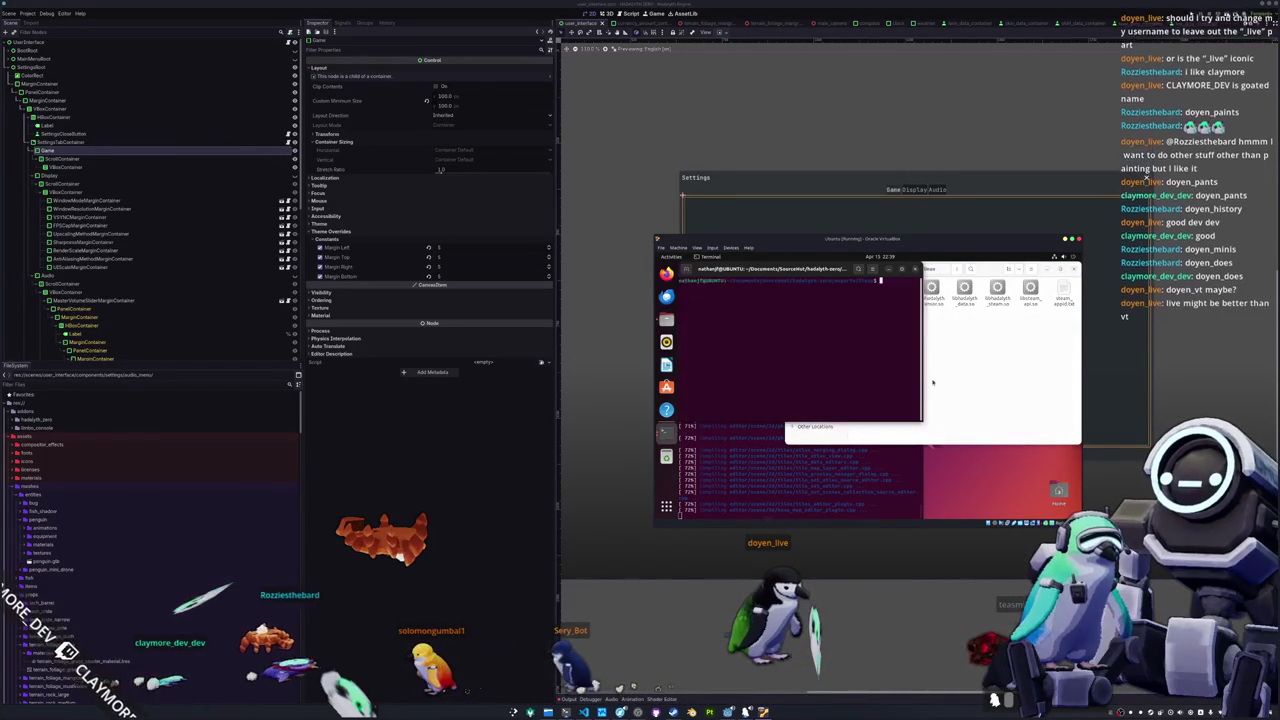
Run ./hadalyth-zero.x86_64, which fails with GLIBC_2.38 and GLIBC_2.43 not found, and move the terminal aside
text(./hadalyth-zero.x86_64)
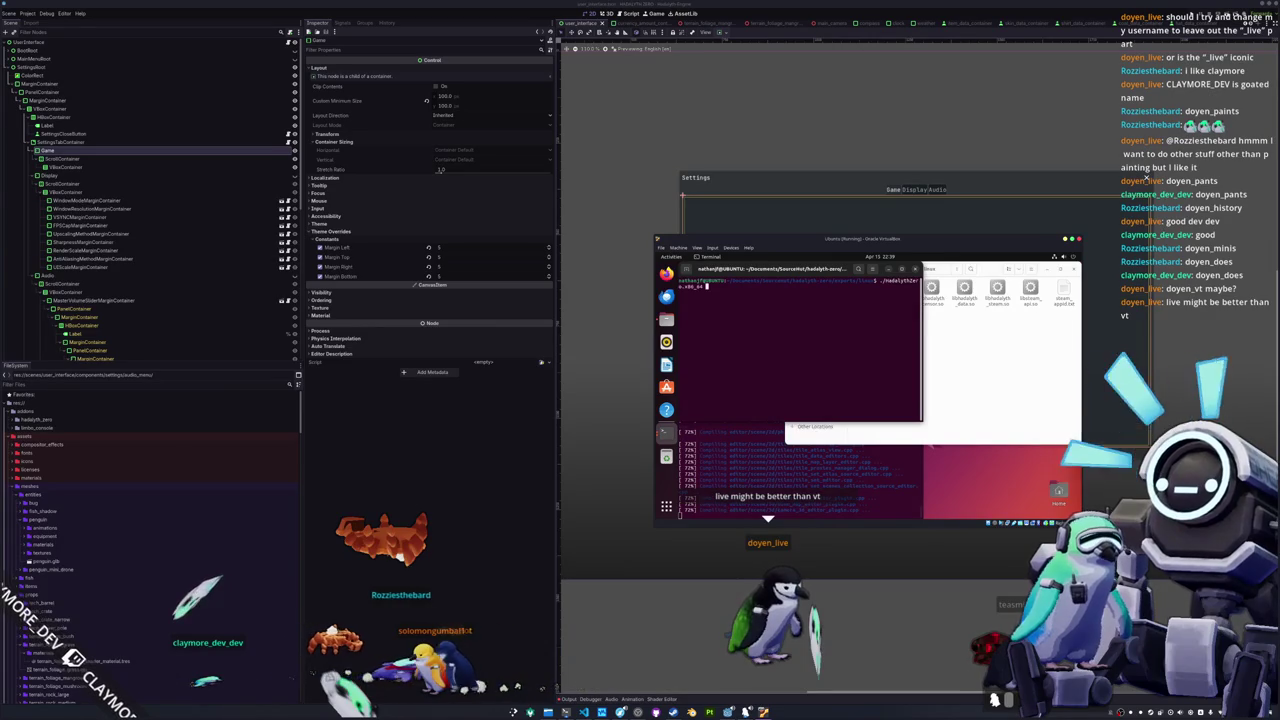
key(Return)
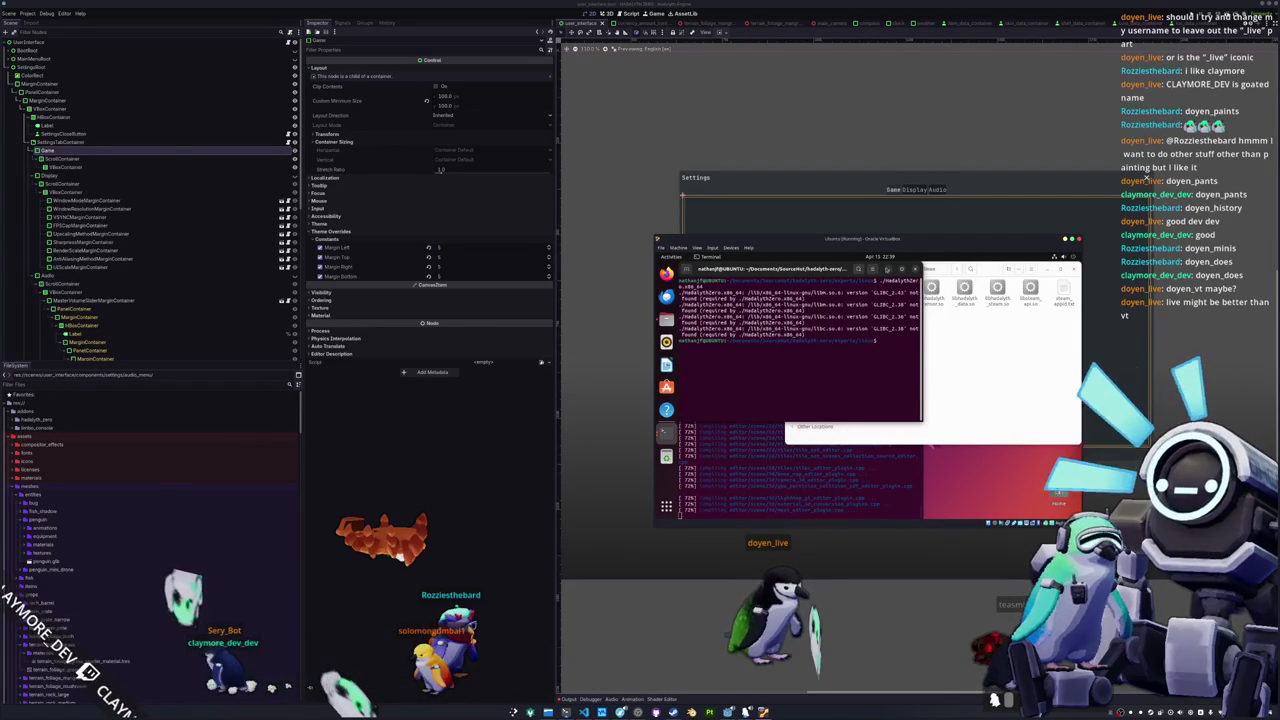
drag(800, 268, 890, 312)
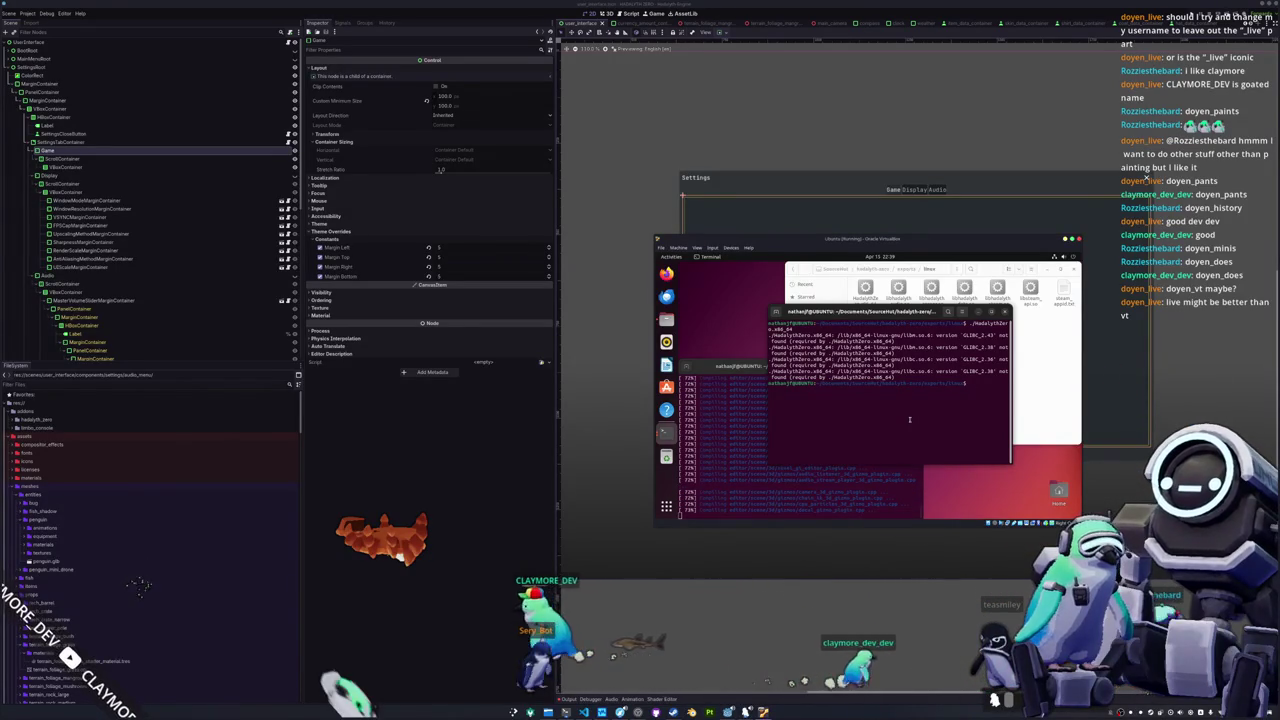
Tab-complete / and /lib, then run /lib/libc and find no such file
text(./)
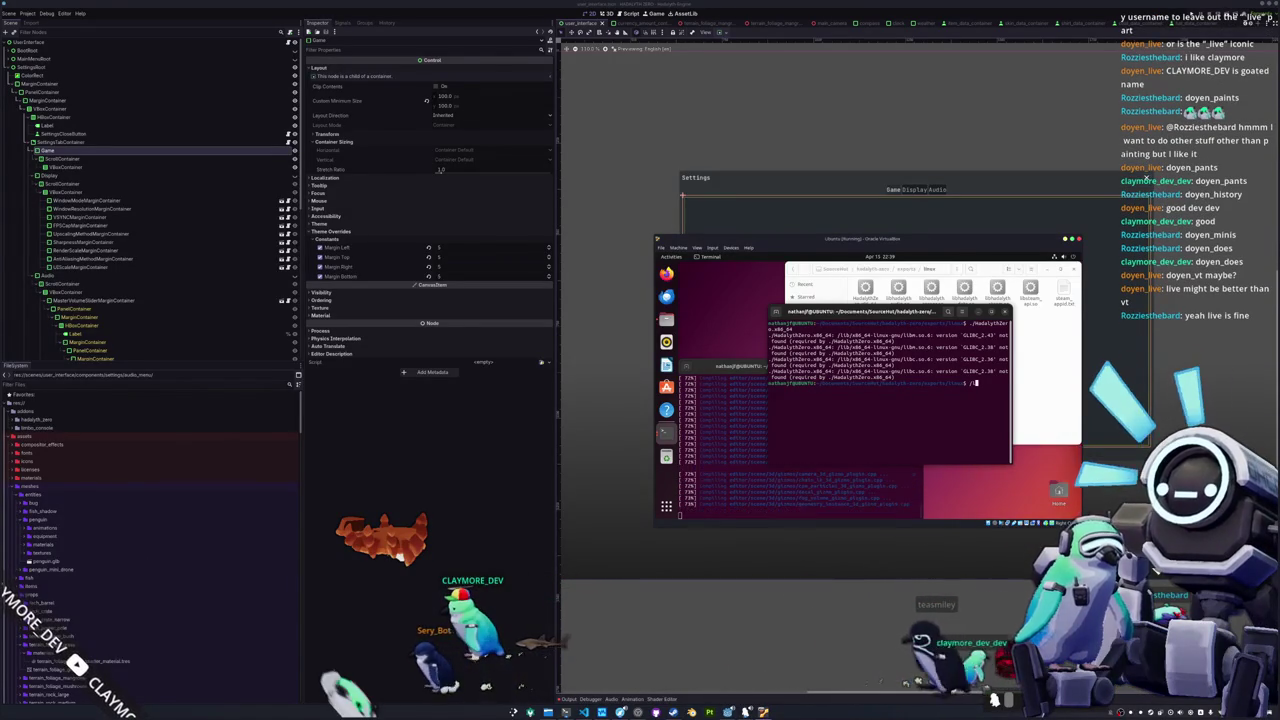
key(BackSpace)
key(BackSpace)
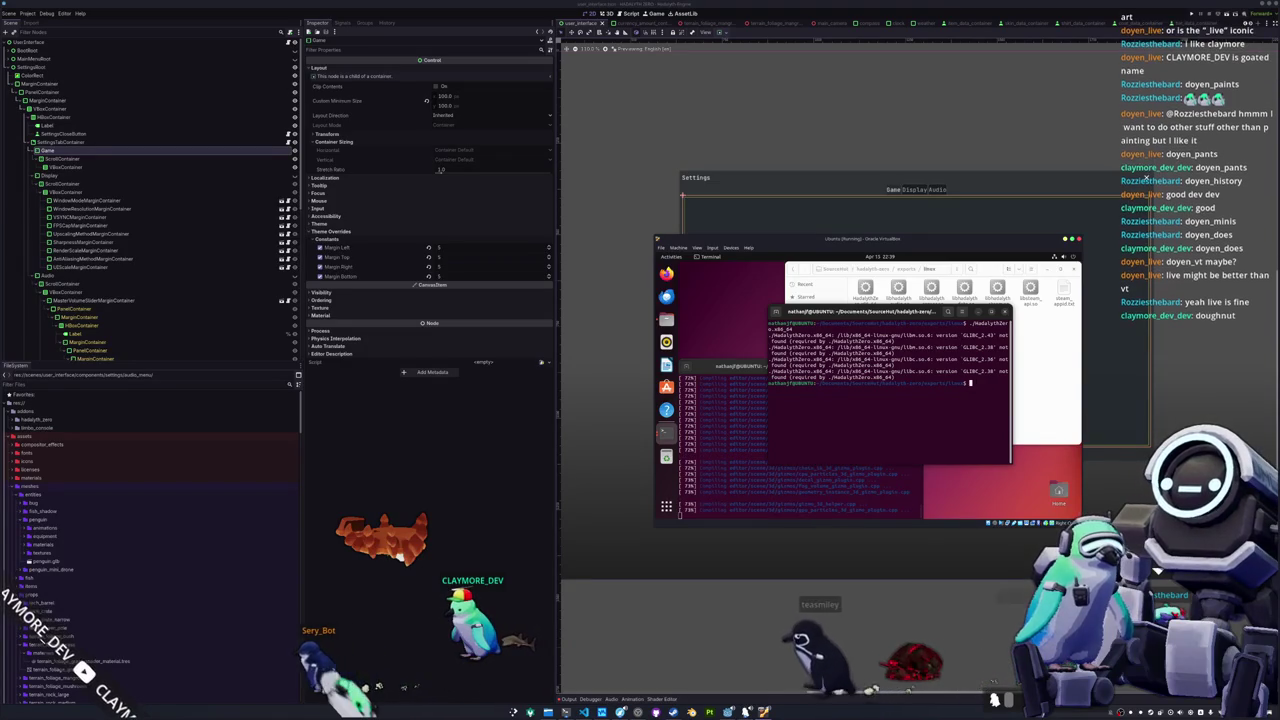
text(/)
key(Tab)
key(Tab)
key(Tab)
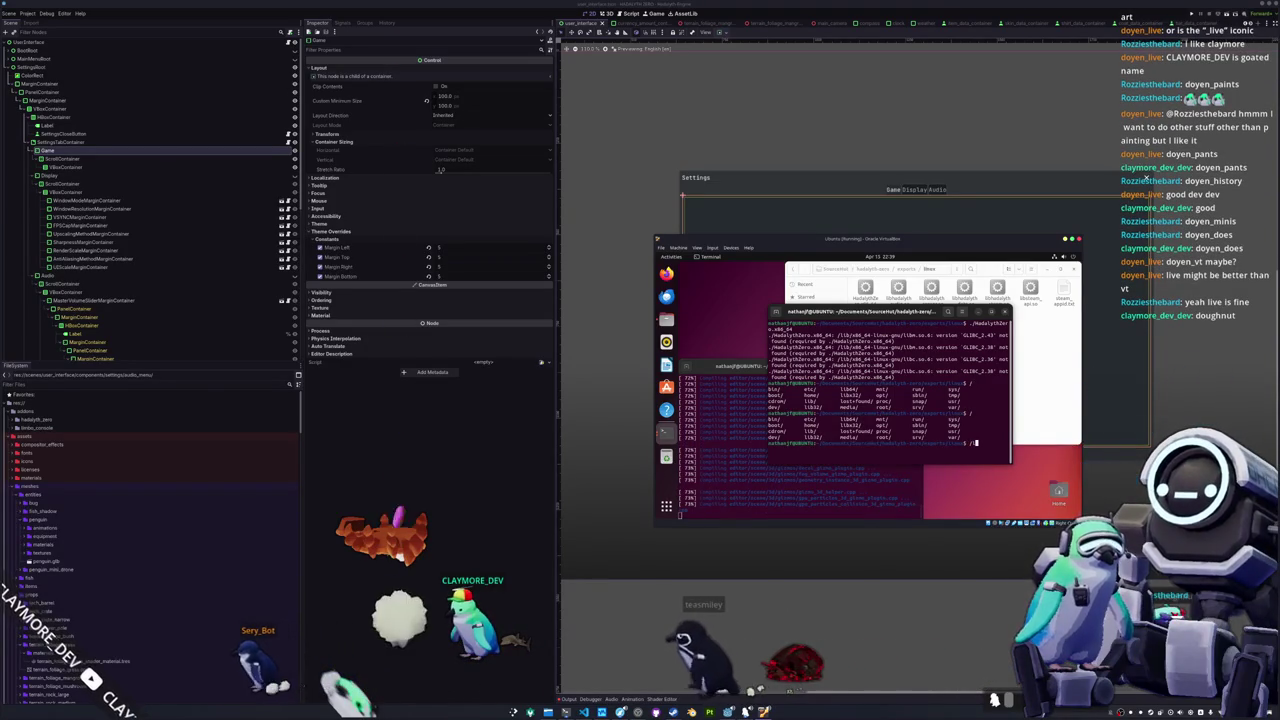
text(l)
key(Tab)
key(Tab)
key(Tab)
text(ib/li)
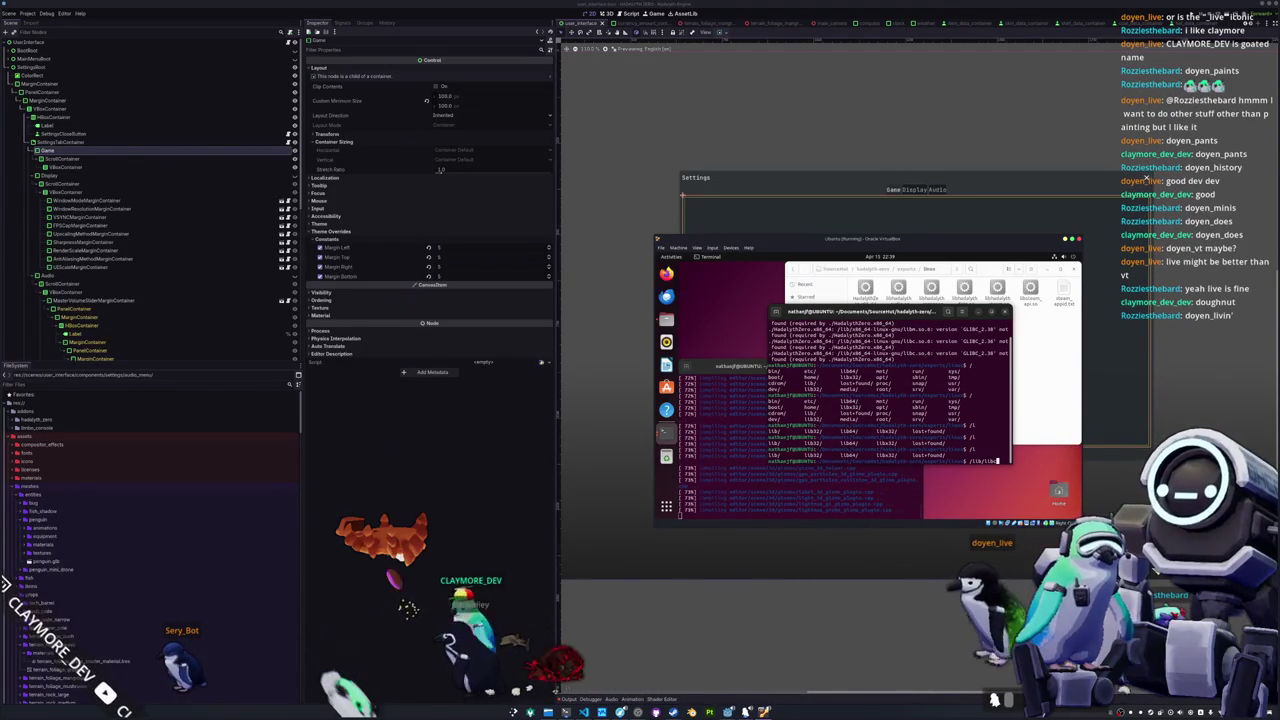
text(bc)
key(Return)
key(Up)
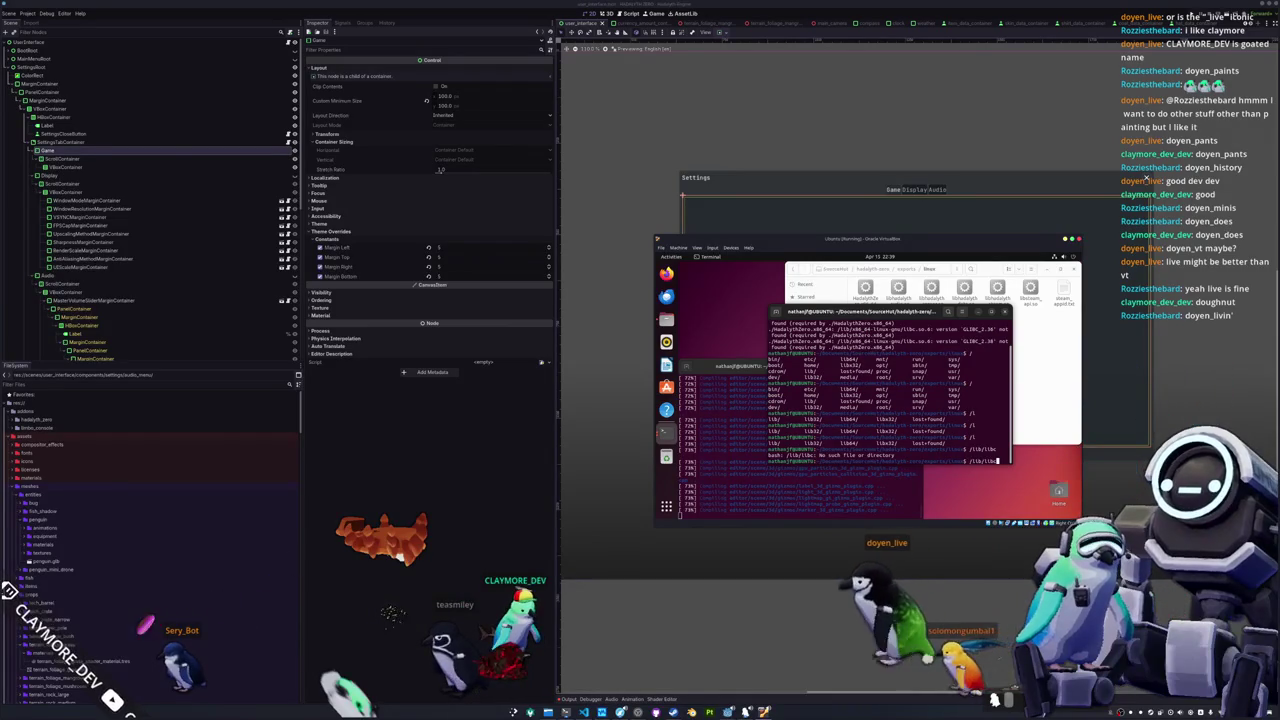
Clear the wrong attempts and type sudo apt-get install gcc at the prompt
key(BackSpace)
text(reoff)
key(BackSpace)
key(BackSpace)
key(BackSpace)
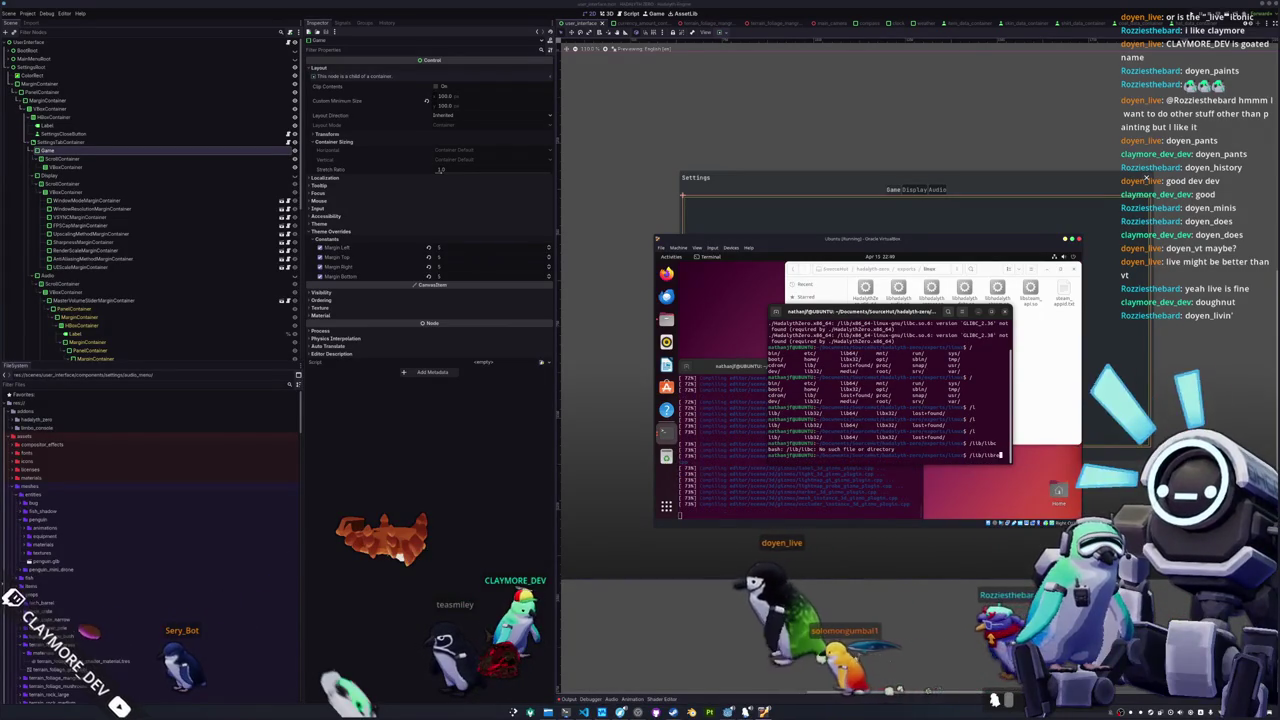
text(sudo pacman)
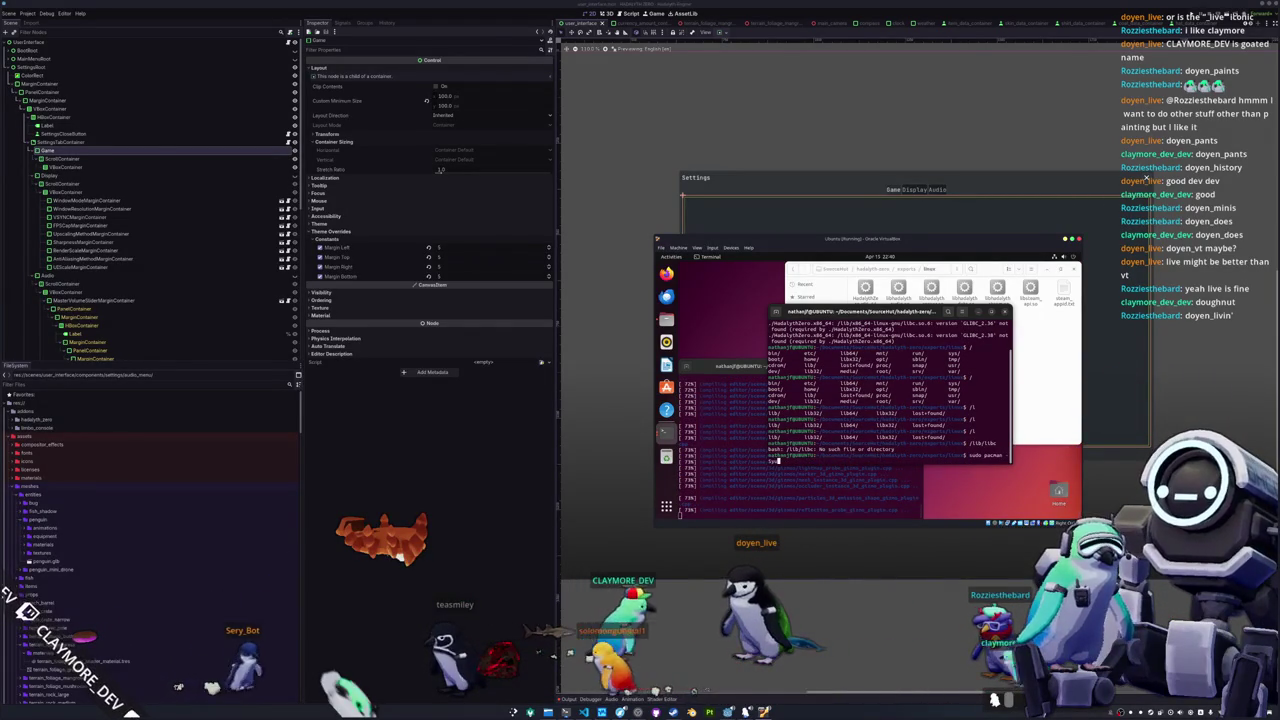
key(BackSpace)
key(BackSpace)
key(BackSpace)
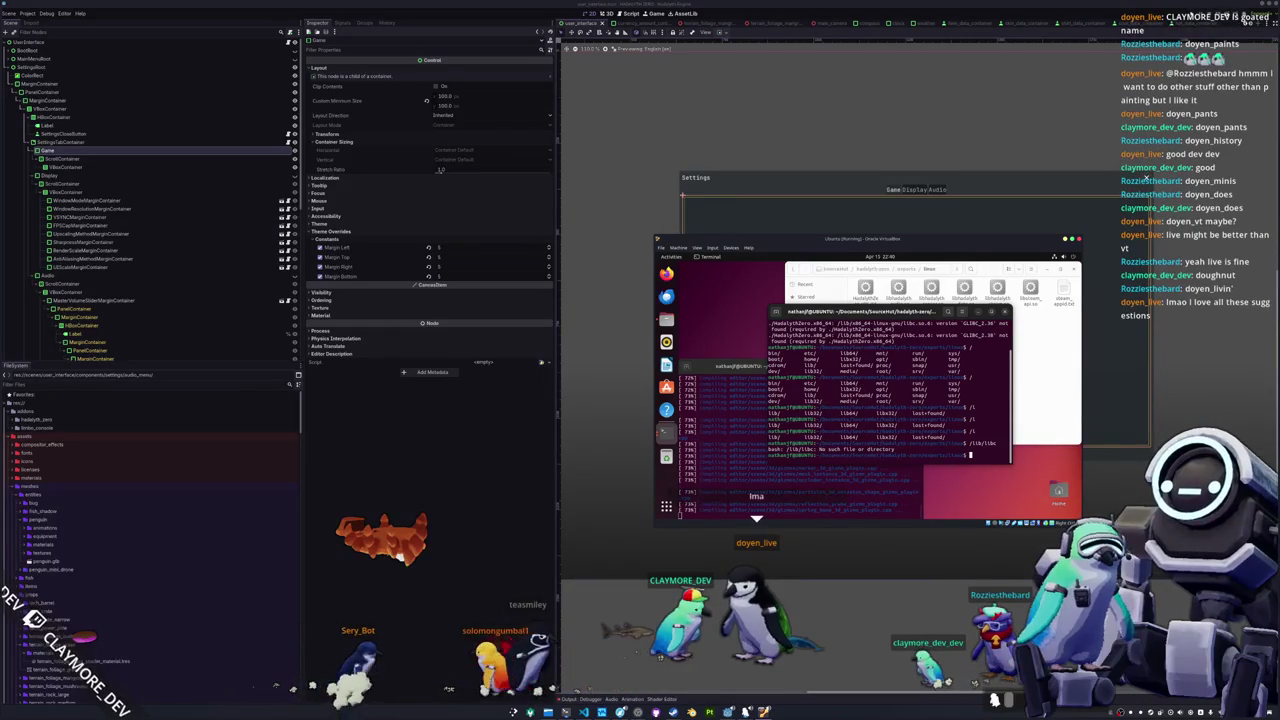
text(t-get install l)
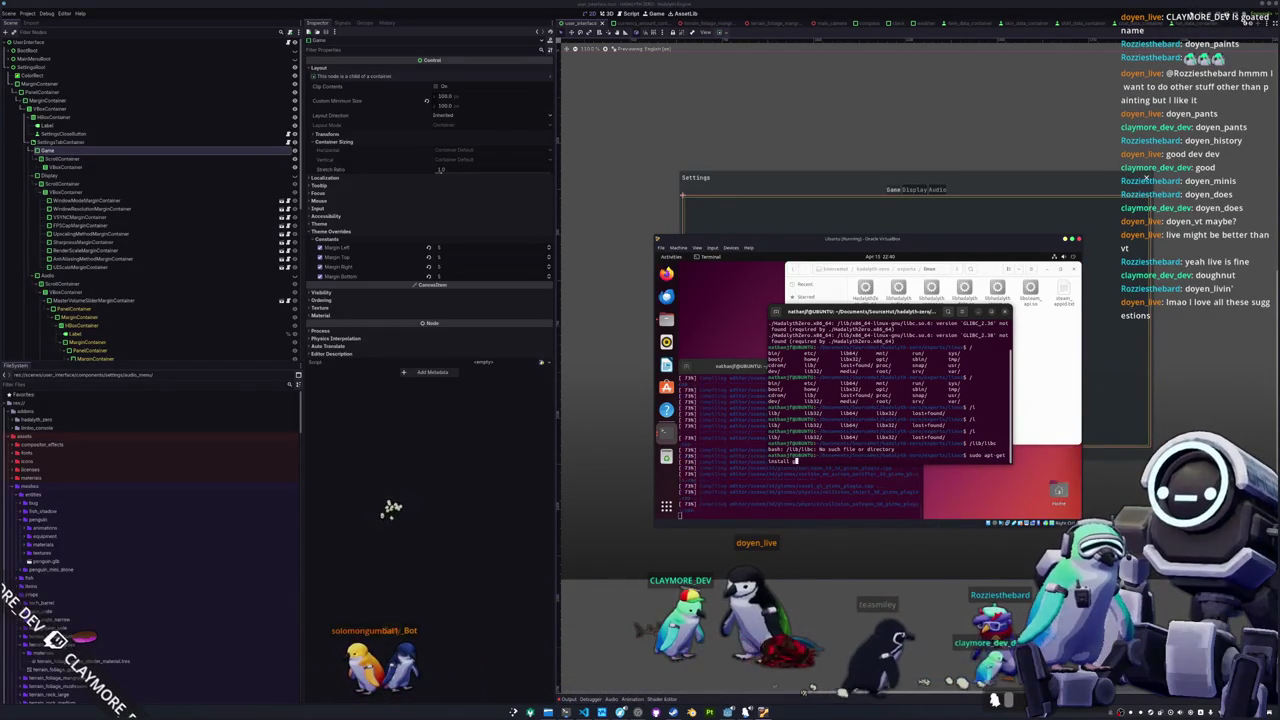
text(gcc)
Run sudo apt-get install for gcc, libc and g++; gcc and g++ are current, libc unavailable
key(Return)
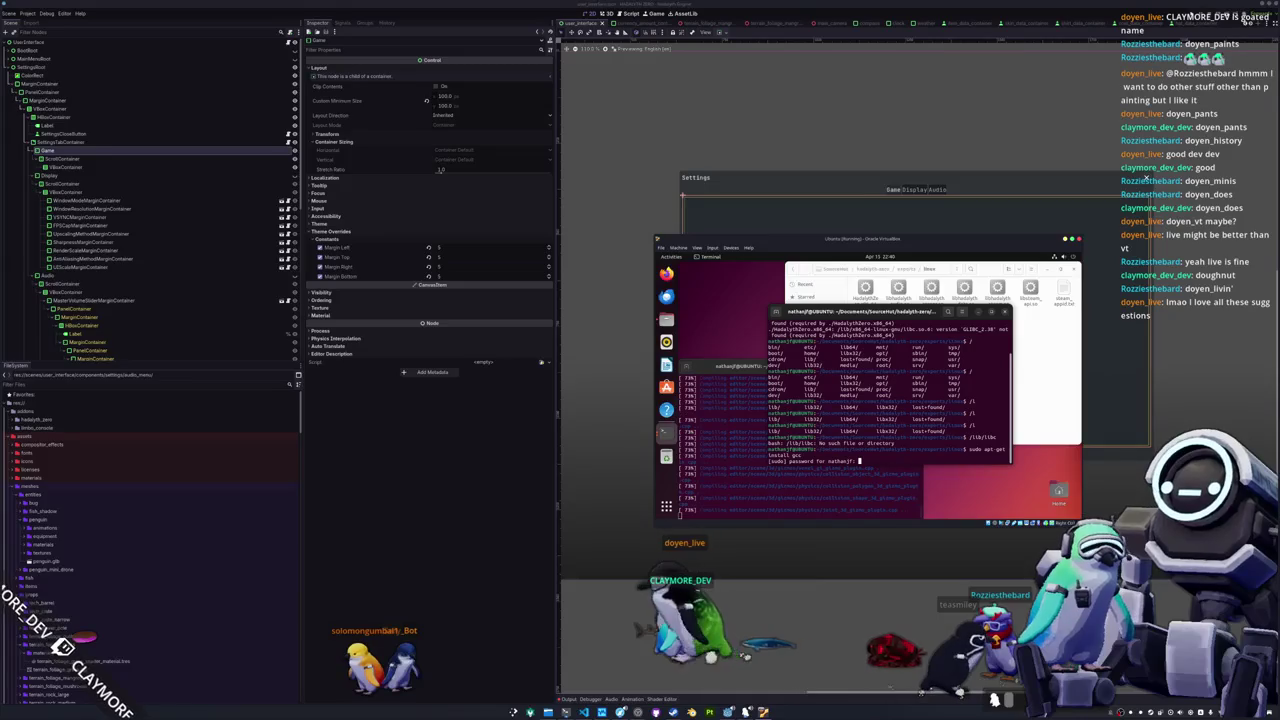
key(Return)
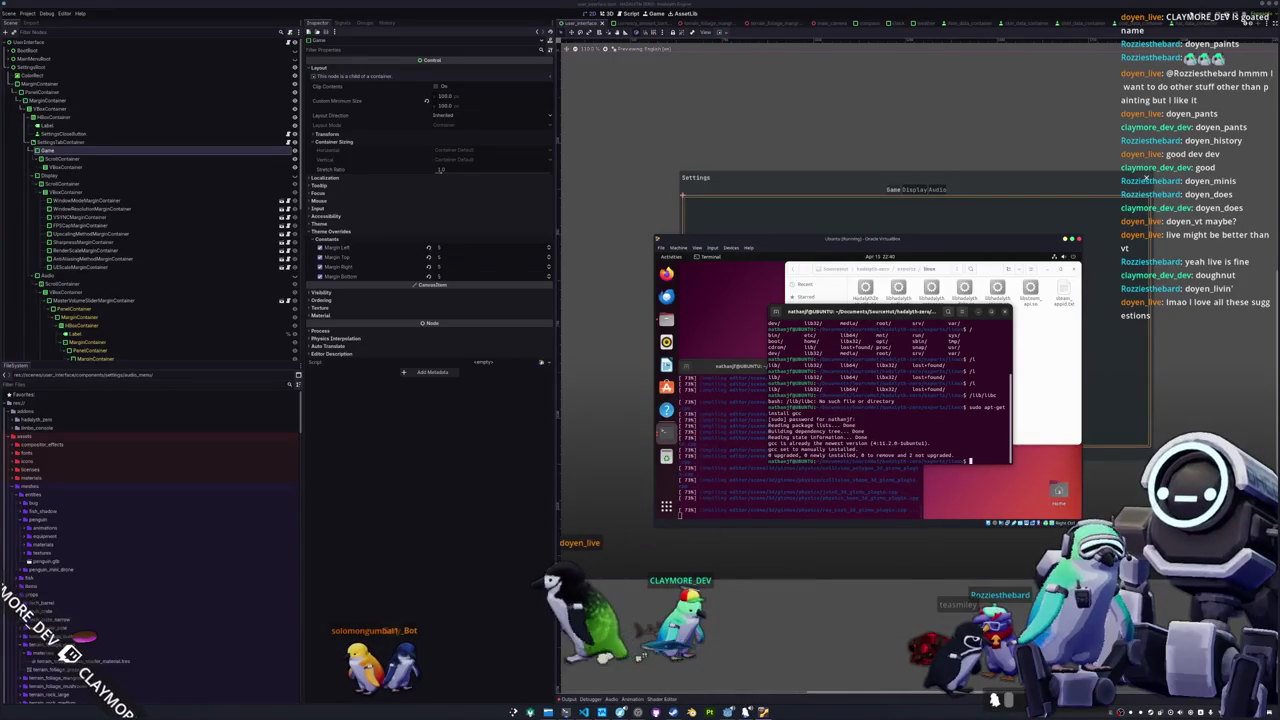
key(Up)
key(BackSpace)
key(BackSpace)
key(BackSpace)
text(libc)
key(Return)
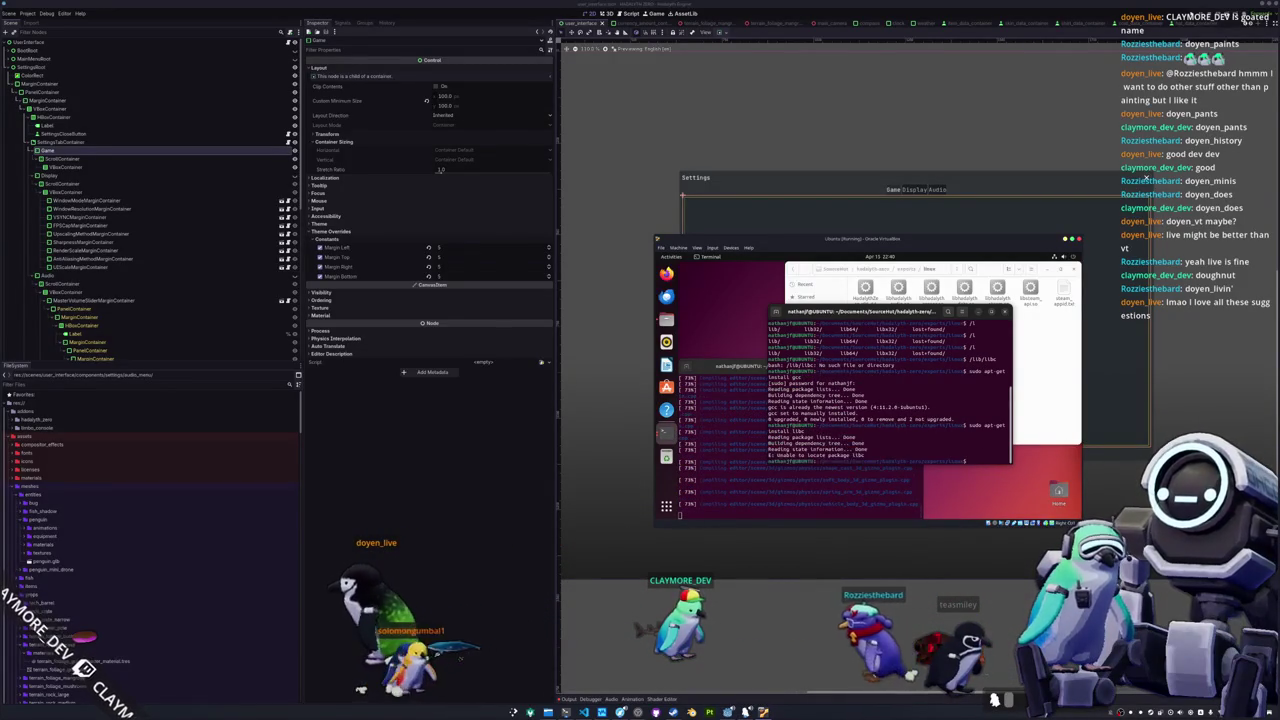
key(Up)
key(BackSpace)
key(BackSpace)
key(BackSpace)
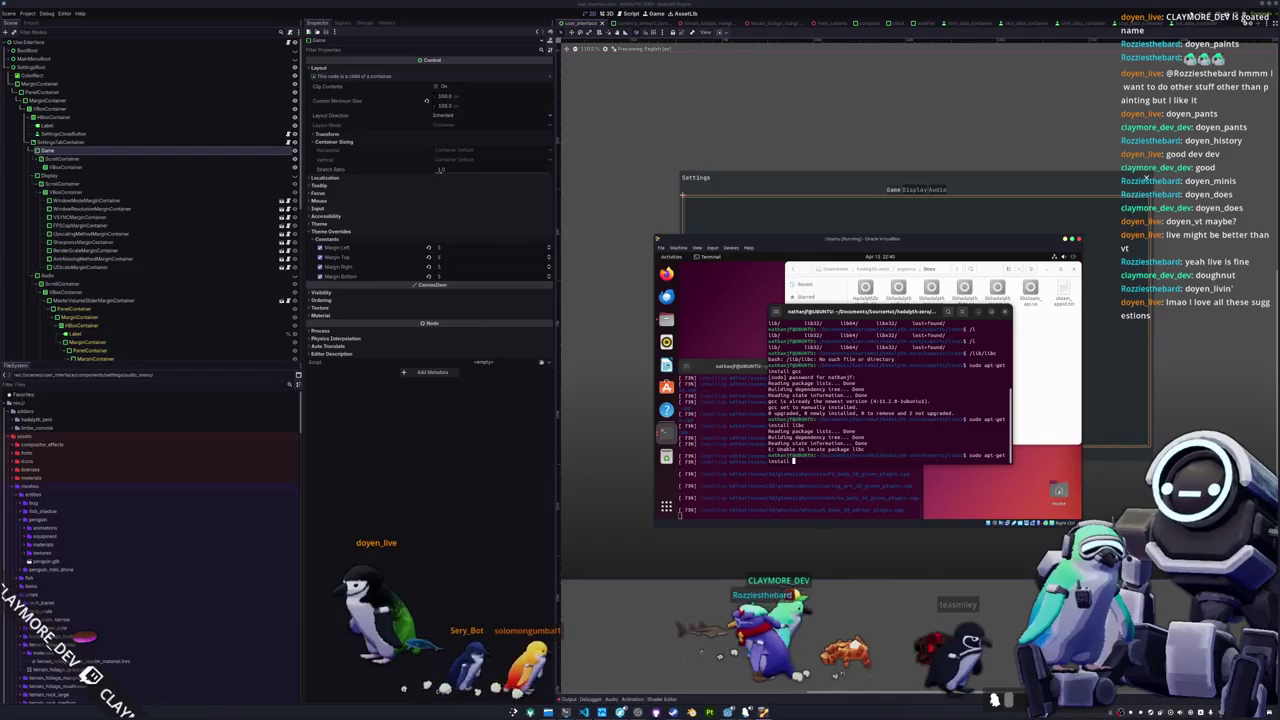
key(BackSpace)
text(g++)
key(Return)
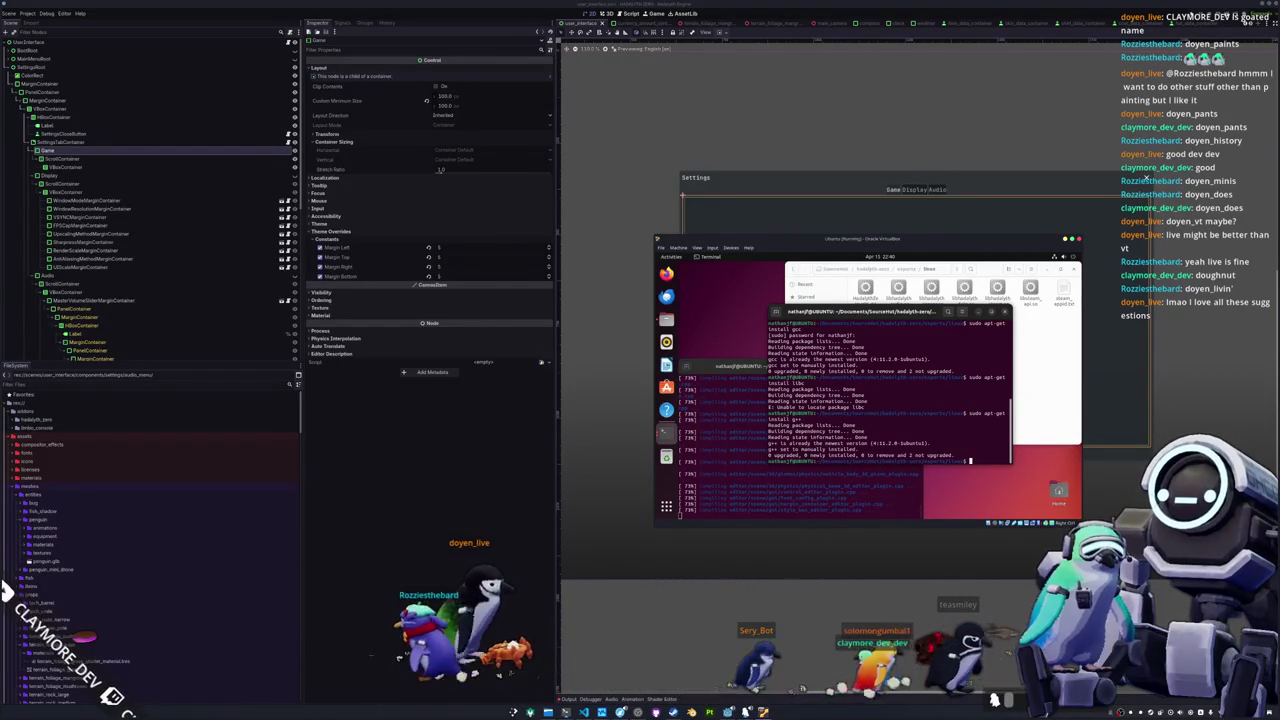
Select the GLIBC error lines in the terminal output and copy them
text(./HadalythZero.x86_64)
key(Return)
text(/)
key(Tab)
key(Tab)
text(l)
key(Tab)
key(Tab)
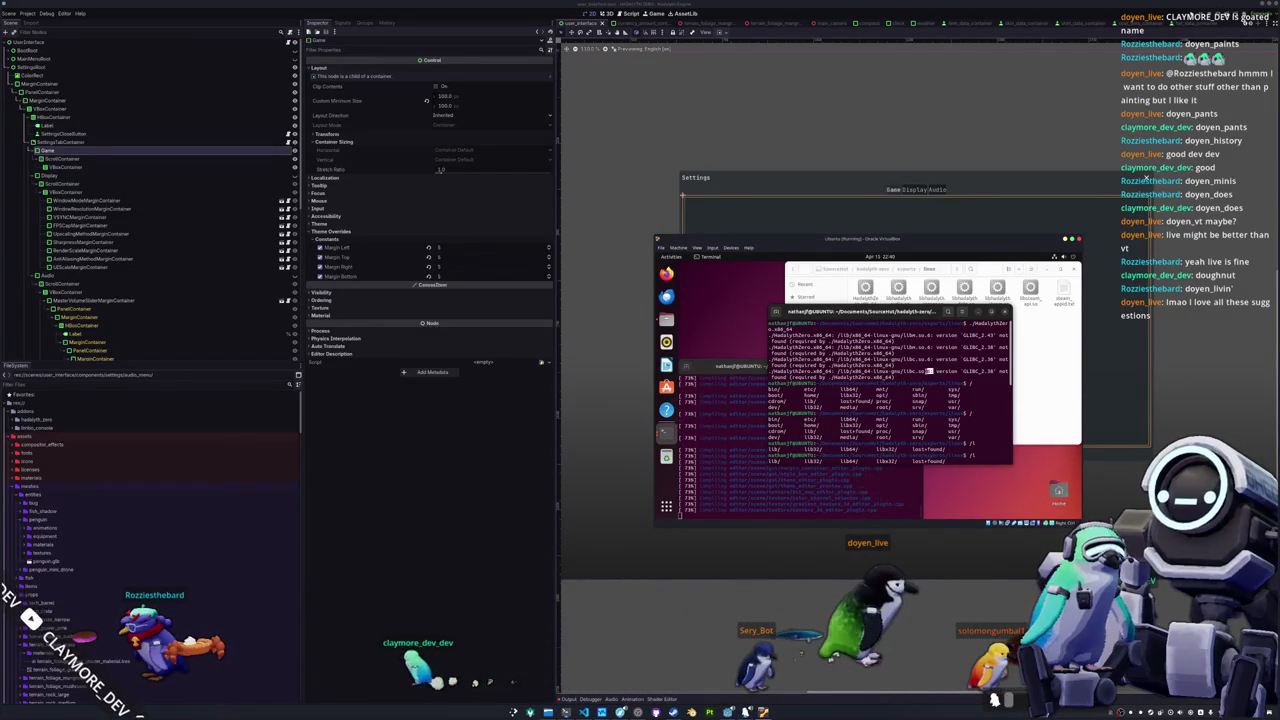
mouse_move(933, 371)
mouse_down()
mouse_move(800, 350)
mouse_move(768, 330)
mouse_up()
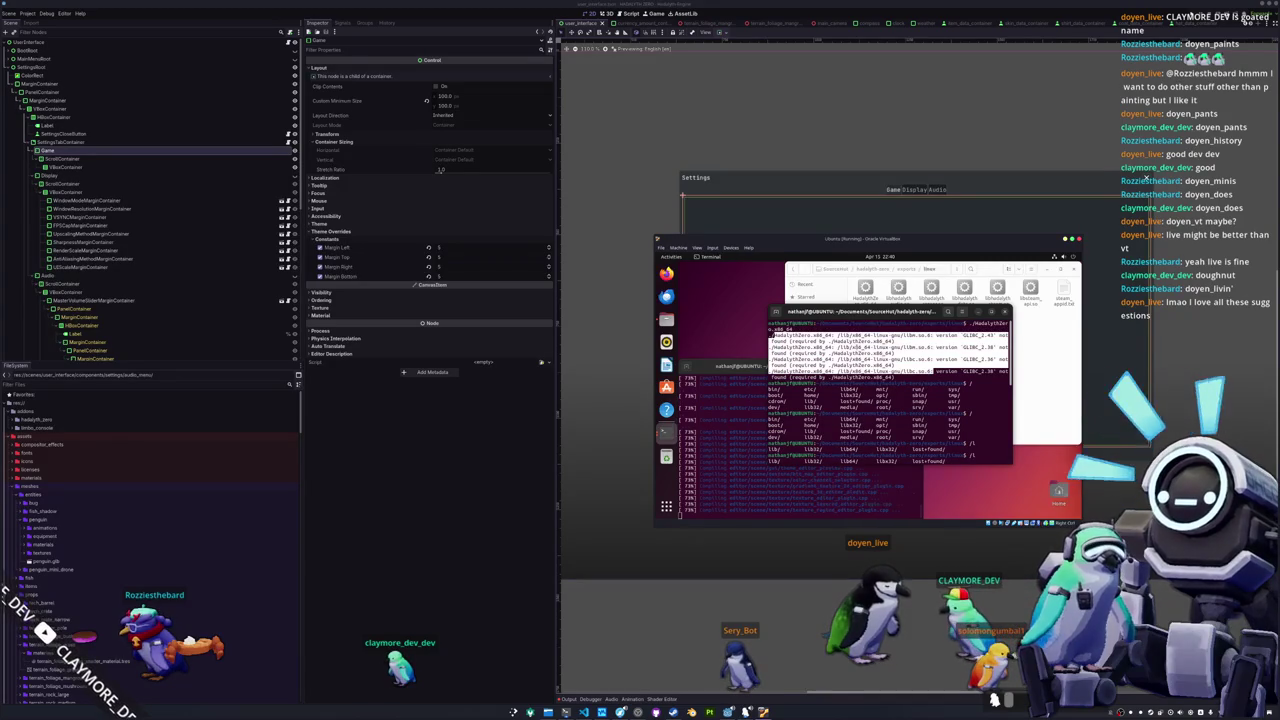
click(901, 378)
mouse_move(1008, 380)
mouse_down()
mouse_move(770, 374)
mouse_move(768, 330)
mouse_up()
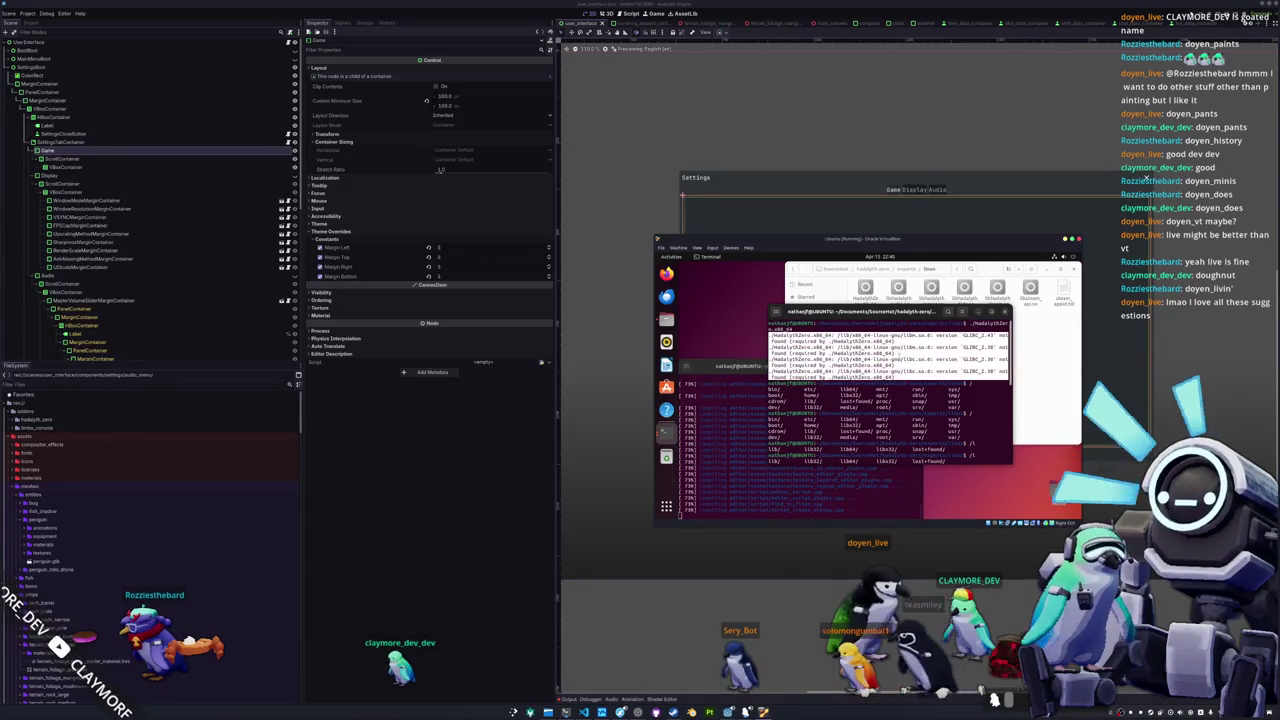
click(900, 356)
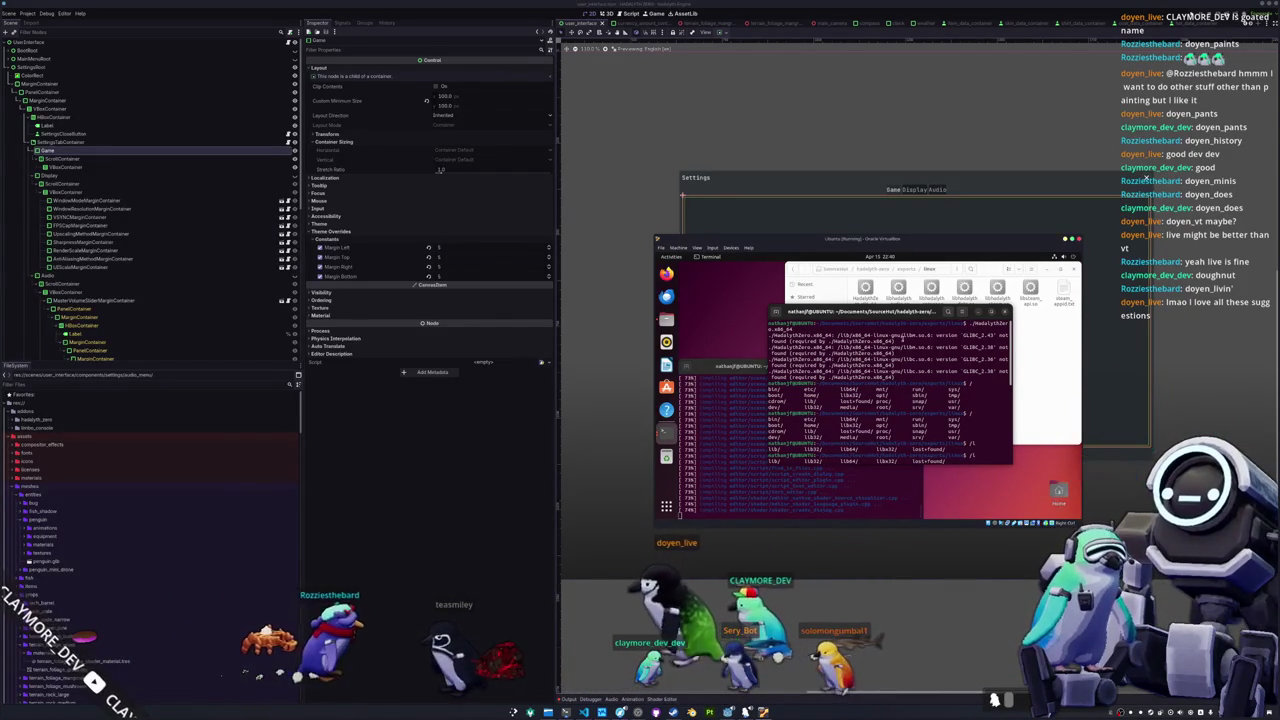
right_click(797, 338)
click(803, 341)
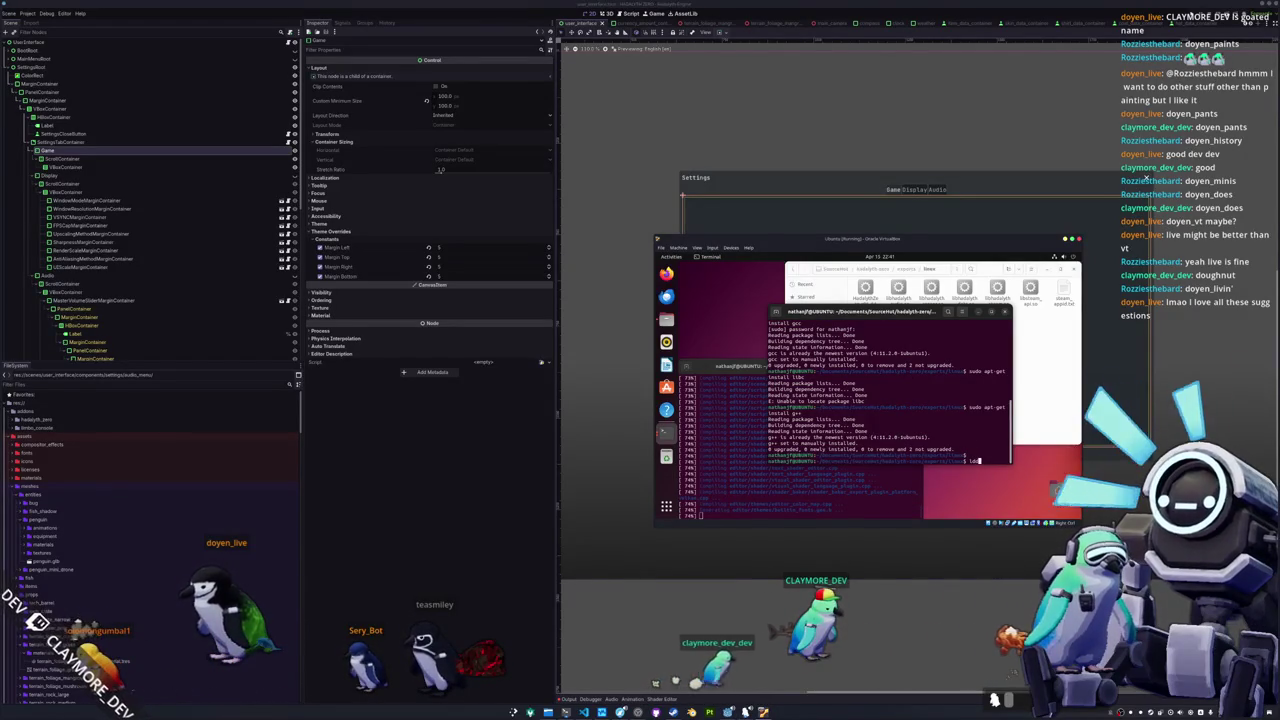
Check the glibc version with ldd --version, then leave the VM and open a host terminal
text(n)
key(Return)
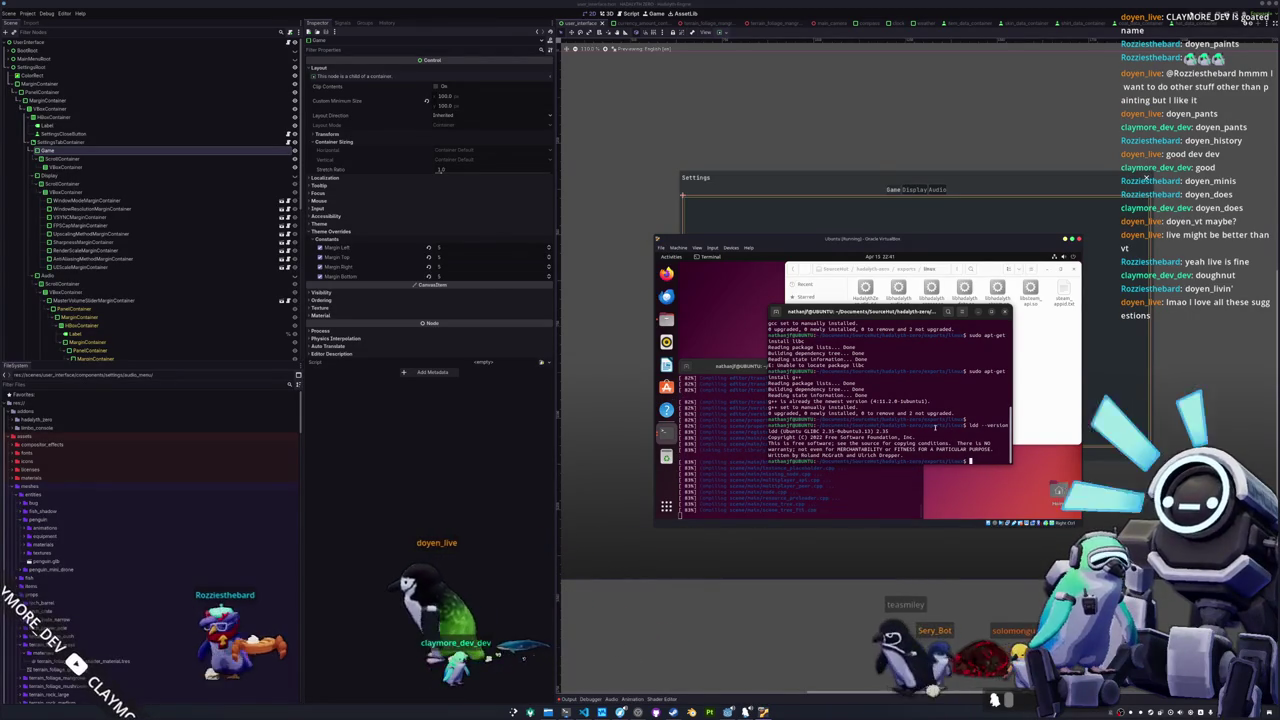
key(alt+Tab)
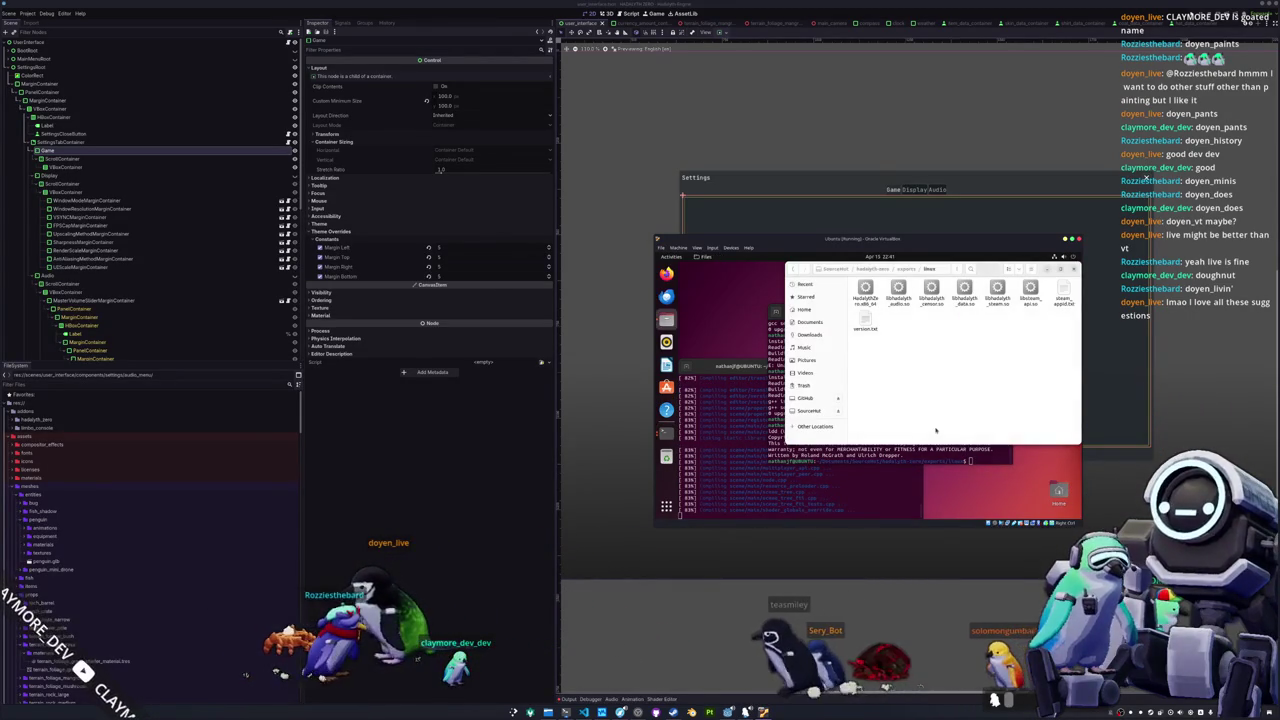
click(470, 613)
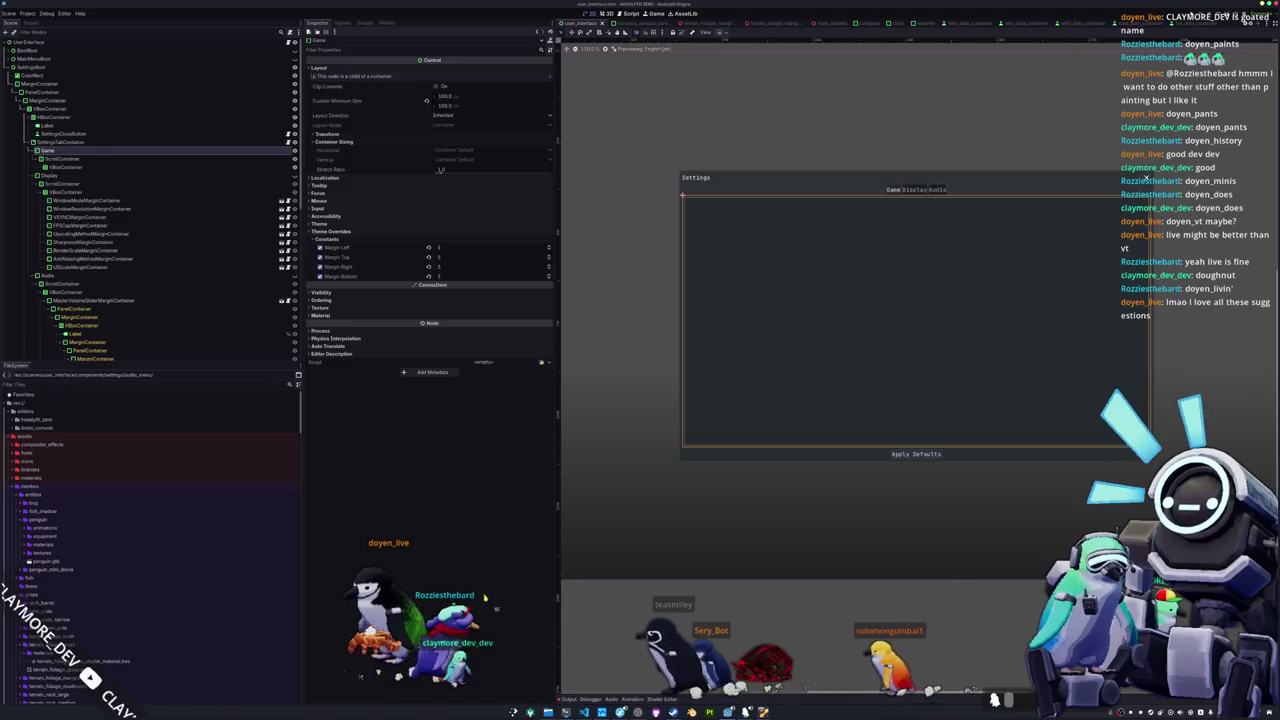
key(ctrl+alt+t)
text(cd)
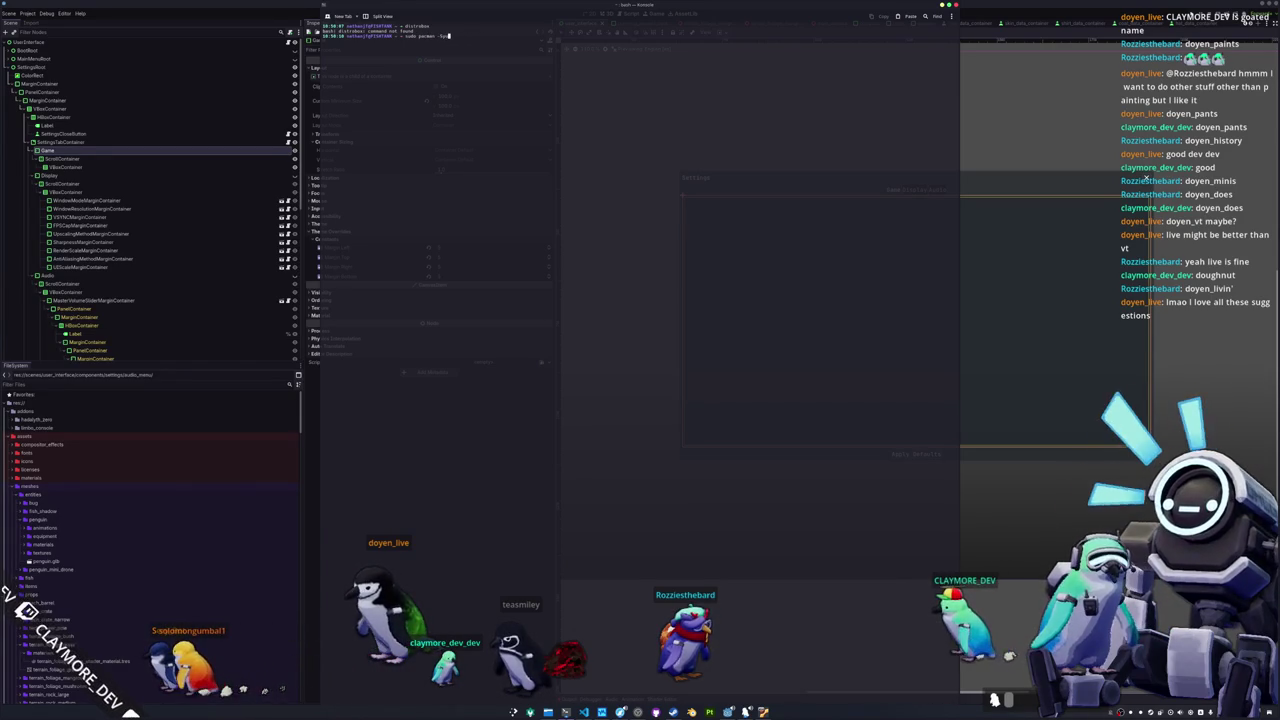
Install distrobox and podman with pacman -Syu, confirm, then run distrobox to check it
text(distrobox)
key(Return)
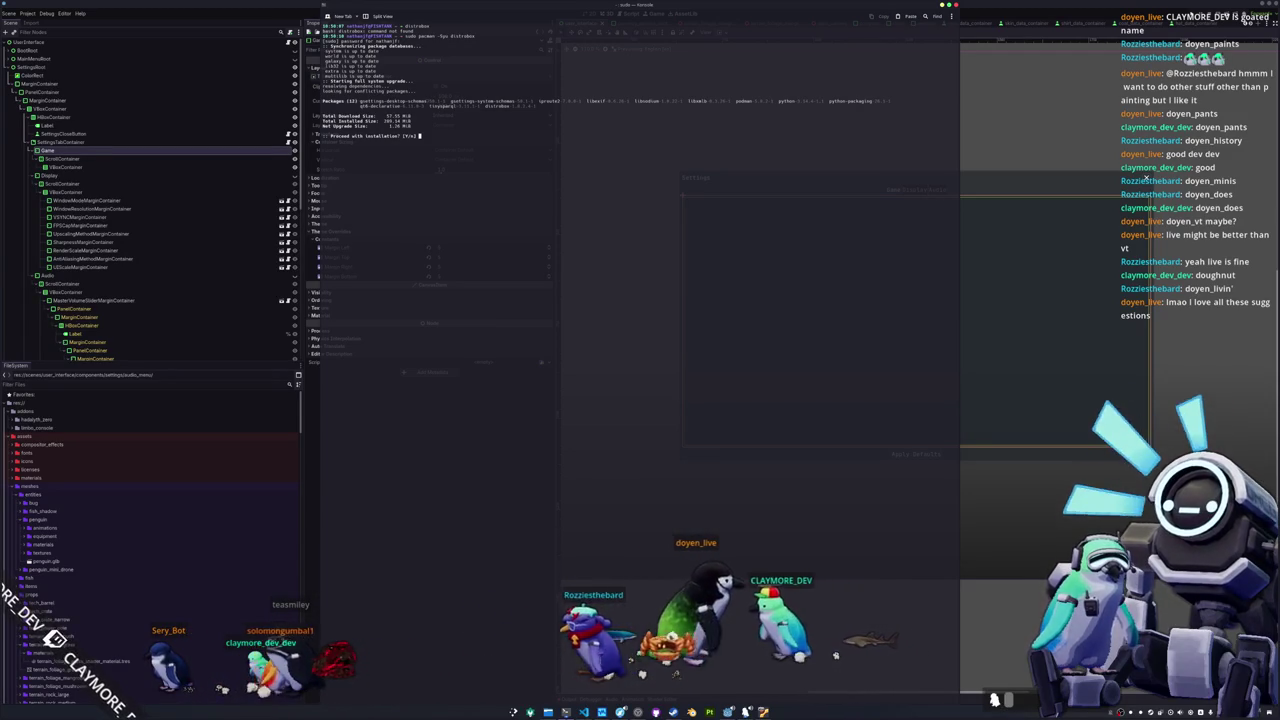
key(Return)
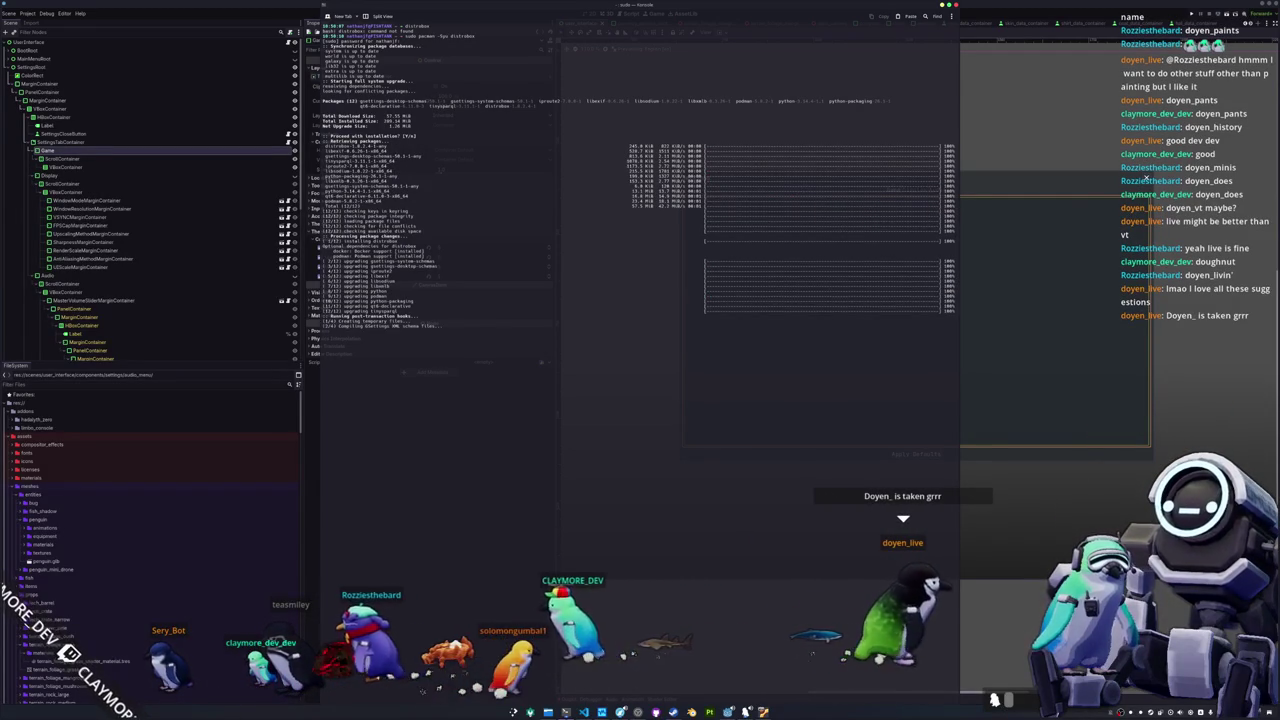
text(di)
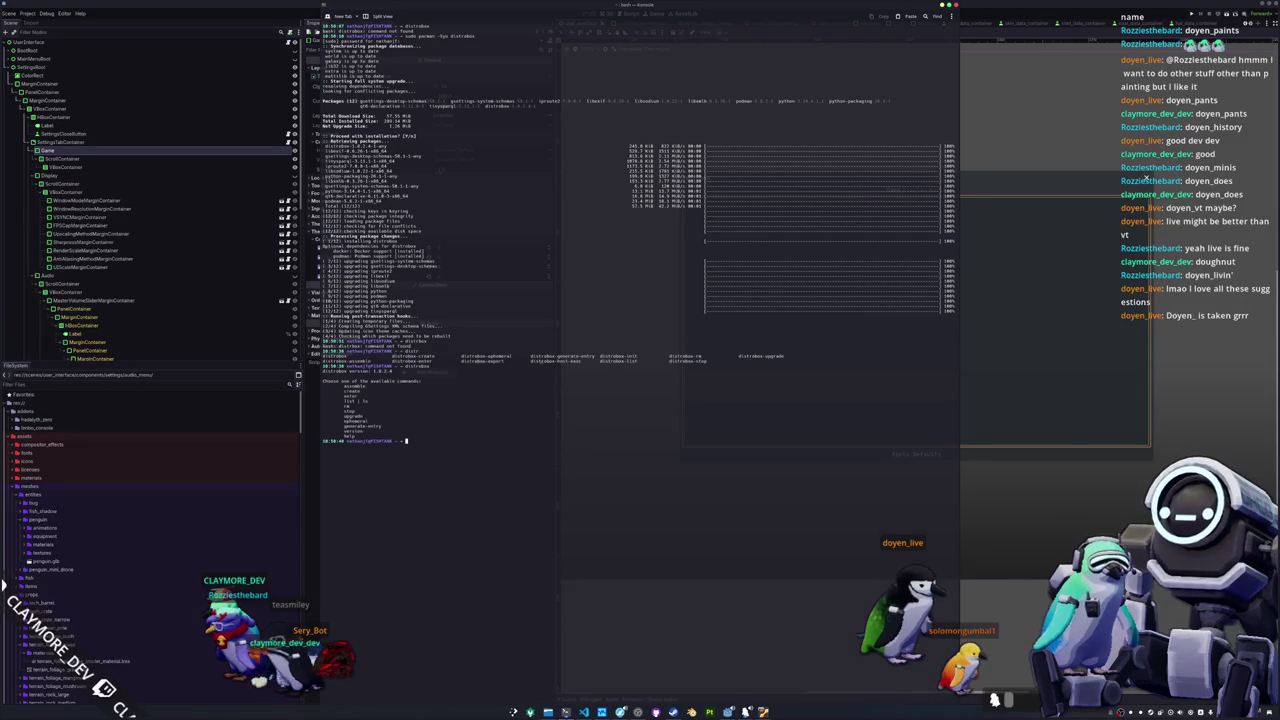
Create the default my-distrobox container, then remove it with distrobox rm
text(create)
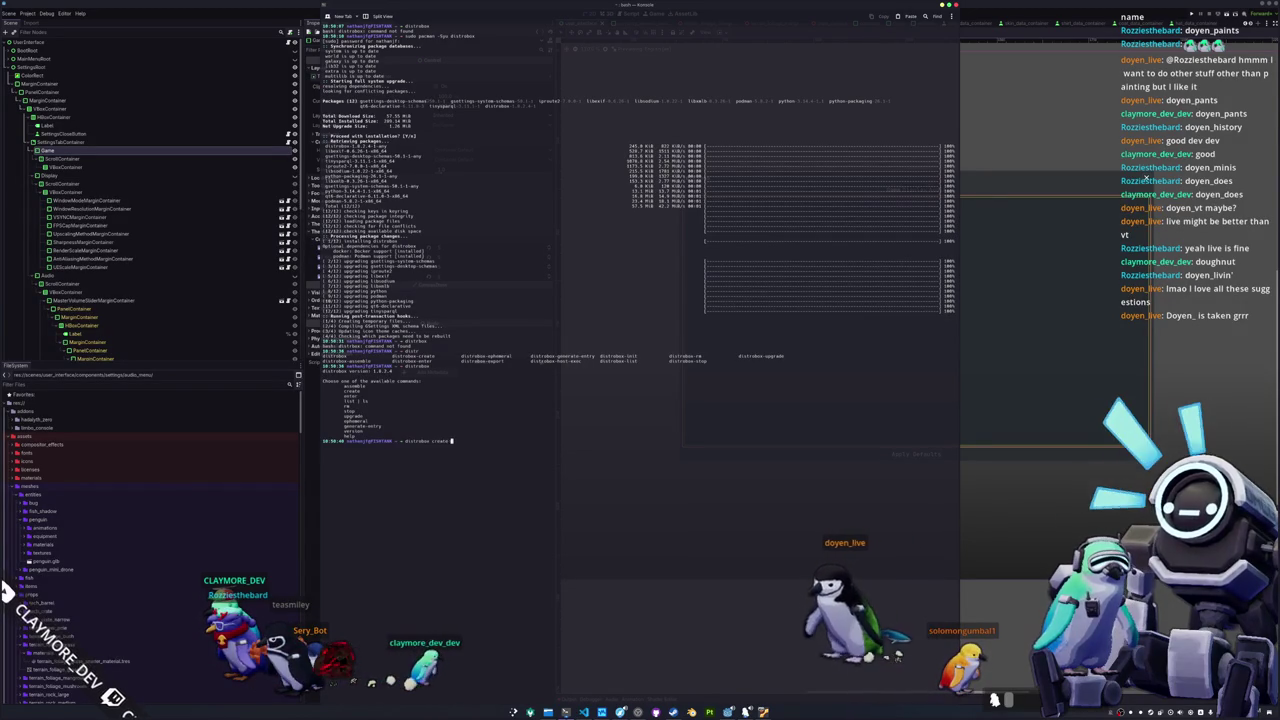
key(Return)
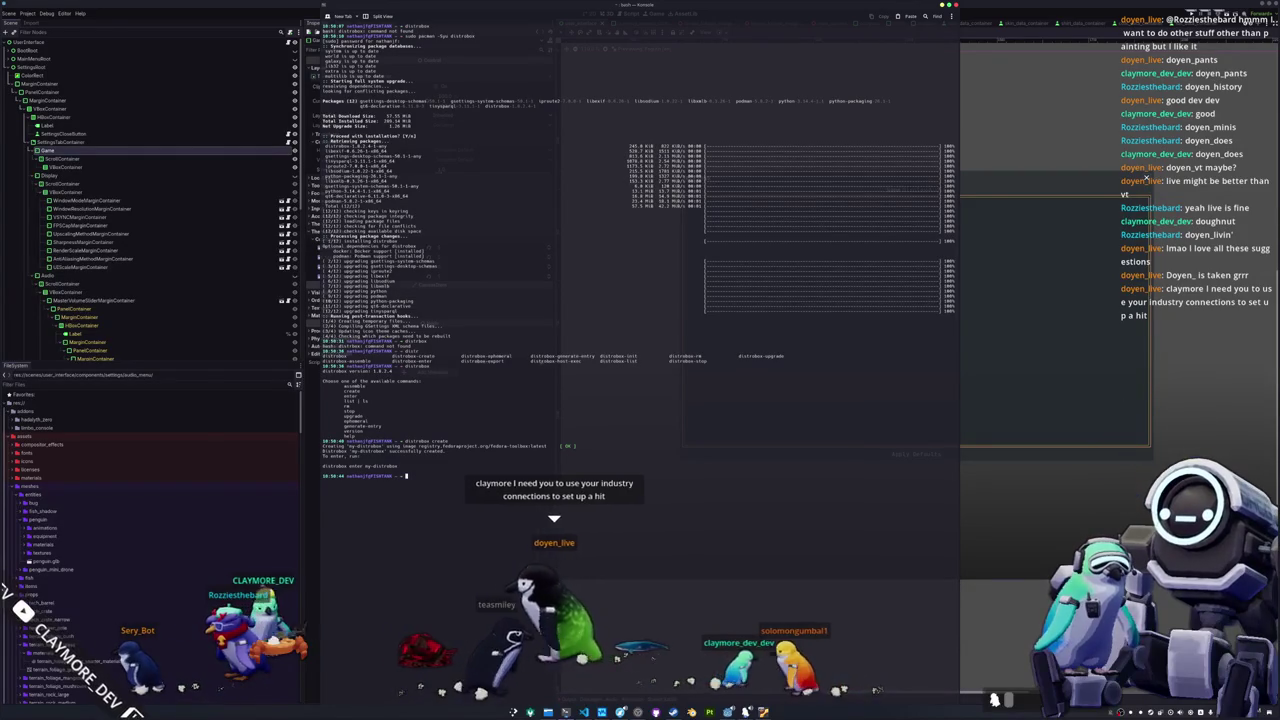
text(distrobox)
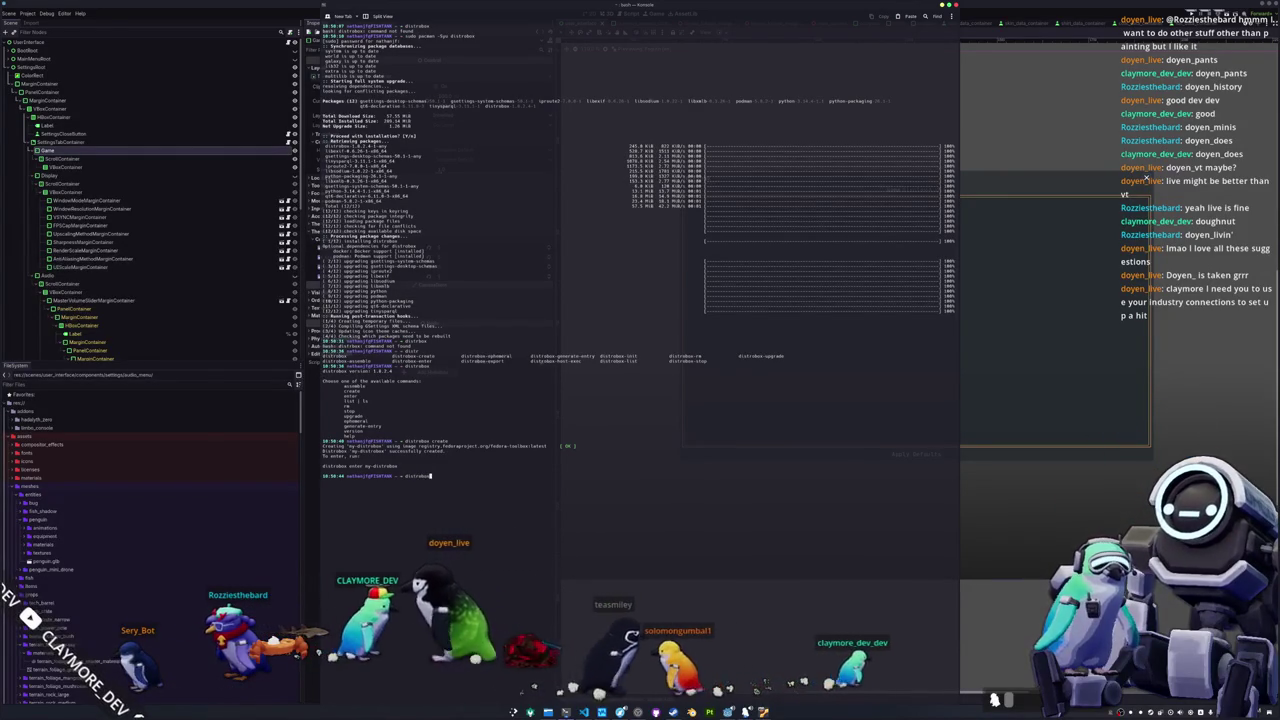
key(ctrl+plus)
key(ctrl+plus)
key(ctrl+plus)
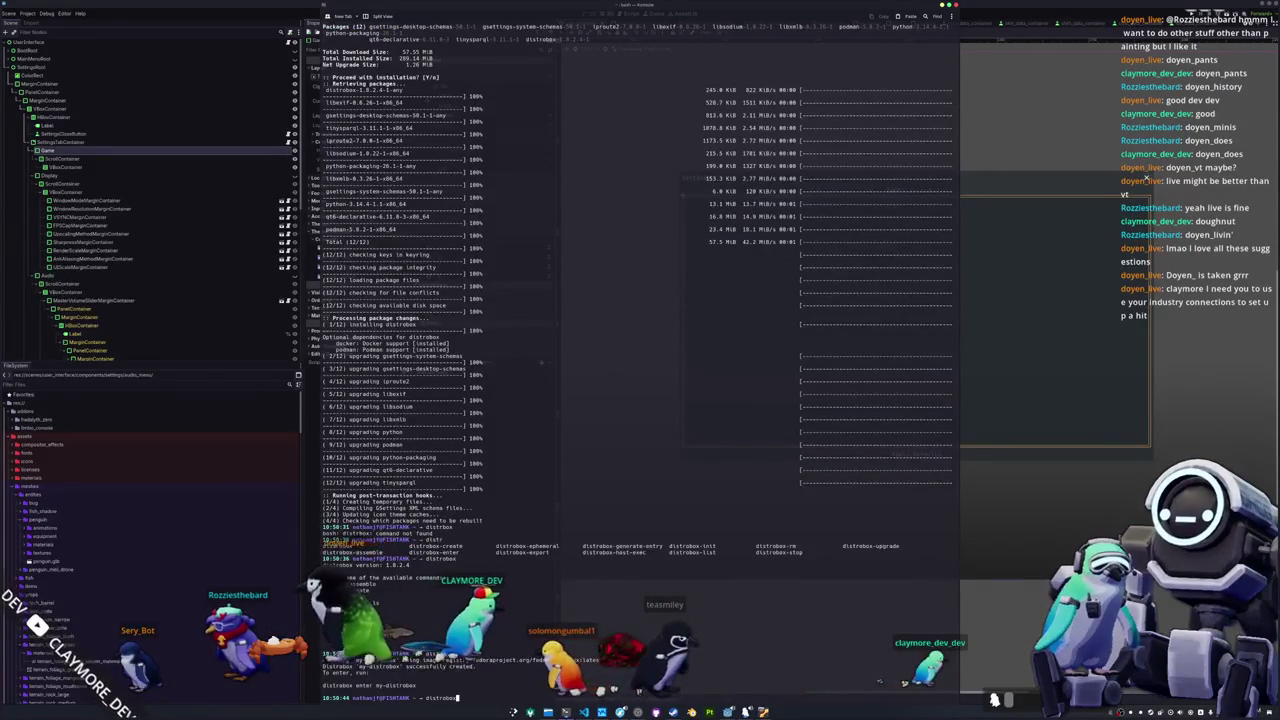
key(Tab)
key(Tab)
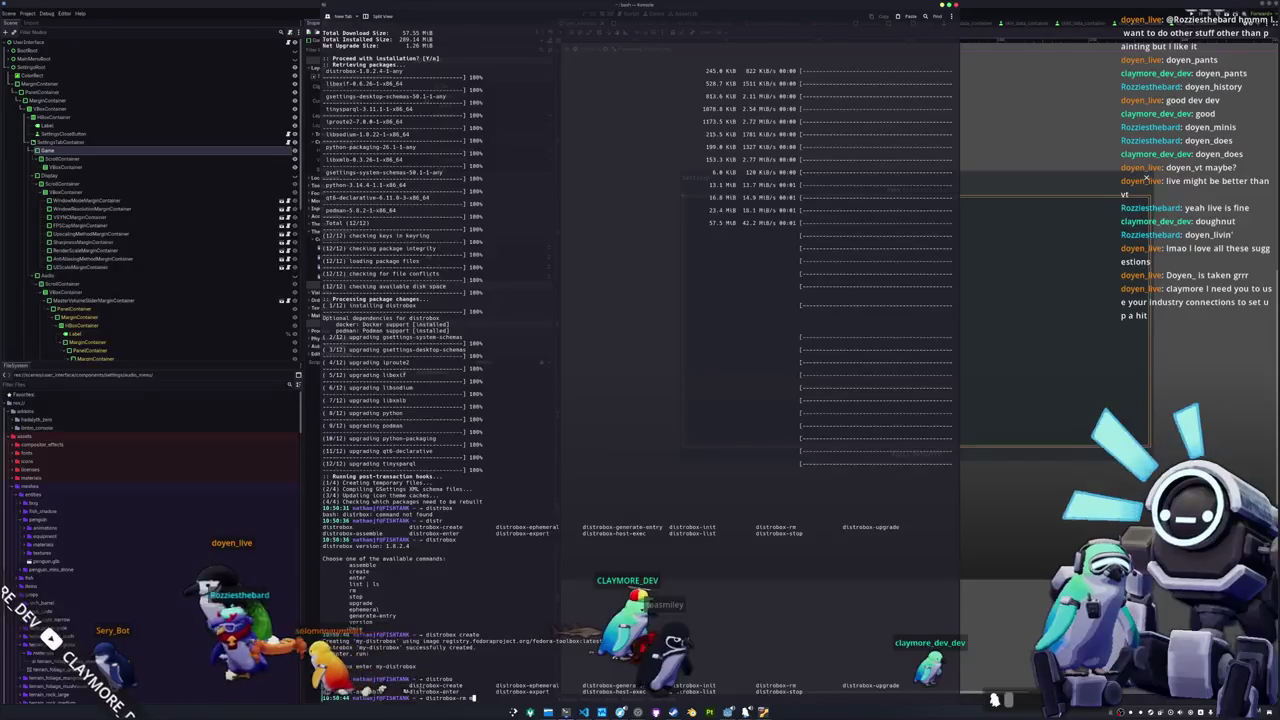
key(Return)
key(Return)
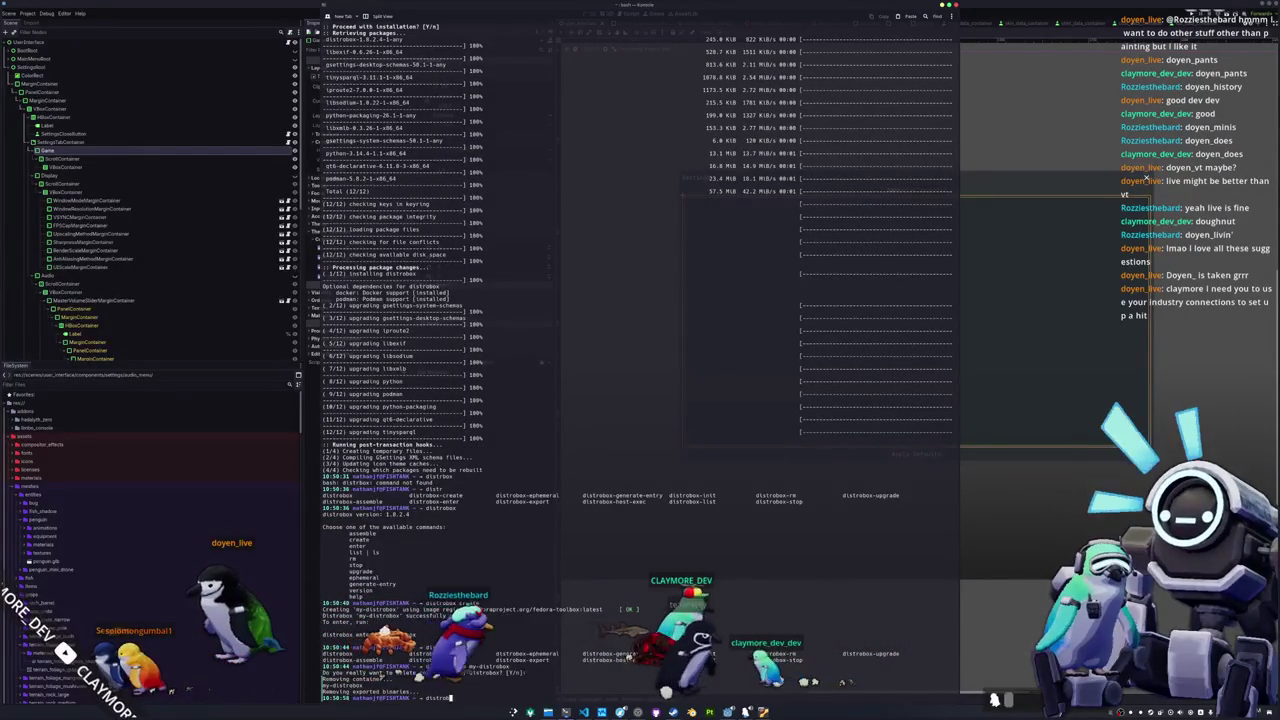
Show the tldr quick reference for distrobox-create
text(dr distrobox-create)
key(Return)
key(Up)
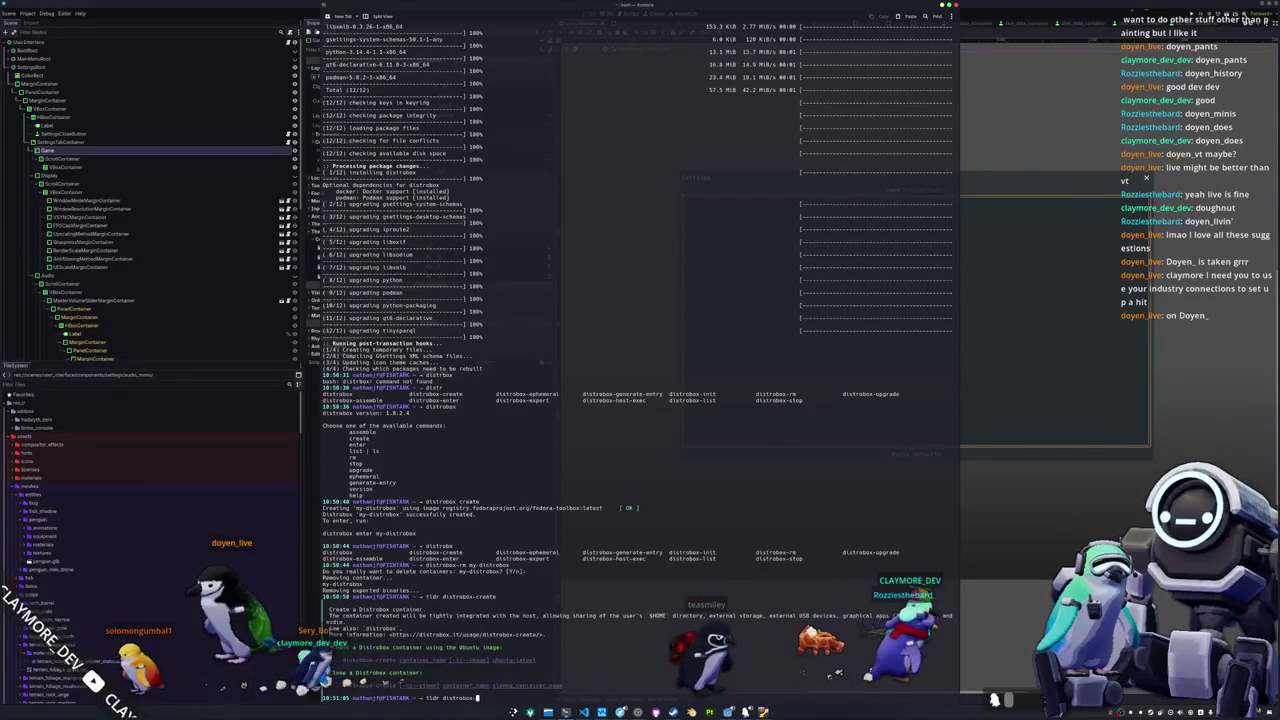
Run distrobox-list to confirm no containers remain, then show distrobox-create --help
key(Tab)
key(Tab)
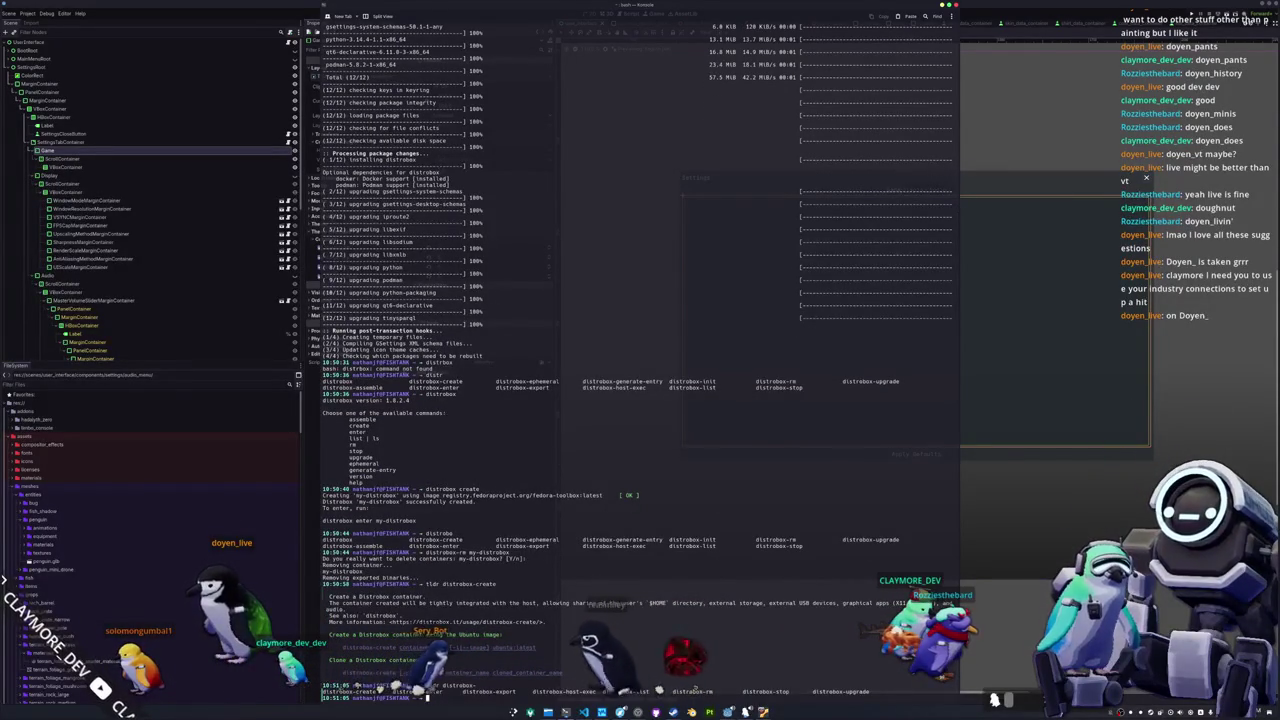
text(tldr distrobox)
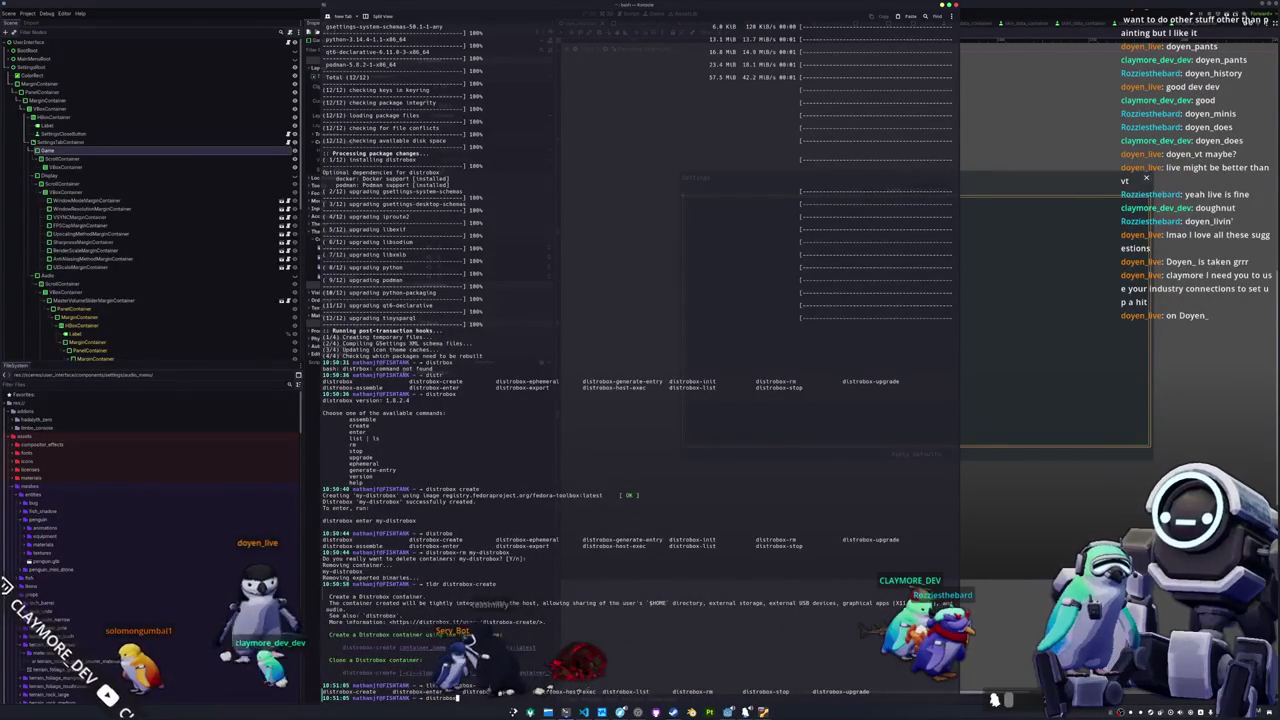
text(-list)
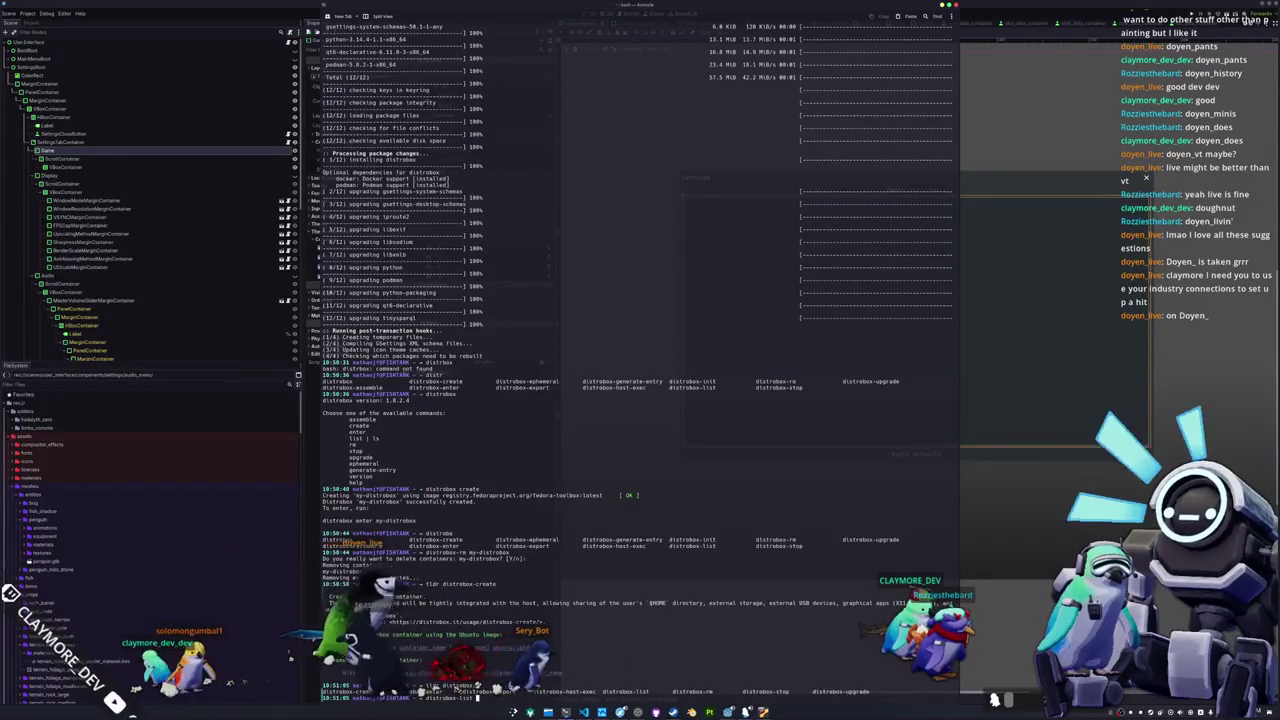
key(Return)
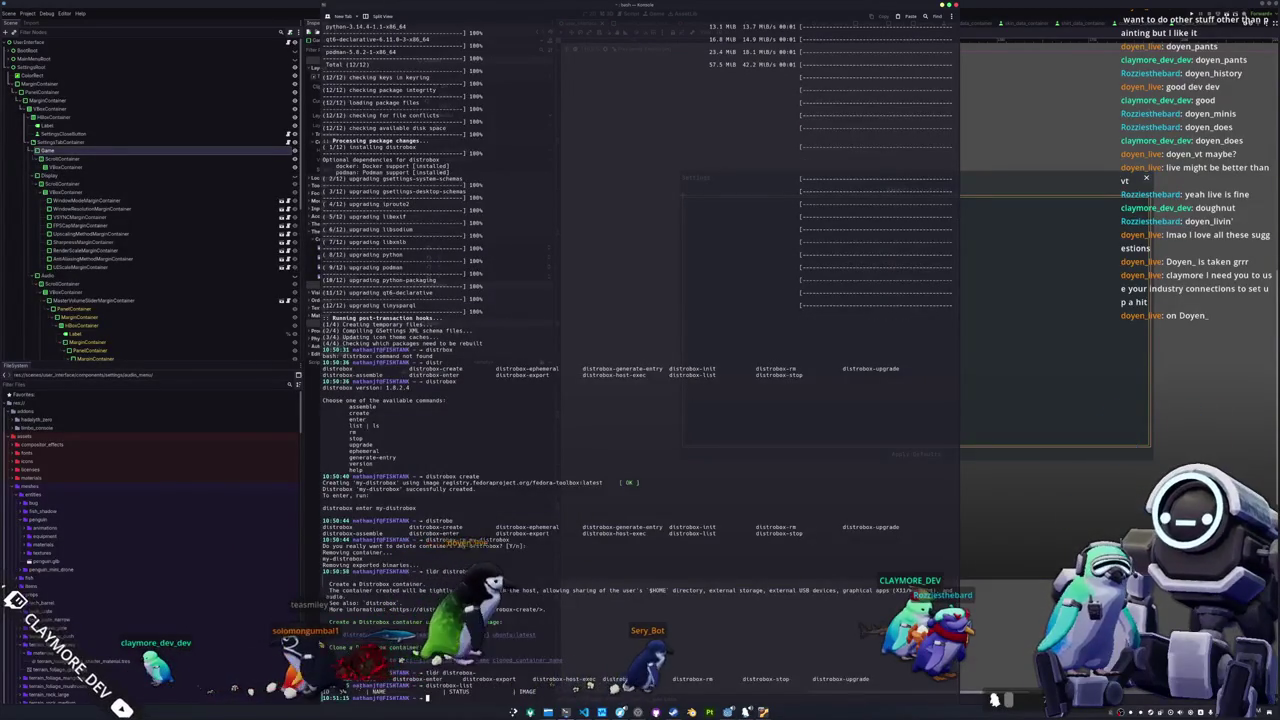
text(distrobox-list)
key(BackSpace)
key(BackSpace)
key(BackSpace)
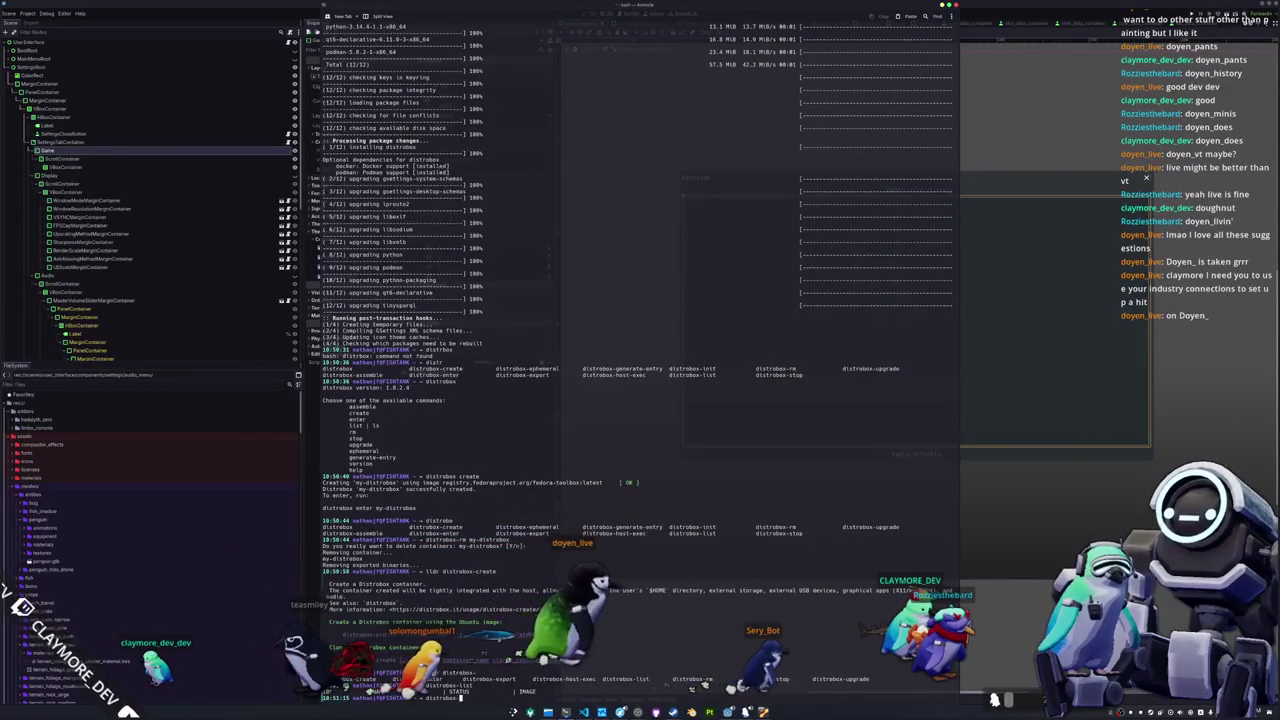
text(-create)
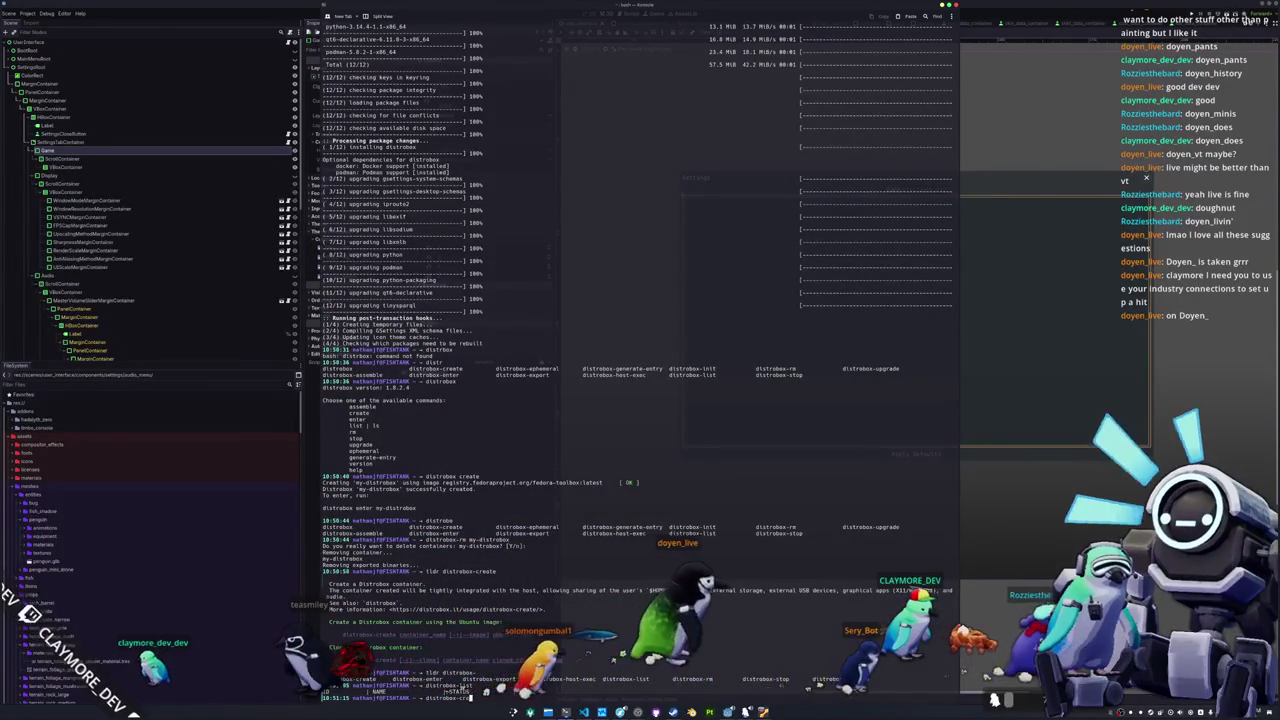
text( --help)
key(Return)
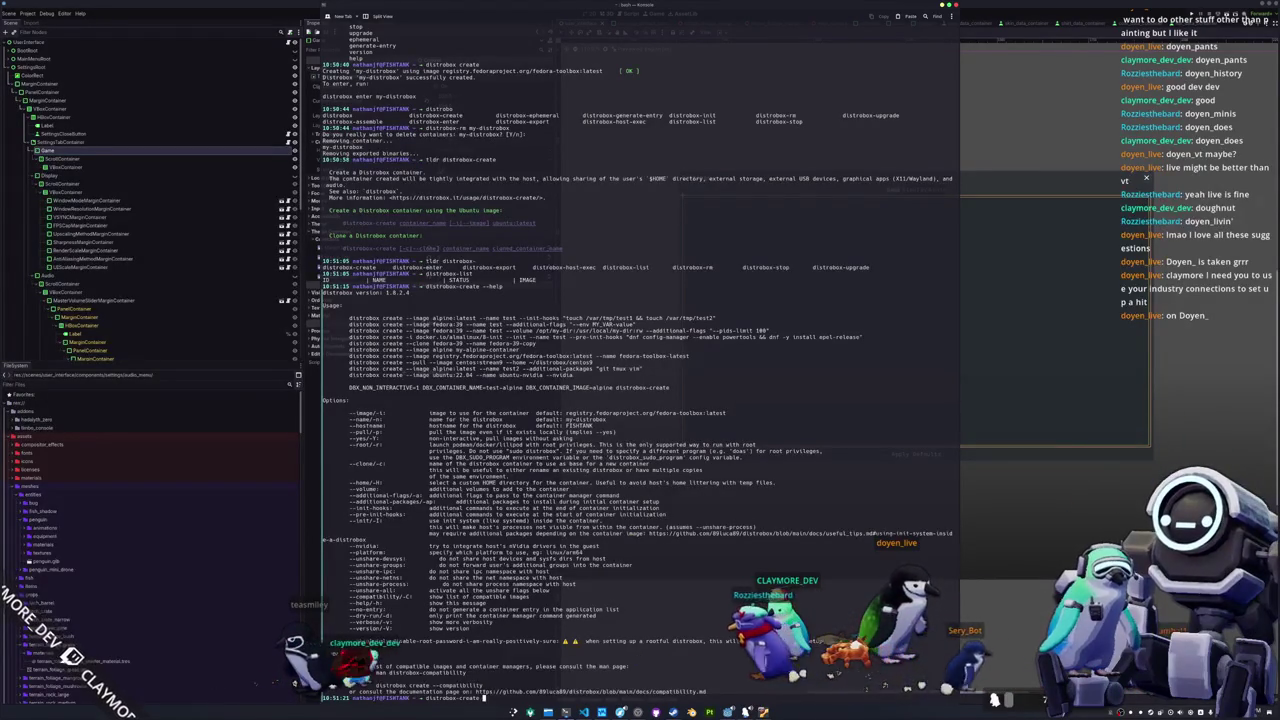
Open the distrobox-compatibility manual page
key(BackSpace)
key(BackSpace)
key(BackSpace)
text(istr)
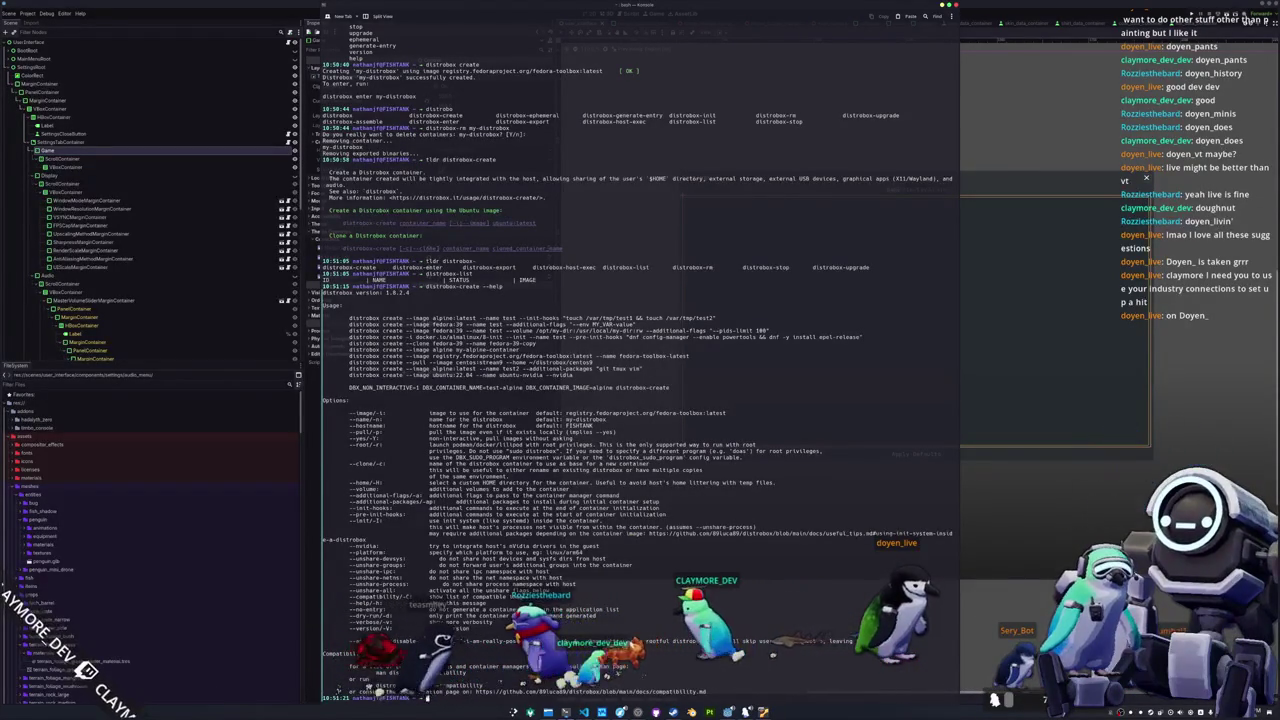
text(man d)
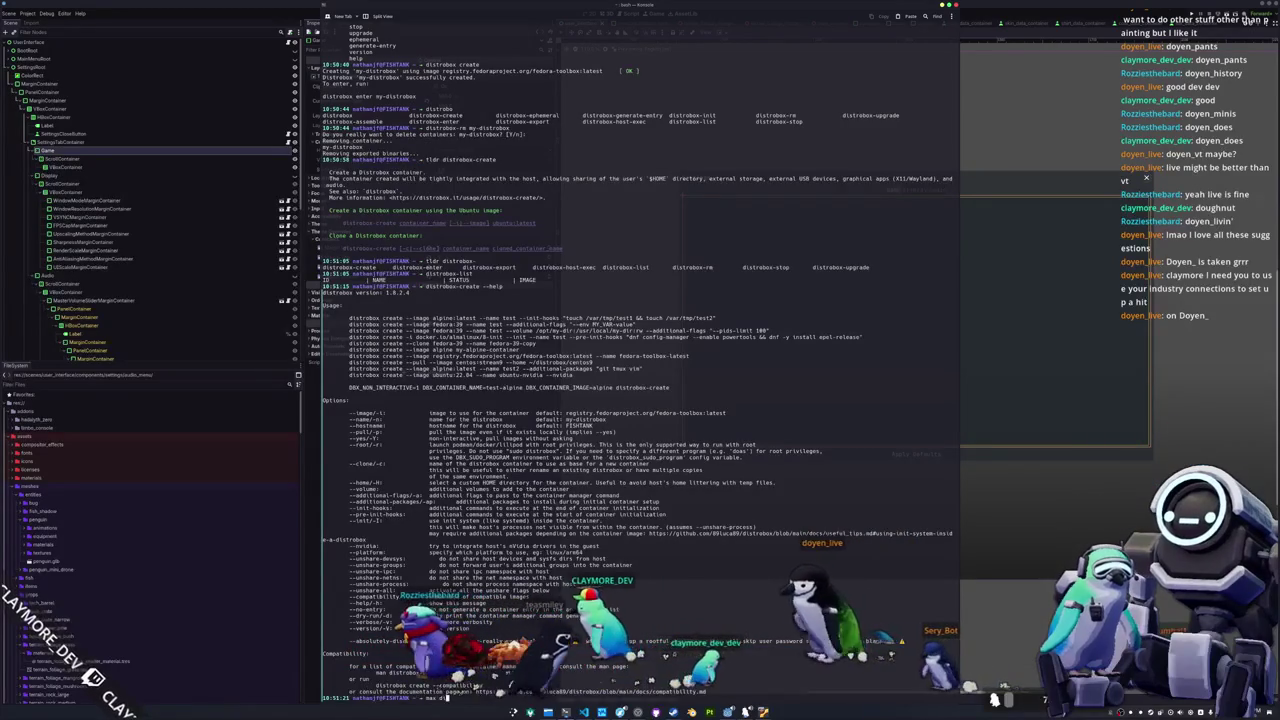
text(is)
key(Tab)
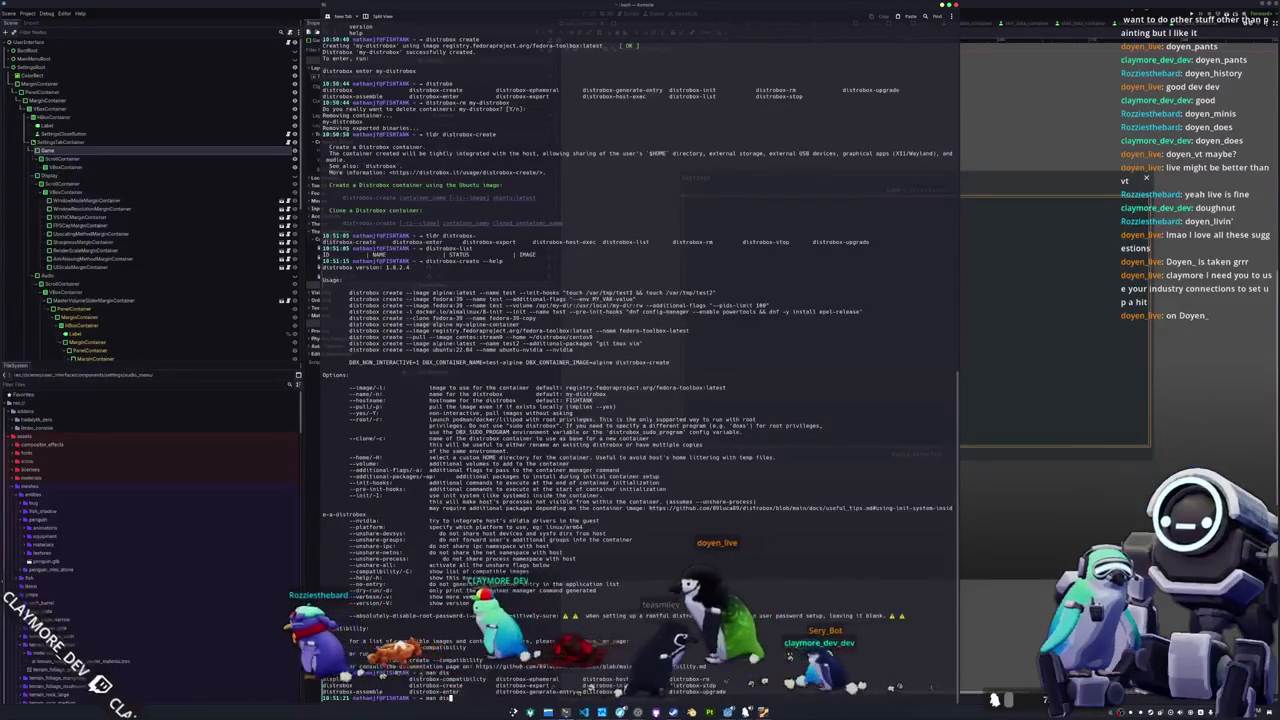
key(Tab)
text(-compatibility)
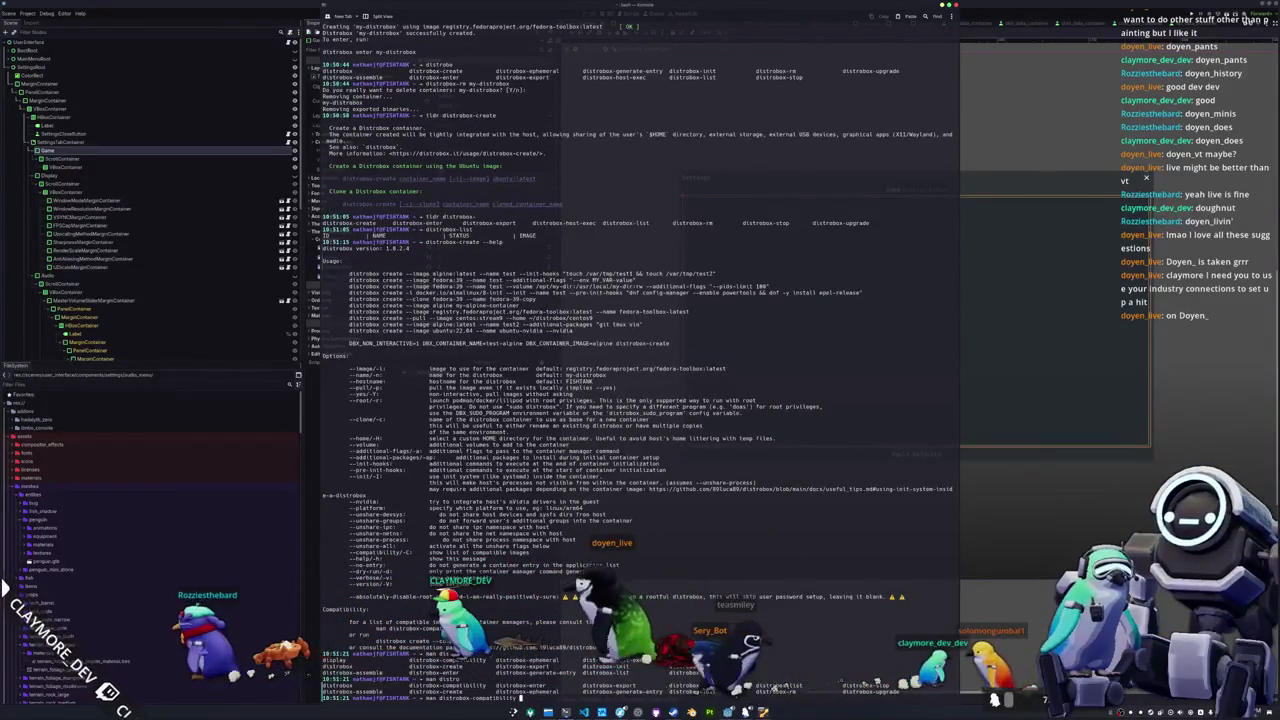
key(Return)
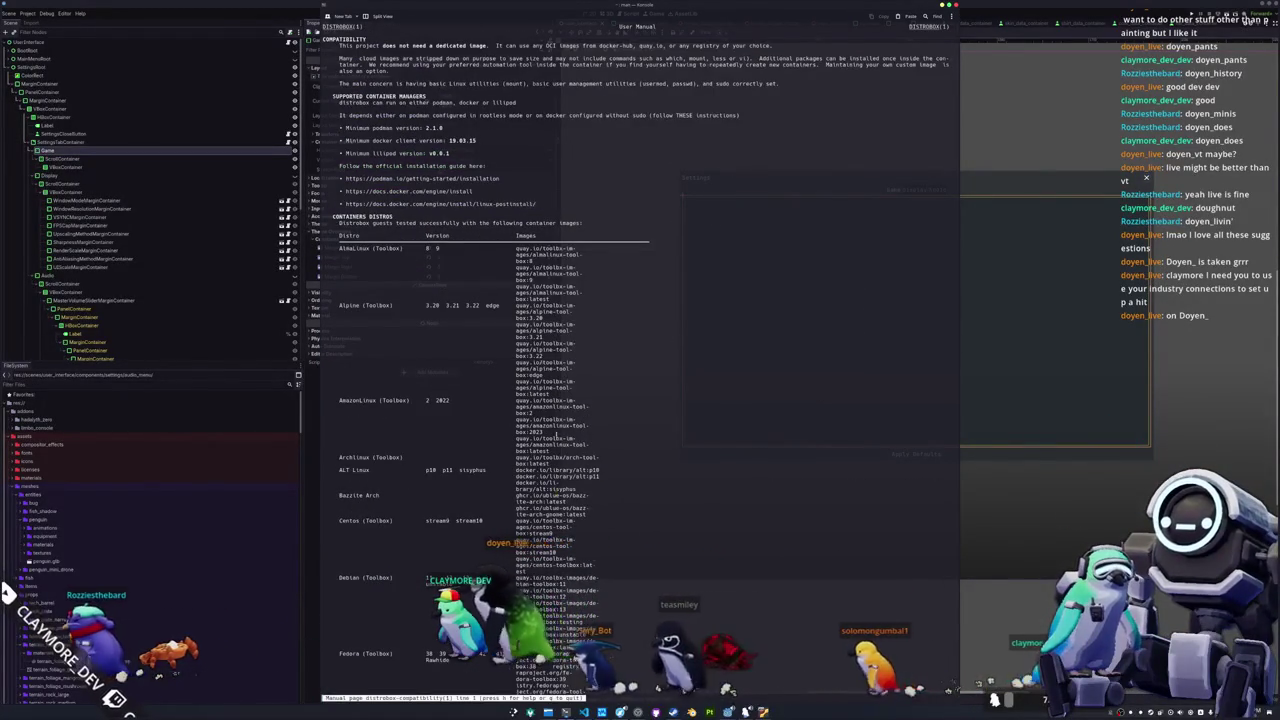
Scroll the supported distros table to the Ubuntu row and highlight version 24.04
scroll(473, 456, down, 6)
scroll(473, 456, down, 3)
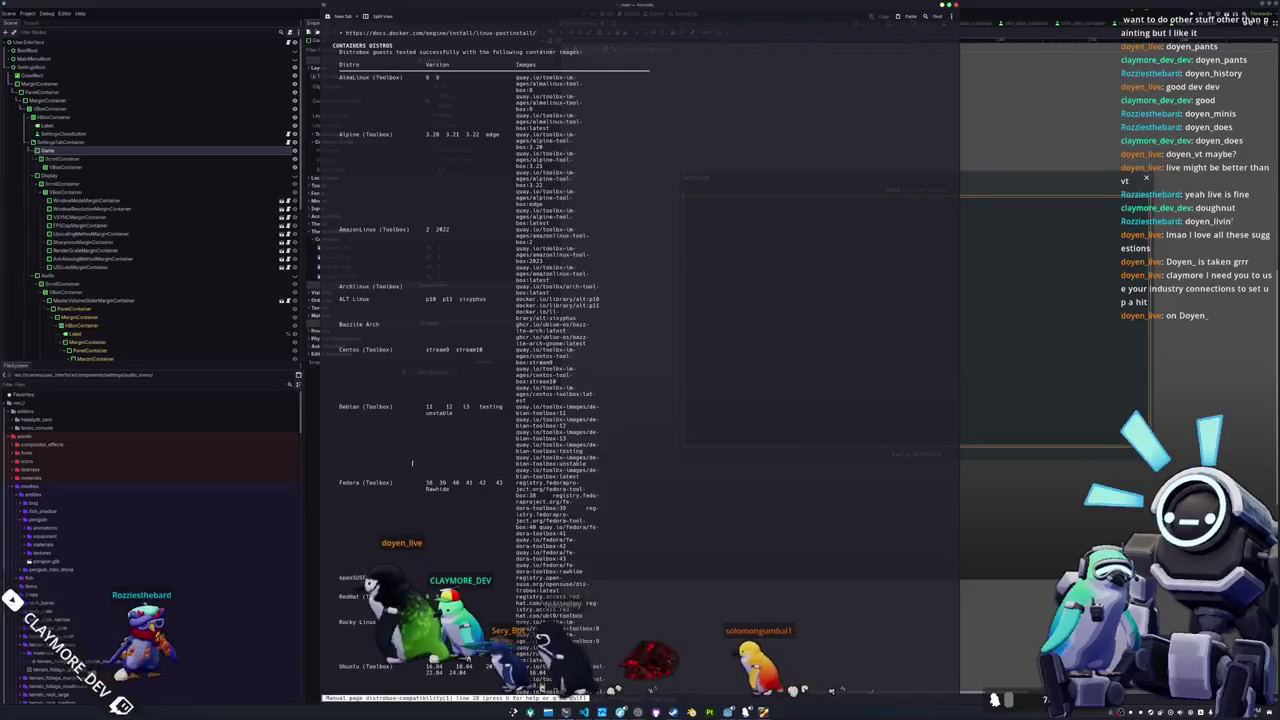
scroll(424, 477, down, 7)
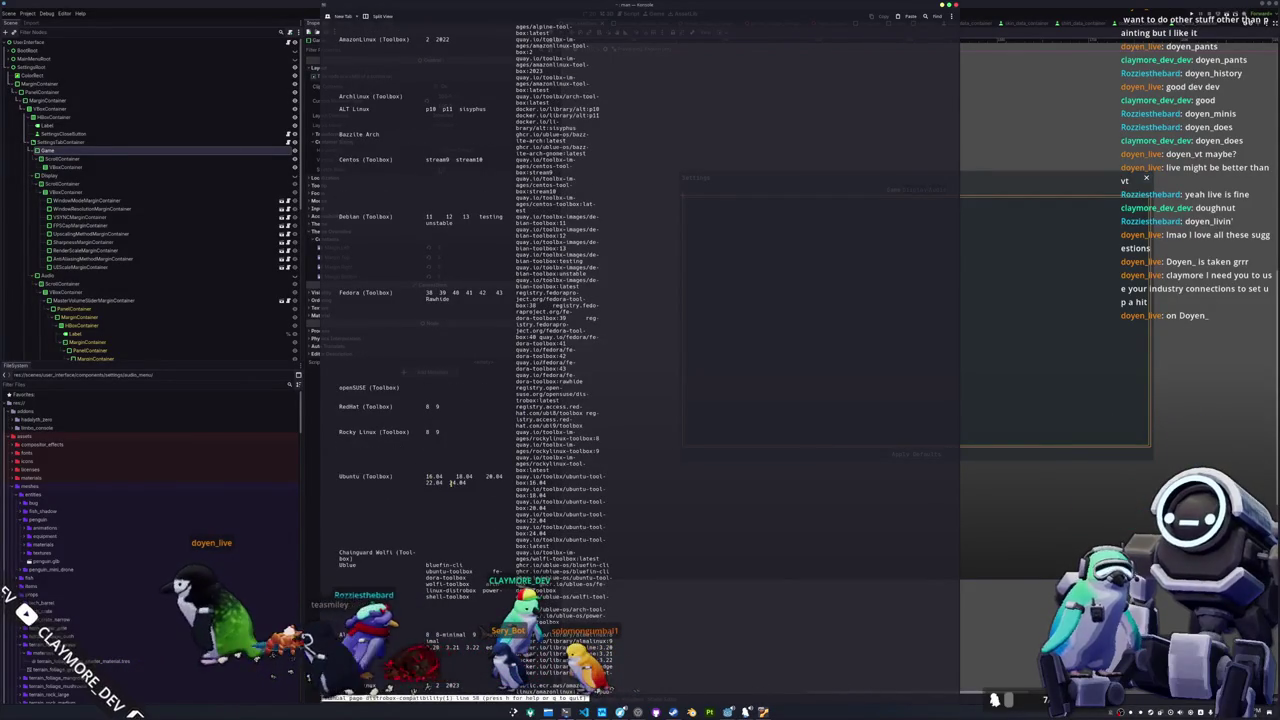
drag(451, 482, 475, 482)
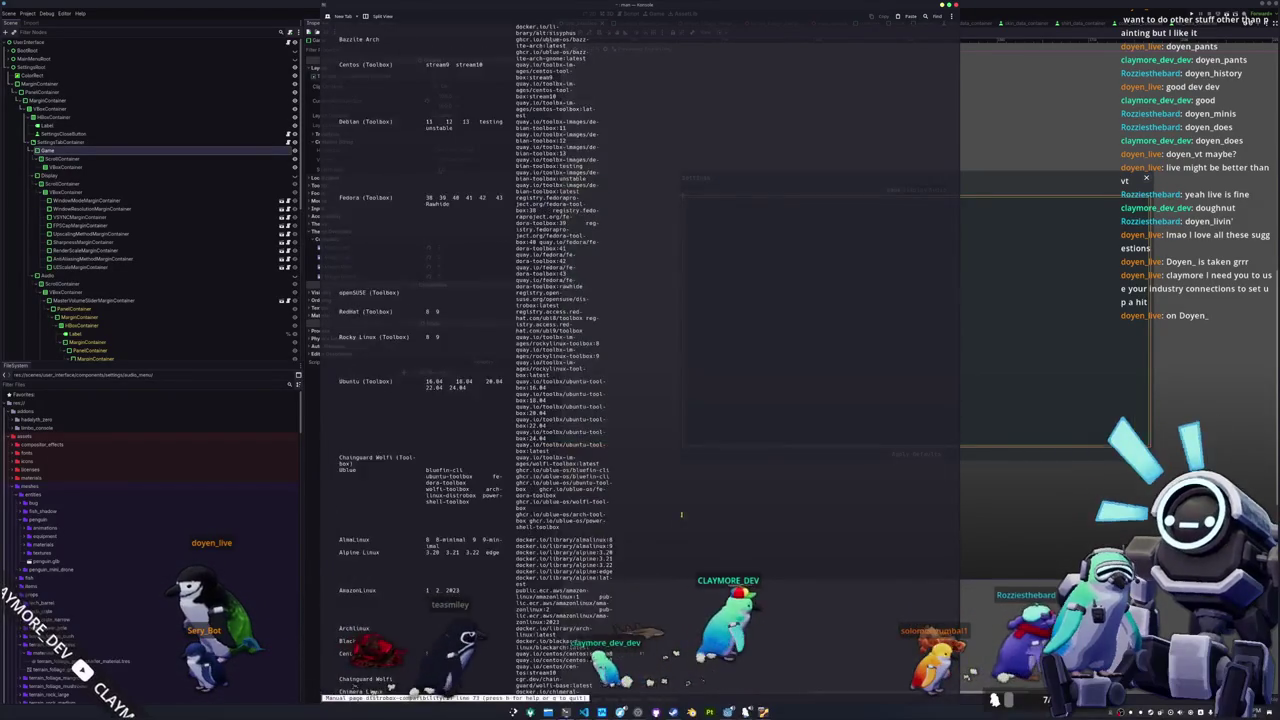
Quit the manual, redisplay distrobox-create --help, and draft a create command using quay.io/toolbx/ubuntu-toolbox:20.04
key(q)
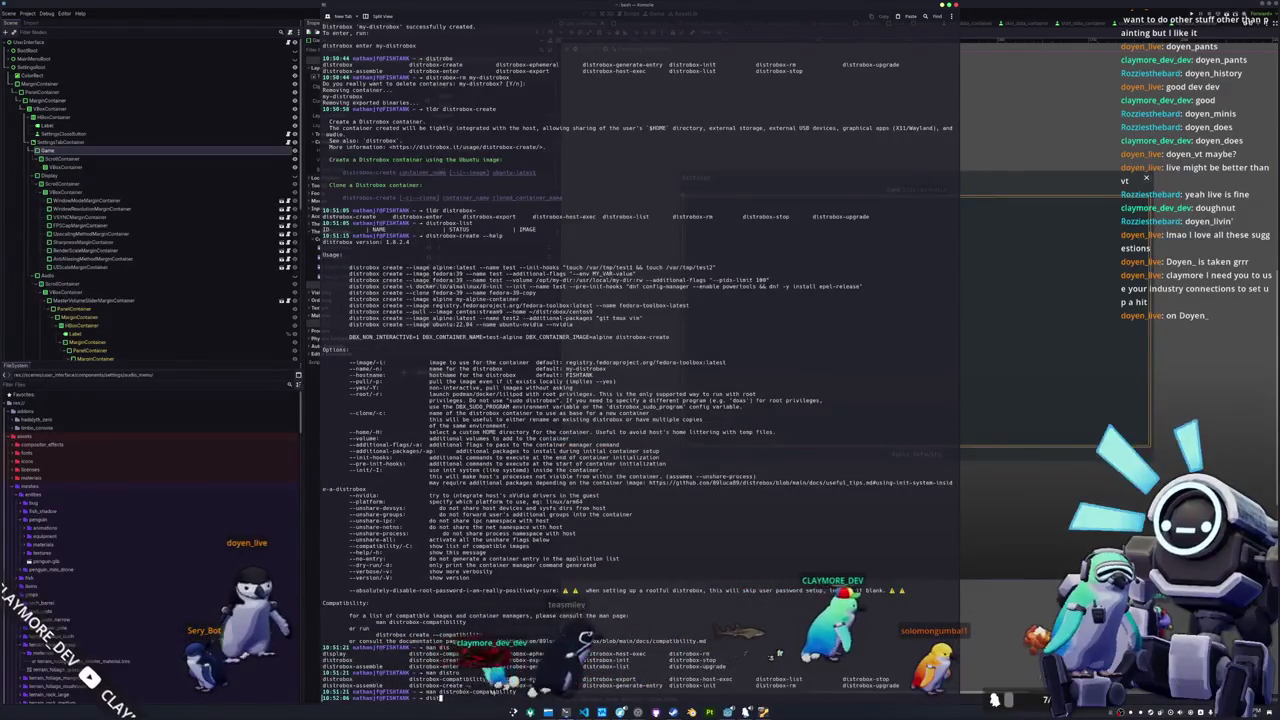
text(distrobox-create --help)
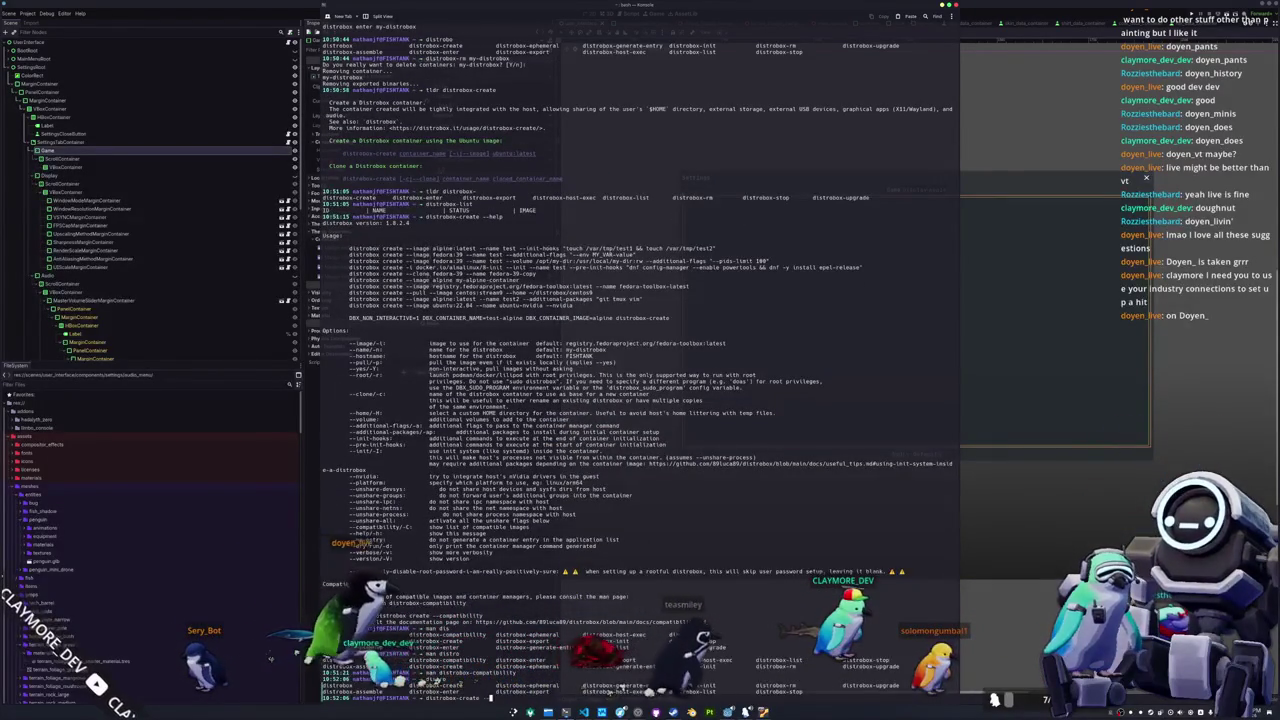
key(Return)
text(distrobox-create --)
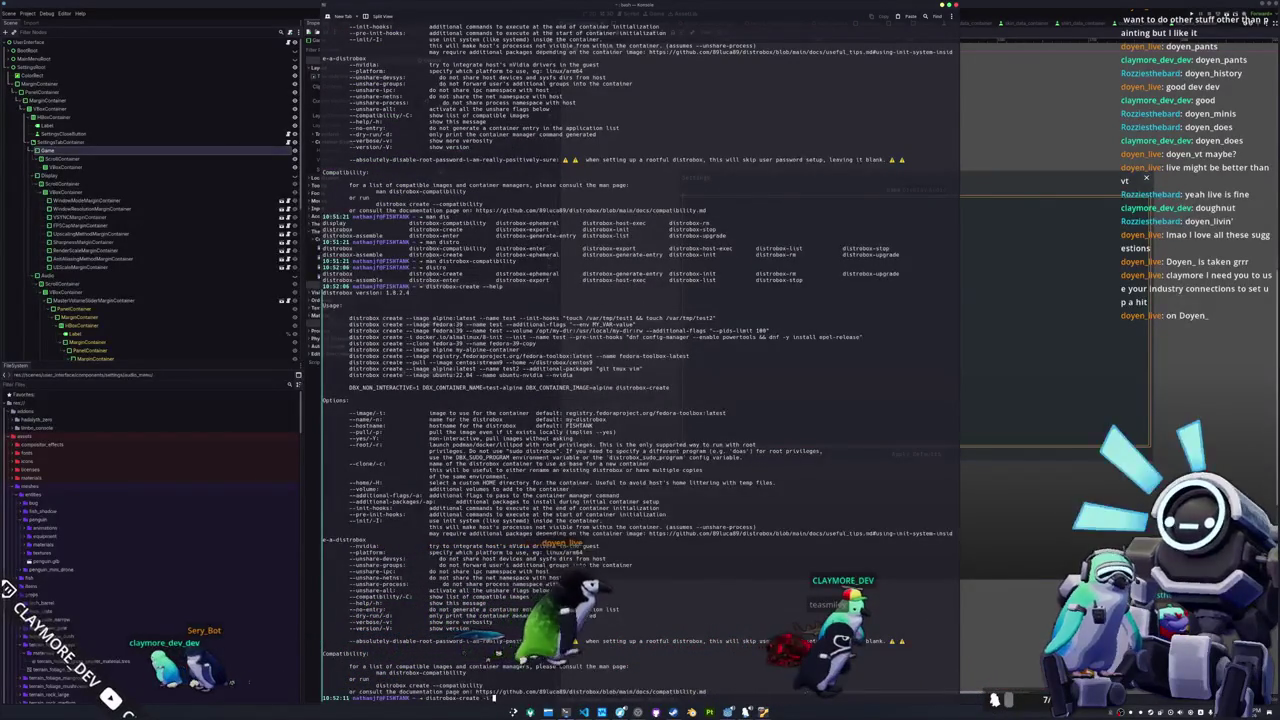
text( quay.io/toolbx/ubuntu-toolbox:20.04)
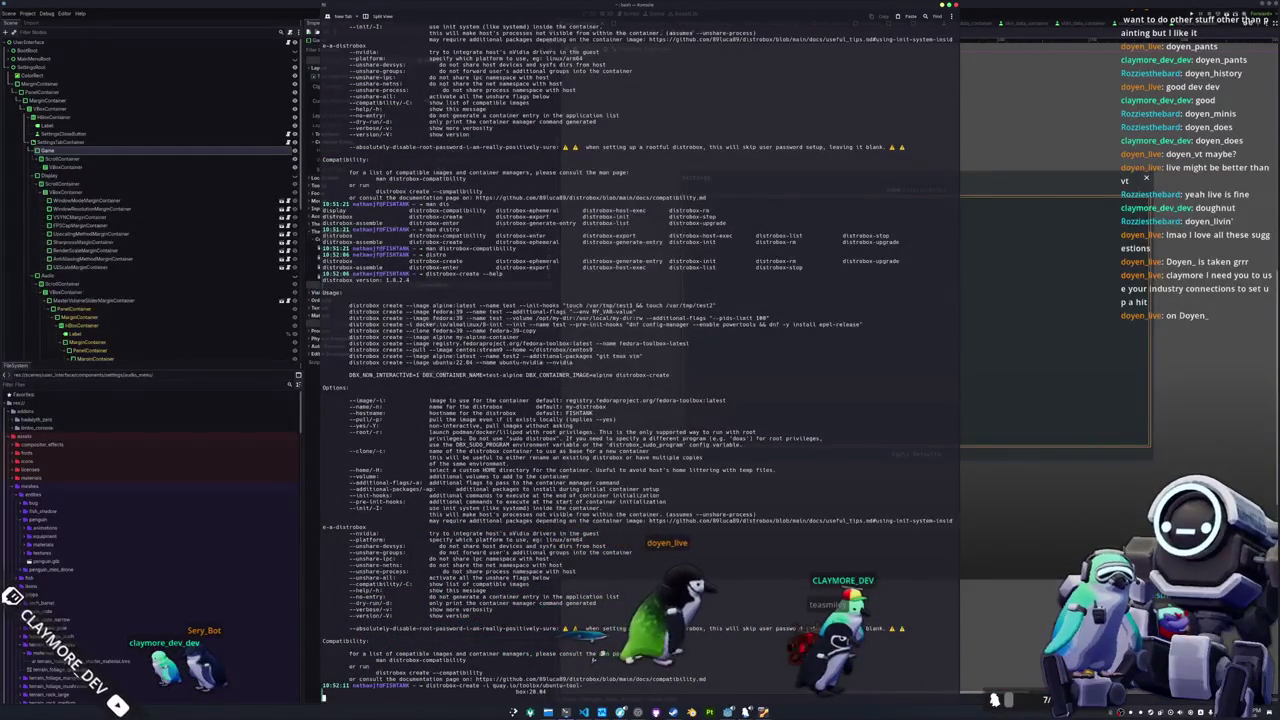